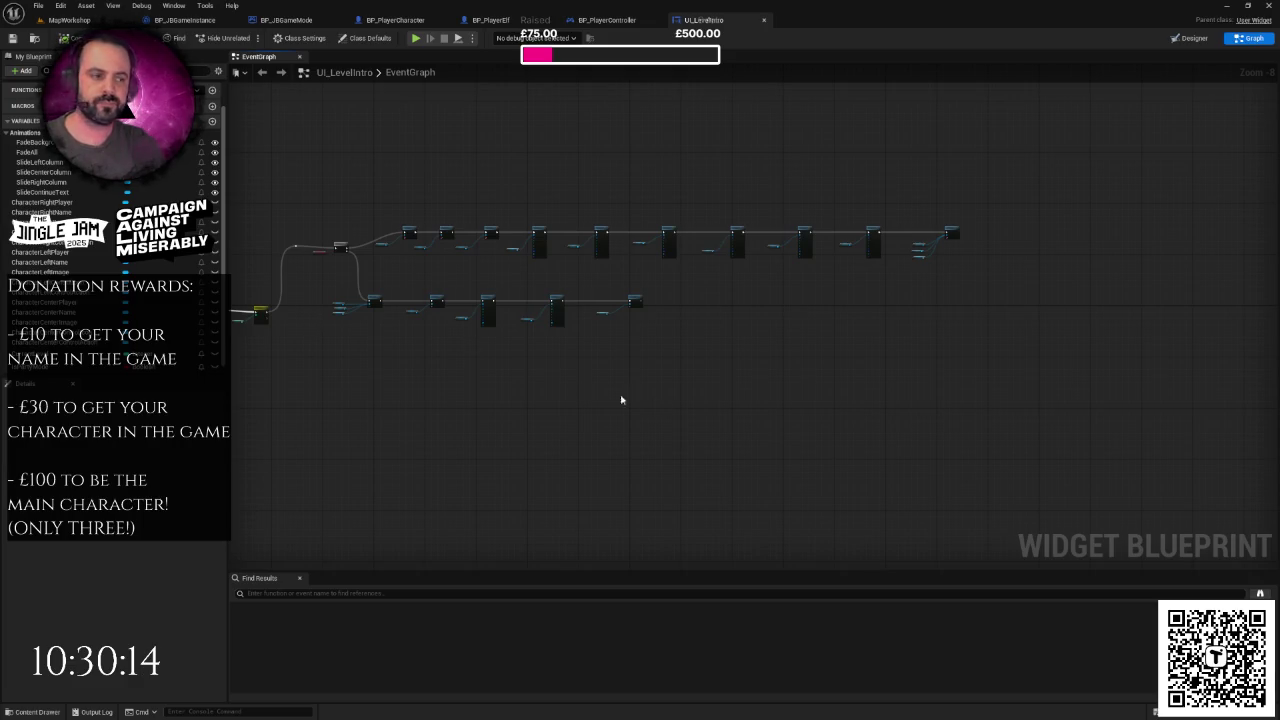
- Look over the UI_LevelIntro event graph's Set and Play Animation node rows
scroll(651, 400, up, 4)
drag(714, 202, 823, 337)
drag(485, 258, 597, 365)
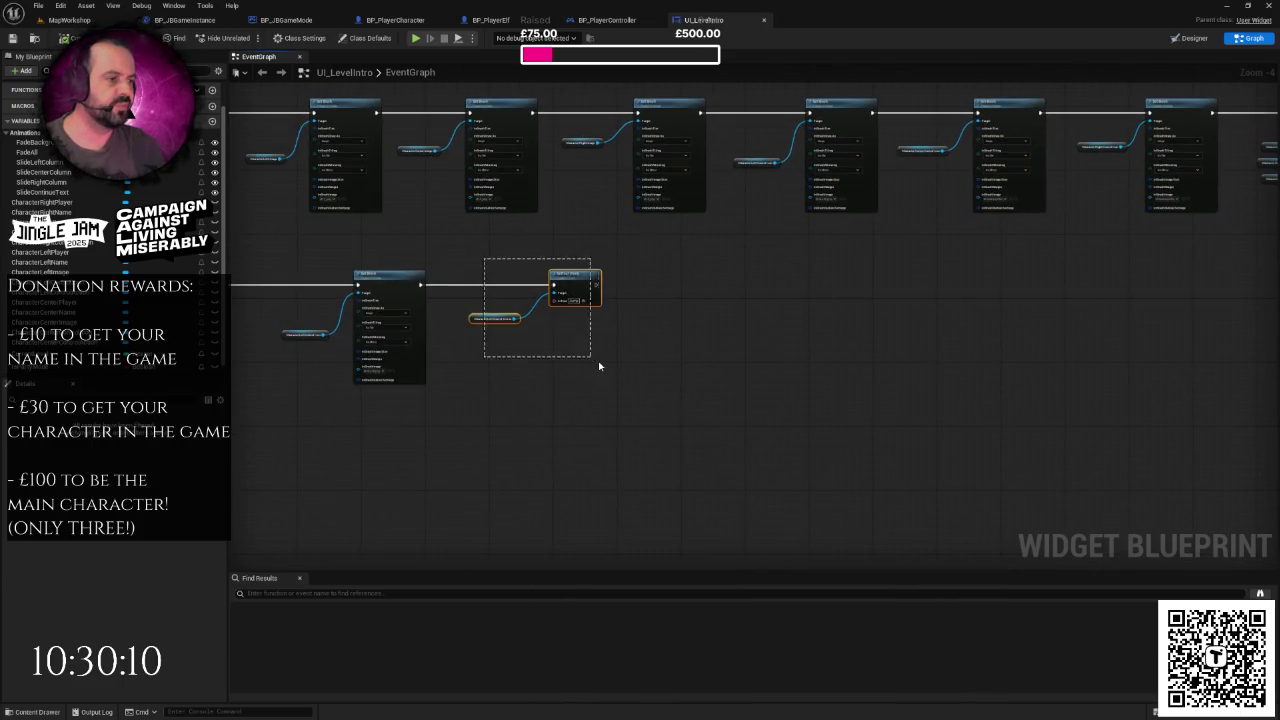
click(702, 313)
drag(1205, 72, 805, 152)
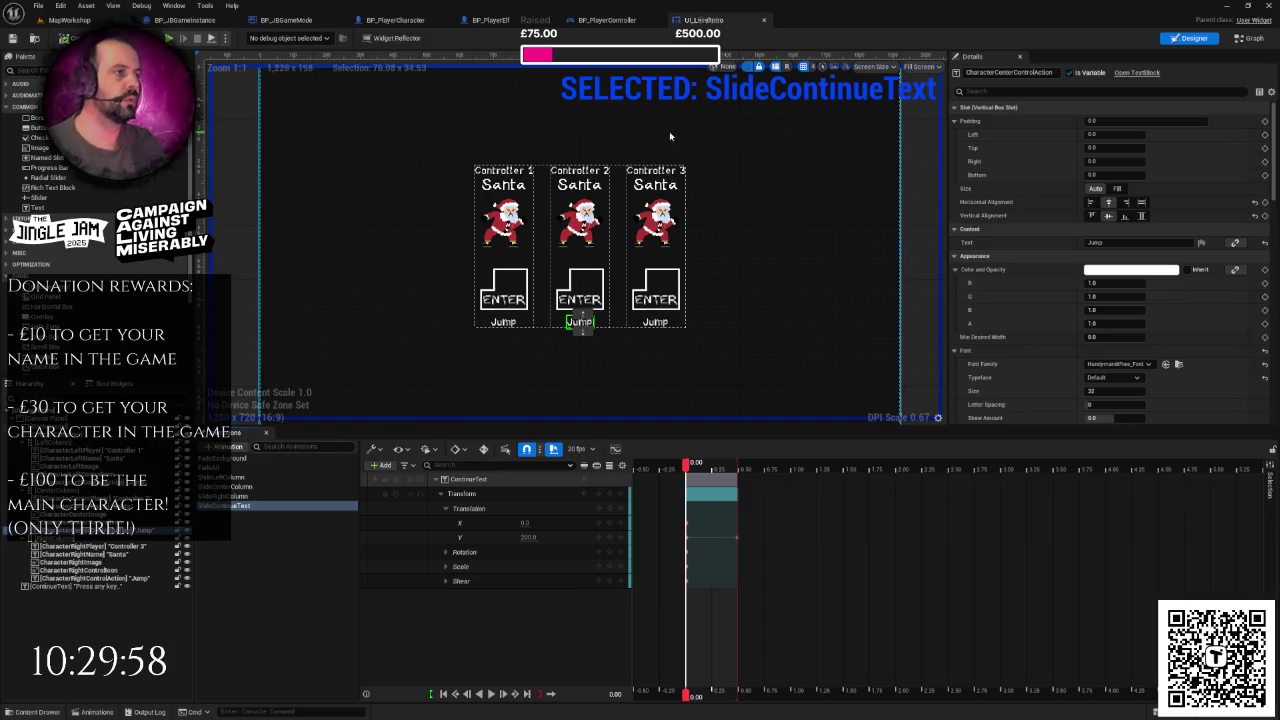
right_click(734, 28)
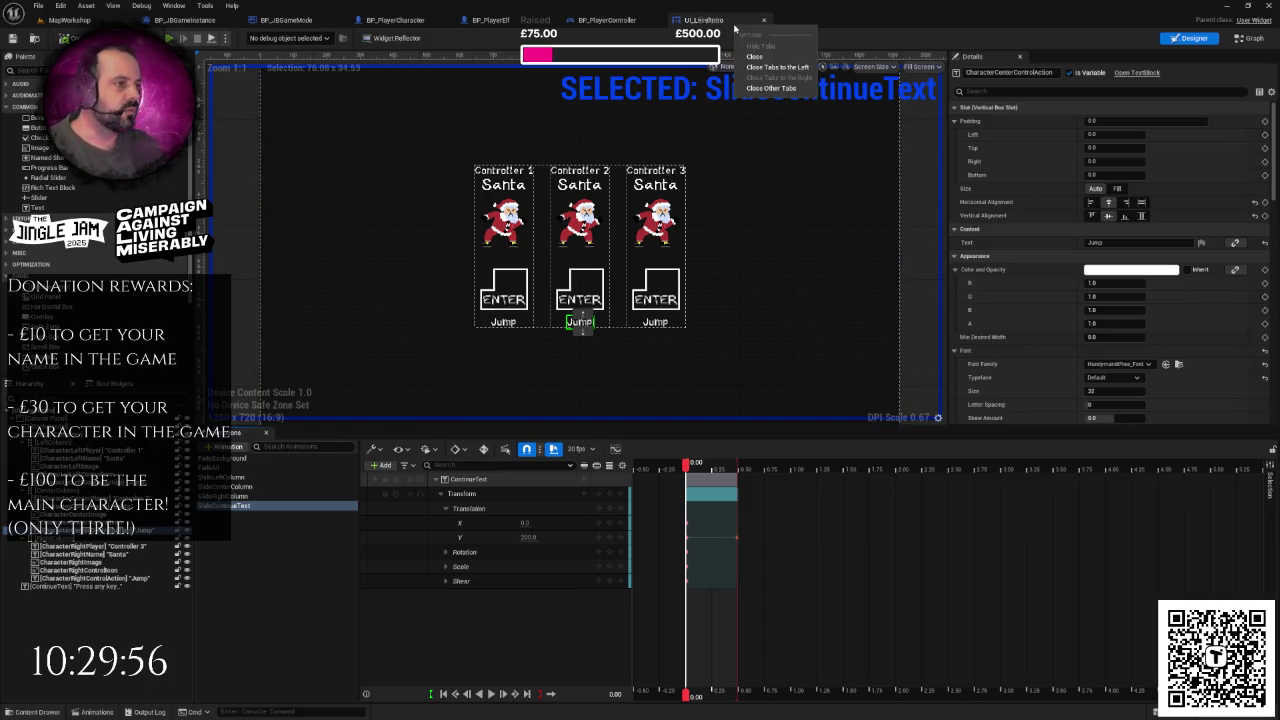
click(734, 28)
scroll(880, 185, down, 3)
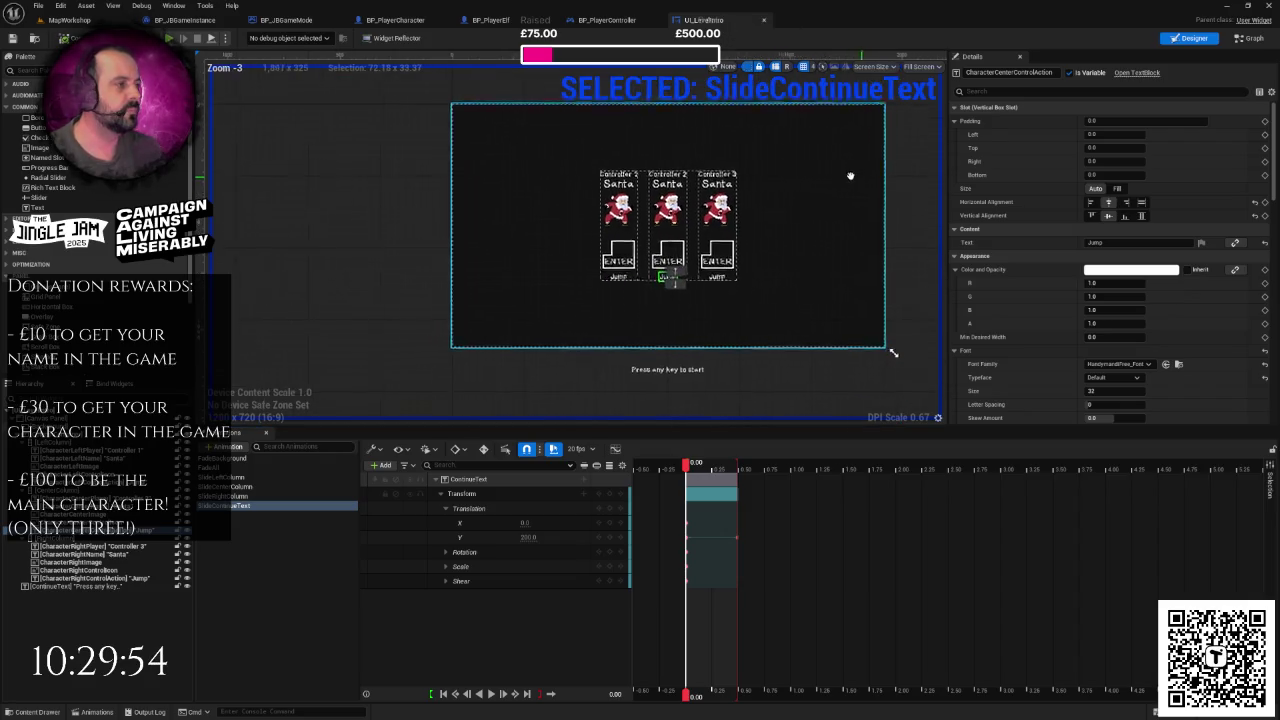
drag(856, 177, 861, 246)
scroll(562, 250, up, 4)
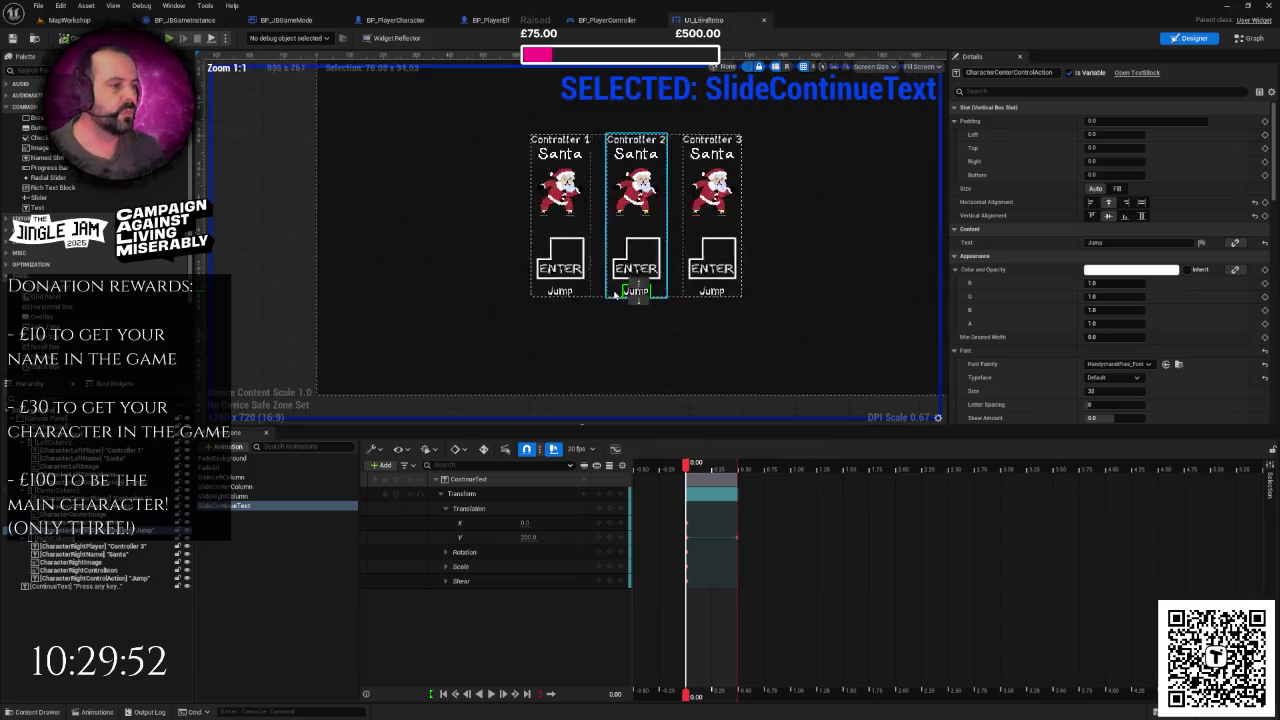
click(562, 250)
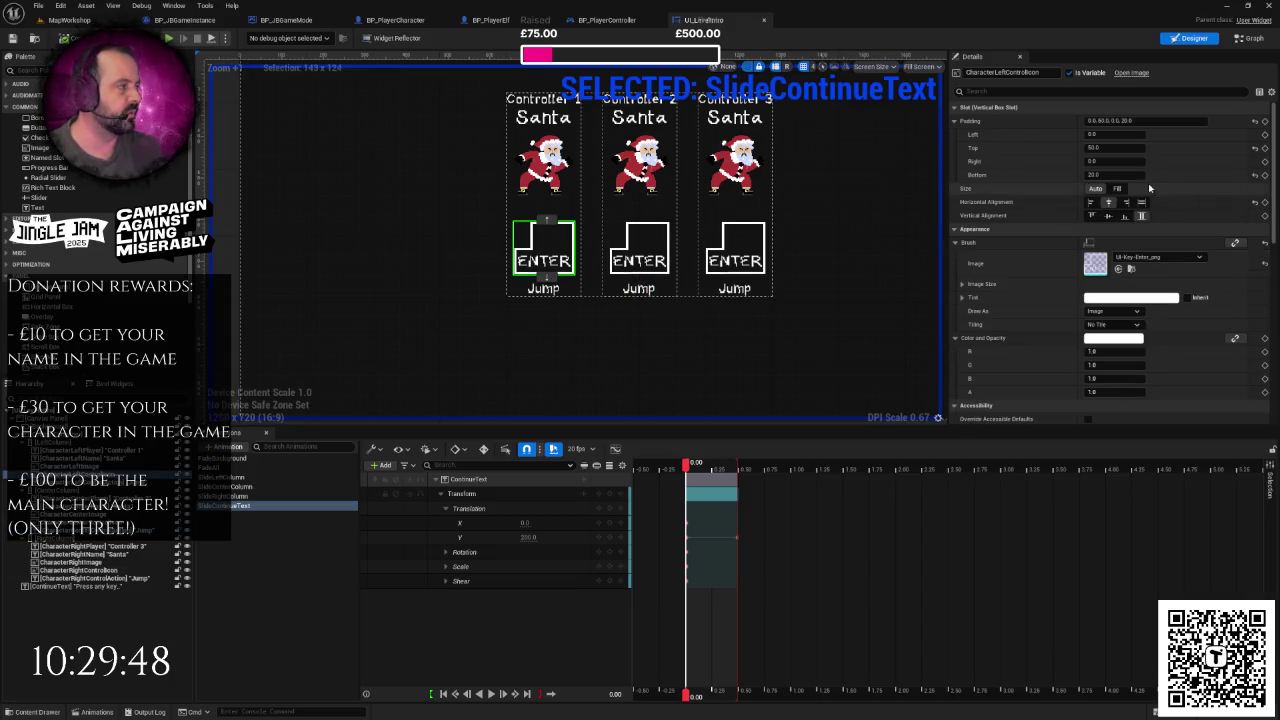
click(1108, 175)
key(Return)
click(639, 248)
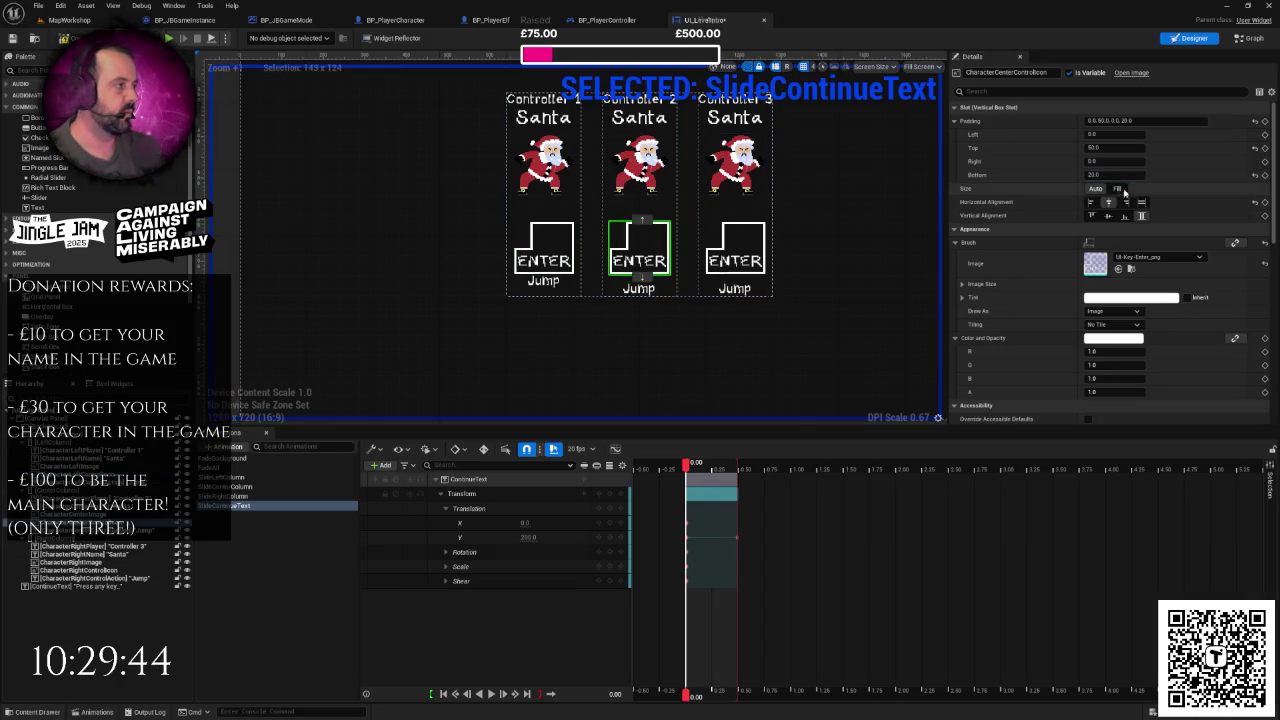
text(0)
click(735, 248)
click(1108, 175)
text(0)
key(Return)
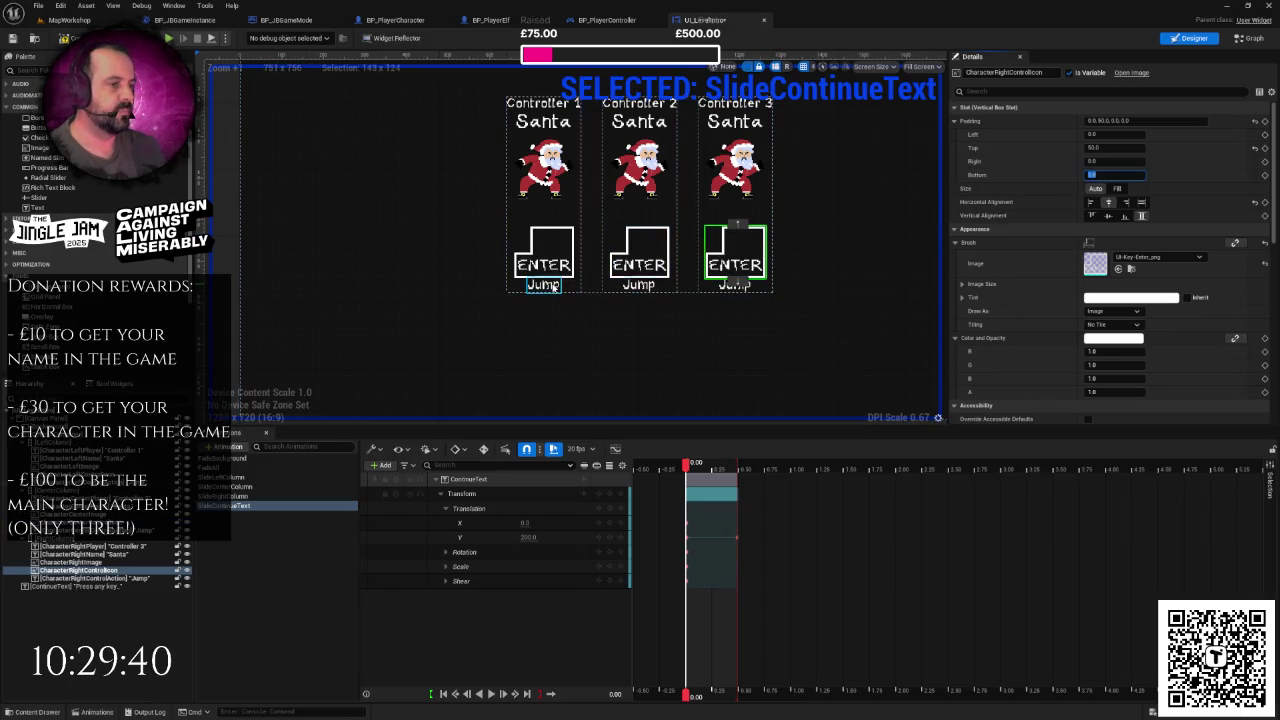
click(861, 213)
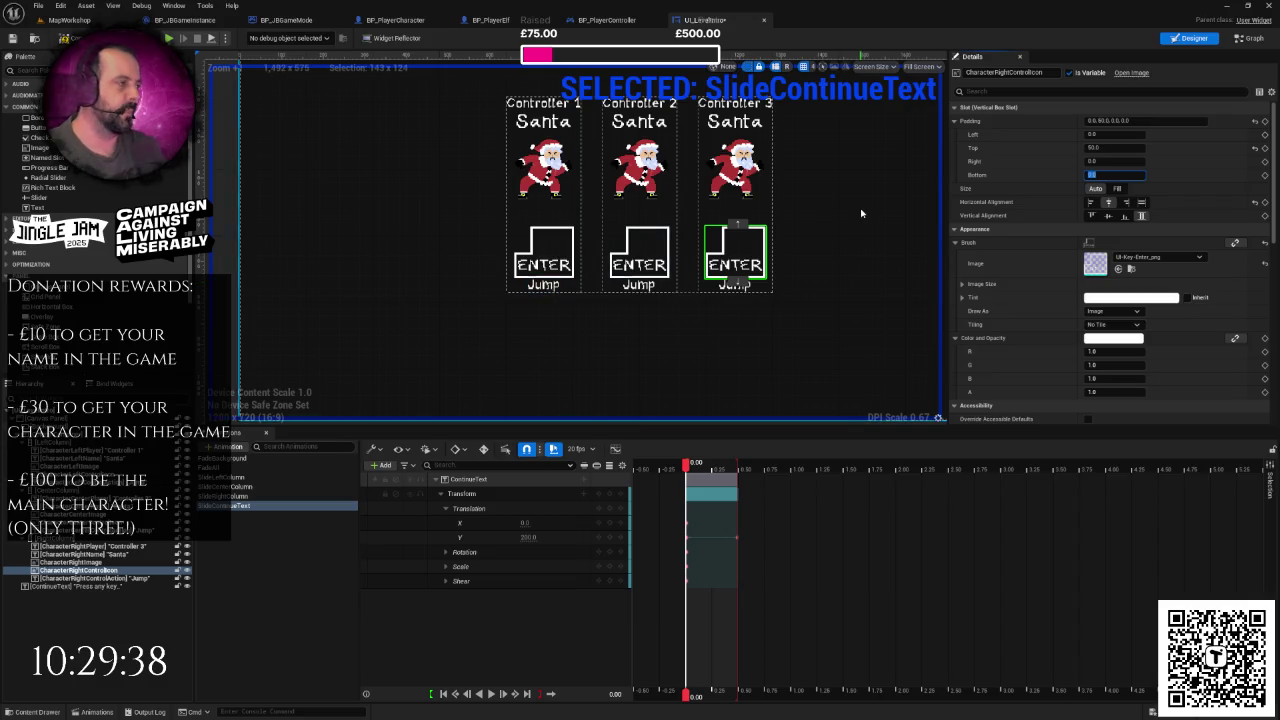
key(ctrl+z)
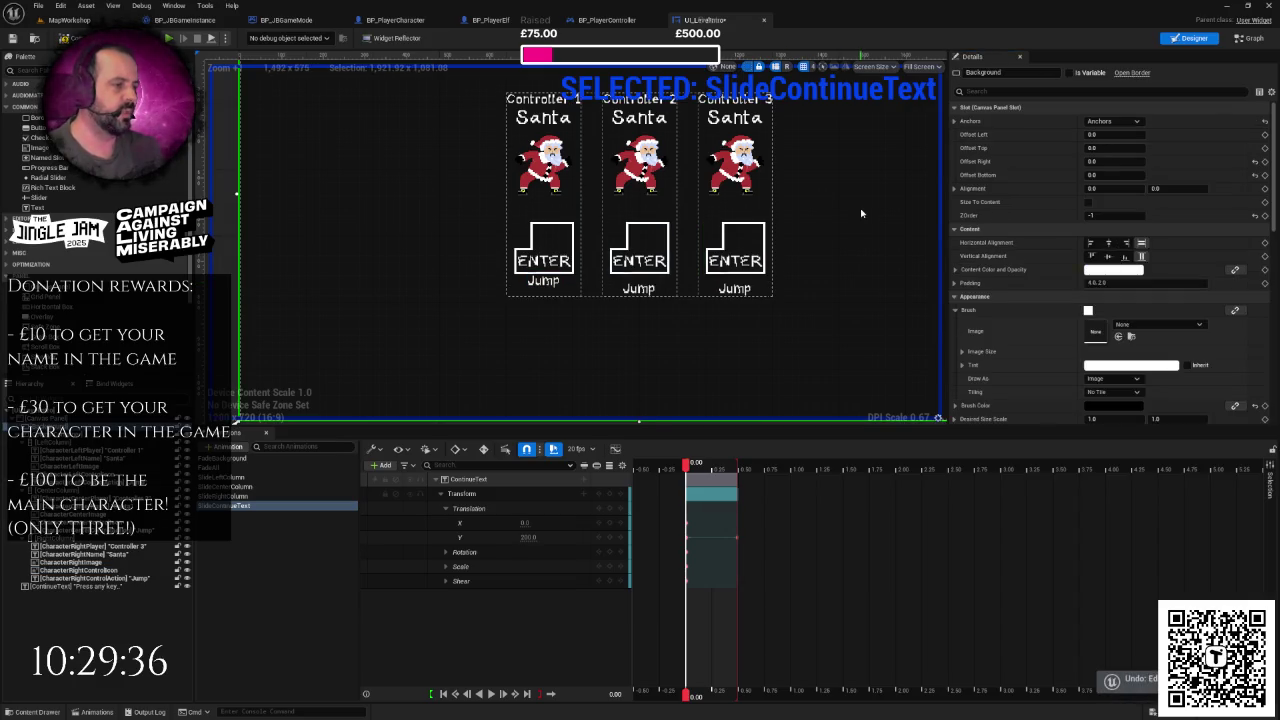
click(563, 248)
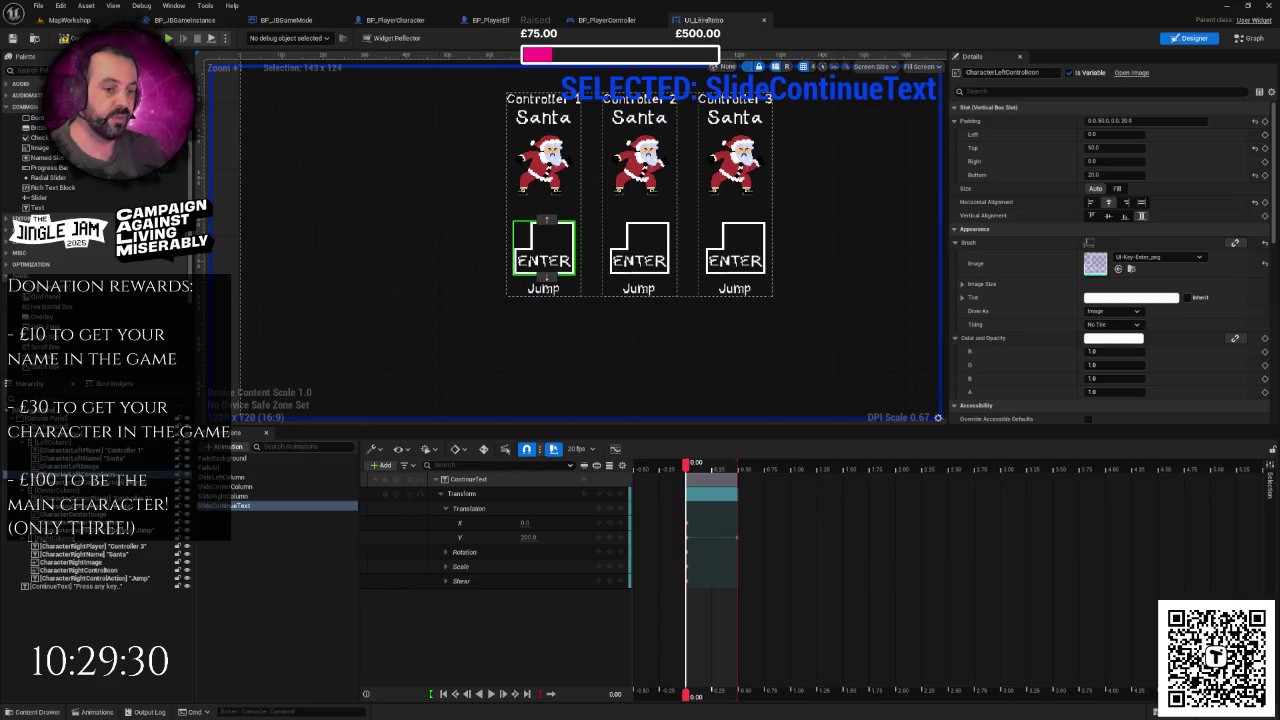
- Duplicate Controller 1's ENTER icon as CharacterLeftControlIconAlt with top padding 0
right_click(122, 478)
click(172, 541)
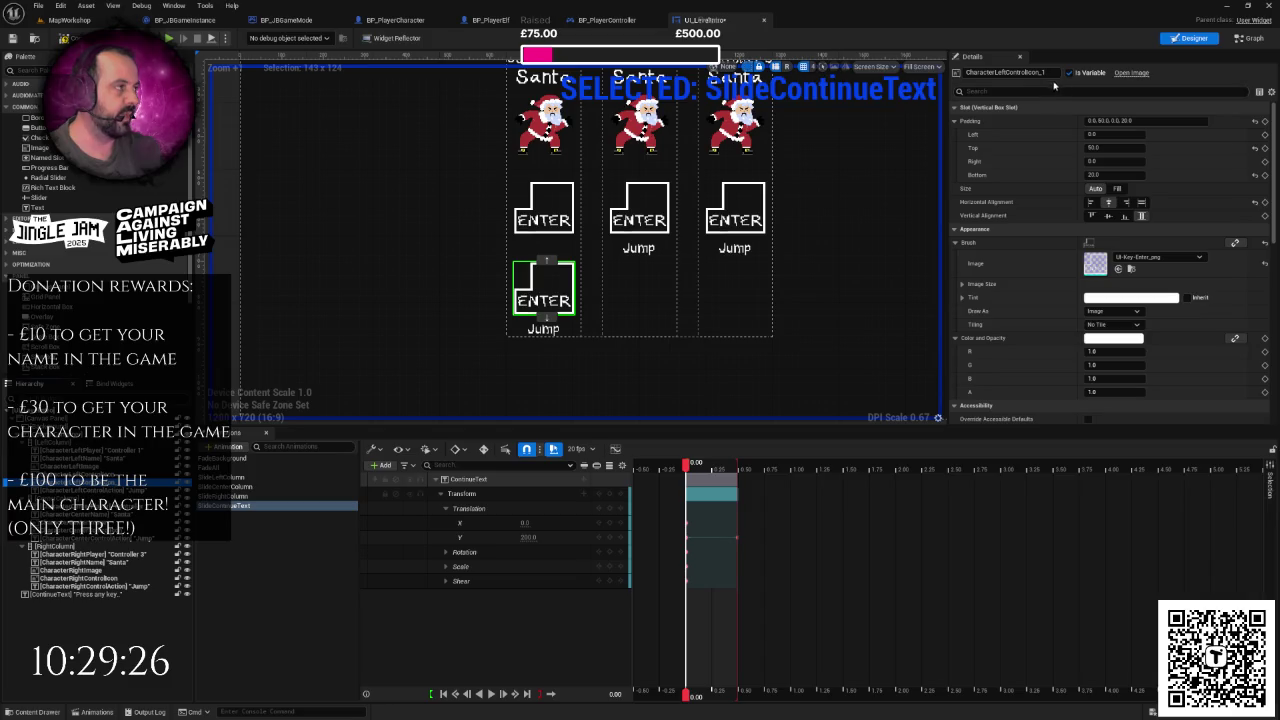
click(1046, 72)
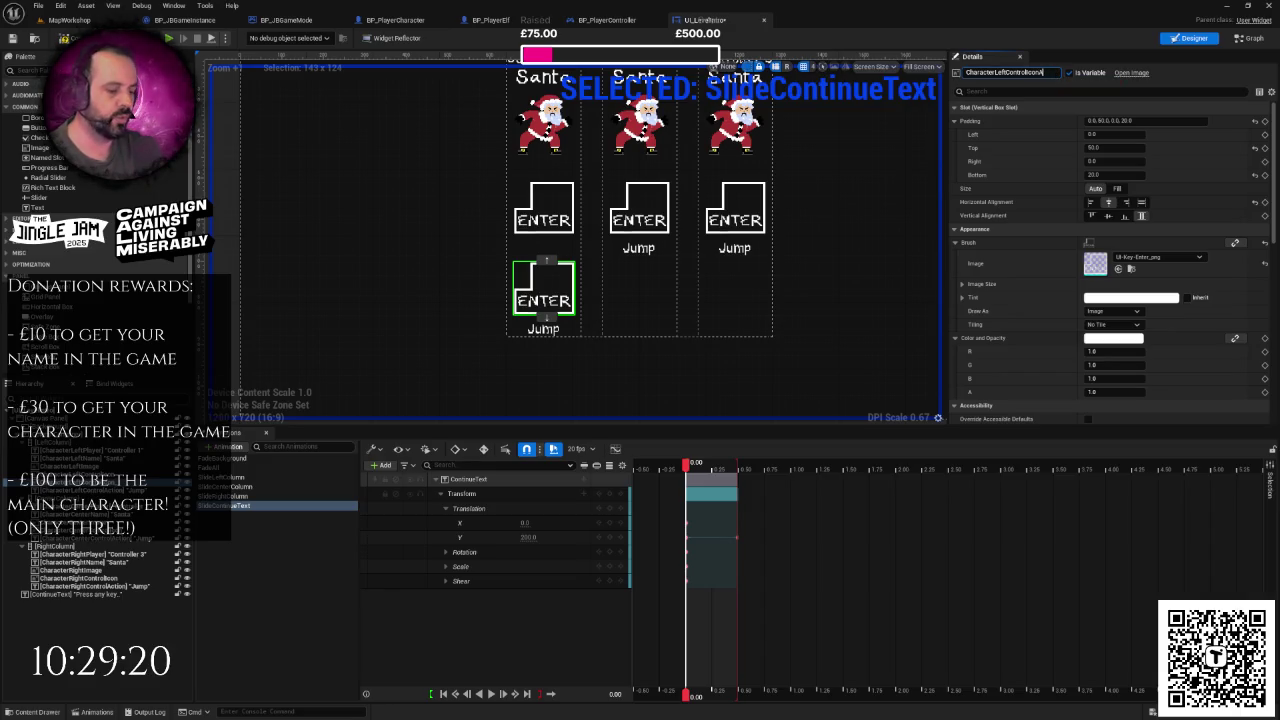
text(Alt)
key(ctrl+a)
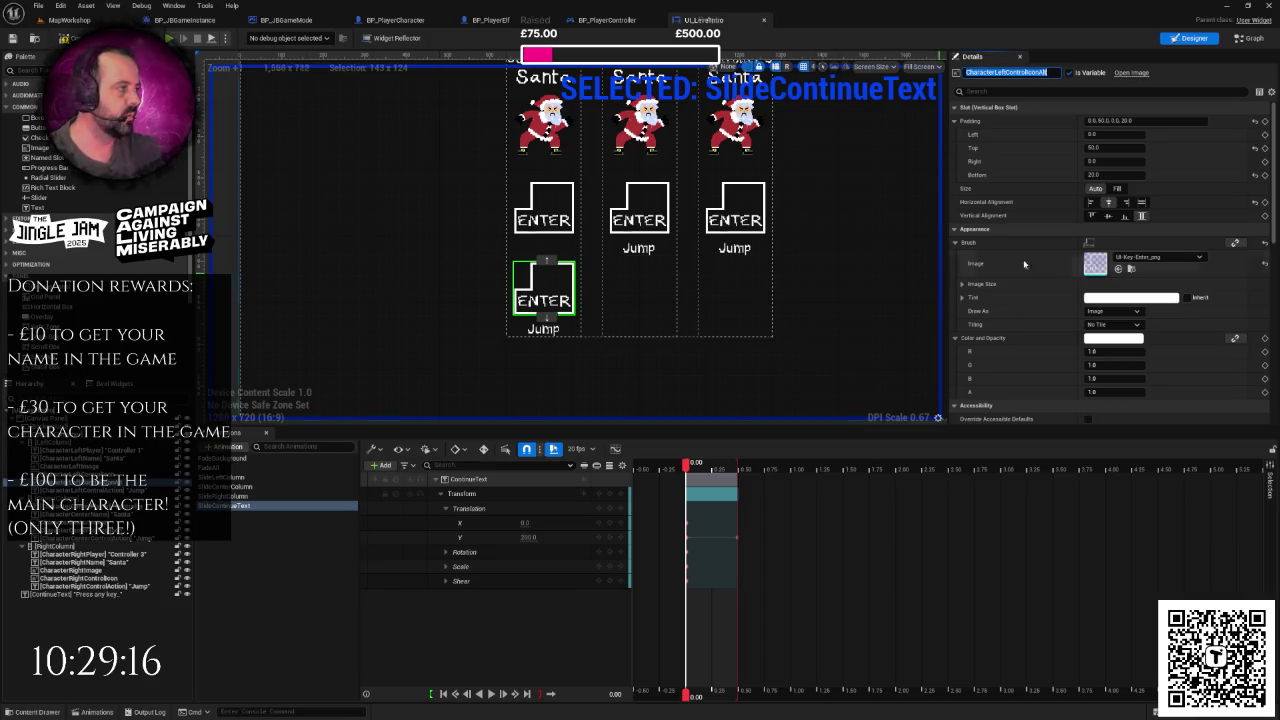
click(1100, 148)
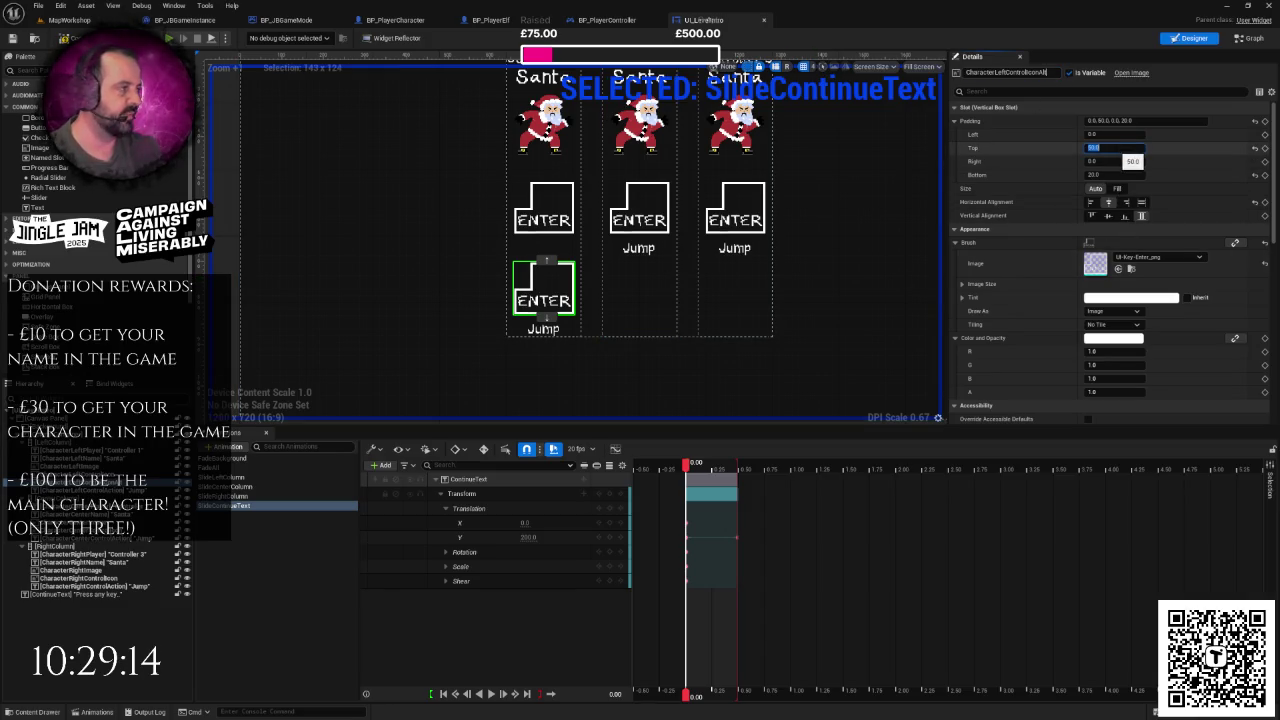
text(0)
key(Return)
click(870, 273)
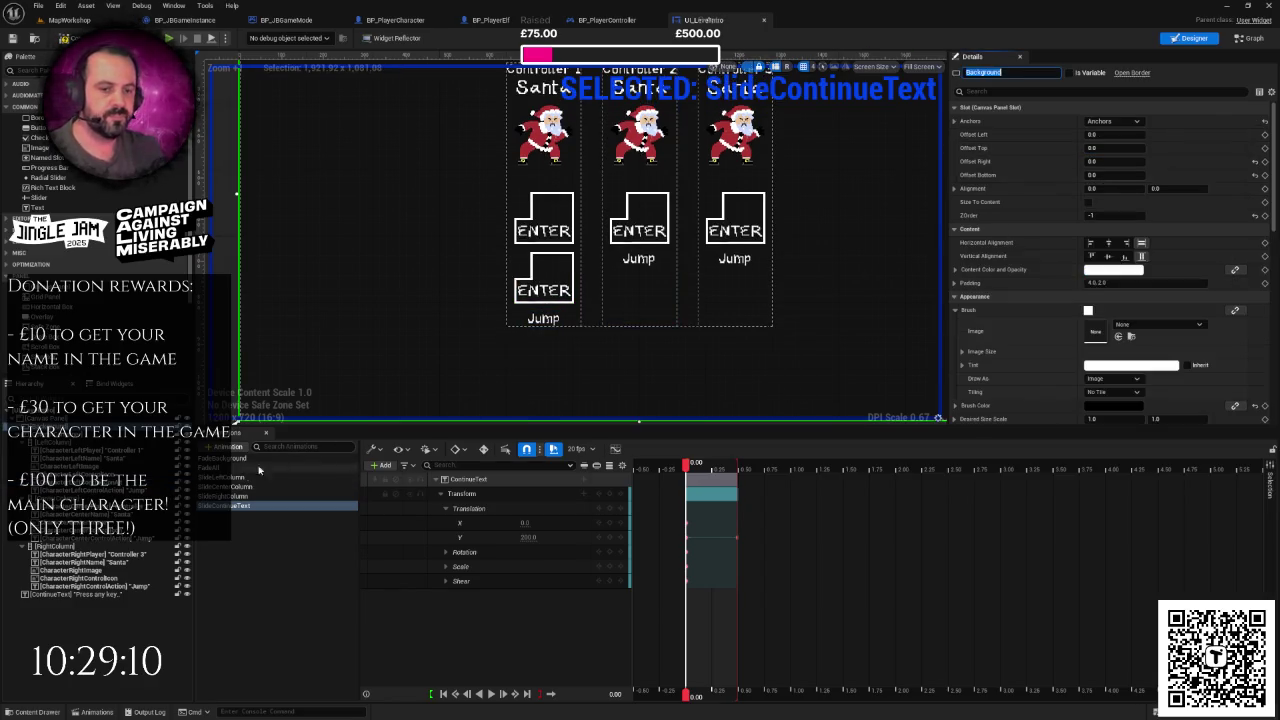
- Duplicate Controller 2's ENTER icon as CharacterCenterControlIconAlt with top padding 0
click(640, 215)
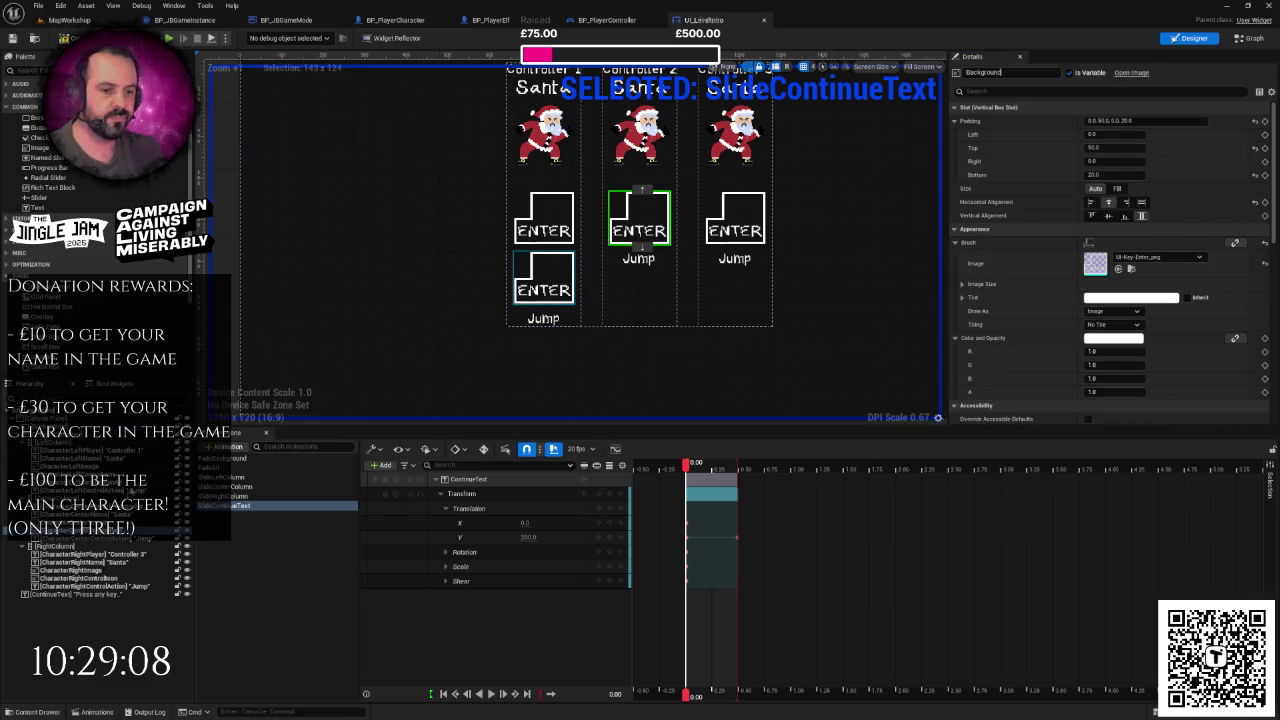
right_click(117, 547)
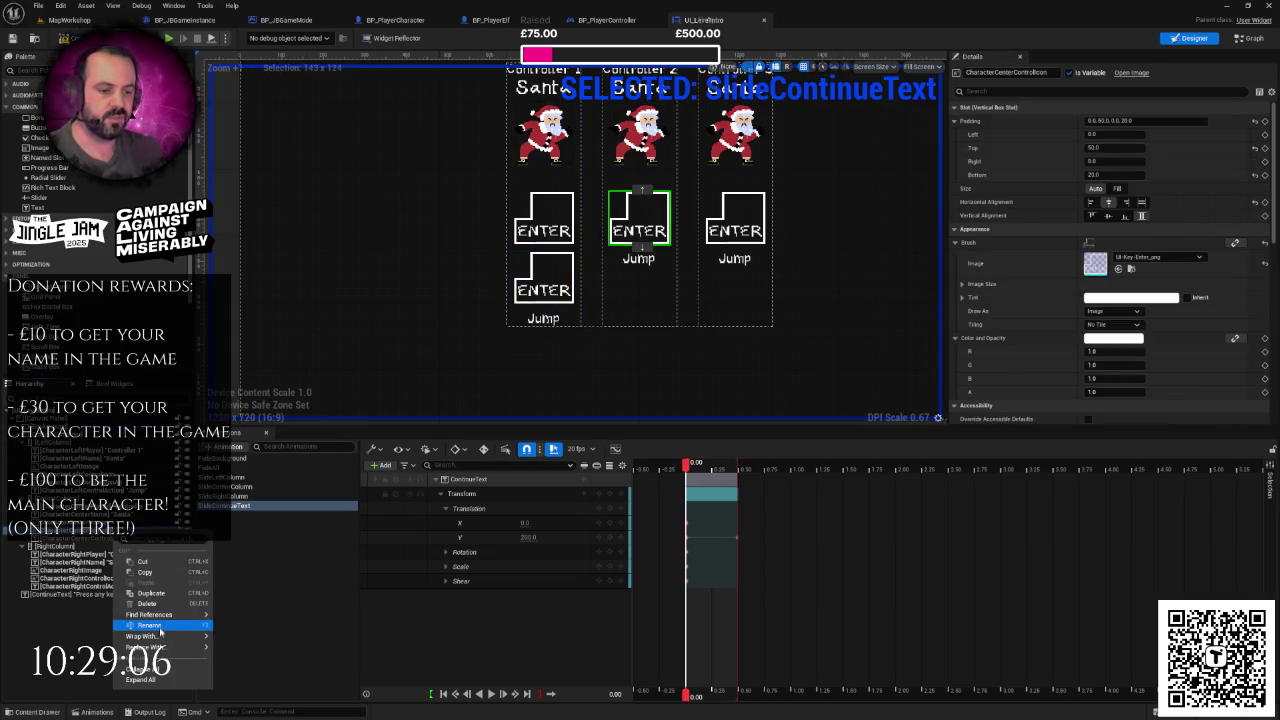
key(Escape)
key(ctrl+d)
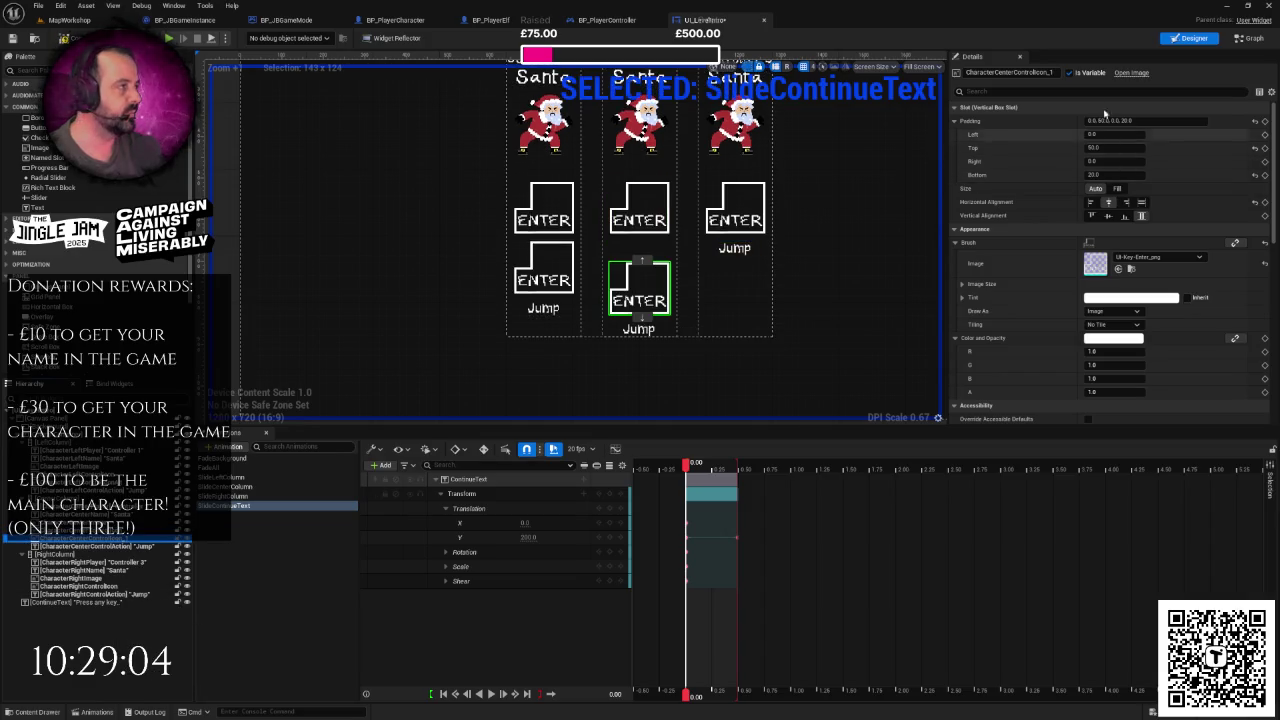
click(1040, 72)
text(t)
key(Return)
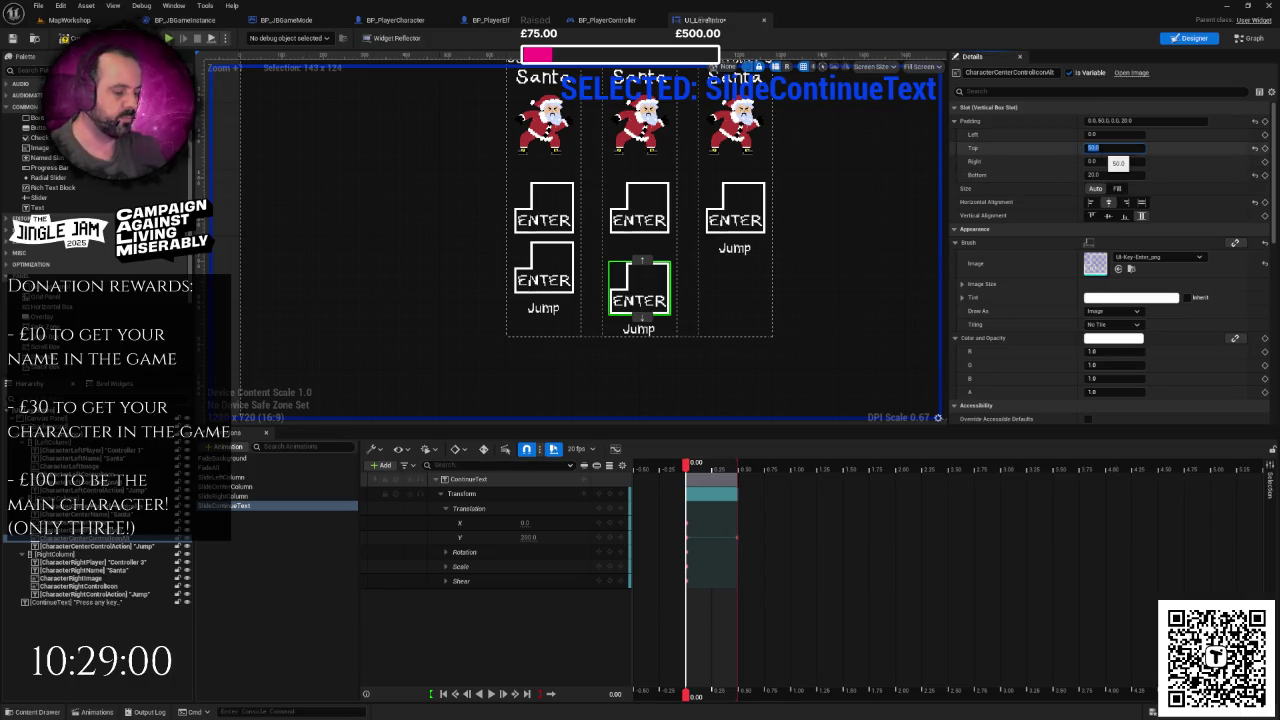
text(0)
key(Return)
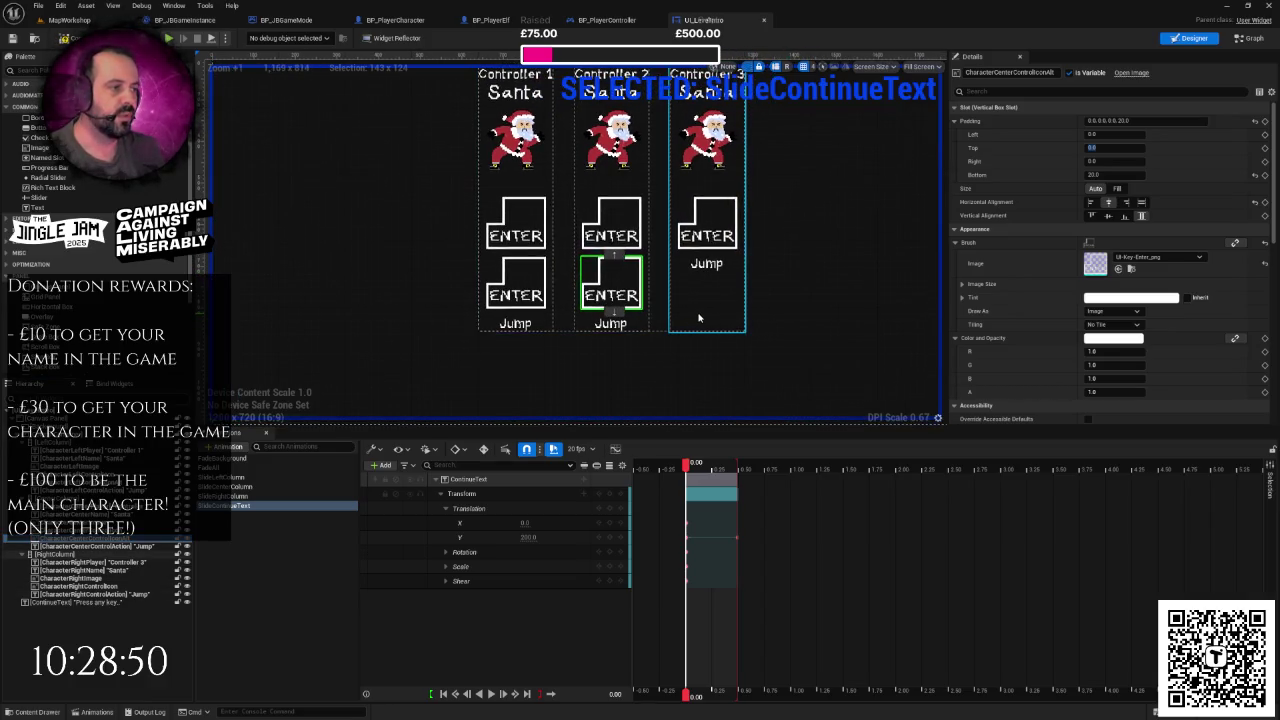
- Duplicate Controller 3's ENTER icon and rename the copy CharacterRightControlIconAlt
scroll(737, 286, down, 2)
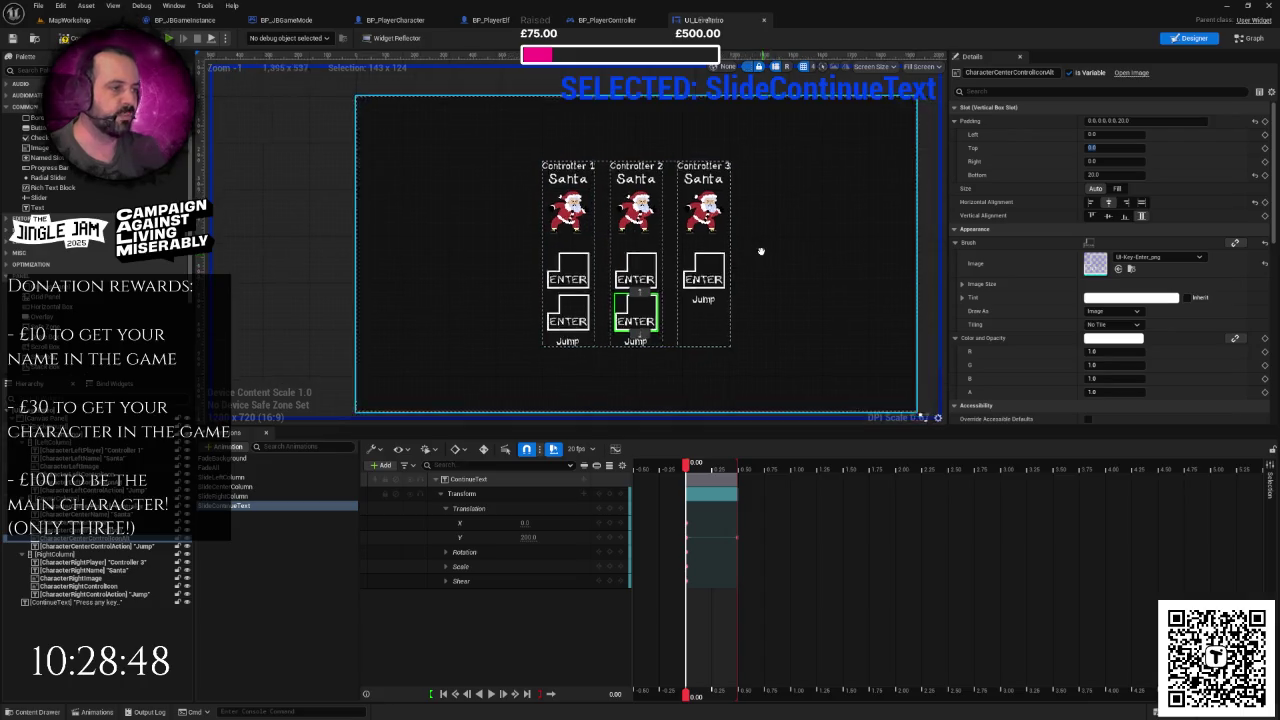
scroll(735, 256, up, 2)
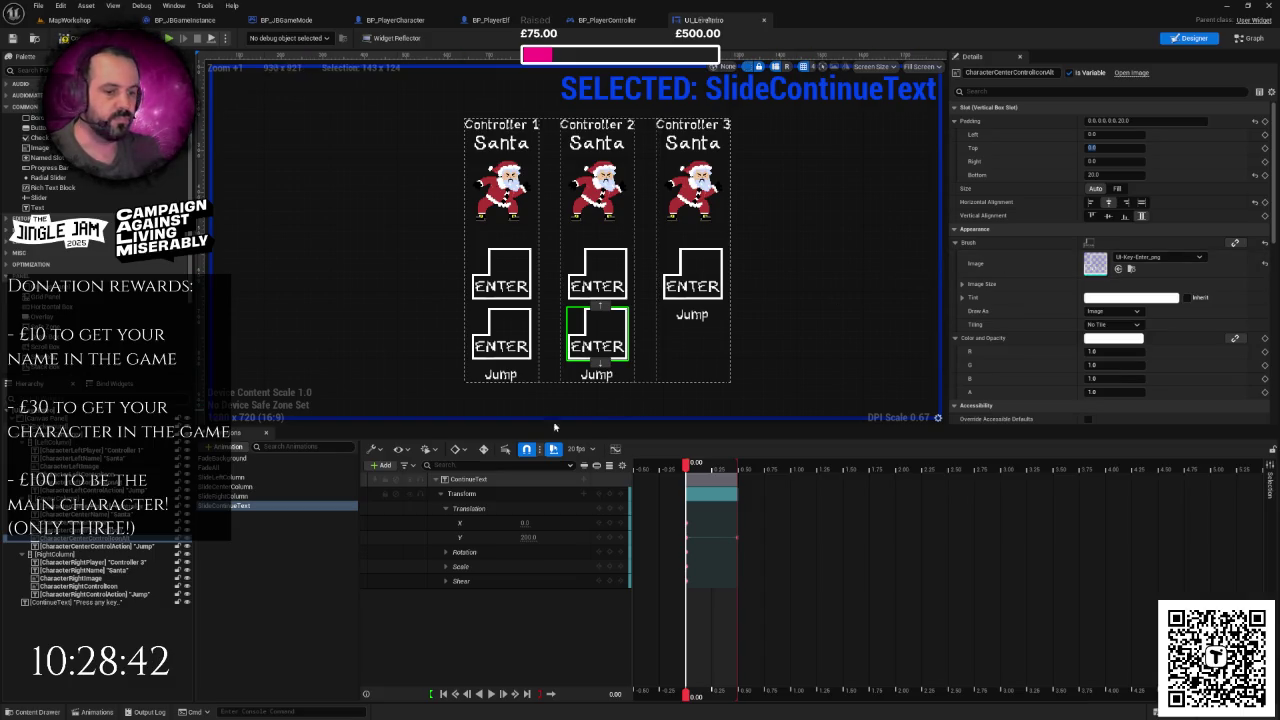
click(1141, 258)
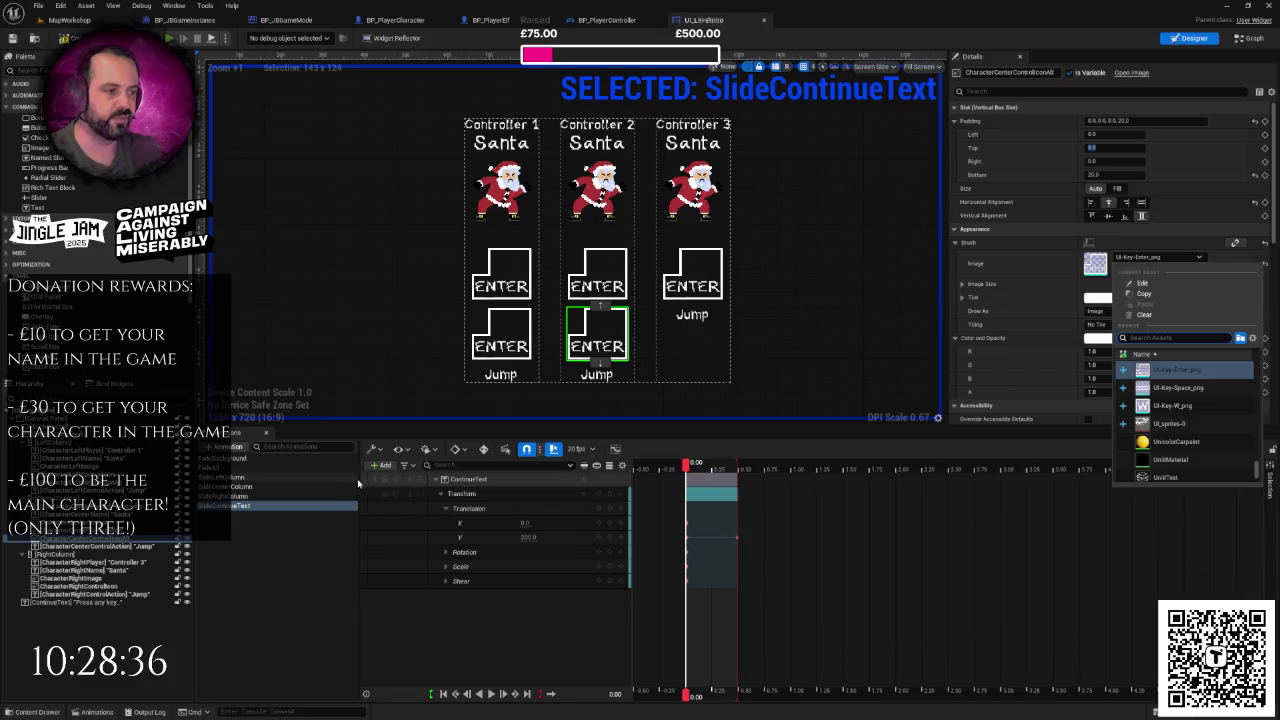
click(120, 586)
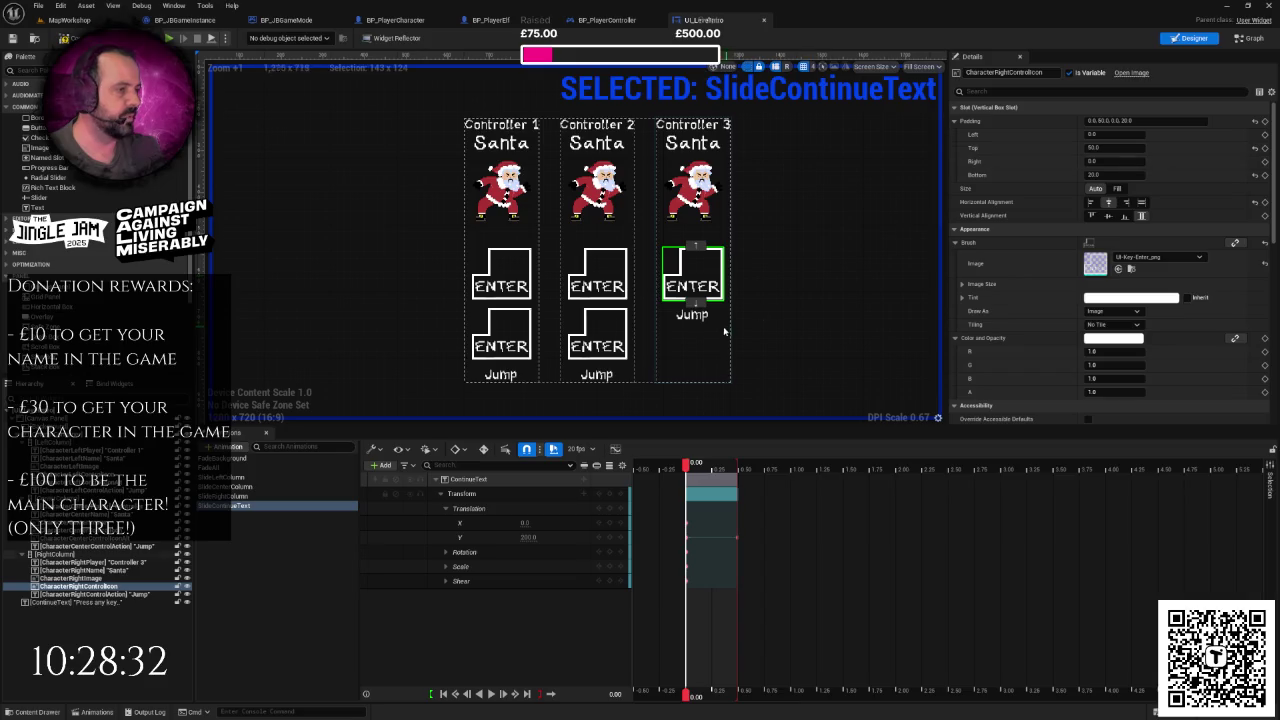
right_click(95, 586)
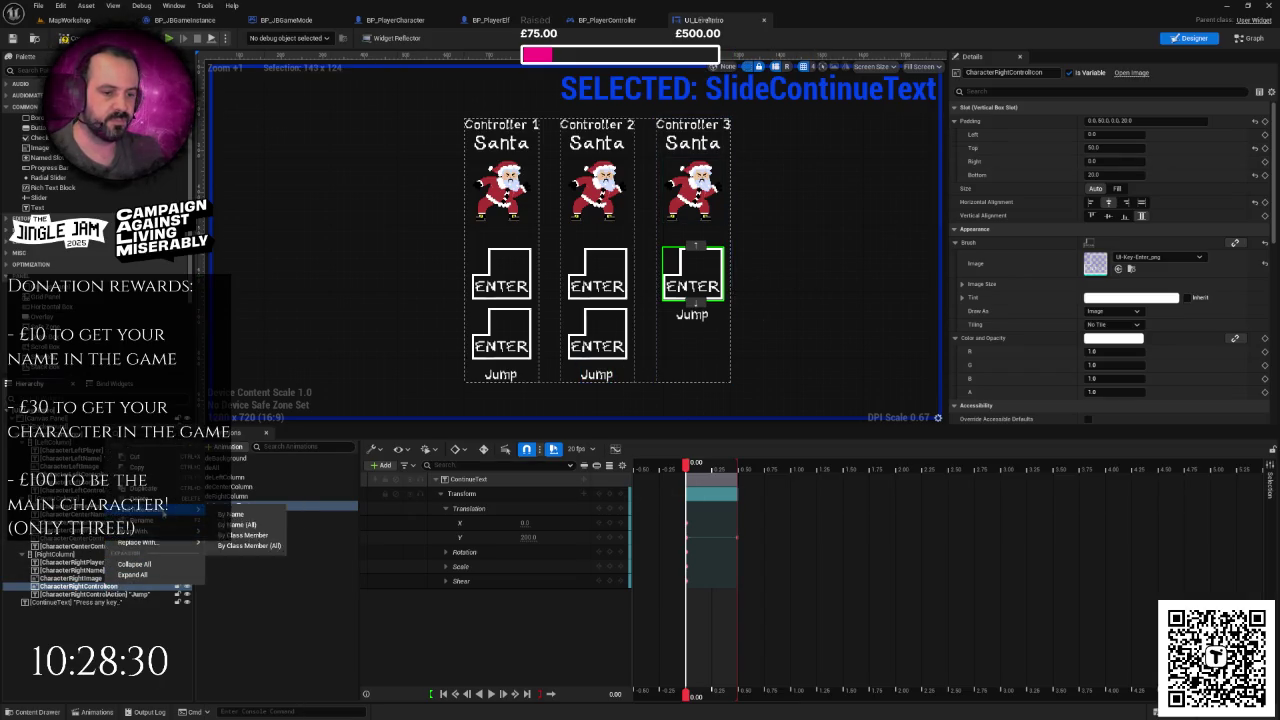
click(150, 490)
click(1047, 74)
click(1048, 72)
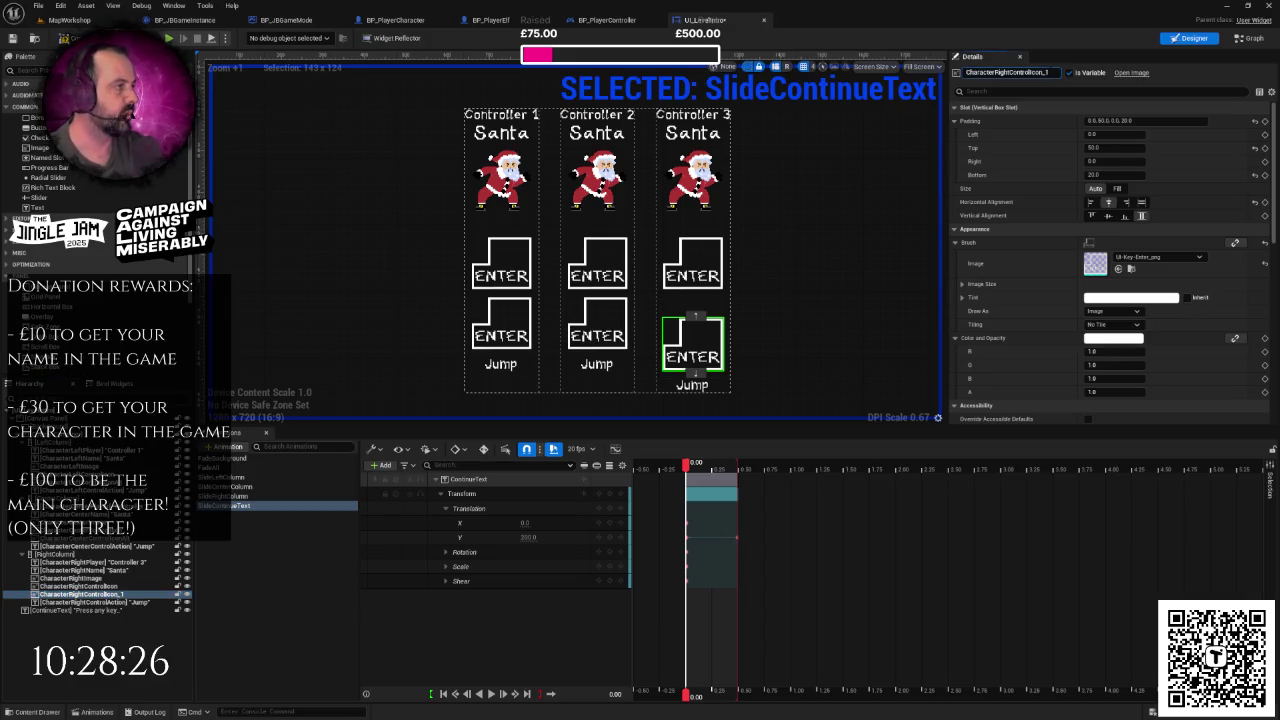
text(Alt)
key(Return)
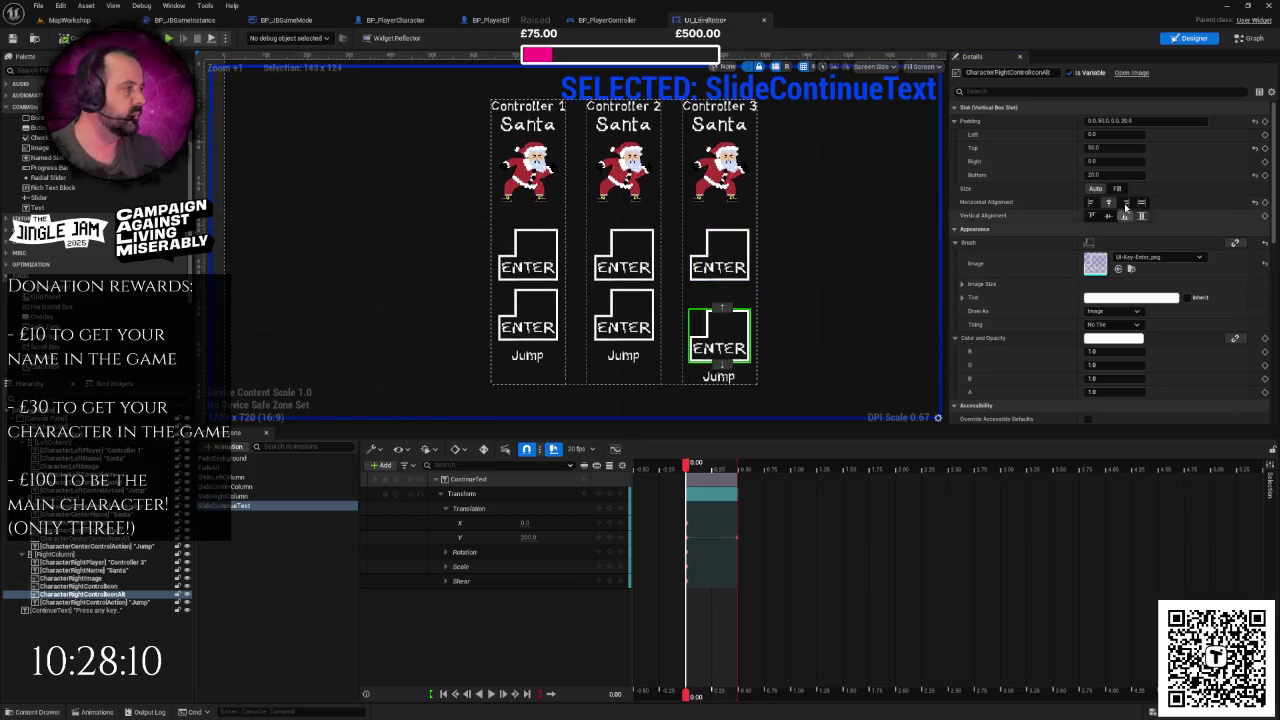
- Commit the copy's top padding, then give Controller 1's lower icon the UI-Gamepad-Right_png image
click(1100, 148)
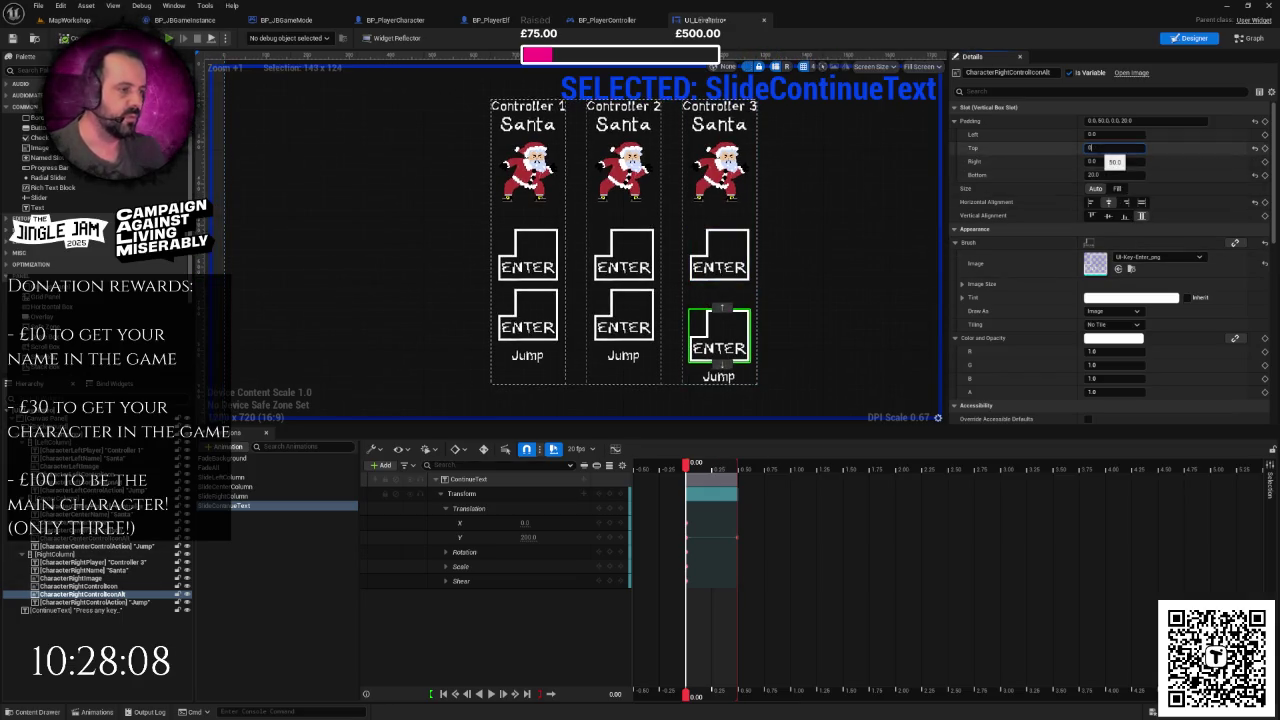
key(Return)
click(805, 271)
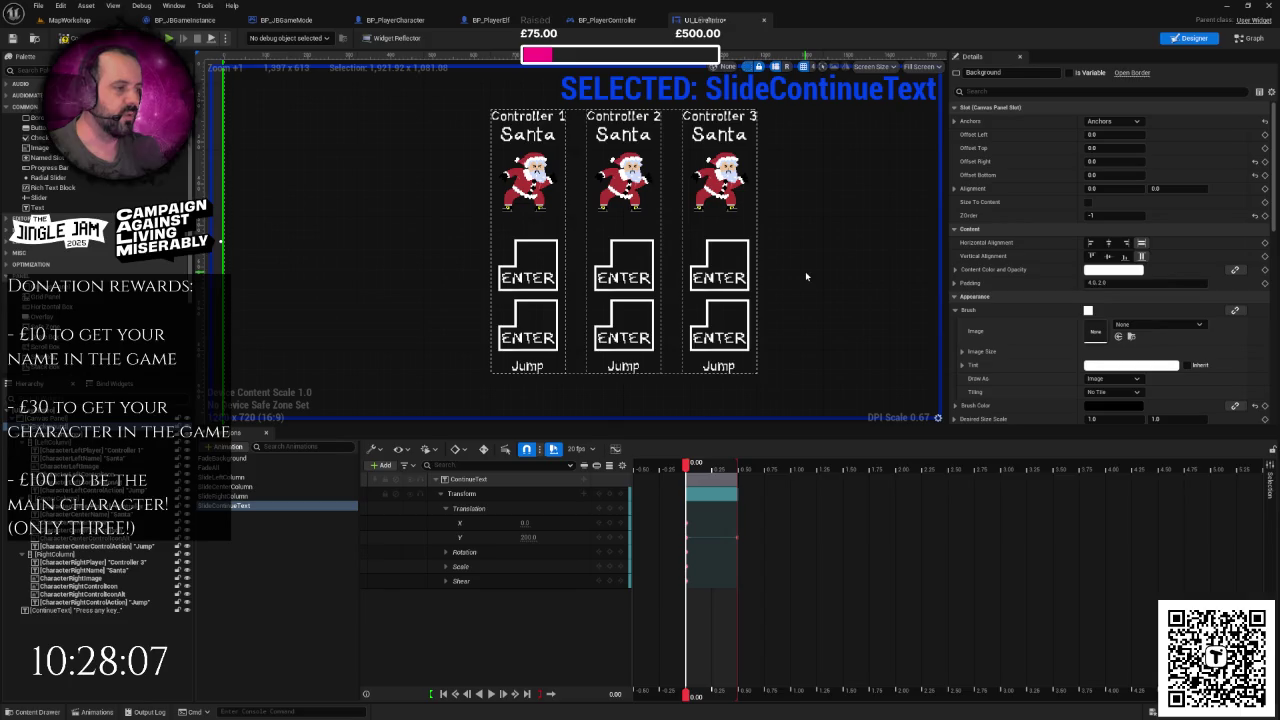
click(517, 325)
click(1158, 257)
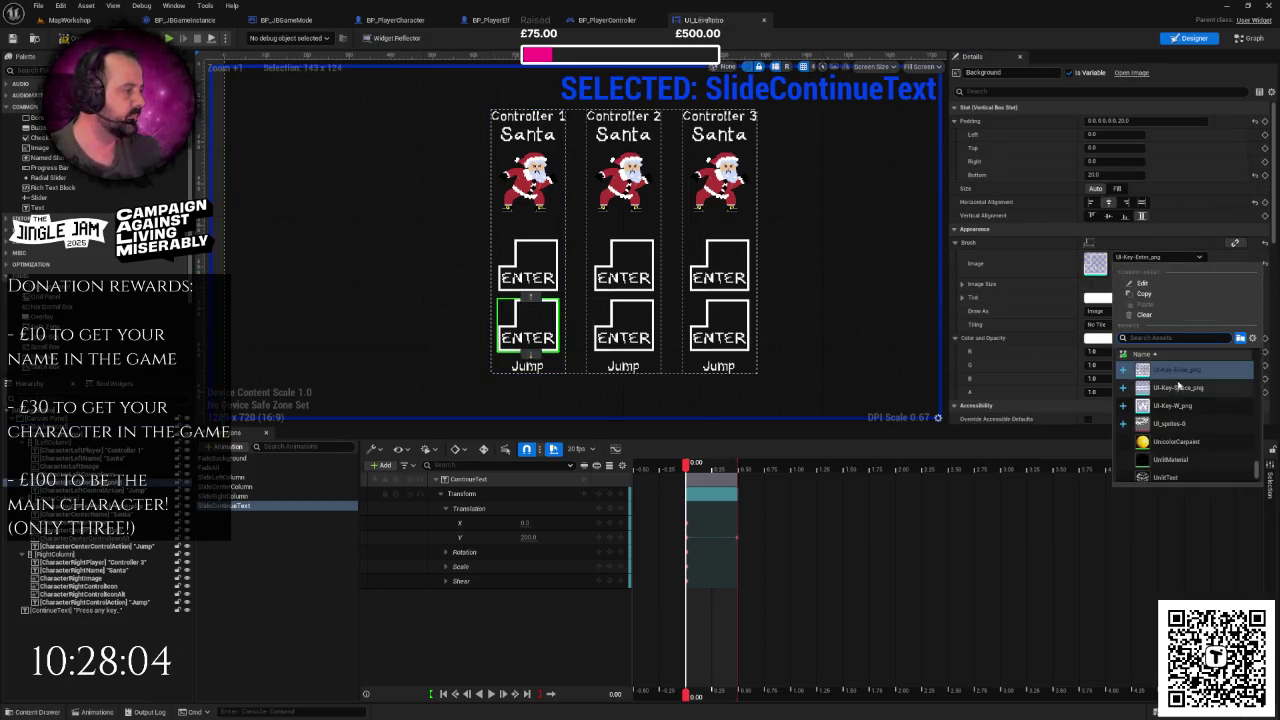
text(game)
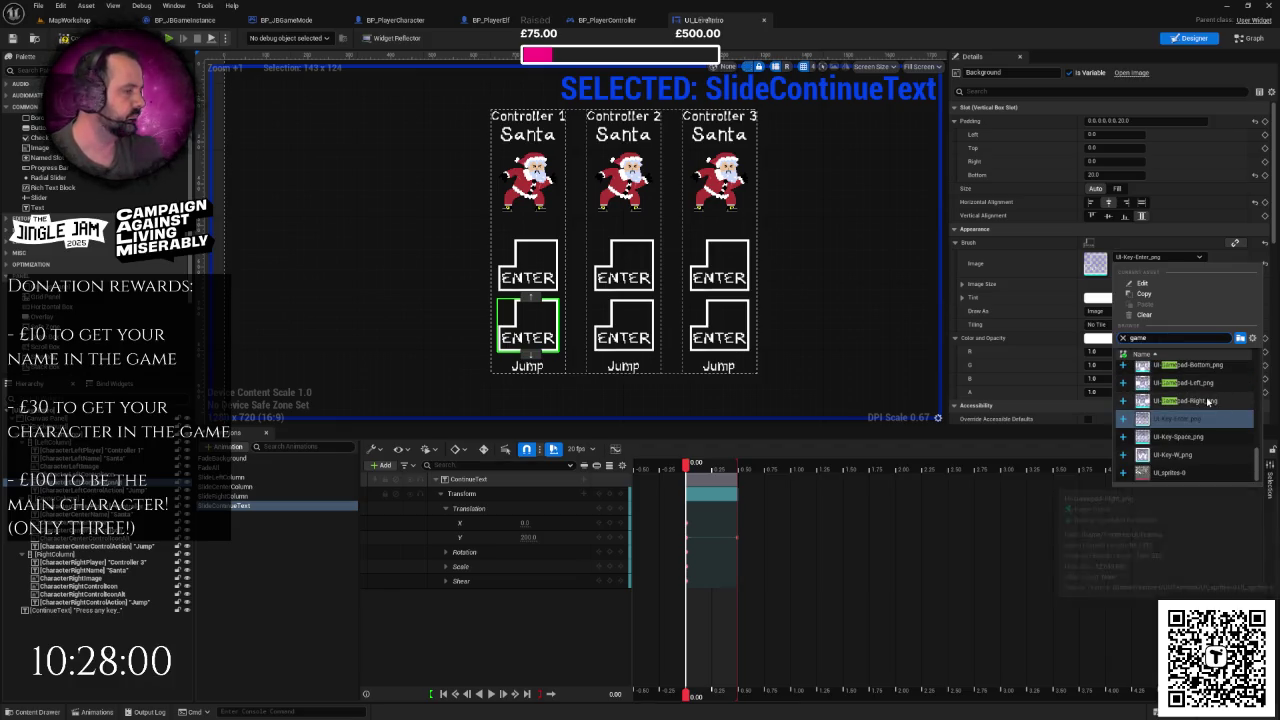
click(1210, 400)
- Apply the same gamepad image to the lower icons of Controller 2 and Controller 3
scroll(669, 355, up, 1)
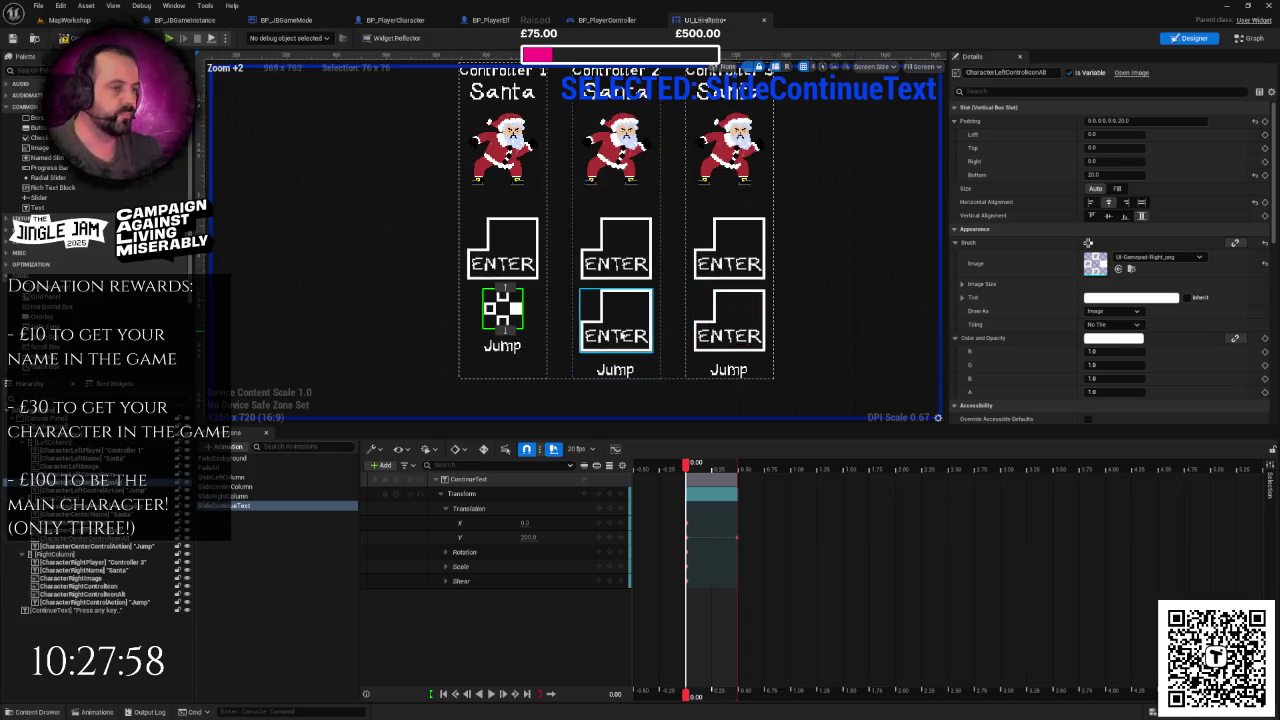
click(625, 320)
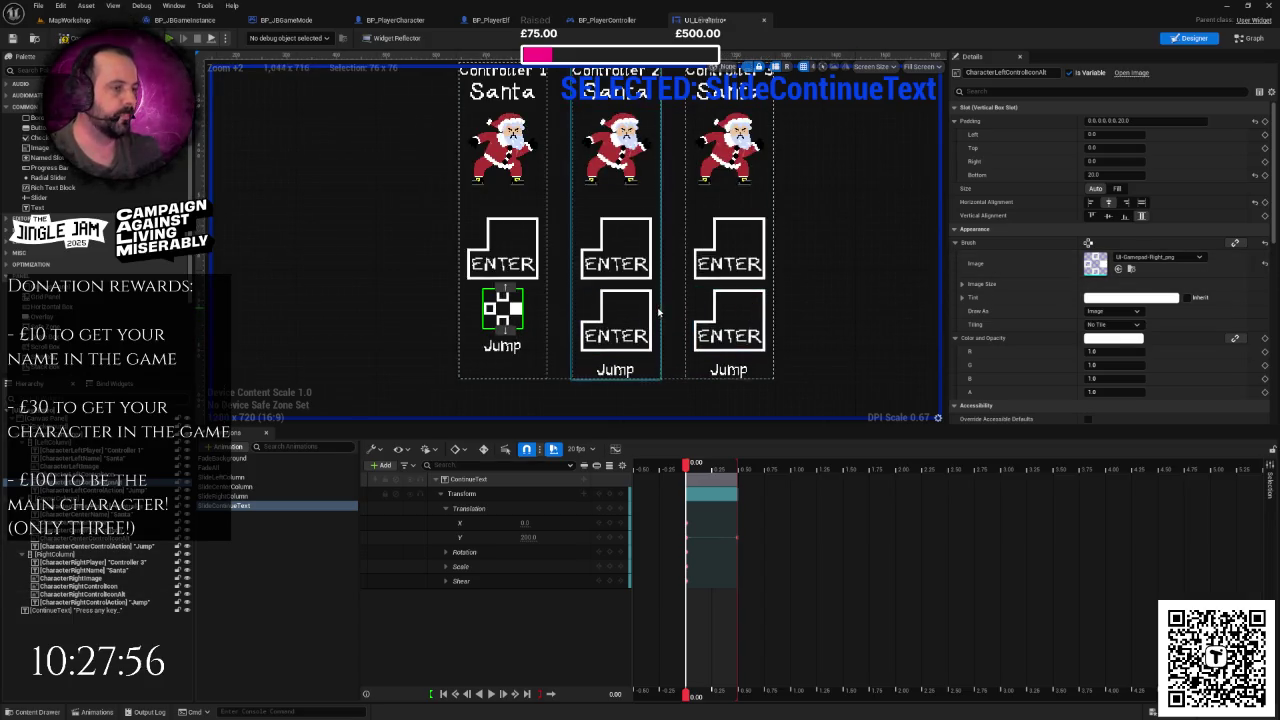
click(1166, 257)
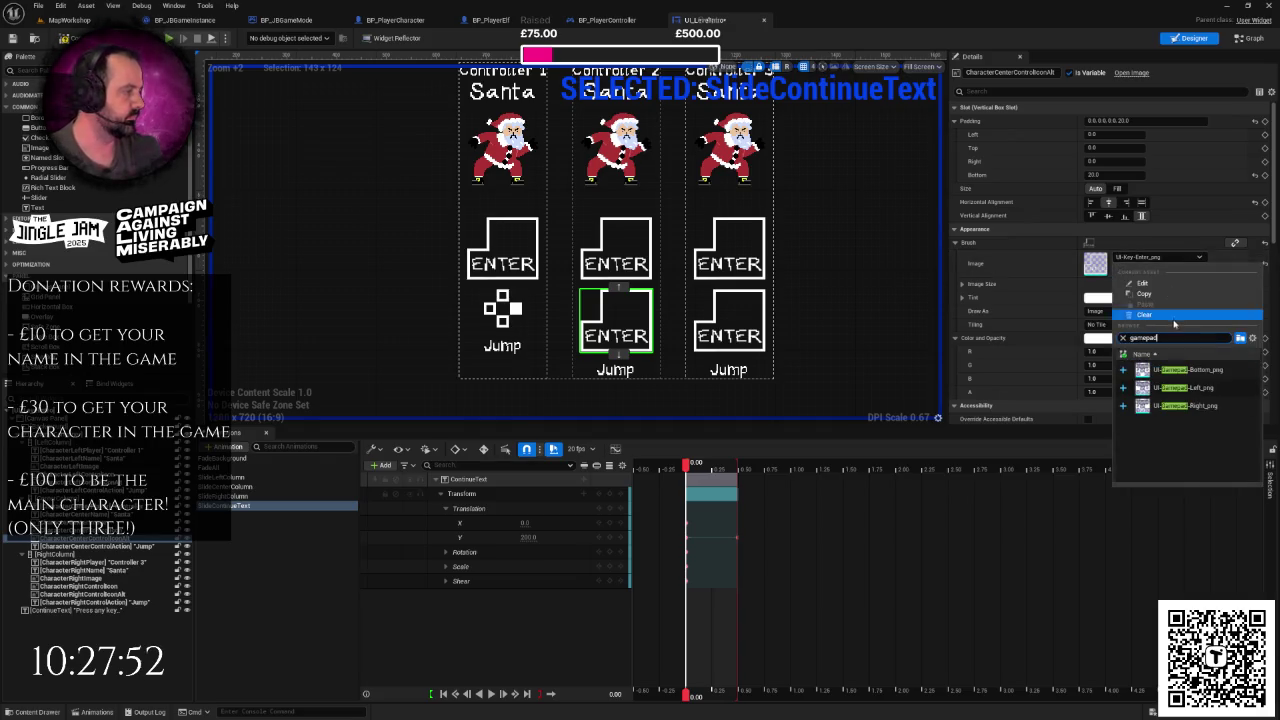
click(1200, 406)
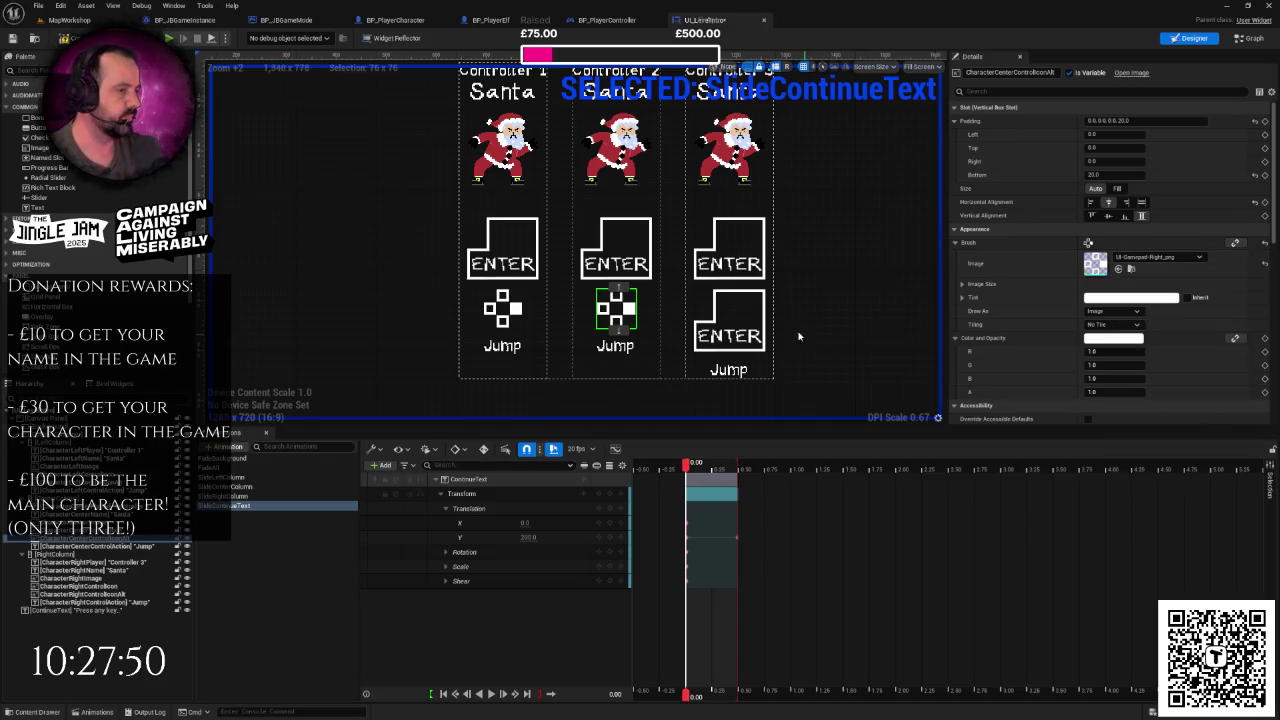
click(745, 325)
click(1166, 257)
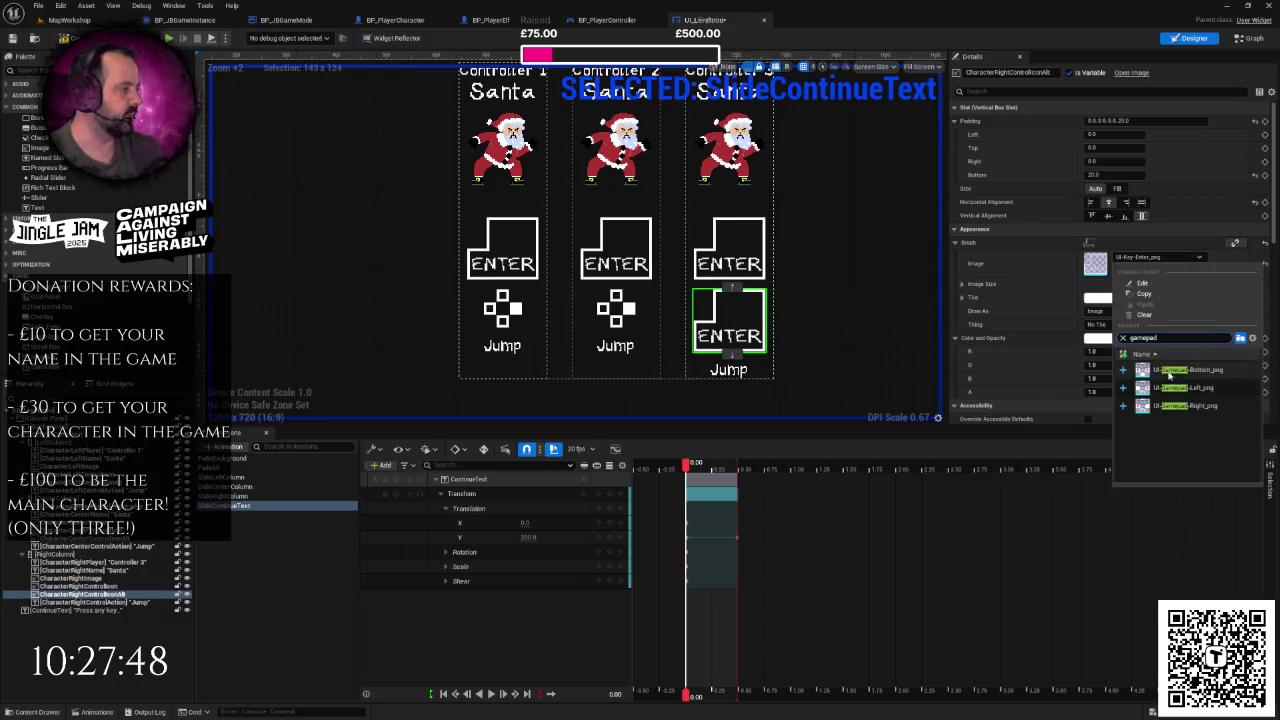
click(1180, 396)
click(906, 293)
scroll(906, 293, down, 3)
drag(906, 293, 835, 287)
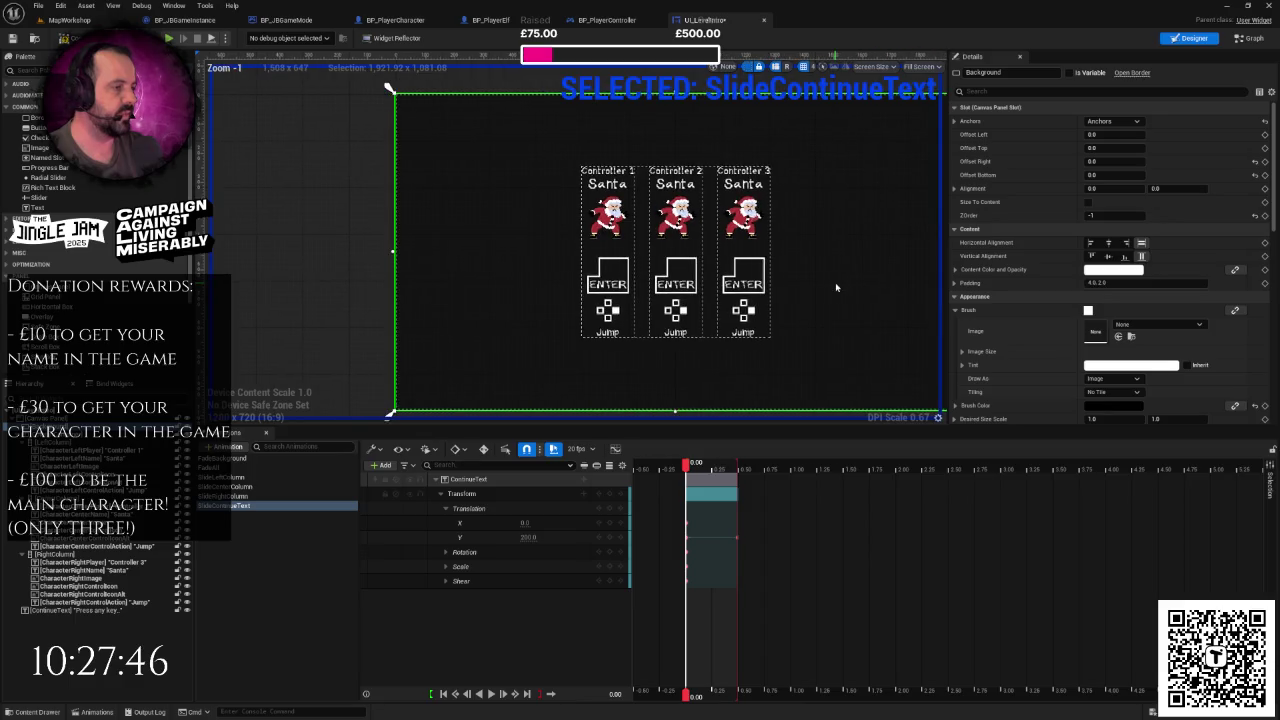
- Set CenterColumn's slot padding Left and Right to 100
scroll(836, 287, up, 1)
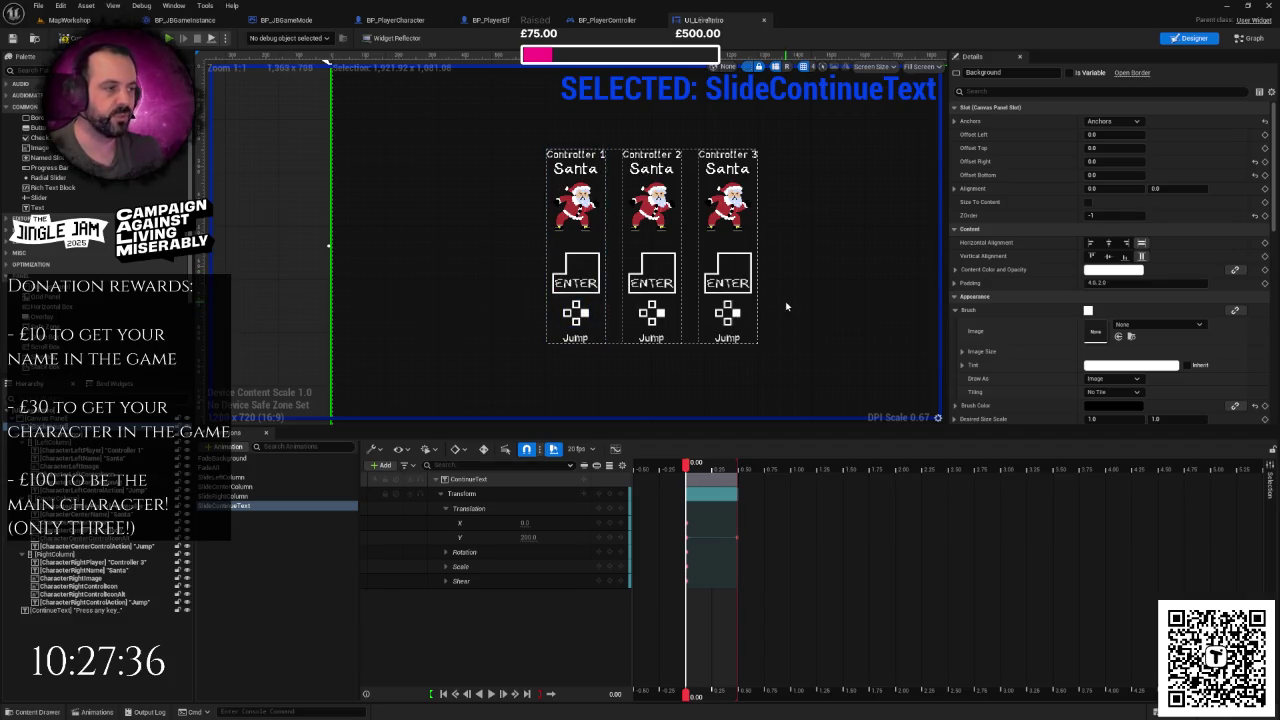
drag(788, 300, 774, 295)
scroll(567, 295, up, 2)
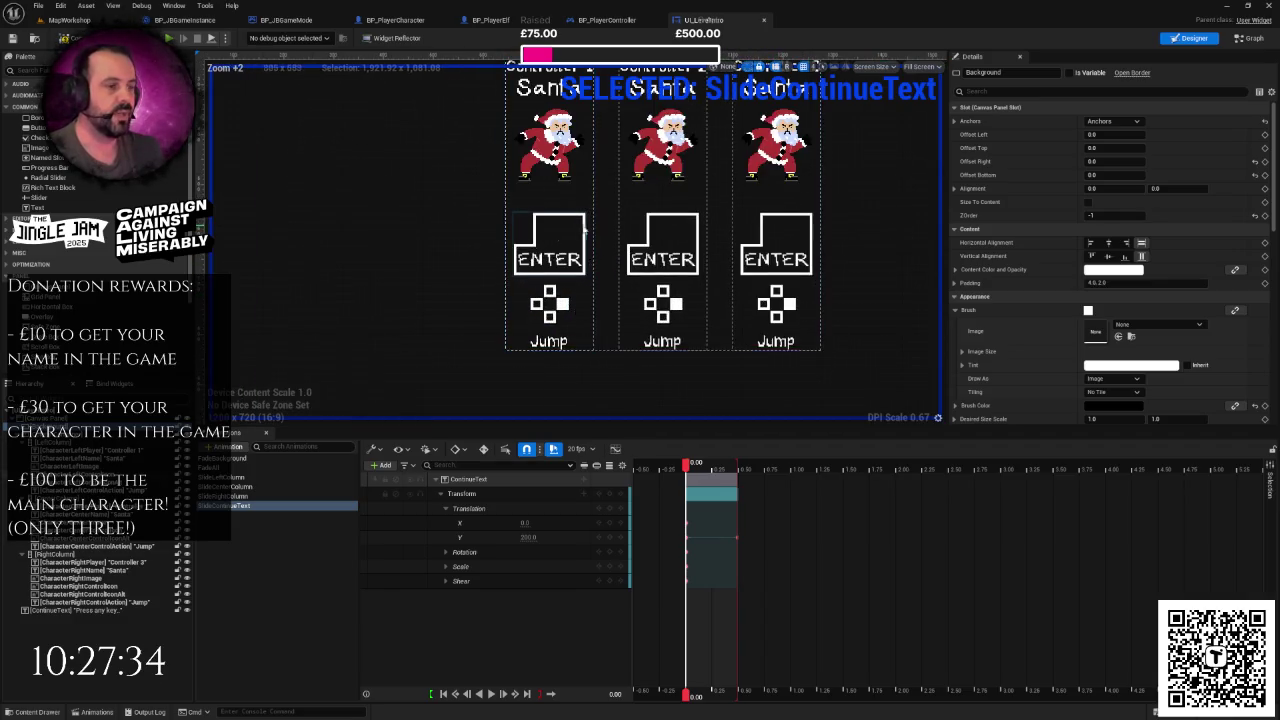
scroll(601, 283, down, 1)
scroll(764, 259, down, 4)
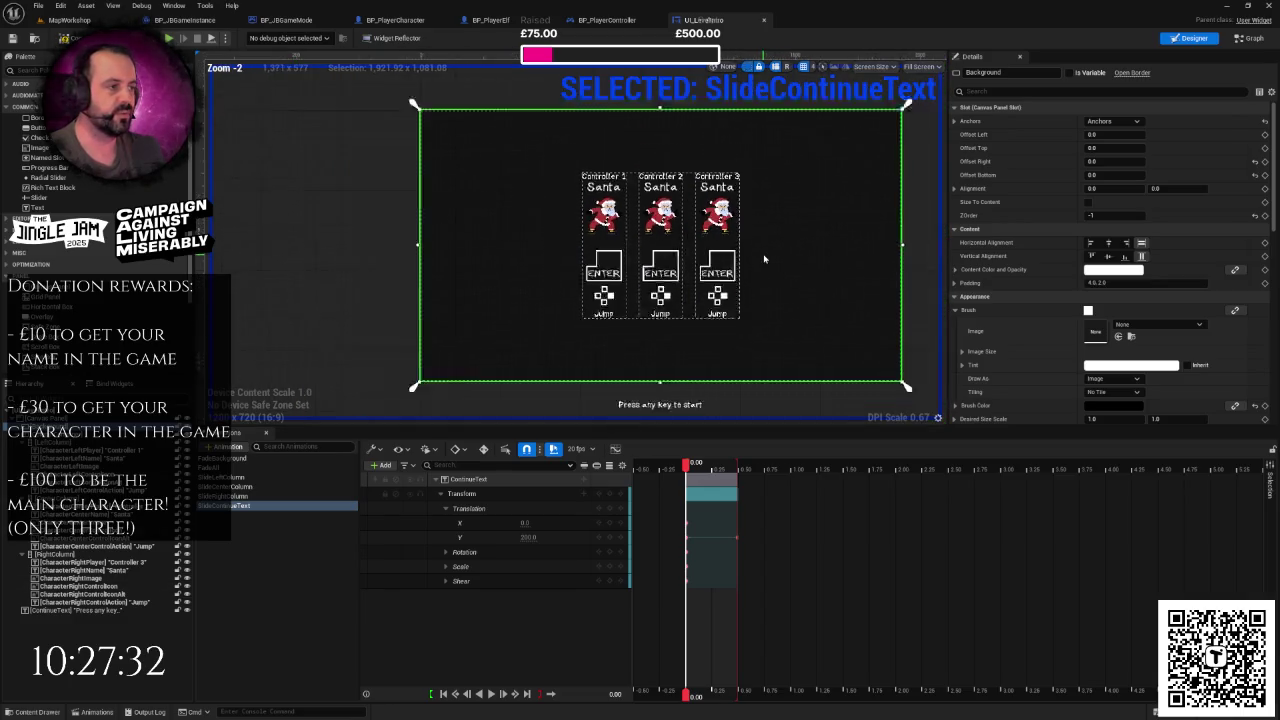
scroll(764, 259, up, 3)
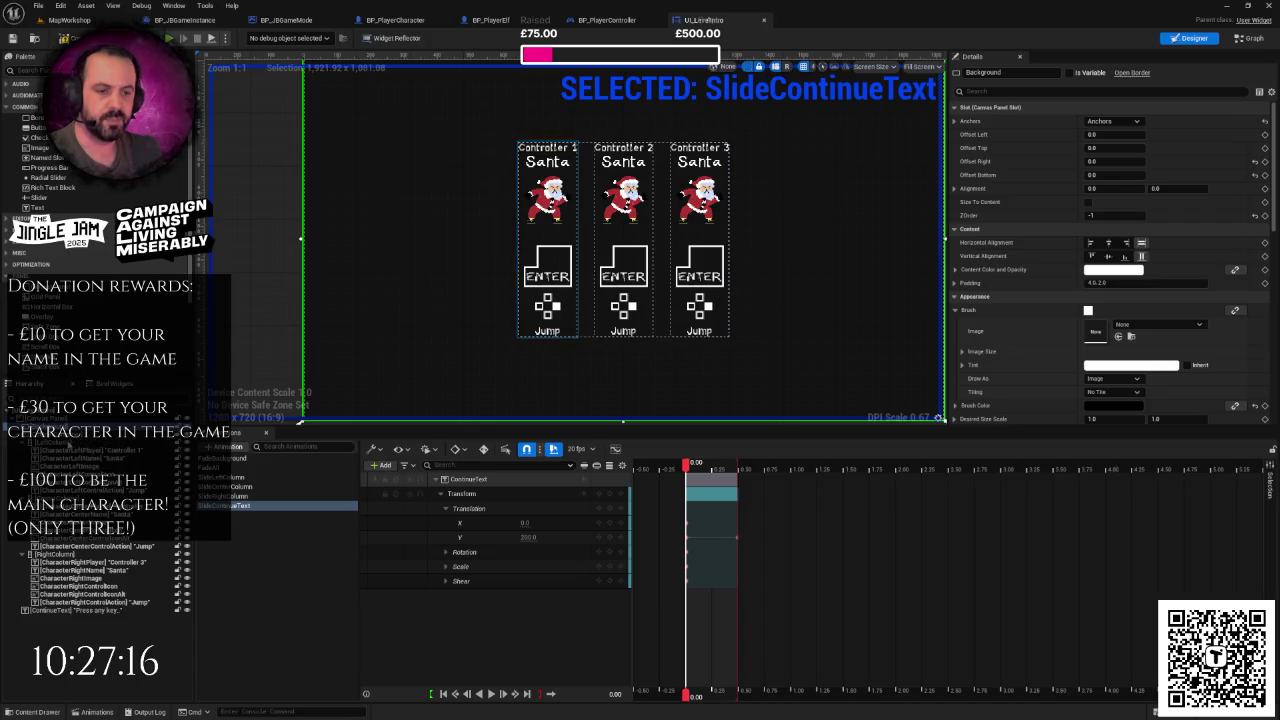
click(60, 498)
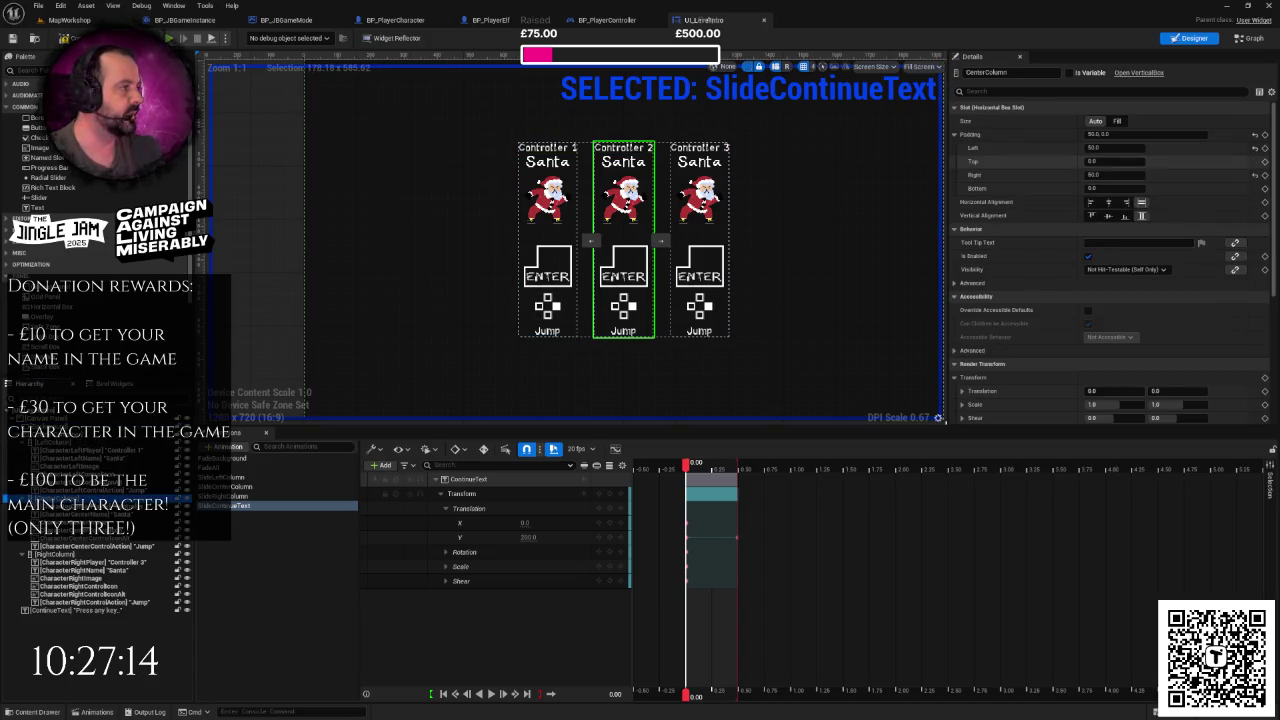
click(1105, 148)
text(100)
click(1105, 175)
text(100)
key(Return)
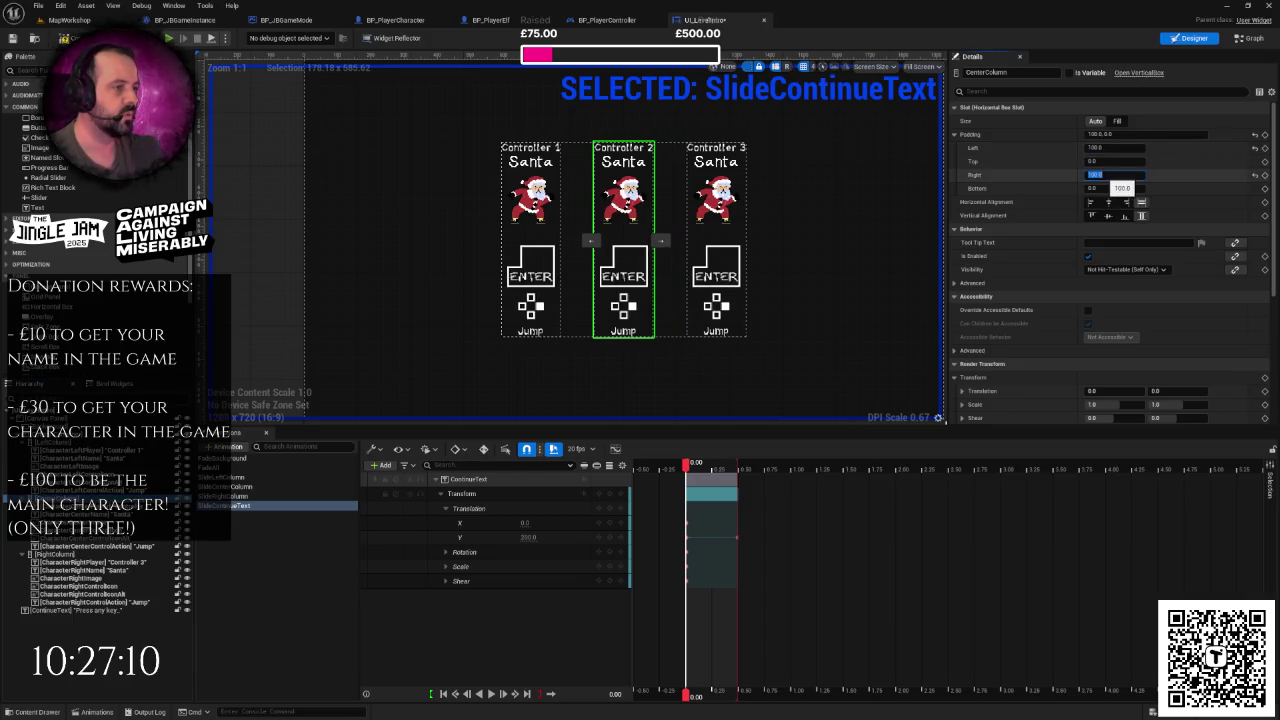
click(857, 203)
scroll(857, 203, down, 2)
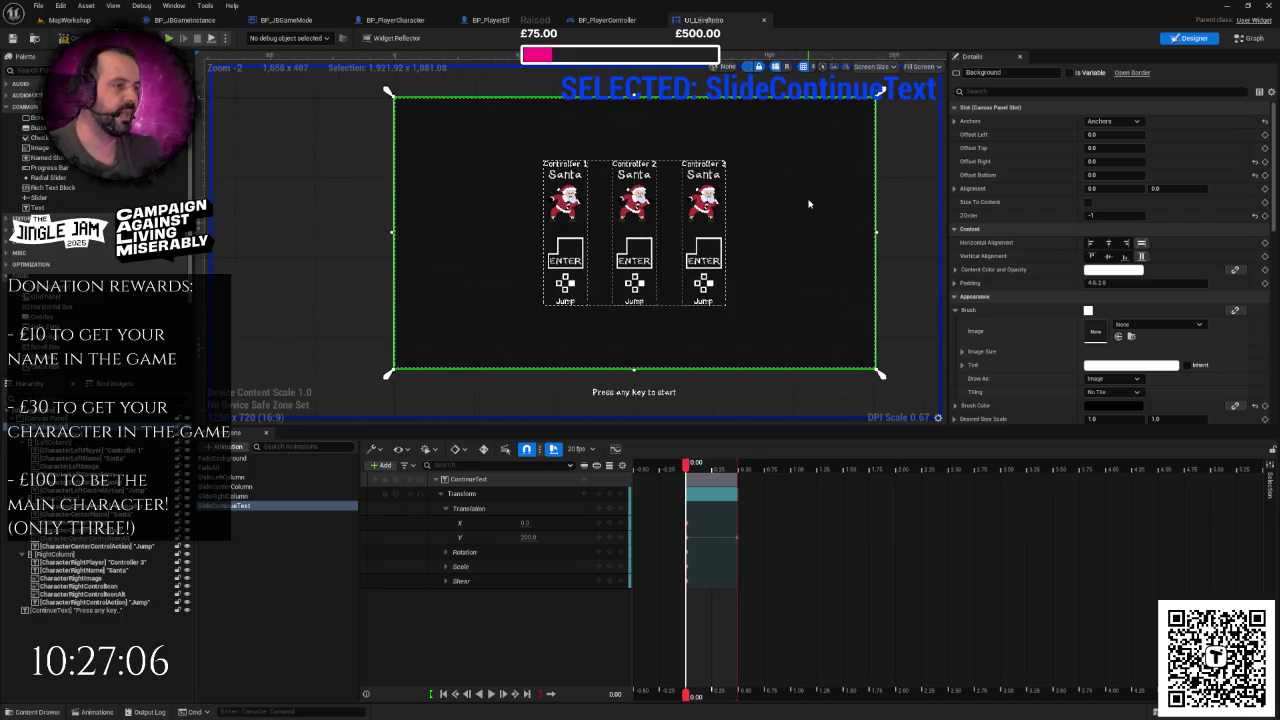
- Return to the event graph and marquee-select the Set Visibility node with its three inputs
drag(809, 203, 748, 227)
right_click(853, 236)
click(855, 216)
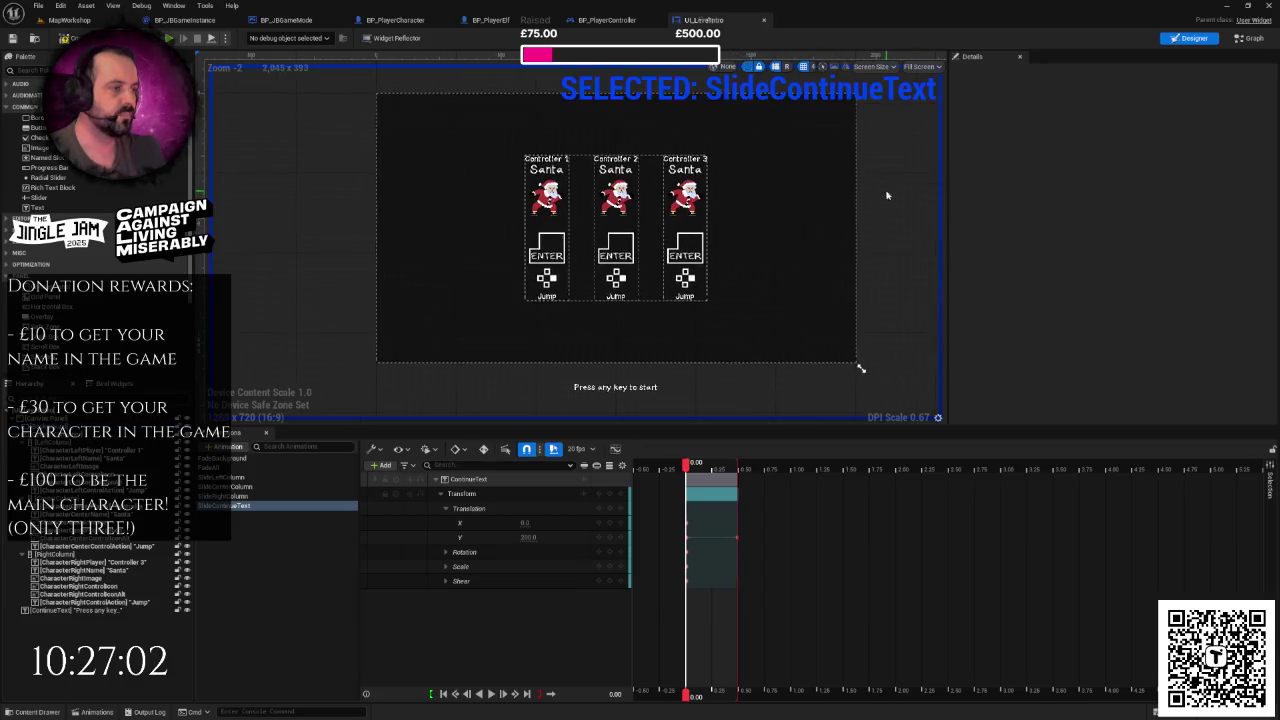
scroll(726, 229, up, 1)
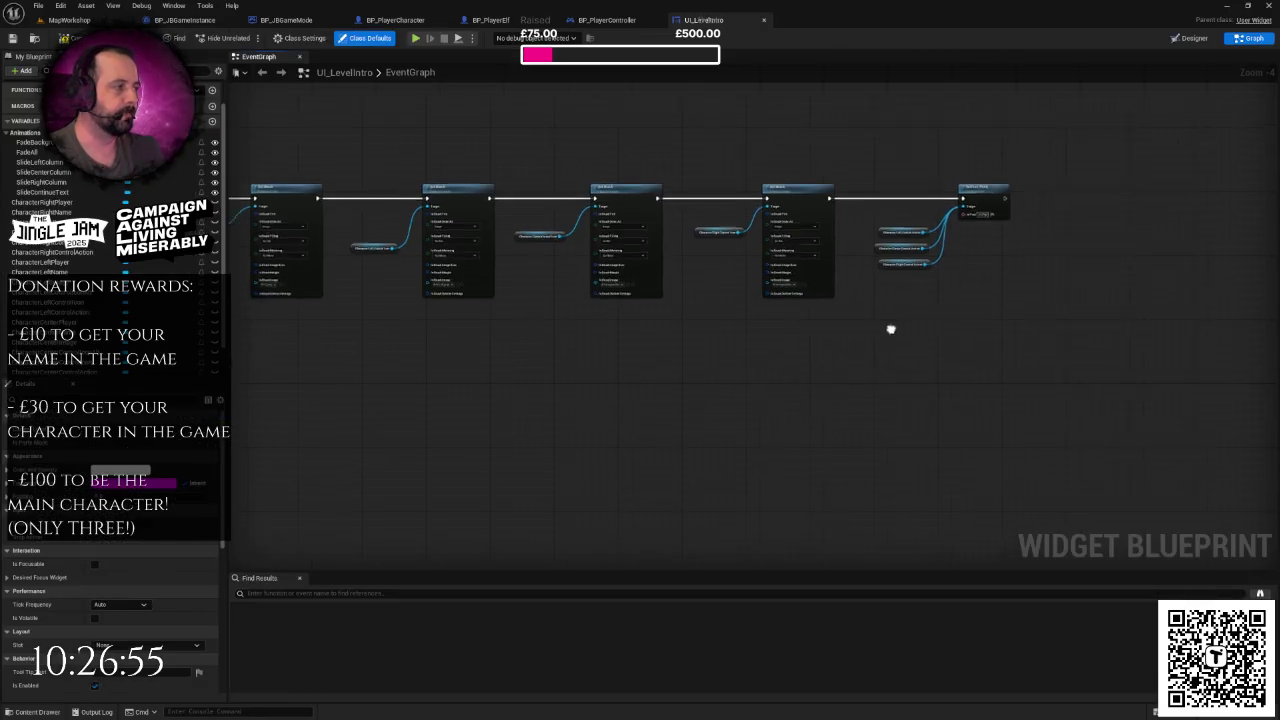
scroll(889, 329, down, 4)
scroll(769, 337, up, 3)
drag(398, 321, 604, 441)
- Shift the top node row after the Branch to the right to make room
scroll(652, 251, down, 4)
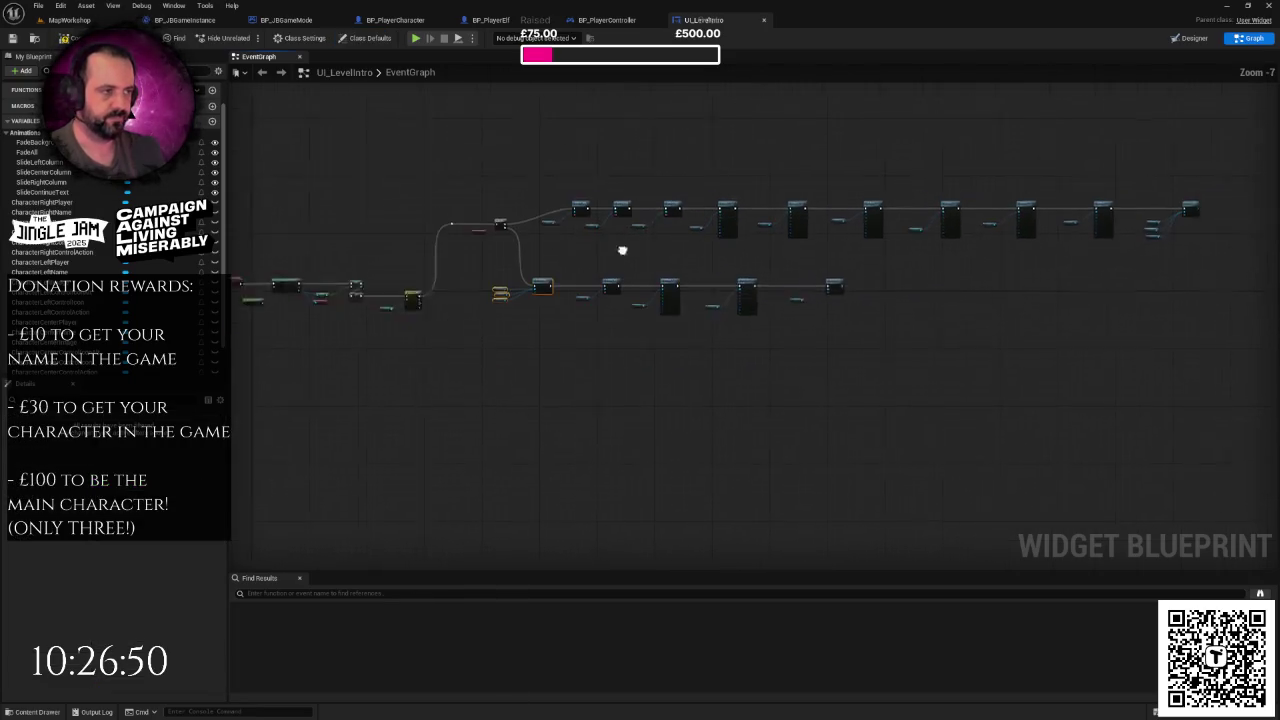
mouse_move(482, 167)
mouse_down()
mouse_move(889, 257)
mouse_move(1174, 266)
mouse_up()
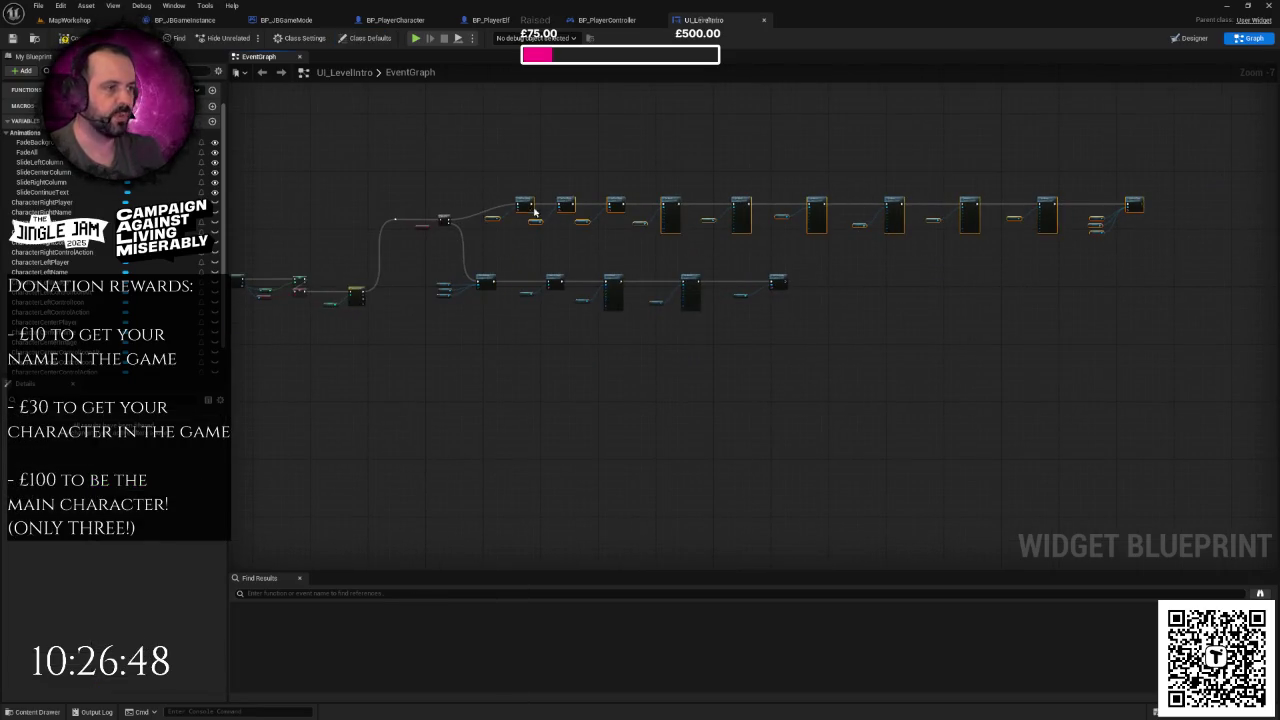
drag(537, 214, 557, 203)
scroll(594, 237, up, 4)
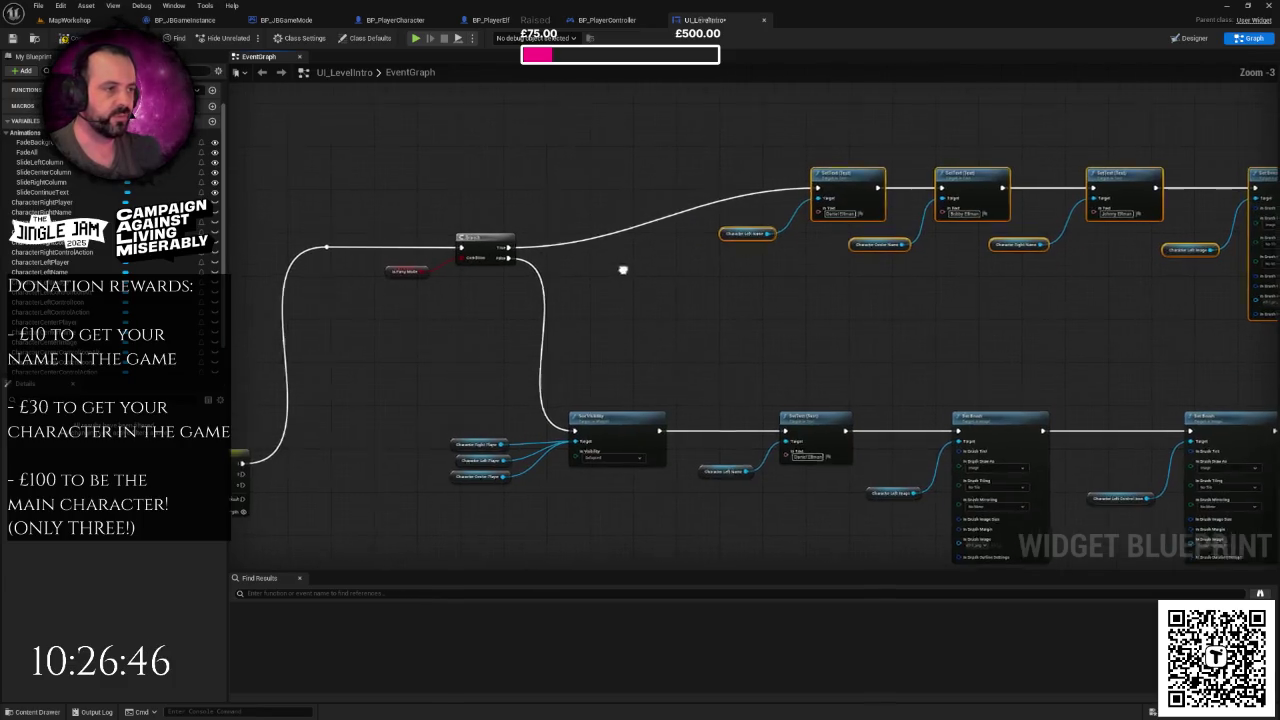
- Paste a Set Visibility copy above the Branch, chain it into the first SetText, and delete its pasted getters
key(ctrl+v)
mouse_move(735, 242)
mouse_down()
mouse_move(673, 181)
mouse_move(612, 249)
mouse_move(649, 186)
mouse_move(646, 165)
mouse_move(646, 190)
mouse_move(820, 190)
mouse_up()
drag(696, 193, 690, 188)
mouse_move(562, 164)
mouse_down()
mouse_move(500, 252)
mouse_move(625, 190)
mouse_up()
key(Delete)
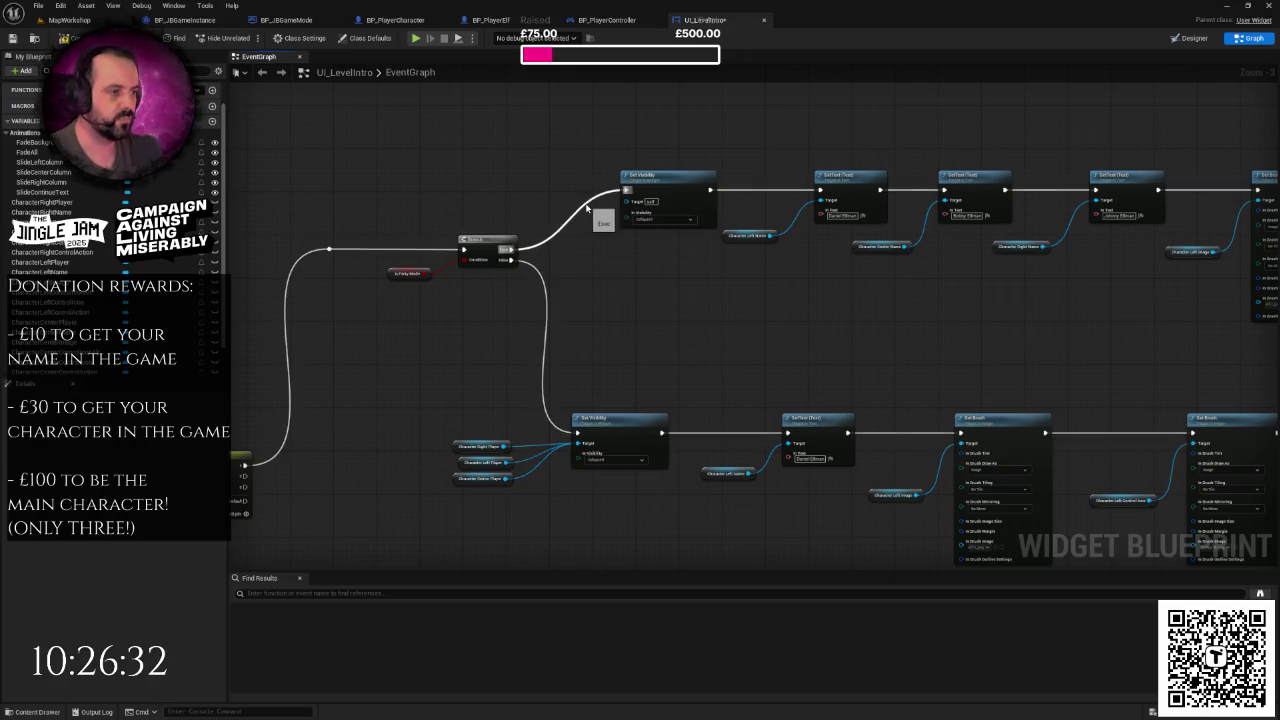
scroll(640, 220, down, 1)
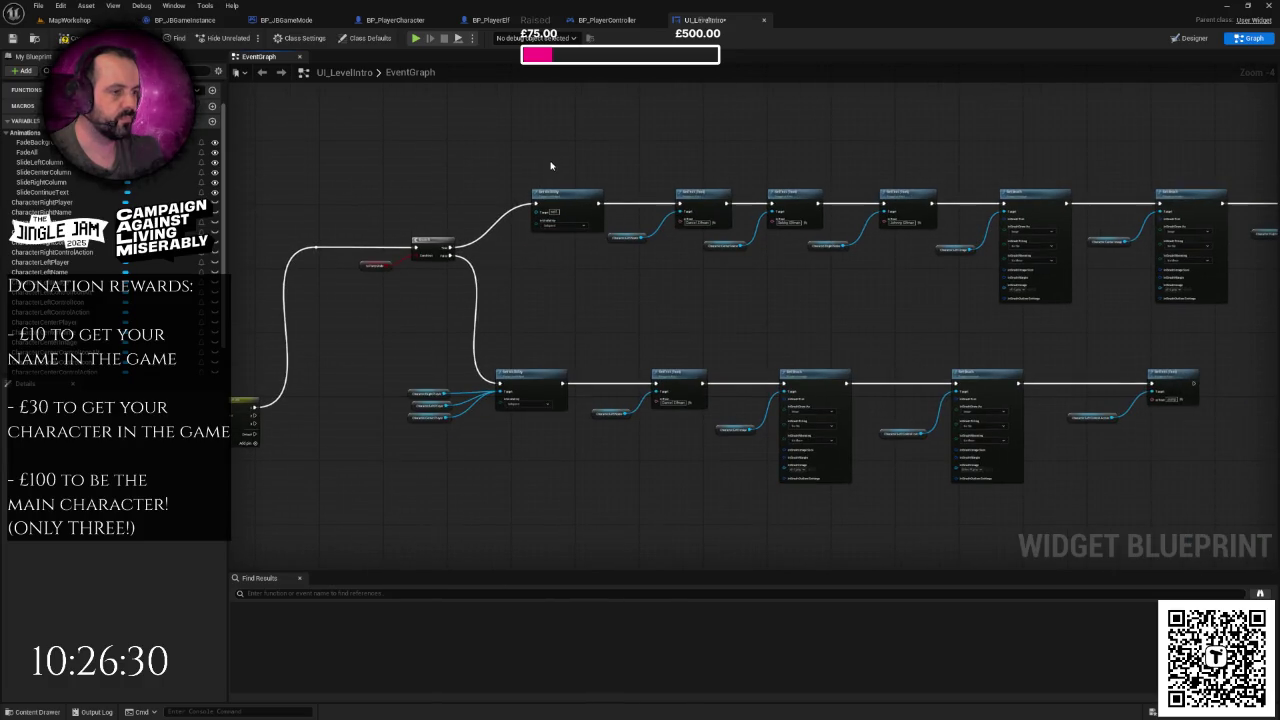
scroll(307, 278, up, 1)
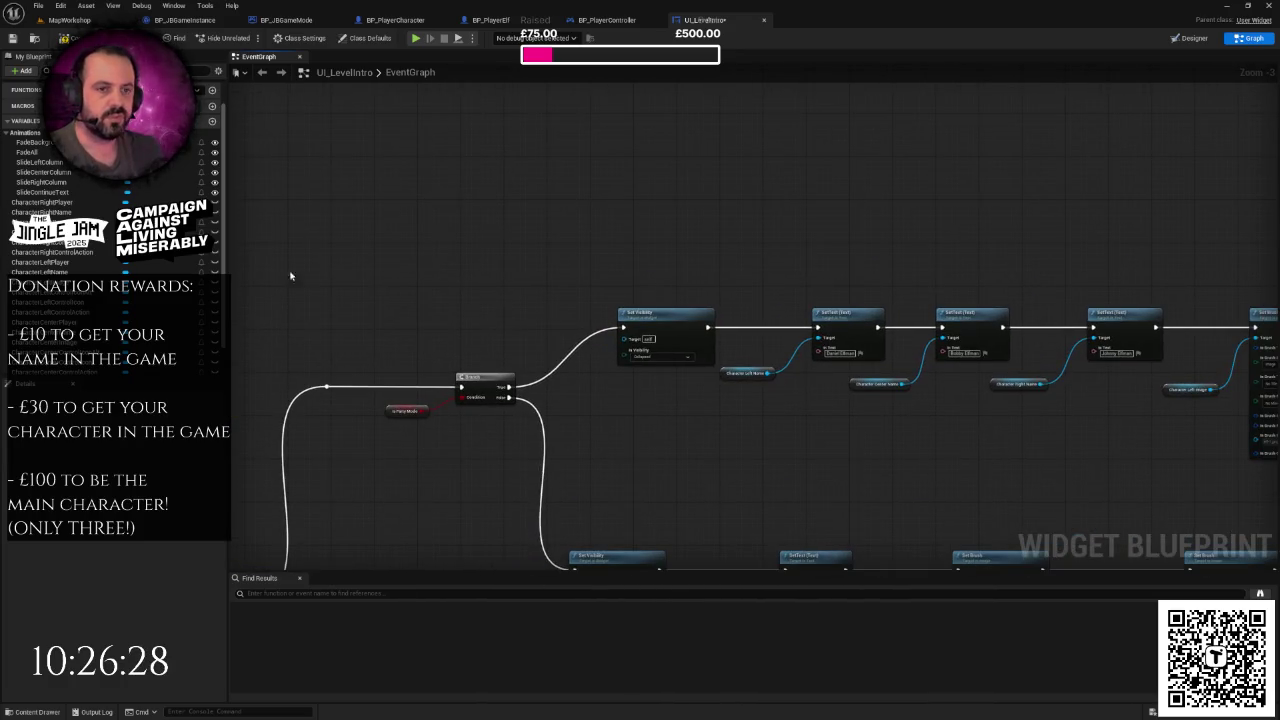
text(control)
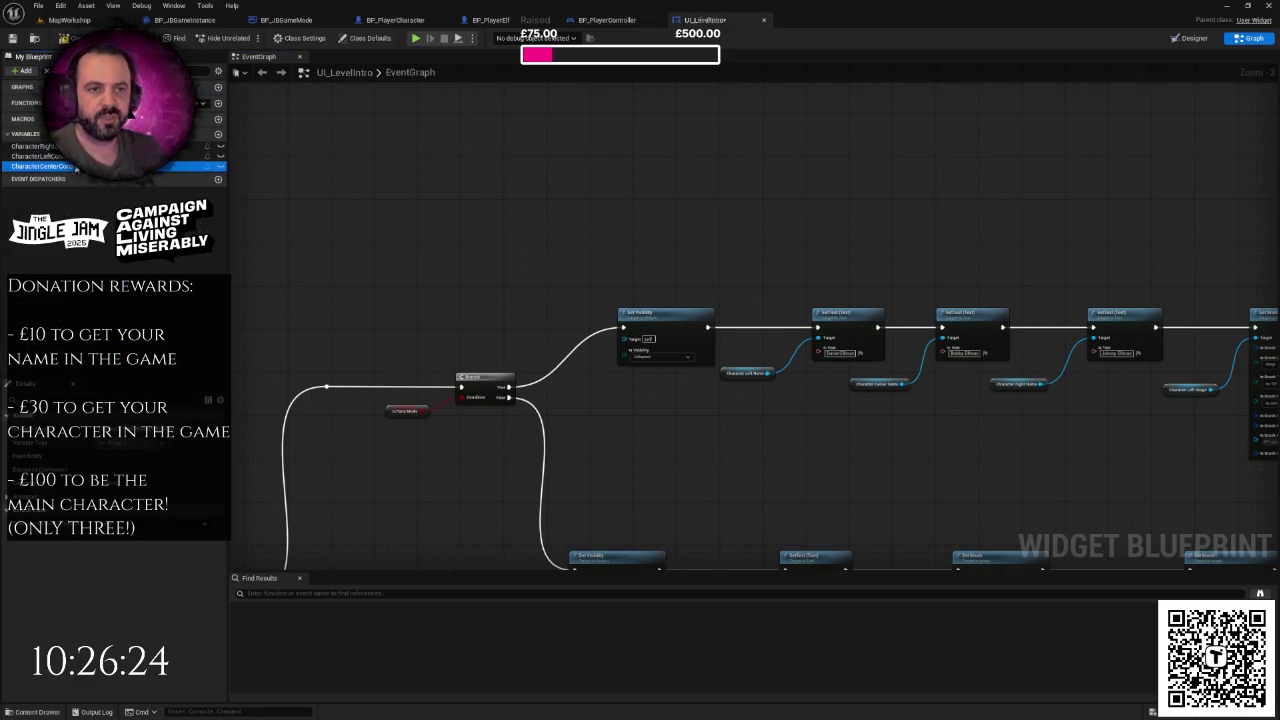
- Add Right, Left and Centre Control Icon Alt getters, stack them, and wire them into Set Visibility's Target
drag(35, 146, 424, 224)
mouse_move(35, 156)
mouse_down()
mouse_move(486, 290)
mouse_move(474, 288)
mouse_up()
click(68, 168)
mouse_move(68, 168)
mouse_down()
mouse_move(503, 317)
mouse_move(506, 298)
mouse_up()
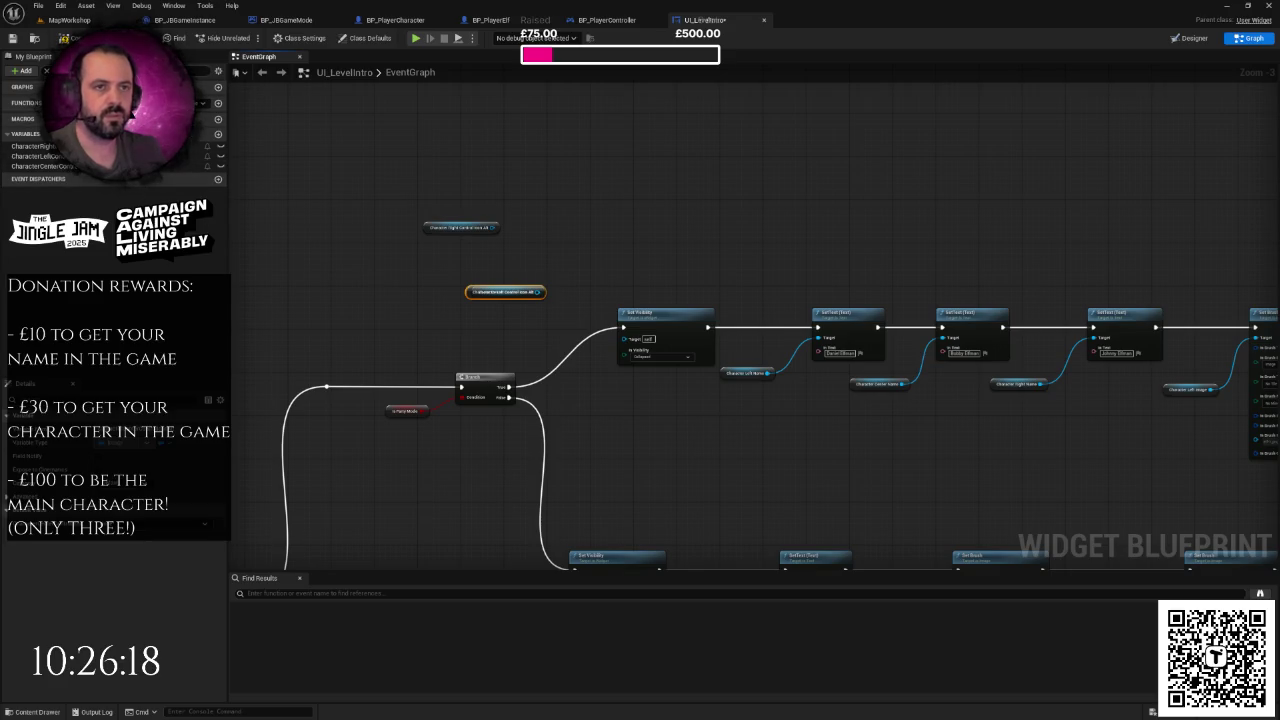
click(465, 182)
scroll(571, 171, up, 2)
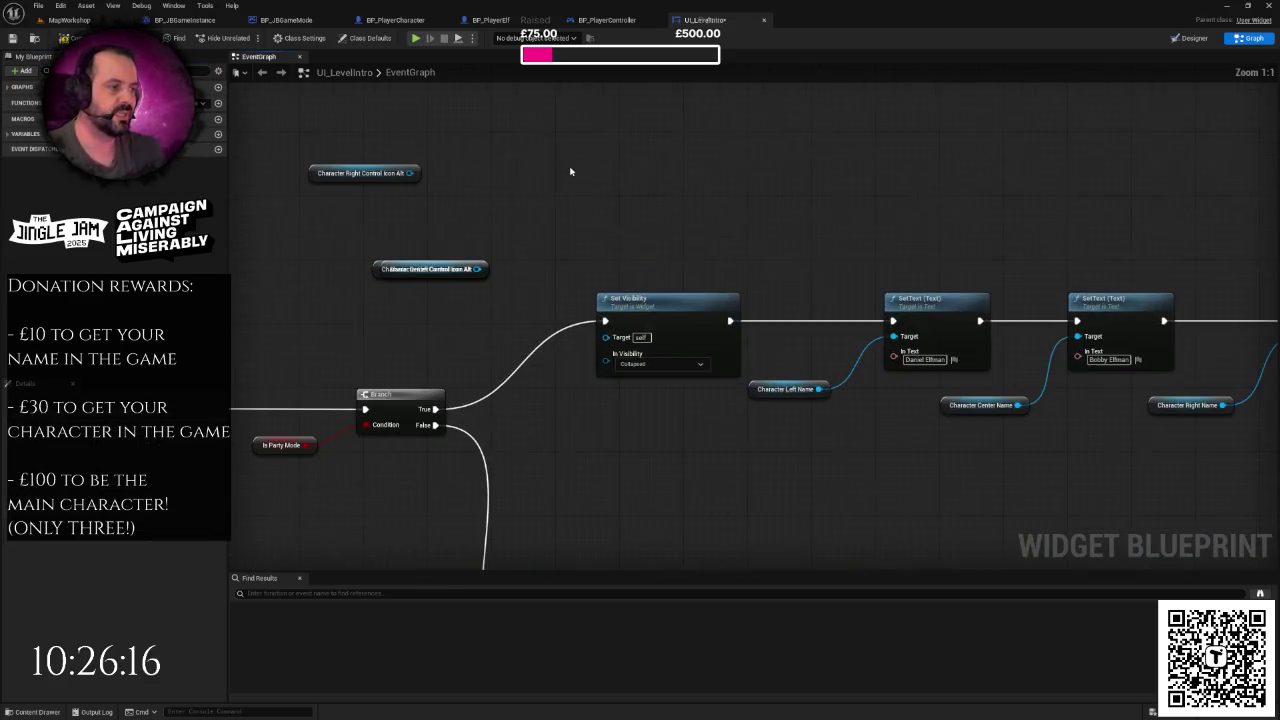
mouse_move(421, 244)
mouse_down()
mouse_move(440, 274)
mouse_move(483, 214)
mouse_up()
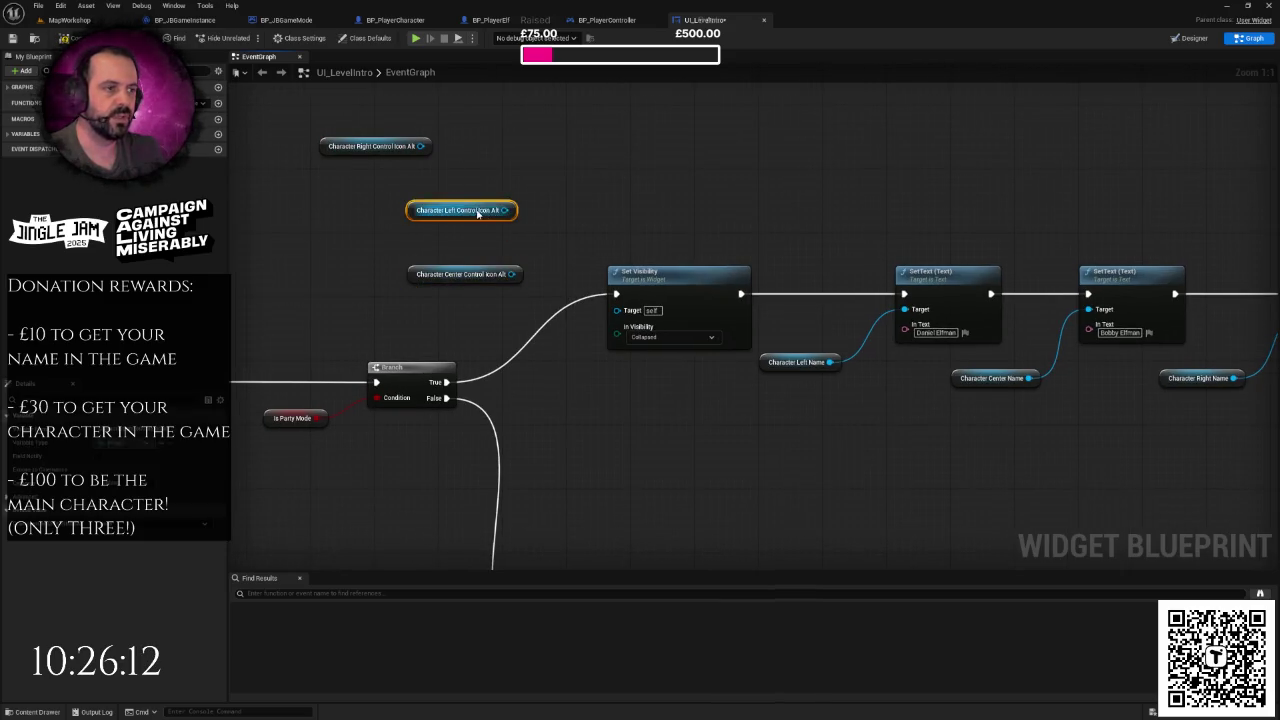
drag(460, 283, 460, 244)
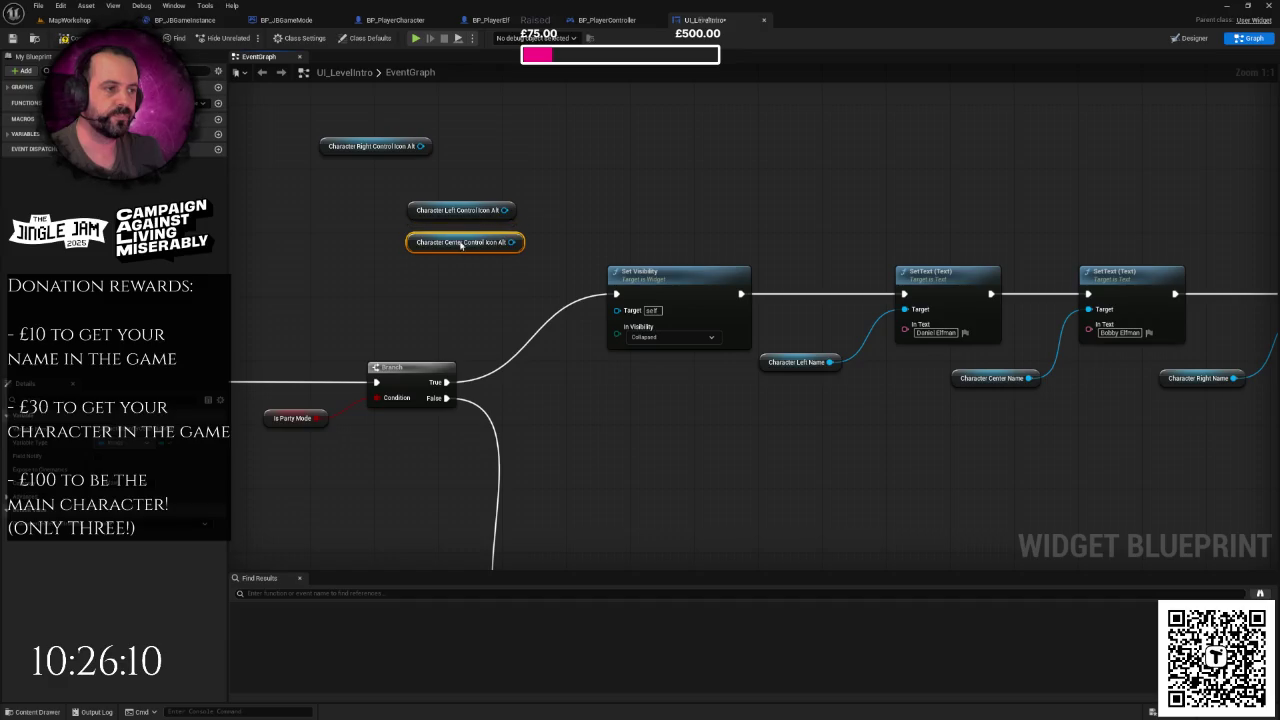
drag(380, 150, 453, 260)
mouse_move(505, 210)
mouse_down()
mouse_move(570, 238)
mouse_move(616, 309)
mouse_move(556, 249)
mouse_move(512, 234)
mouse_move(616, 309)
mouse_up()
scroll(647, 265, down, 5)
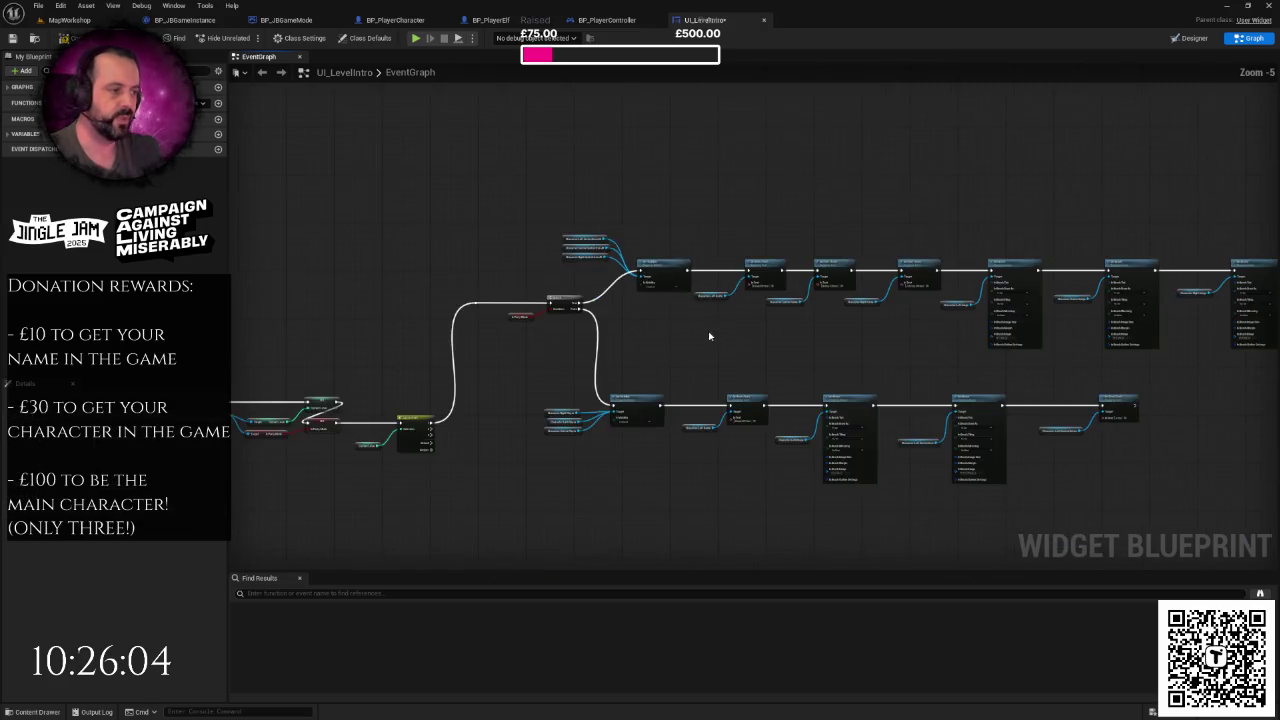
- Move SetText right and paste a Set Brush copy wired between the second Set Brush and SetText
scroll(676, 311, down, 1)
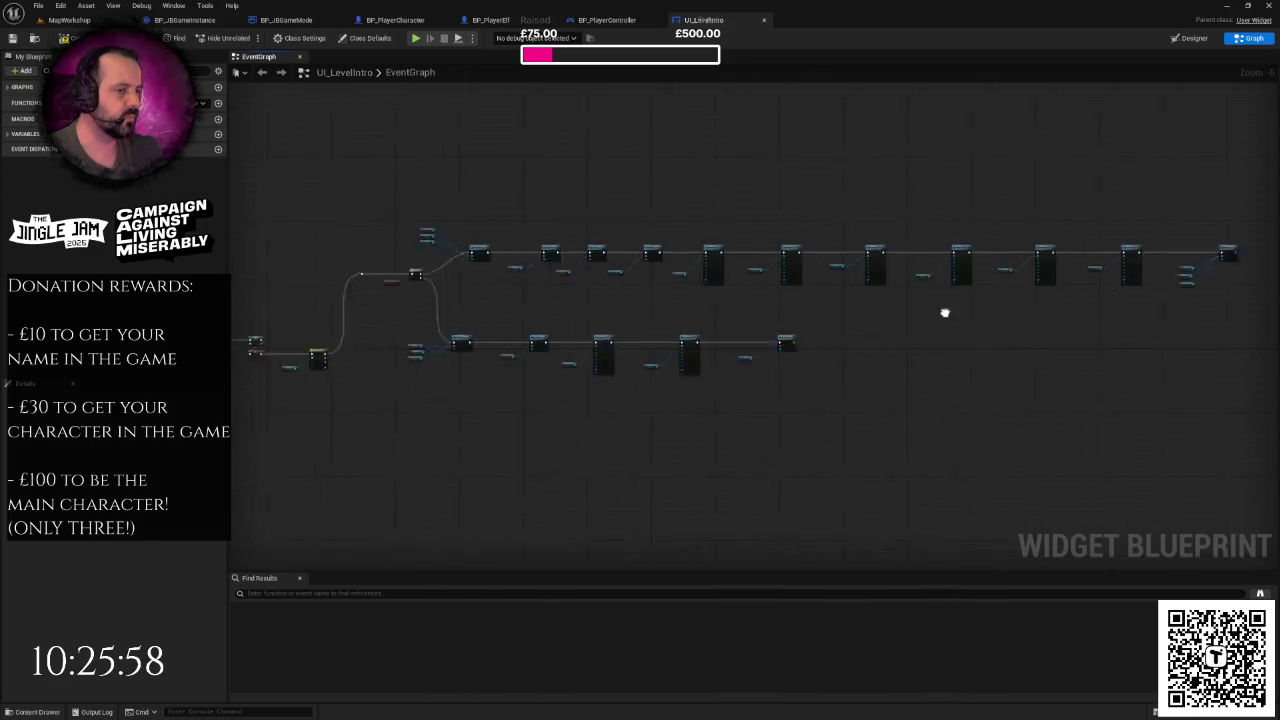
scroll(631, 298, up, 1)
mouse_move(680, 302)
mouse_down()
mouse_move(650, 303)
mouse_move(740, 306)
mouse_up()
mouse_move(643, 343)
mouse_down()
mouse_move(306, 297)
mouse_move(677, 314)
mouse_move(636, 308)
mouse_move(672, 296)
mouse_move(606, 286)
mouse_move(729, 423)
mouse_up()
scroll(636, 308, up, 2)
drag(730, 322, 922, 316)
click(677, 363)
mouse_move(677, 363)
mouse_down()
mouse_move(708, 251)
mouse_move(760, 259)
mouse_move(754, 242)
mouse_up()
key(ctrl+v)
drag(605, 252, 714, 253)
drag(800, 252, 979, 253)
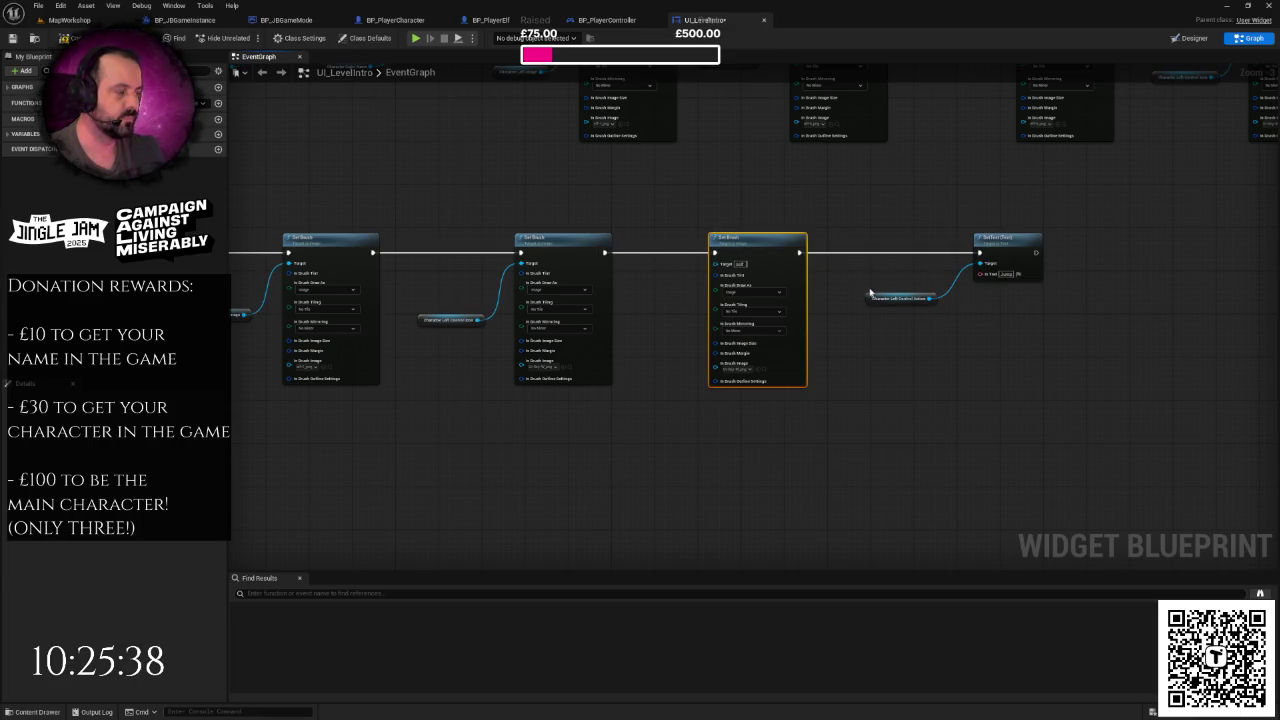
- Add a CharacterLeftControlIconAlt getter and wire it into the third Set Brush's Target
scroll(870, 292, up, 2)
right_click(866, 284)
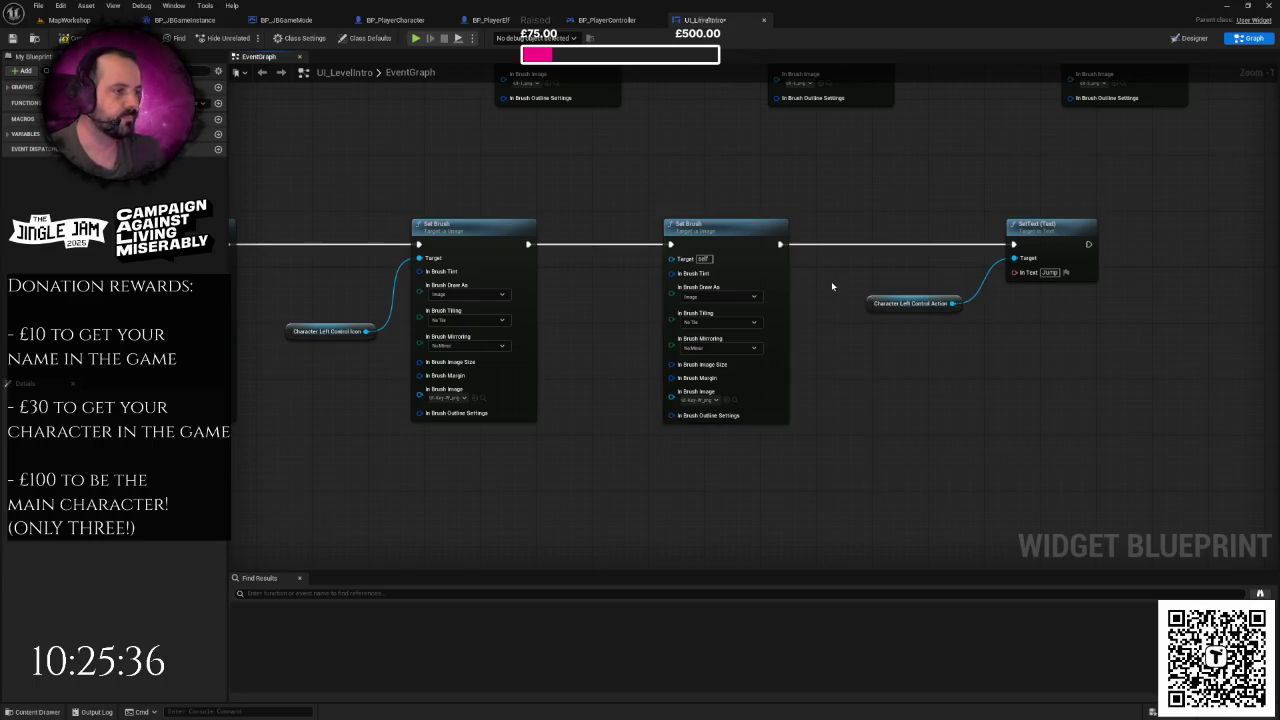
drag(829, 286, 986, 254)
click(762, 262)
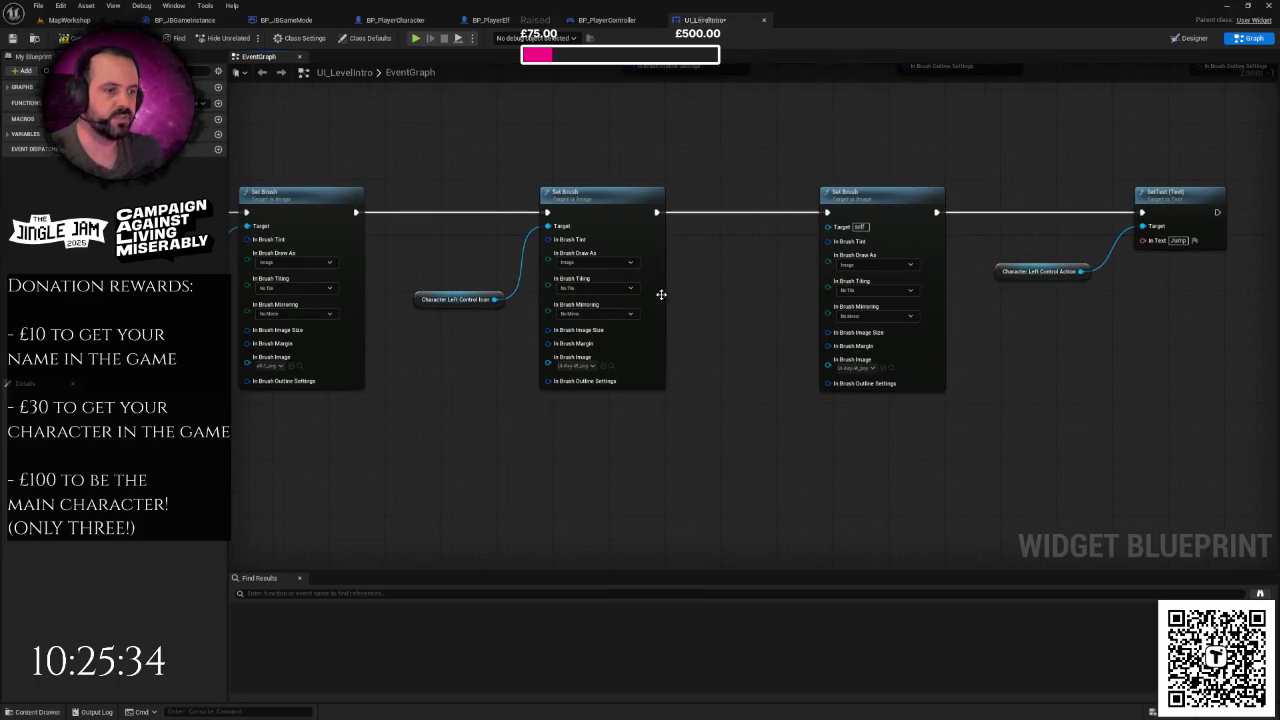
drag(662, 295, 807, 284)
drag(654, 289, 549, 277)
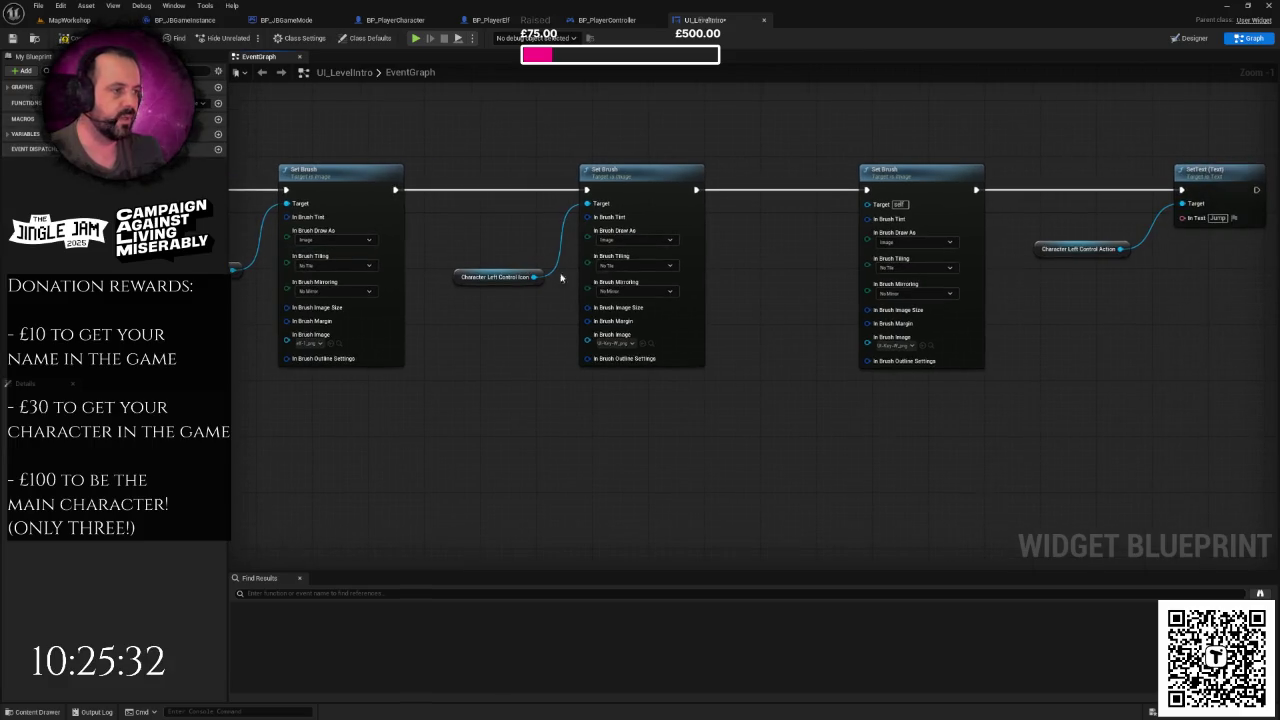
click(495, 277)
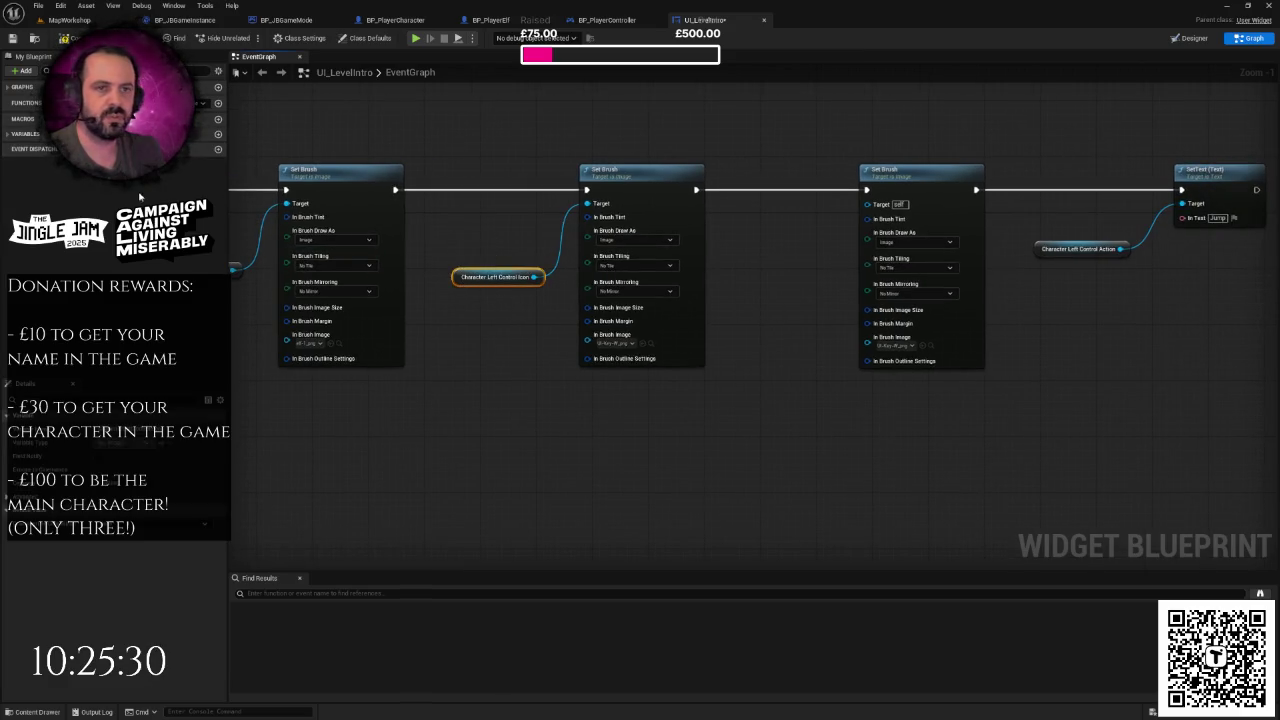
click(8, 134)
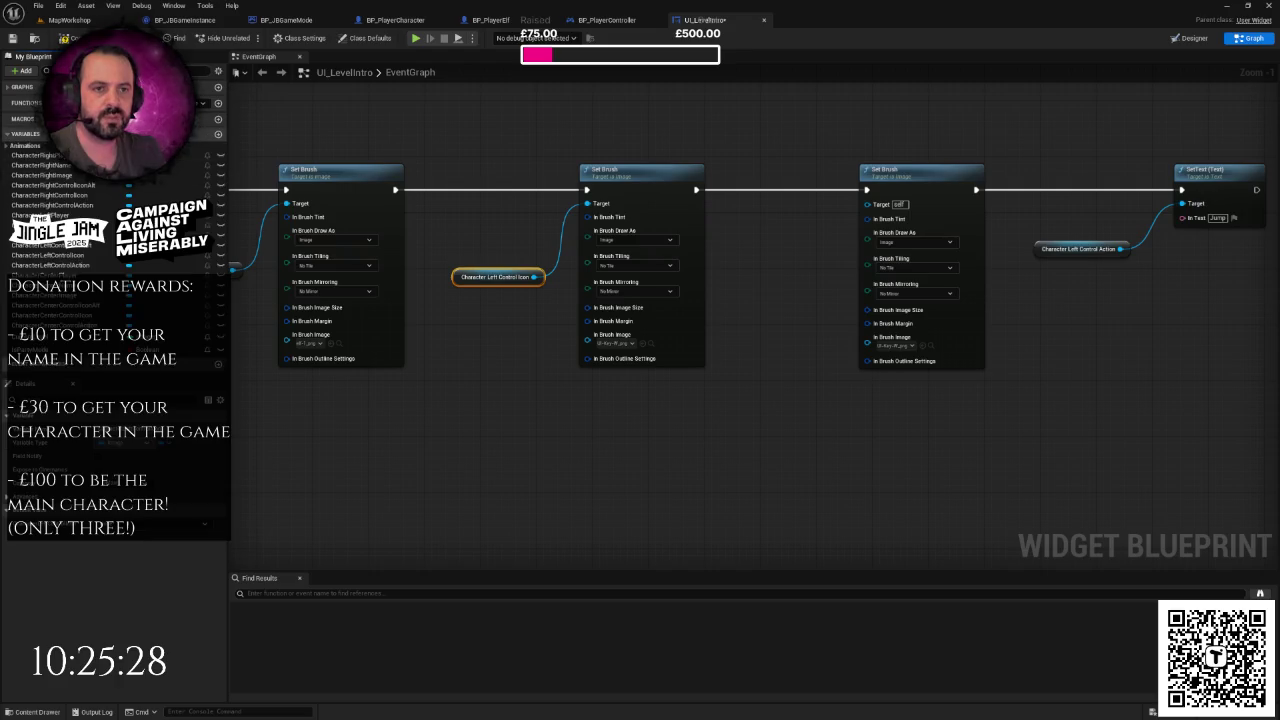
click(30, 146)
drag(35, 156, 728, 282)
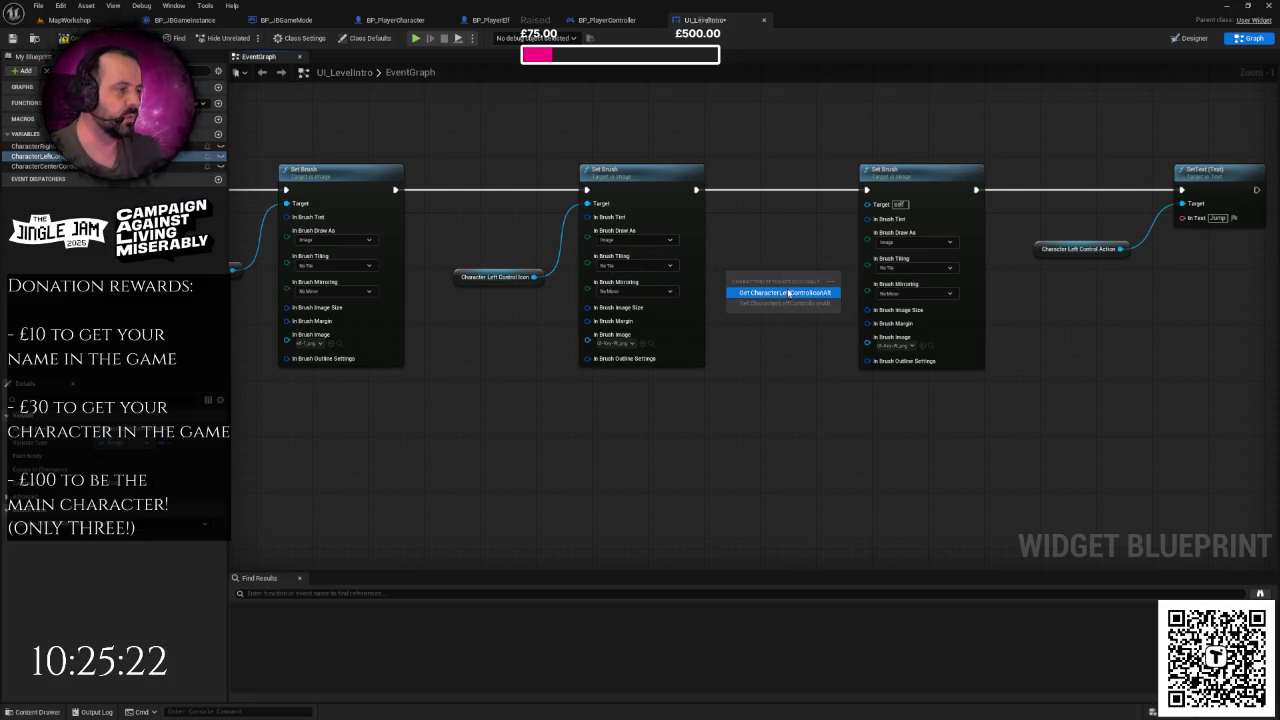
click(787, 292)
mouse_move(816, 277)
mouse_down()
mouse_move(846, 257)
mouse_move(868, 204)
mouse_up()
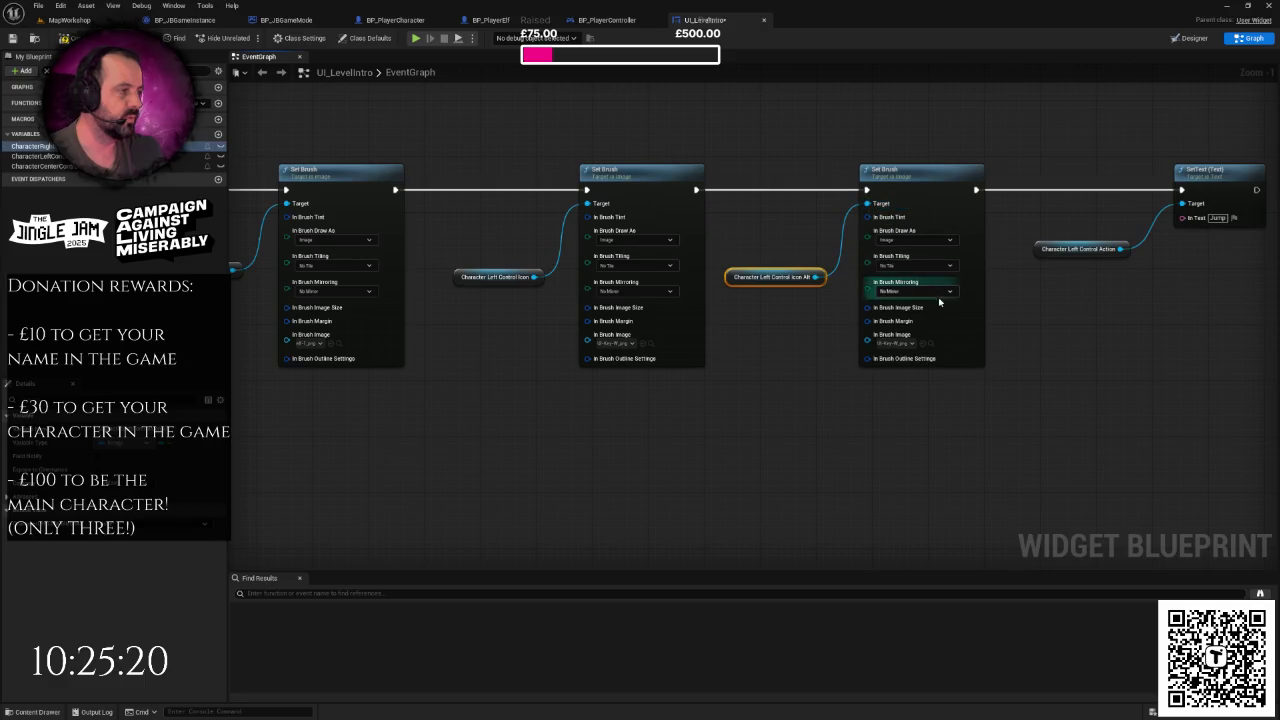
- Set the third Set Brush's image to the UI-Gamepad-Bottom sprite
click(905, 344)
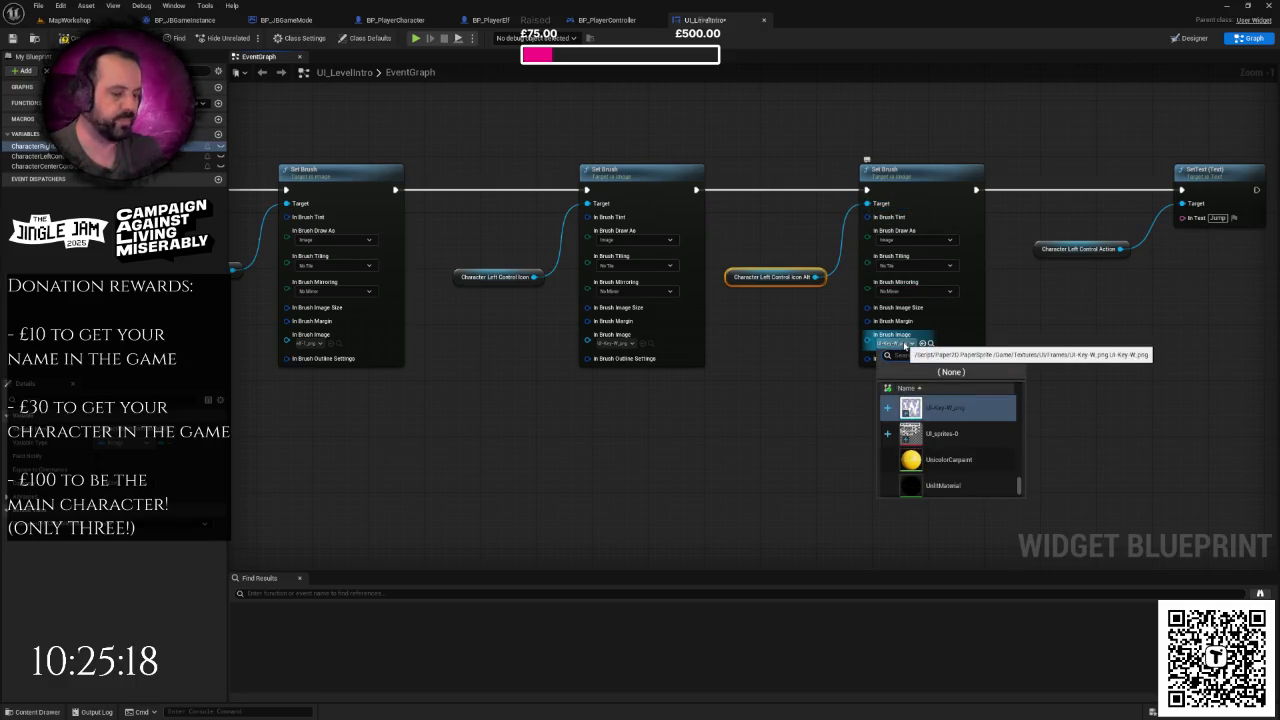
text(gemepad)
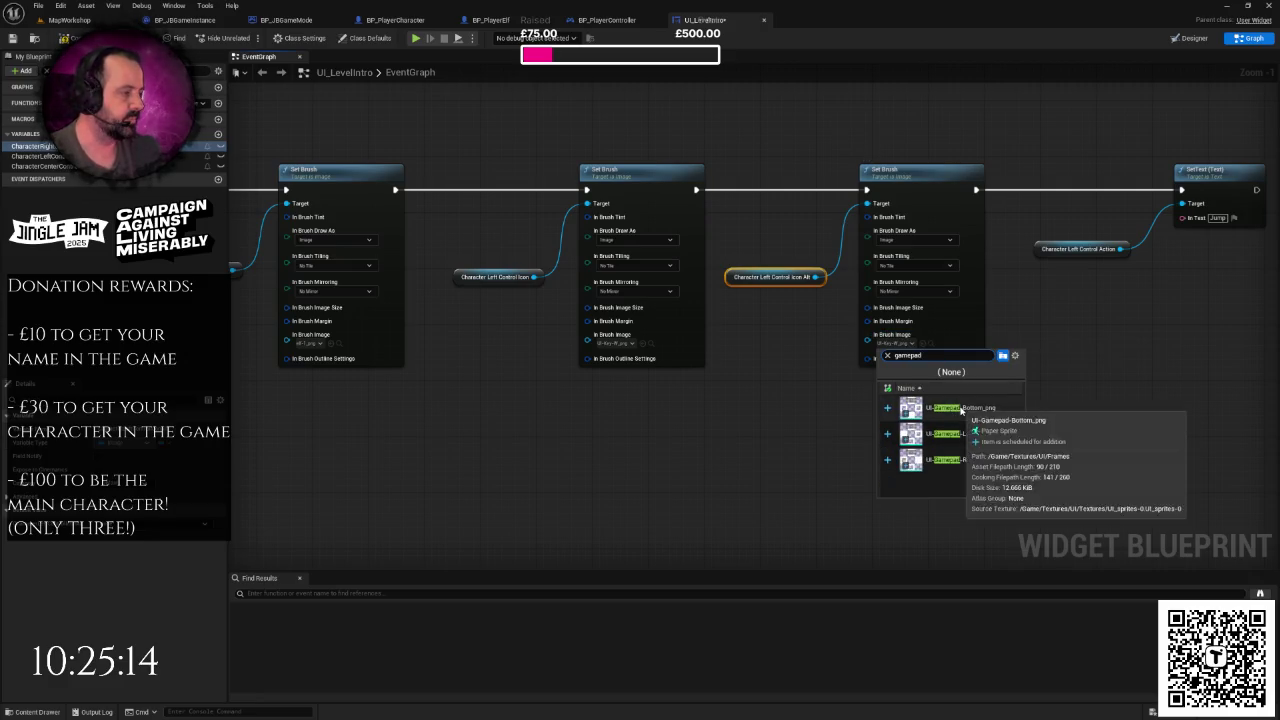
click(998, 401)
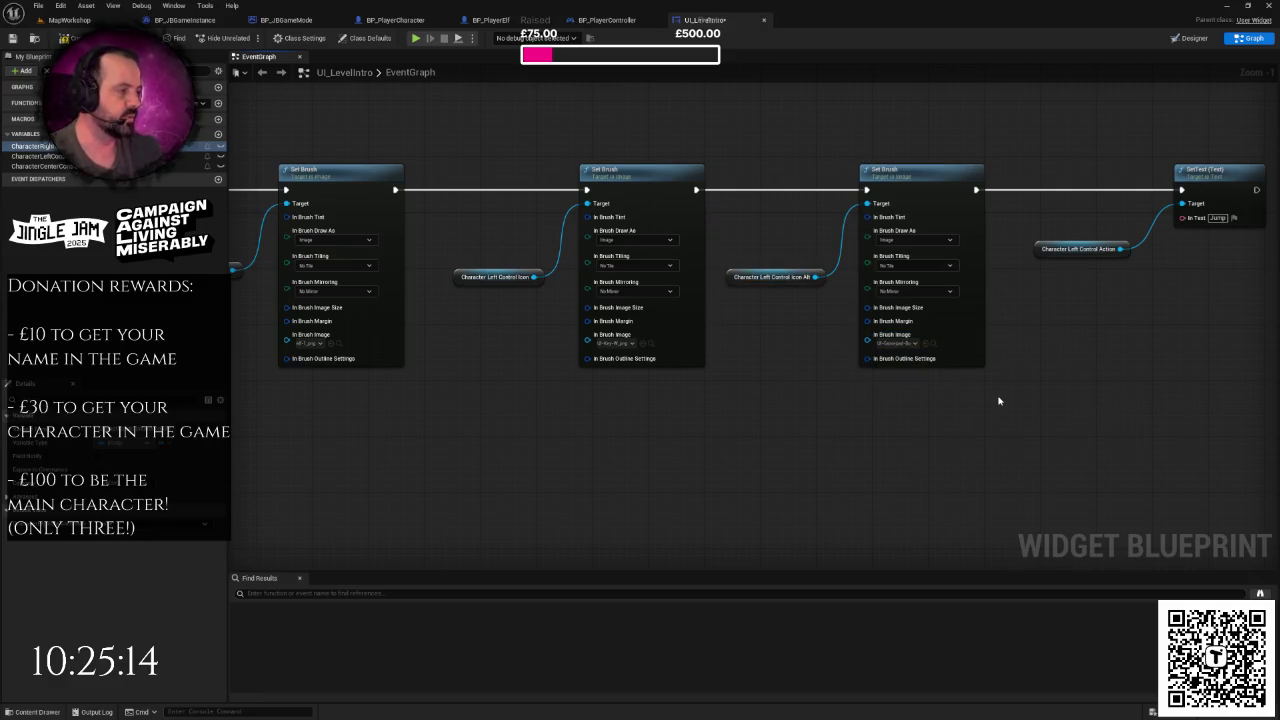
scroll(998, 401, down, 3)
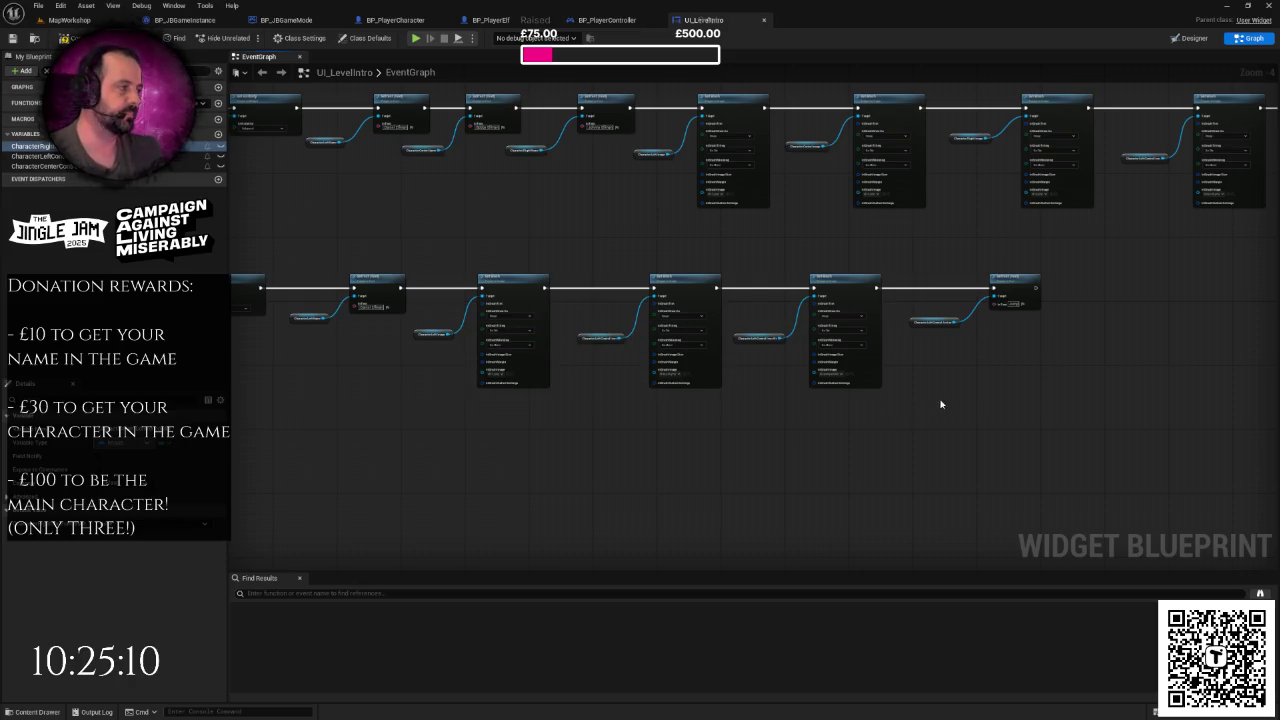
- Look over the UI_LevelIntro event graph, then return to the Designer layout with the three controller columns
scroll(714, 409, down, 3)
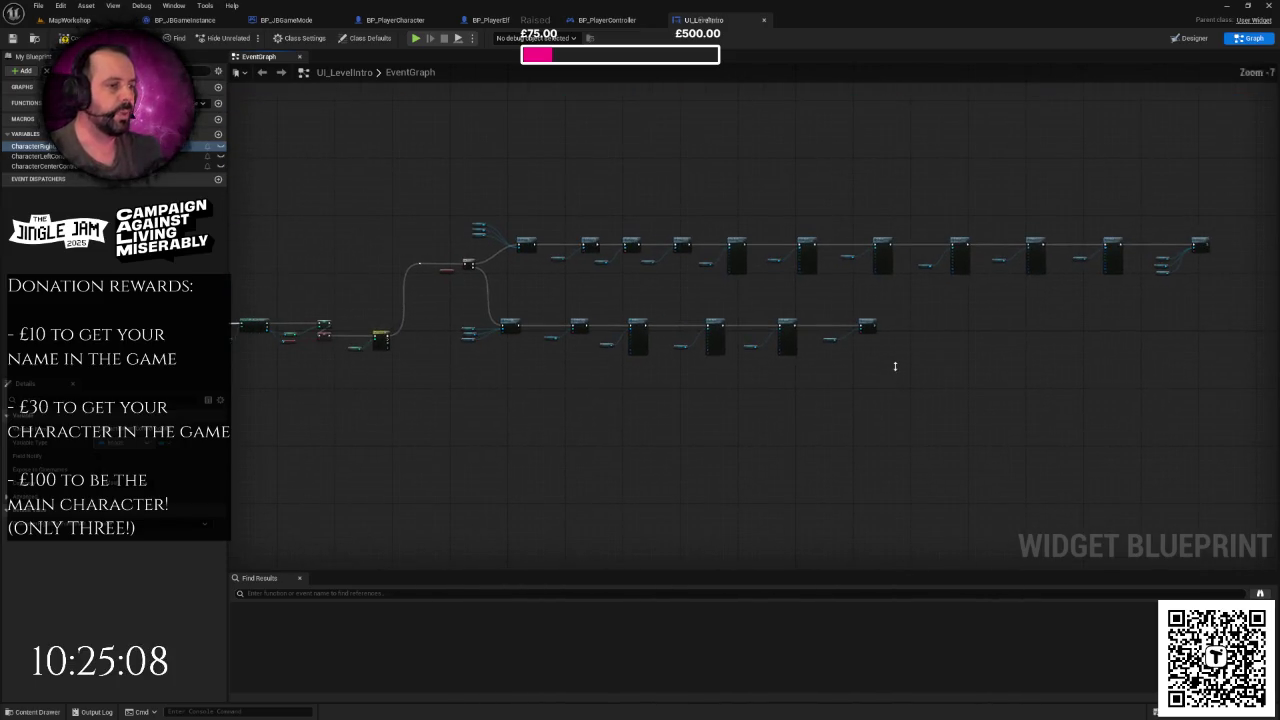
scroll(895, 366, up, 2)
scroll(892, 360, down, 2)
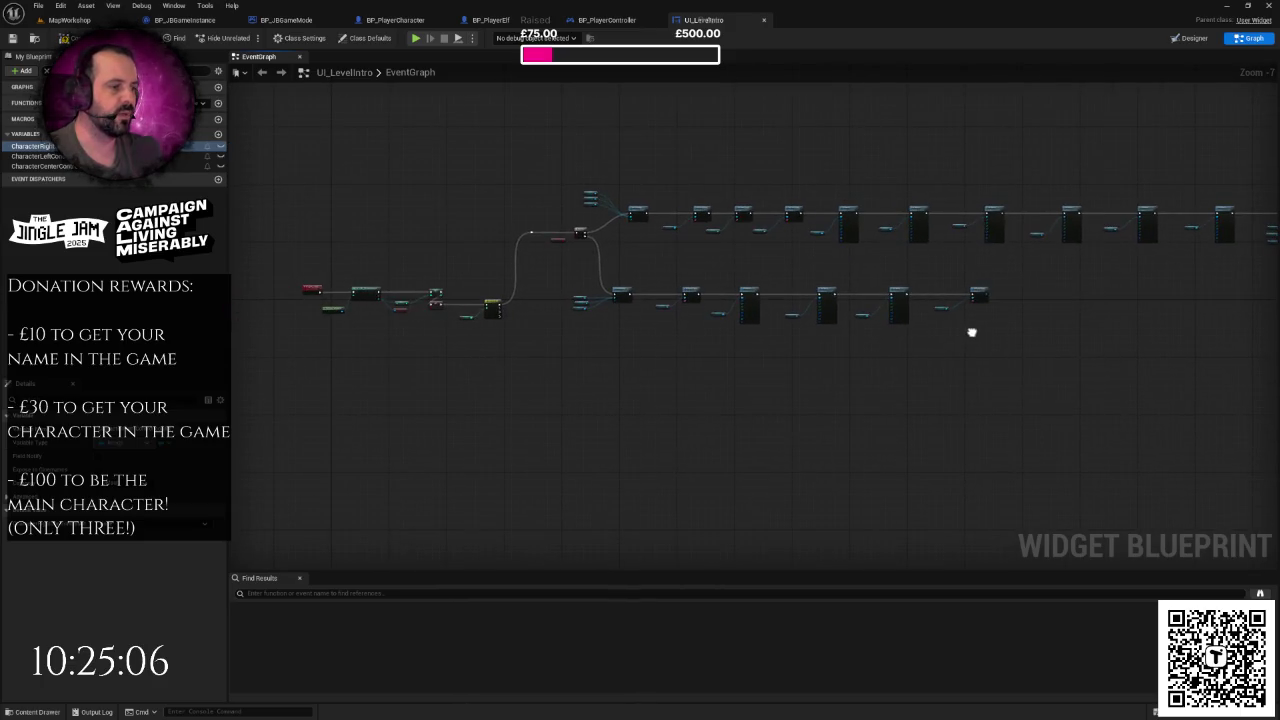
mouse_move(966, 334)
mouse_down()
mouse_move(520, 336)
mouse_move(684, 316)
mouse_up()
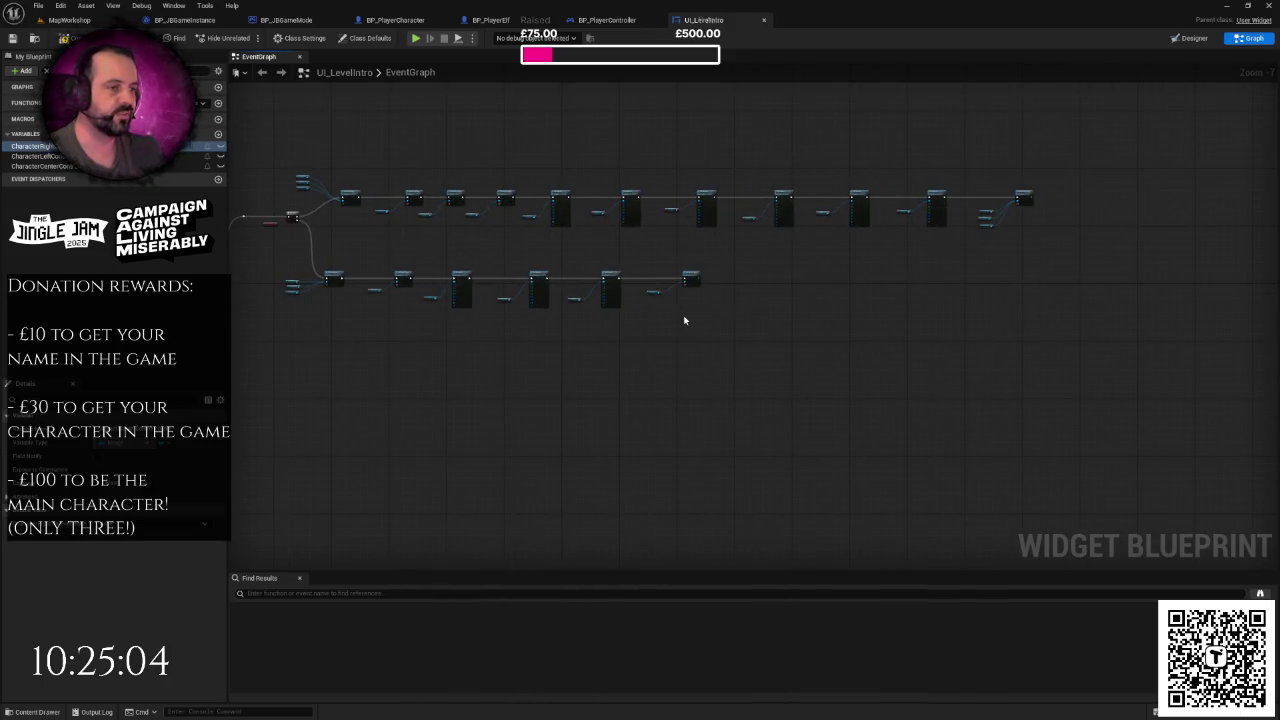
drag(854, 373, 500, 397)
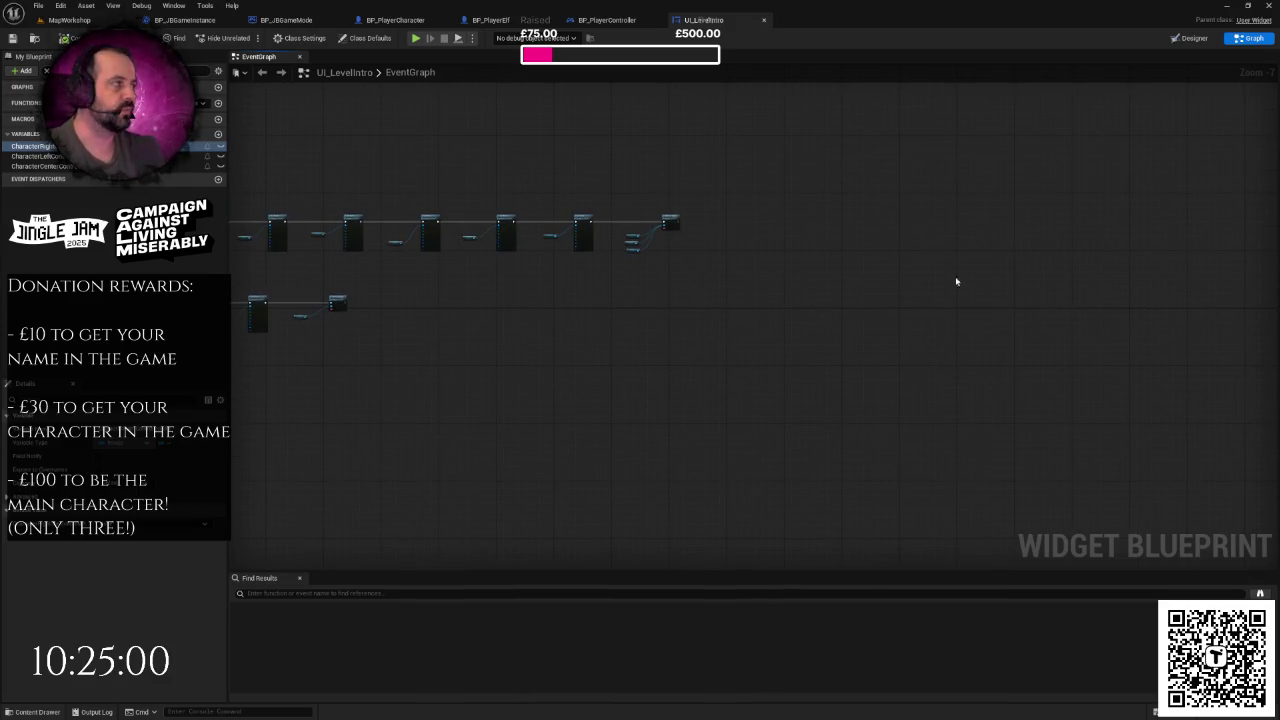
click(1190, 38)
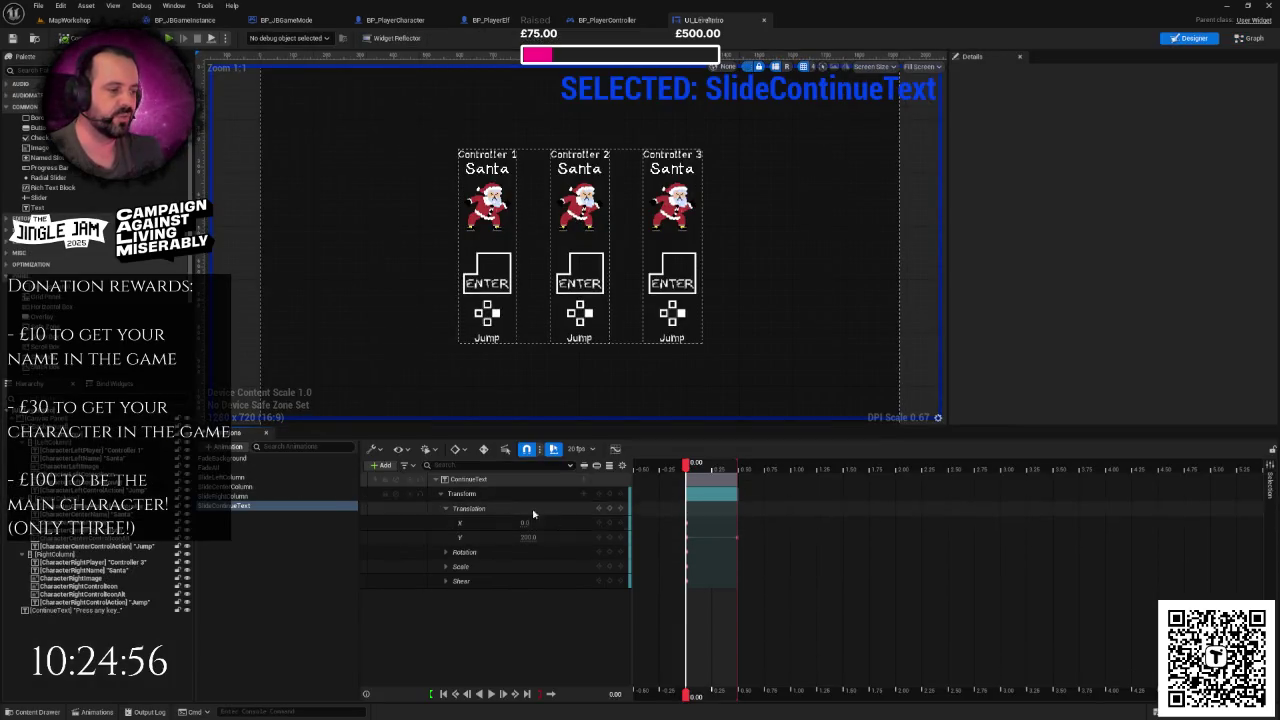
click(1242, 40)
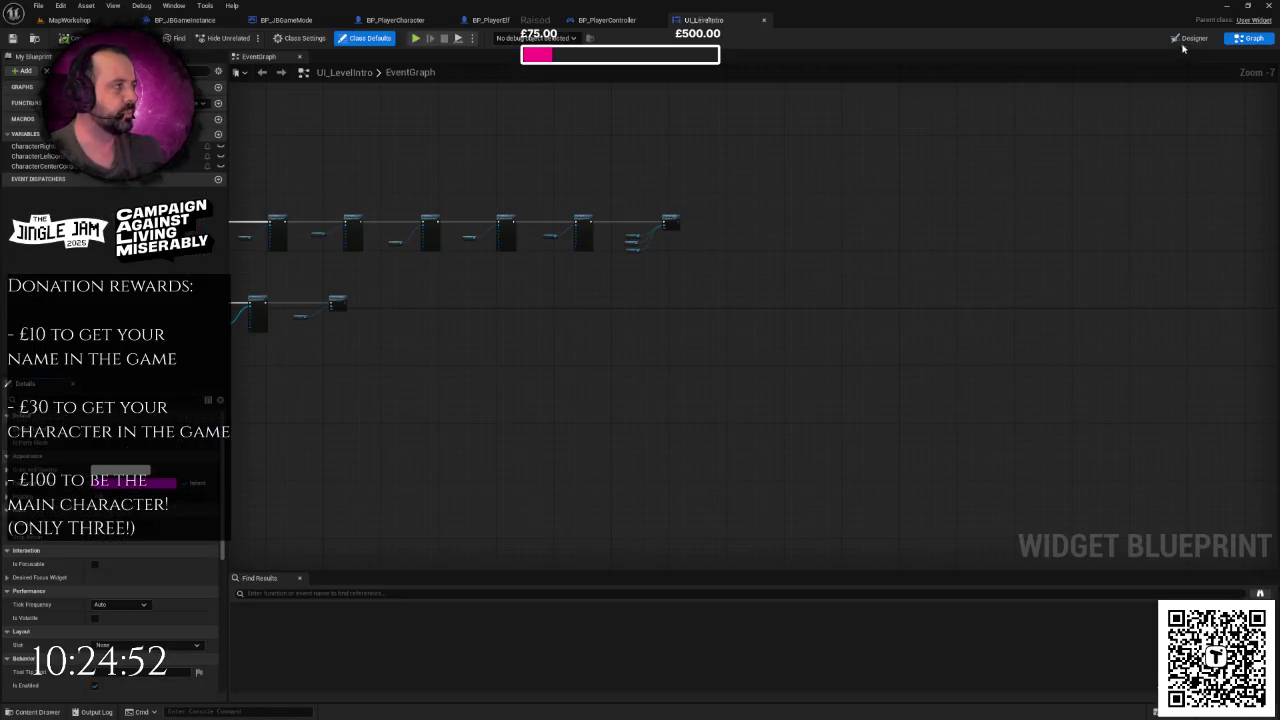
click(1189, 38)
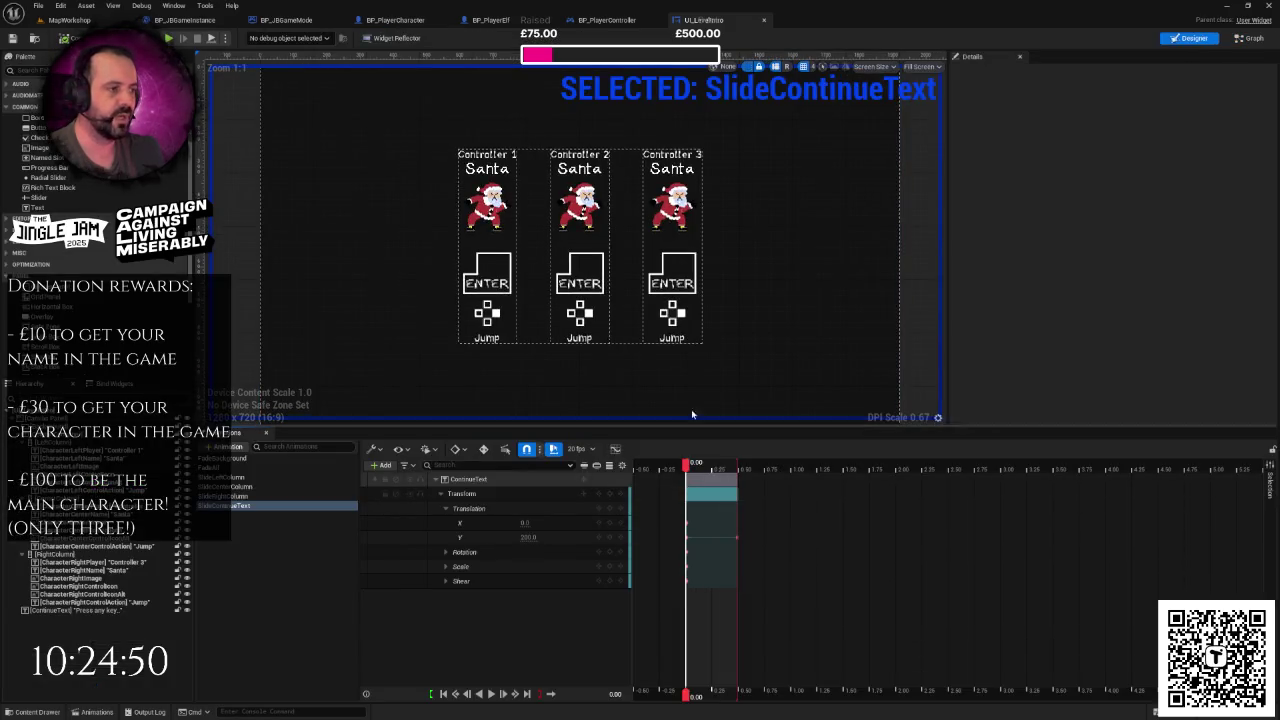
click(879, 275)
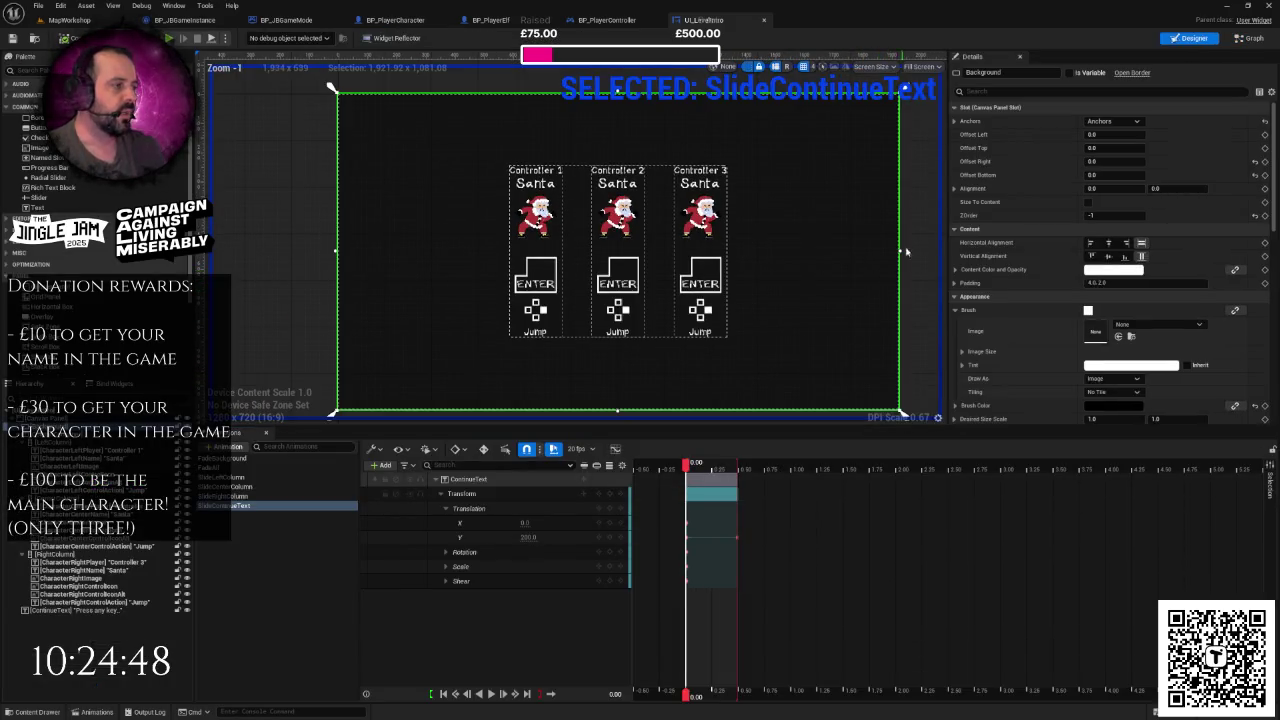
click(903, 250)
scroll(877, 240, down, 1)
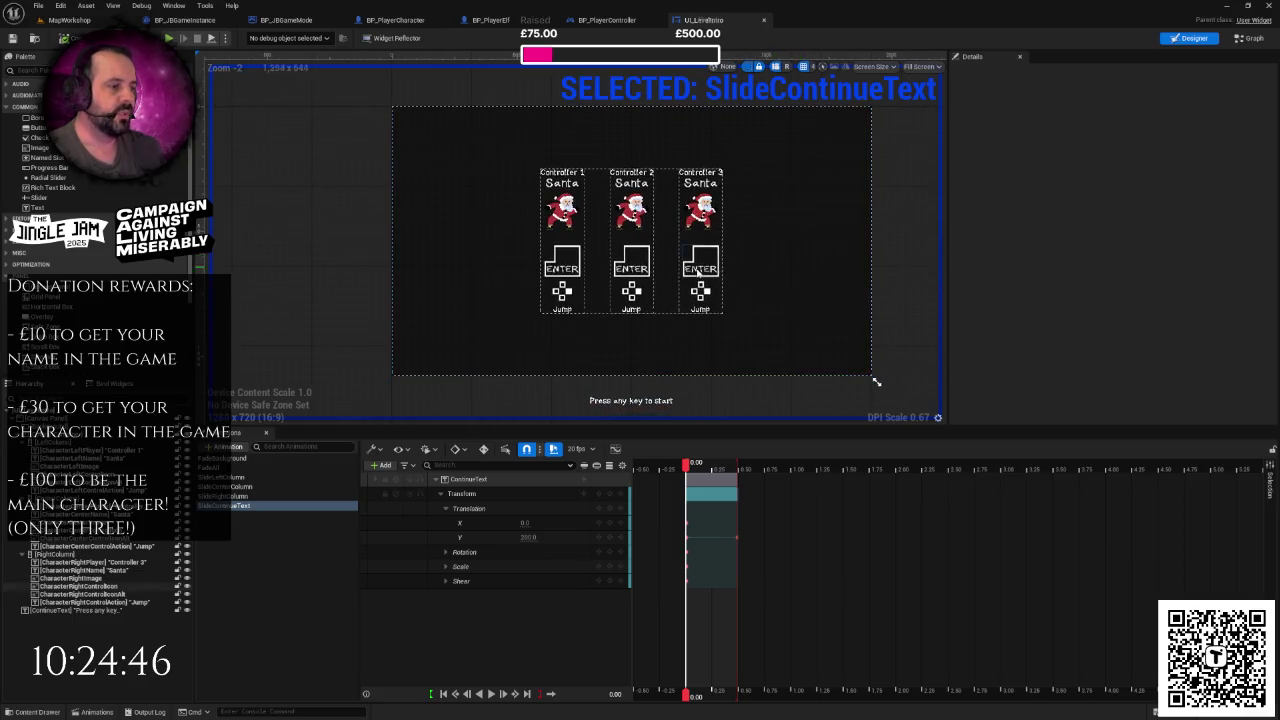
click(476, 225)
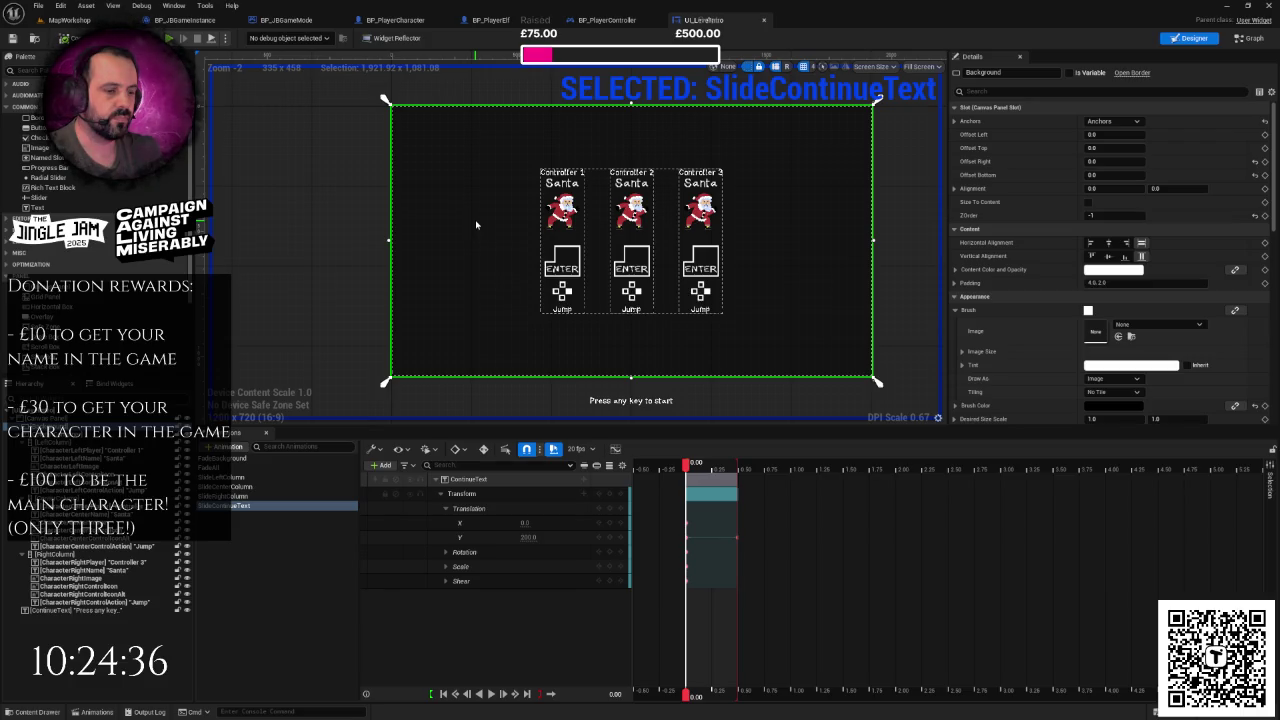
click(361, 250)
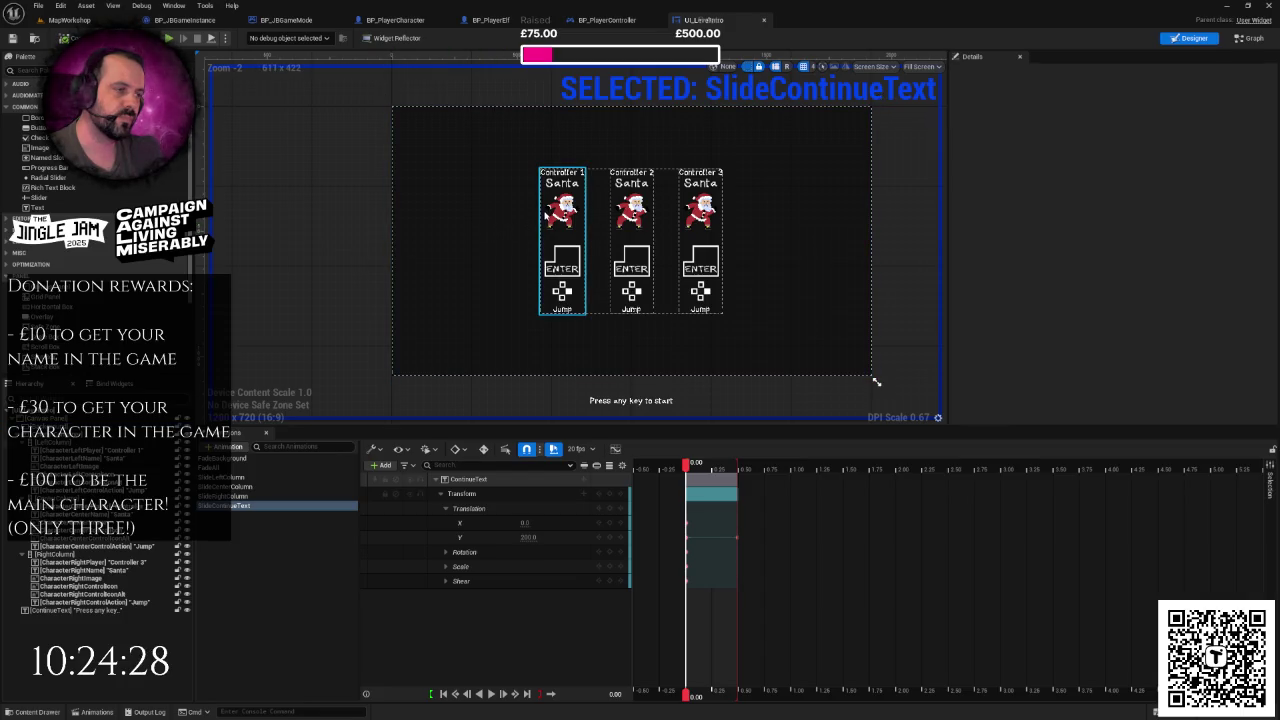
drag(545, 208, 521, 220)
scroll(542, 254, down, 2)
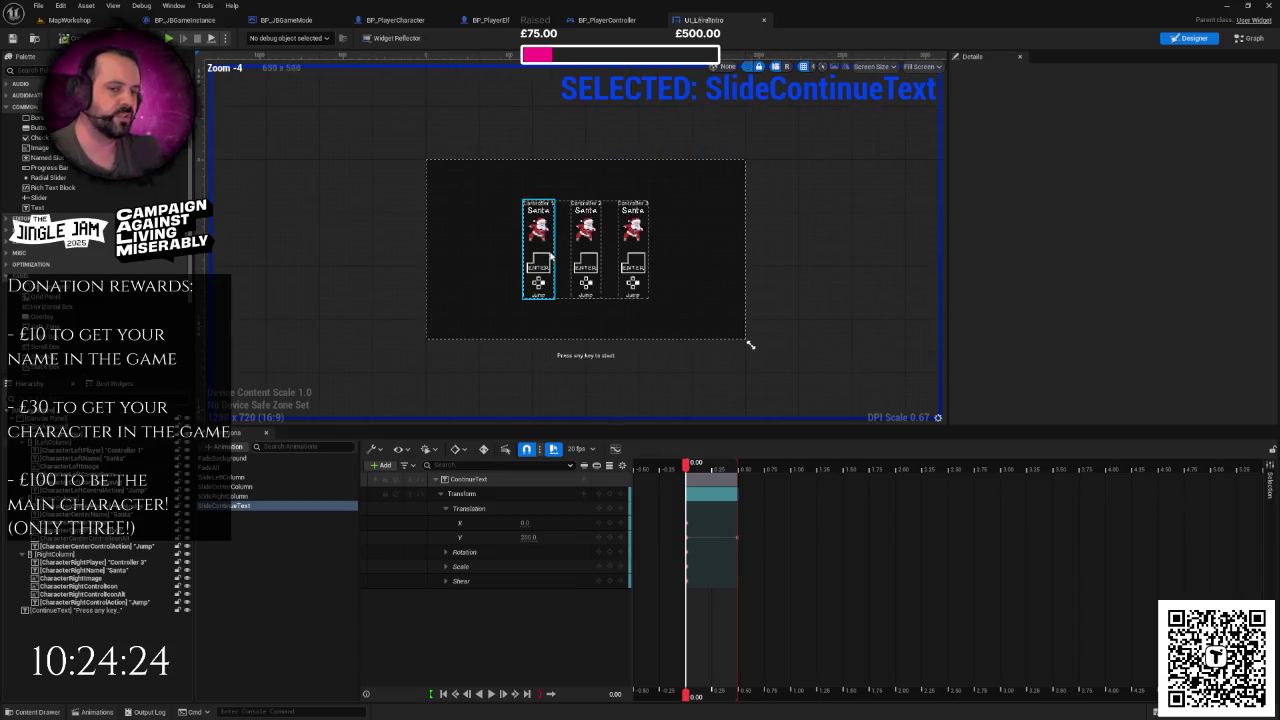
drag(809, 256, 816, 253)
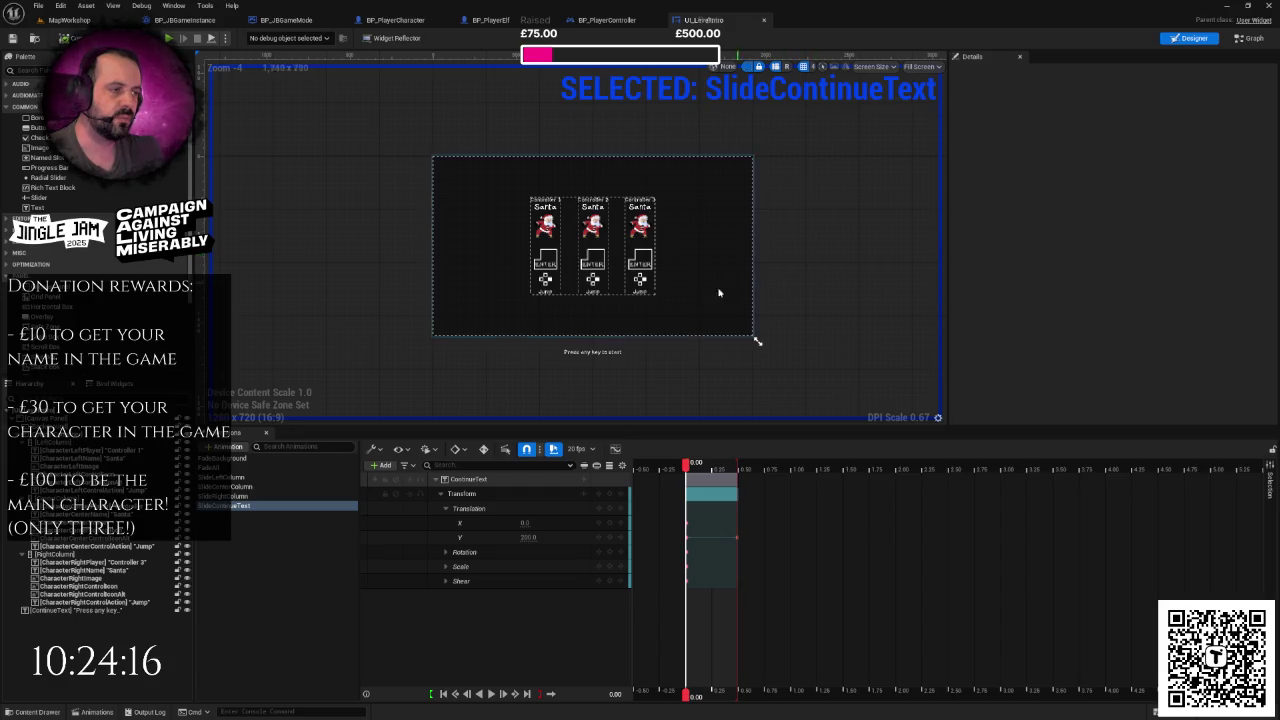
scroll(582, 274, up, 2)
click(506, 235)
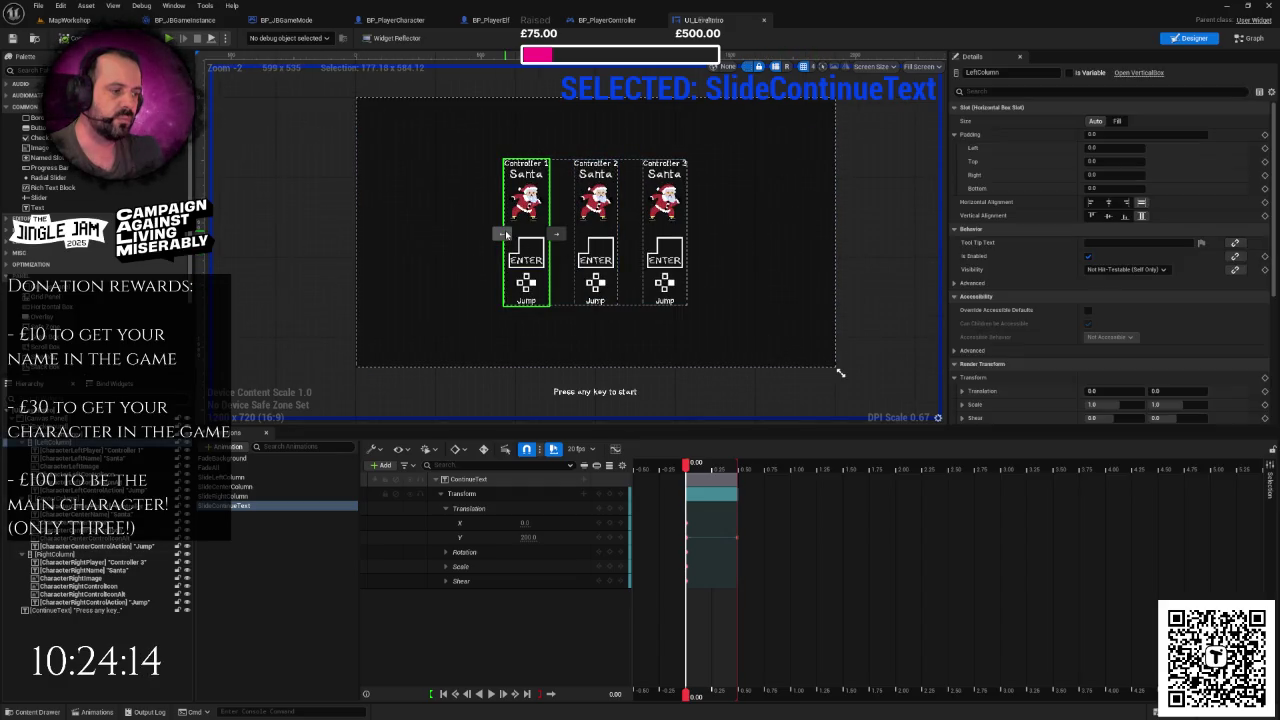
- Review the UI_LevelIntro canvas, ending with the LeftColumn controller column selected
click(624, 393)
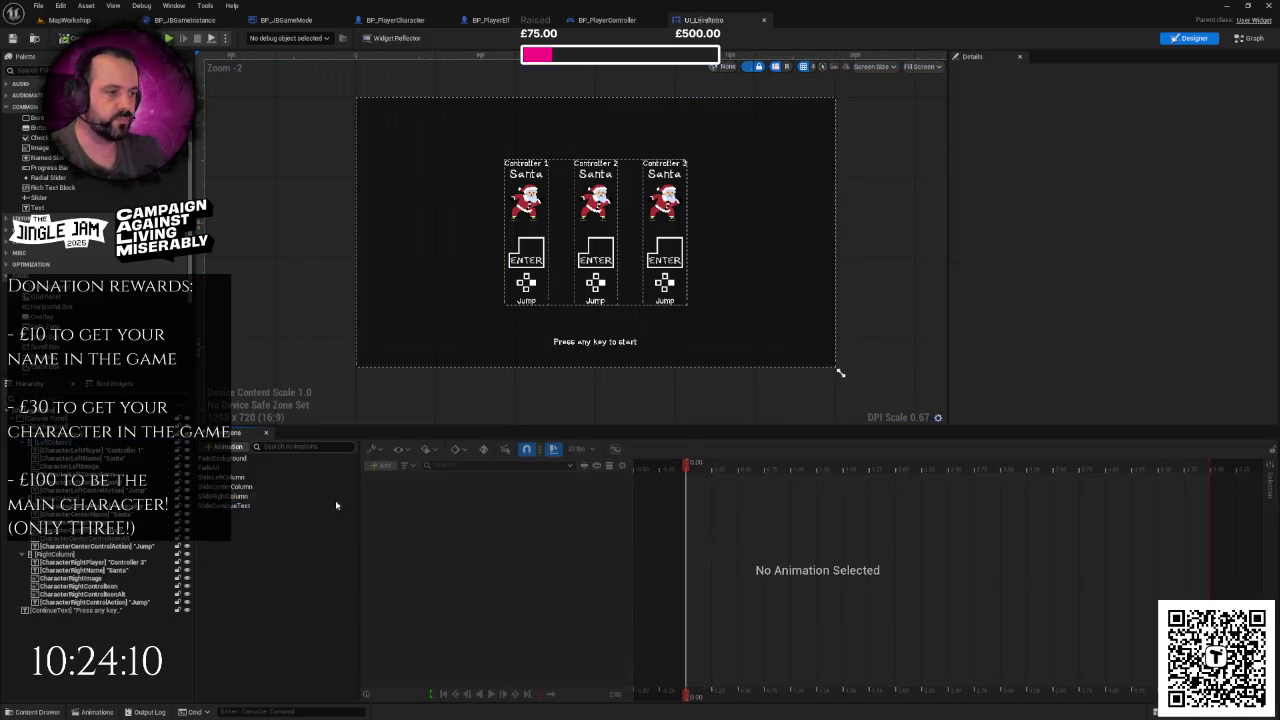
scroll(620, 300, down, 1)
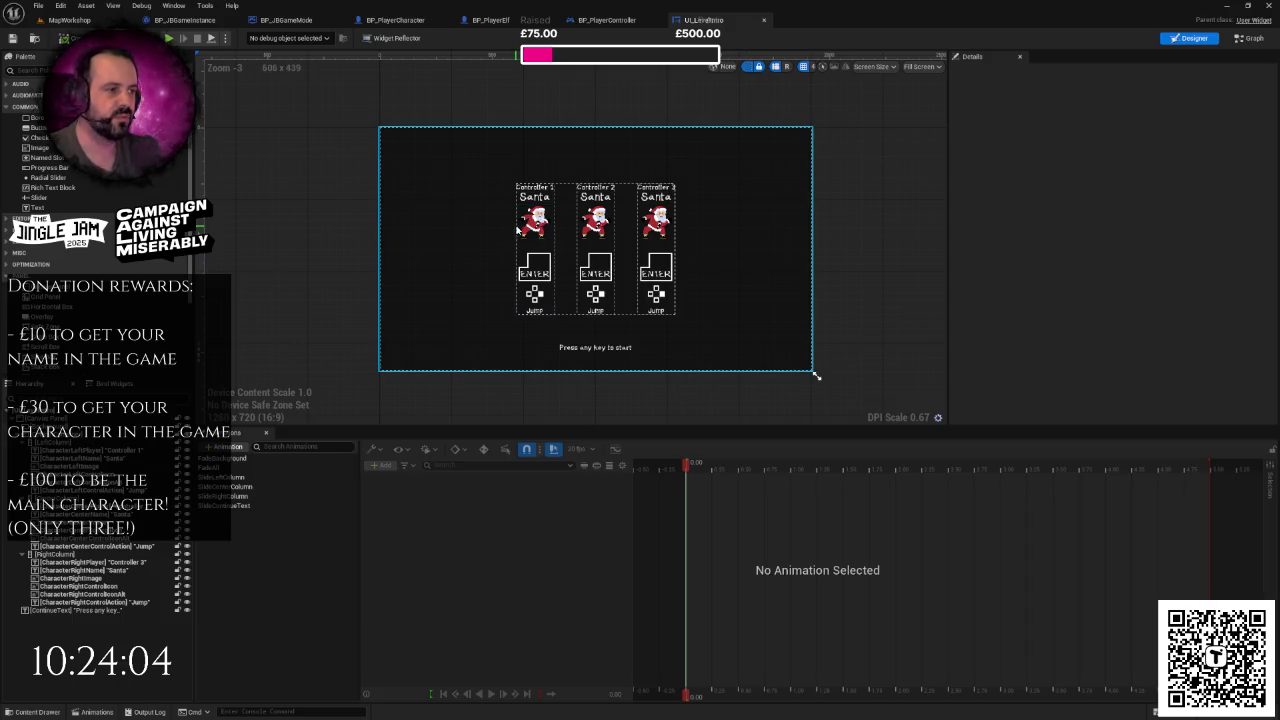
click(518, 232)
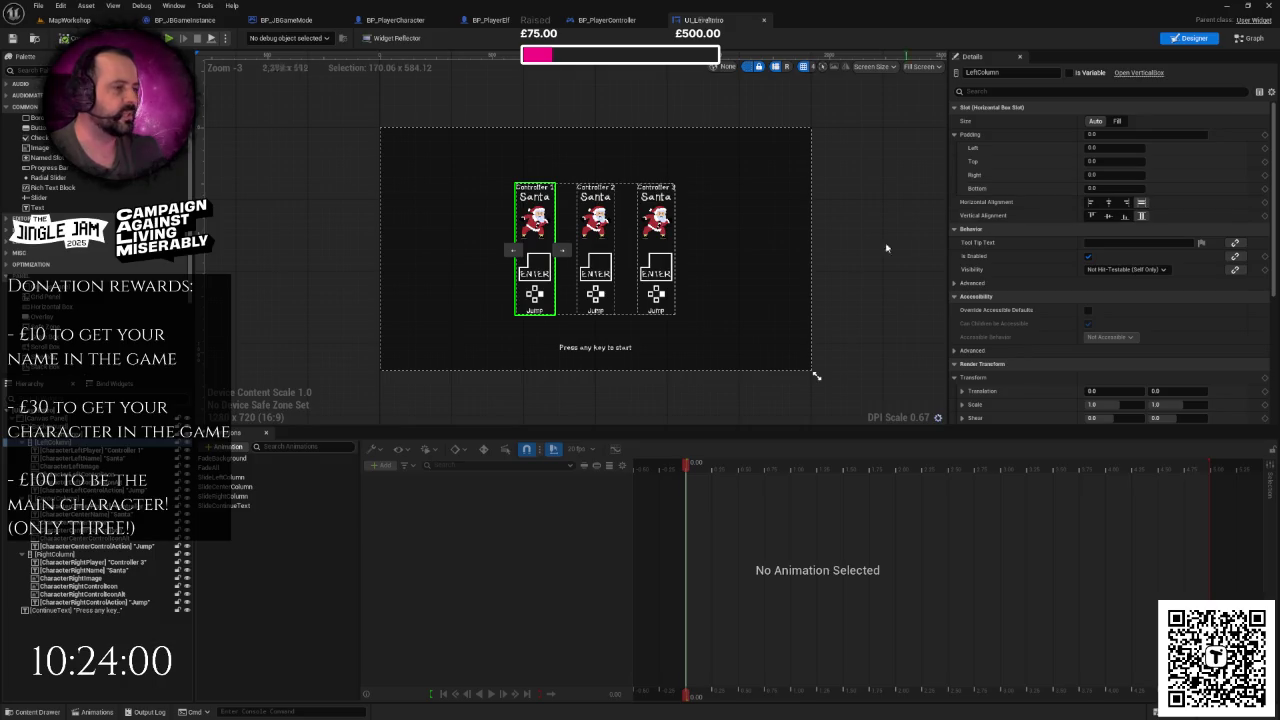
click(834, 249)
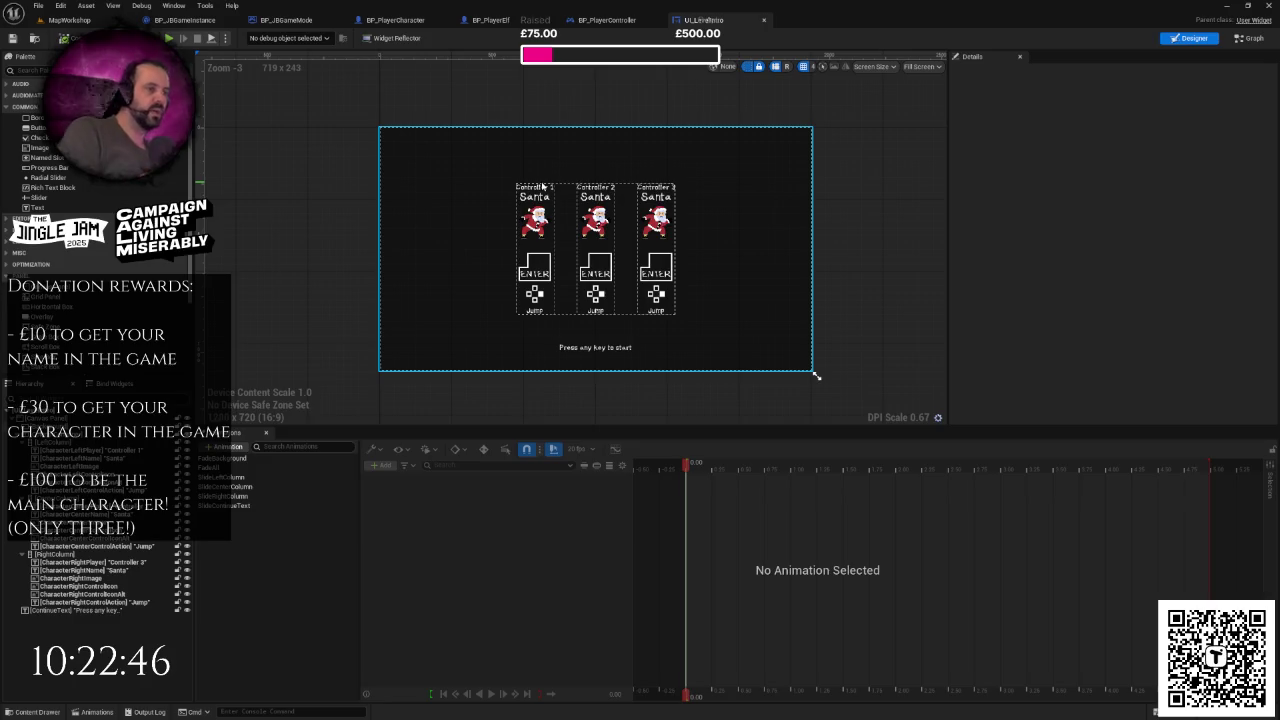
click(540, 190)
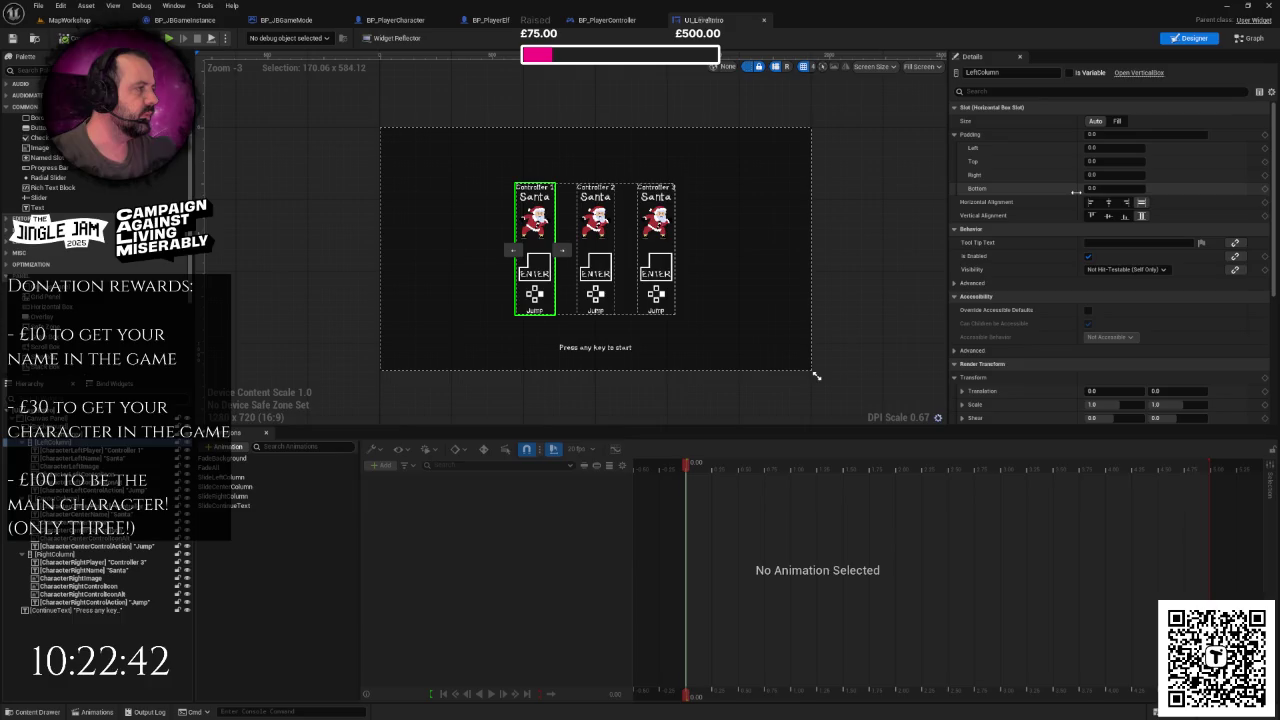
- Filter Details for the transform properties and set LeftColumn's Render Translation to X 0, Y -1000
click(1000, 91)
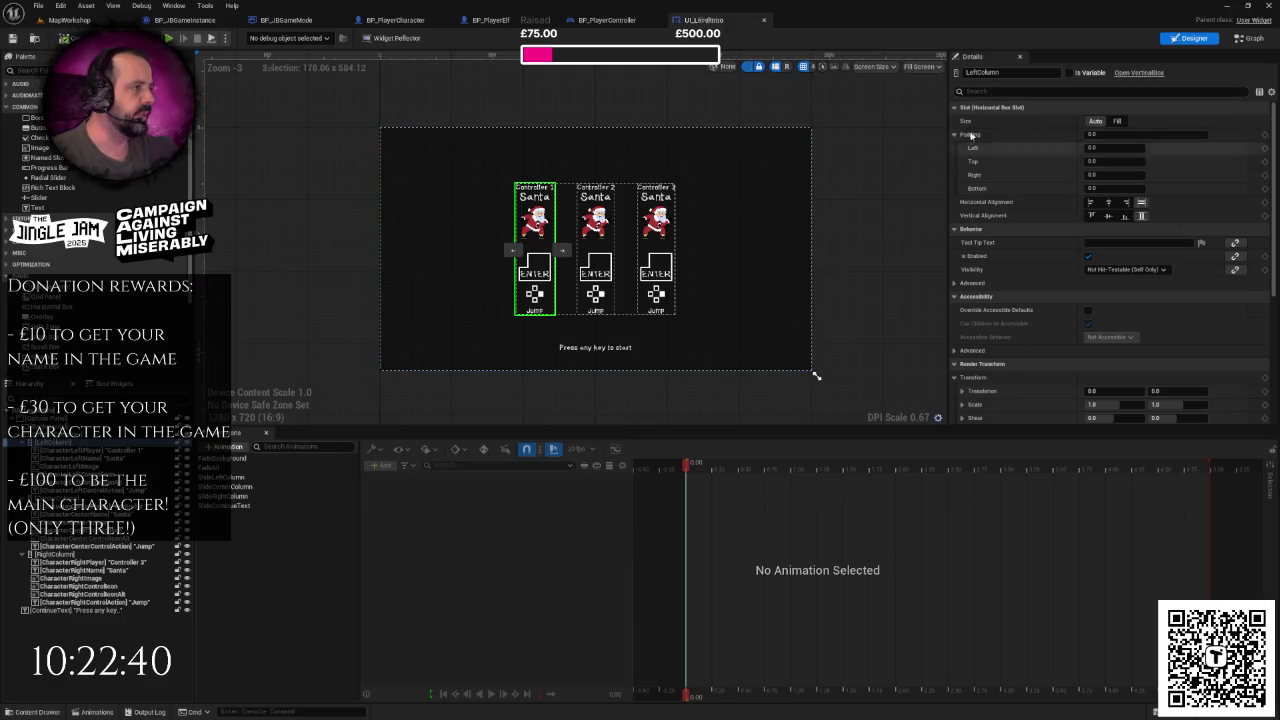
text(f)
text(r)
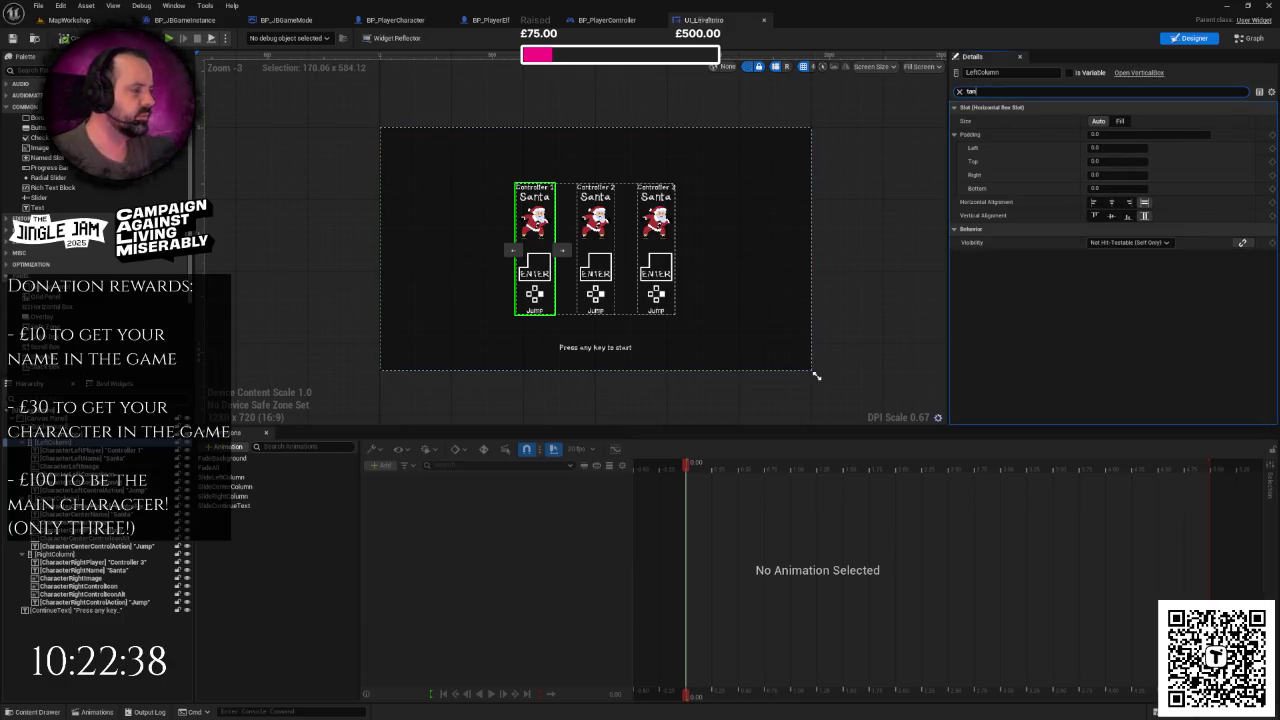
text(a)
text(slate)
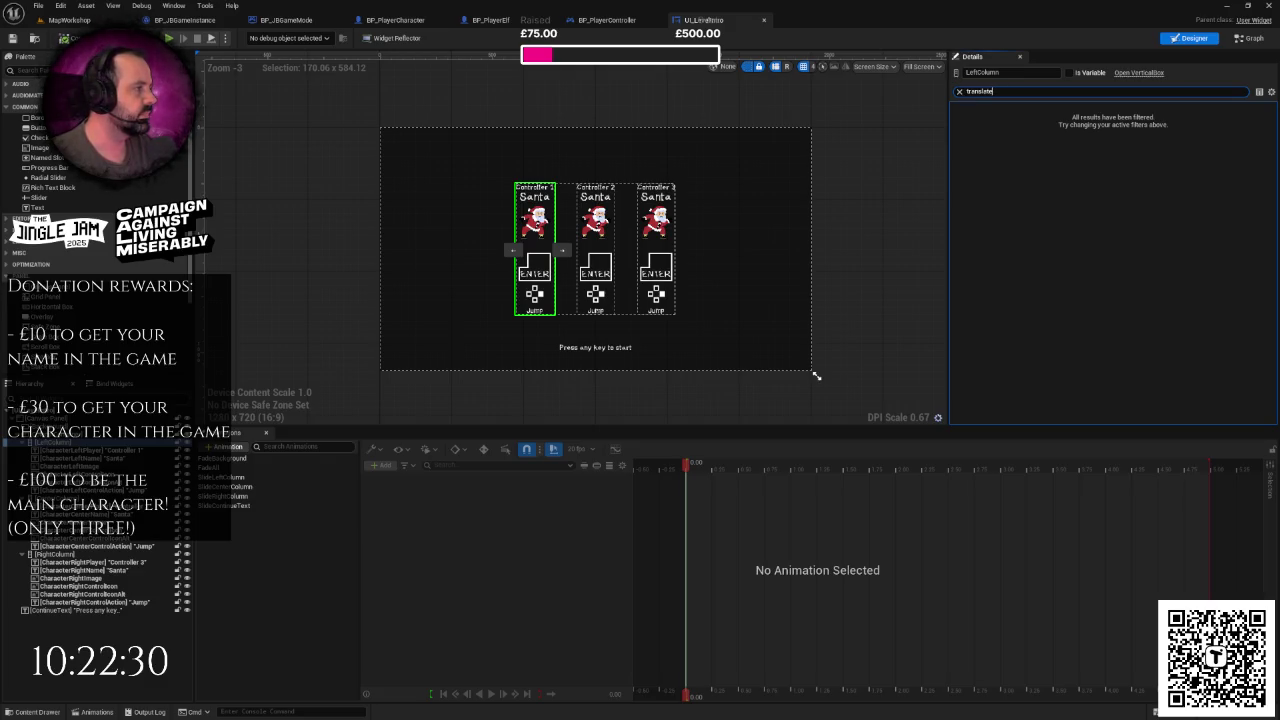
text(s)
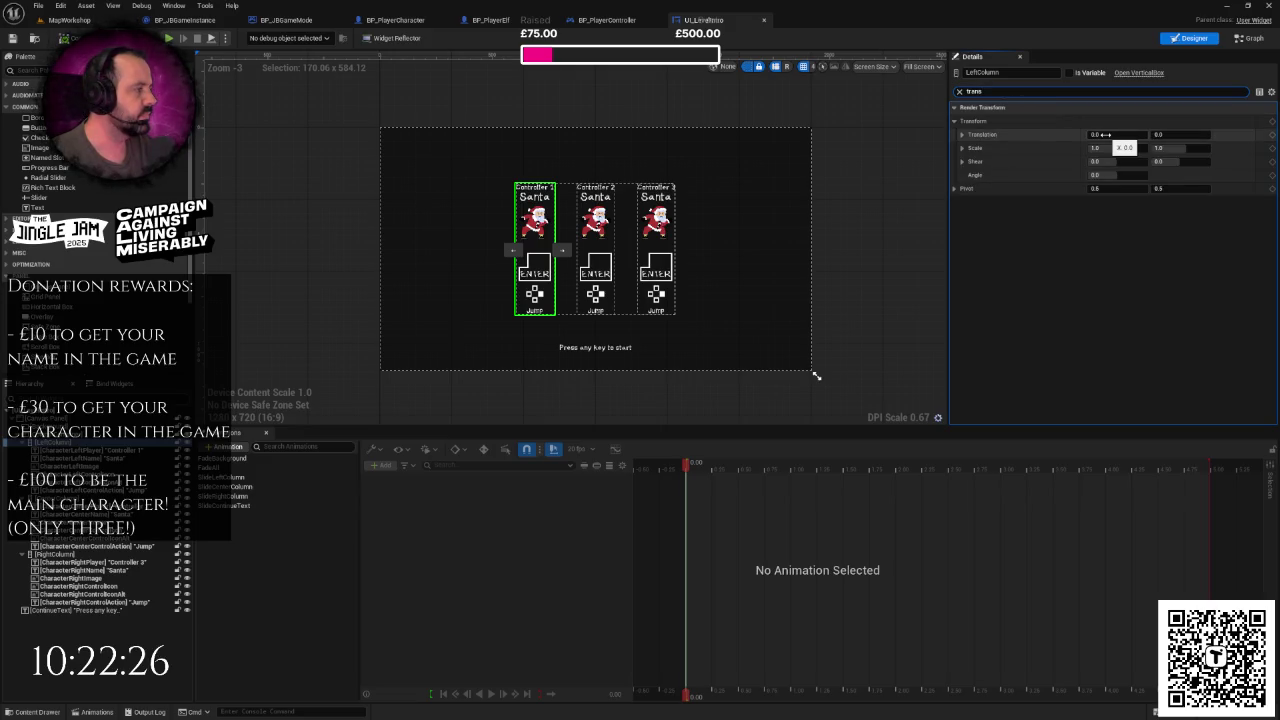
click(1110, 135)
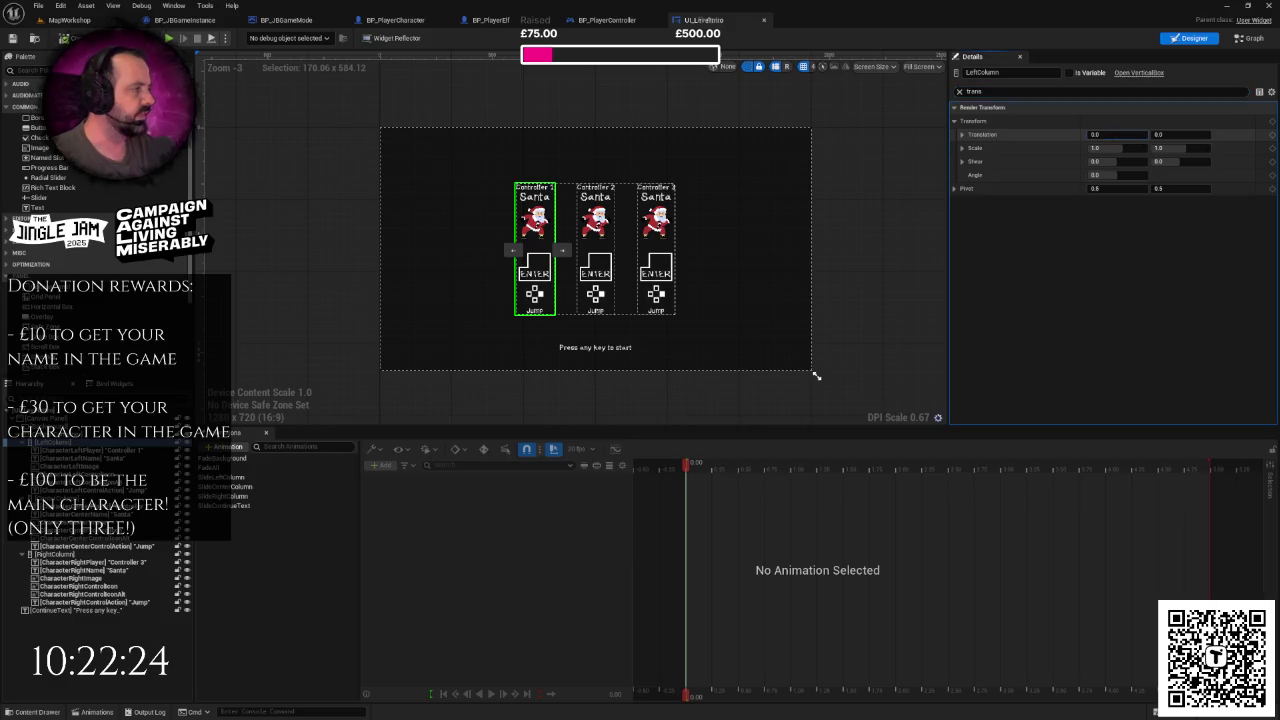
text(1000)
key(Return)
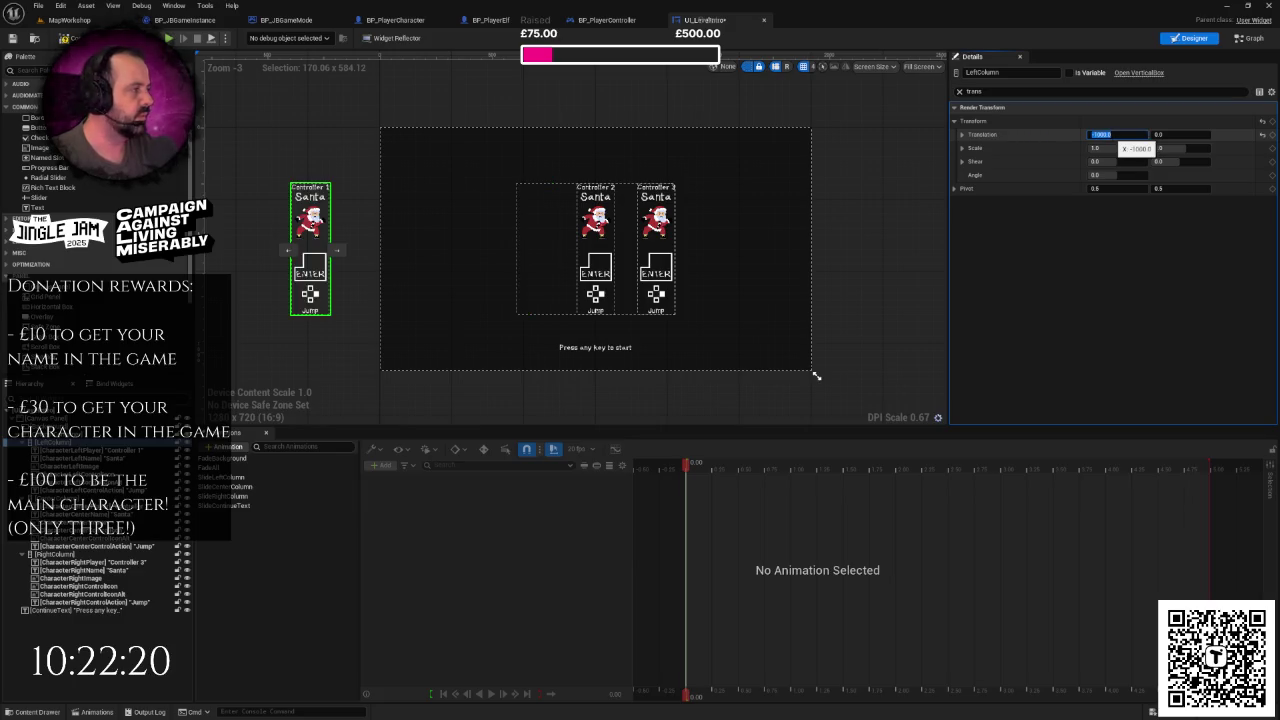
text(0)
key(Return)
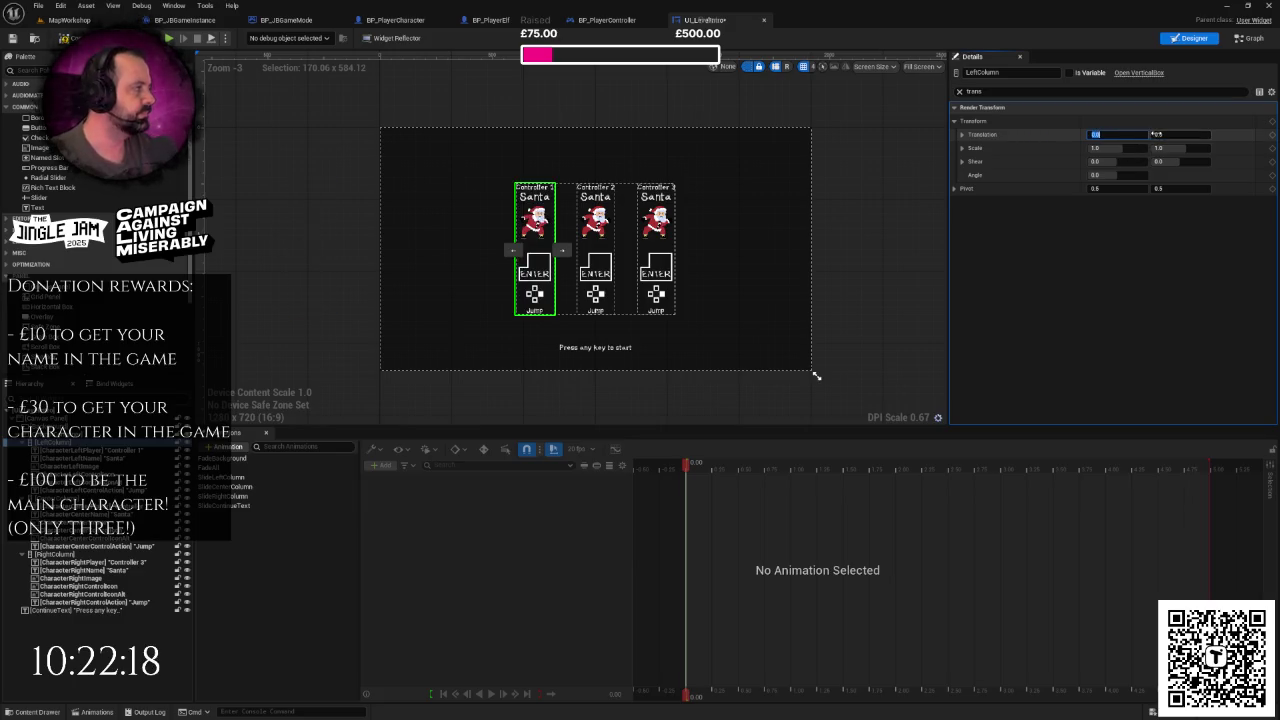
click(1156, 134)
text(1000)
key(Return)
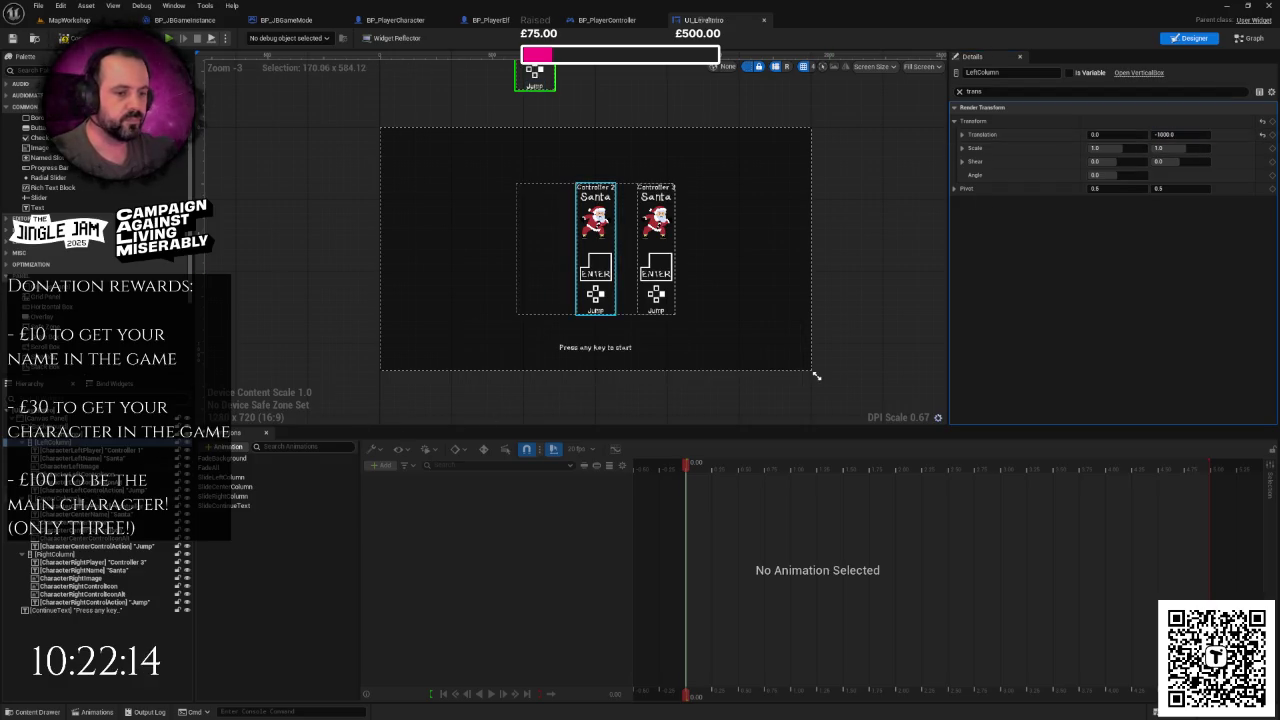
- Set CenterColumn's and RightColumn's Render Translation Y to -1000 as well
click(60, 497)
click(1165, 134)
text(-1000)
key(Return)
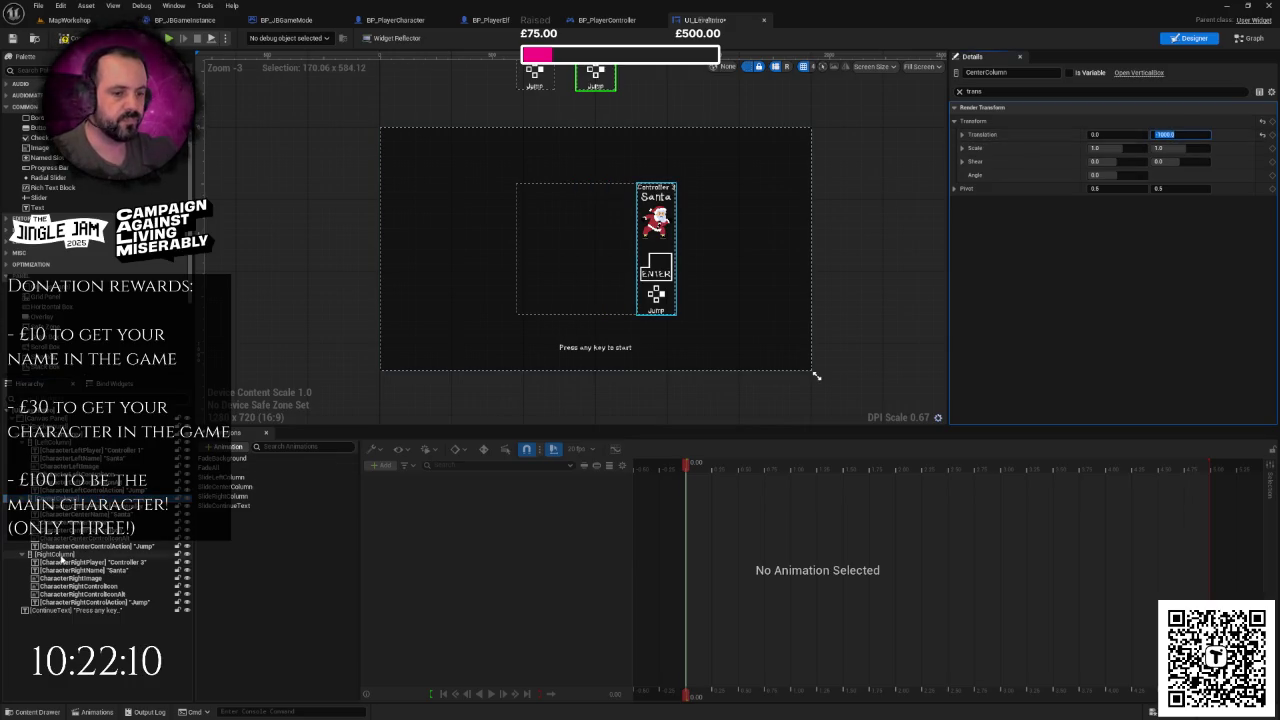
click(656, 230)
click(1162, 135)
text(-10)
key(Return)
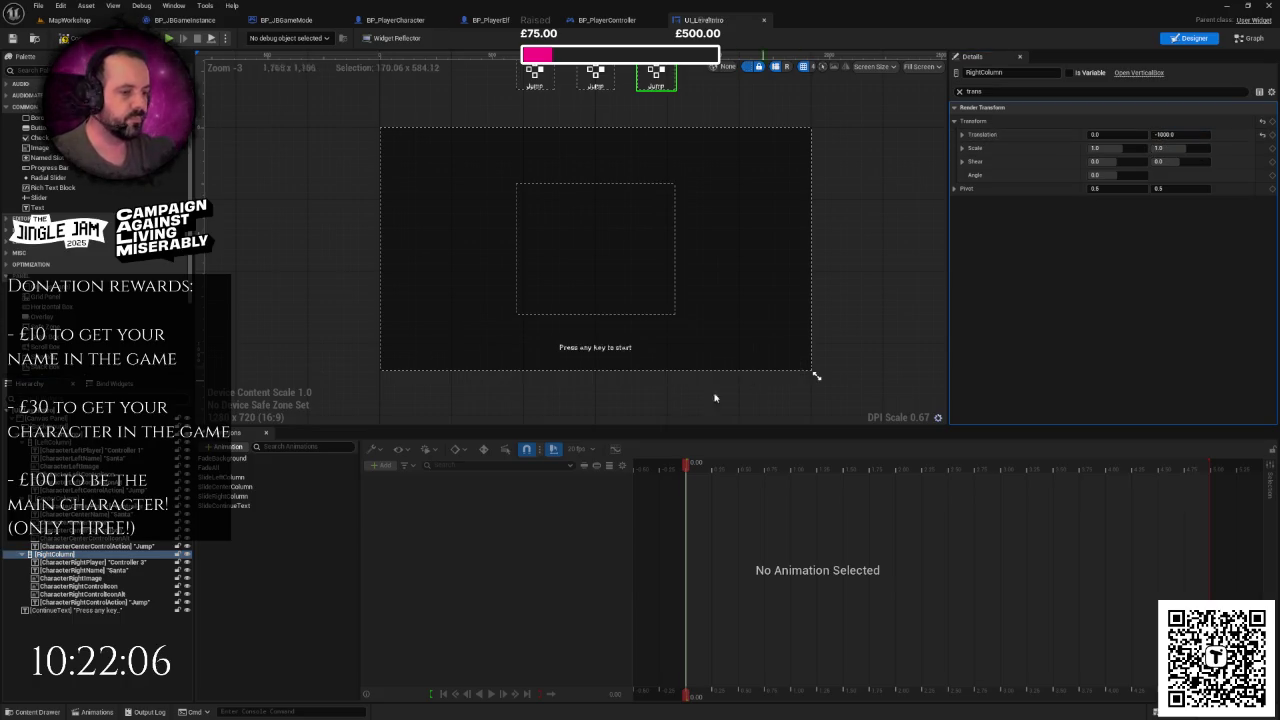
click(235, 478)
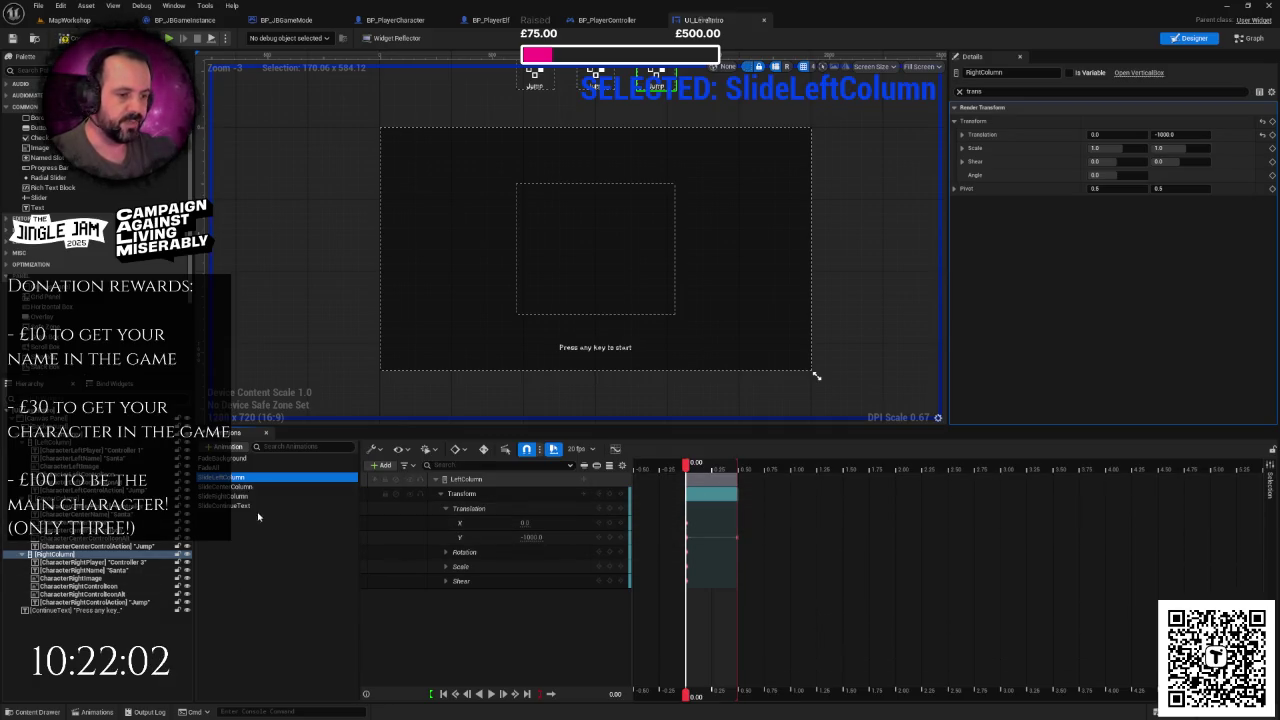
- Select the 'Press any key to start' ContinueText and set its Render Translation Y to 200
click(225, 505)
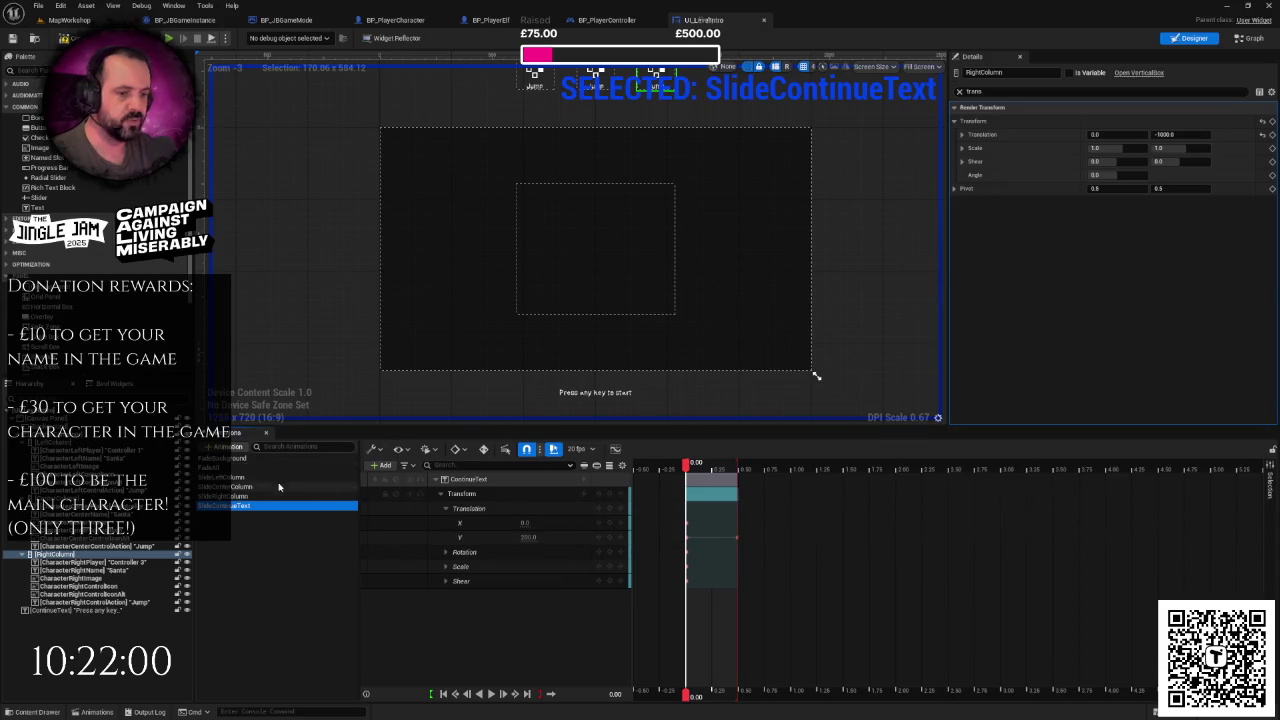
click(471, 400)
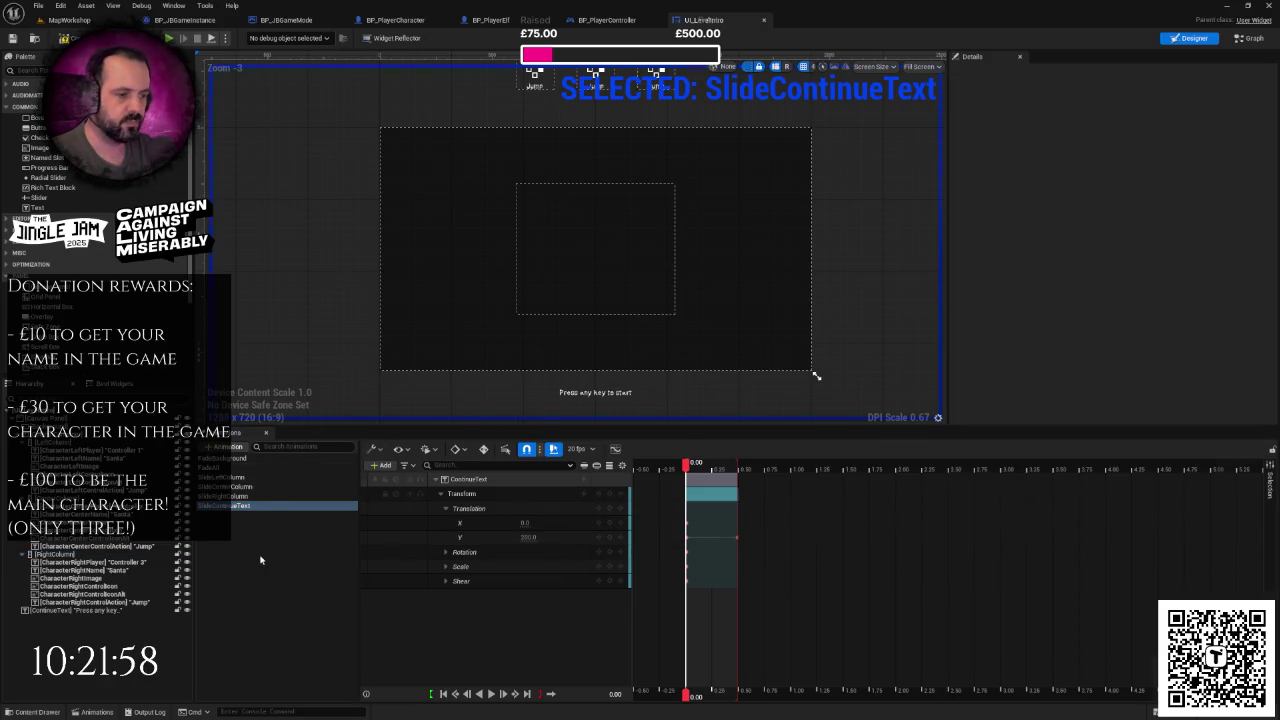
click(270, 560)
click(583, 350)
click(583, 350)
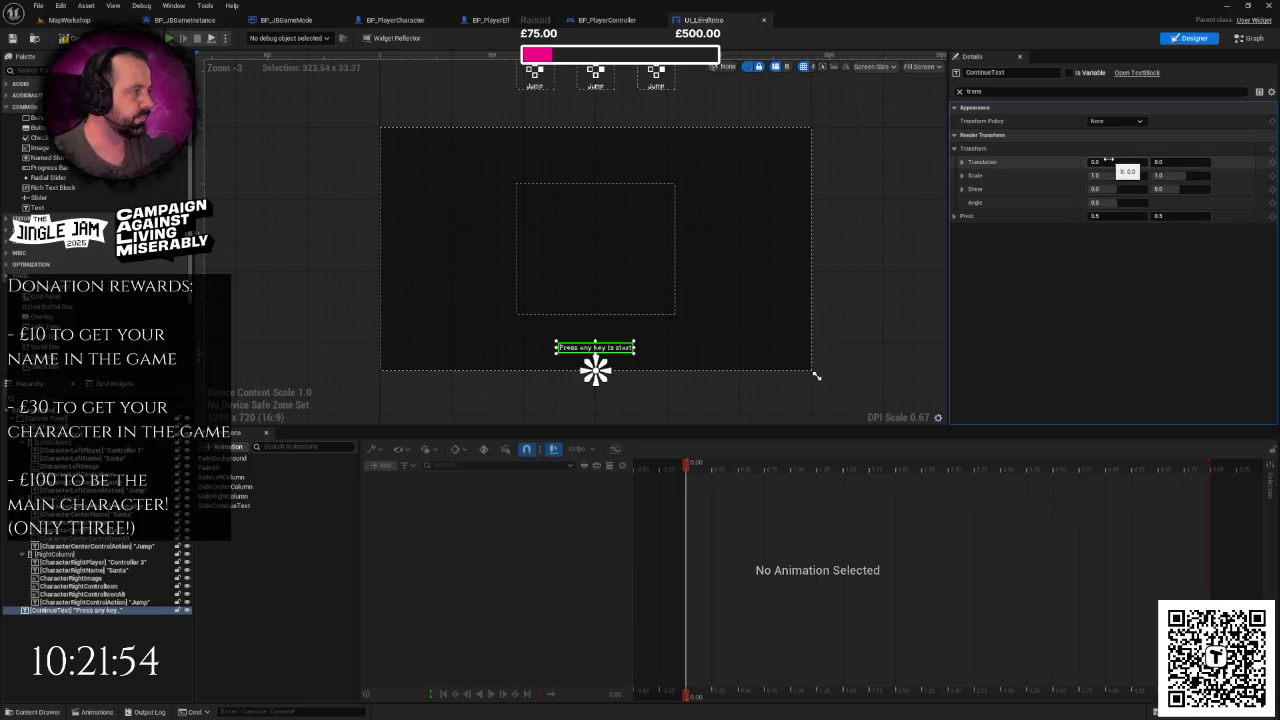
click(1175, 161)
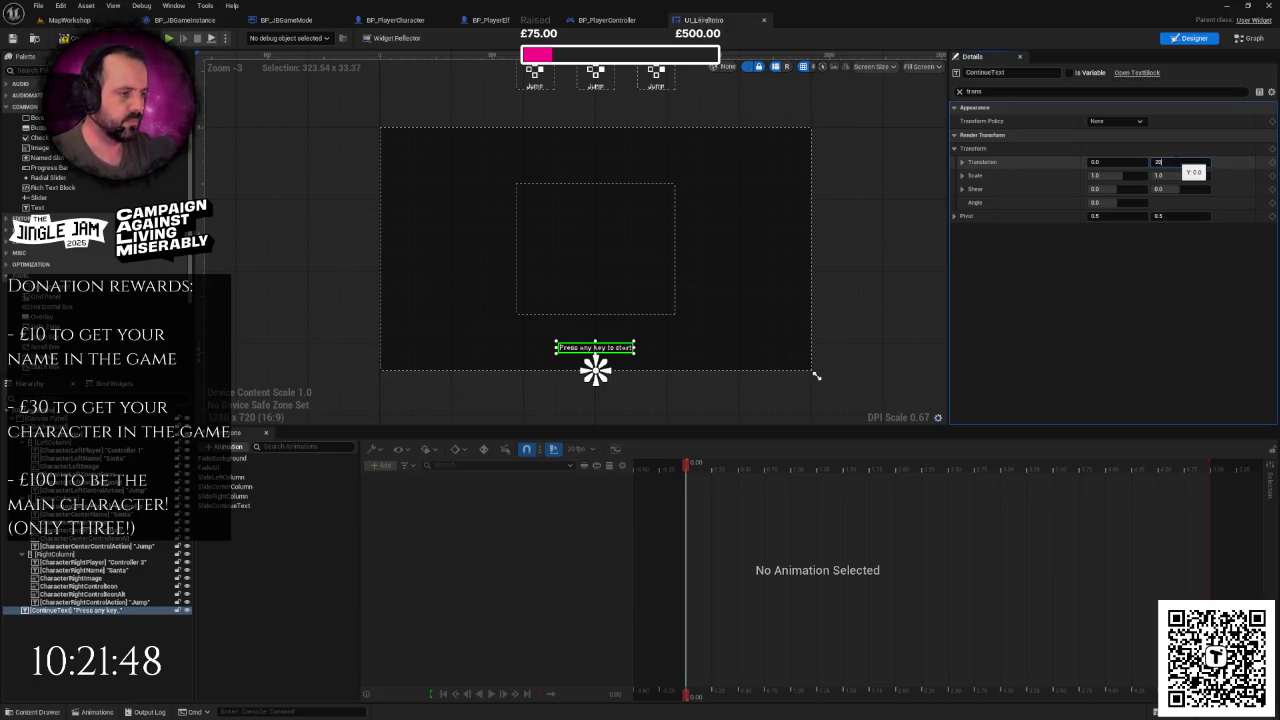
text(0.0)
key(Return)
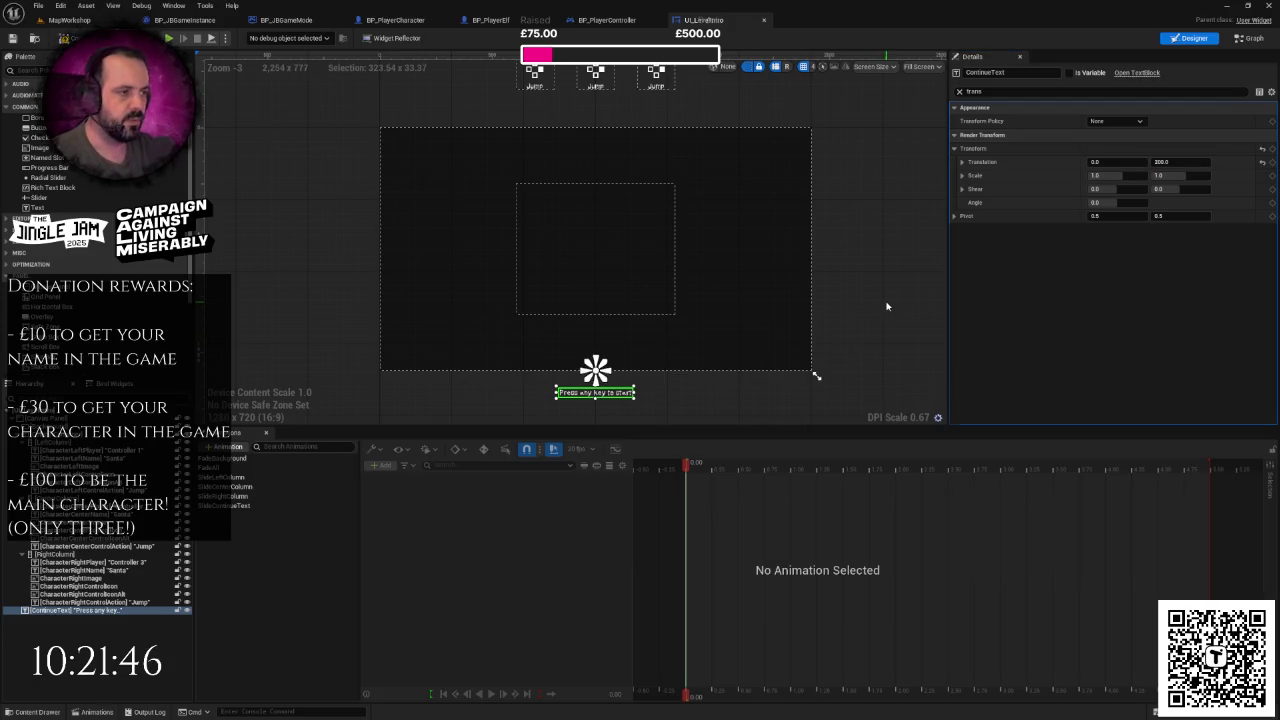
click(886, 306)
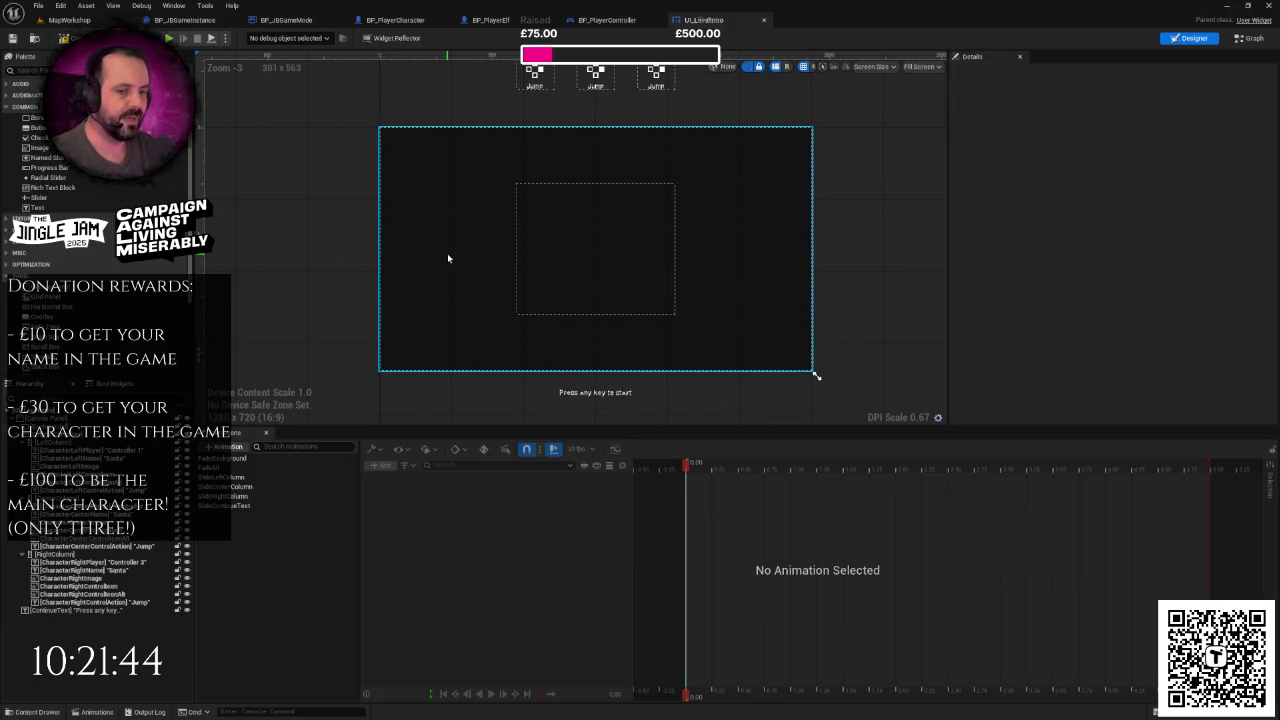
click(447, 258)
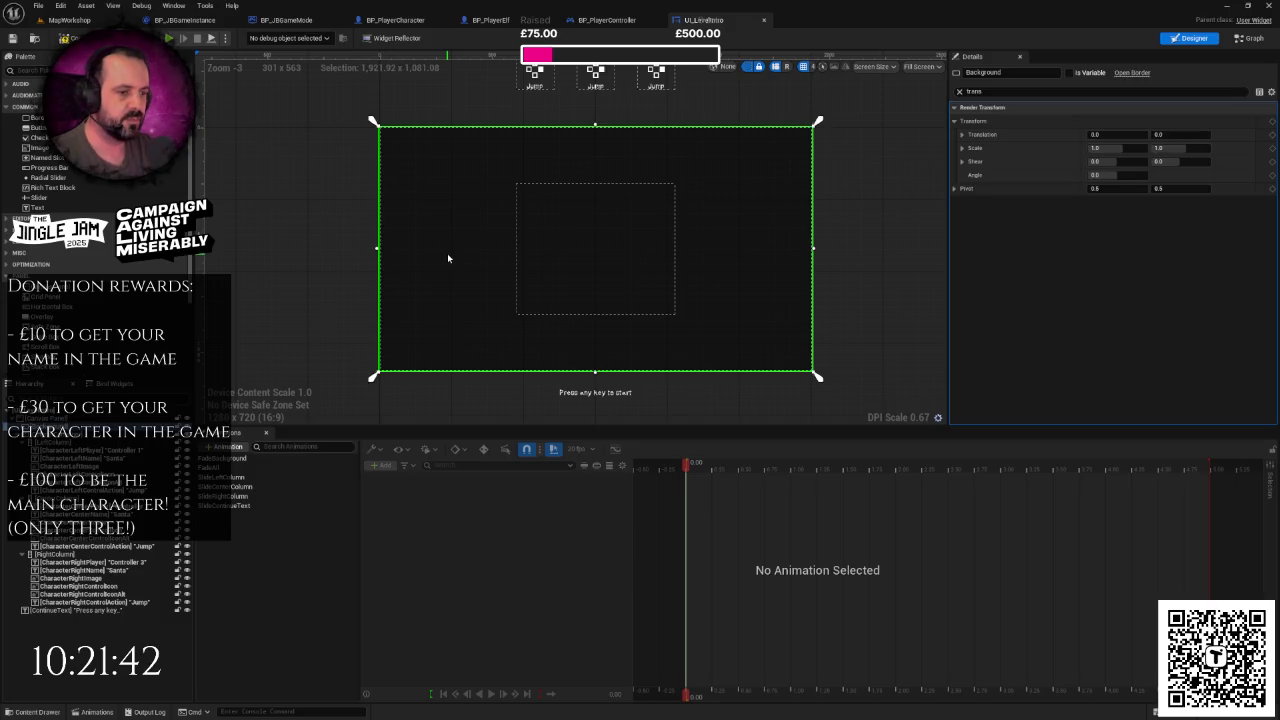
- Set the Background image's Render Opacity to 0 using an 'op' property search
click(1000, 91)
text(op)
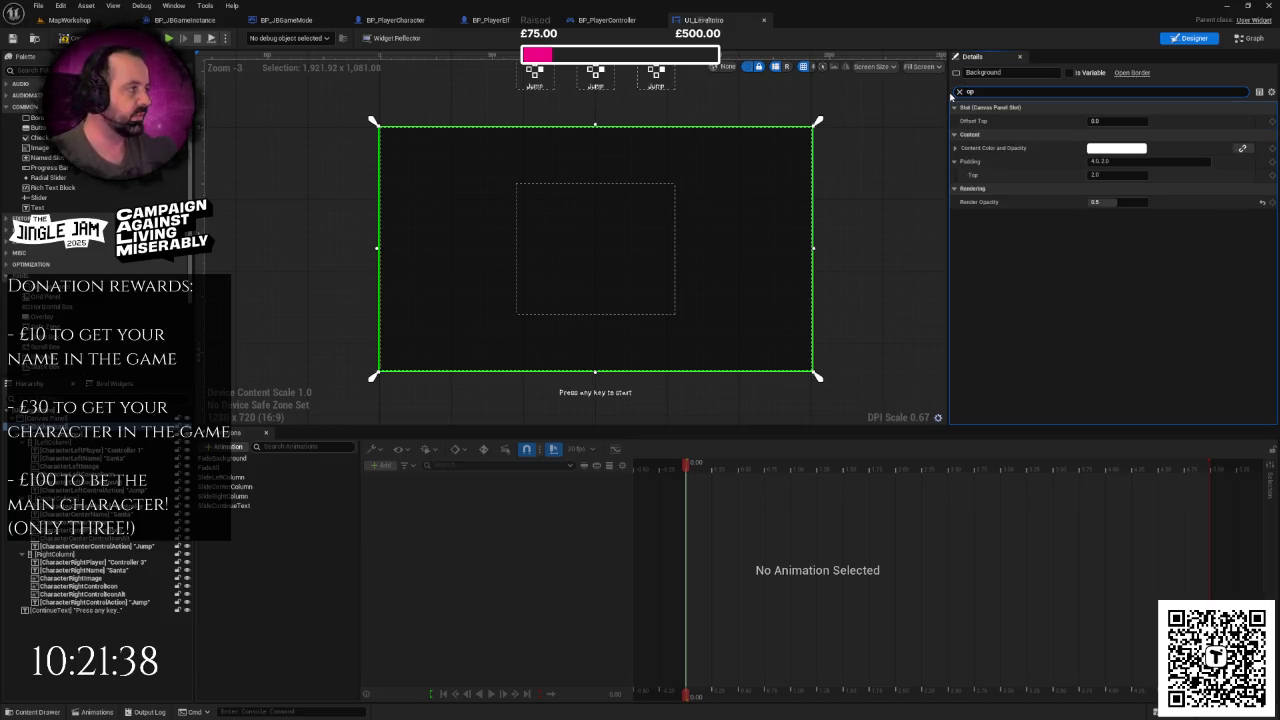
click(1112, 203)
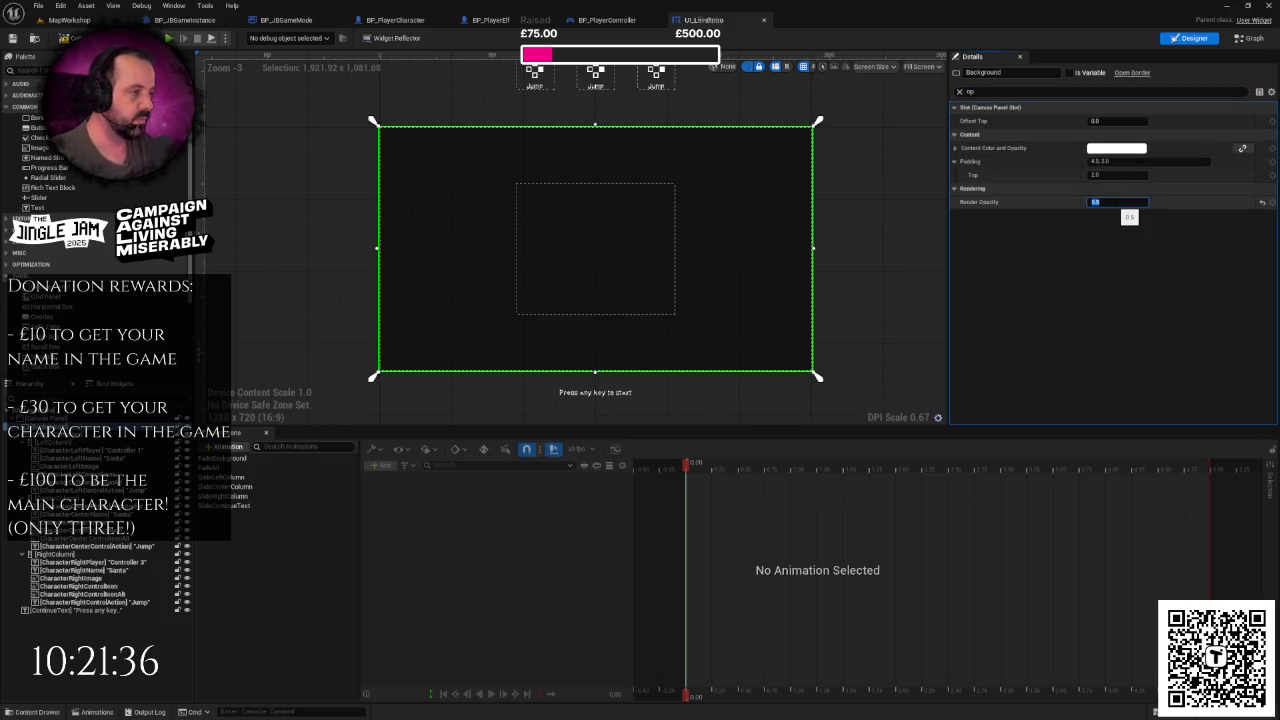
text(0)
click(907, 243)
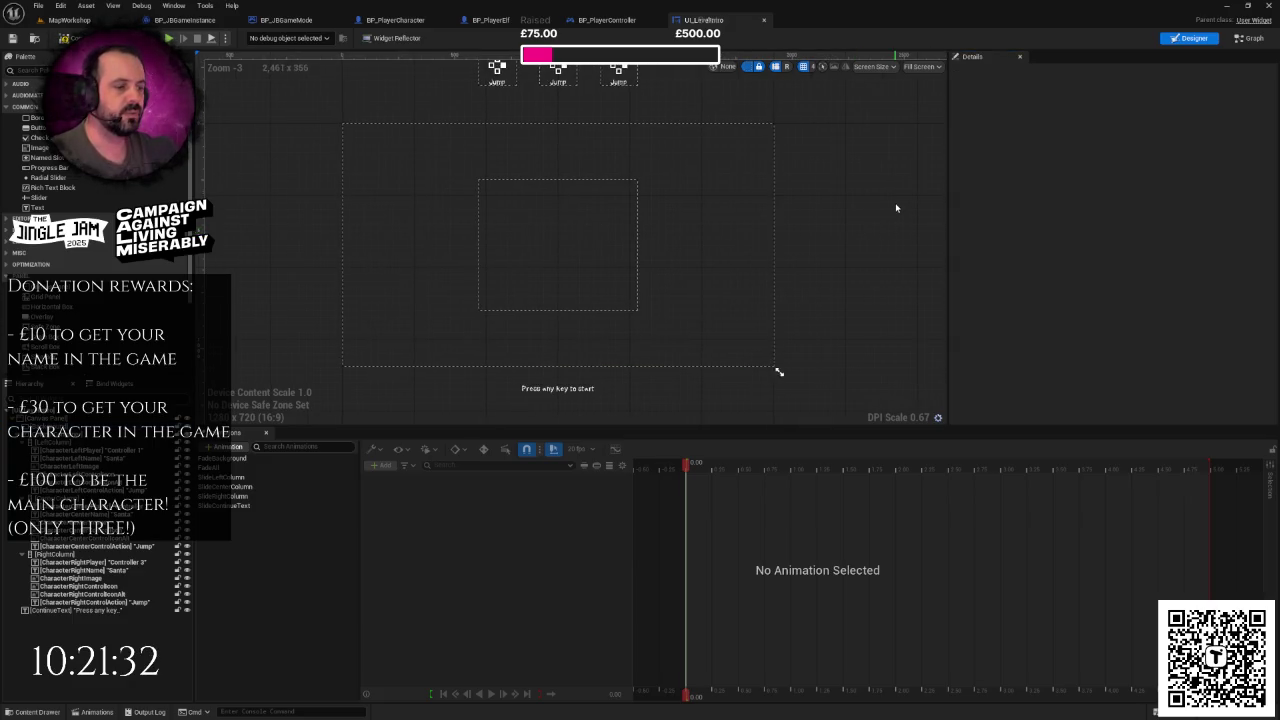
- Switch from the Designer to the UI_LevelIntro event graph
scroll(826, 243, down, 1)
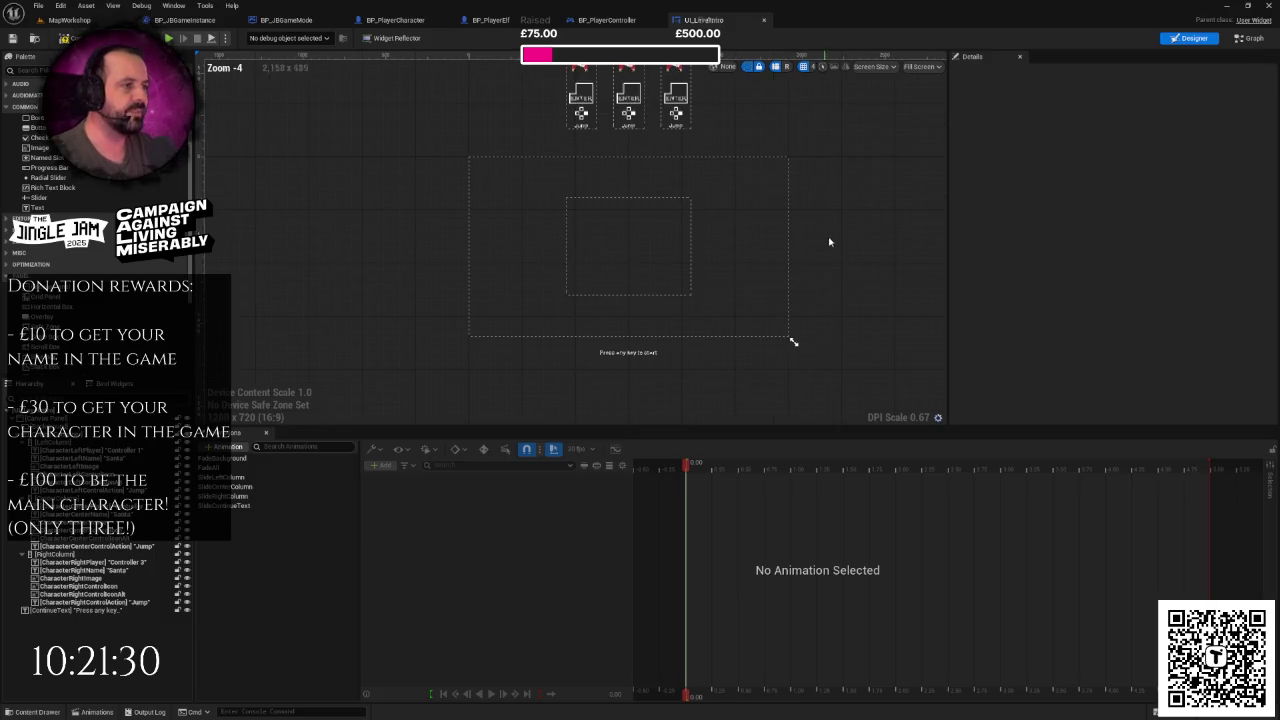
scroll(634, 223, up, 2)
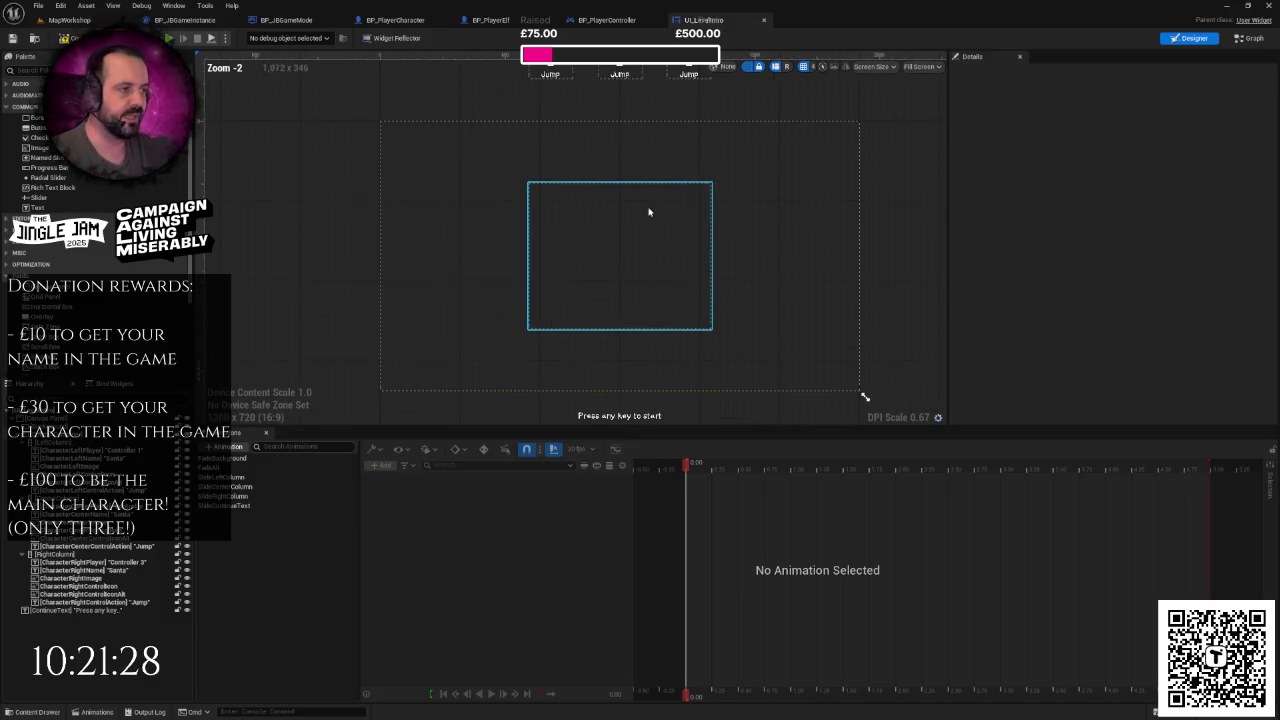
click(1240, 44)
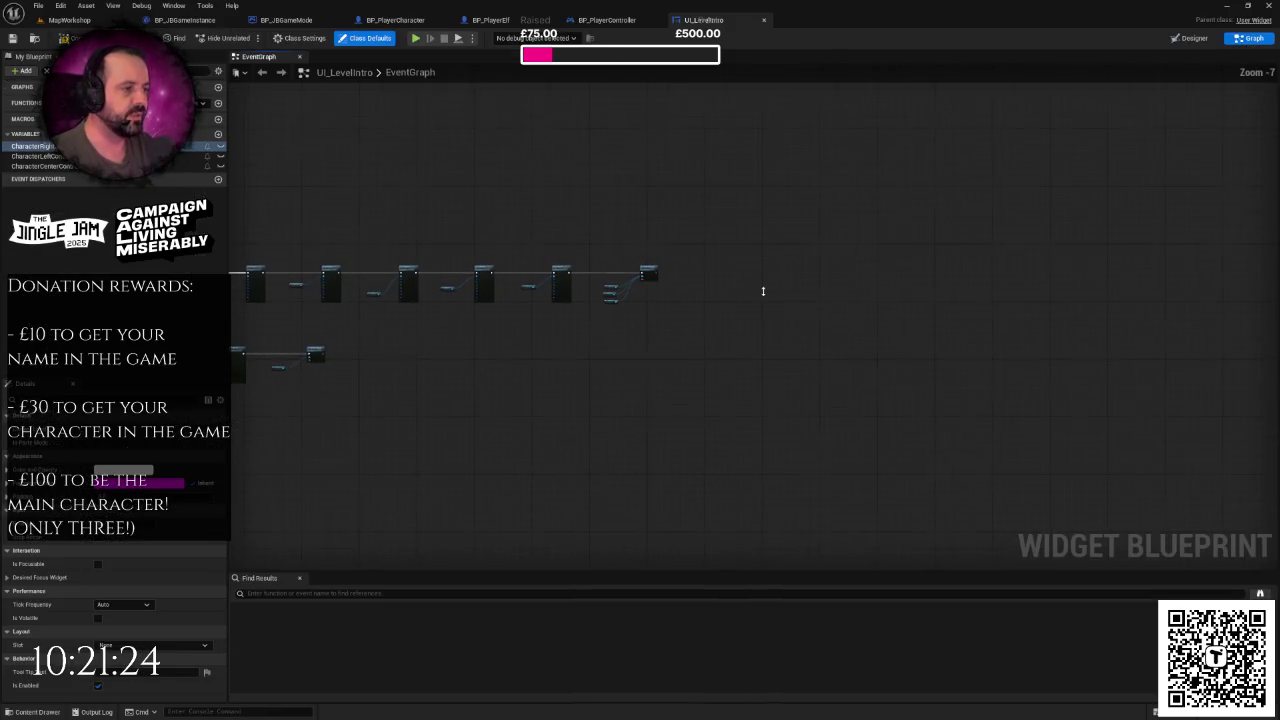
- Expand Variables and then Animations in My Blueprint to list FadeBackground, FadeAll and the slide animations
scroll(763, 291, up, 3)
right_click(763, 291)
click(730, 270)
mouse_move(730, 270)
mouse_down()
mouse_move(938, 261)
mouse_move(791, 260)
mouse_up()
scroll(780, 273, up, 1)
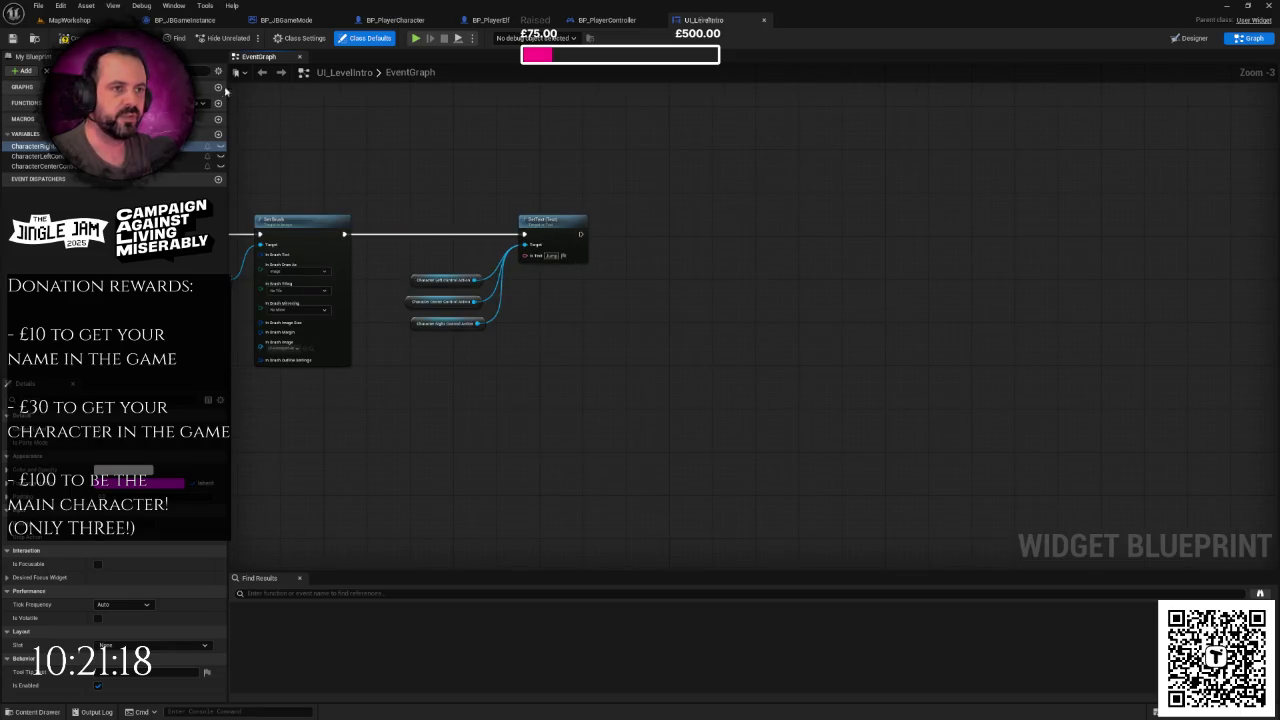
click(150, 70)
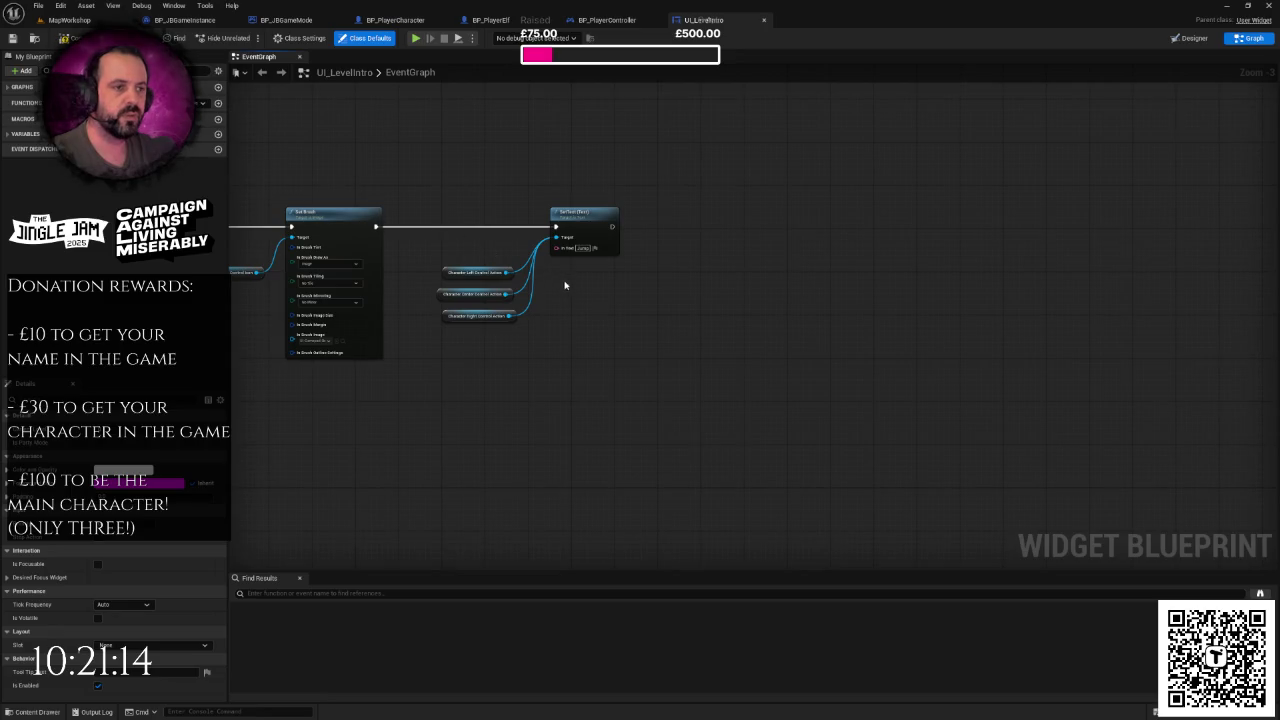
scroll(562, 284, down, 4)
scroll(518, 298, up, 4)
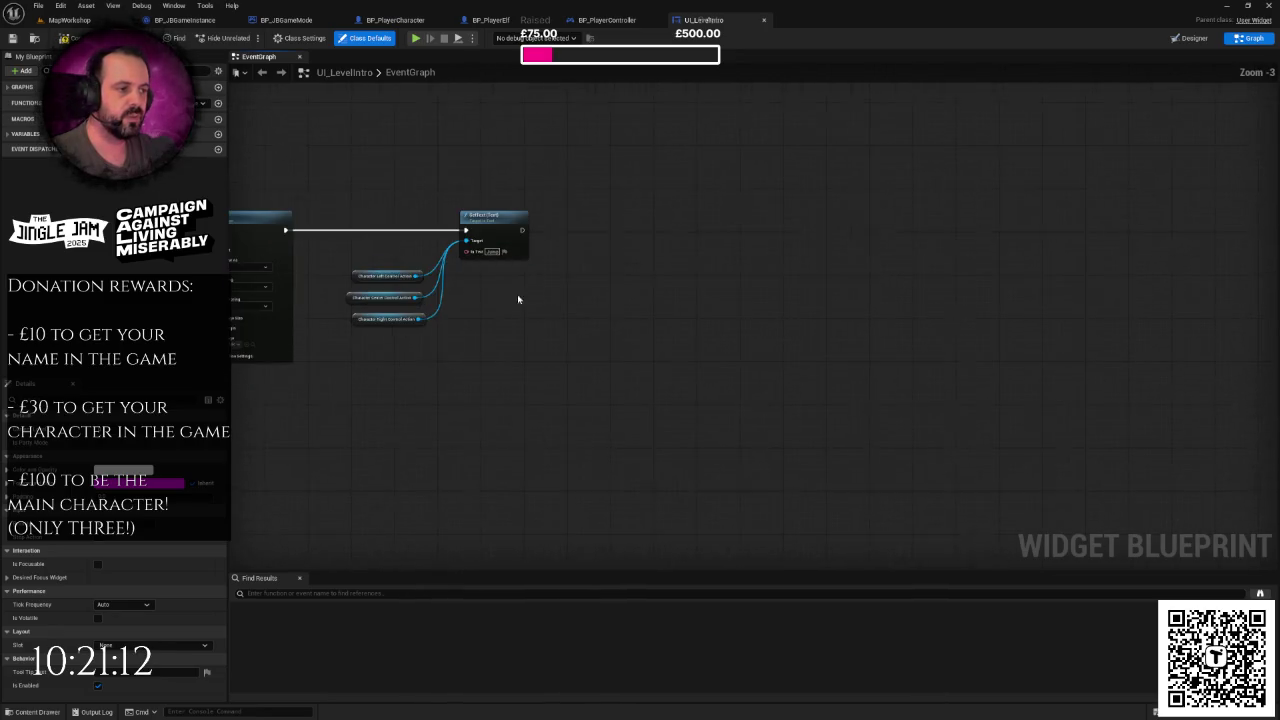
right_click(572, 279)
click(598, 256)
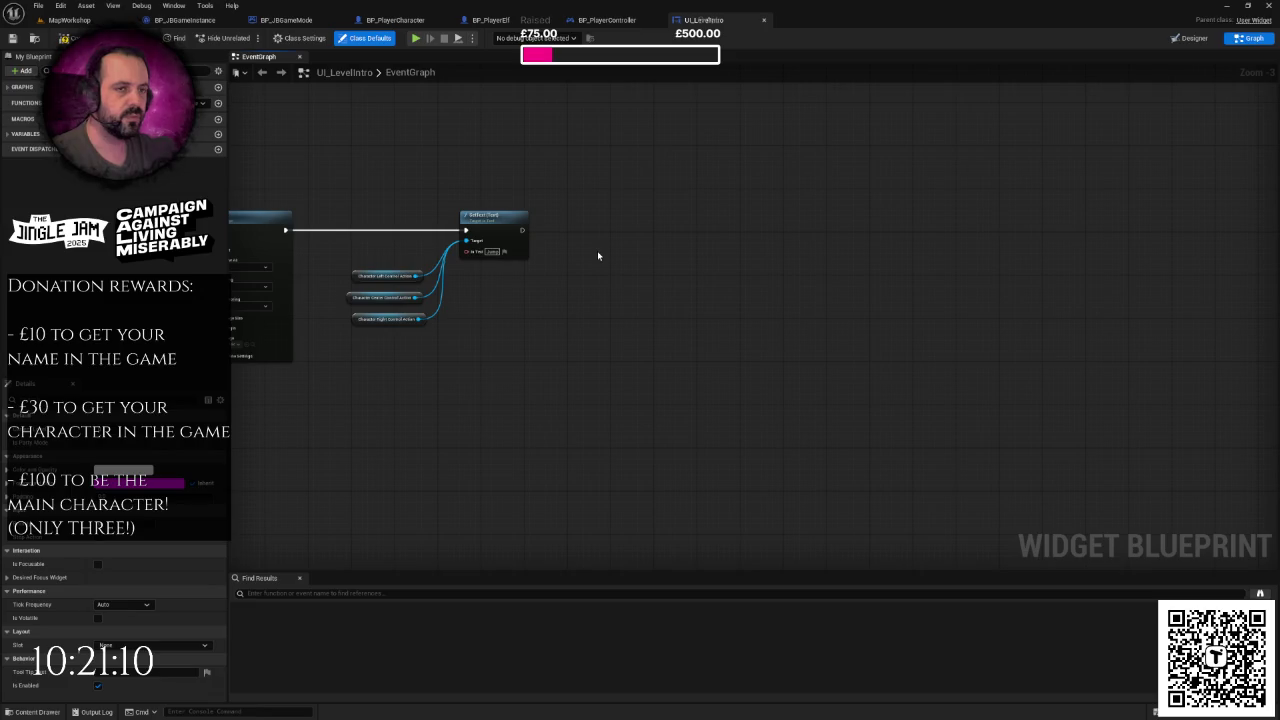
click(8, 134)
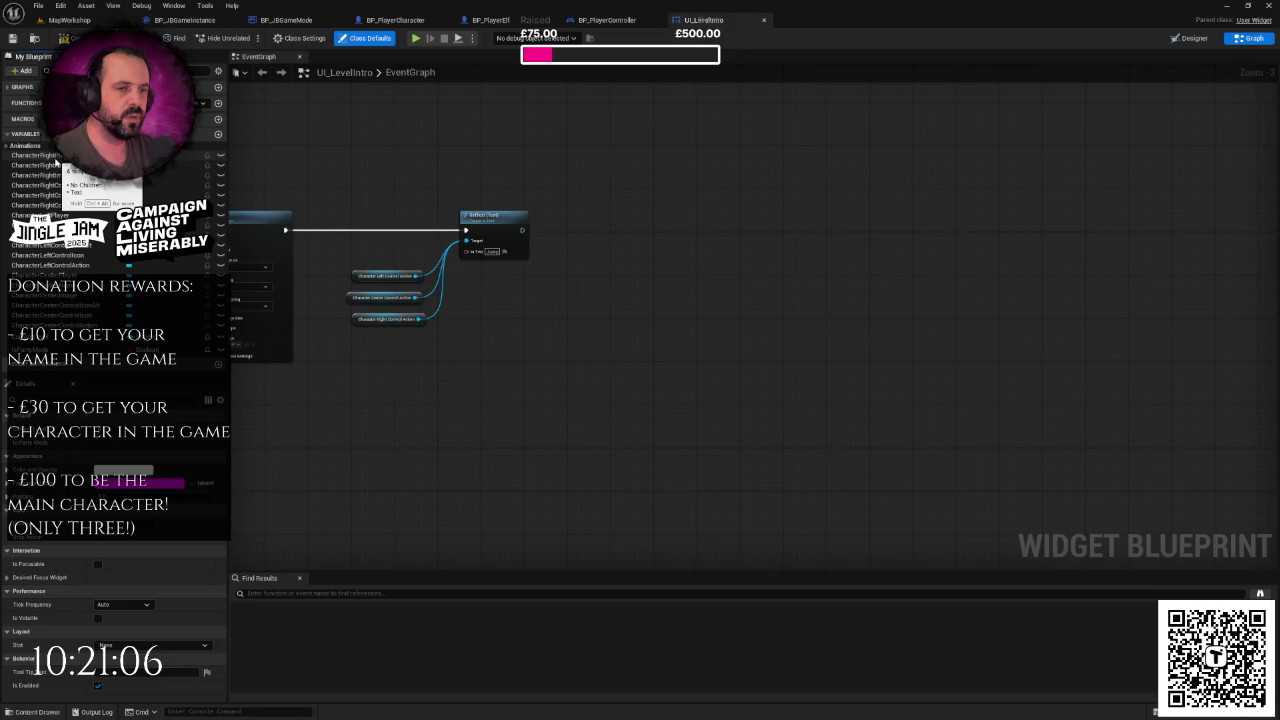
click(7, 145)
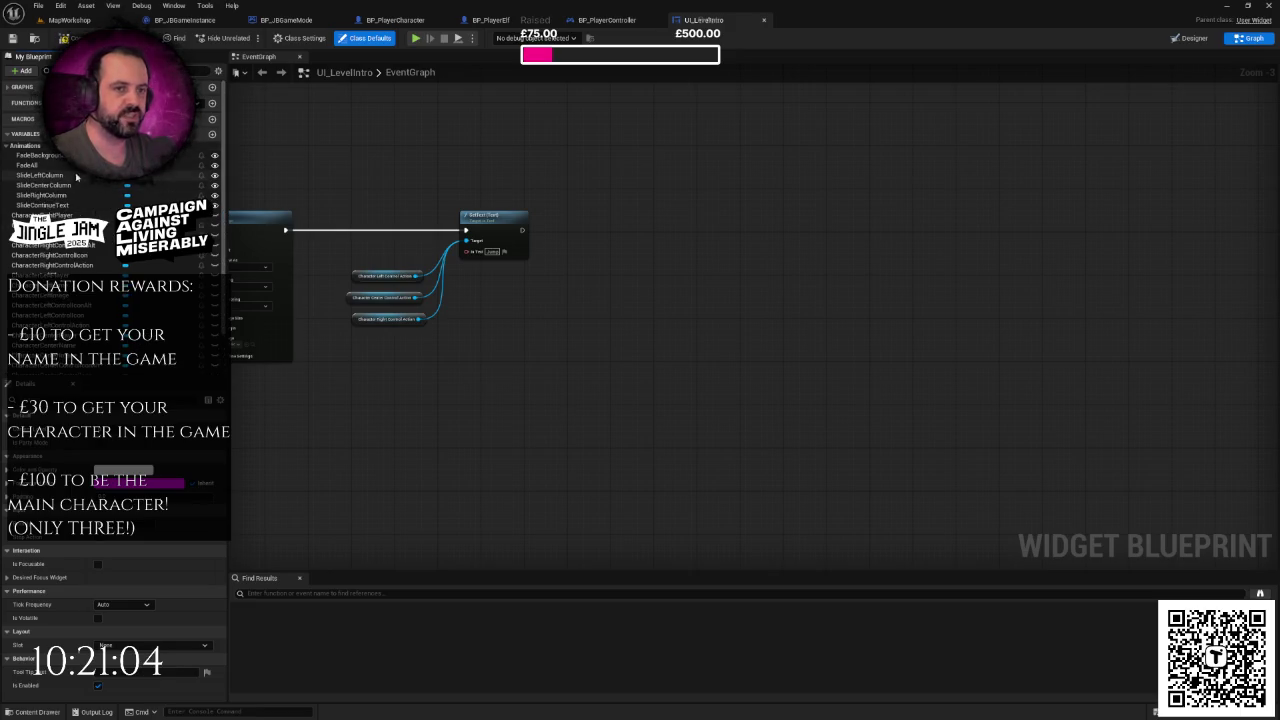
- Add a FadeBackground getter with a Play Animation node wired right after SetText
mouse_move(36, 155)
mouse_down()
mouse_move(541, 290)
mouse_move(627, 248)
mouse_up()
text(f)
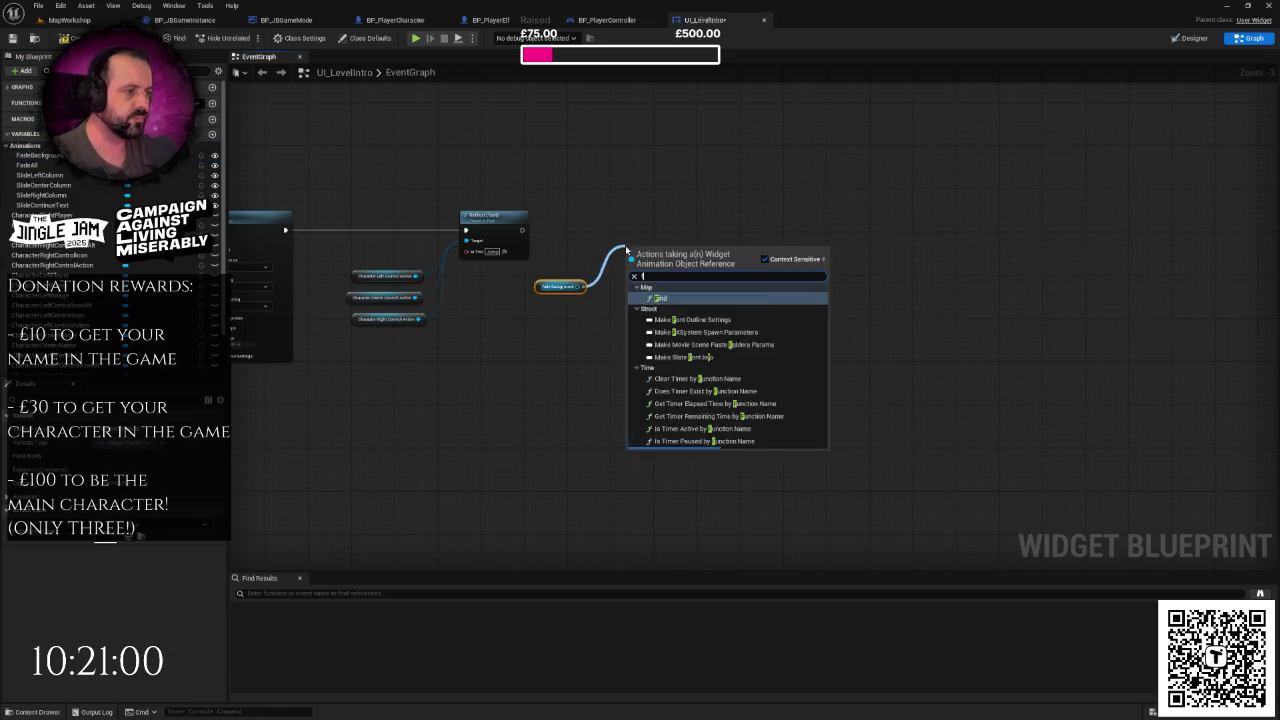
text(ade)
key(BackSpace)
key(BackSpace)
key(BackSpace)
text(play)
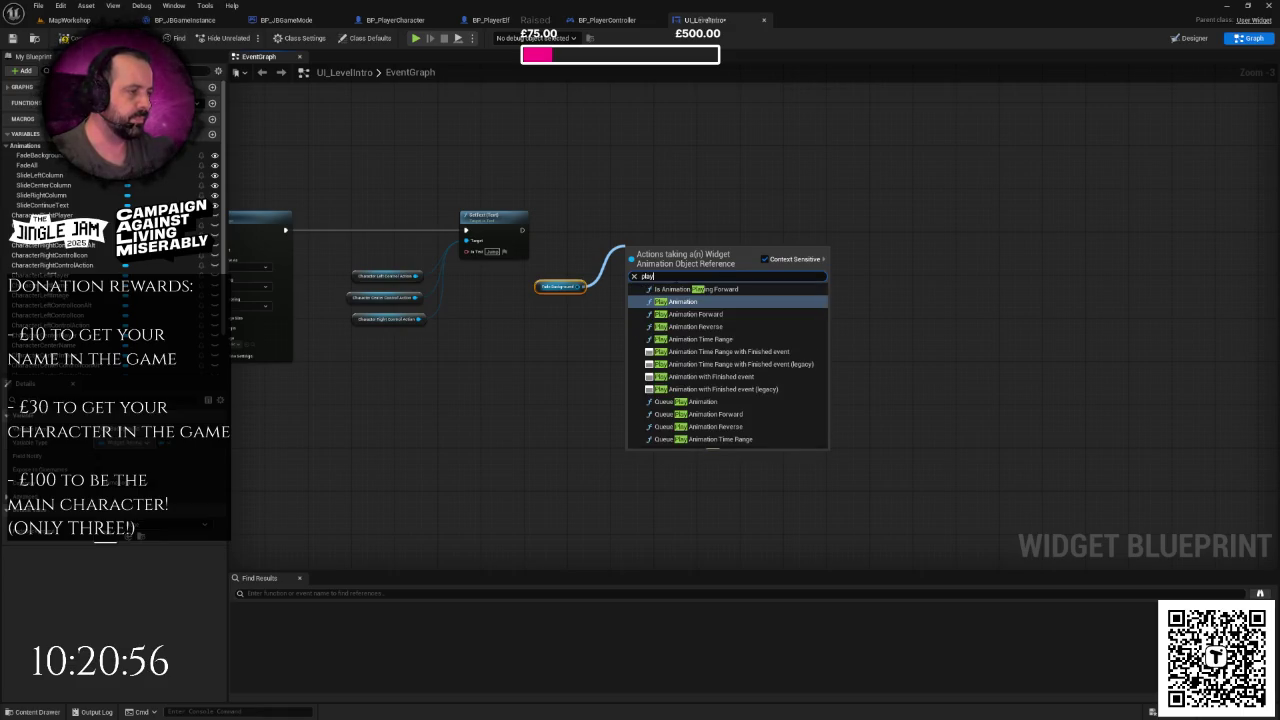
key(Return)
scroll(675, 277, up, 3)
mouse_move(446, 207)
mouse_down()
mouse_move(603, 254)
mouse_move(637, 204)
mouse_up()
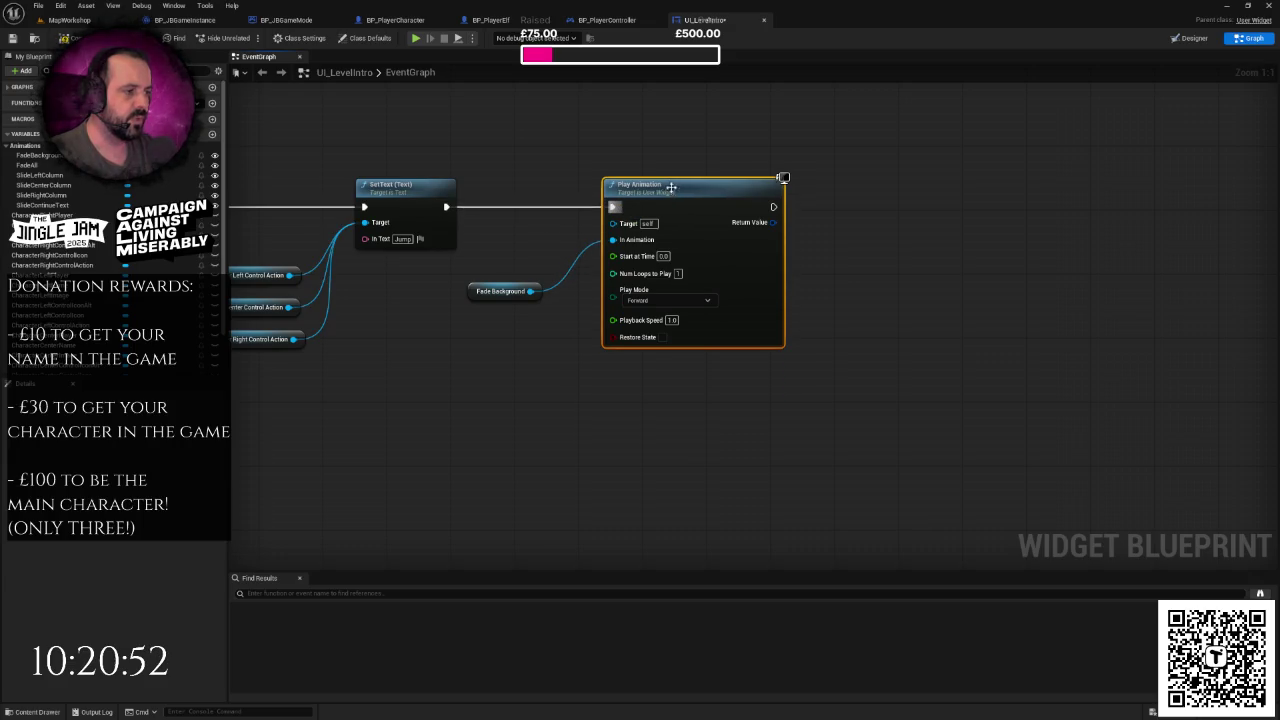
click(497, 291)
drag(497, 291, 503, 291)
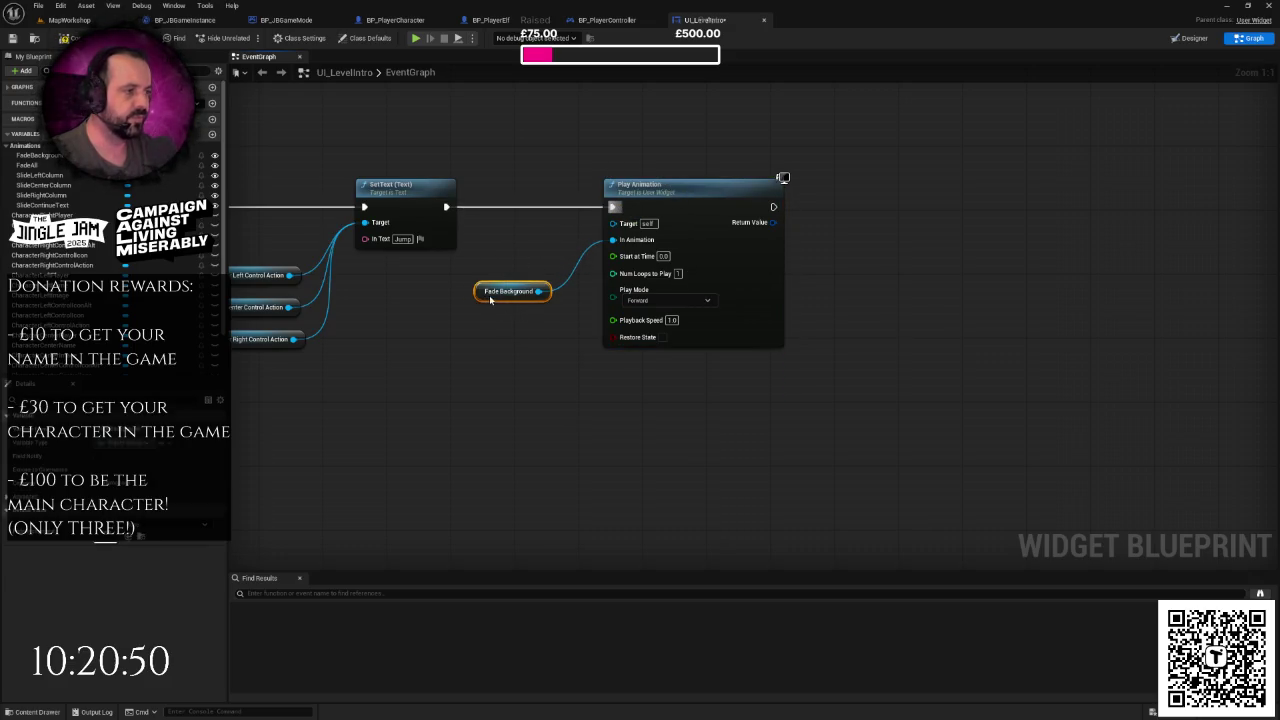
click(529, 343)
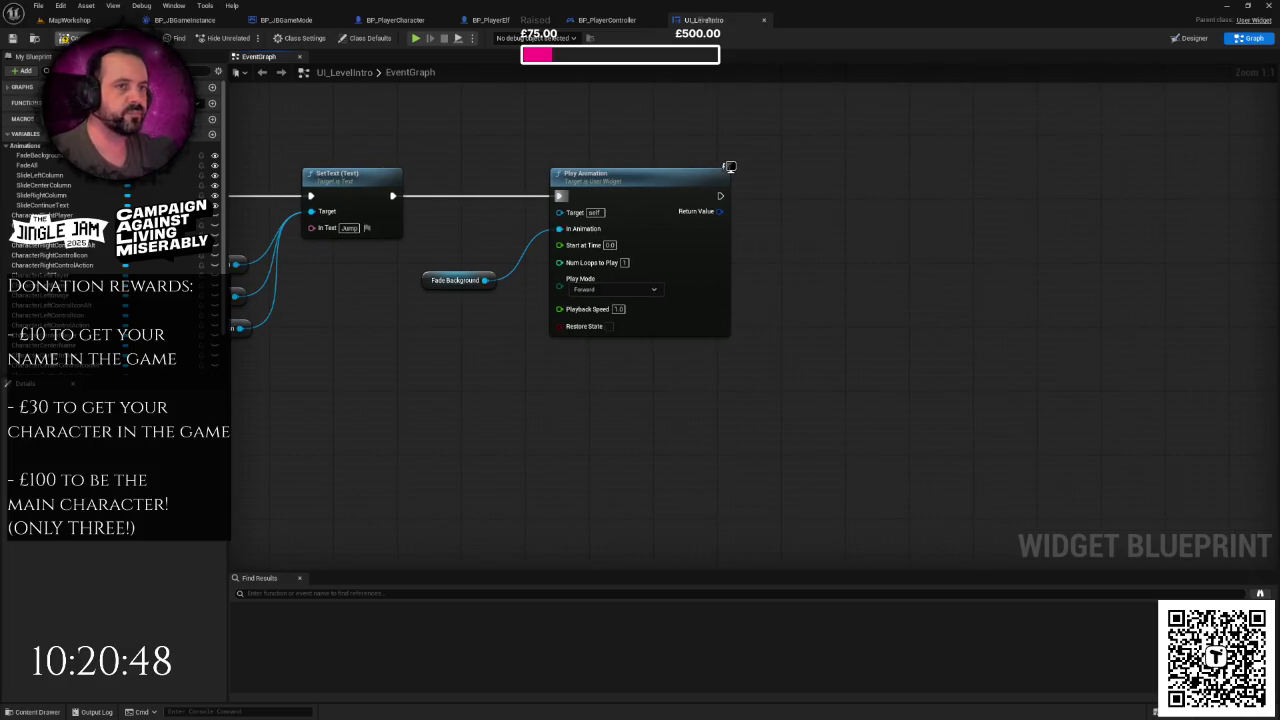
- Paste a copy of the FadeBackground Play Animation step and add a Delay after the first one
scroll(516, 349, down, 2)
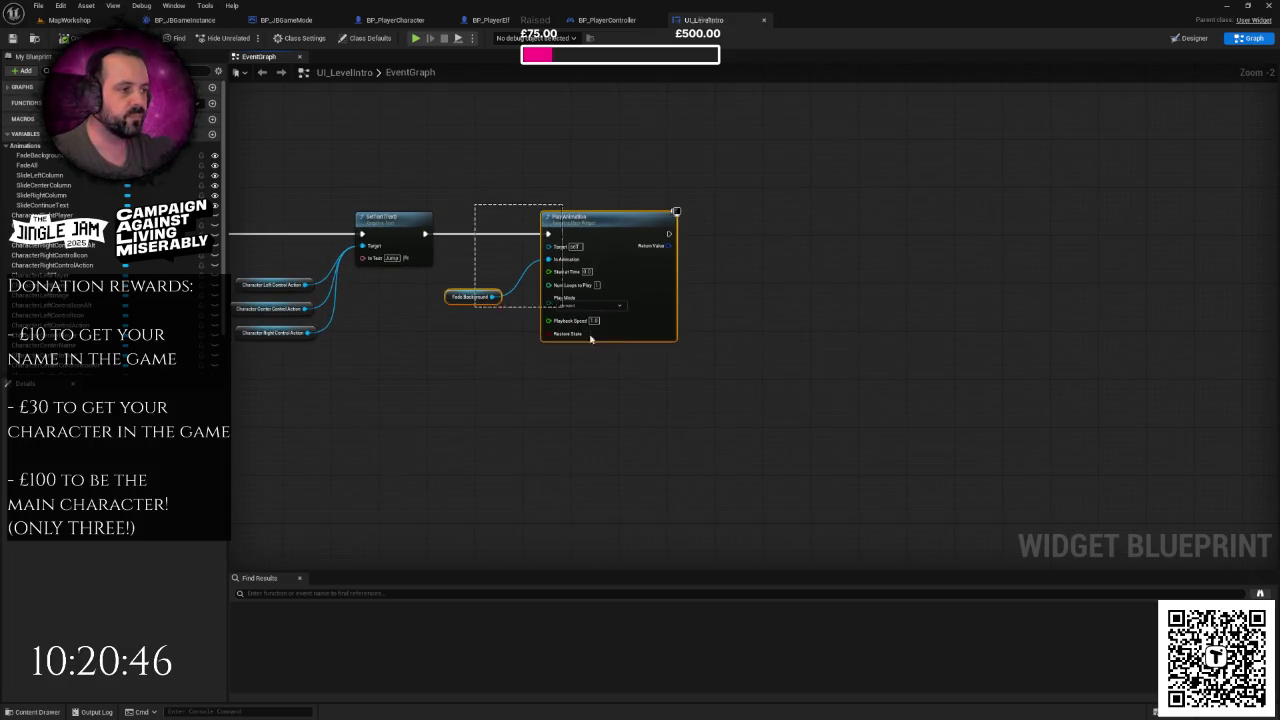
key(ctrl+v)
mouse_move(593, 238)
mouse_down()
mouse_move(668, 250)
mouse_move(656, 241)
mouse_move(693, 225)
mouse_up()
text(delay)
key(Return)
drag(625, 285, 740, 352)
drag(655, 342, 711, 330)
click(736, 283)
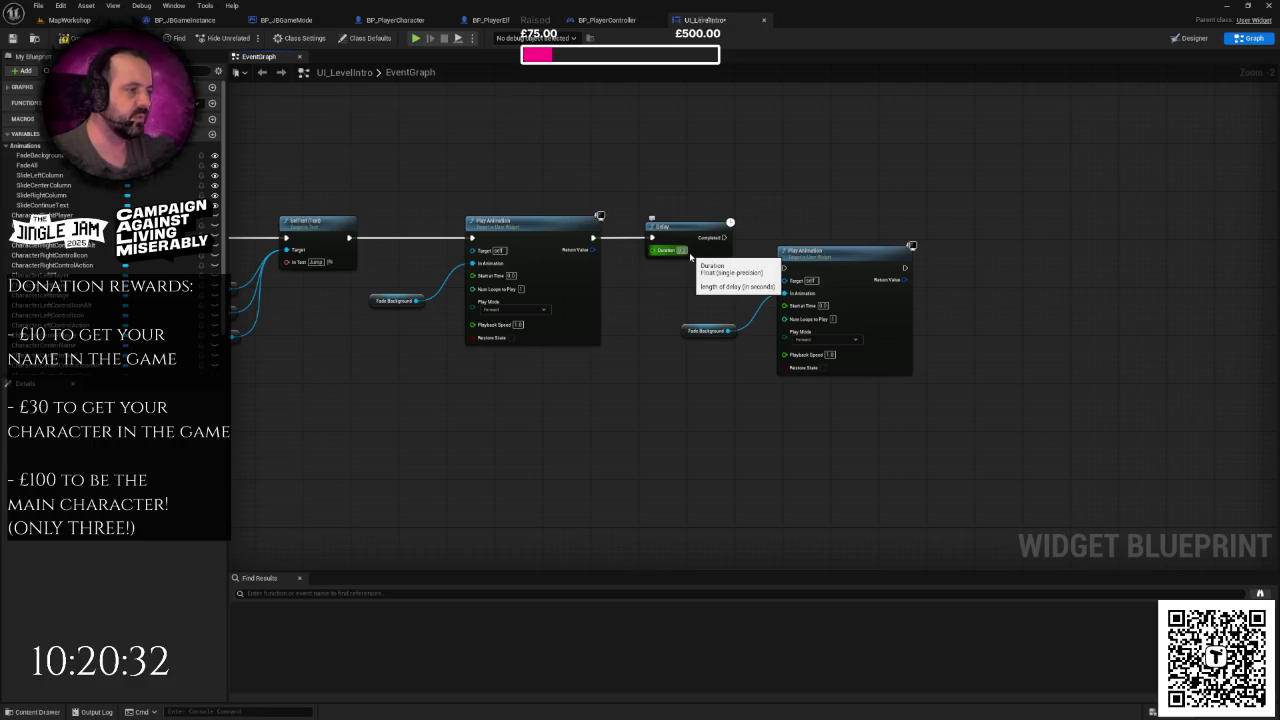
- Set the Delay to 0.25 seconds and run the copied Play Animation when it completes, removing its FadeBackground getter
click(670, 250)
text(0.25)
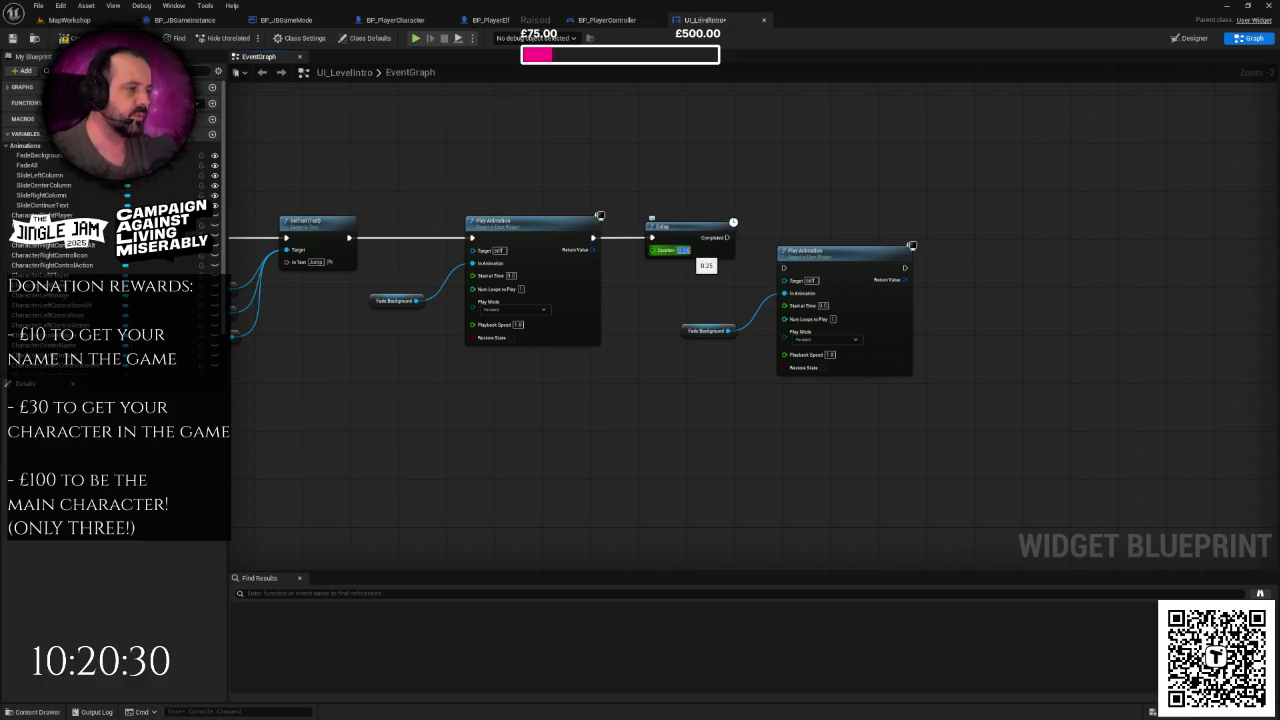
key(Return)
drag(684, 291, 830, 362)
drag(800, 260, 818, 230)
drag(728, 238, 802, 238)
click(726, 300)
key(Delete)
drag(728, 326, 650, 320)
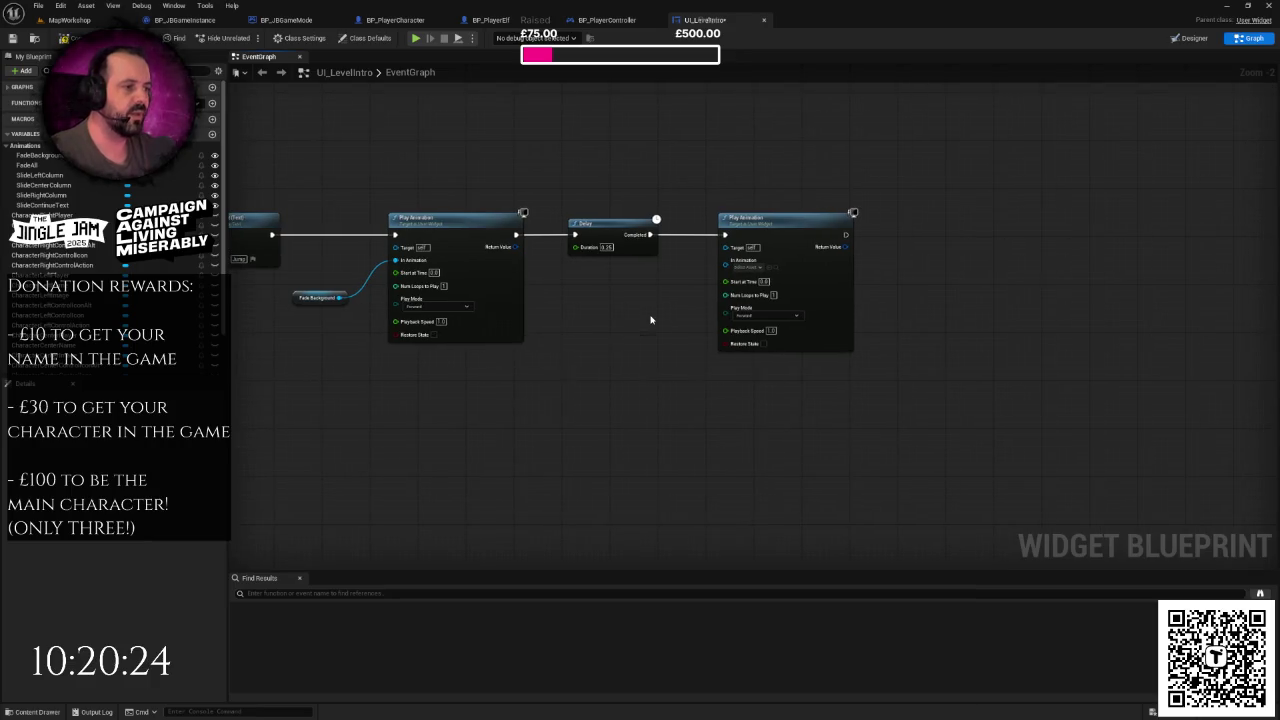
scroll(650, 320, down, 5)
drag(826, 280, 377, 297)
drag(775, 295, 660, 317)
scroll(634, 312, up, 2)
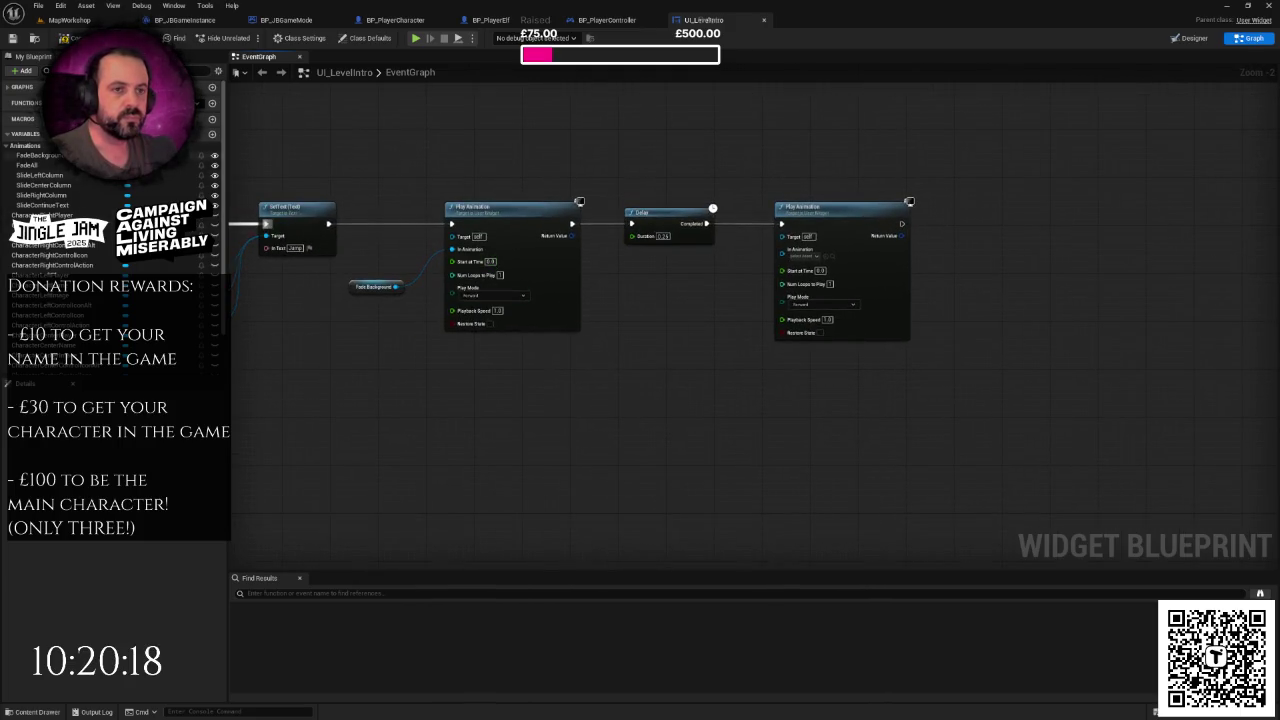
- Add a SlideLeftColumn getter and duplicate the Delay-plus-Play-Animation block further along the chain
mouse_move(40, 175)
mouse_down()
mouse_move(353, 250)
mouse_move(666, 286)
mouse_move(743, 289)
mouse_move(793, 238)
mouse_up()
click(716, 302)
drag(650, 190, 1020, 335)
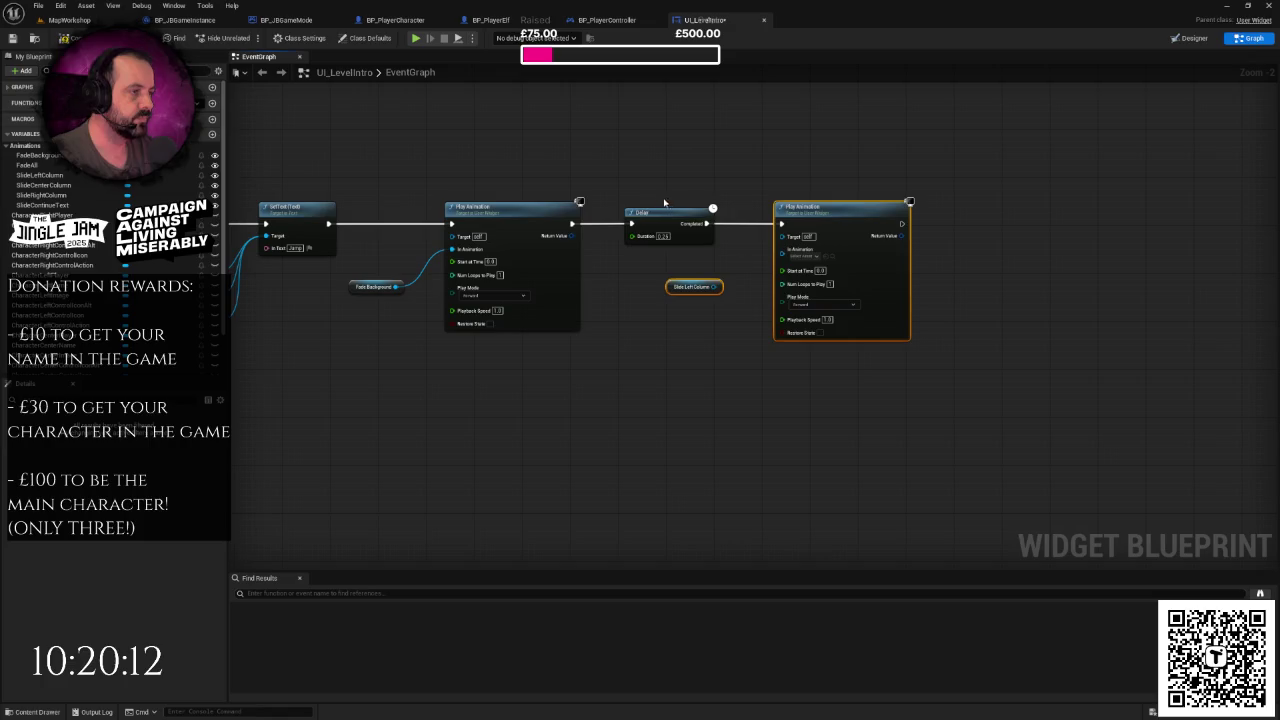
key(Home)
key(ctrl+c)
key(ctrl+v)
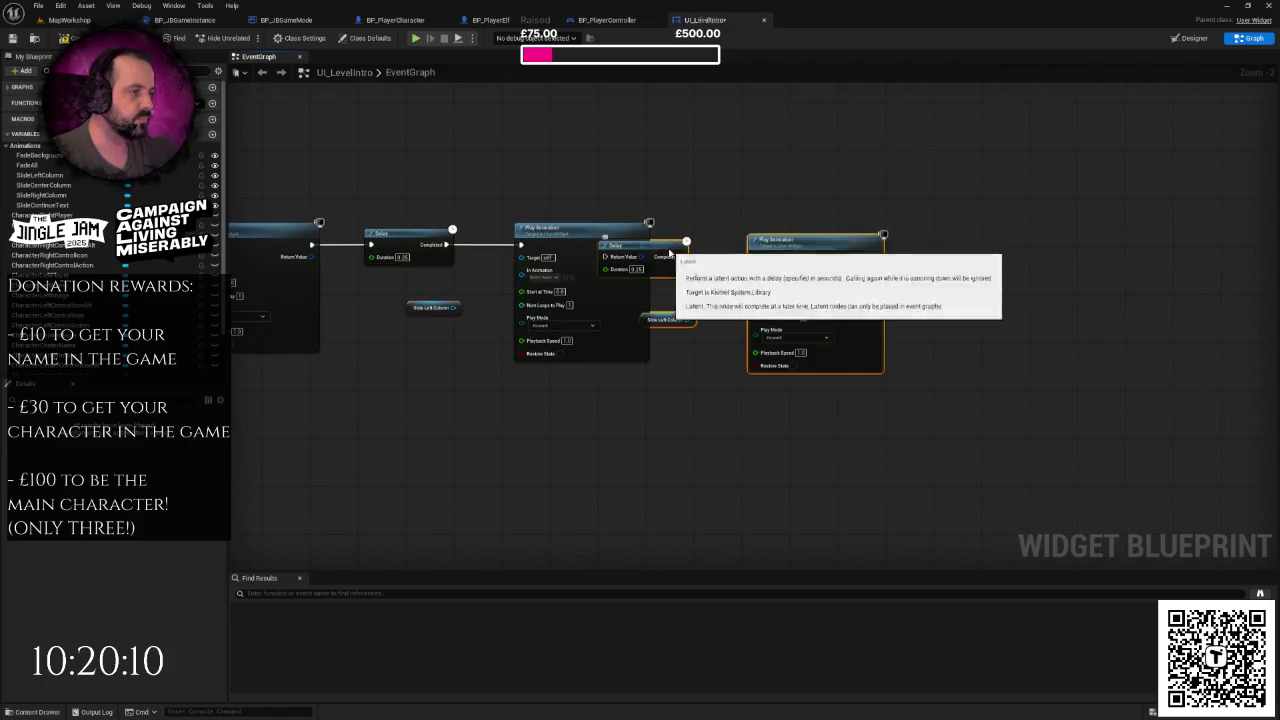
drag(755, 228, 843, 228)
mouse_move(642, 244)
mouse_down()
mouse_move(692, 248)
mouse_move(681, 268)
mouse_move(692, 264)
mouse_up()
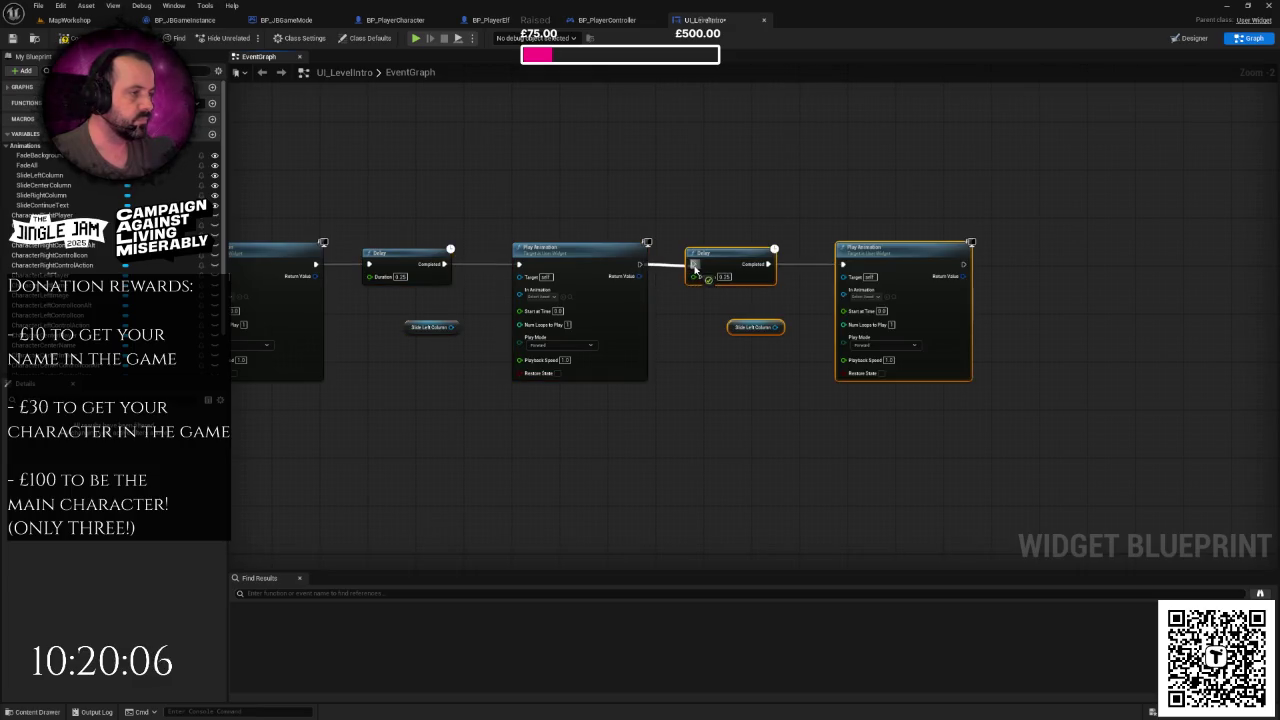
scroll(727, 347, down, 1)
click(716, 353)
scroll(716, 353, up, 2)
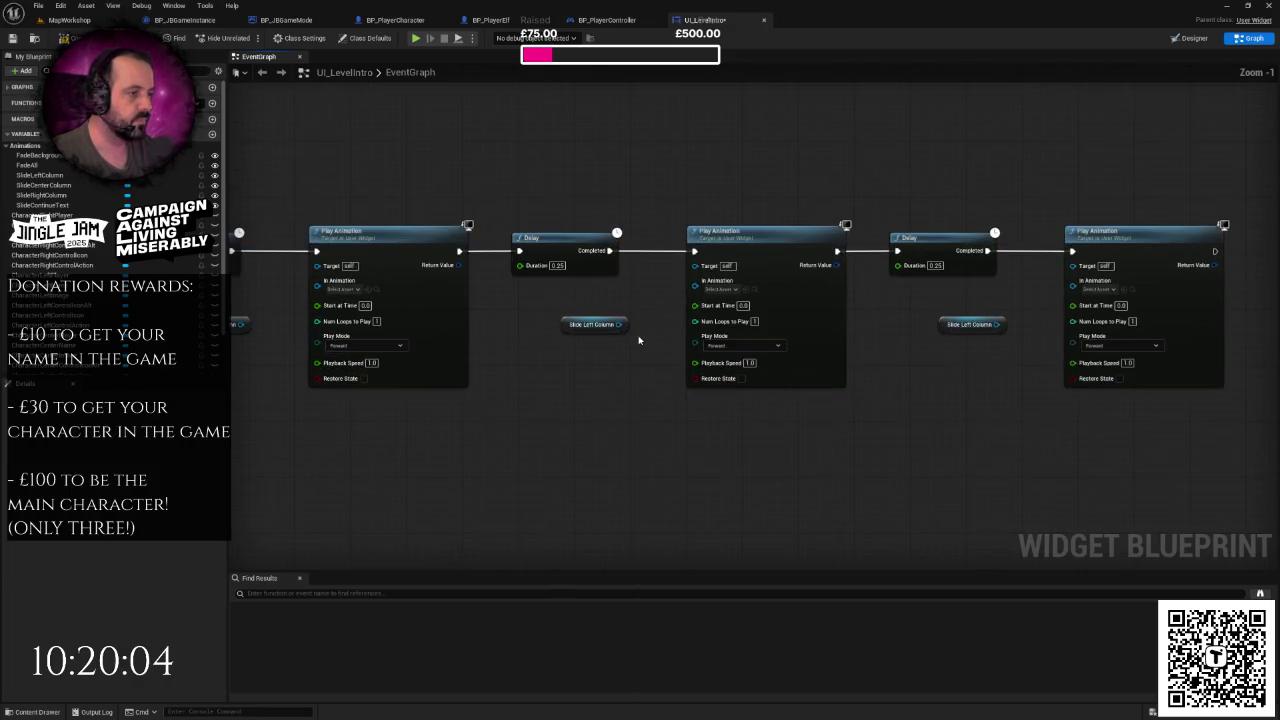
mouse_move(621, 324)
mouse_down()
mouse_move(700, 312)
mouse_move(704, 272)
mouse_move(704, 289)
mouse_up()
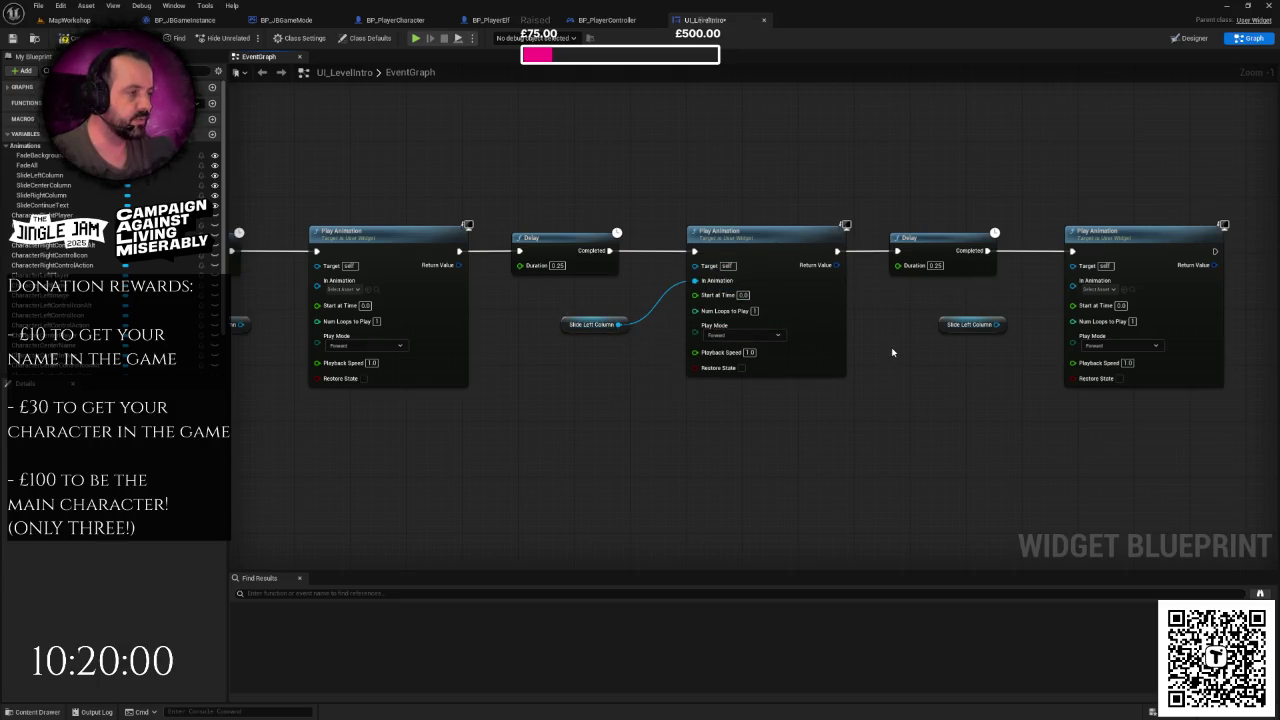
- Connect the SlideLeftColumn getter to the first slide Play Animation's In Animation input, removing the extra getter
drag(894, 357, 826, 359)
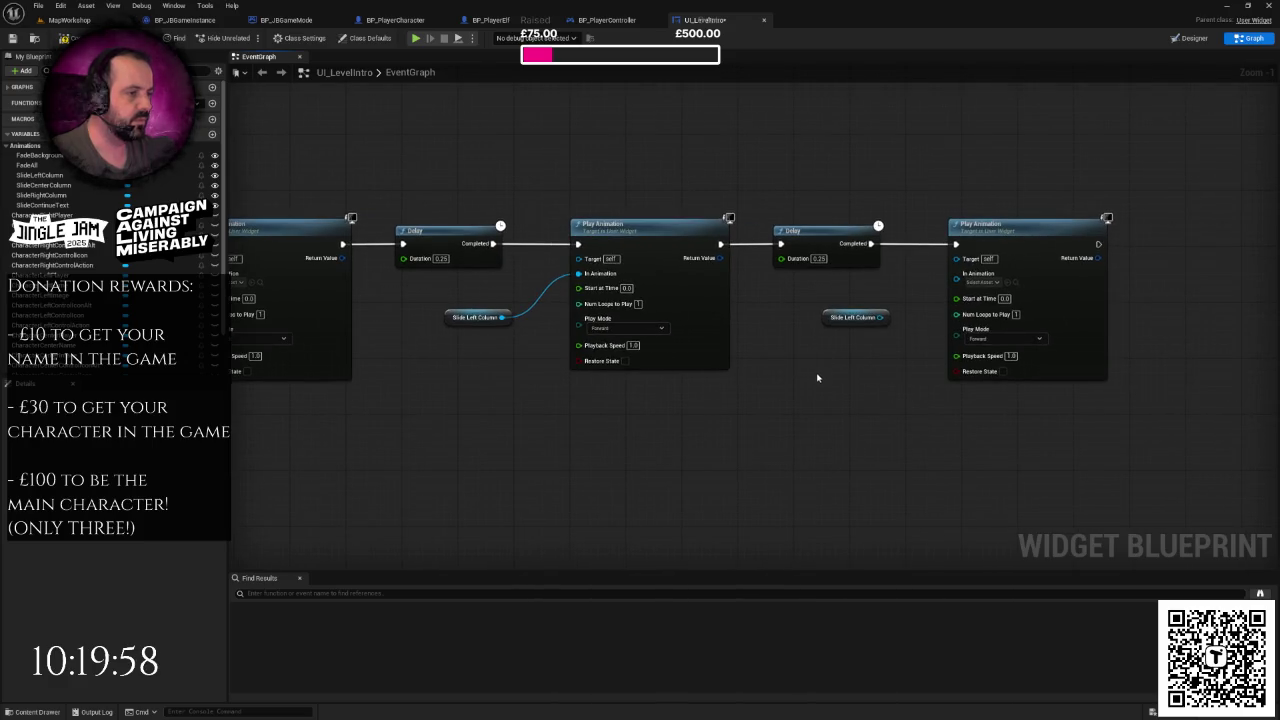
click(475, 317)
mouse_move(477, 353)
mouse_down()
mouse_move(885, 353)
mouse_move(708, 369)
mouse_up()
mouse_move(360, 409)
mouse_down()
mouse_move(928, 366)
mouse_move(630, 343)
mouse_move(700, 245)
mouse_up()
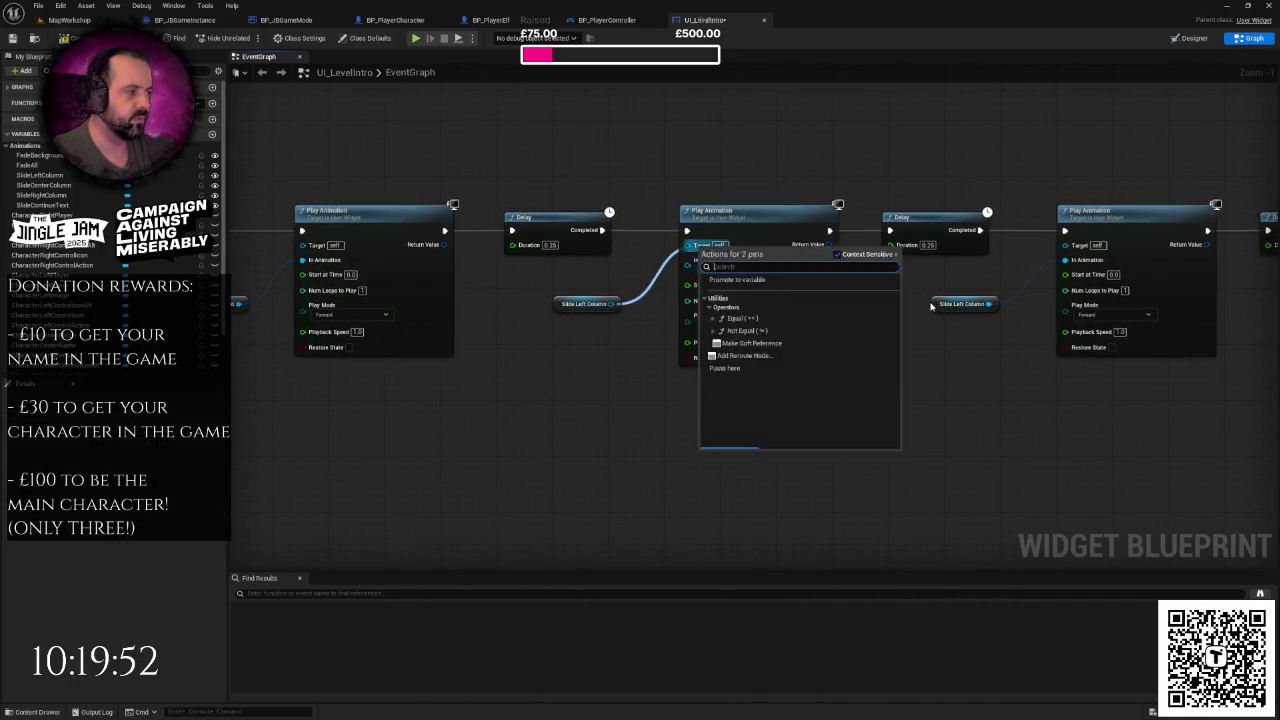
drag(813, 303, 643, 329)
key(Delete)
drag(449, 329, 522, 288)
click(566, 308)
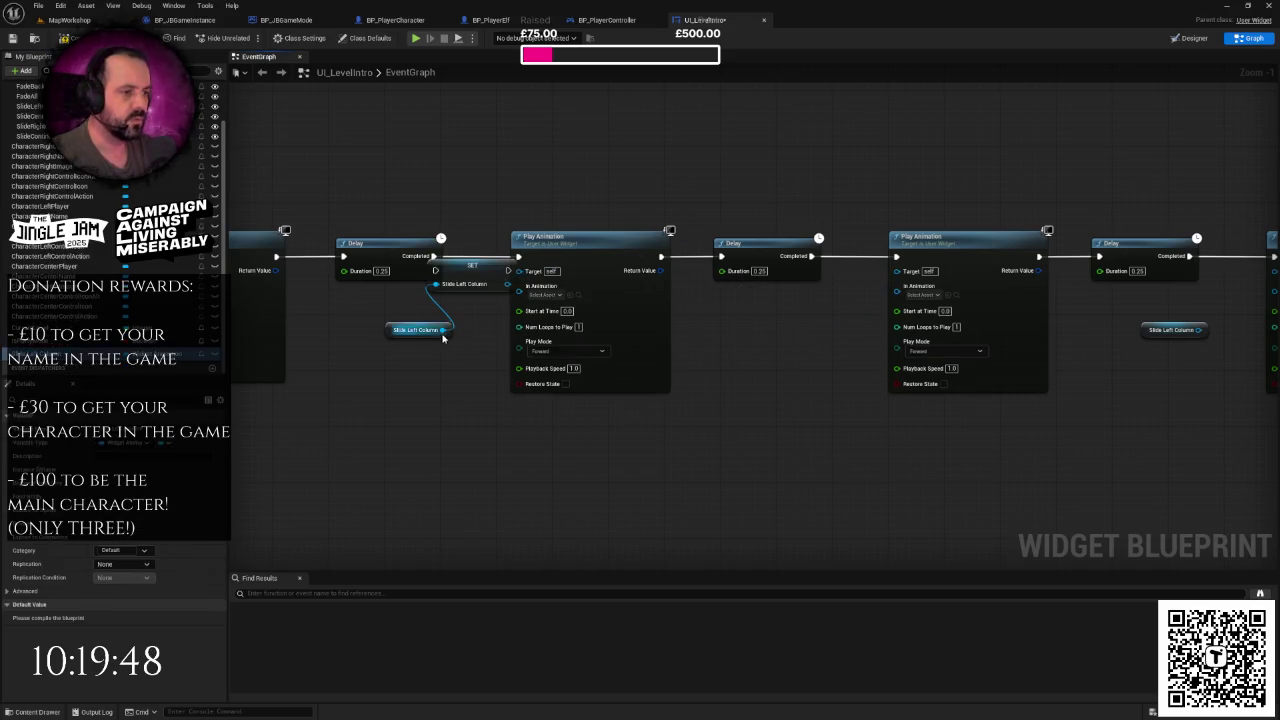
key(ctrl+z)
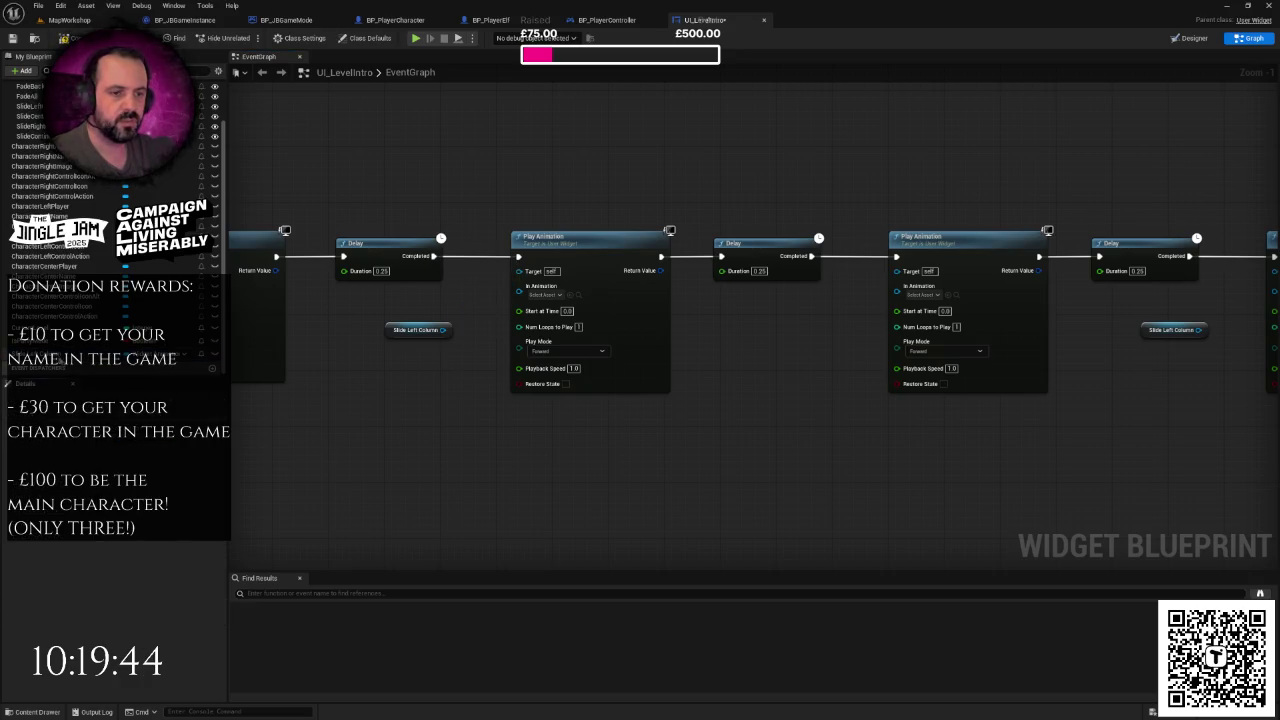
drag(441, 333, 519, 288)
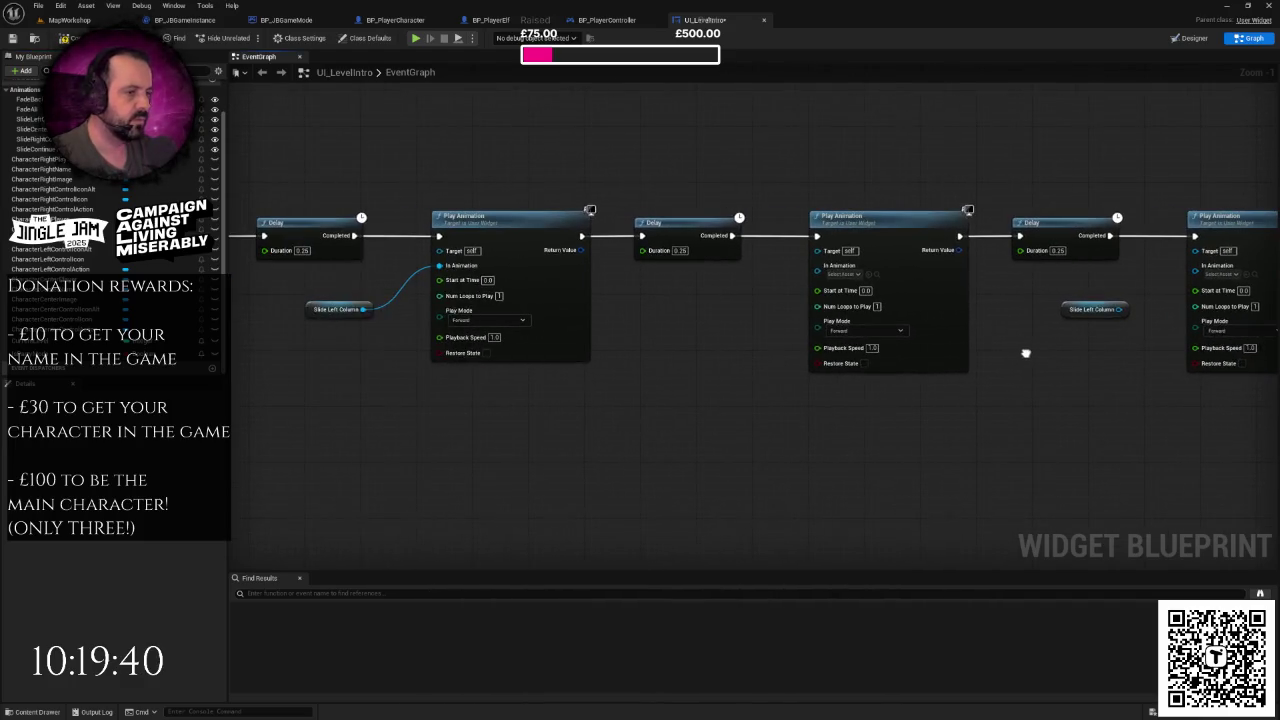
- Feed SlideCenterColumn and SlideRightColumn getters into the remaining Play Animation nodes
scroll(1025, 353, down, 3)
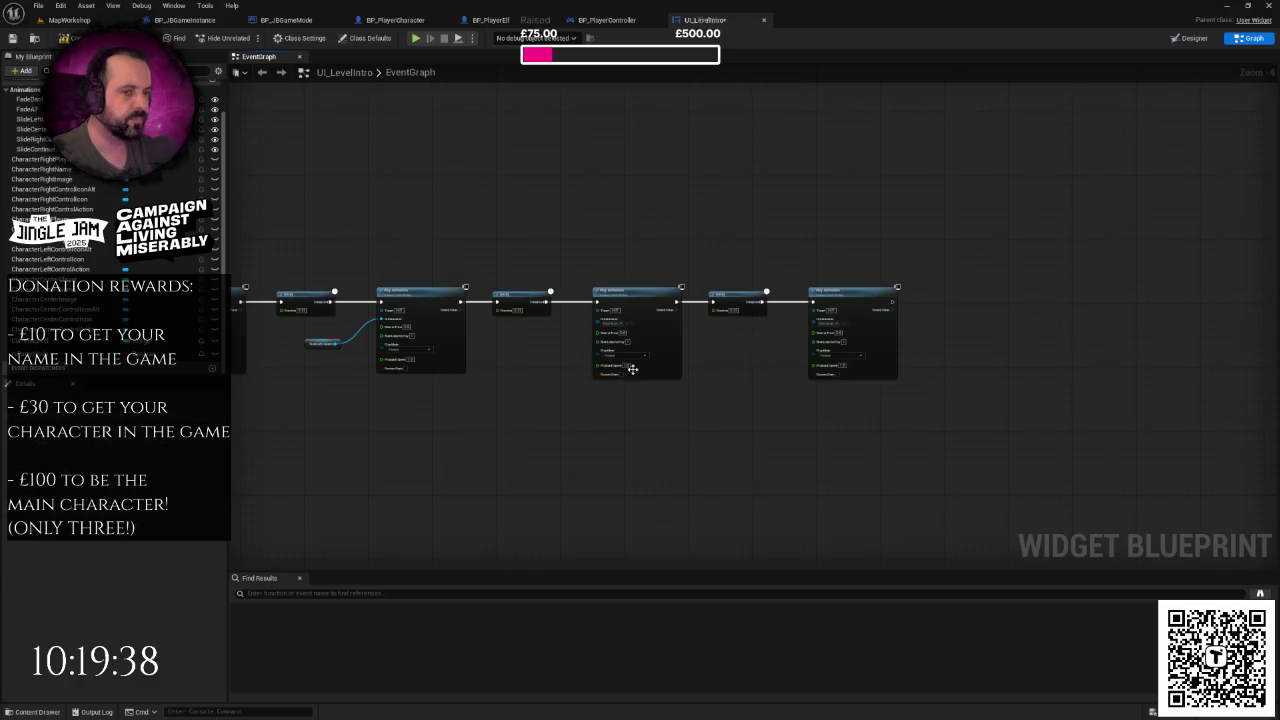
scroll(469, 365, up, 3)
mouse_move(35, 145)
mouse_down()
mouse_move(575, 320)
mouse_move(697, 283)
mouse_move(448, 295)
mouse_up()
click(606, 338)
mouse_move(55, 160)
mouse_down()
mouse_move(730, 372)
mouse_move(690, 324)
mouse_move(822, 294)
mouse_up()
click(715, 333)
scroll(806, 358, down, 2)
- Wire Slide Right Column into the last Play Animation and chain a further 0.25 Delay after it
drag(766, 403, 825, 376)
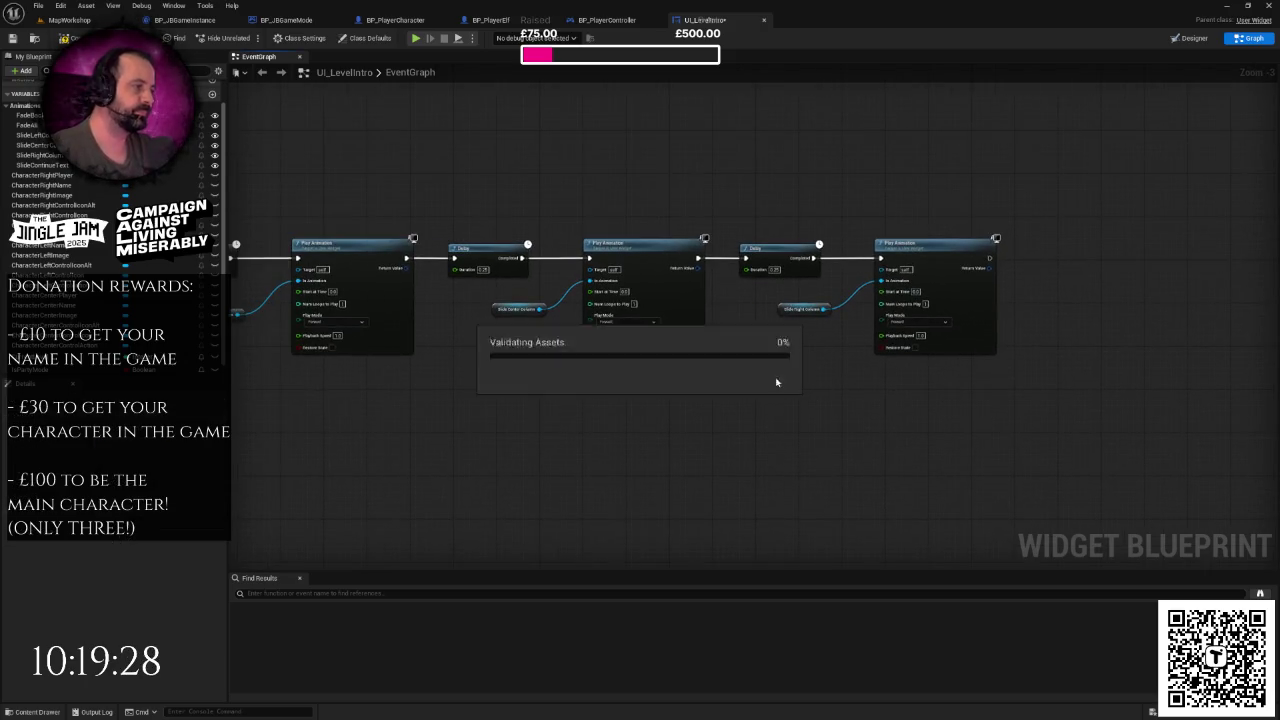
scroll(441, 200, down, 2)
right_click(440, 197)
drag(417, 183, 554, 275)
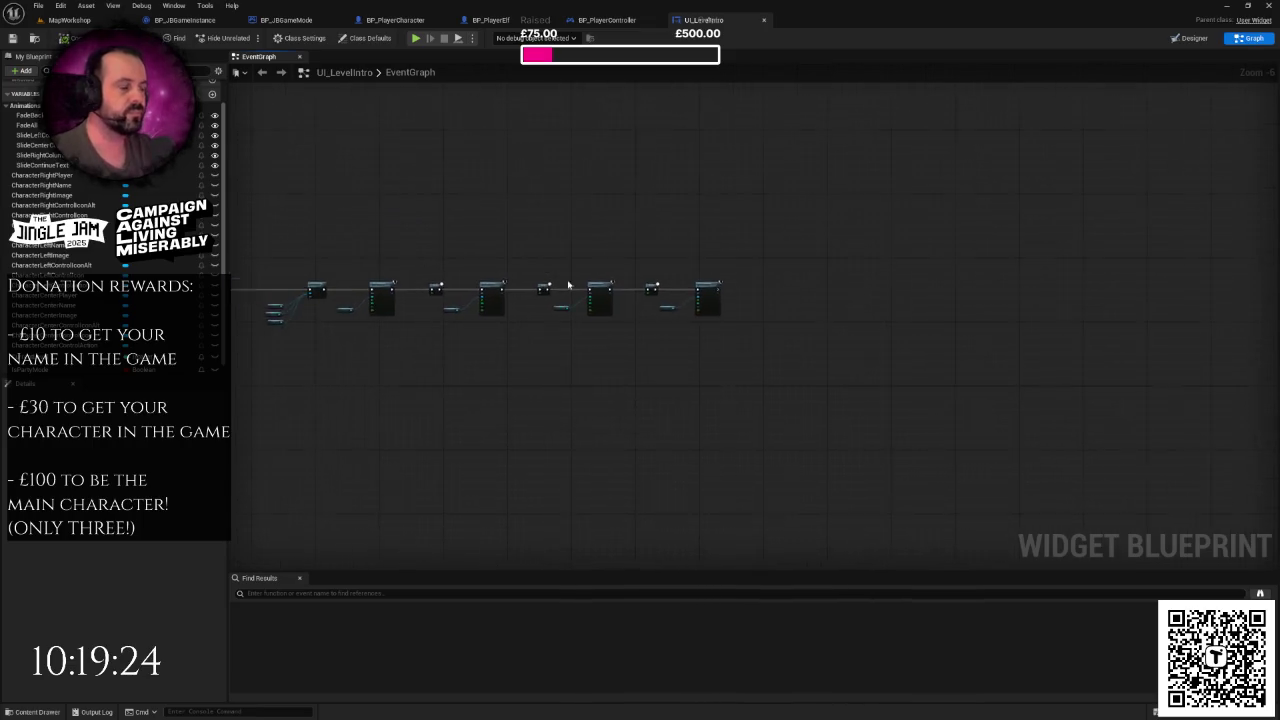
scroll(554, 275, up, 4)
right_click(698, 342)
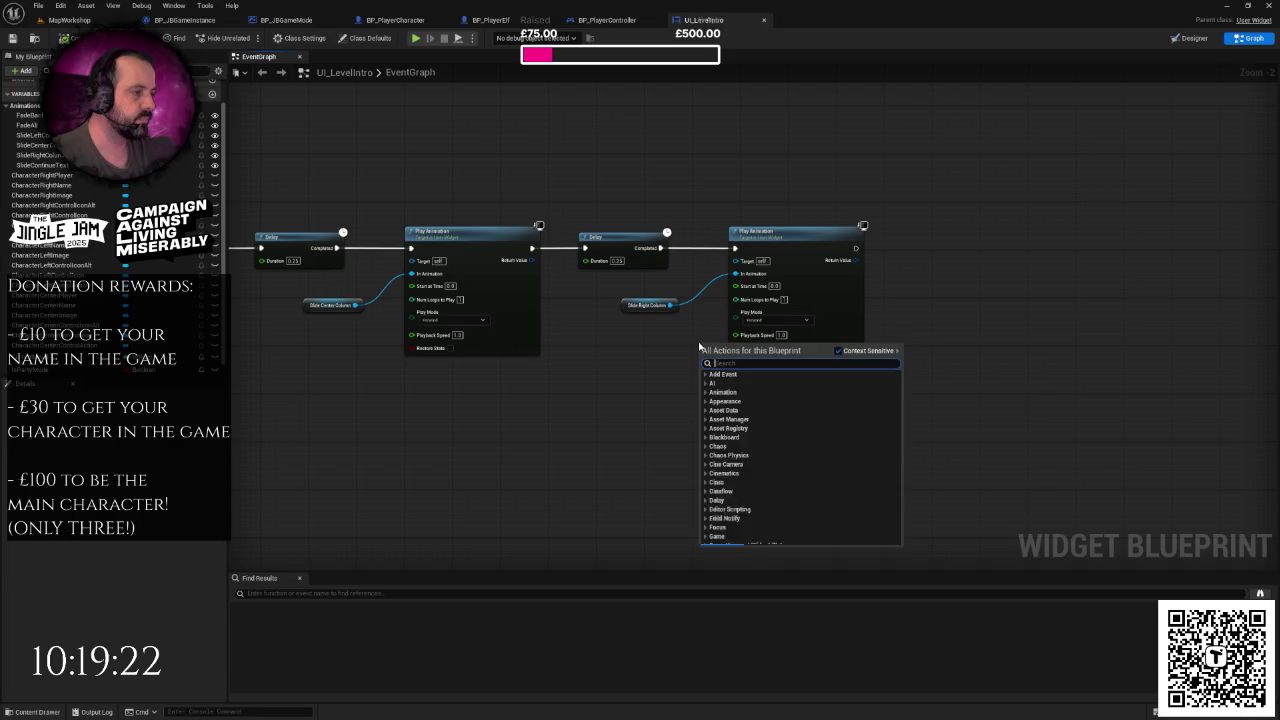
key(Escape)
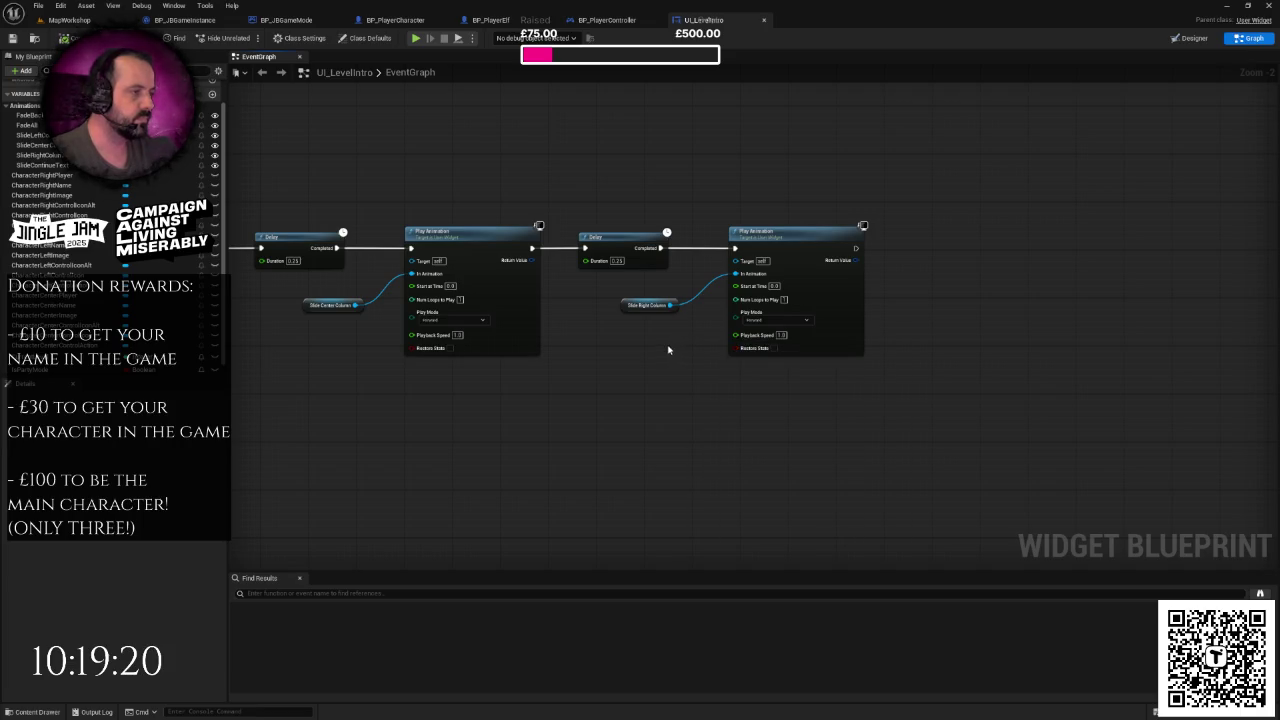
scroll(663, 349, down, 4)
scroll(854, 334, up, 3)
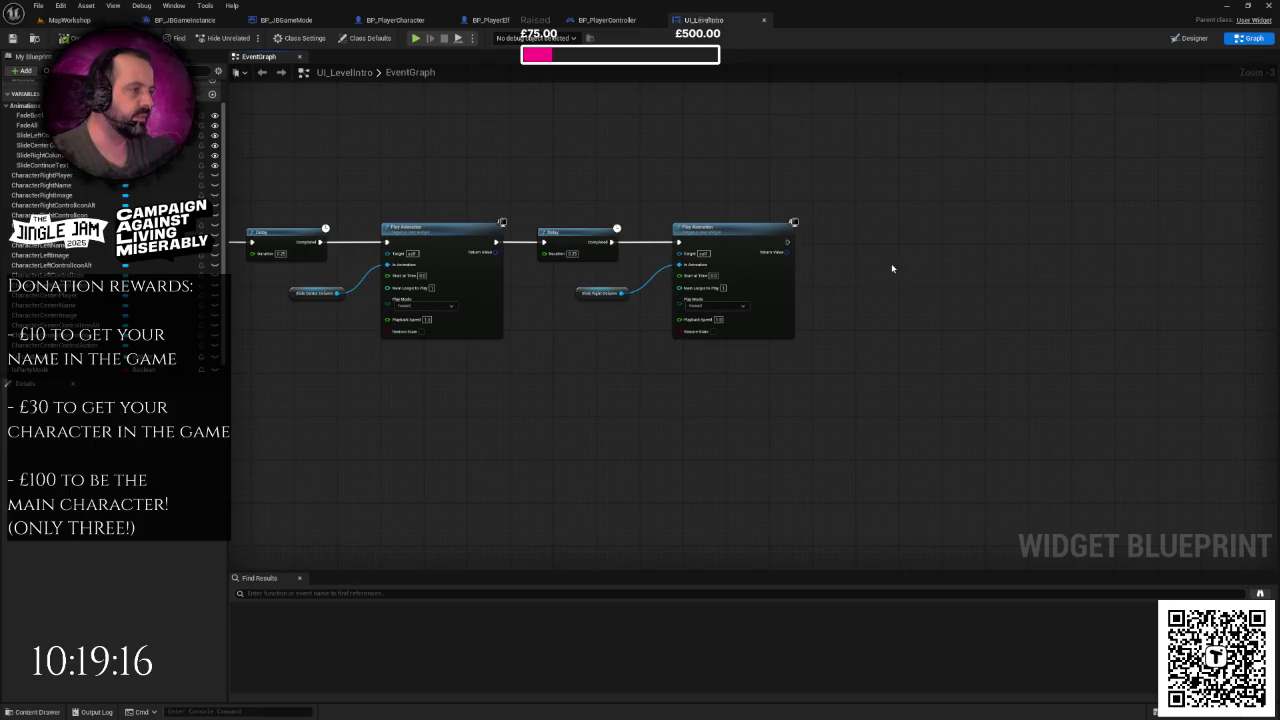
click(728, 270)
mouse_move(650, 257)
mouse_down()
mouse_move(731, 284)
mouse_move(748, 259)
mouse_up()
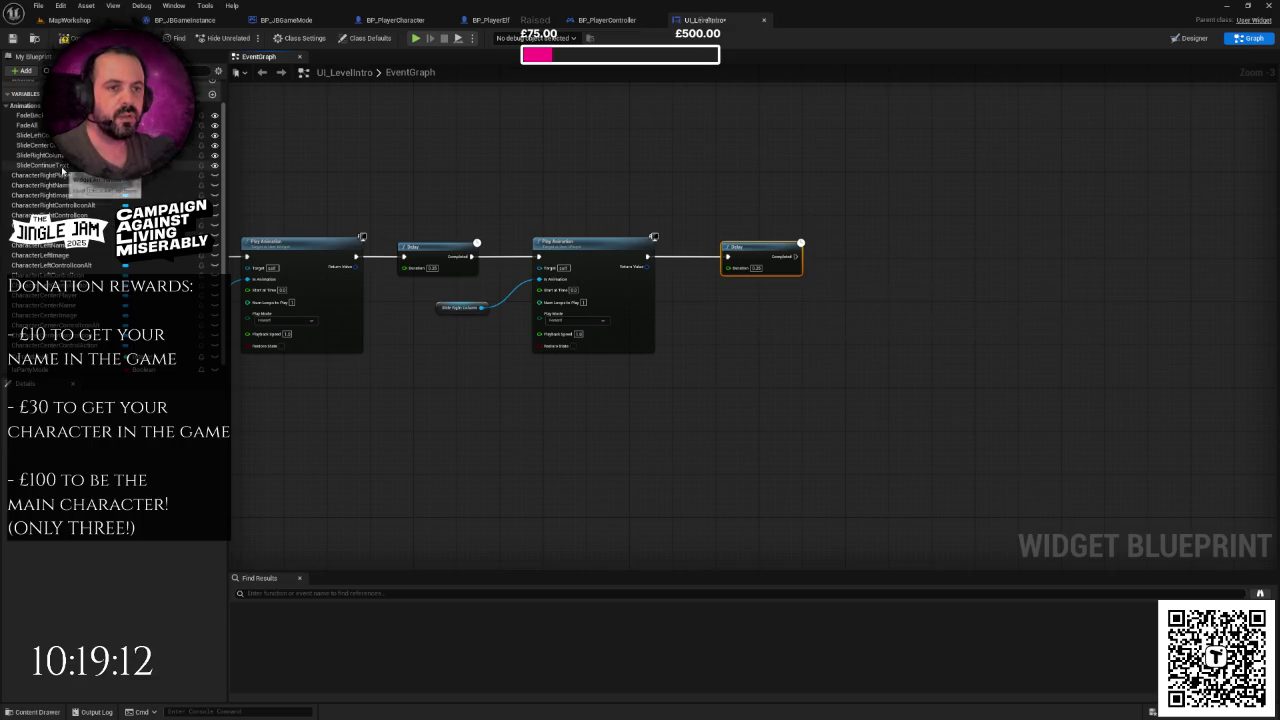
- Add a Slide Continue Text getter to the graph, lined up beside the new Delay
mouse_move(40, 165)
mouse_down()
mouse_move(645, 353)
mouse_move(752, 318)
mouse_up()
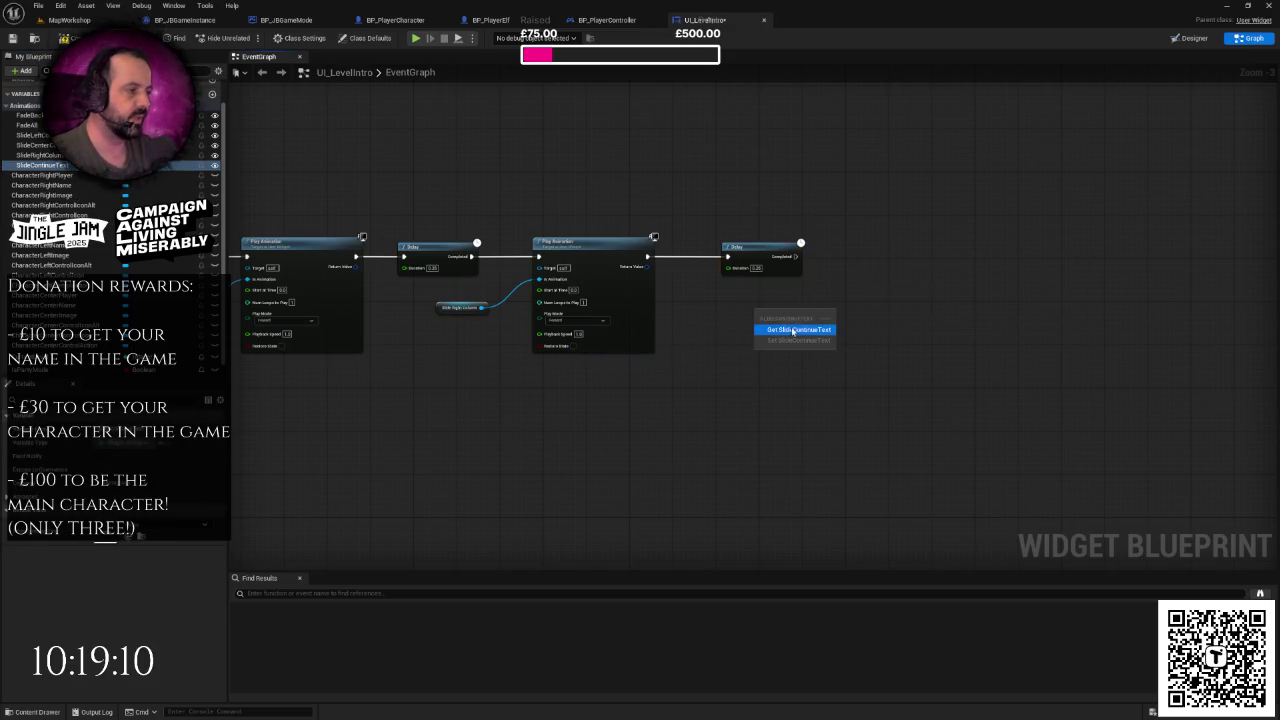
click(790, 327)
drag(455, 194, 386, 206)
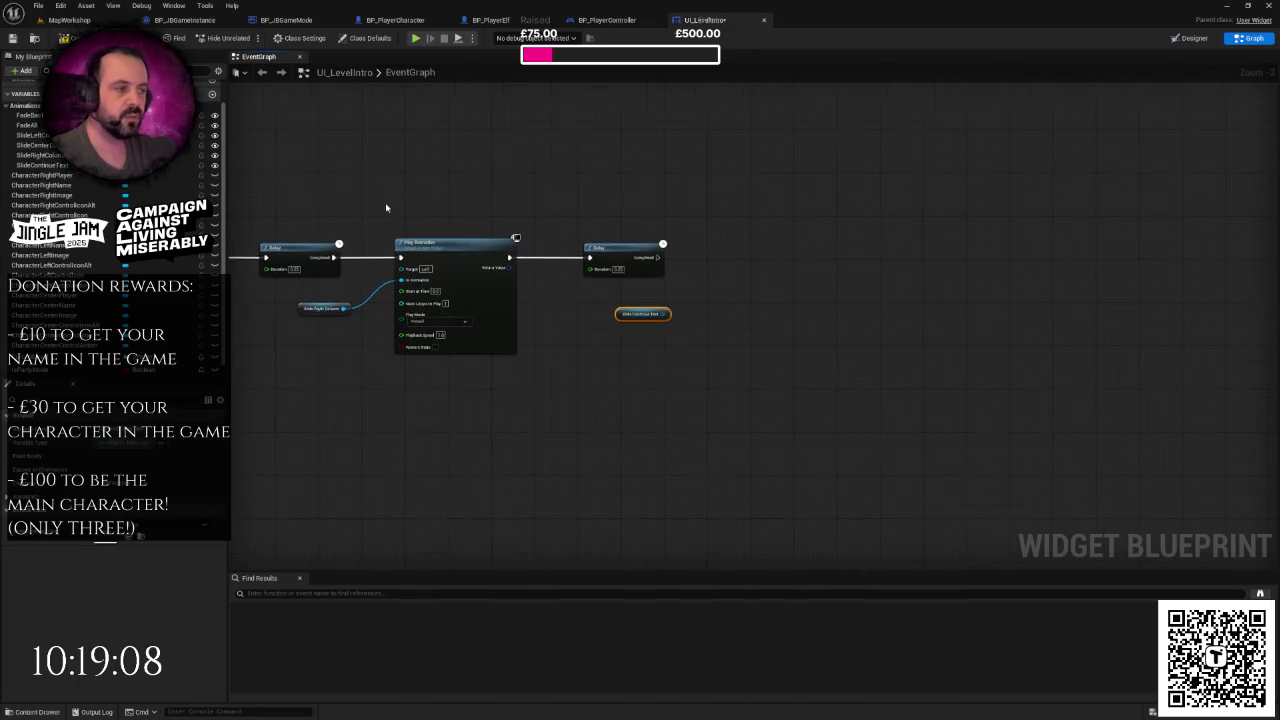
scroll(419, 224, up, 1)
drag(645, 327, 645, 321)
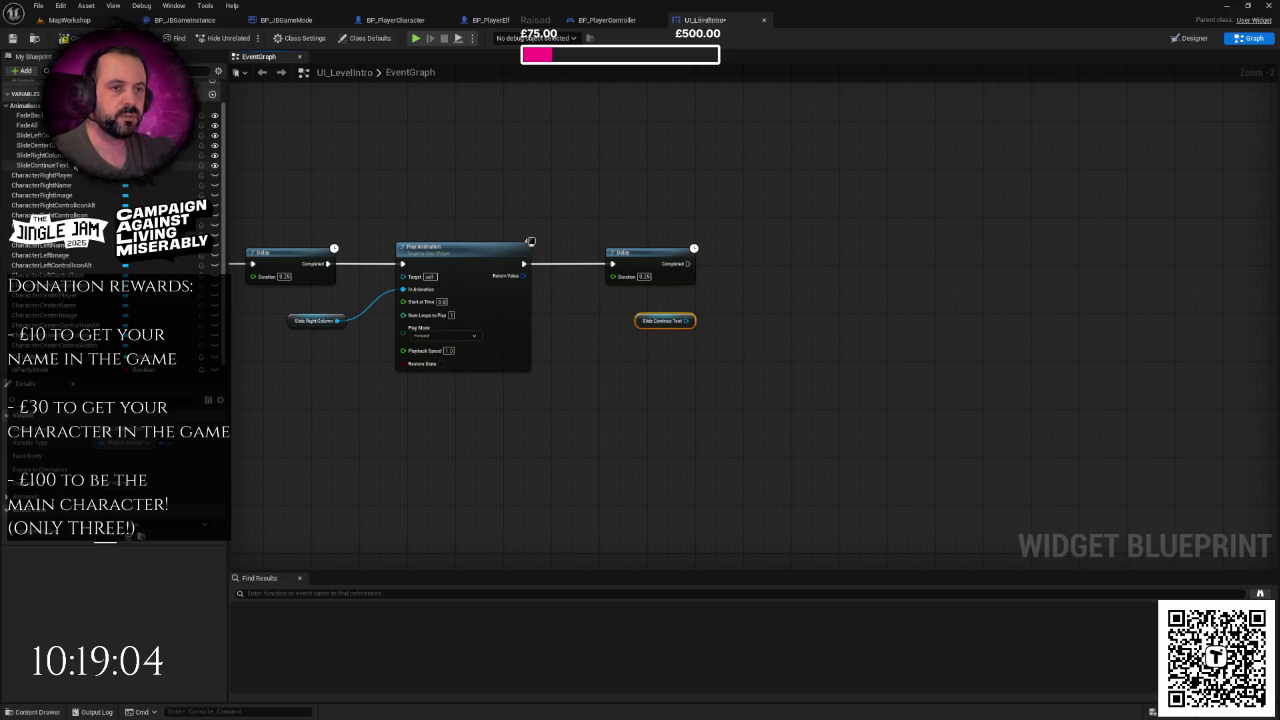
click(391, 224)
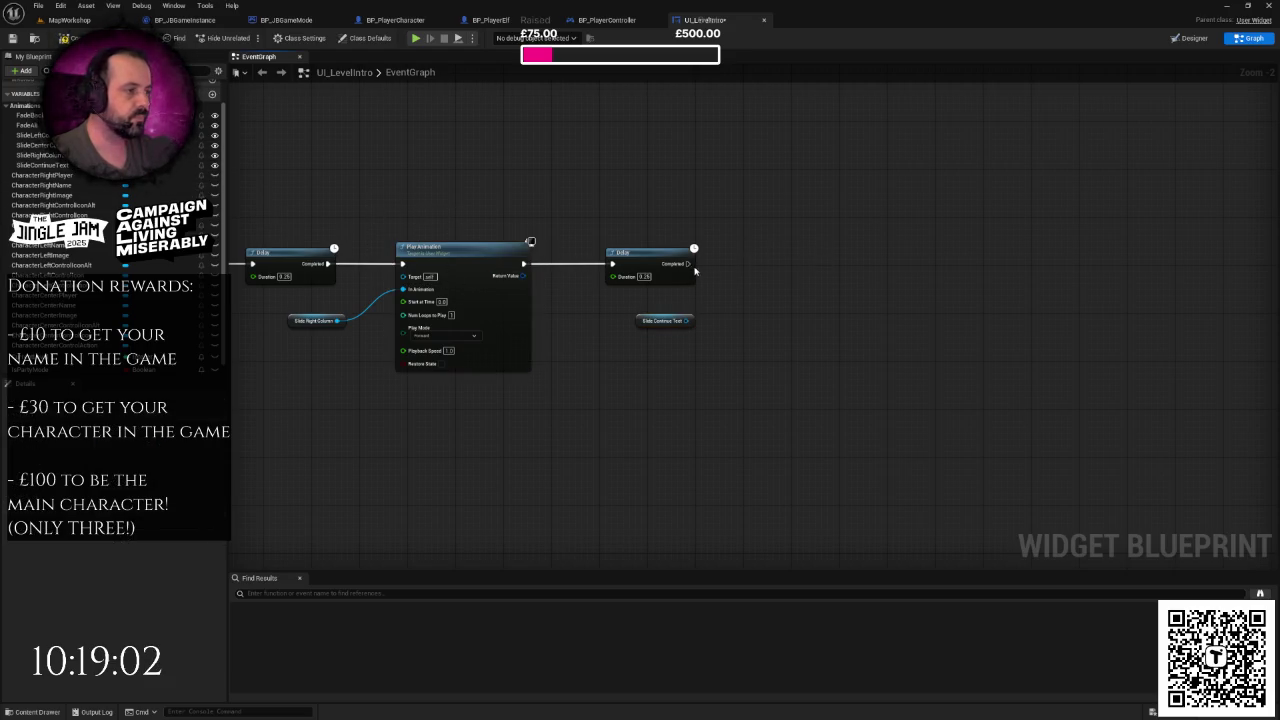
- Paste a Play Animation after the last Delay, fed by the Slide Continue Text getter
key(ctrl+v)
mouse_move(688, 264)
mouse_down()
mouse_move(720, 283)
mouse_move(802, 254)
mouse_up()
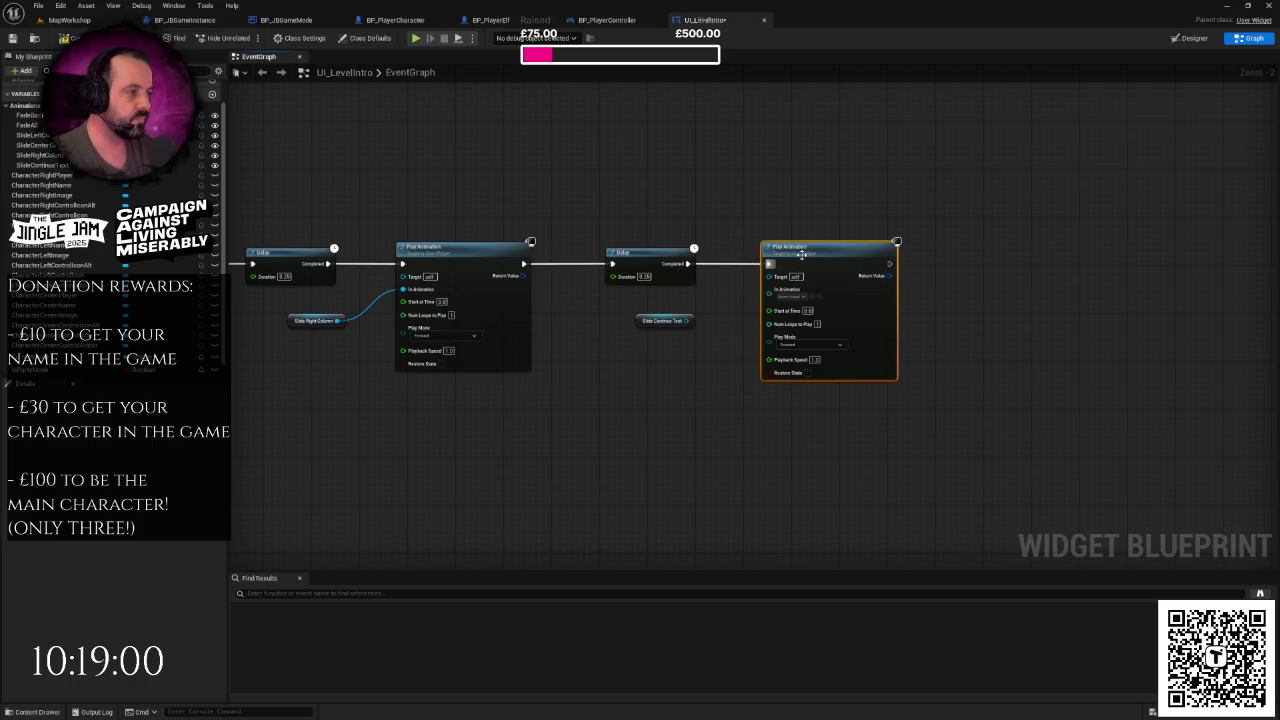
drag(686, 321, 769, 289)
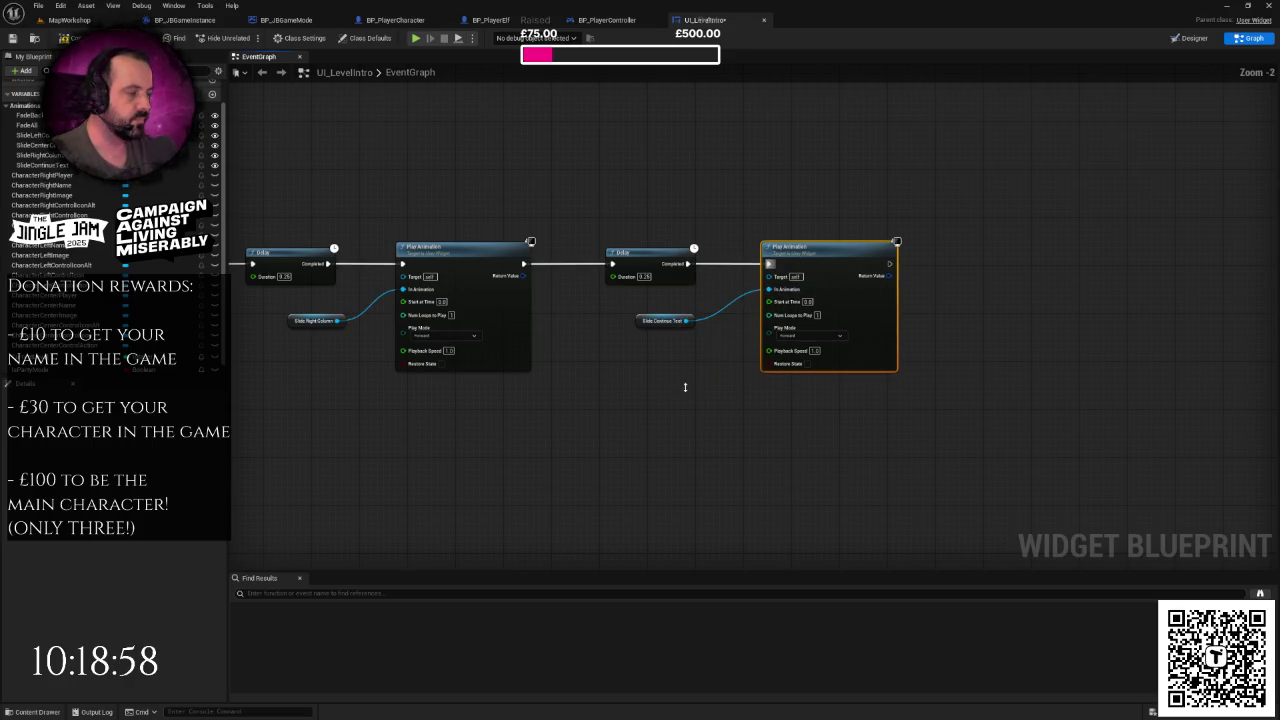
scroll(685, 387, down, 1)
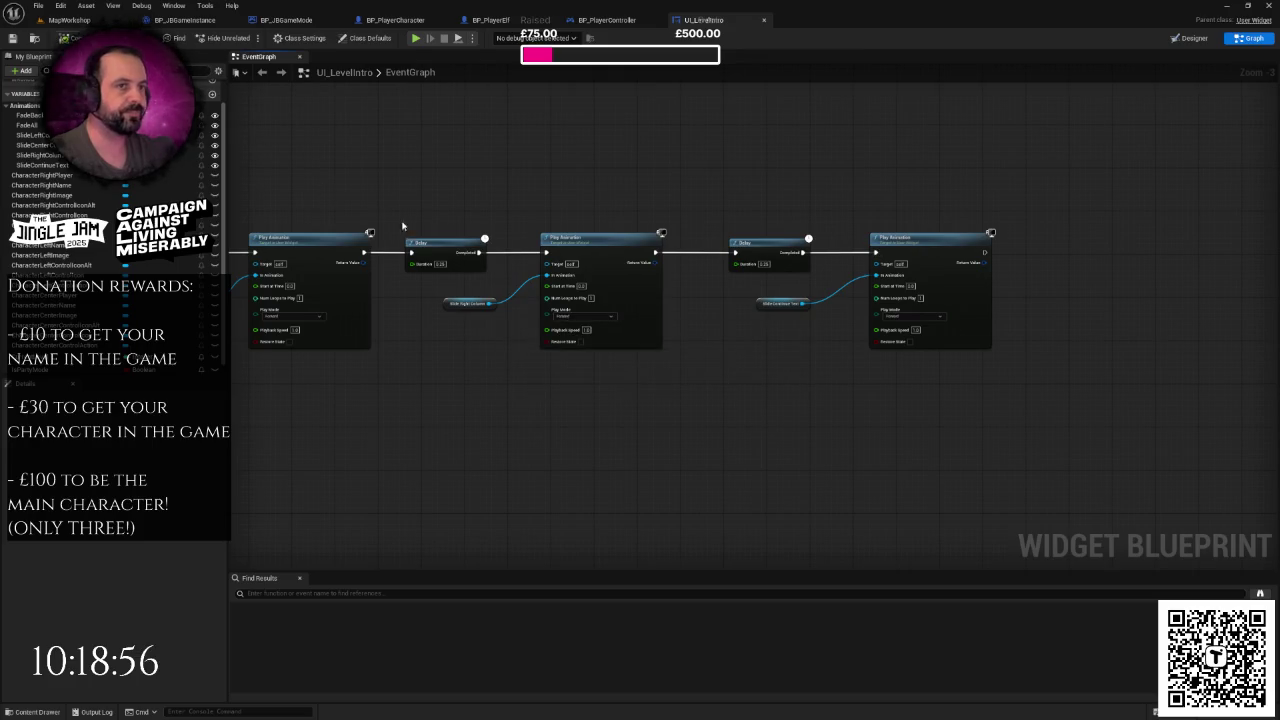
scroll(758, 353, up, 1)
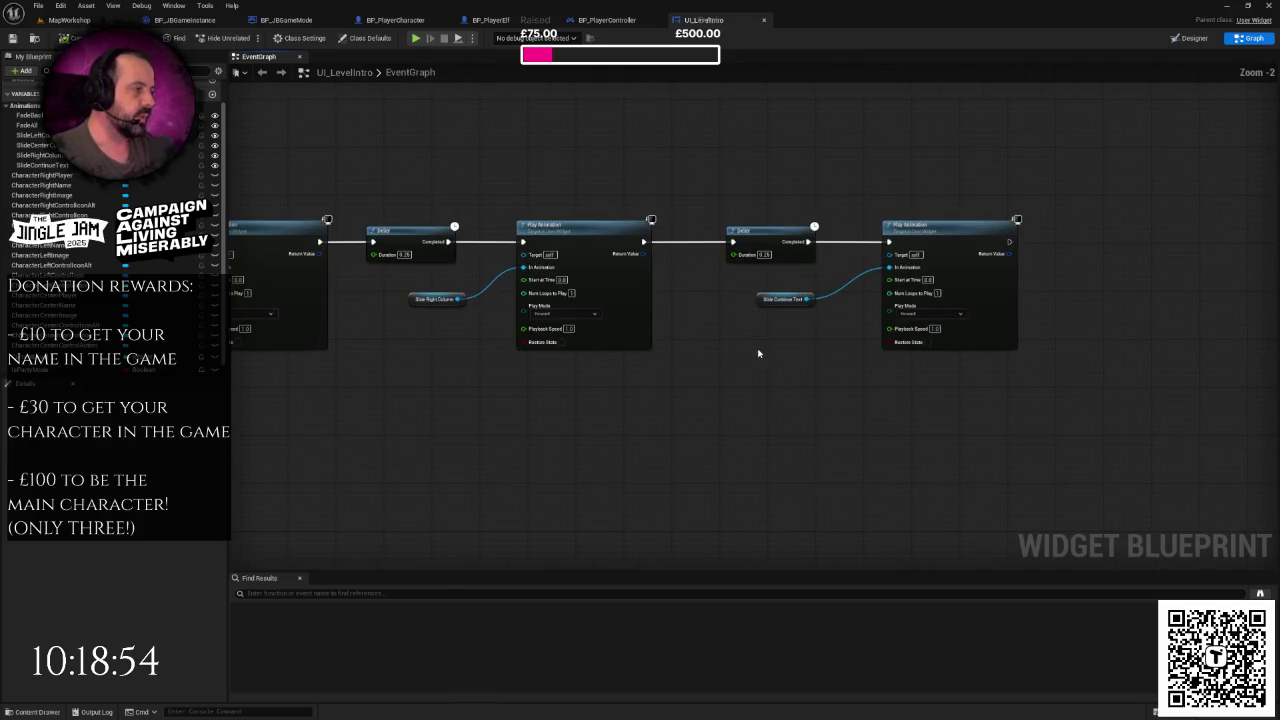
mouse_move(766, 176)
mouse_down()
mouse_move(985, 354)
mouse_move(1066, 364)
mouse_up()
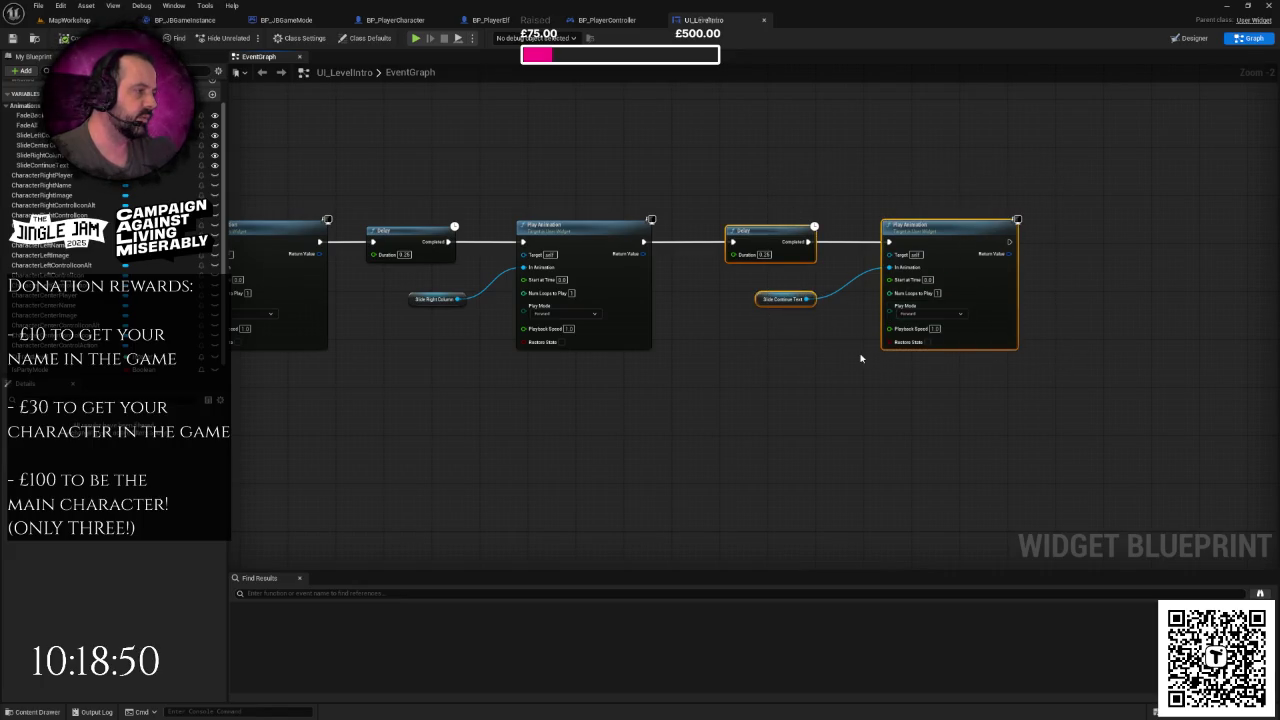
click(722, 330)
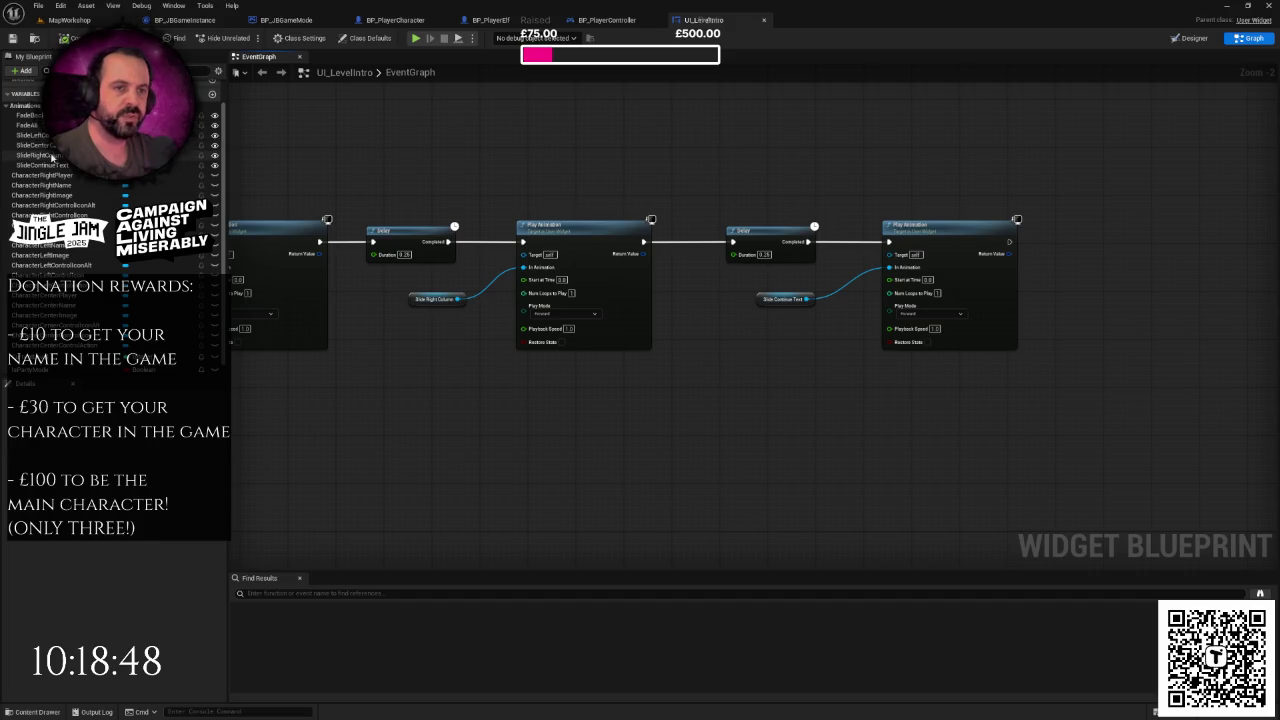
scroll(658, 327, down, 5)
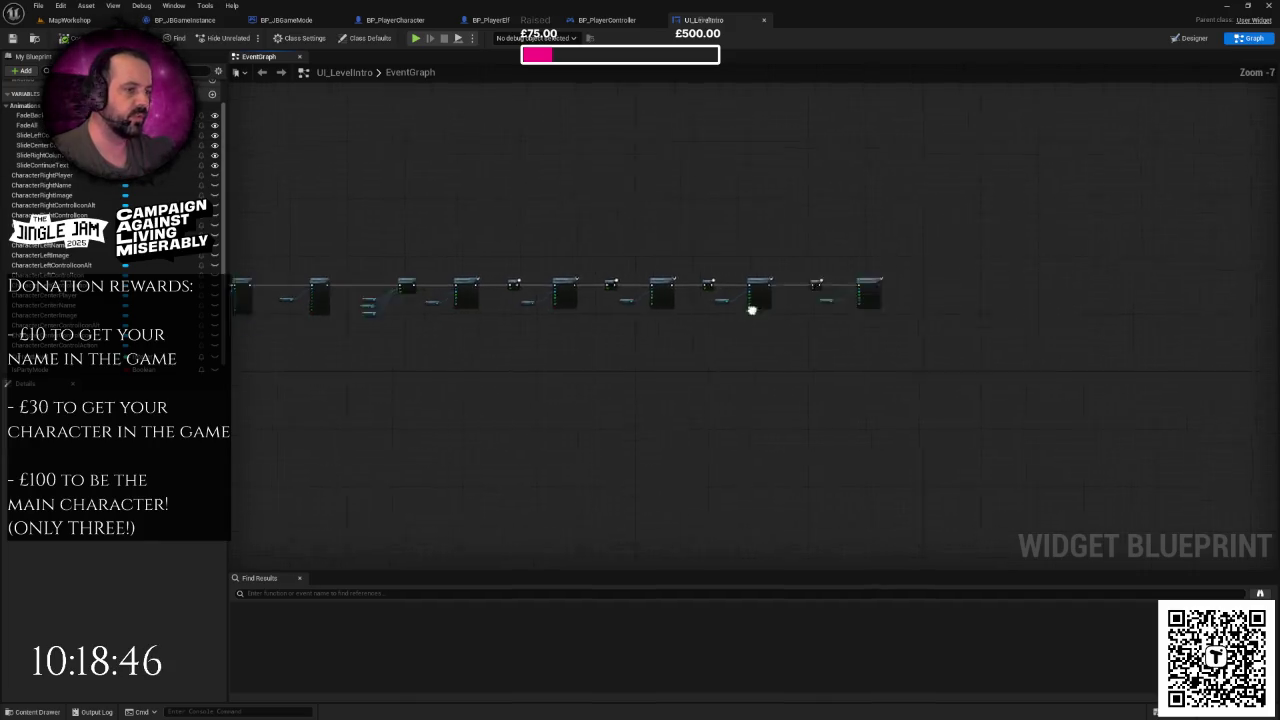
- Connect SetText's exec output to the first Play Animation in the lower row
scroll(655, 263, down, 1)
scroll(668, 232, up, 1)
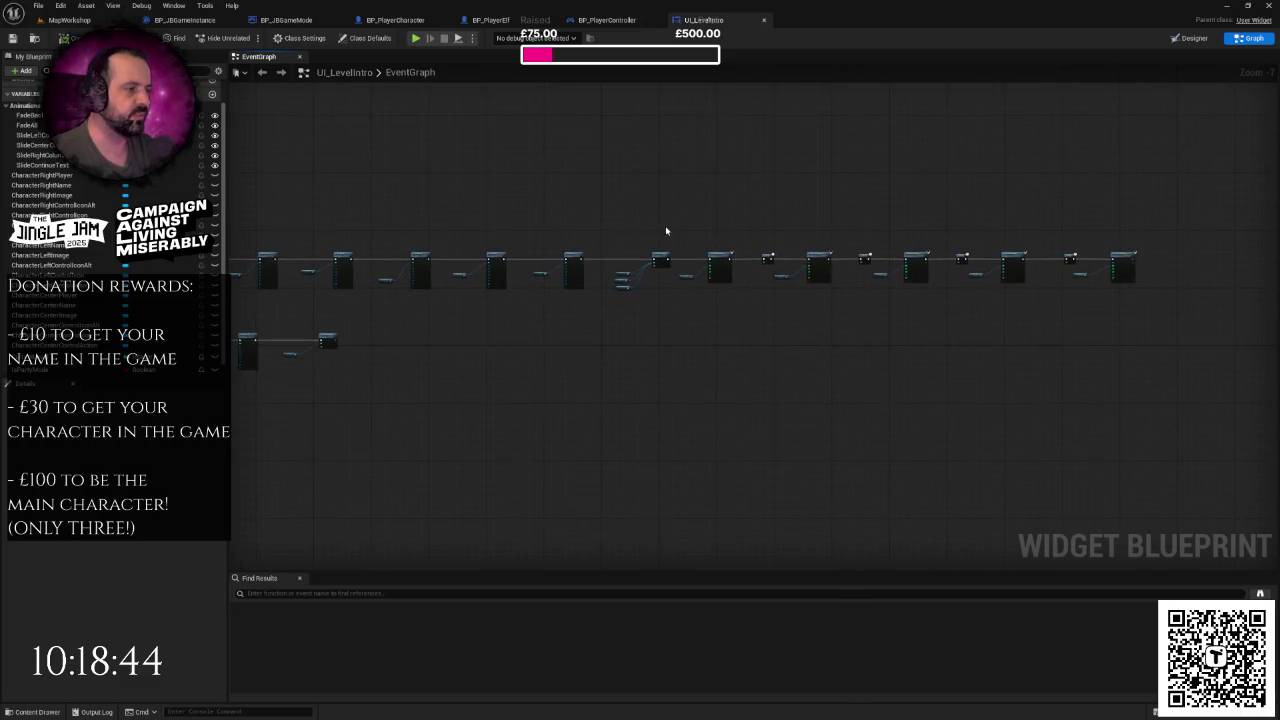
drag(770, 287, 1158, 325)
scroll(731, 311, up, 2)
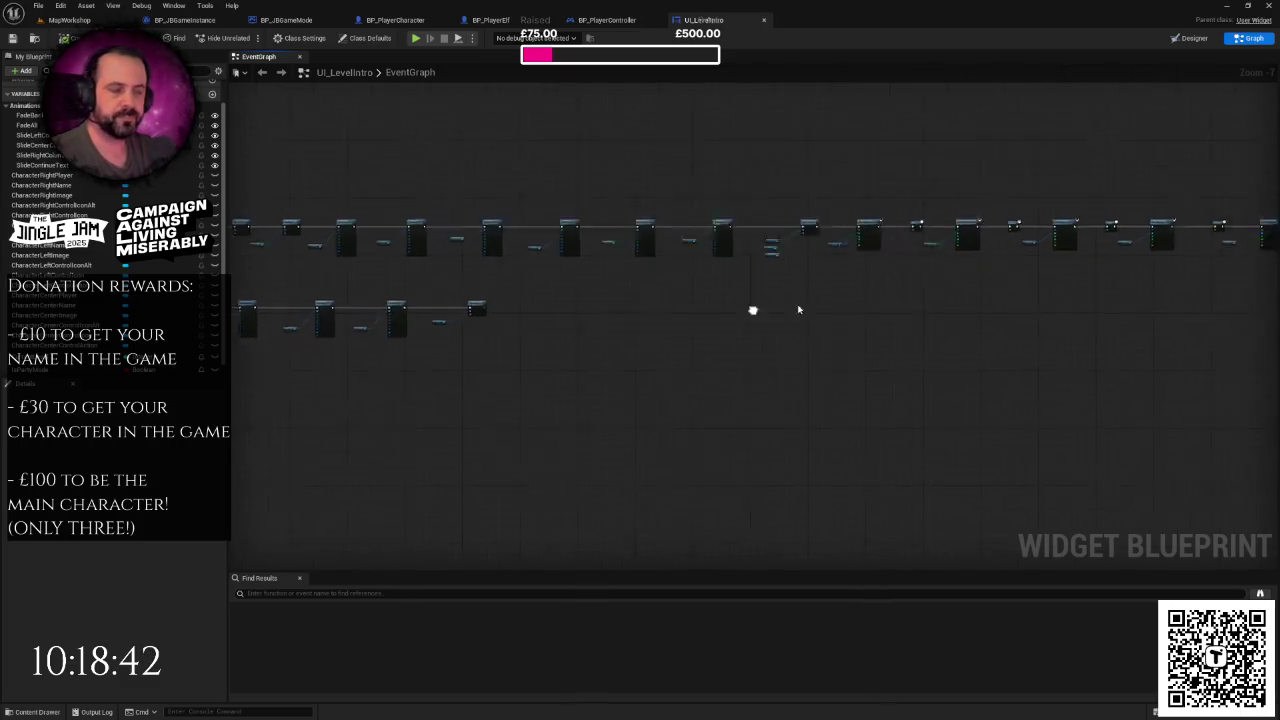
scroll(449, 307, up, 3)
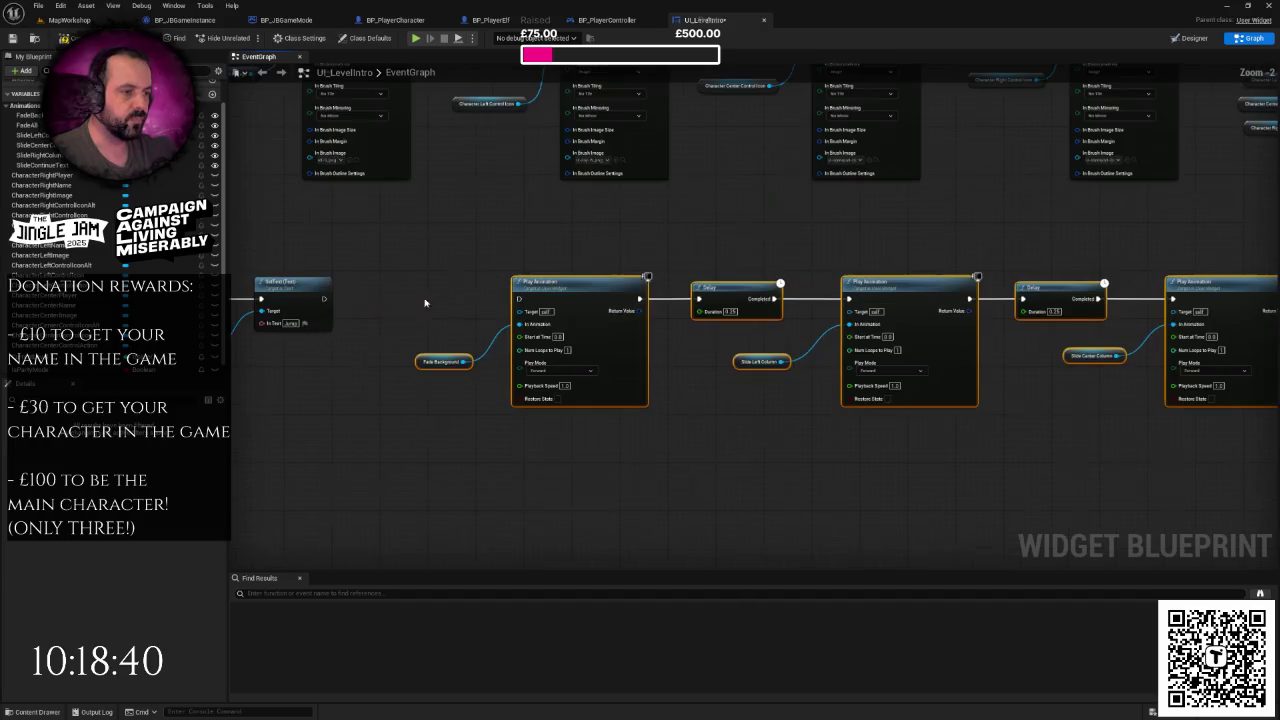
drag(324, 298, 523, 298)
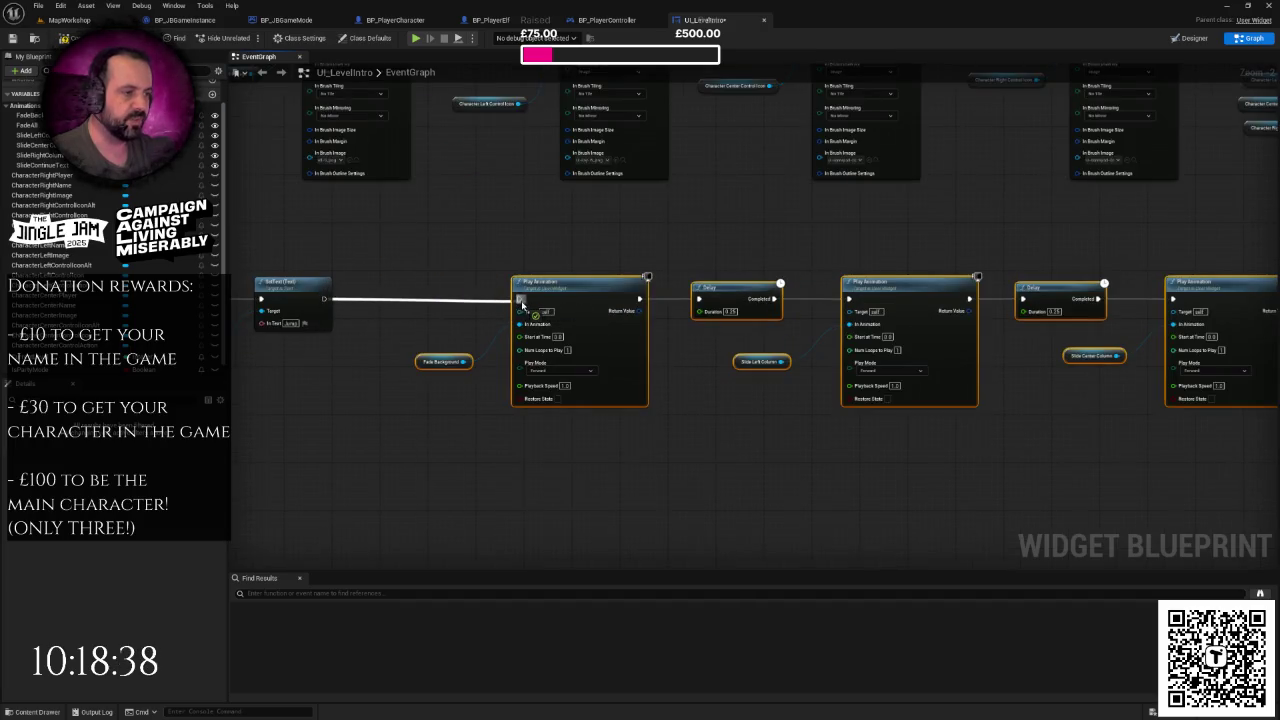
- Delete the redundant middle nodes and relink the final Delay and Play Animation, moving them left
scroll(709, 329, down, 1)
scroll(634, 327, down, 1)
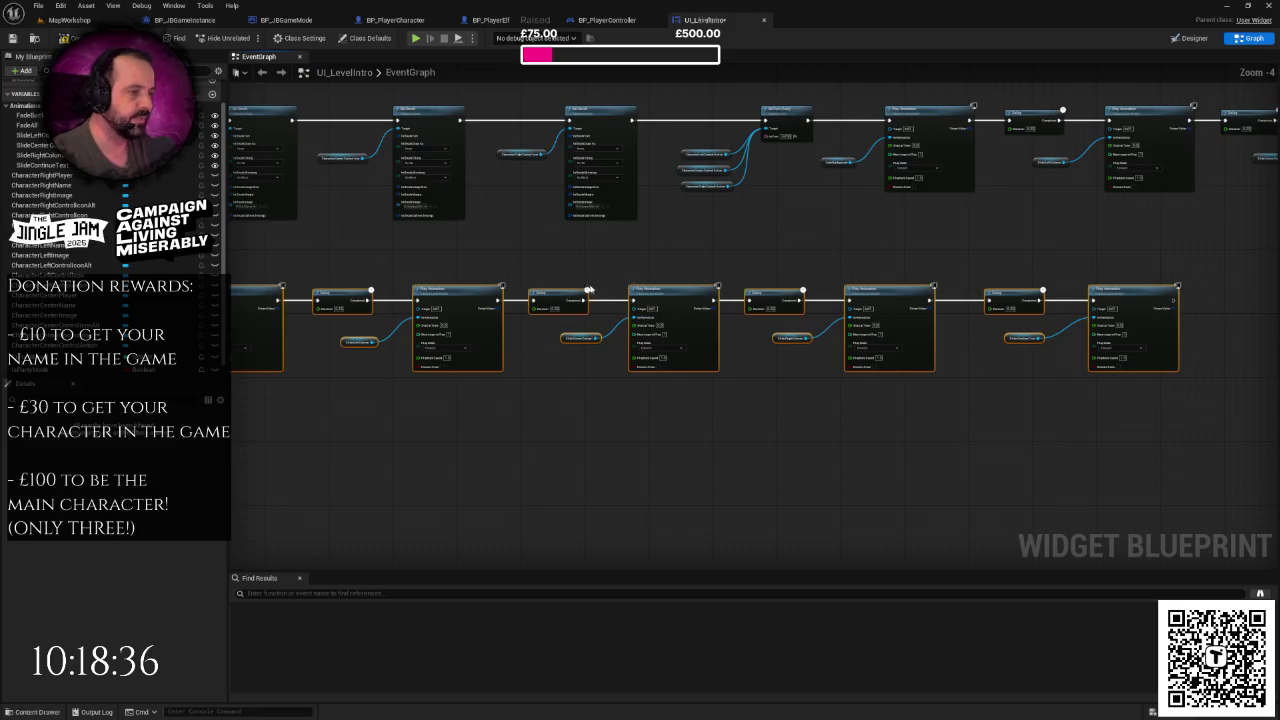
mouse_move(529, 263)
mouse_down()
mouse_move(752, 372)
mouse_move(901, 397)
mouse_up()
key(Delete)
mouse_move(502, 300)
mouse_down()
mouse_move(943, 329)
mouse_move(993, 308)
mouse_up()
drag(943, 272, 1194, 402)
drag(990, 298, 580, 302)
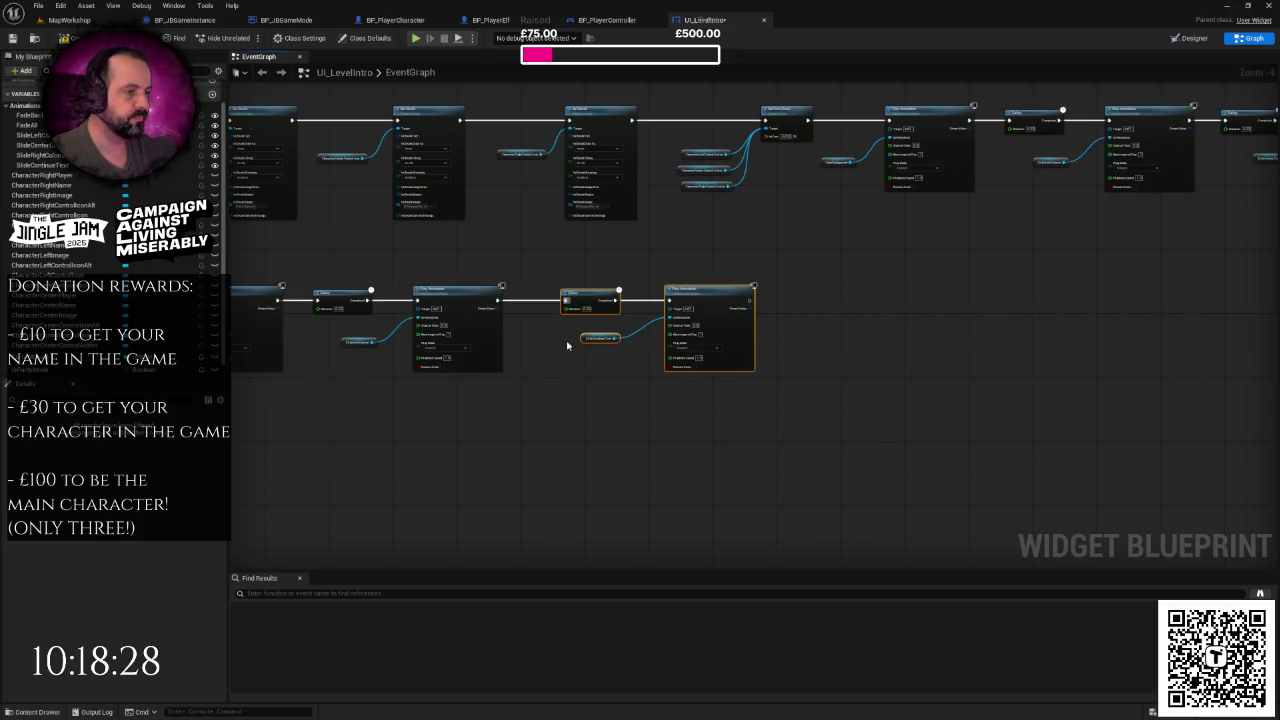
scroll(574, 346, down, 5)
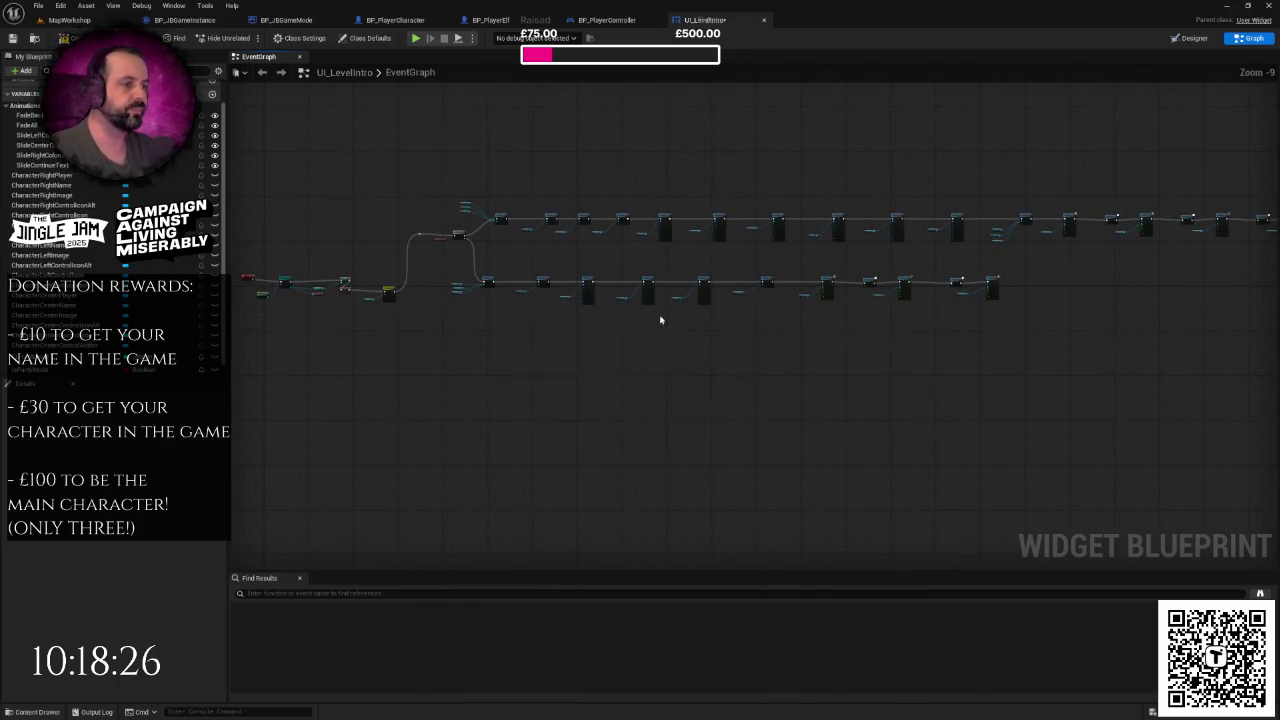
- Select both intro animation rows and shift them up and slightly right
scroll(729, 334, up, 1)
scroll(657, 349, down, 1)
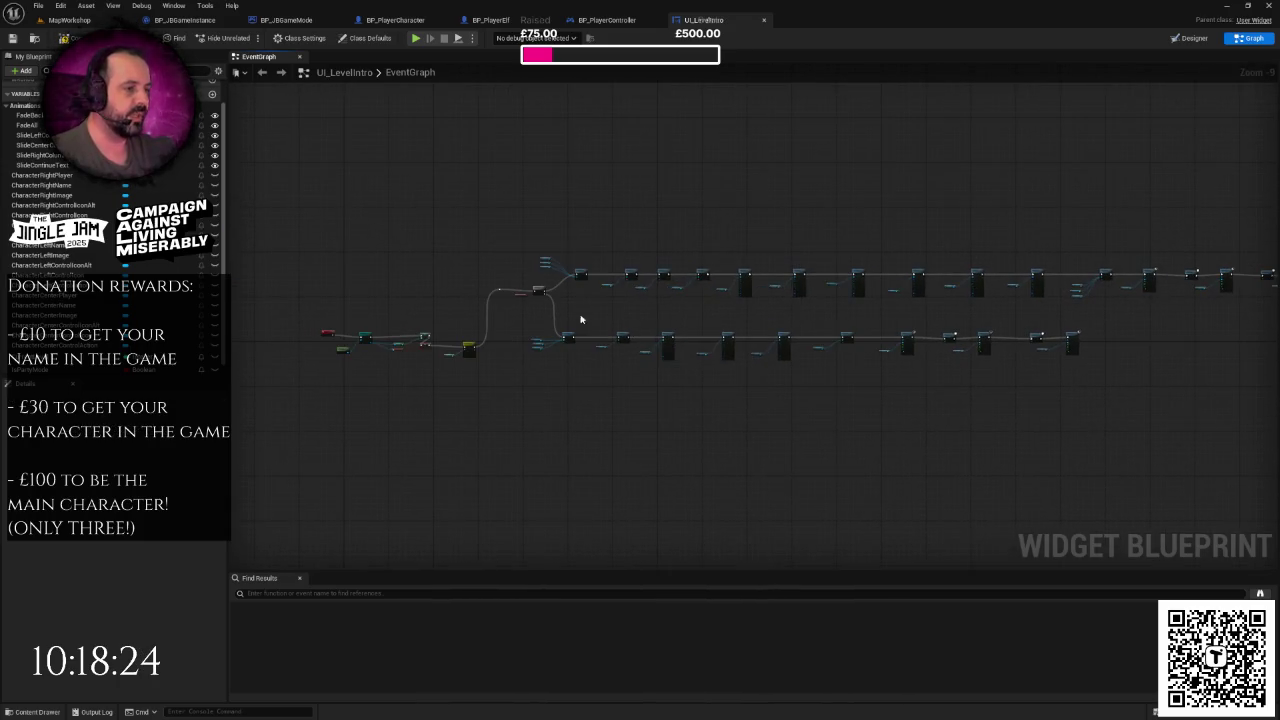
scroll(543, 315, up, 4)
scroll(545, 300, down, 2)
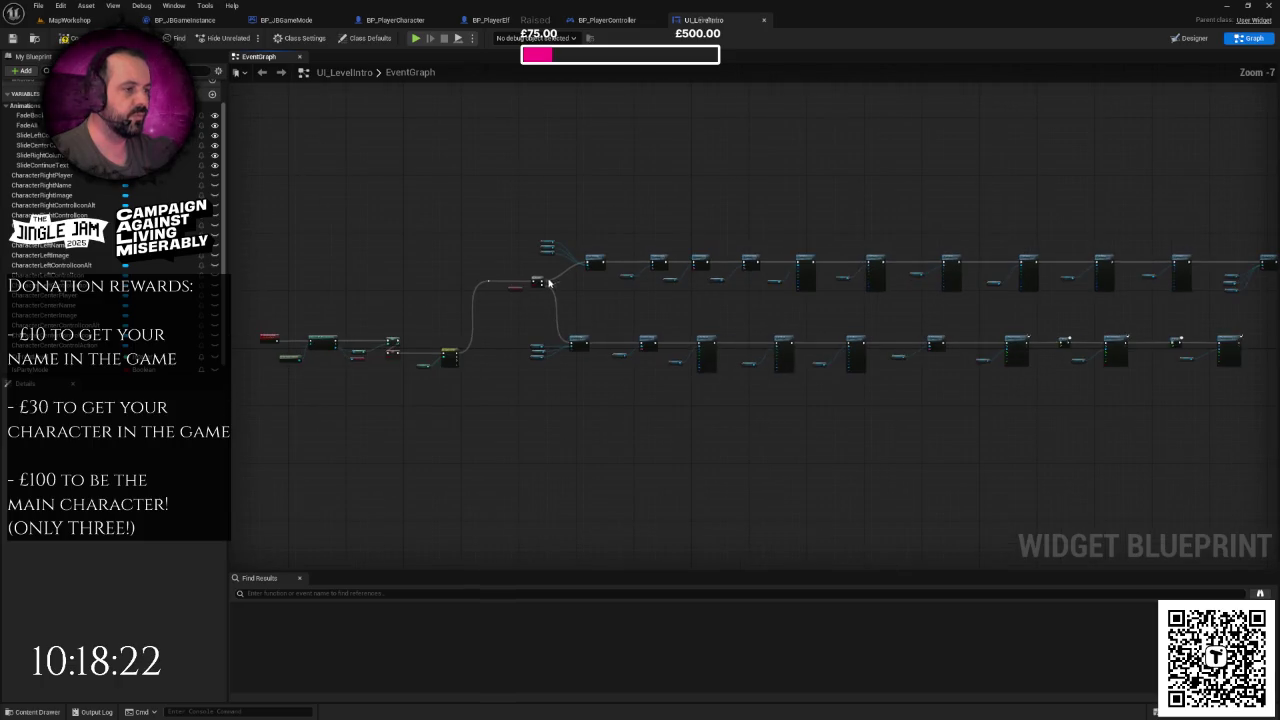
scroll(511, 334, up, 4)
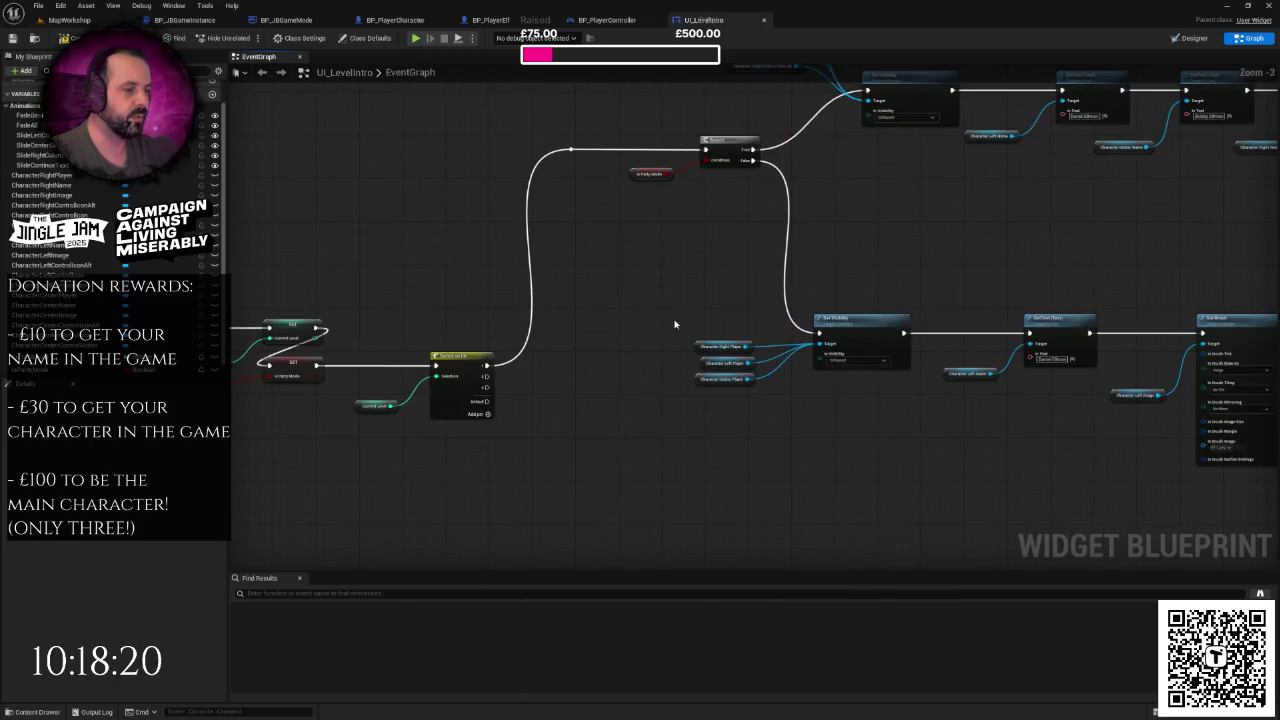
scroll(586, 340, down, 7)
mouse_move(522, 233)
mouse_down()
mouse_move(1203, 398)
mouse_move(1228, 390)
mouse_up()
drag(602, 285, 606, 235)
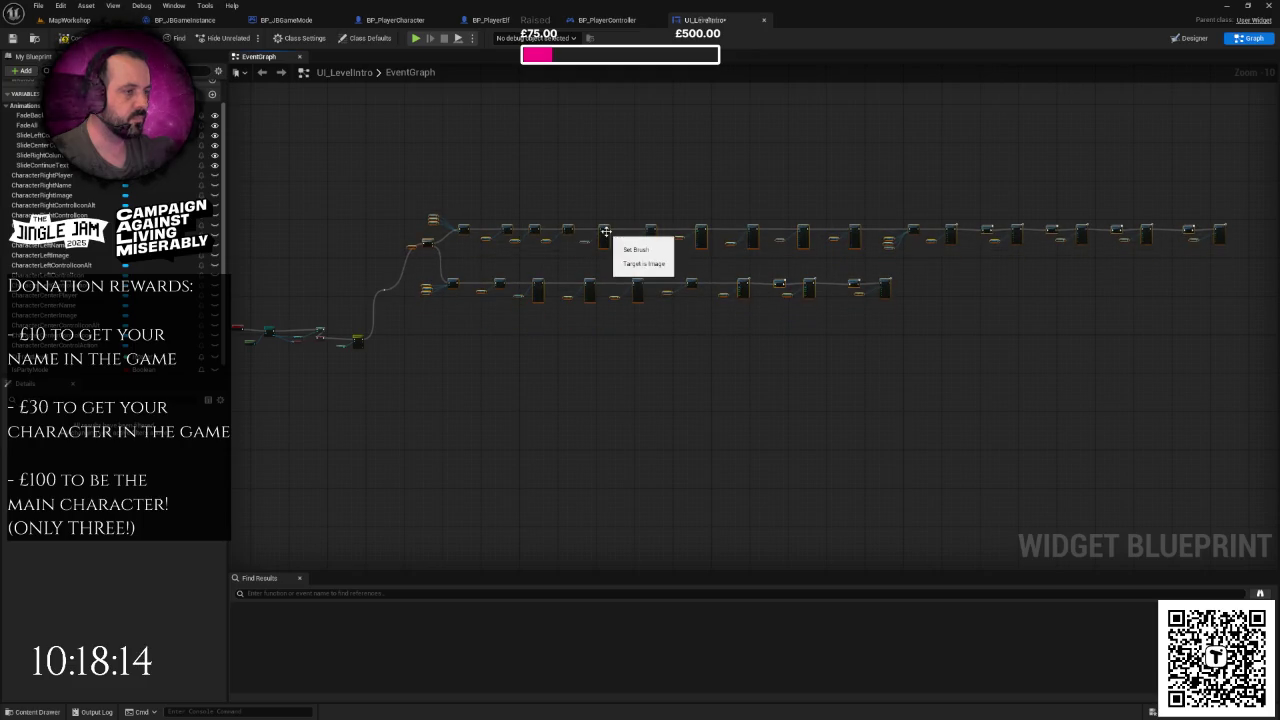
key(ctrl+z)
drag(494, 294, 1237, 374)
drag(455, 277, 482, 204)
- Wrap the selected rows in a Level 1 comment box, enlarged to enclose every node
right_click(480, 200)
click(525, 451)
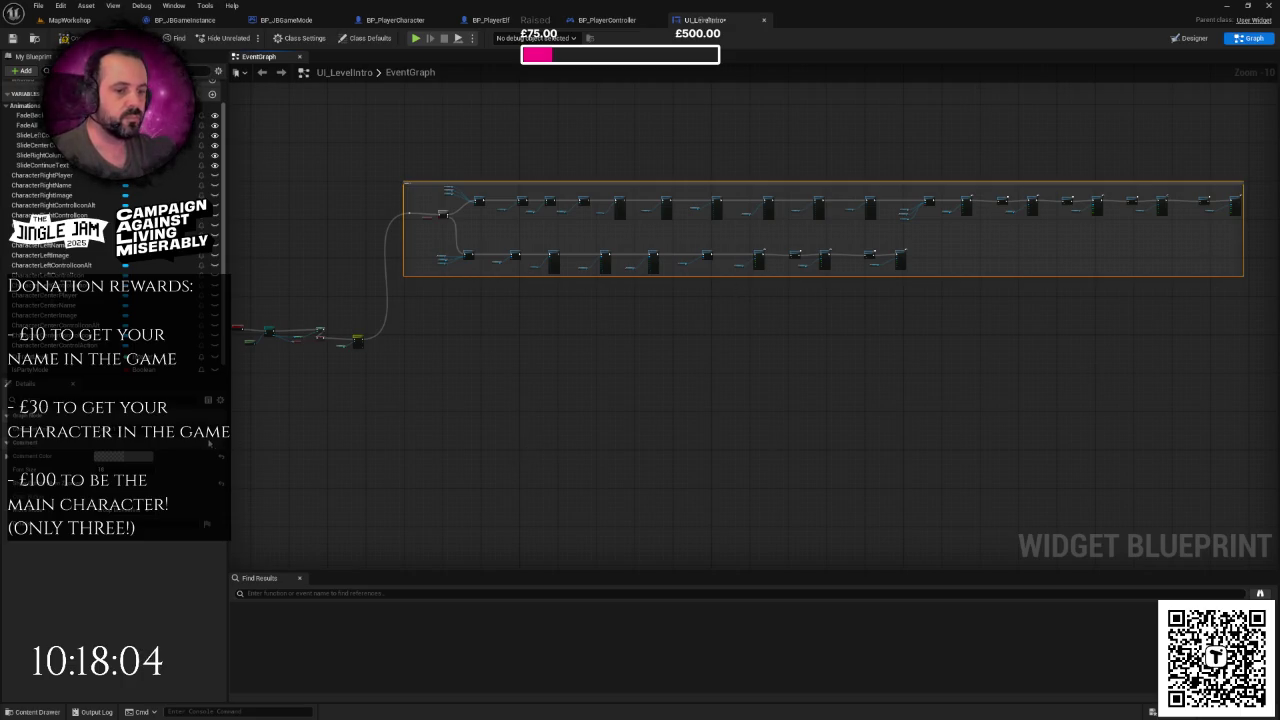
drag(430, 302, 447, 277)
scroll(447, 276, up, 1)
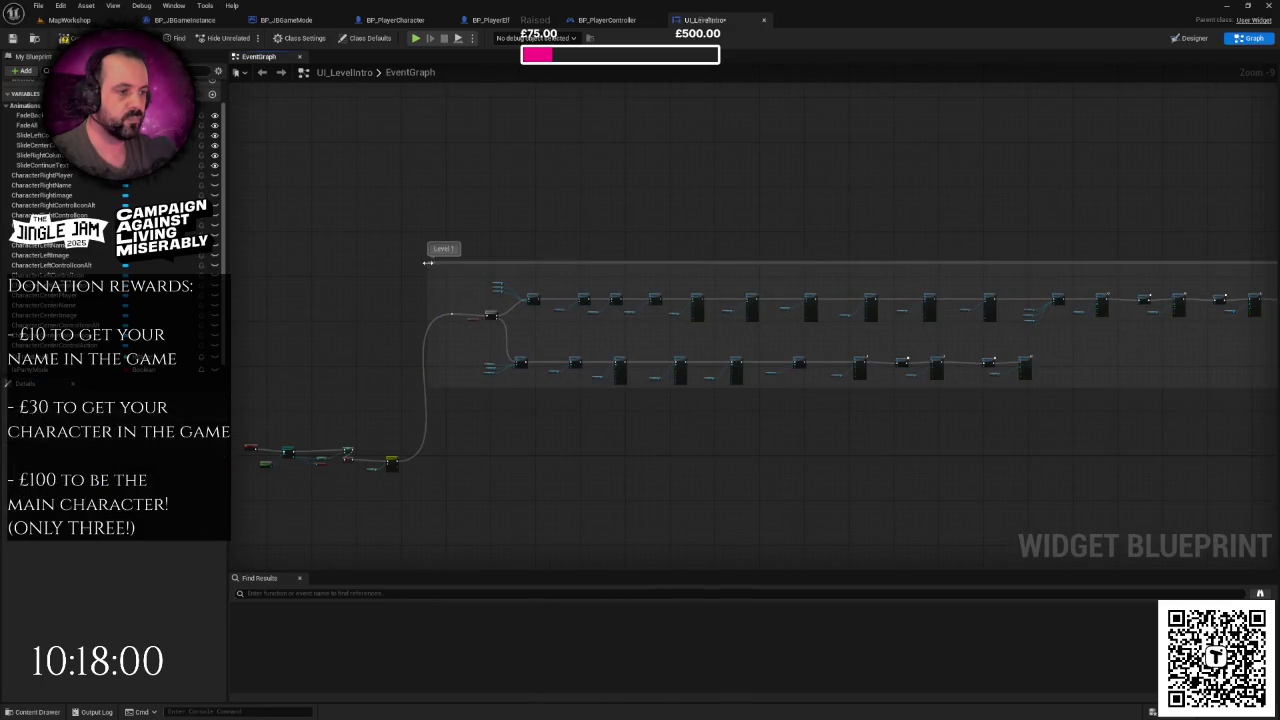
drag(460, 349, 50, 292)
drag(712, 332, 502, 332)
scroll(712, 332, up, 4)
drag(841, 329, 966, 374)
scroll(831, 423, down, 3)
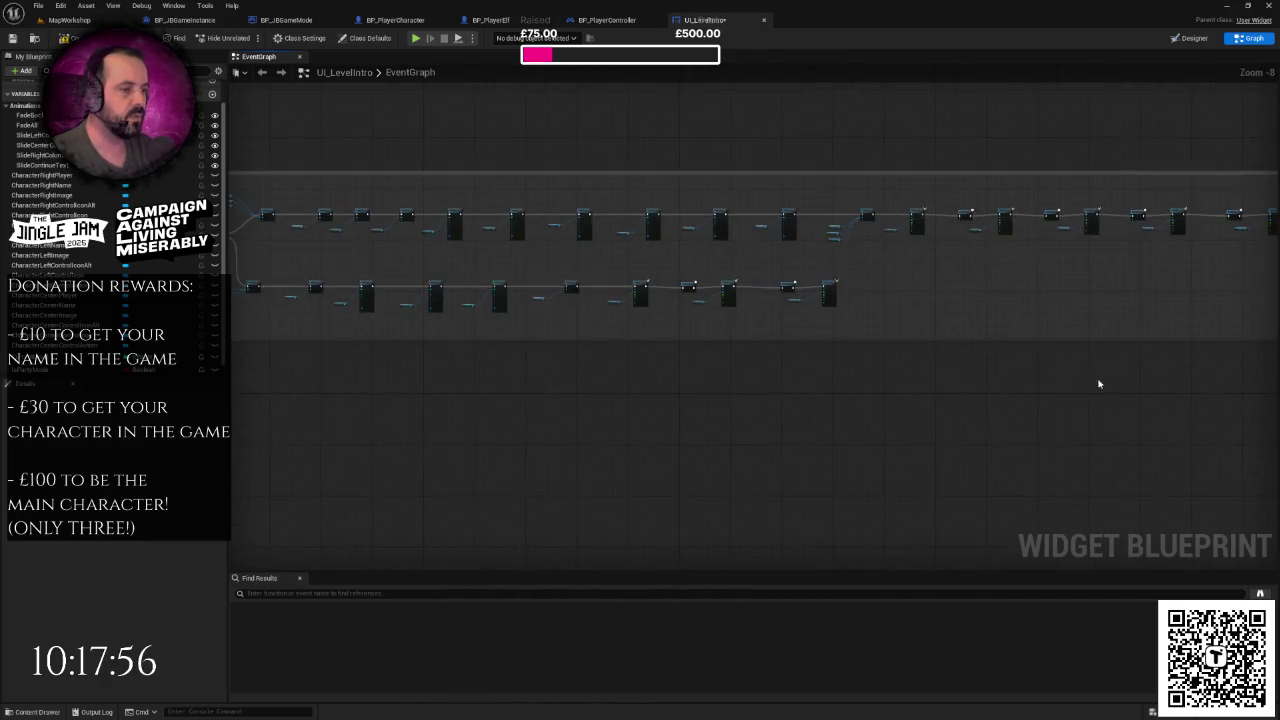
drag(694, 395, 1079, 395)
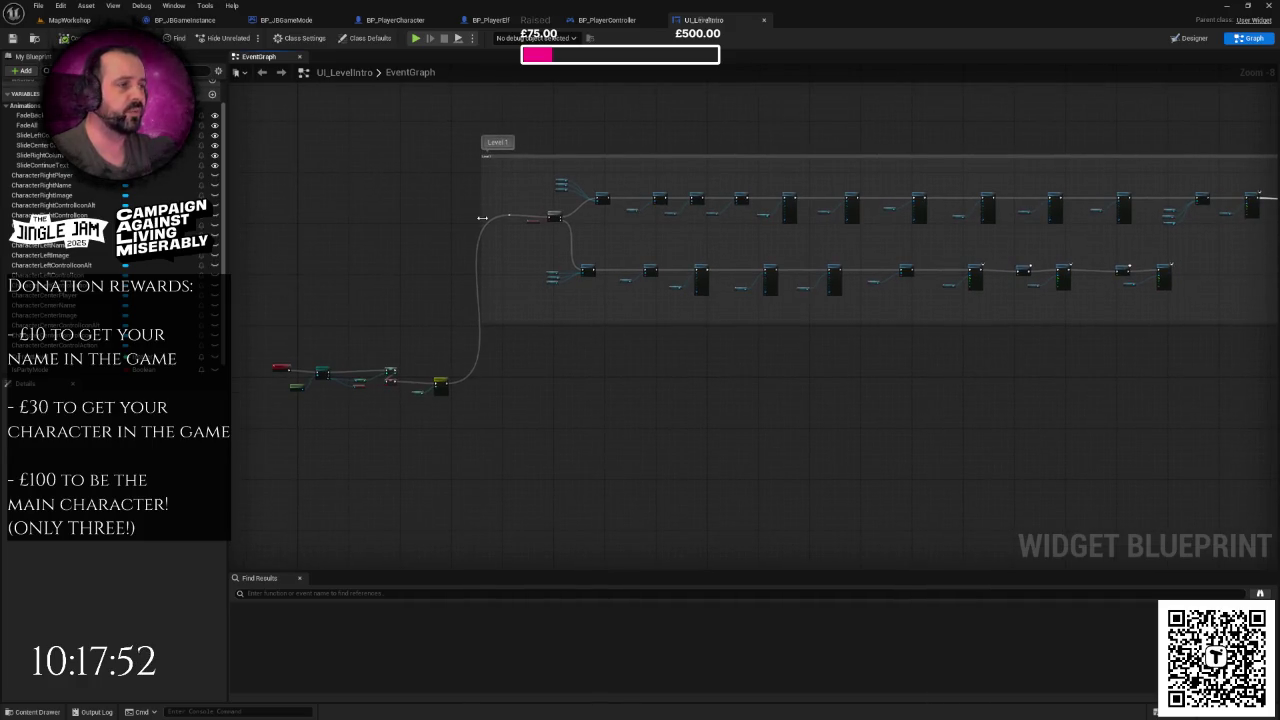
drag(512, 392, 614, 377)
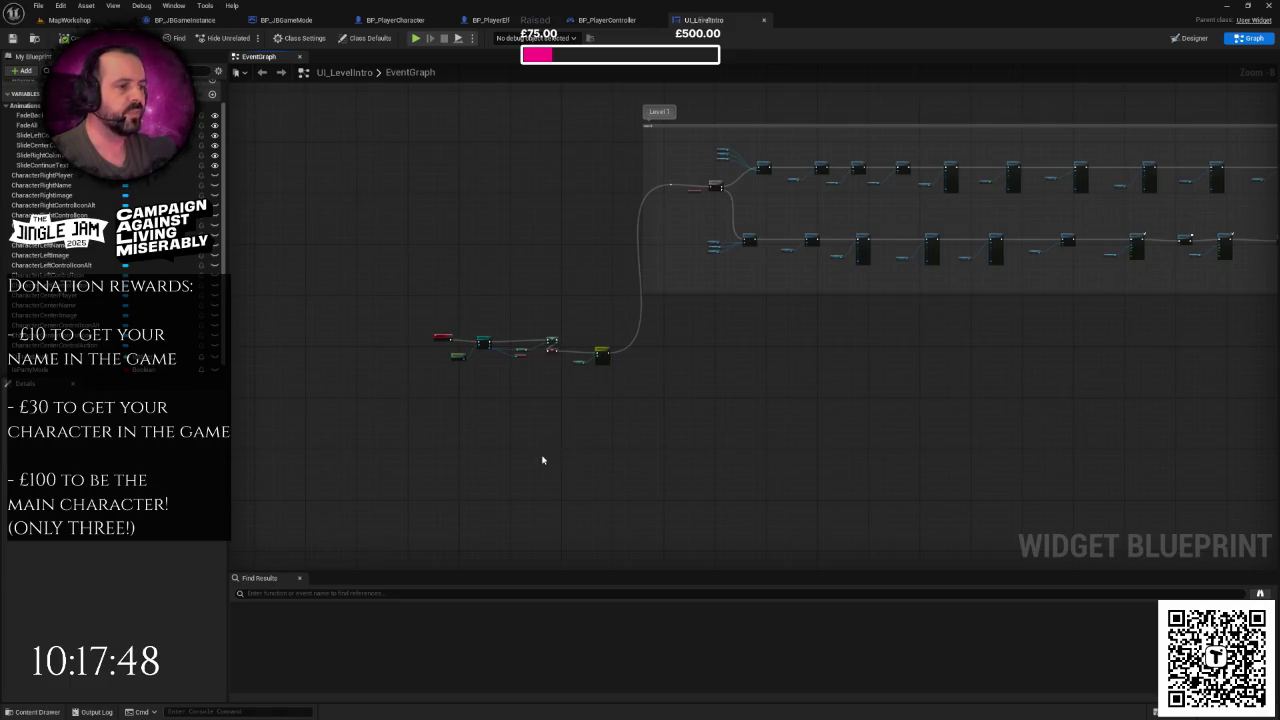
scroll(560, 363, up, 2)
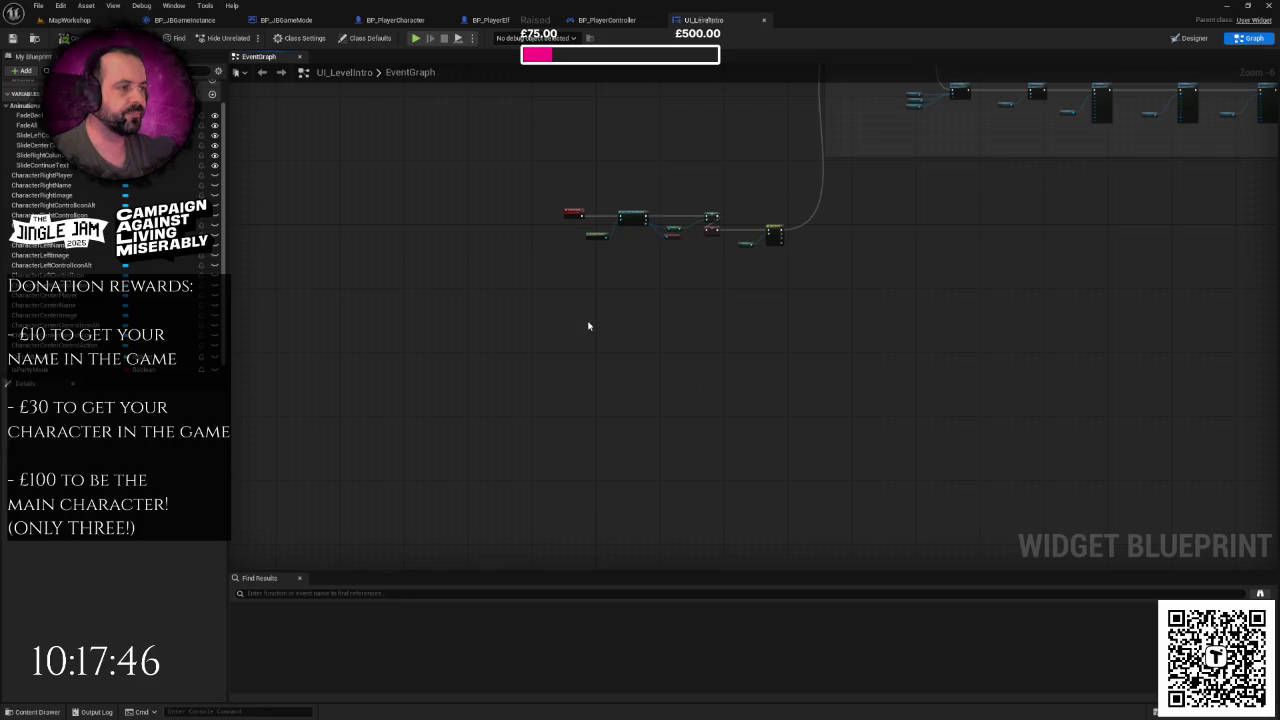
scroll(588, 326, up, 3)
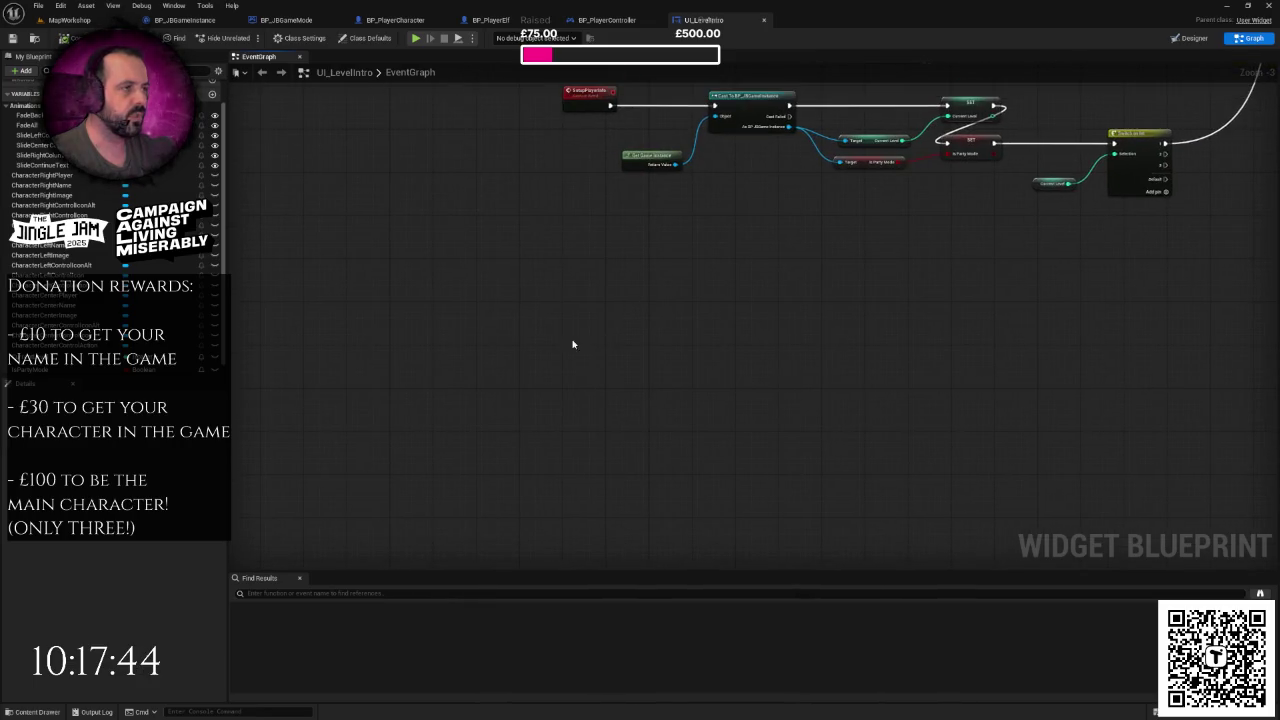
- Pan across the UI_LevelIntro graph to locate the GameStarted event
right_click(558, 342)
text(set)
key(Escape)
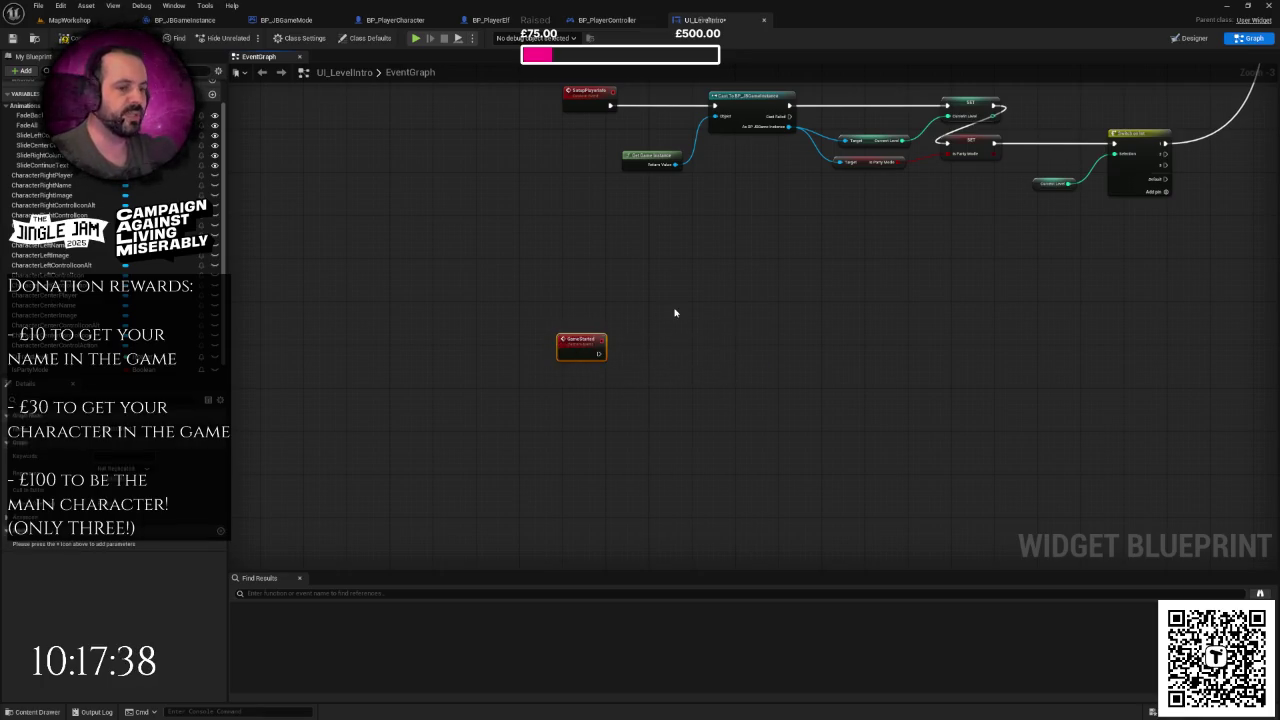
drag(674, 311, 540, 289)
mouse_move(642, 254)
mouse_down()
mouse_move(737, 286)
mouse_move(466, 417)
mouse_move(677, 346)
mouse_move(549, 361)
mouse_move(752, 348)
mouse_move(654, 349)
mouse_move(705, 332)
mouse_up()
mouse_move(910, 301)
mouse_down()
mouse_move(957, 314)
mouse_move(680, 306)
mouse_move(897, 291)
mouse_move(572, 309)
mouse_up()
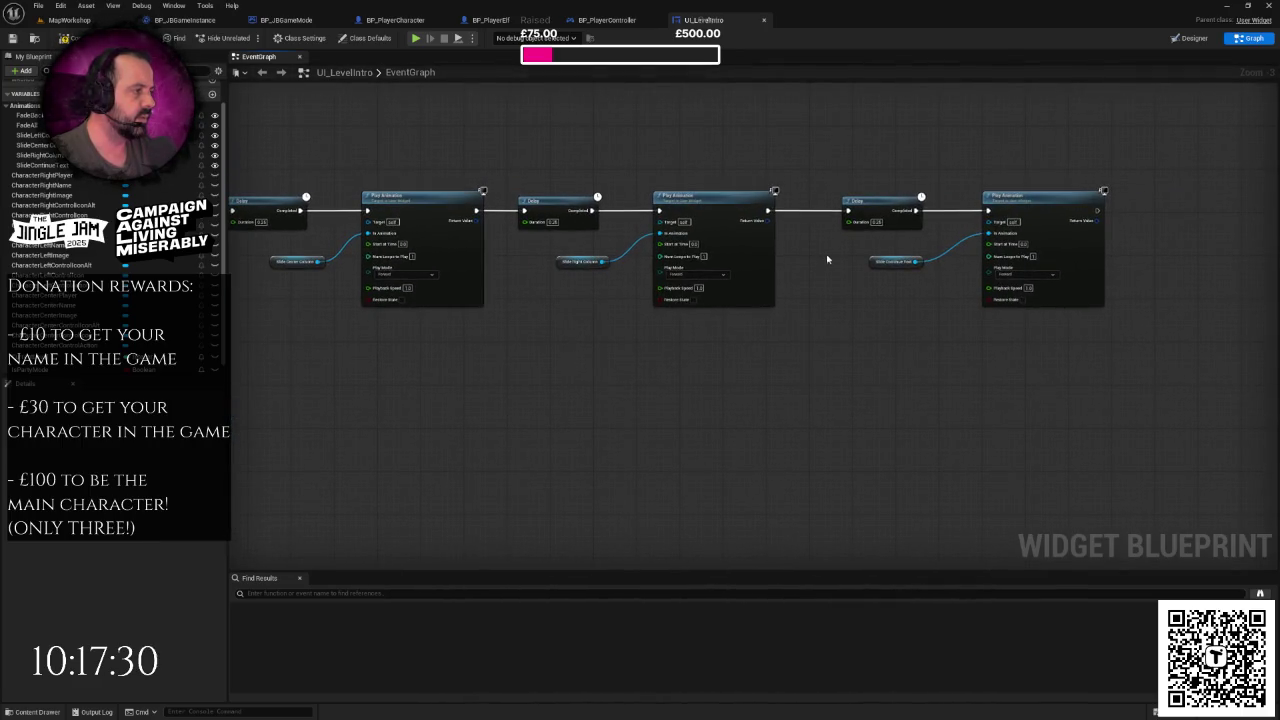
scroll(857, 334, down, 4)
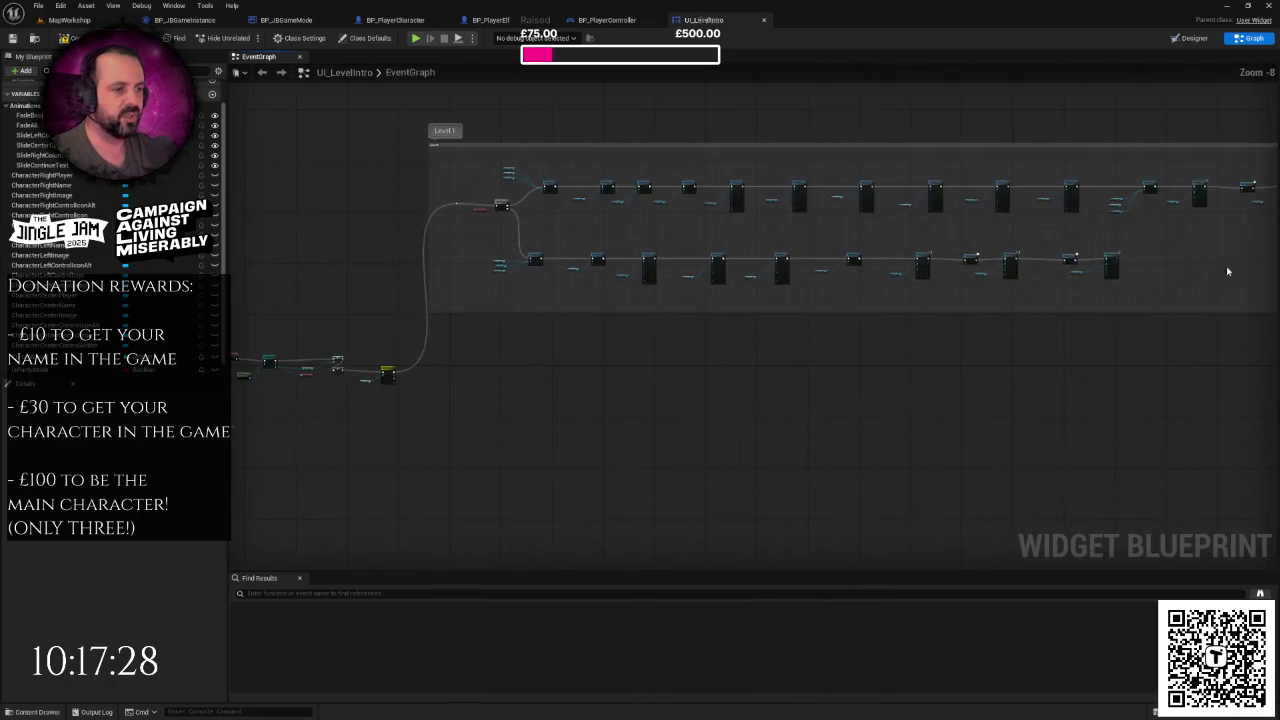
drag(857, 334, 948, 263)
scroll(831, 306, up, 2)
scroll(831, 306, up, 4)
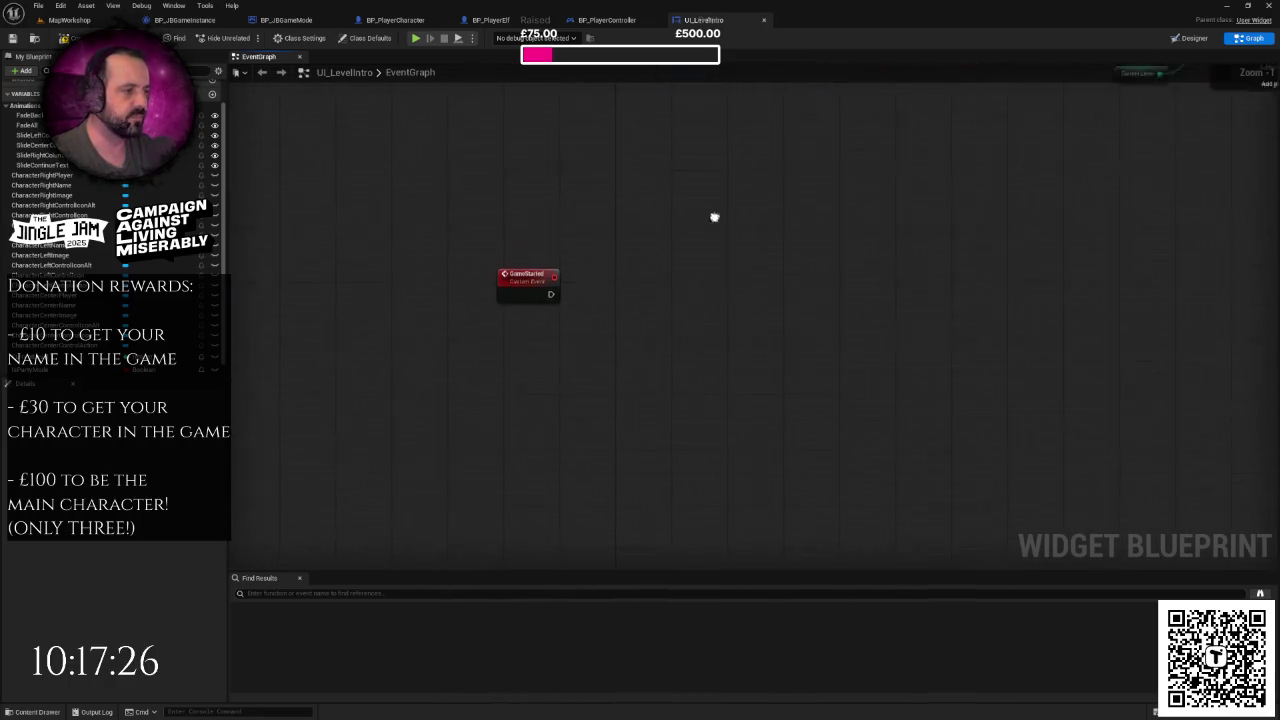
- Paste a Play Animation node and wire GameStarted's execution into it
key(ctrl+v)
drag(548, 271, 735, 268)
click(564, 345)
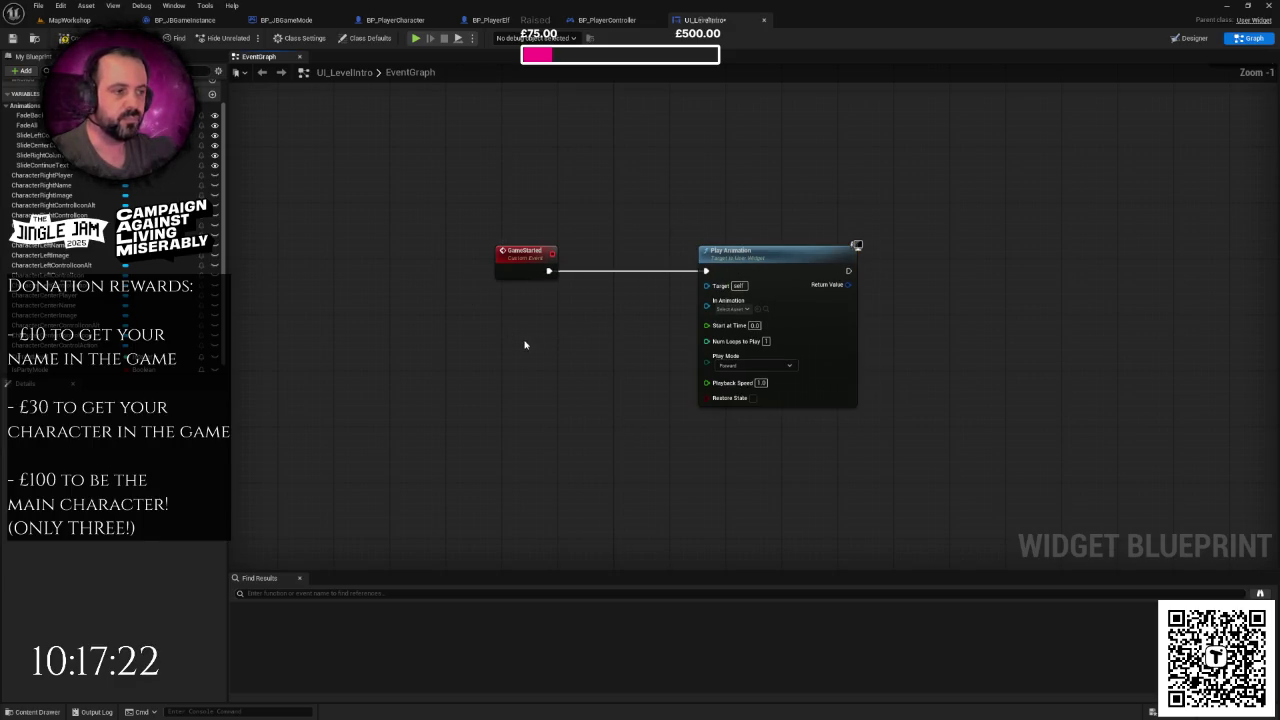
drag(524, 345, 457, 334)
scroll(457, 334, up, 1)
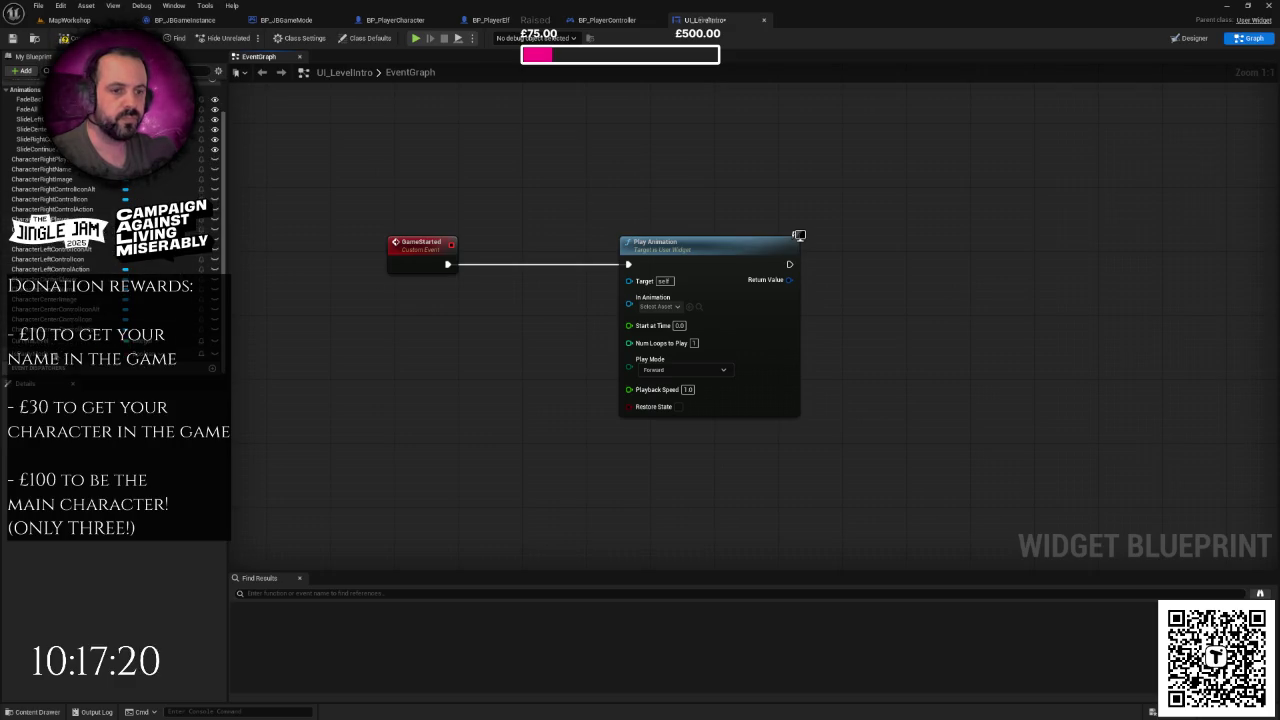
scroll(78, 180, up, 3)
- Drop a FadeAll getter from My Blueprint and plug it into In Animation
mouse_move(47, 166)
mouse_down()
mouse_move(484, 326)
mouse_move(628, 306)
mouse_up()
click(508, 342)
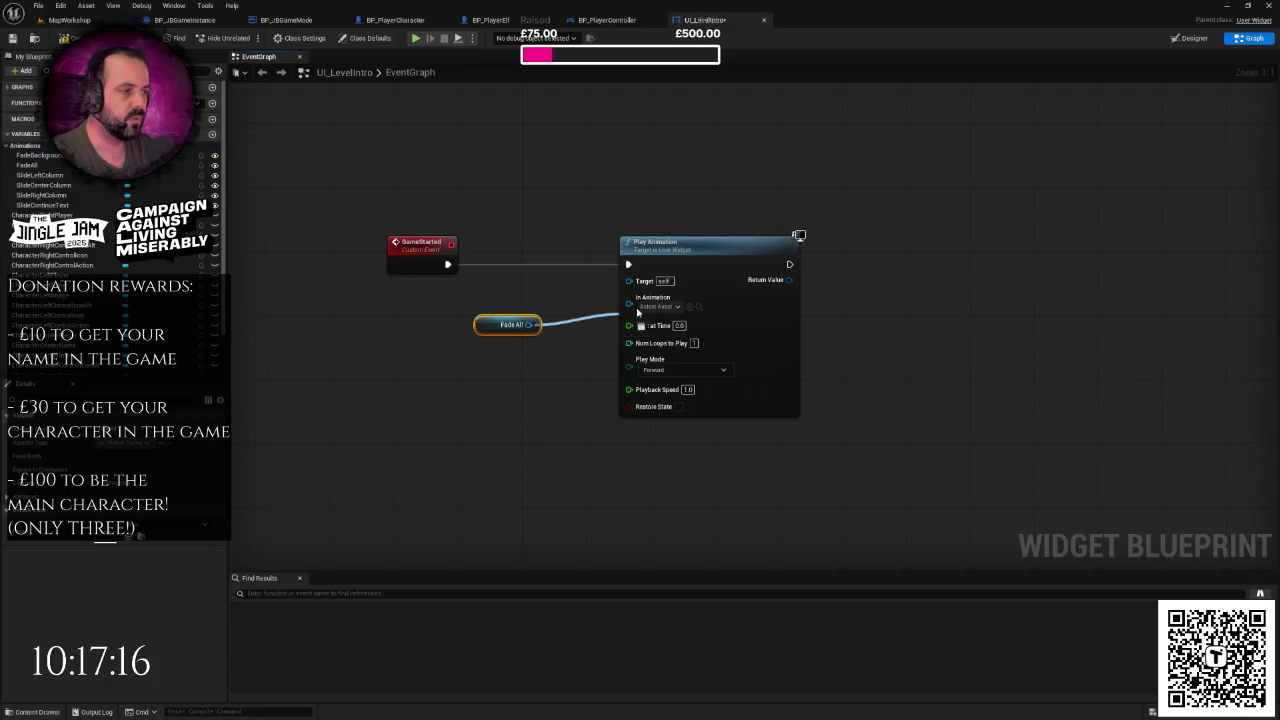
scroll(524, 269, down, 3)
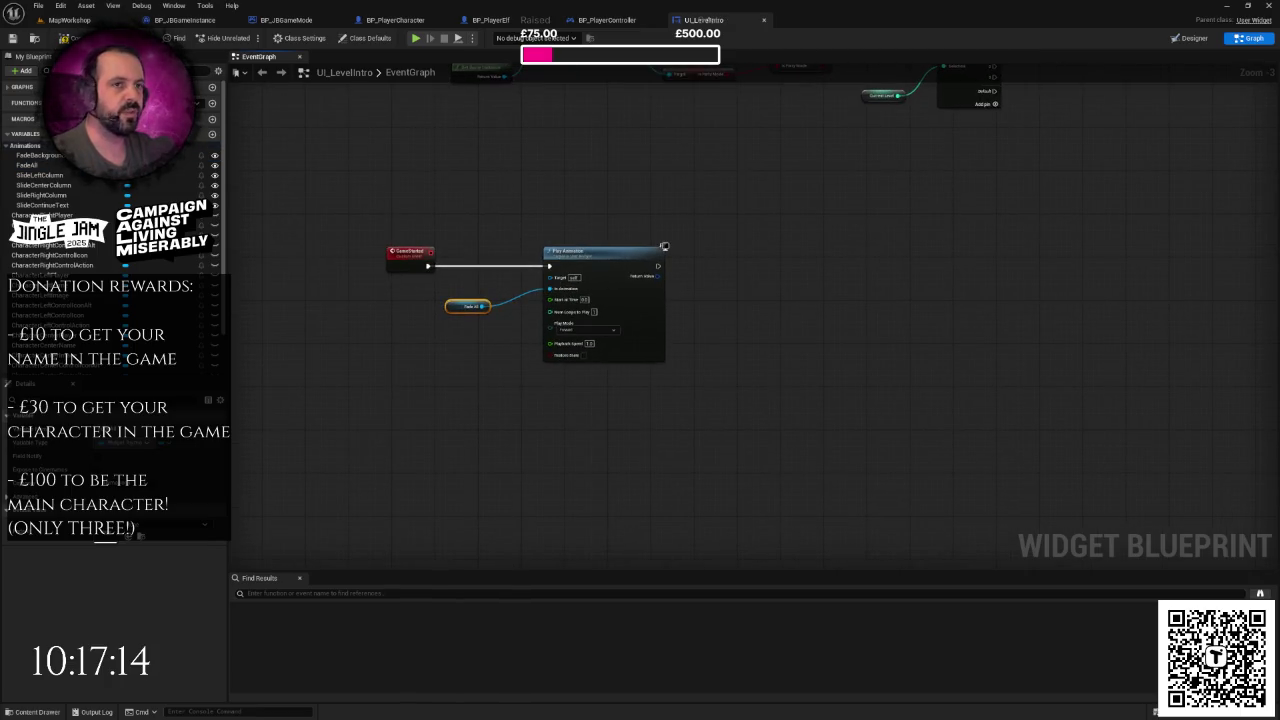
scroll(480, 200, down, 4)
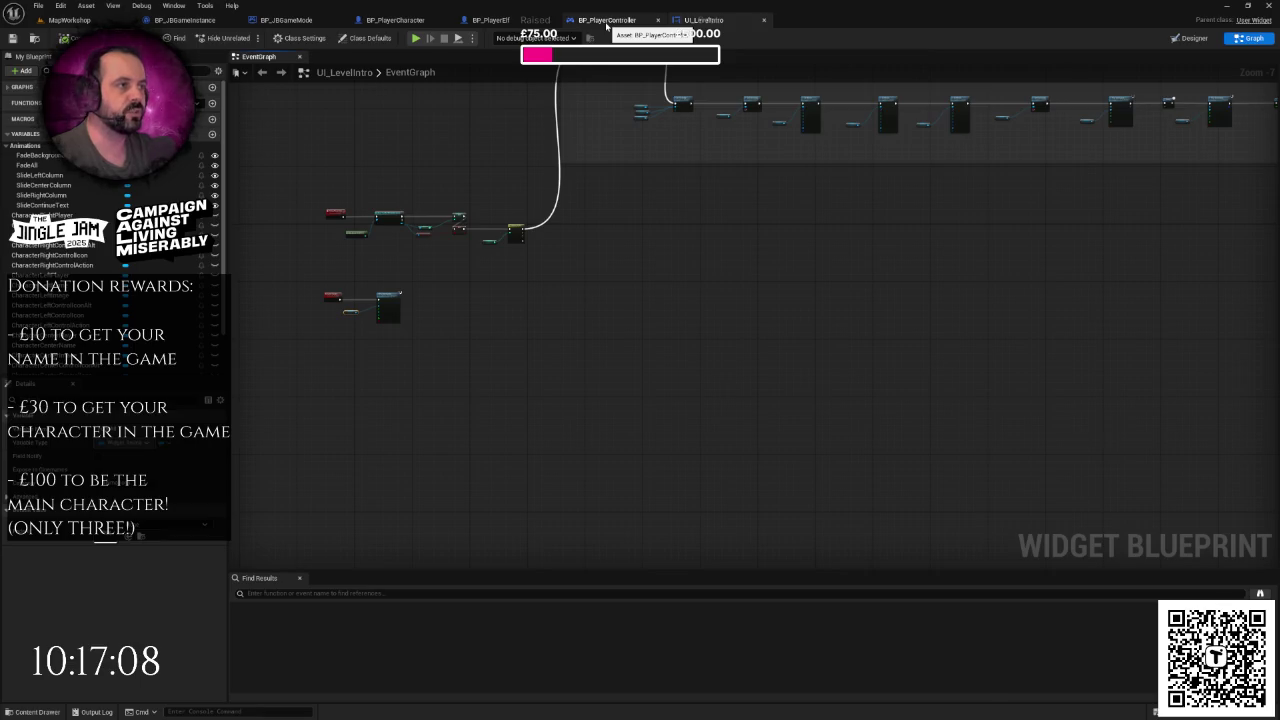
- Look through the BP_PlayerController, BP_PlayerElf and BP_PlayerCharacter blueprint graphs
click(607, 21)
scroll(611, 173, down, 2)
right_click(612, 172)
key(Escape)
drag(580, 157, 620, 220)
click(492, 20)
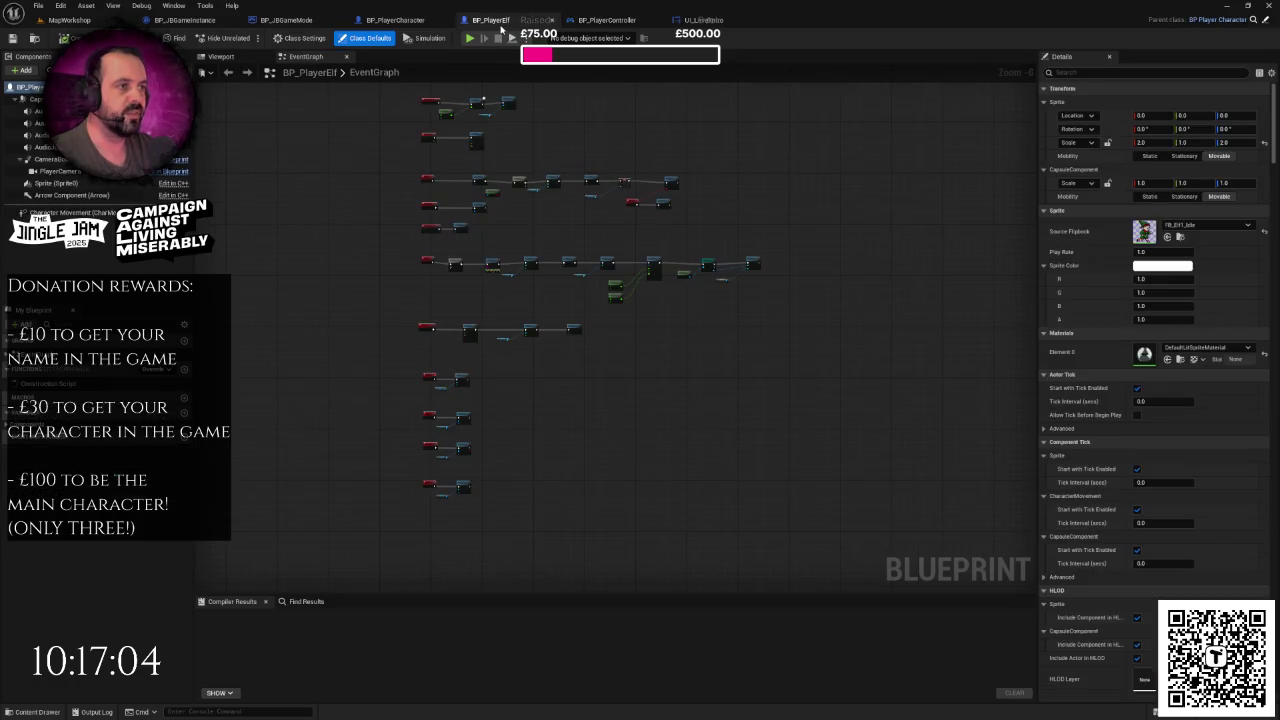
click(387, 21)
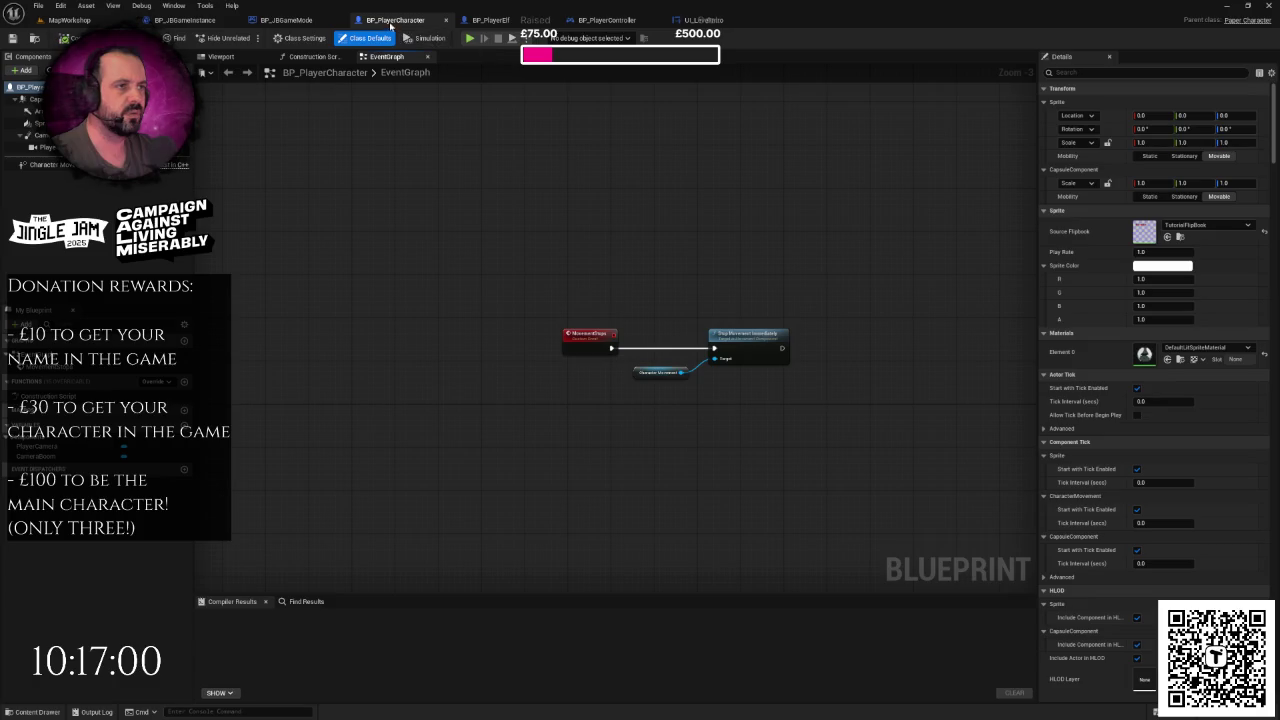
- Open BP_Enemy from Blueprints > Characters > Enemies, then return to BP_PlayerCharacter
click(69, 20)
key(ctrl+space)
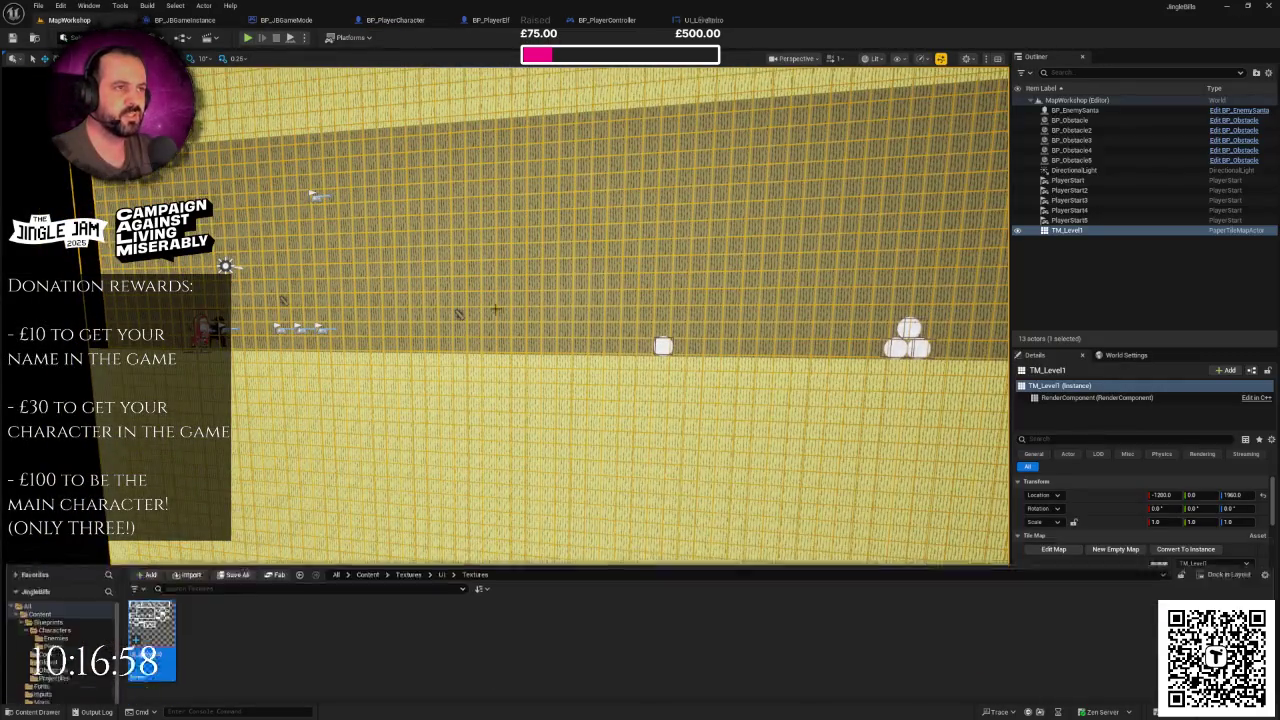
click(45, 523)
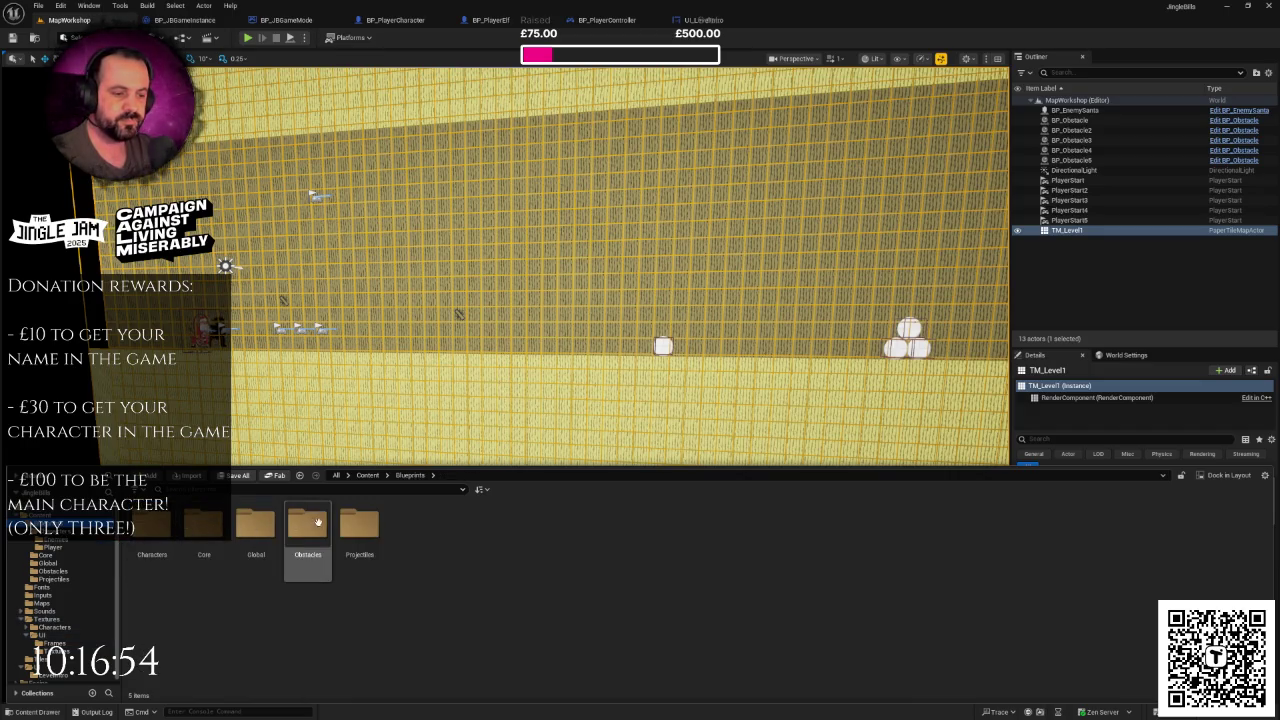
click(50, 540)
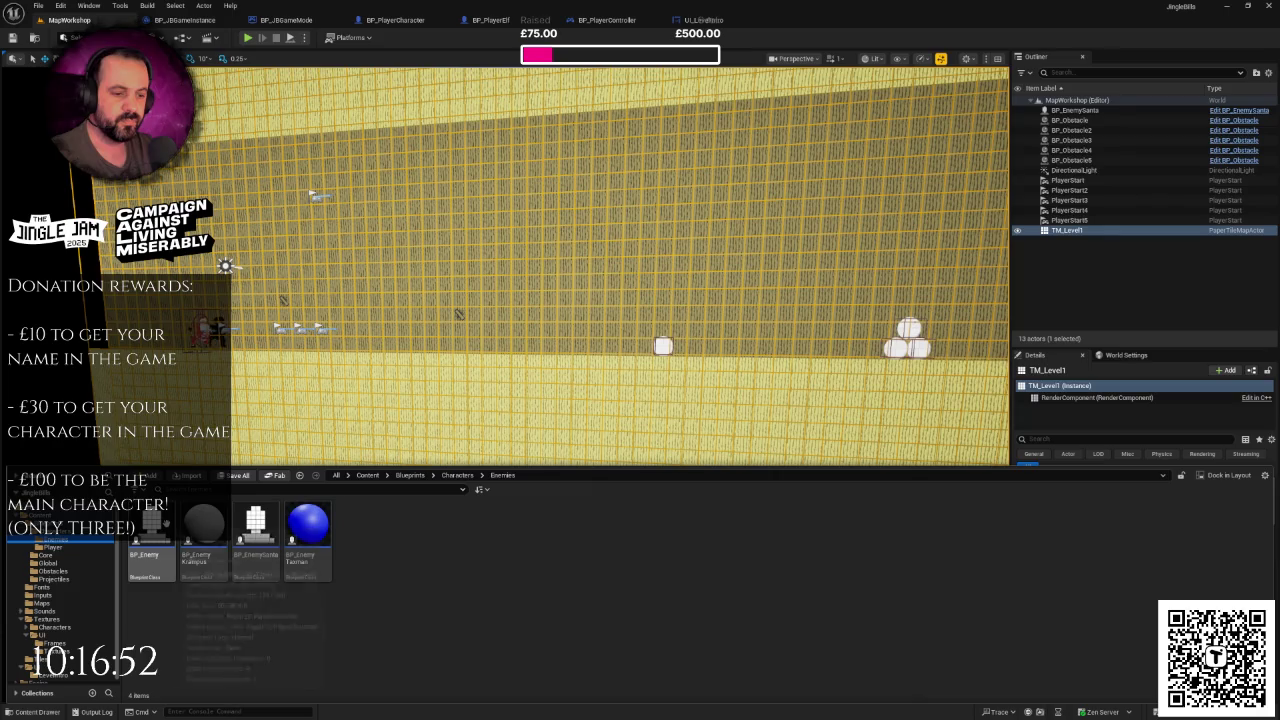
click(168, 524)
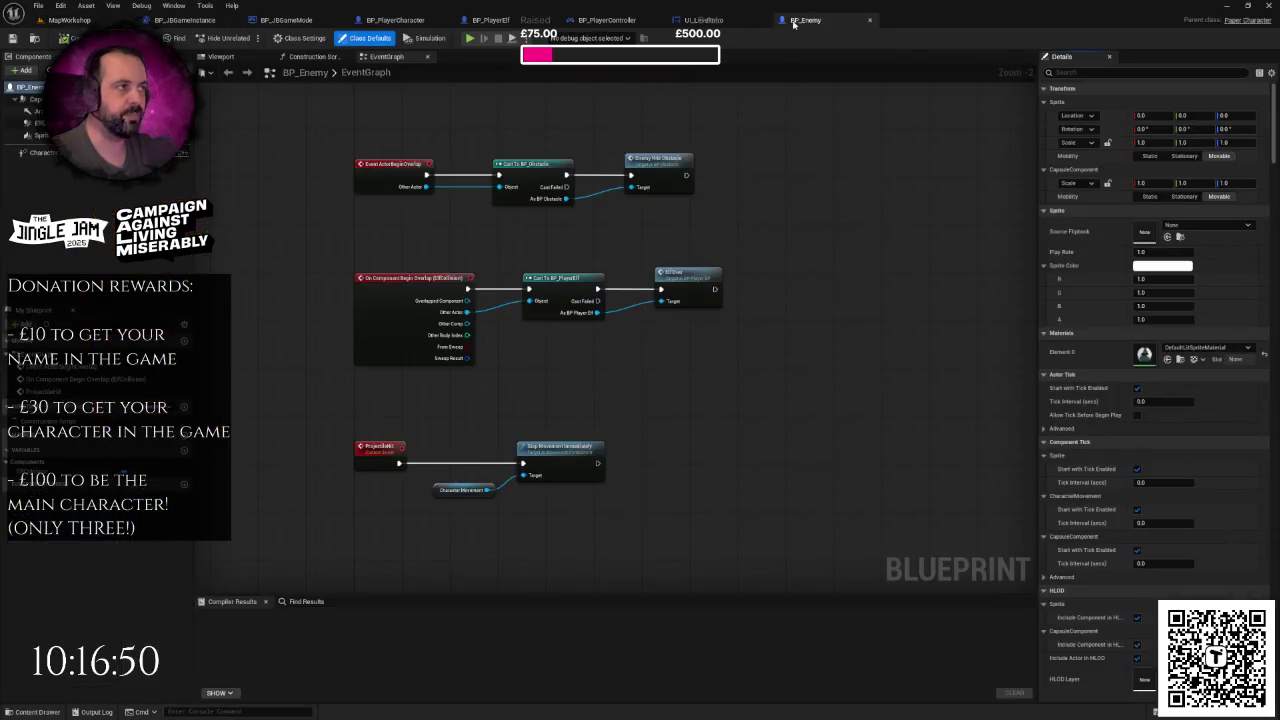
click(428, 19)
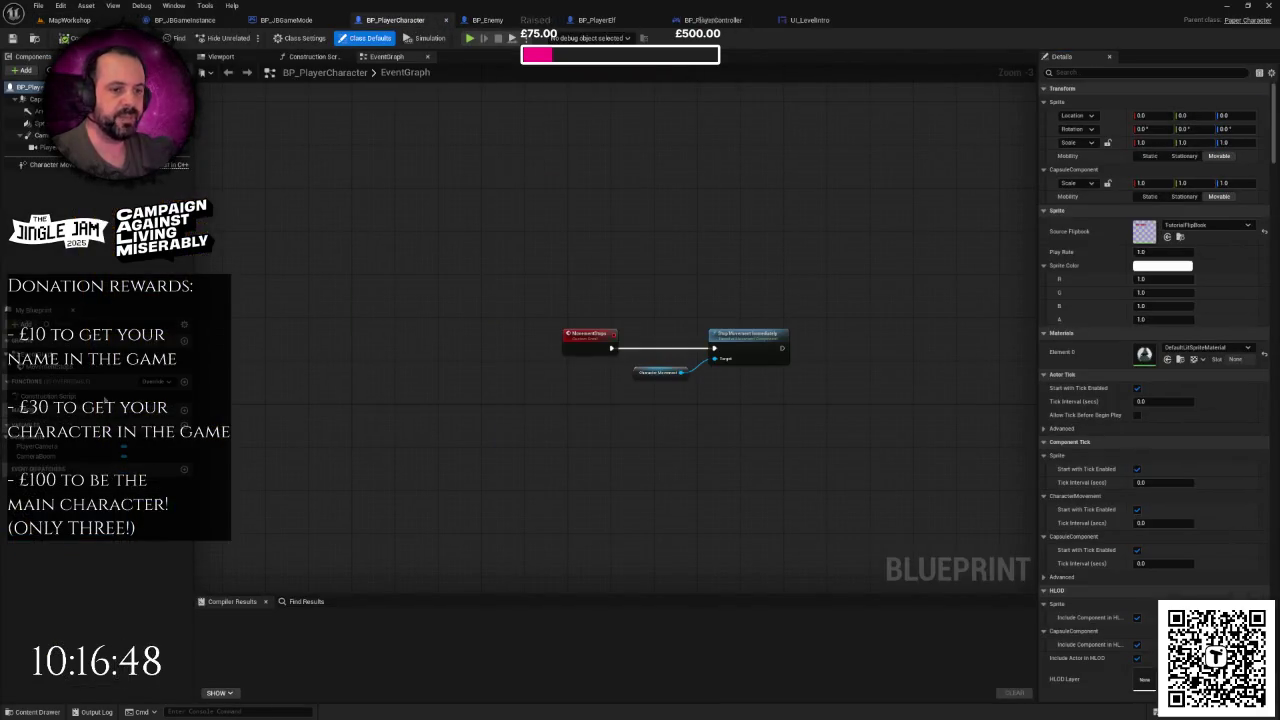
- Add a Boolean variable named GameHasStarted and compile the blueprint
click(188, 432)
text(GameHasStart)
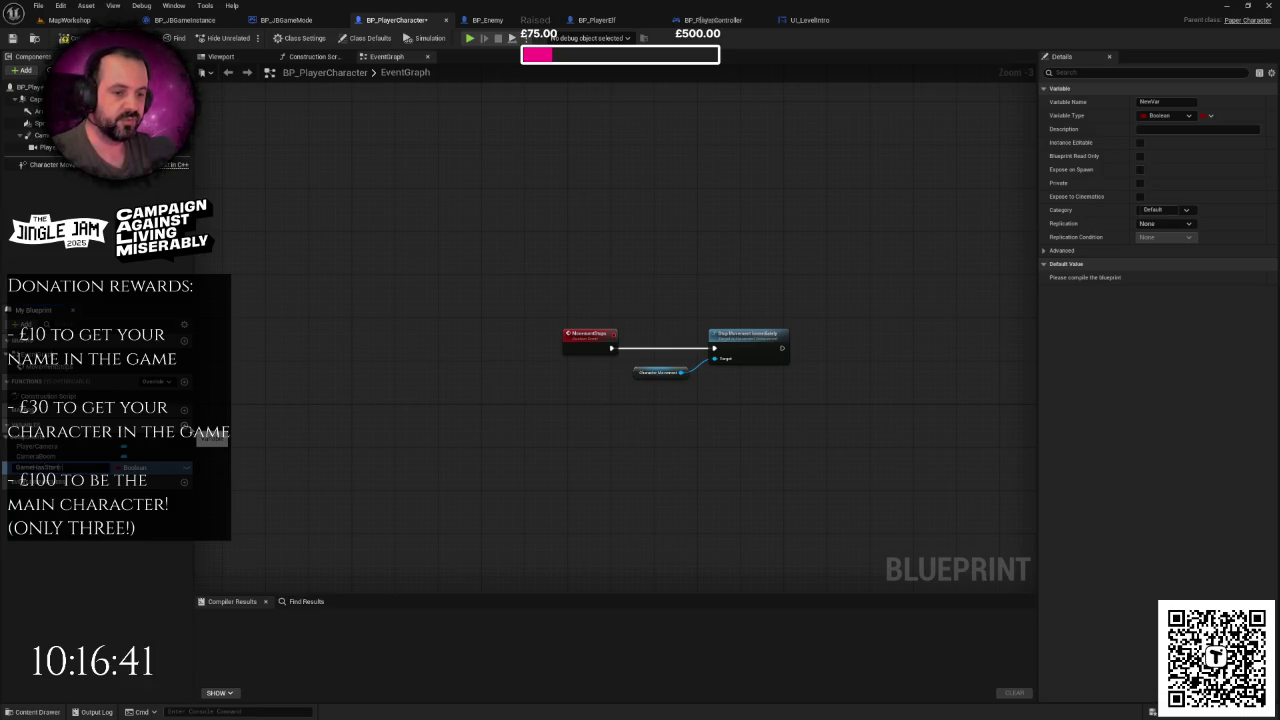
key(Return)
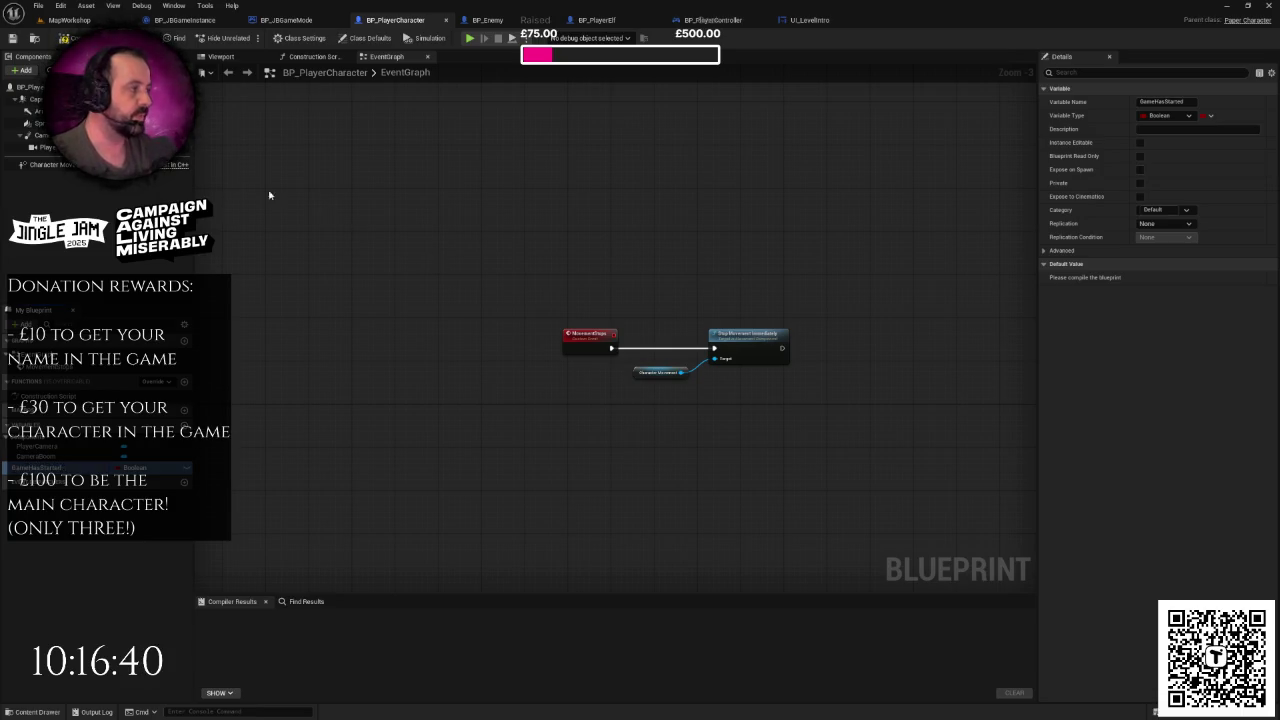
click(64, 38)
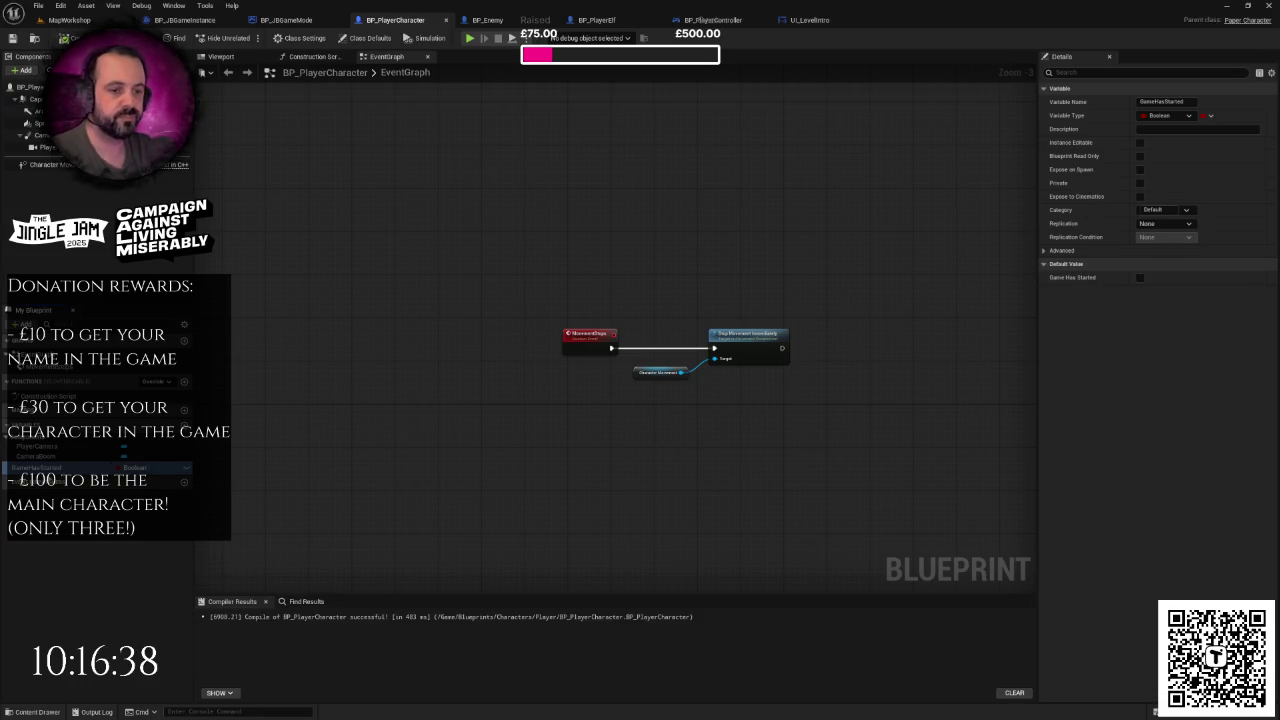
click(487, 20)
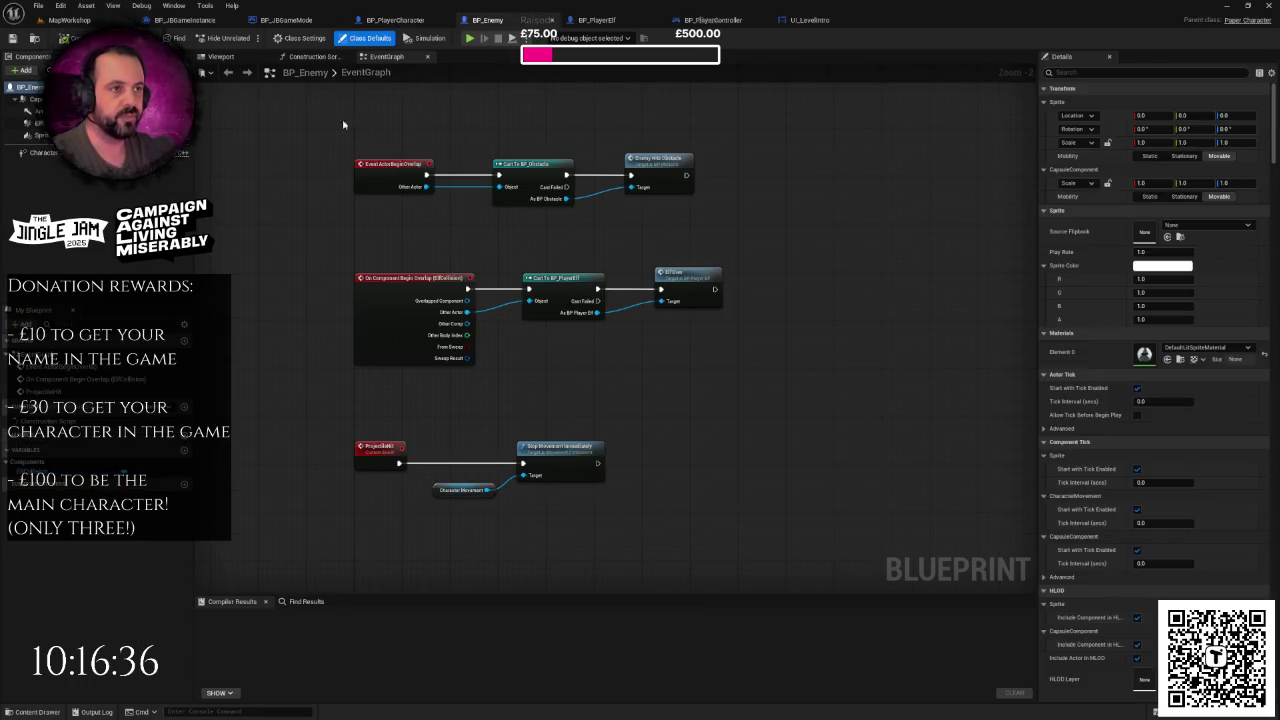
click(395, 20)
click(487, 20)
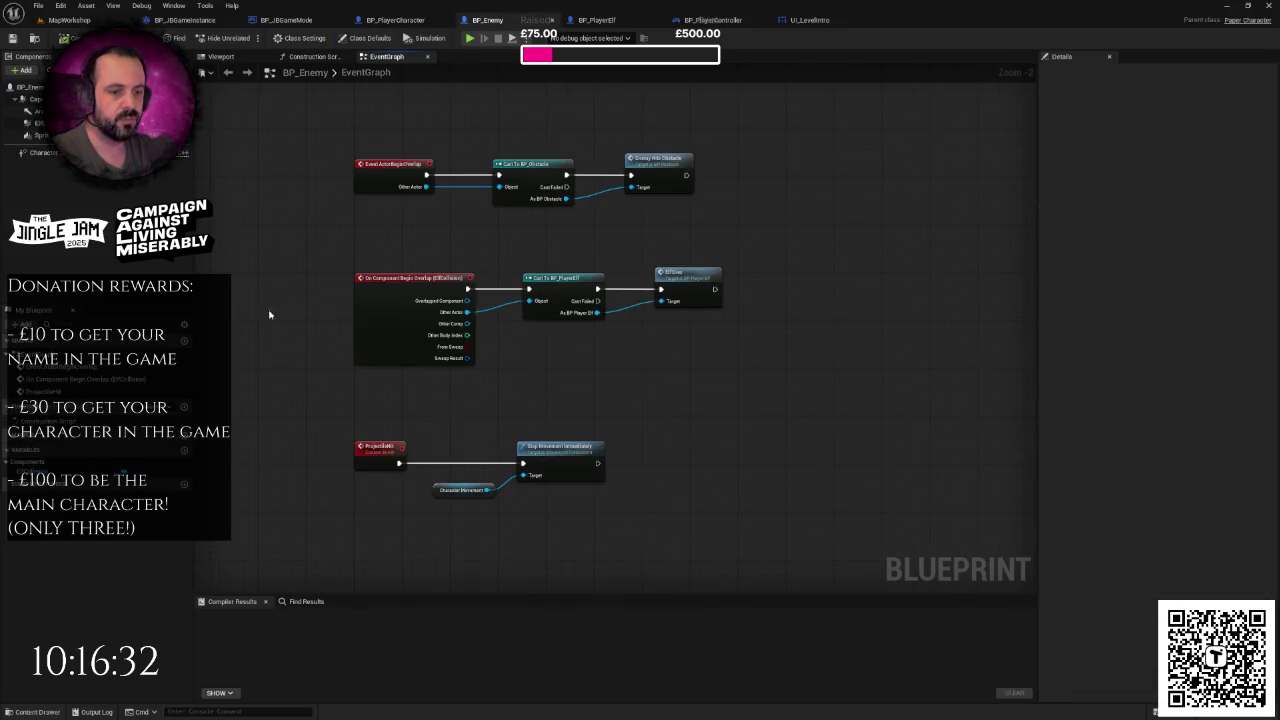
click(395, 20)
- Undo an accidental duplicate of GameHasStarted, then move on to BP_PlayerController
right_click(60, 468)
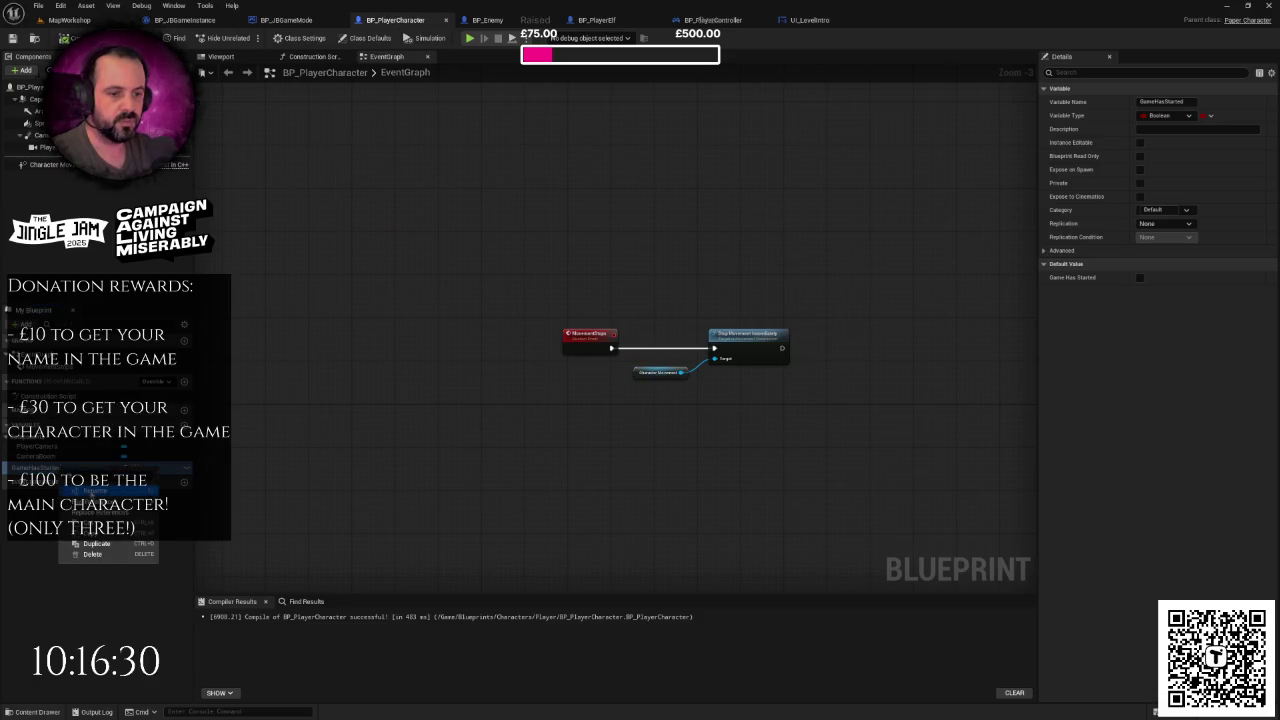
click(96, 543)
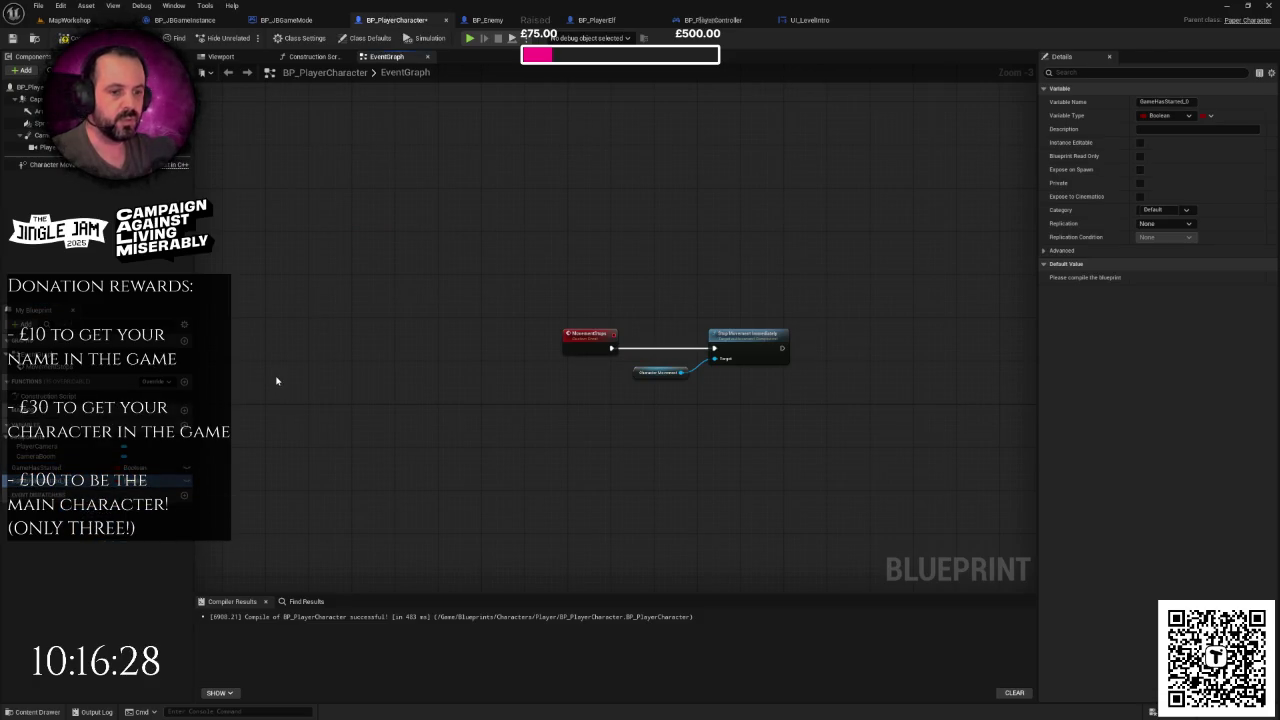
key(ctrl+z)
right_click(50, 468)
click(74, 545)
click(488, 20)
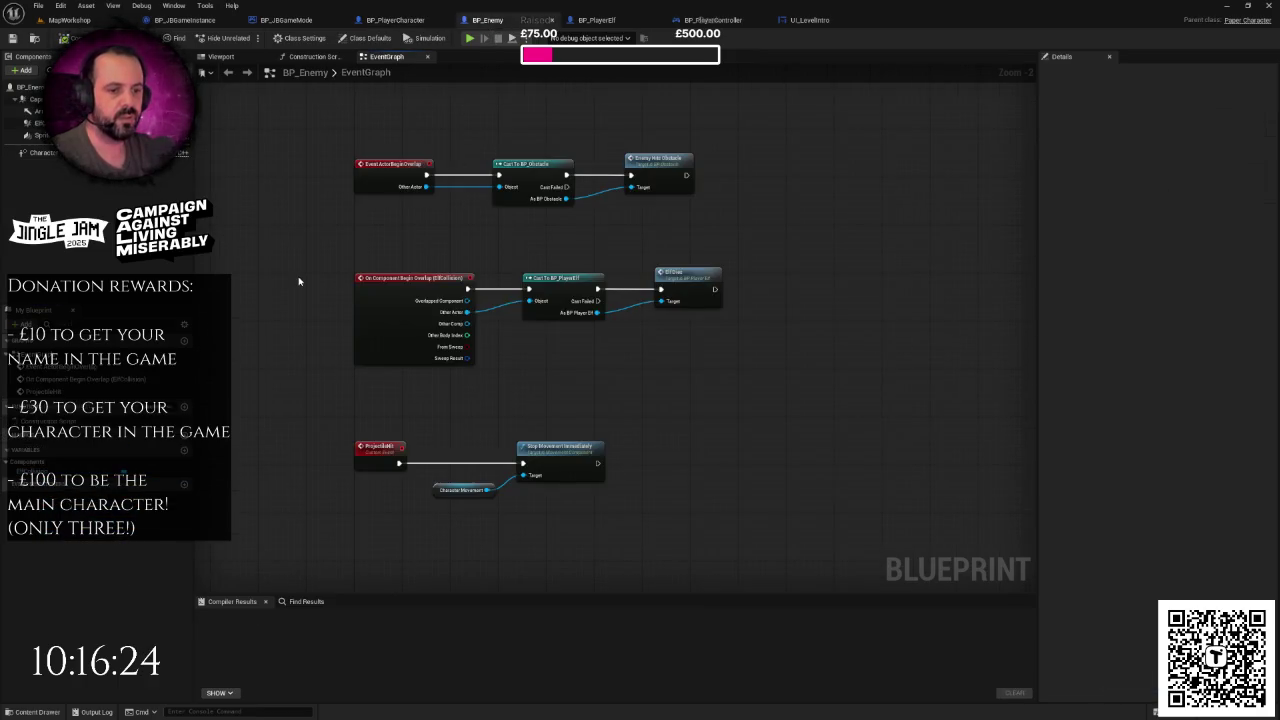
drag(298, 281, 274, 234)
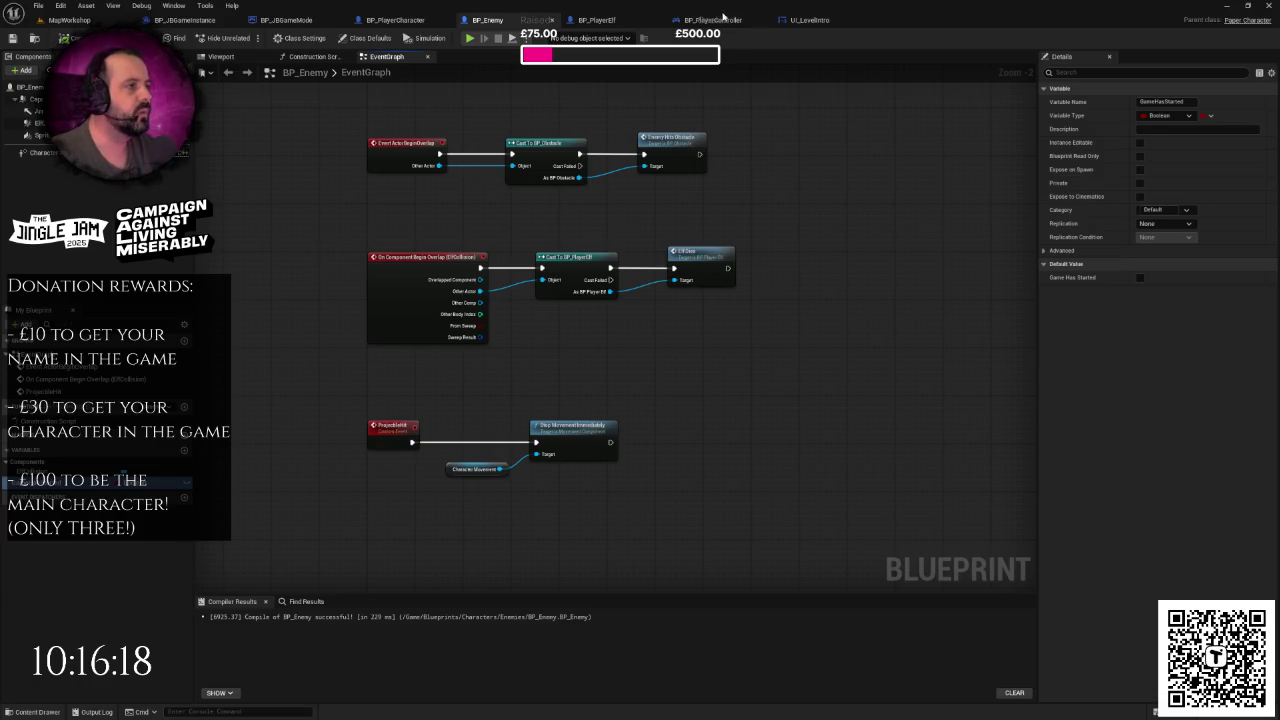
click(722, 19)
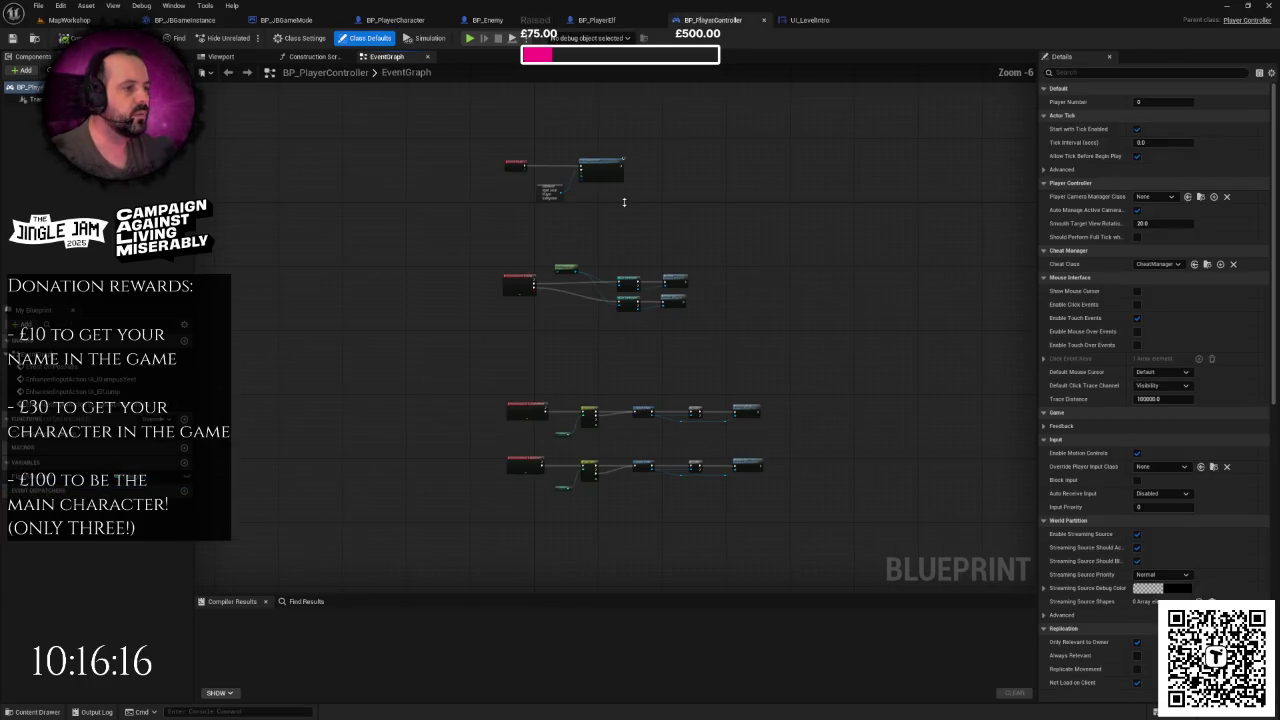
- Nudge the top node group upward to clear space in the graph
scroll(625, 206, up, 3)
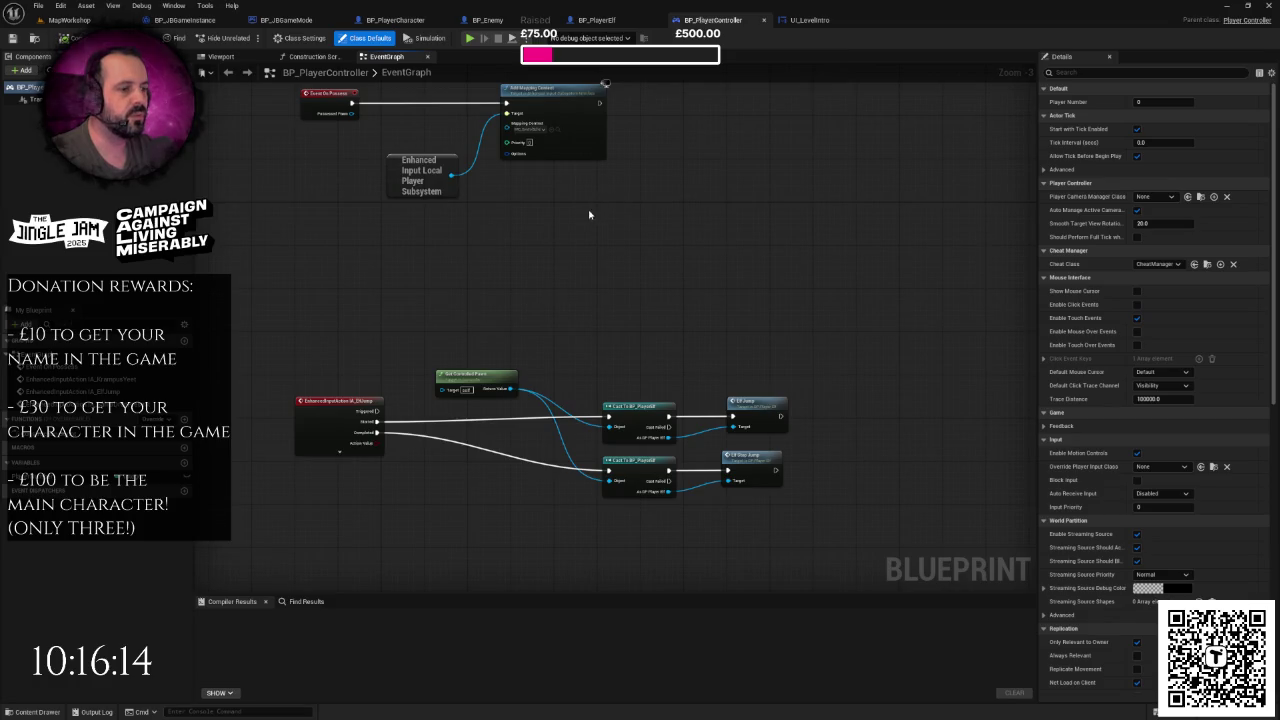
scroll(585, 235, down, 3)
click(568, 276)
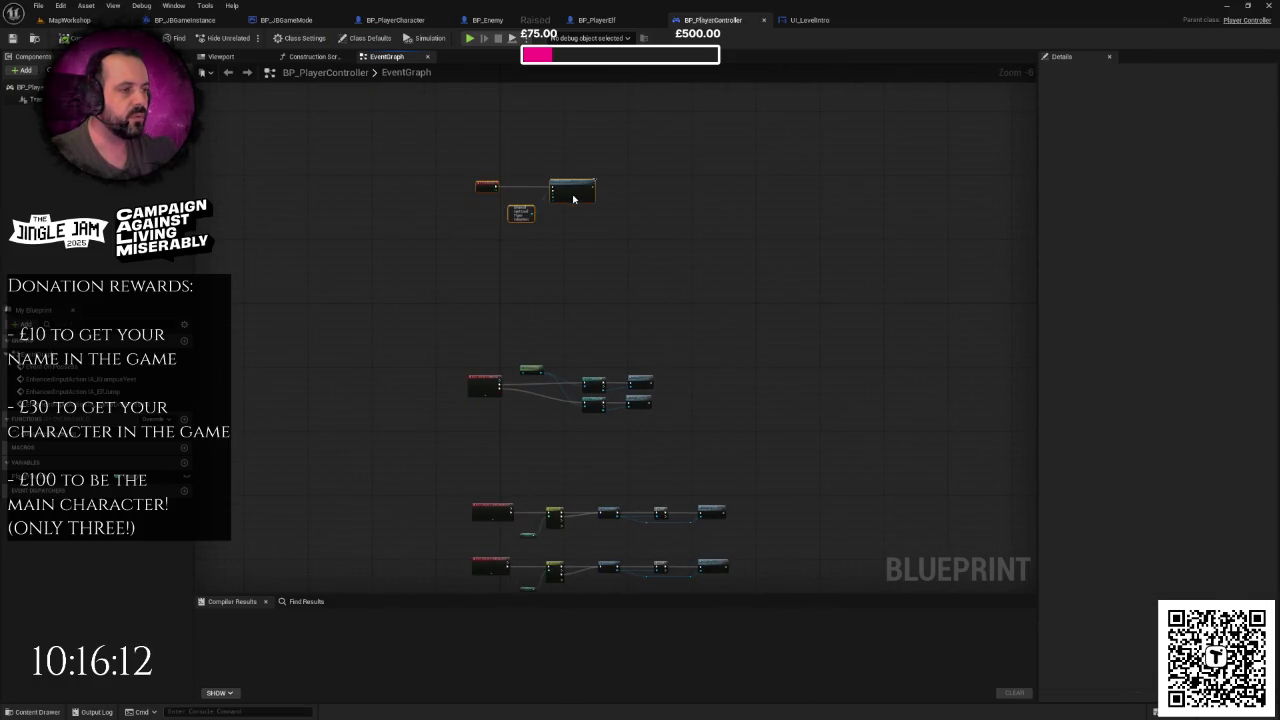
drag(573, 199, 569, 182)
click(517, 258)
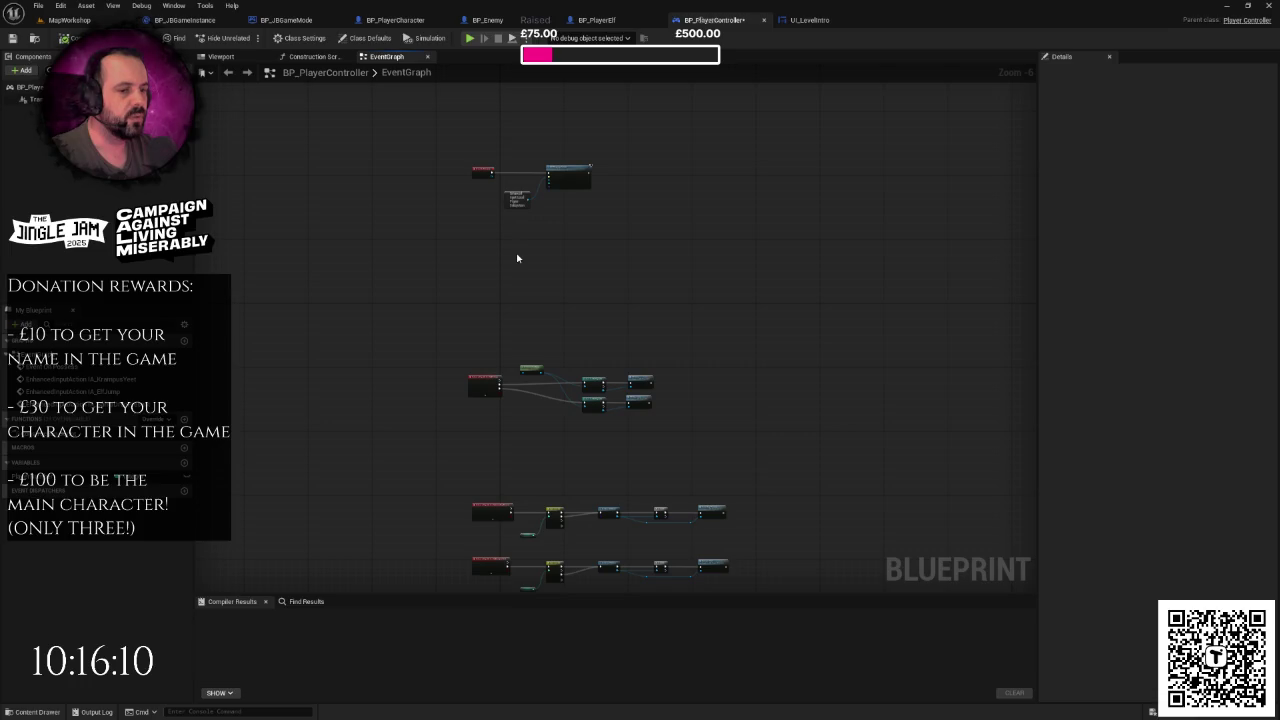
drag(495, 264, 503, 234)
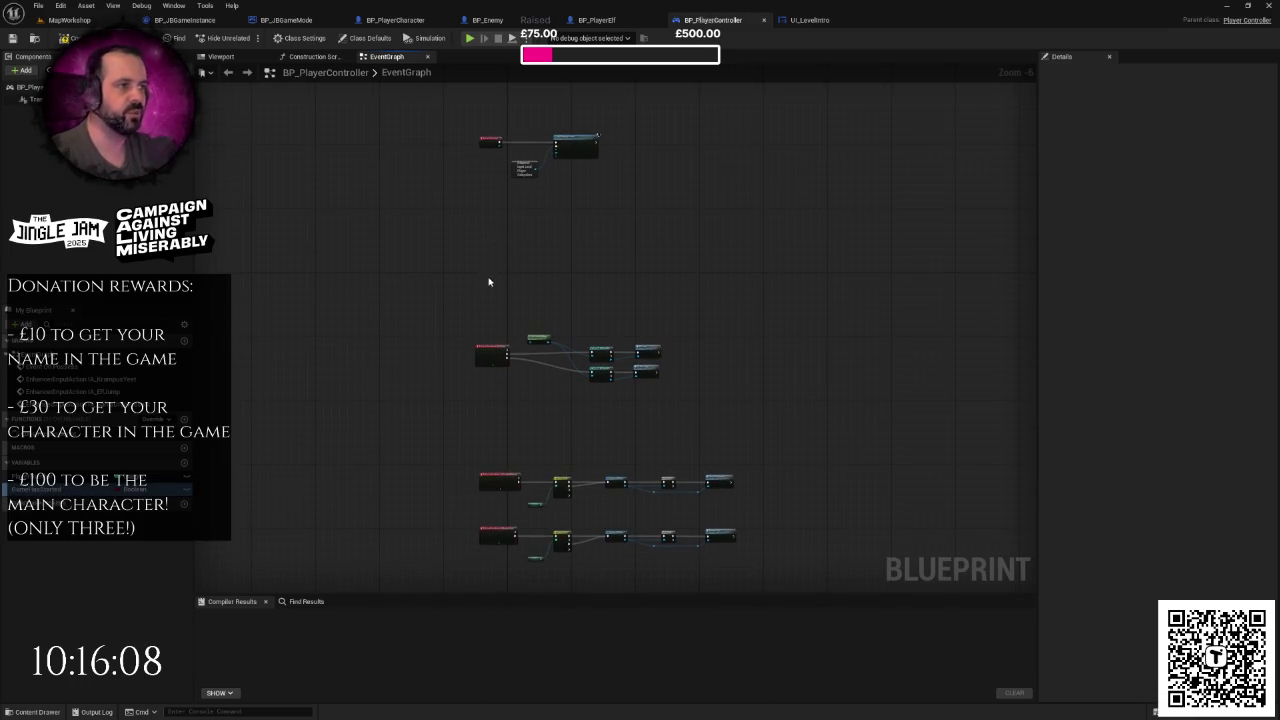
scroll(490, 280, up, 2)
- Add an Any Key keyboard event by searching 'anyke' in the action menu
right_click(460, 252)
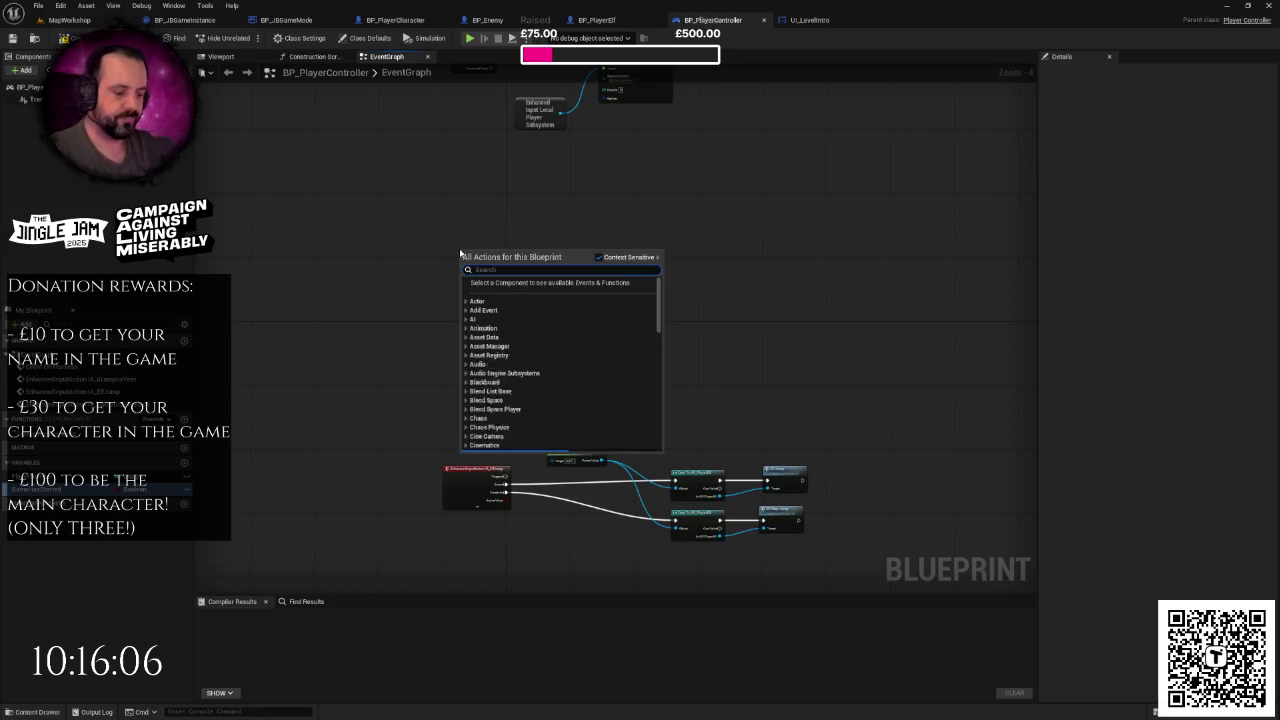
text(anyke)
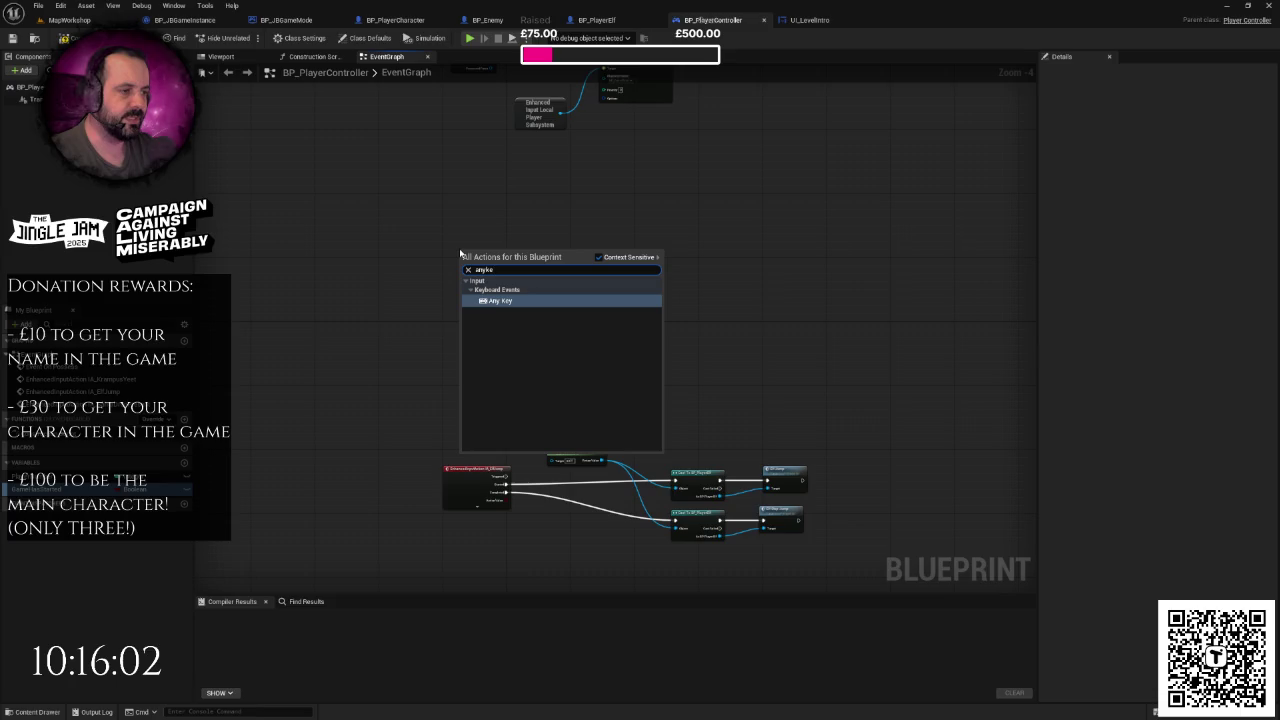
click(500, 301)
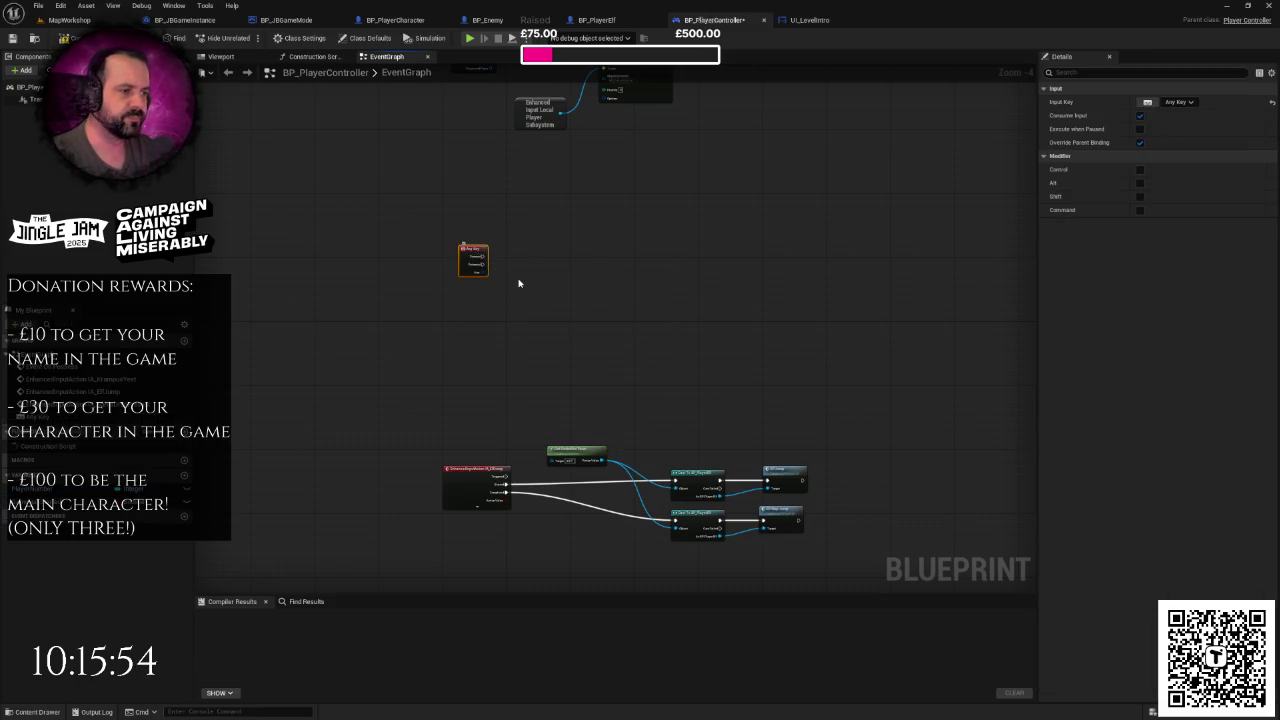
- Add a Game Has Started getter feeding NOT into a Branch driven by Any Key Pressed
scroll(518, 283, up, 1)
click(497, 280)
scroll(497, 280, up, 1)
mouse_move(120, 502)
mouse_down()
mouse_move(260, 463)
mouse_move(423, 348)
mouse_move(513, 354)
mouse_up()
text(not)
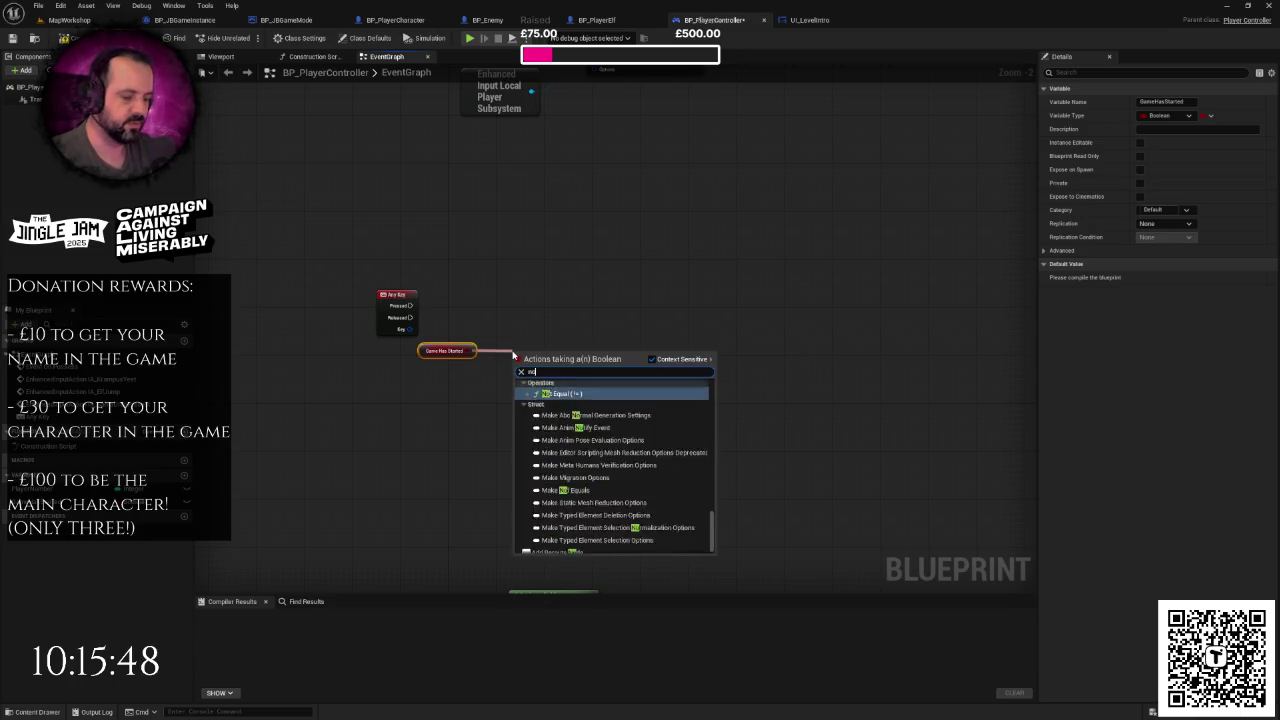
key(Return)
drag(570, 356, 610, 297)
text(branch)
key(Return)
drag(410, 305, 637, 309)
drag(545, 354, 545, 349)
click(600, 380)
- Add a SET Game Has Started on the Branch's True path and compile the controller
scroll(612, 387, up, 1)
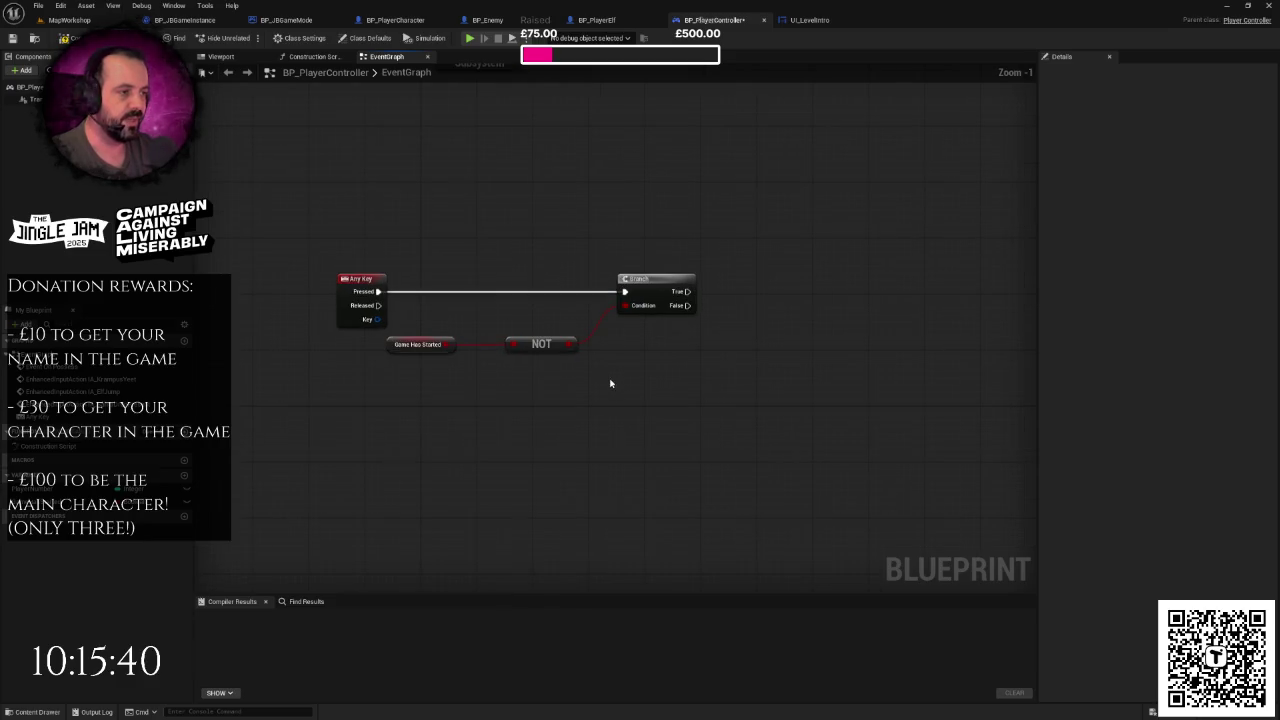
scroll(610, 383, down, 2)
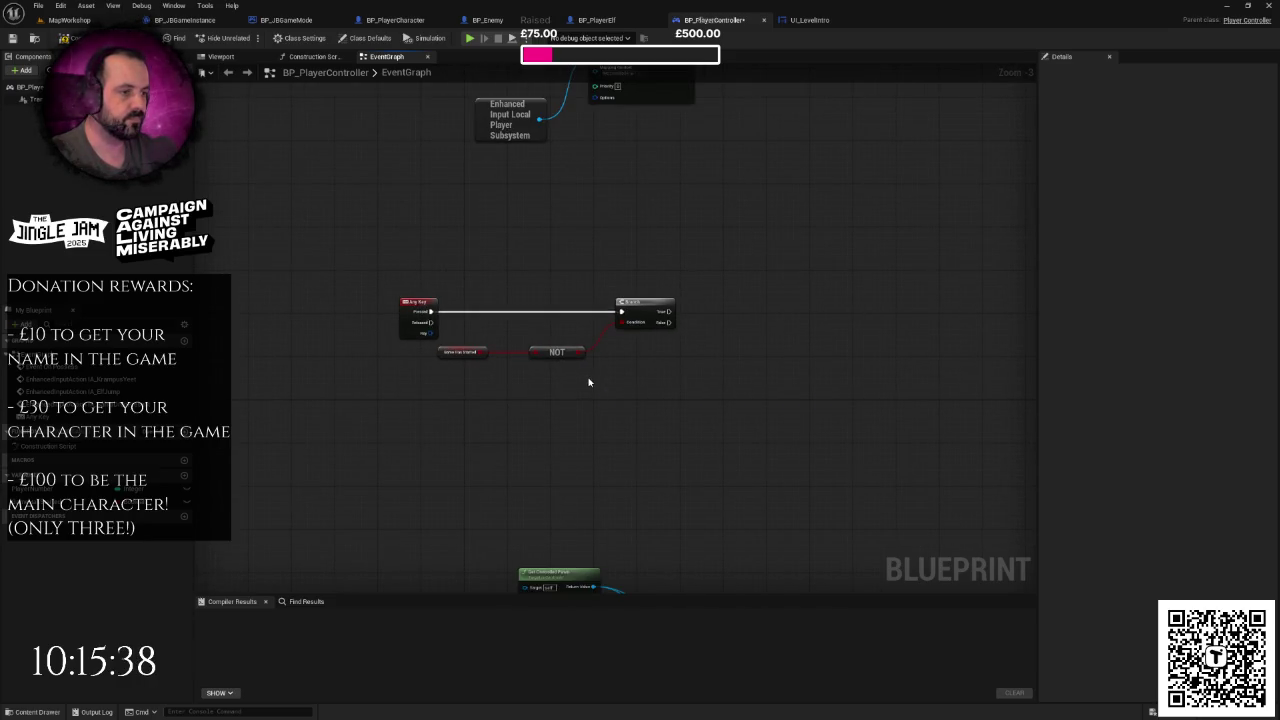
drag(589, 382, 557, 394)
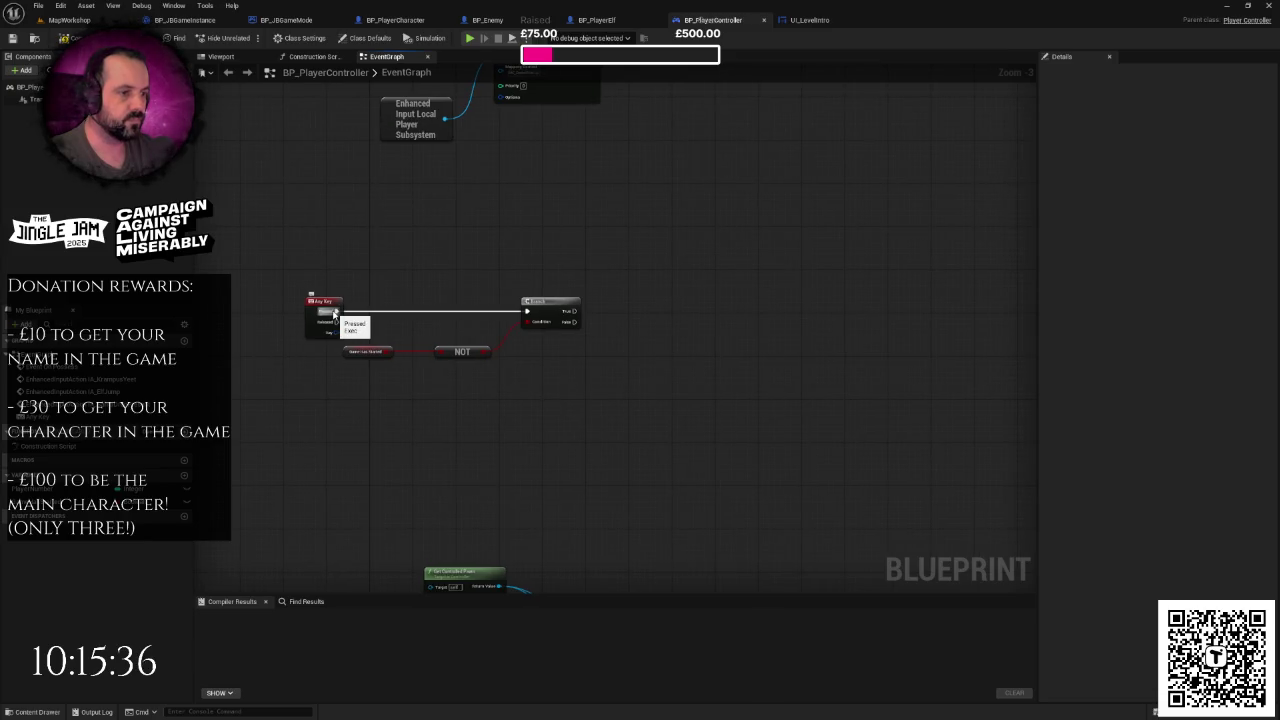
drag(340, 330, 477, 378)
click(531, 381)
scroll(531, 381, up, 2)
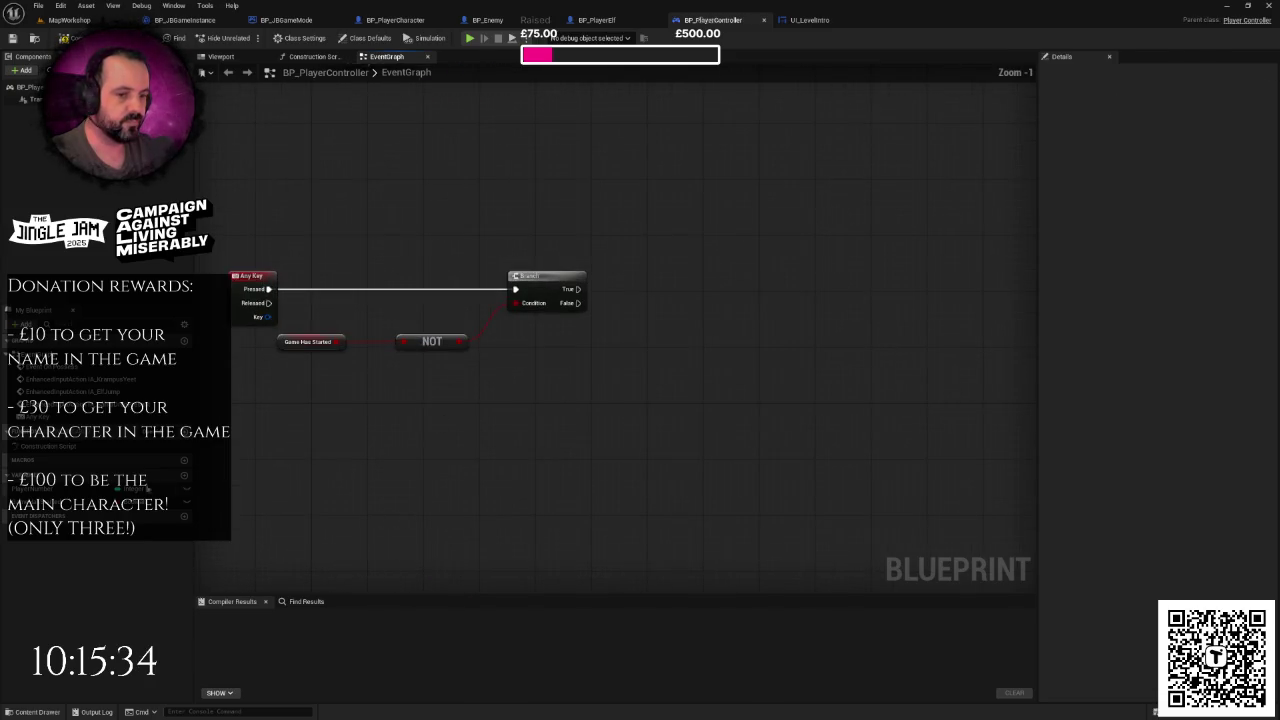
drag(60, 502, 655, 288)
click(690, 318)
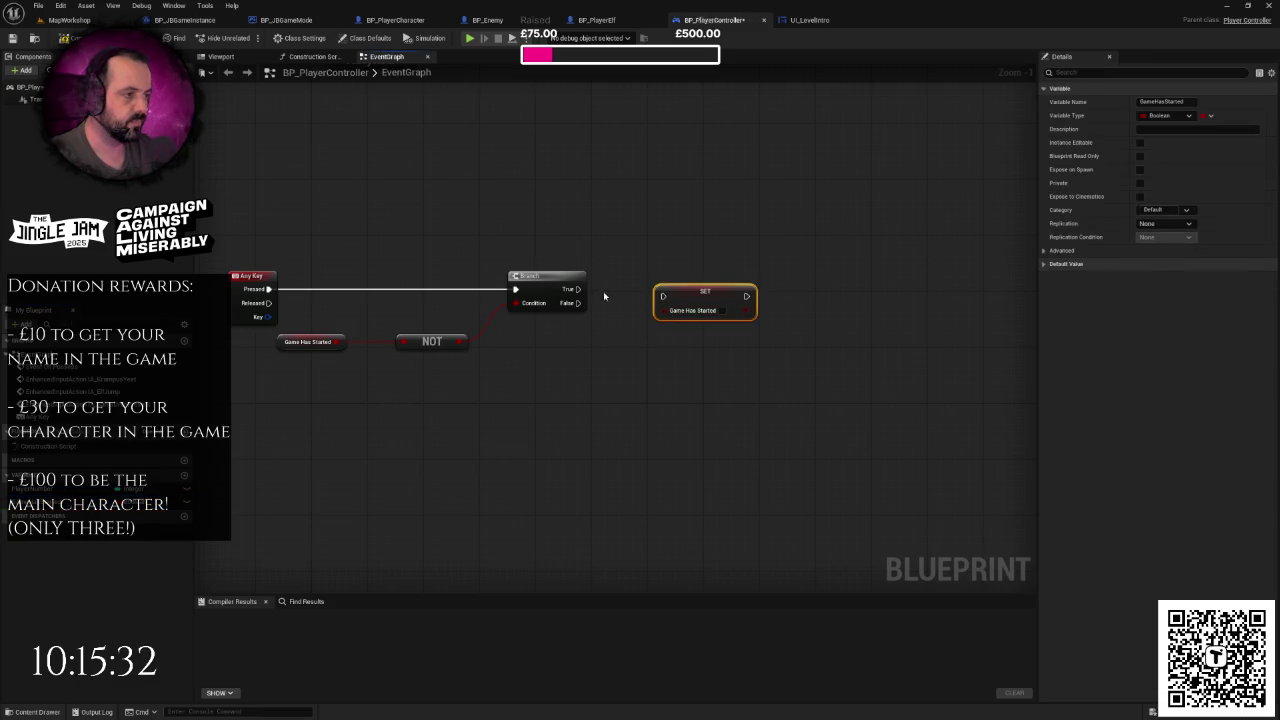
drag(577, 289, 662, 290)
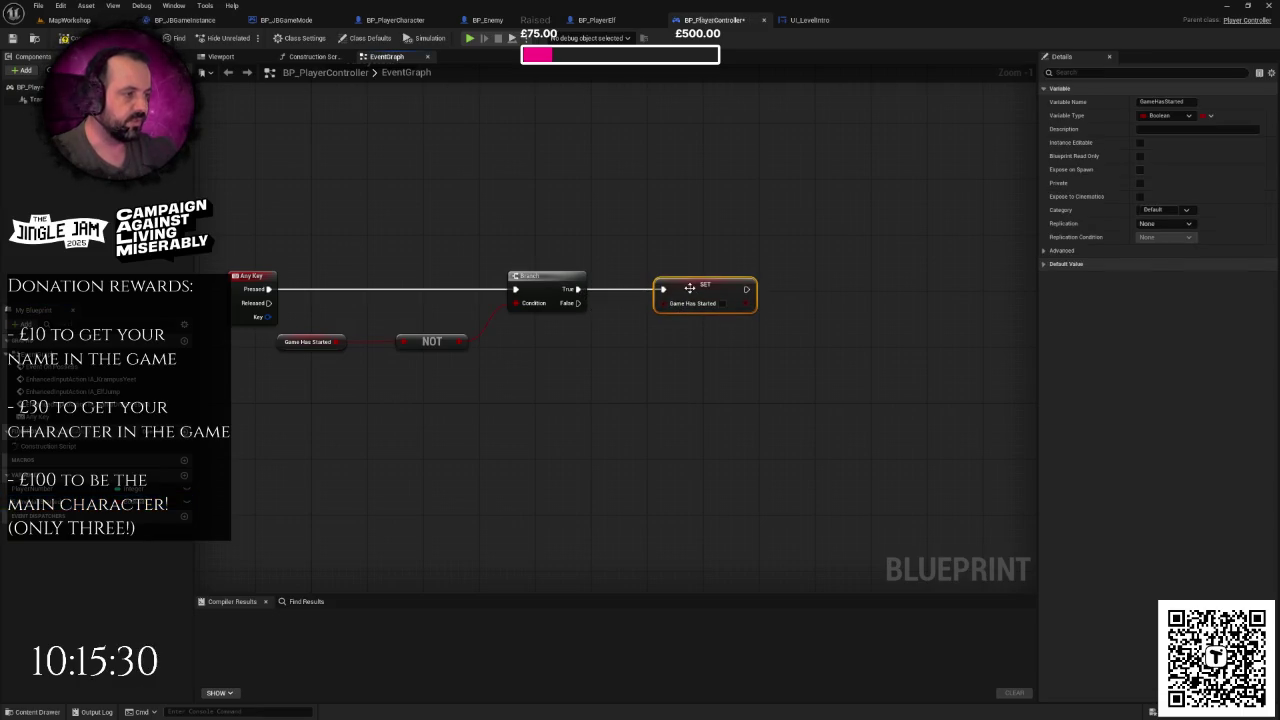
scroll(848, 369, down, 1)
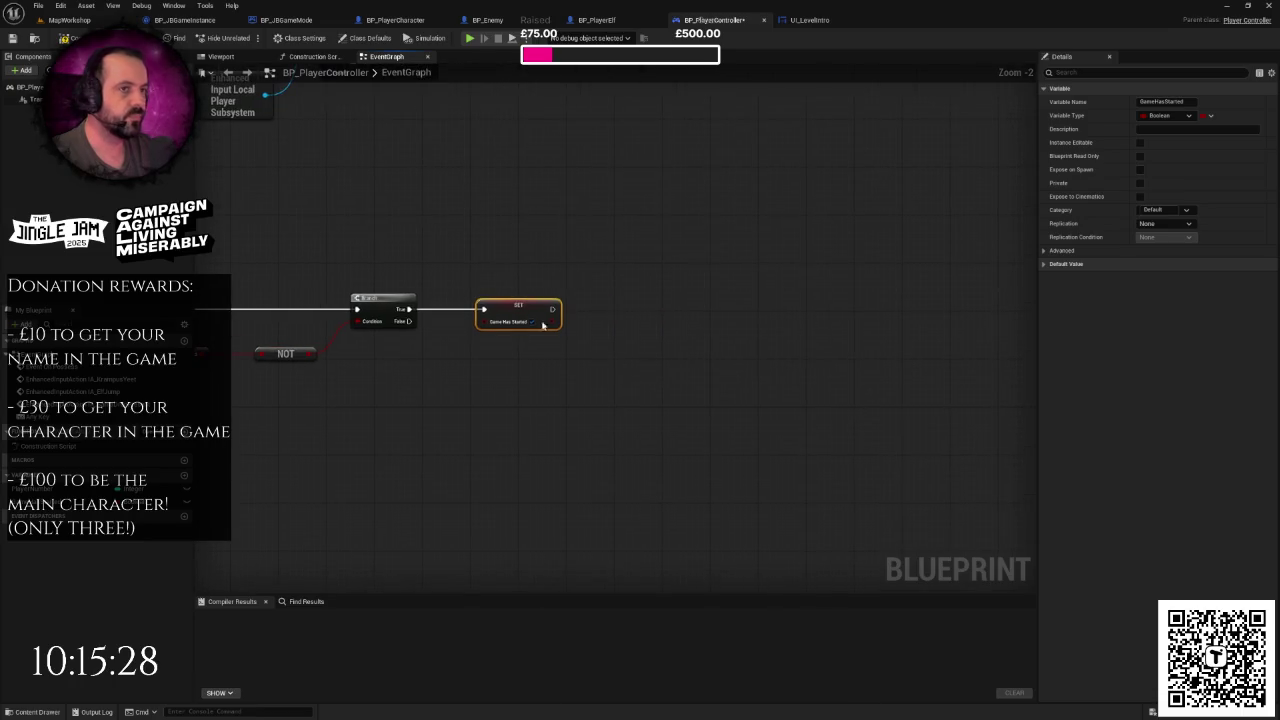
key(F7)
- Tidy the graph by moving the top three nodes (Branch, NOT, SET) up together
scroll(523, 291, down, 2)
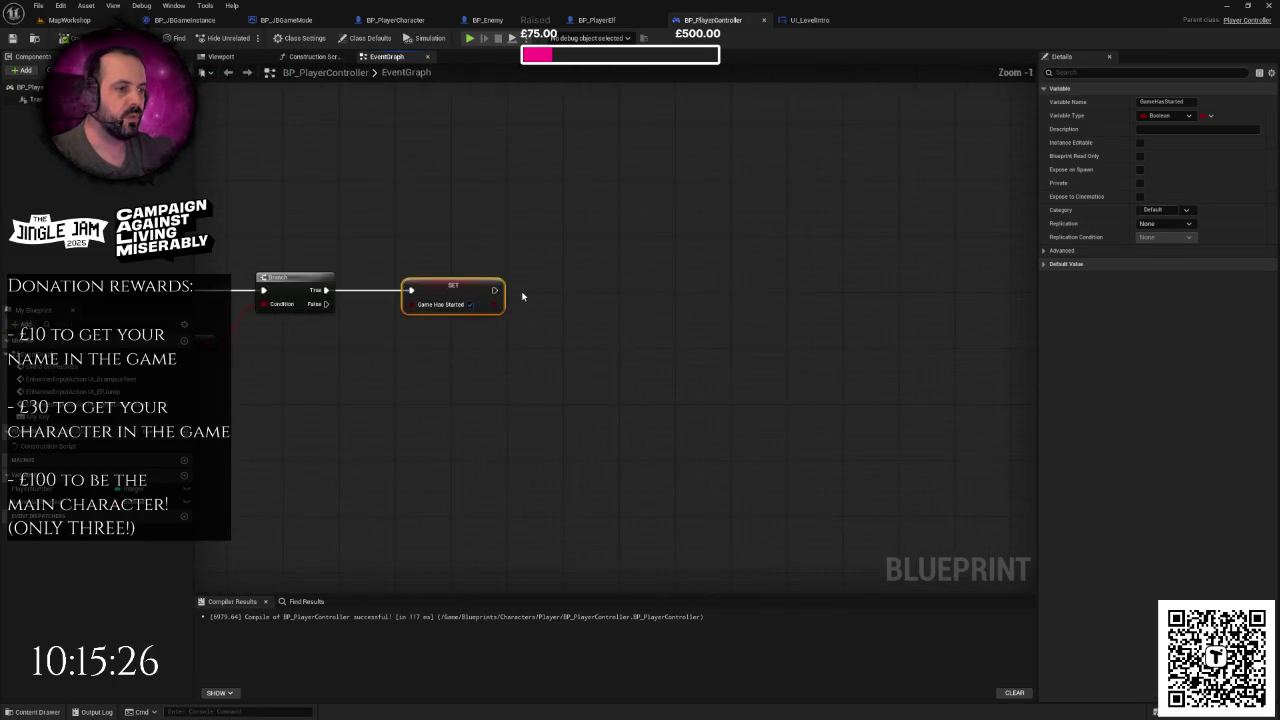
mouse_move(523, 297)
mouse_down()
mouse_move(570, 342)
mouse_move(601, 446)
mouse_up()
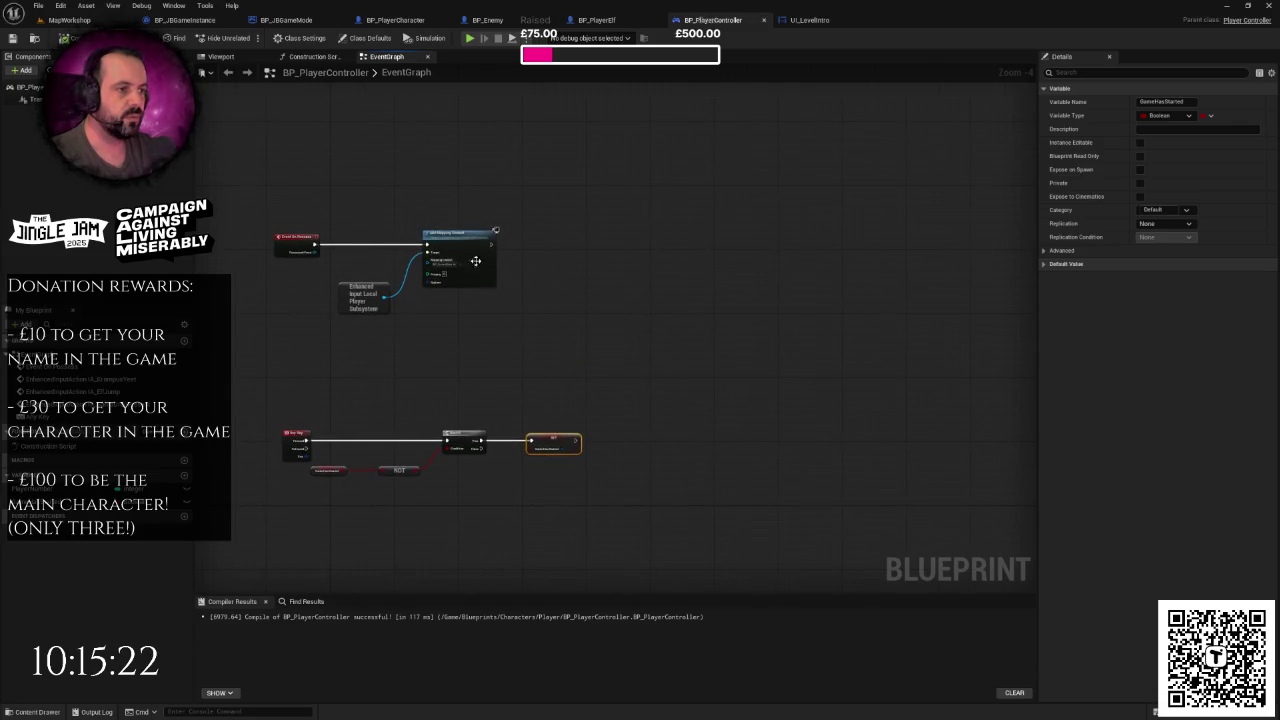
scroll(568, 379, down, 3)
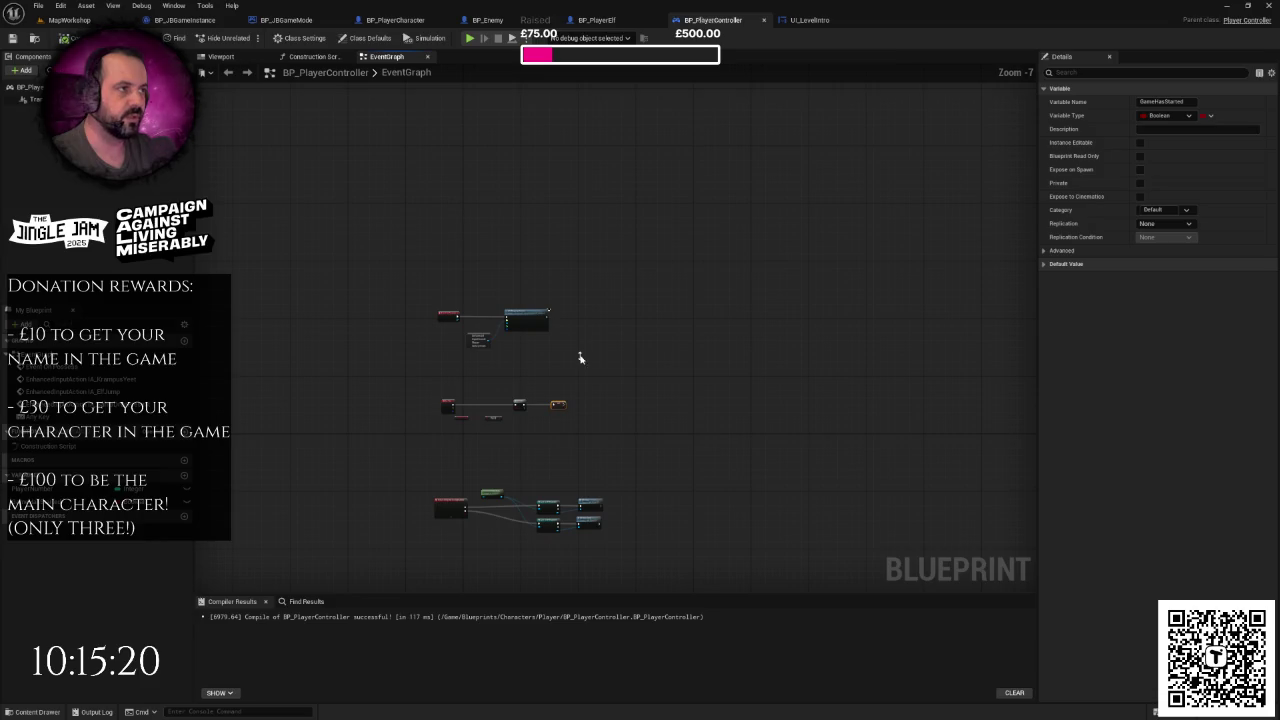
right_click(580, 358)
mouse_move(627, 359)
mouse_down()
mouse_move(571, 329)
mouse_move(614, 294)
mouse_up()
scroll(587, 337, up, 3)
right_click(556, 312)
click(552, 306)
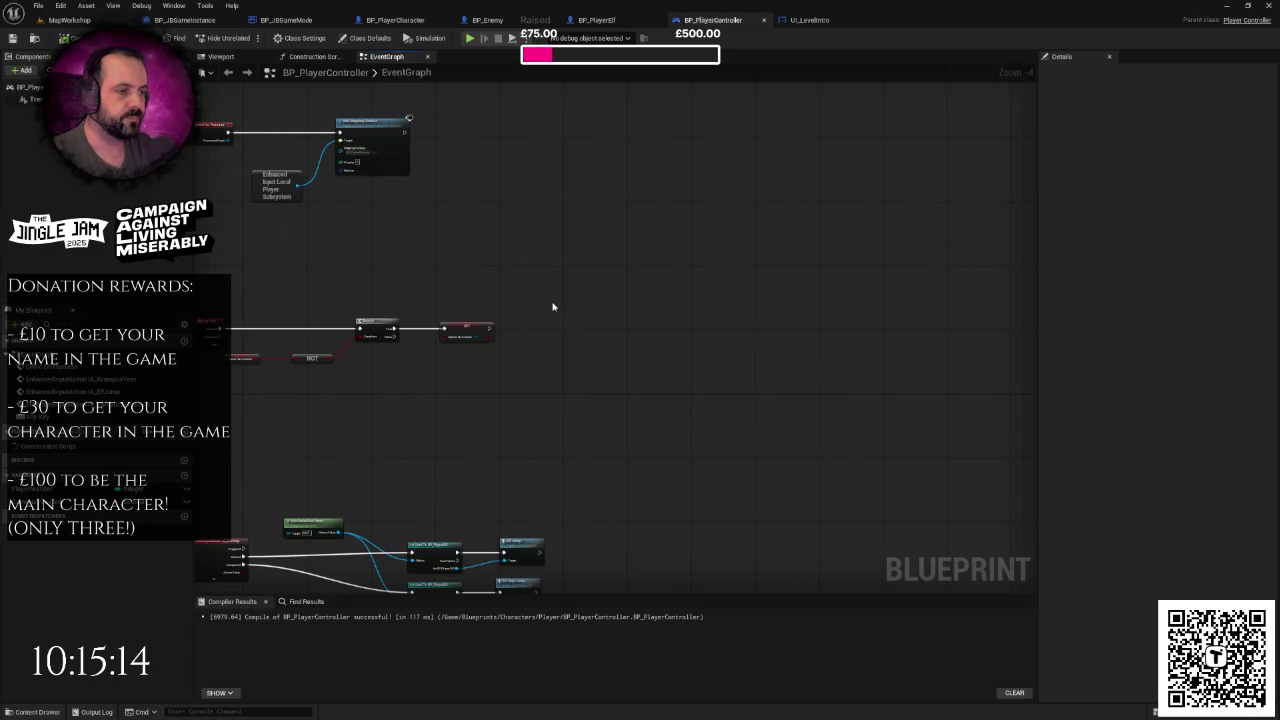
drag(552, 306, 803, 263)
scroll(632, 278, up, 2)
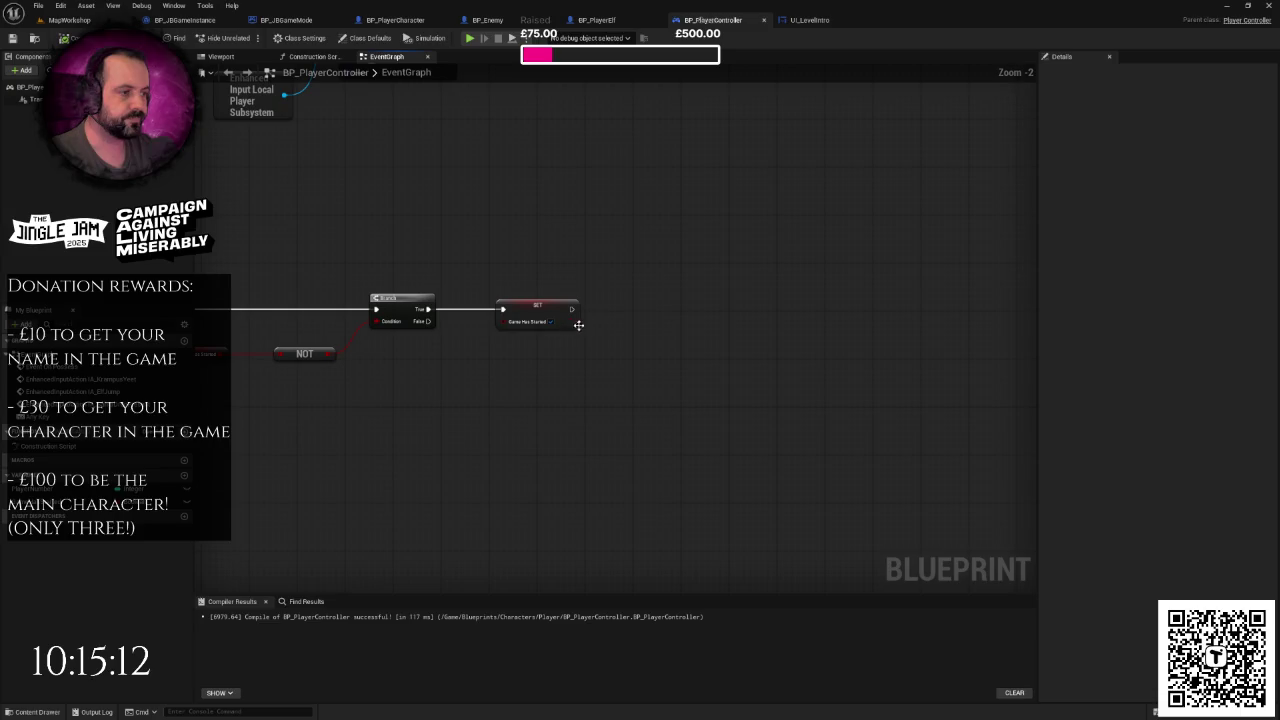
mouse_move(561, 326)
mouse_down()
mouse_move(711, 317)
mouse_move(647, 325)
mouse_move(680, 308)
mouse_up()
scroll(647, 325, up, 1)
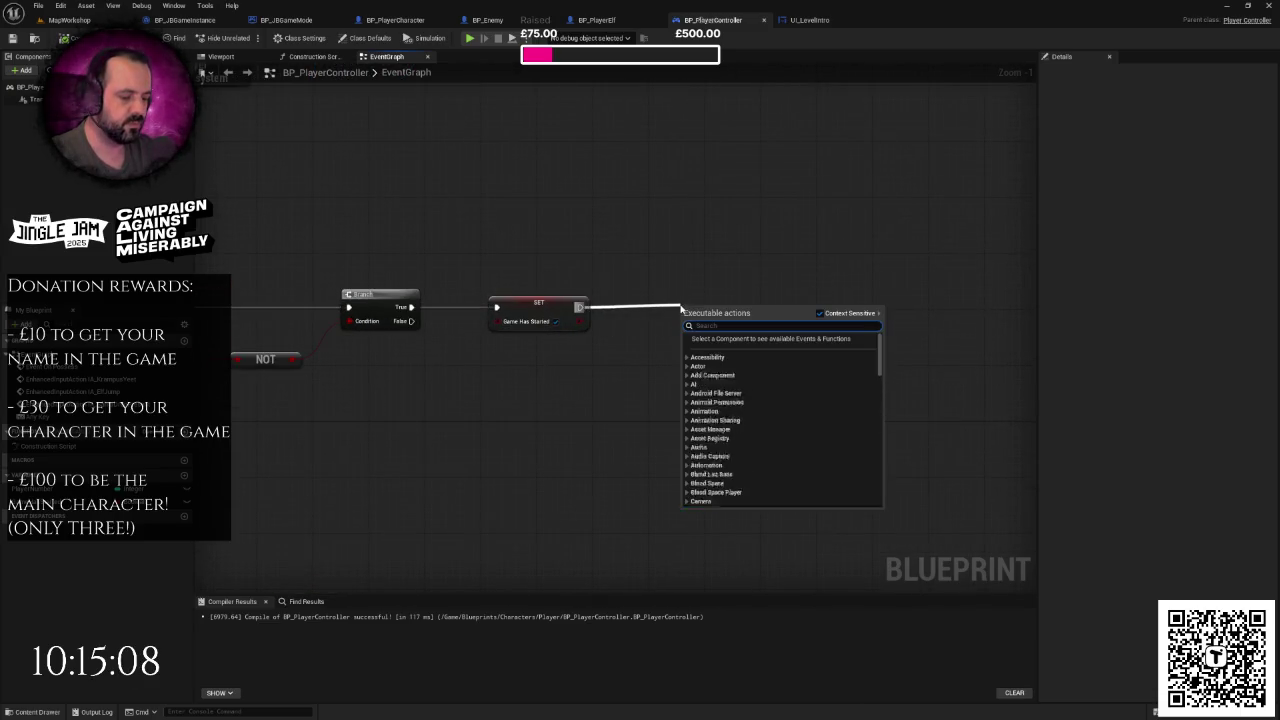
click(637, 277)
scroll(700, 409, down, 3)
drag(395, 205, 663, 368)
mouse_move(586, 254)
mouse_down()
mouse_move(600, 227)
mouse_move(590, 190)
mouse_up()
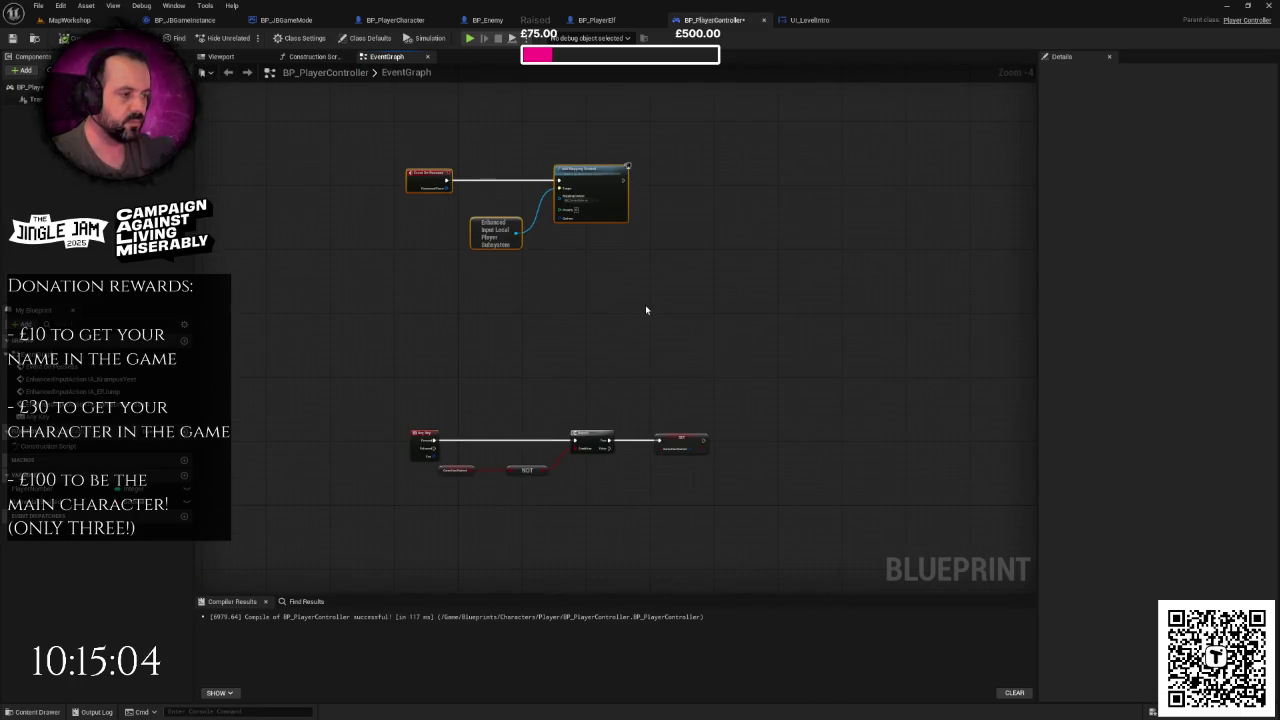
scroll(600, 300, up, 3)
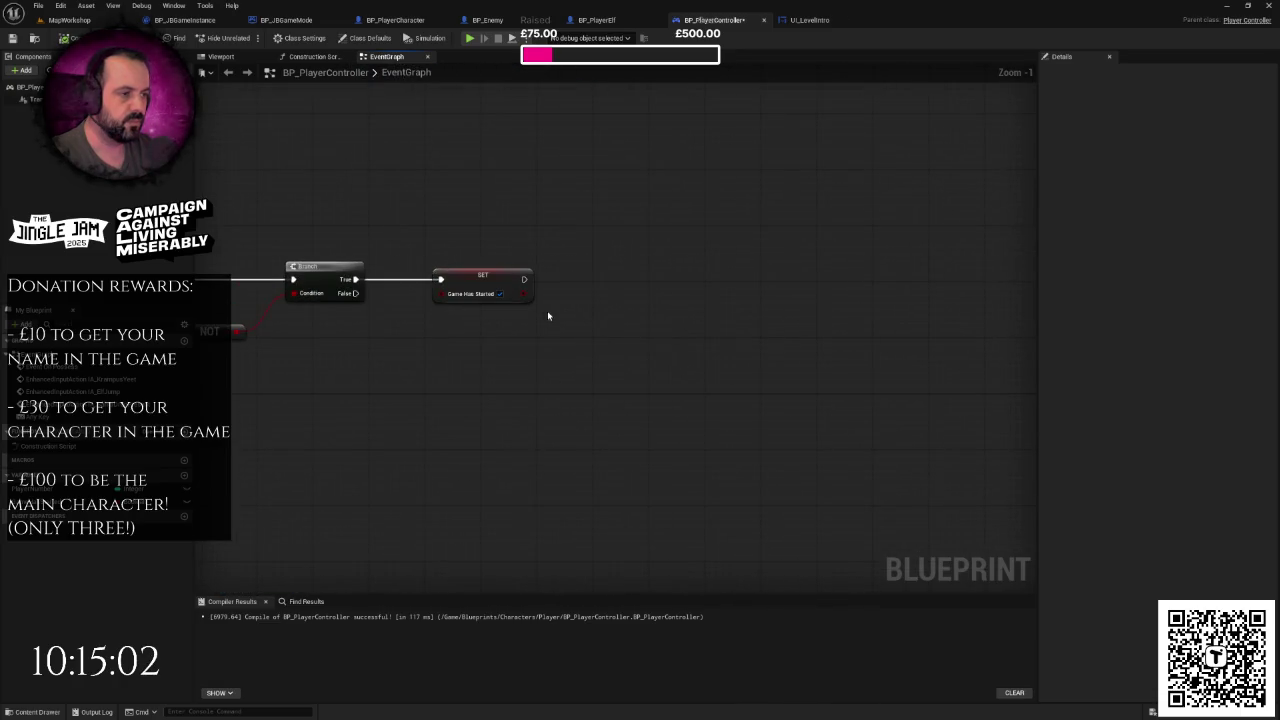
- Wire a Get All Actors Of Class node for BP_PlayerCharacter after SET and align it
right_click(669, 309)
text(g)
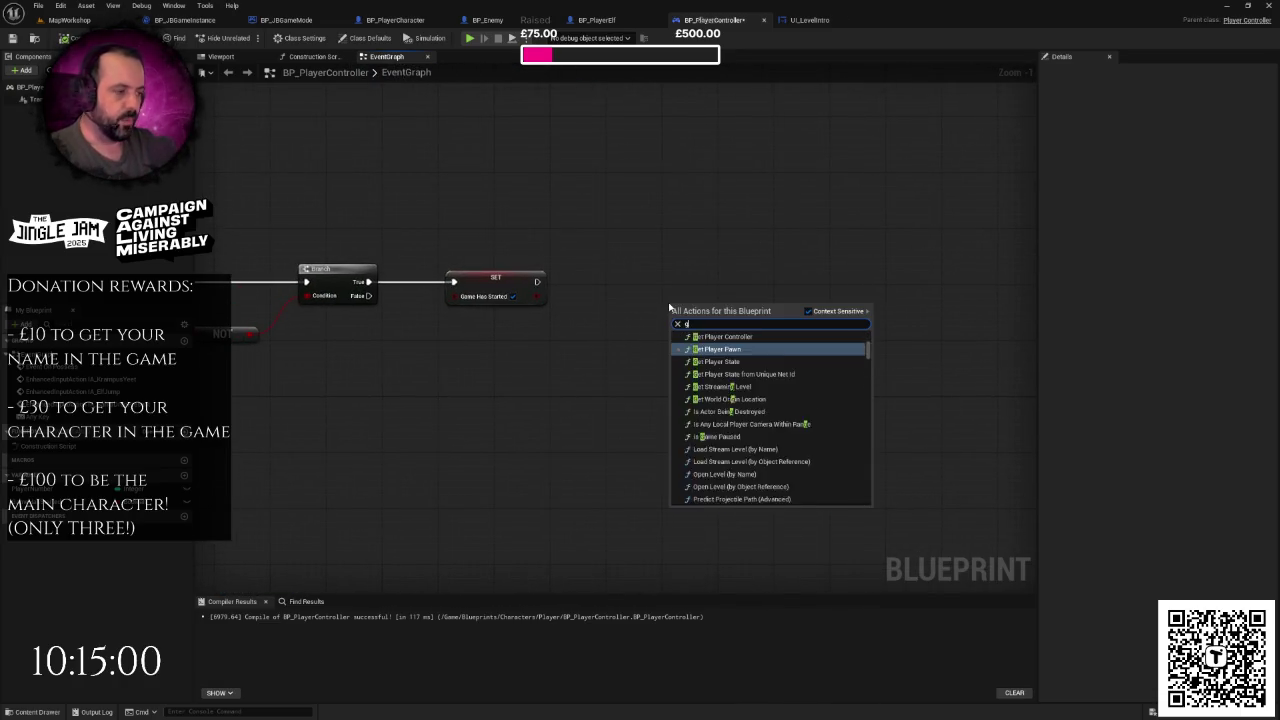
text(etall)
key(Return)
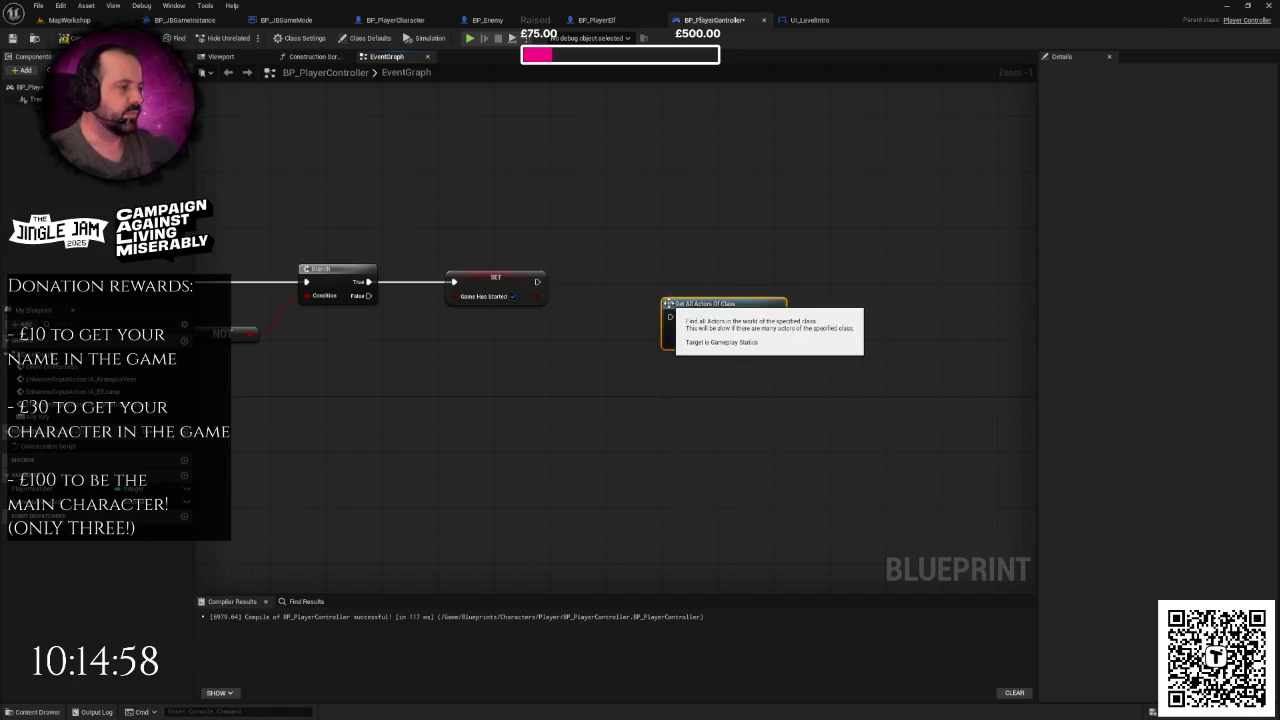
click(696, 339)
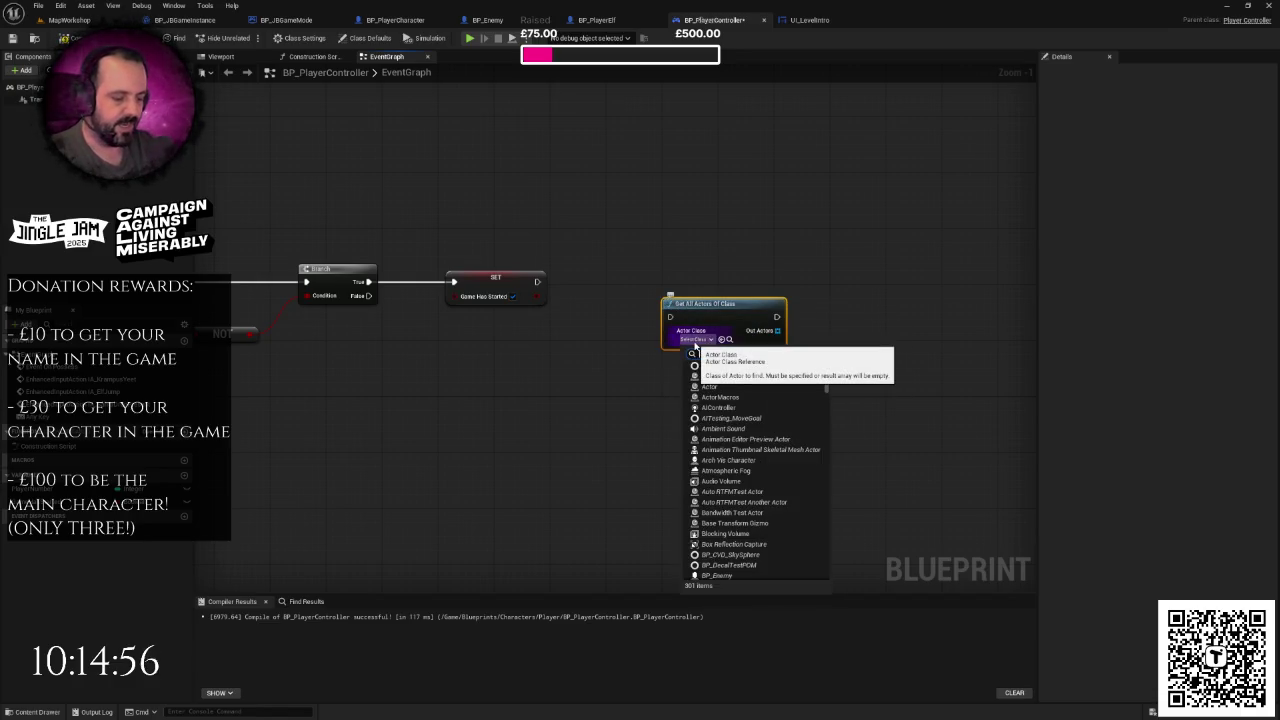
text(palyer)
key(BackSpace)
key(BackSpace)
key(BackSpace)
text(layer)
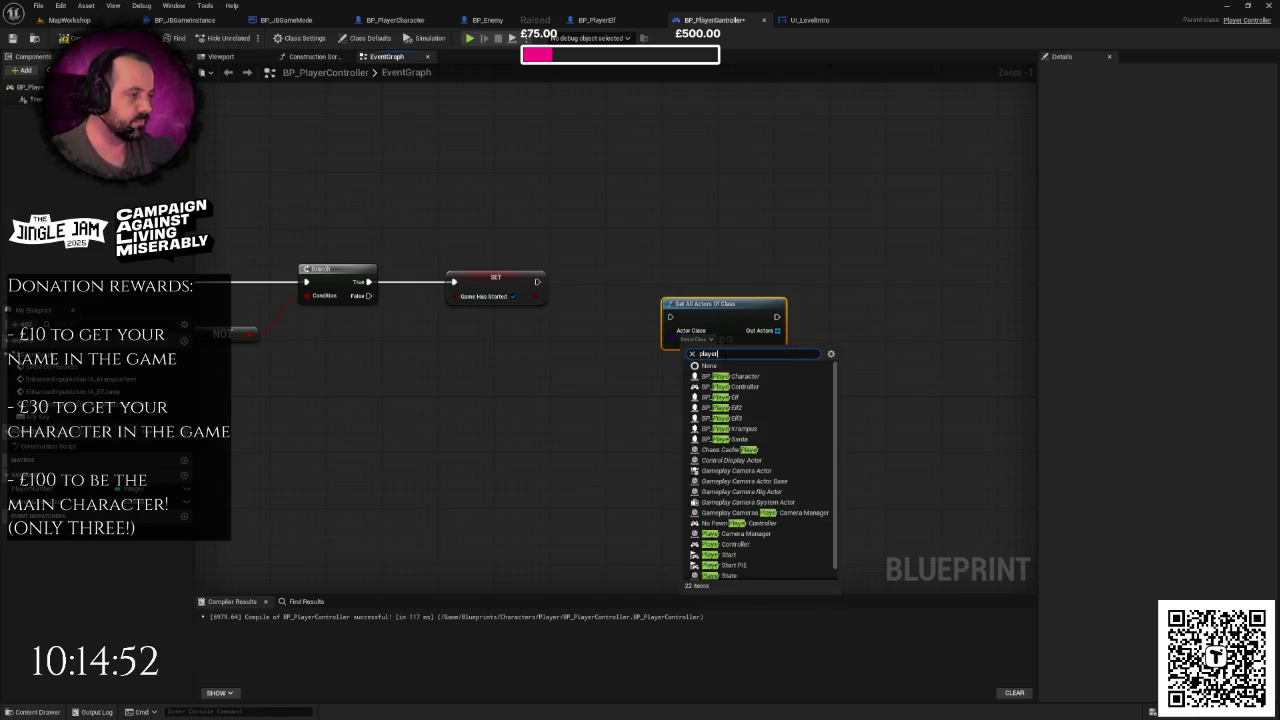
click(693, 376)
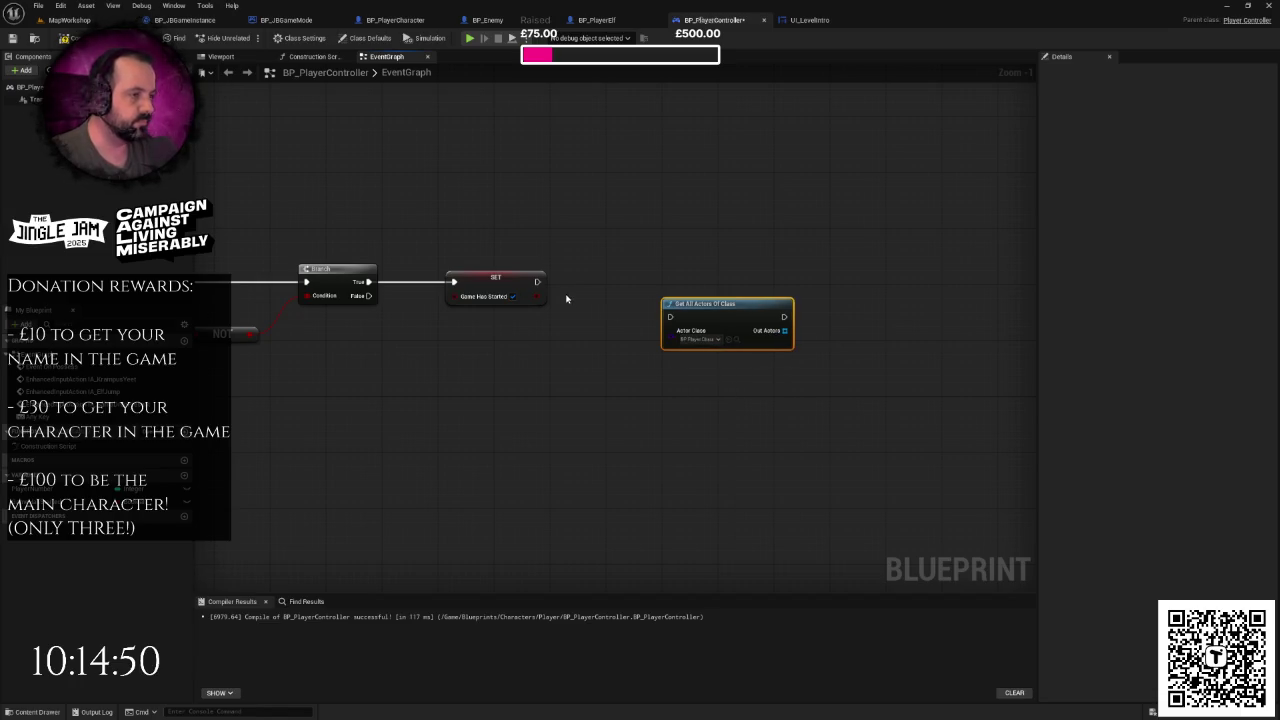
mouse_move(537, 282)
mouse_down()
mouse_move(671, 318)
mouse_move(671, 294)
mouse_up()
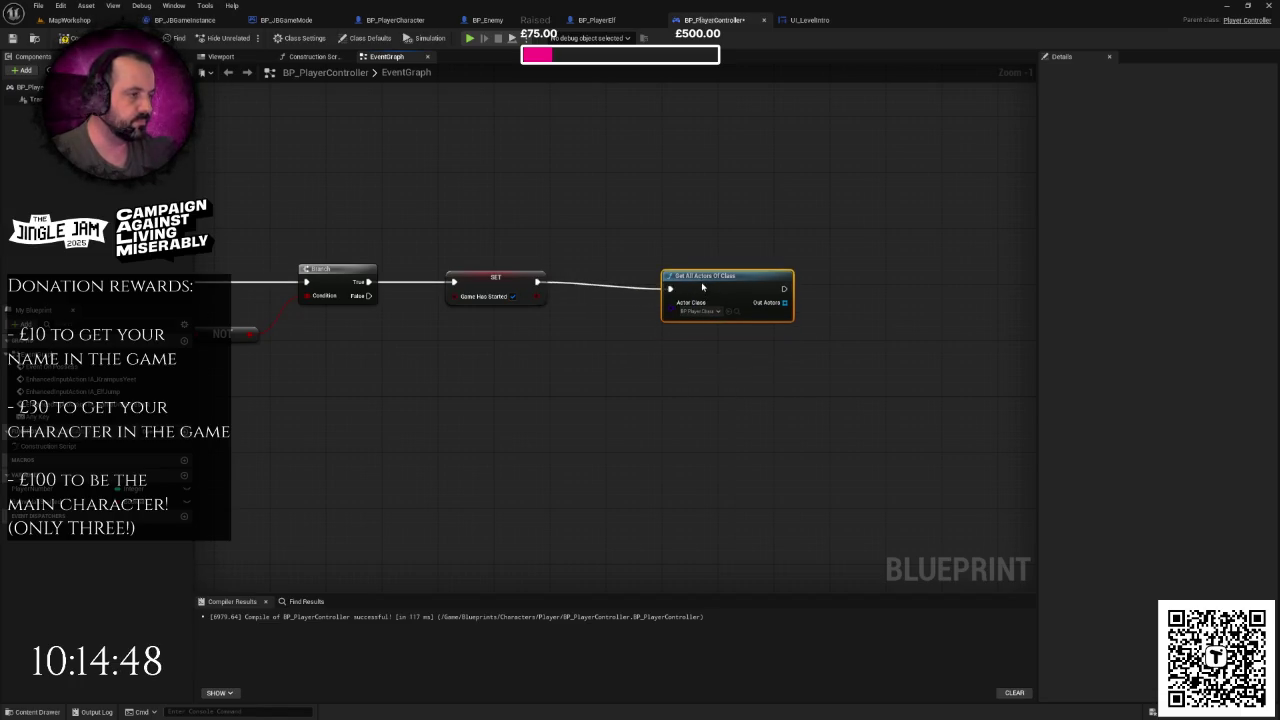
drag(718, 249, 601, 261)
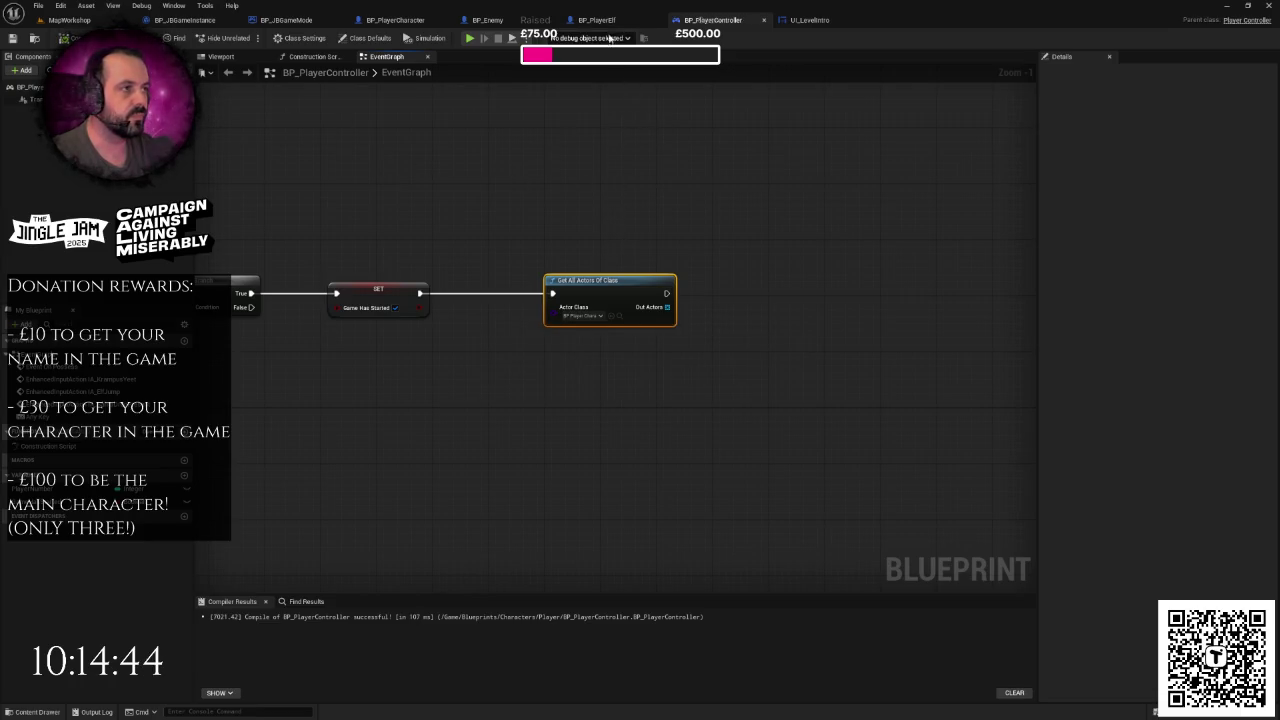
- Look over the BP_PlayerCharacter and BP_PlayerElf blueprints
click(405, 30)
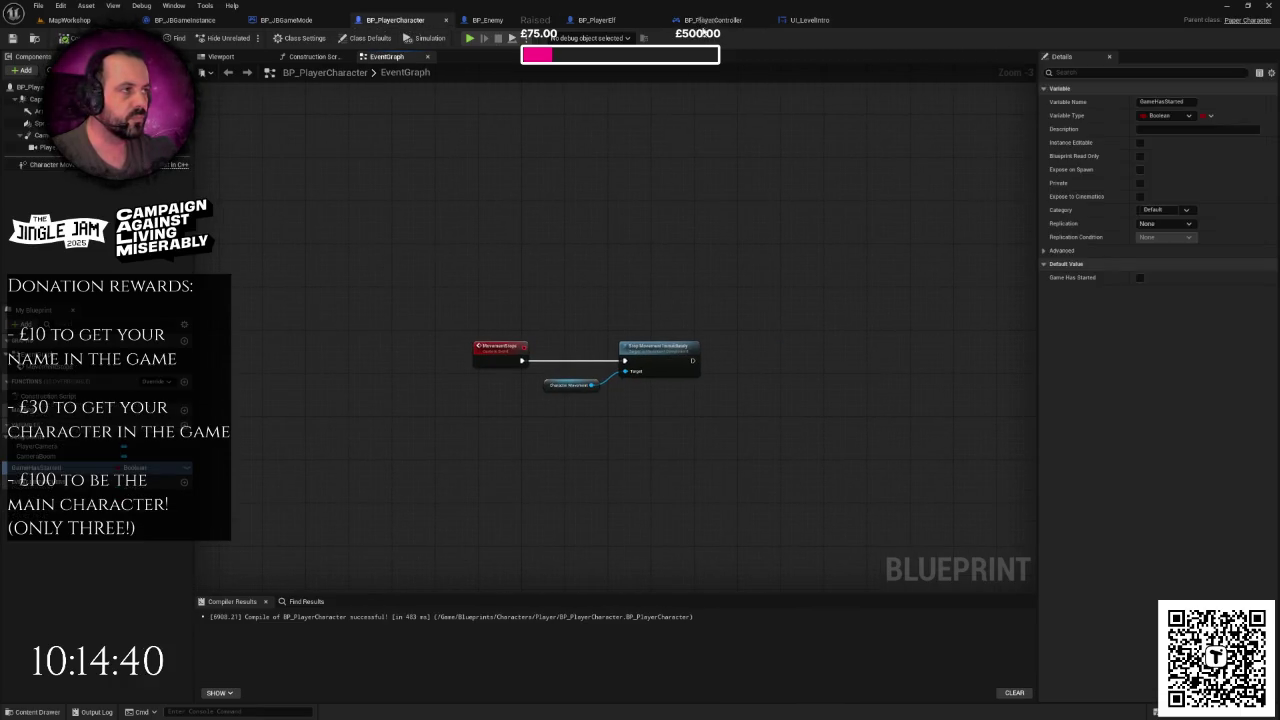
click(597, 20)
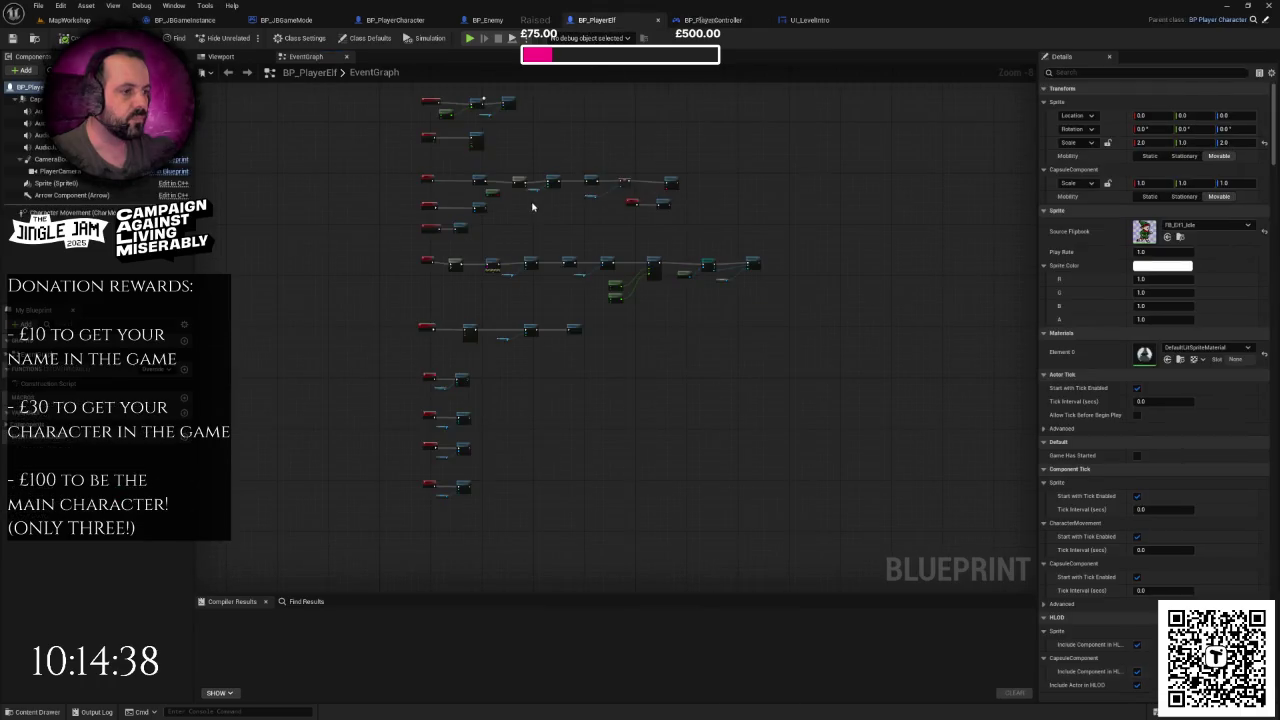
right_click(646, 311)
click(636, 283)
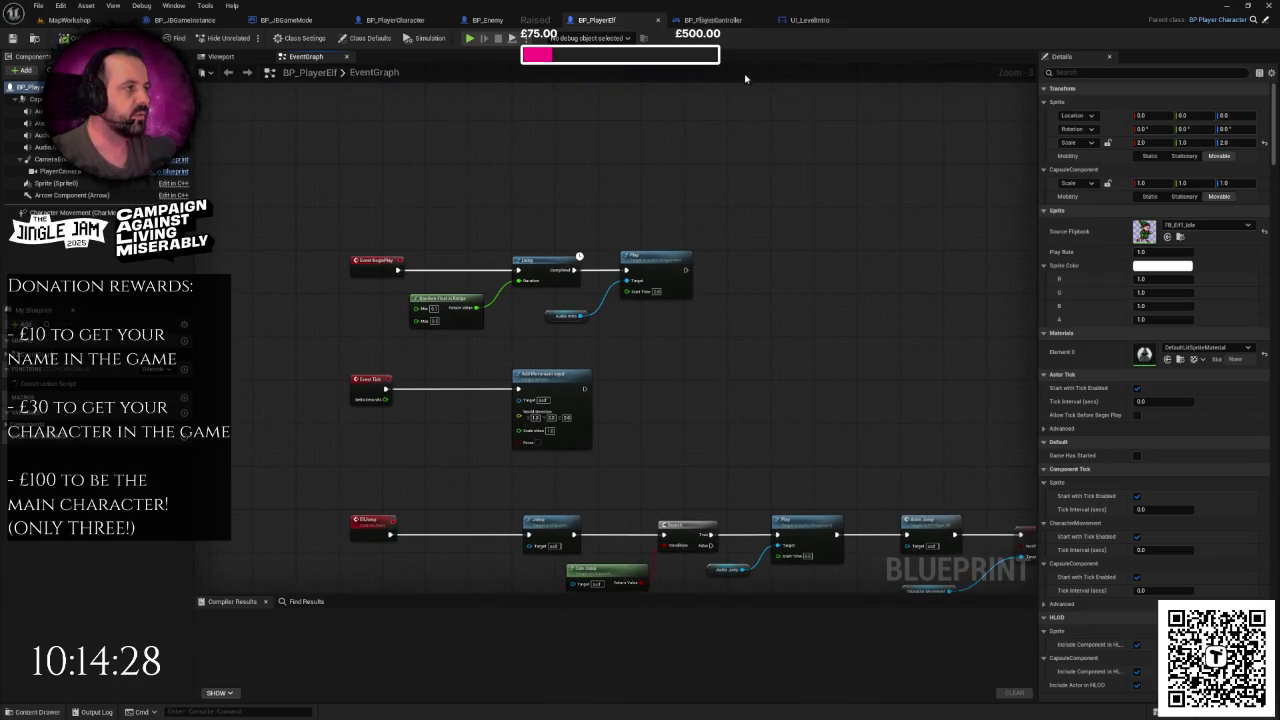
- Move the BP_PlayerController tab beside BP_JBGameMode, then go back to BP_PlayerCharacter
click(714, 20)
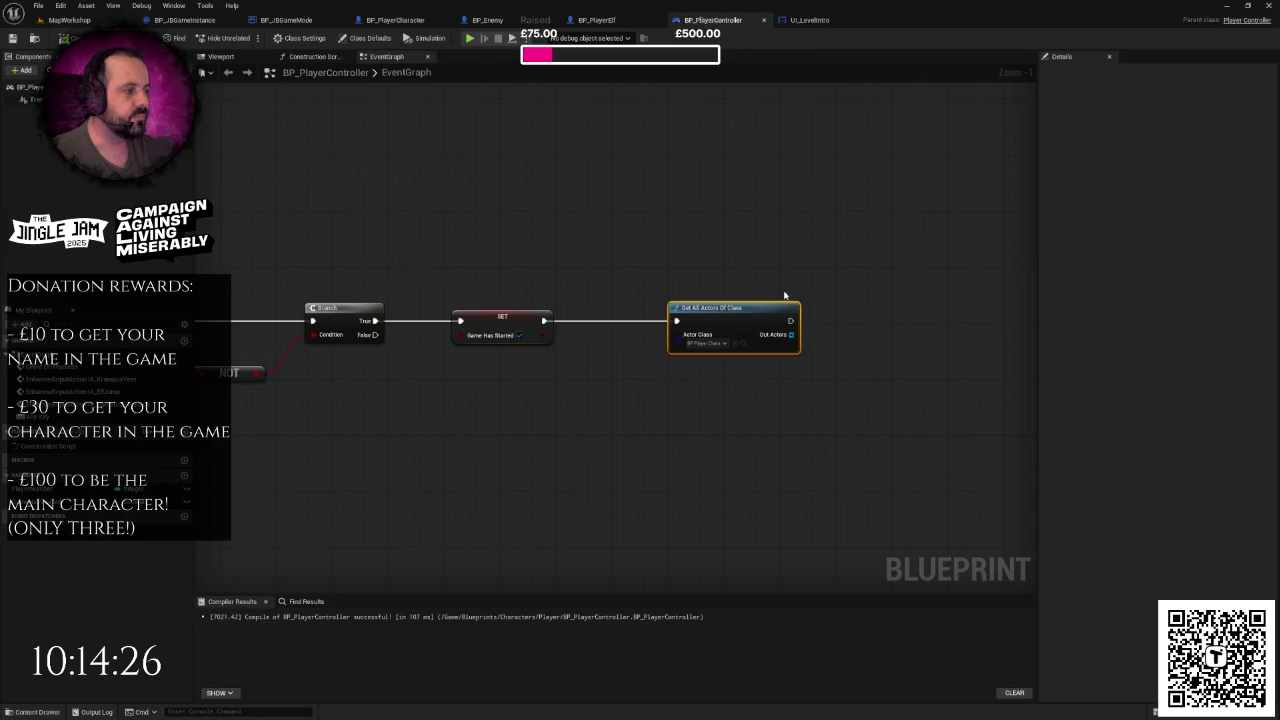
drag(698, 23, 410, 22)
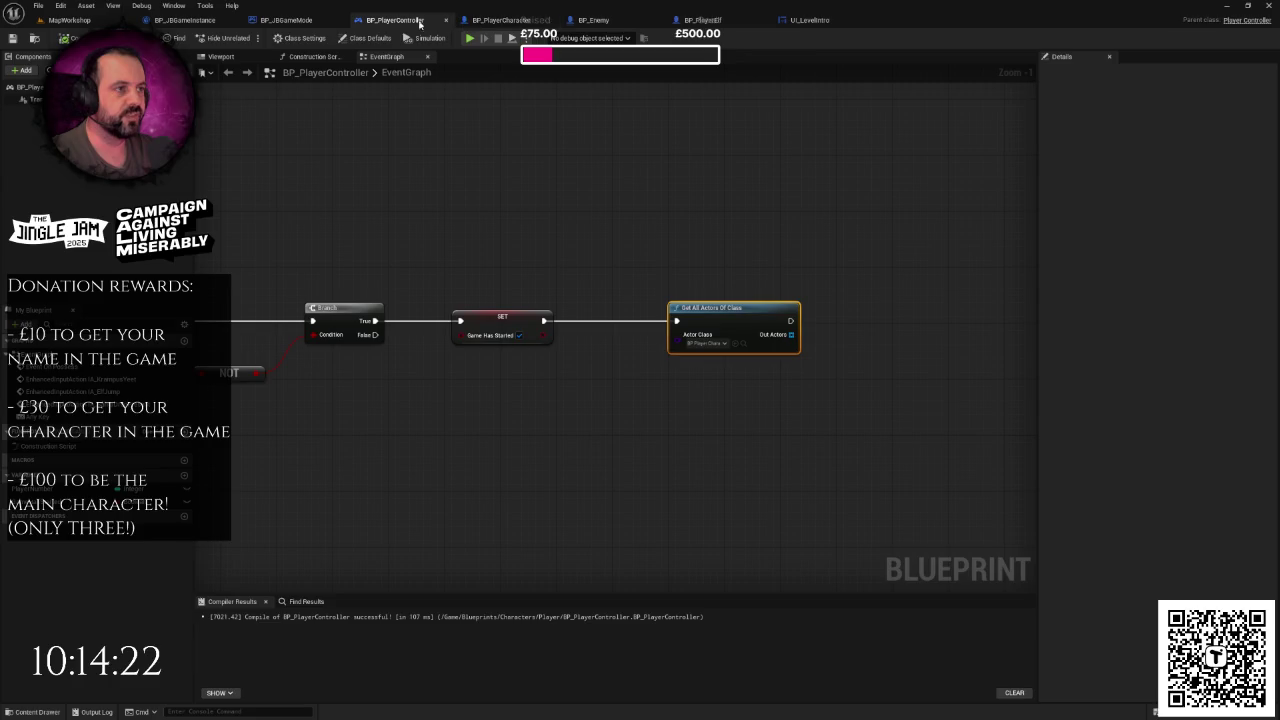
click(500, 20)
- Copy the GameStarted custom event from UI_LevelIntro into BP_PlayerCharacter's EventGraph
right_click(492, 170)
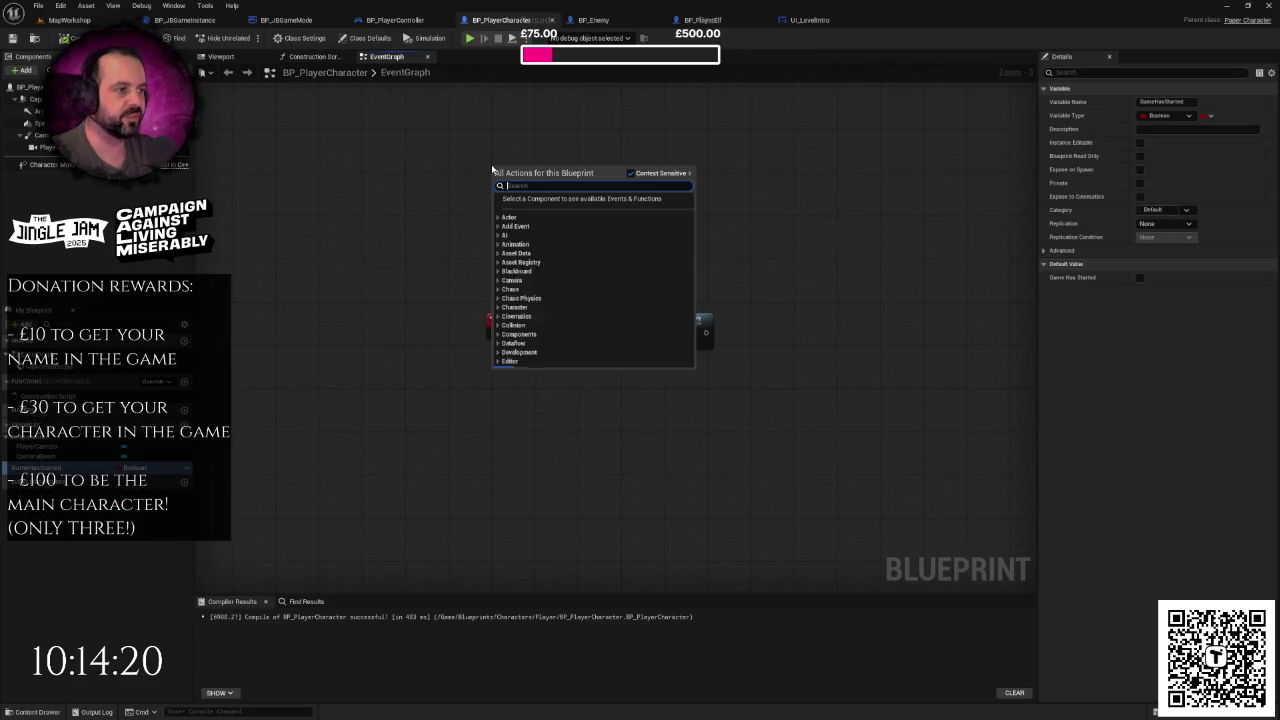
text(vus)
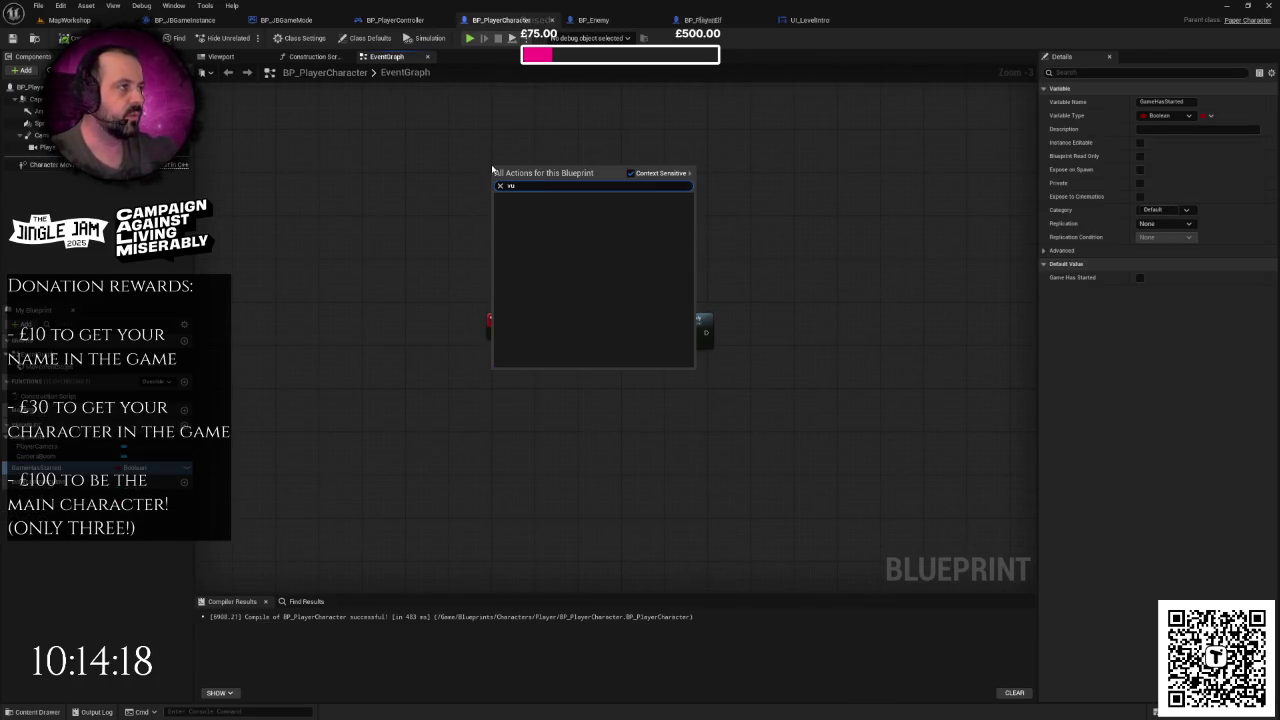
click(810, 20)
drag(634, 228, 690, 267)
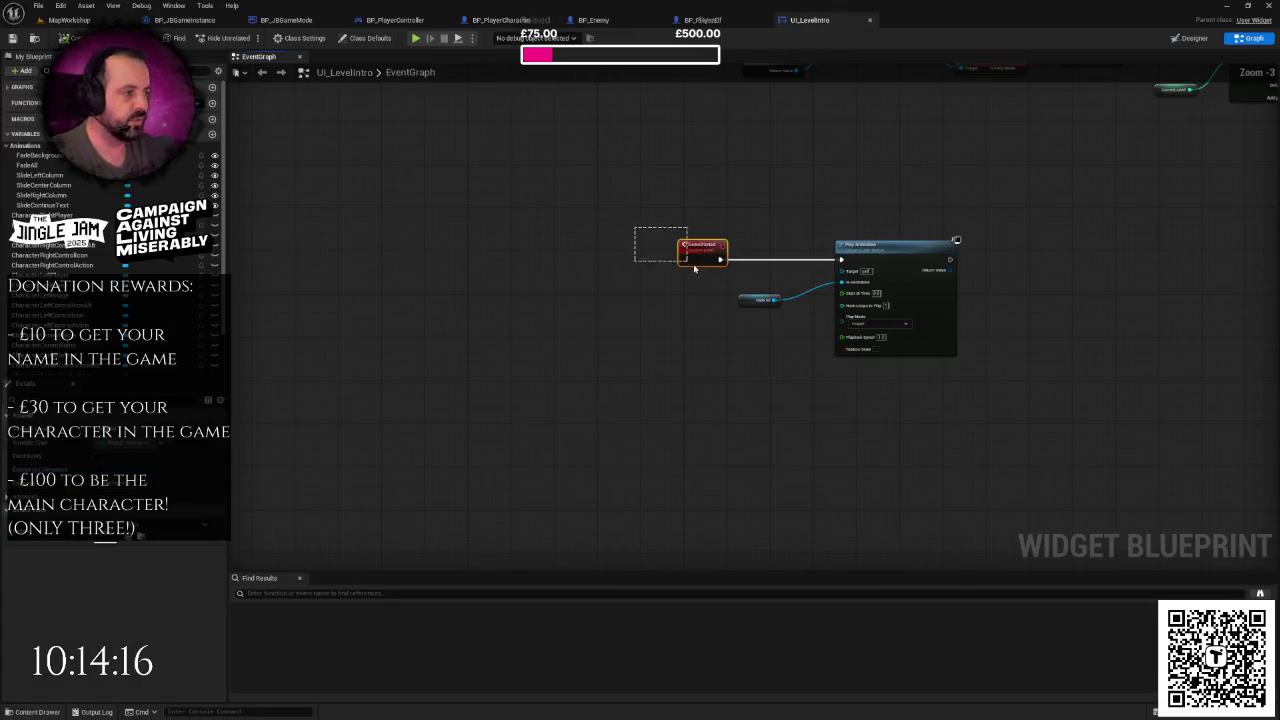
click(500, 20)
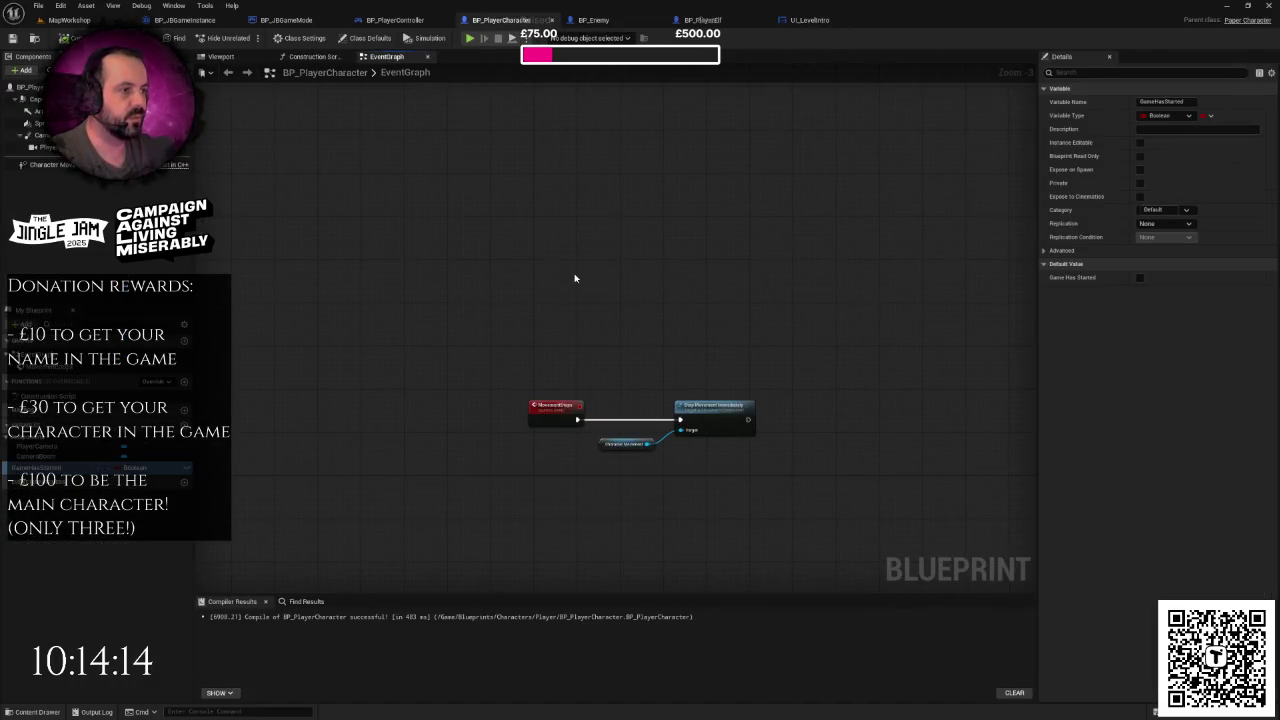
key(ctrl+v)
scroll(625, 276, up, 3)
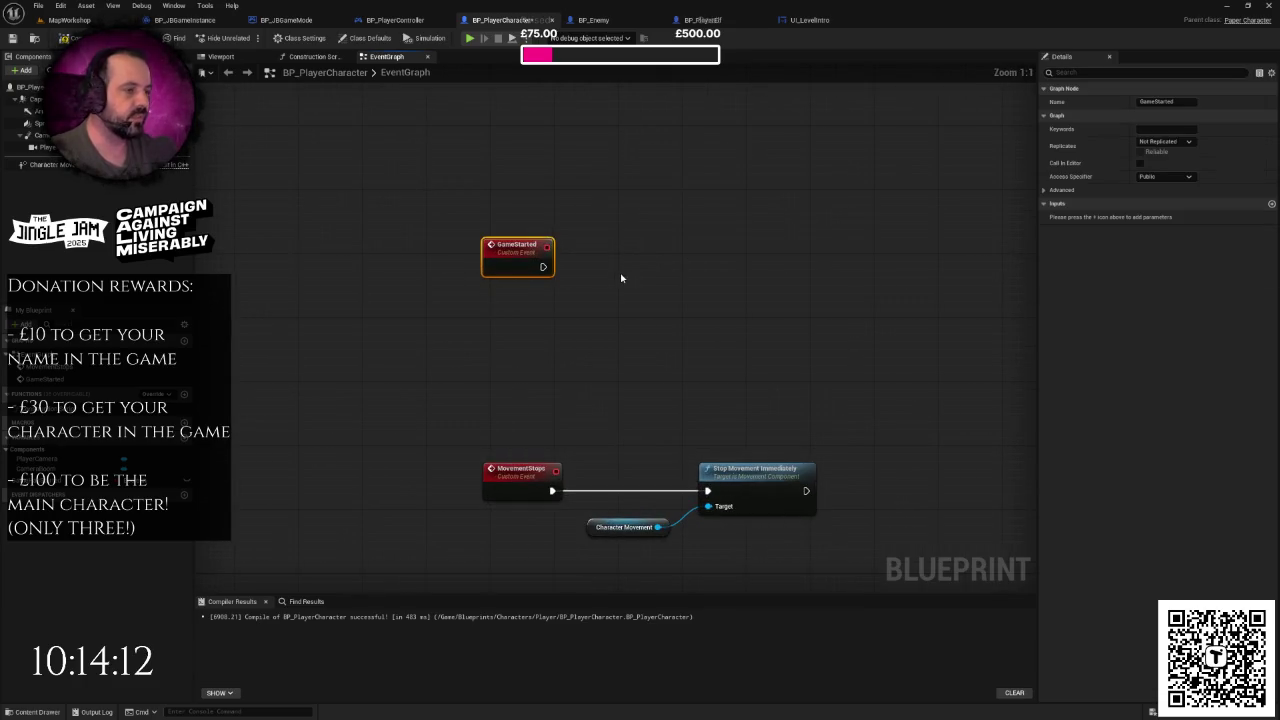
click(621, 278)
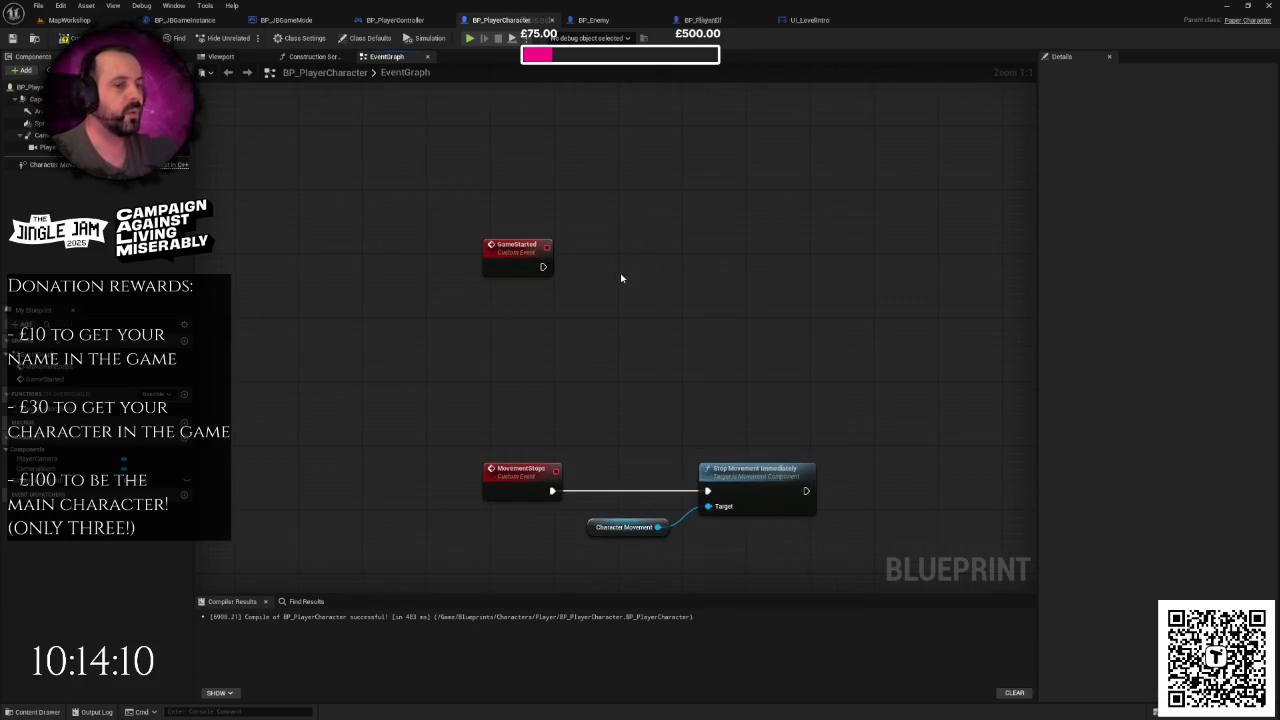
- Add a SET Game Has Started node set to true
mouse_move(40, 483)
mouse_down()
mouse_move(598, 266)
mouse_move(667, 285)
mouse_up()
click(630, 290)
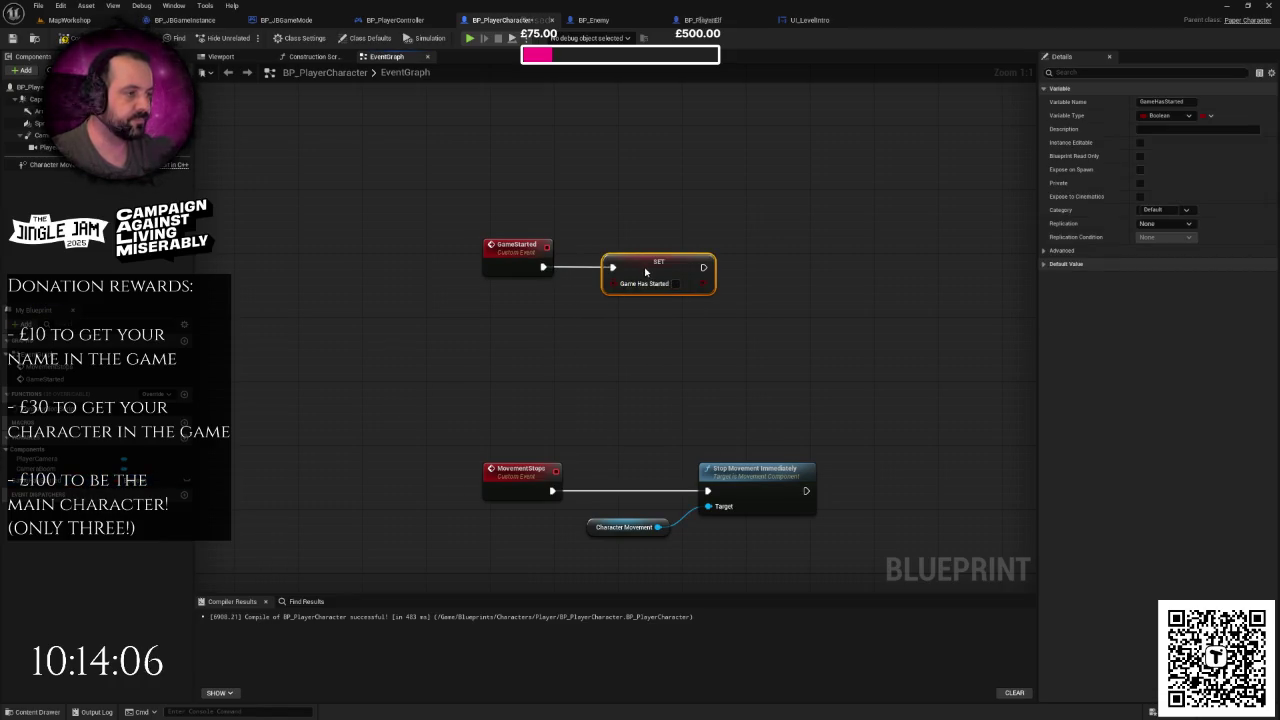
click(753, 298)
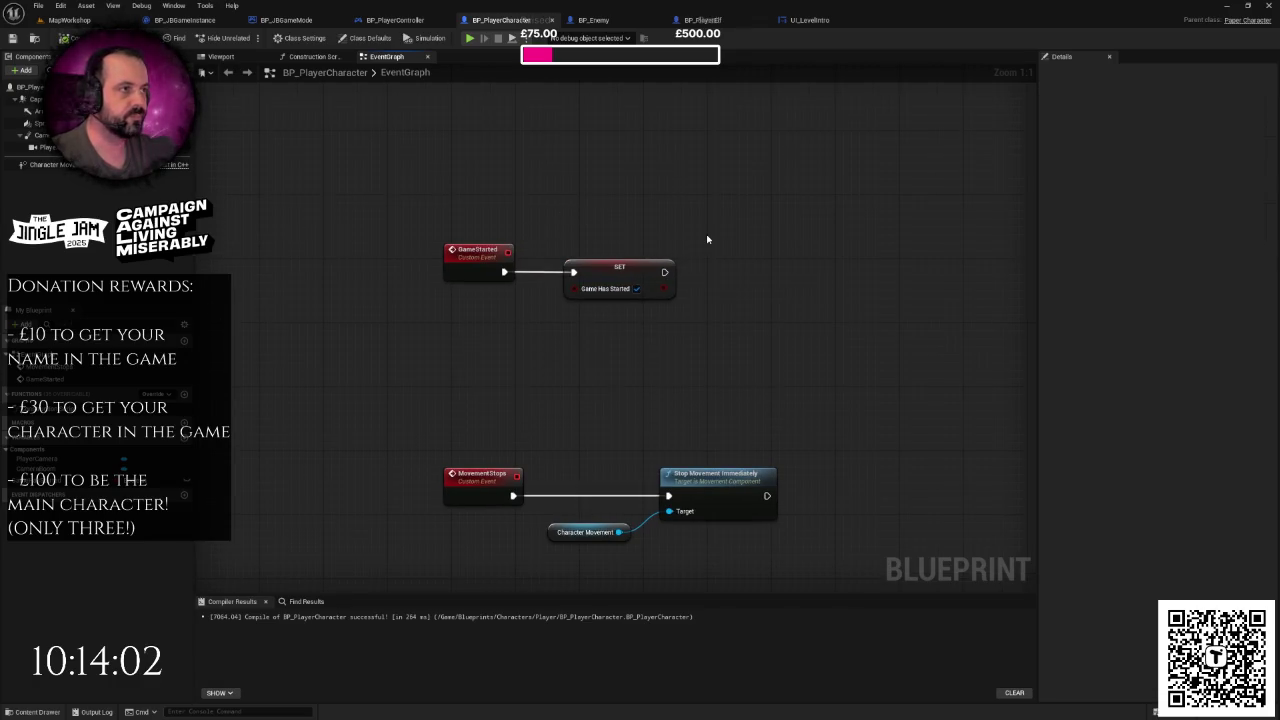
scroll(707, 239, down, 2)
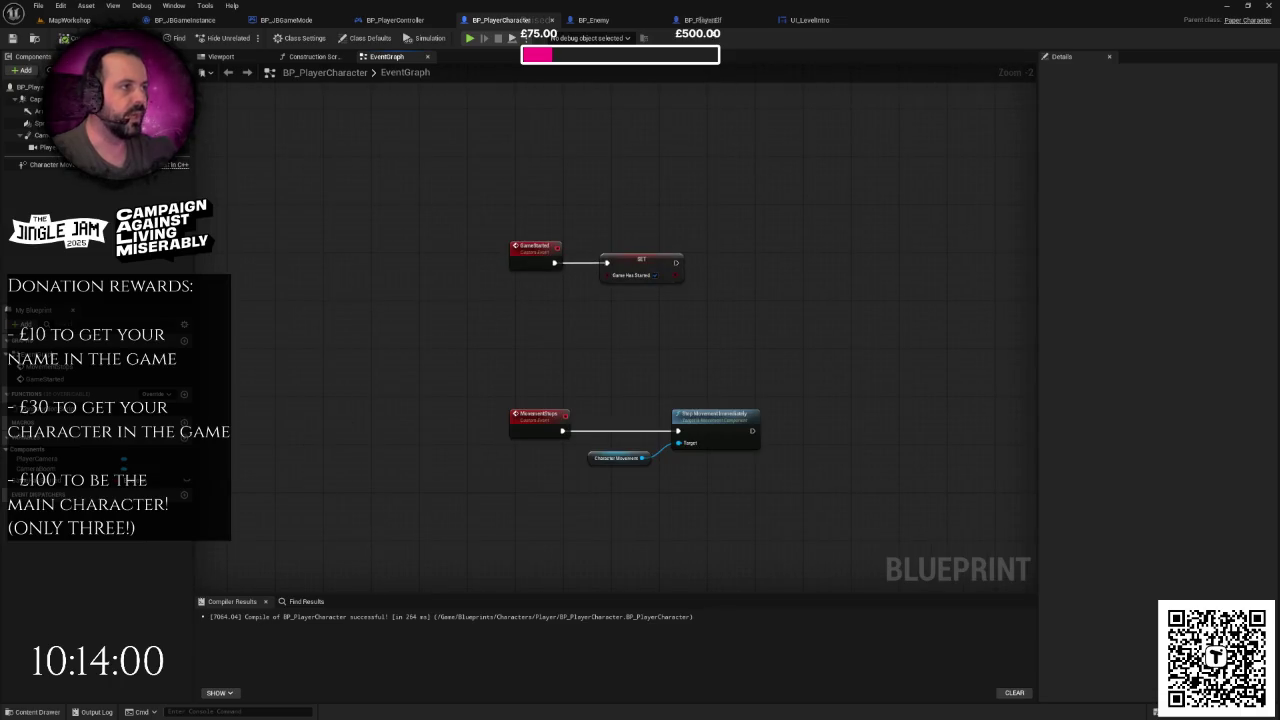
- Override the GameStarted event in BP_PlayerElf and place it near the BeginPlay audio chain
click(708, 22)
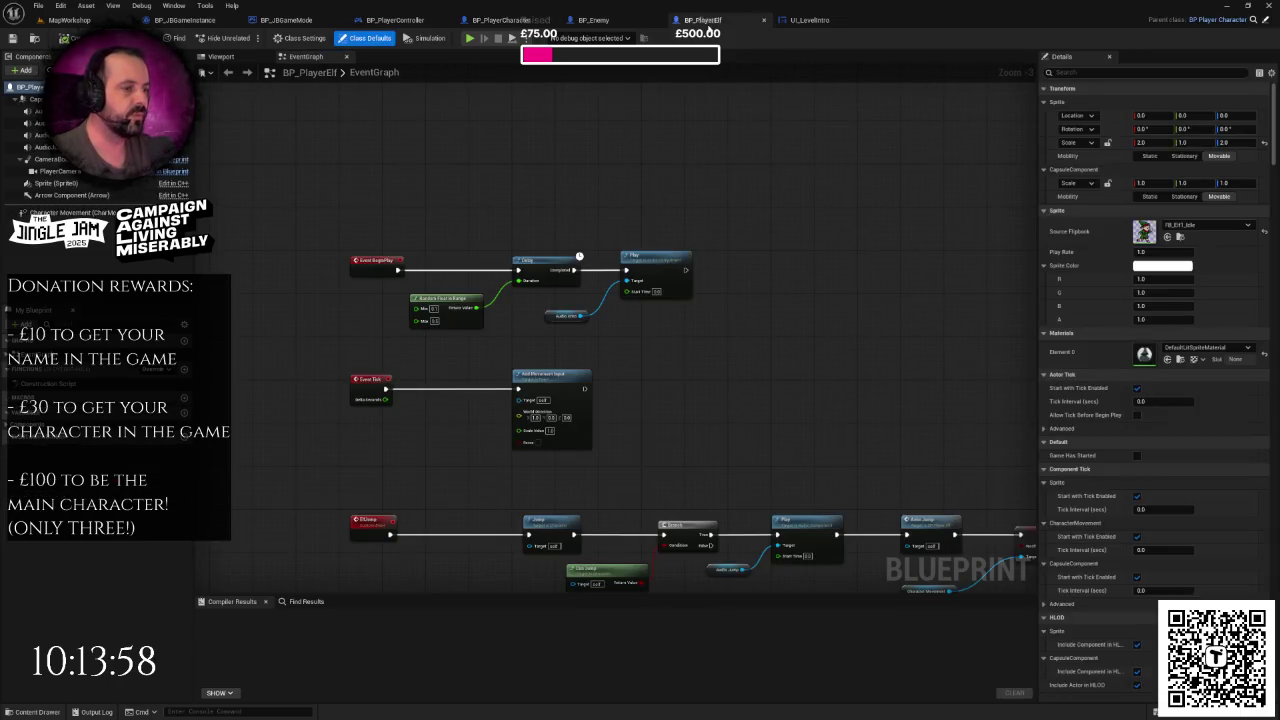
scroll(520, 270, down, 2)
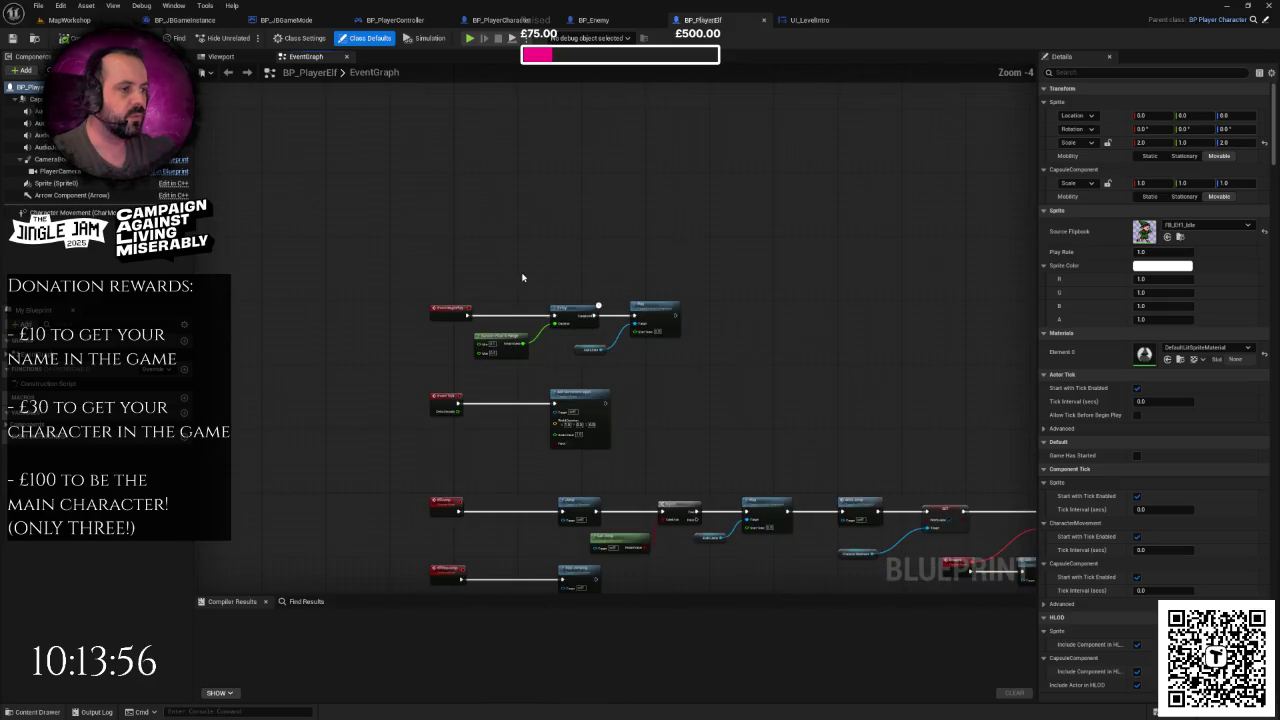
drag(521, 254, 536, 298)
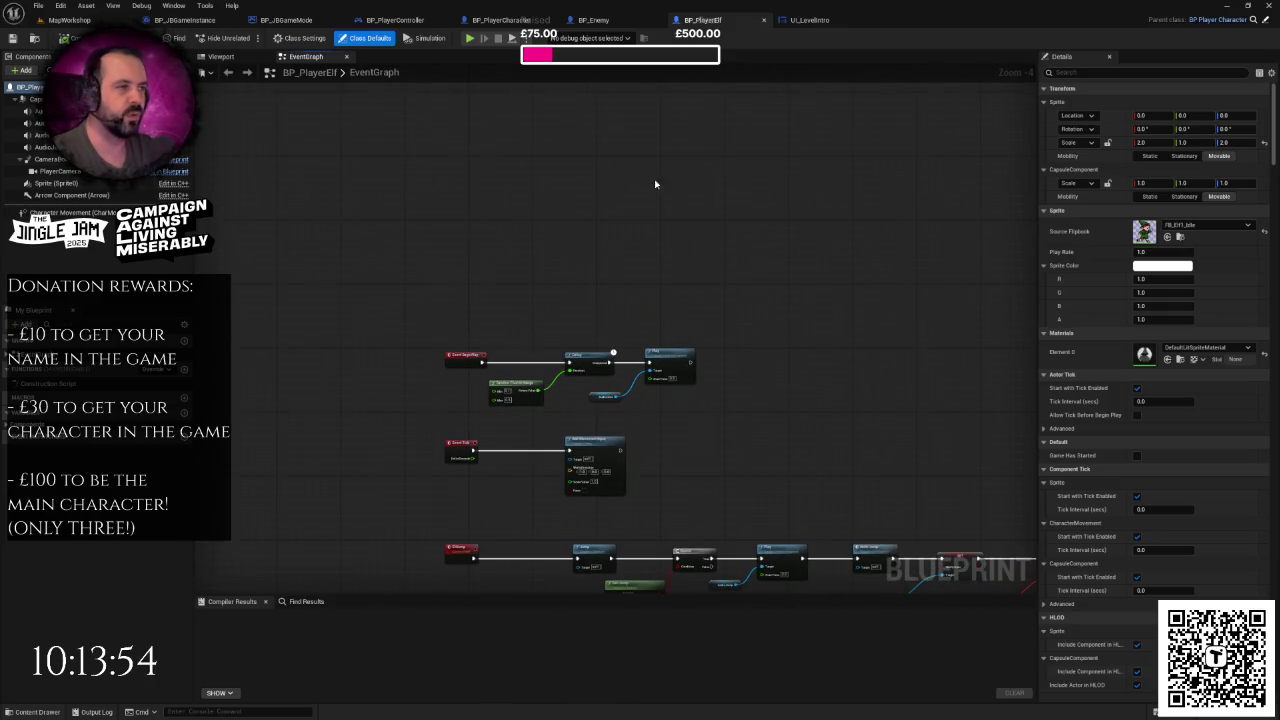
scroll(593, 240, up, 2)
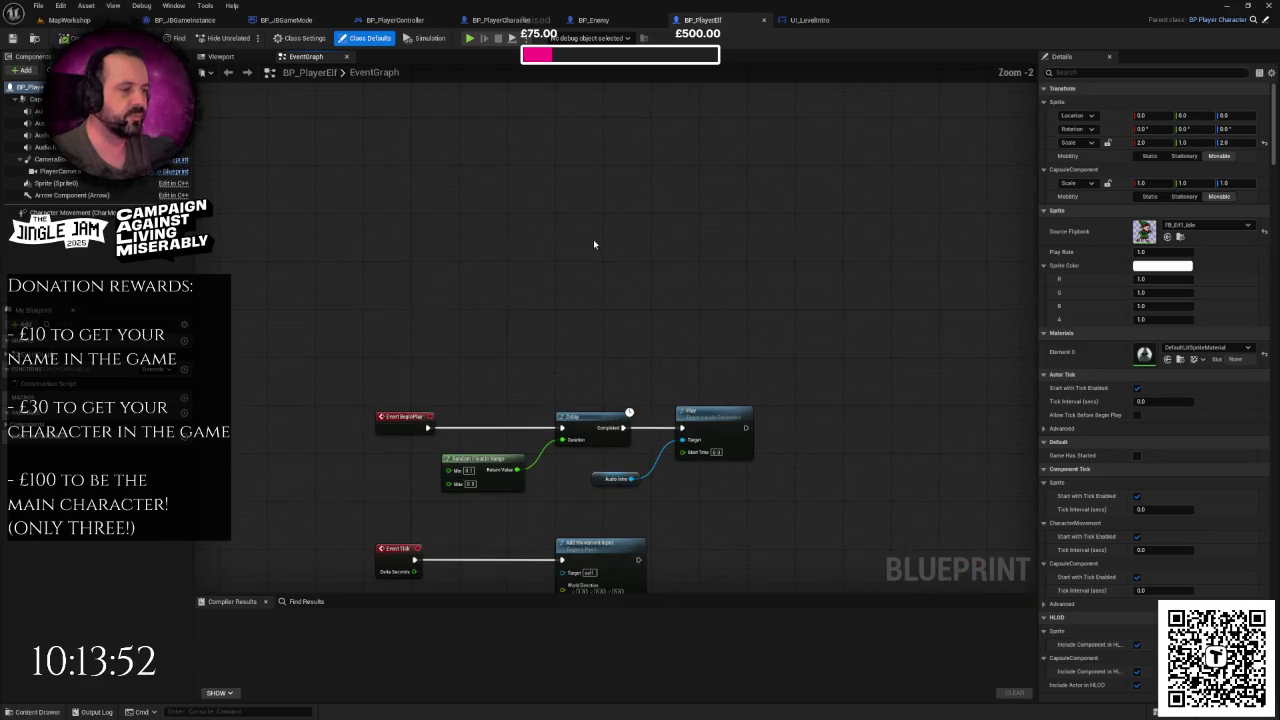
drag(547, 191, 598, 108)
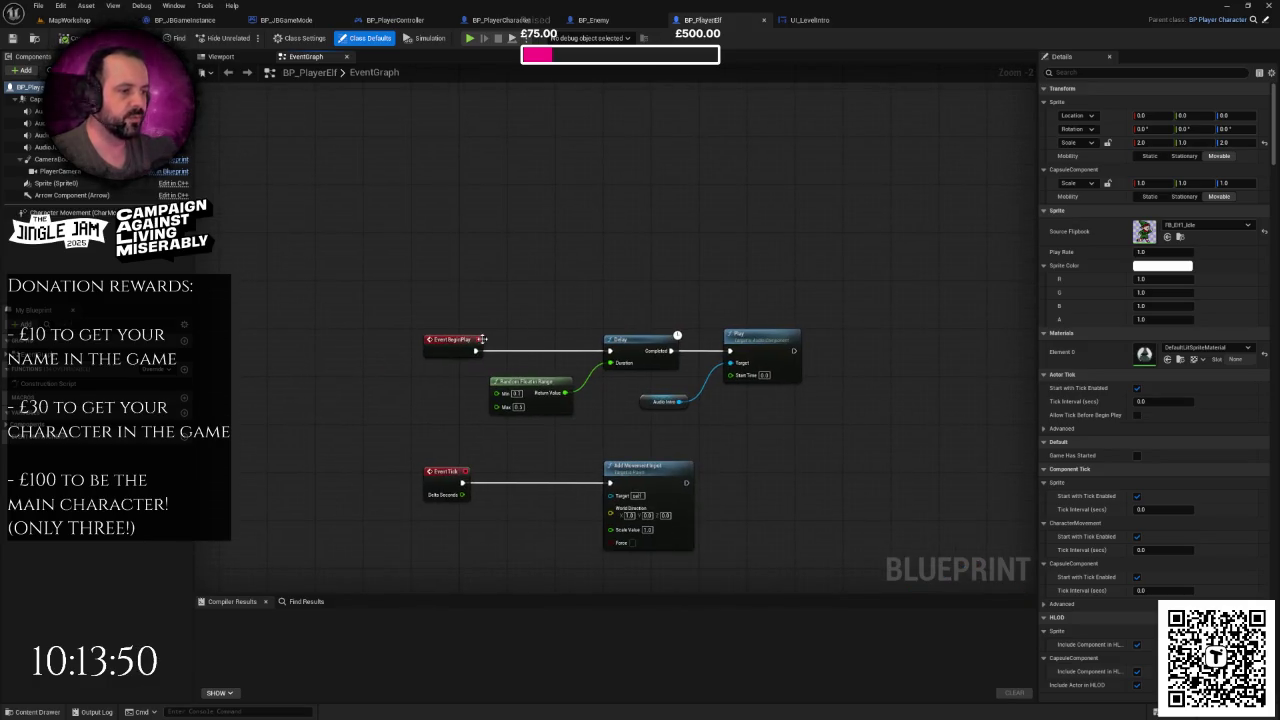
drag(517, 297, 550, 231)
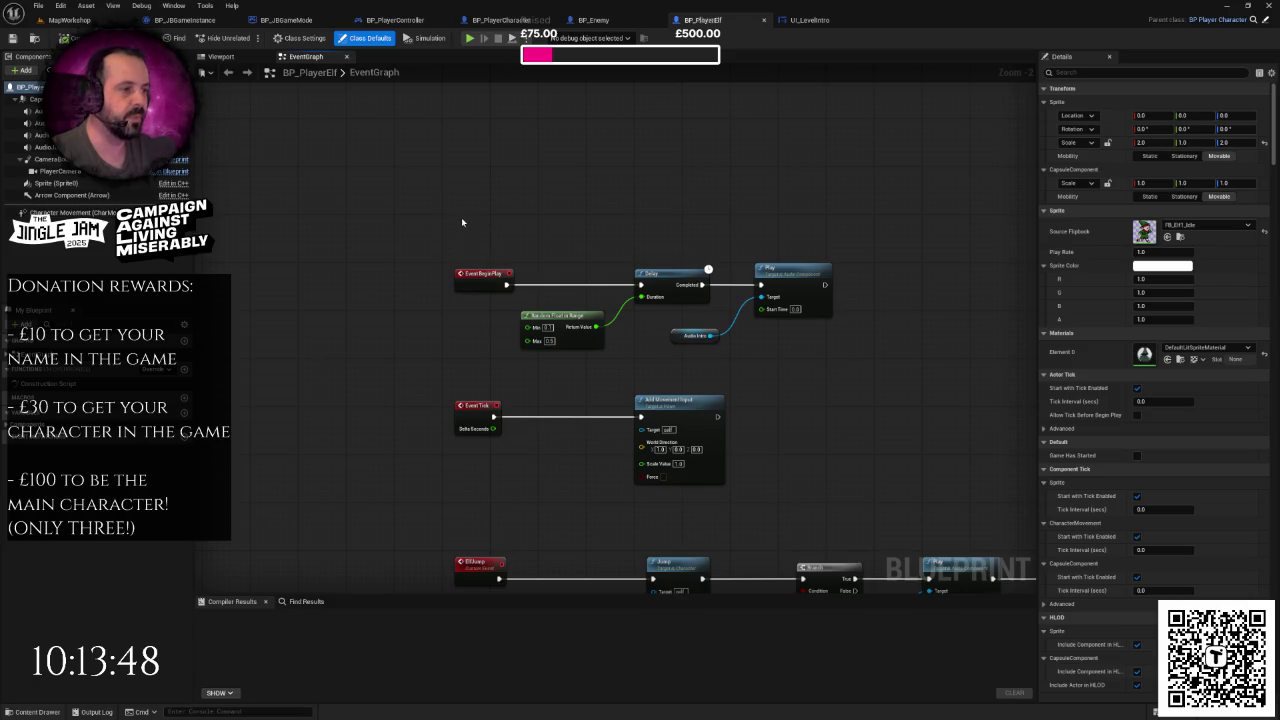
click(166, 373)
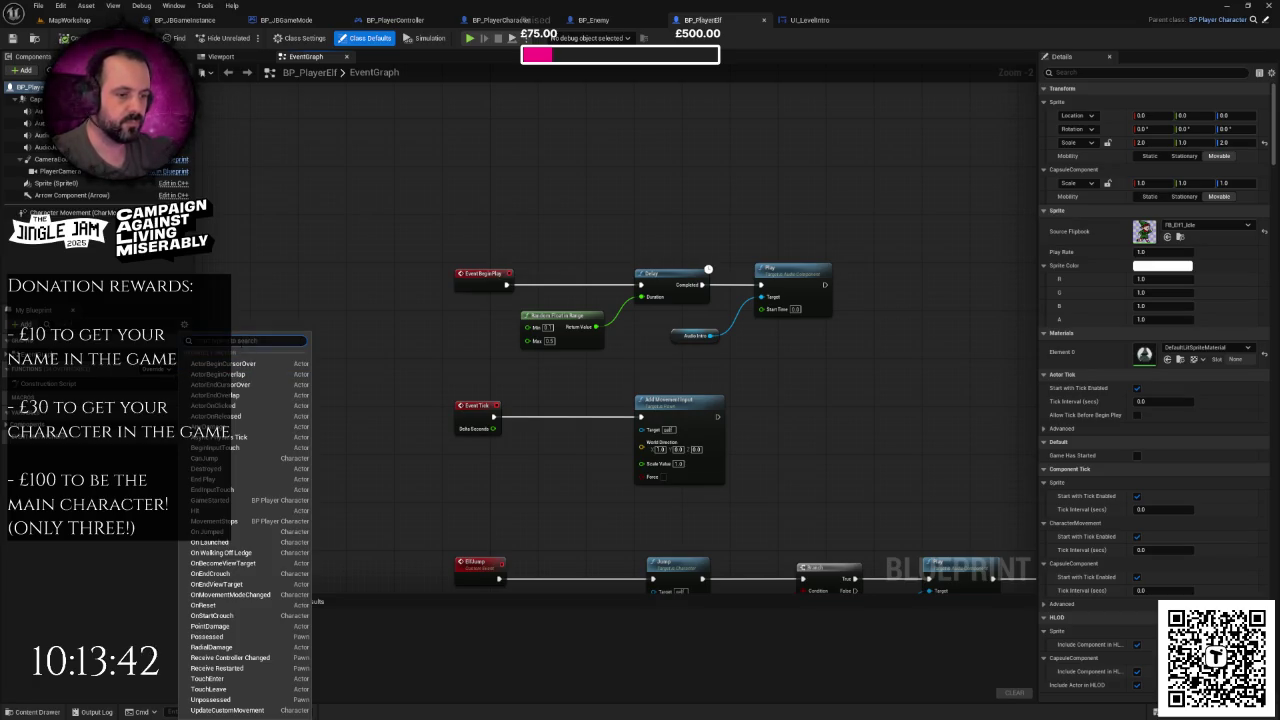
click(230, 505)
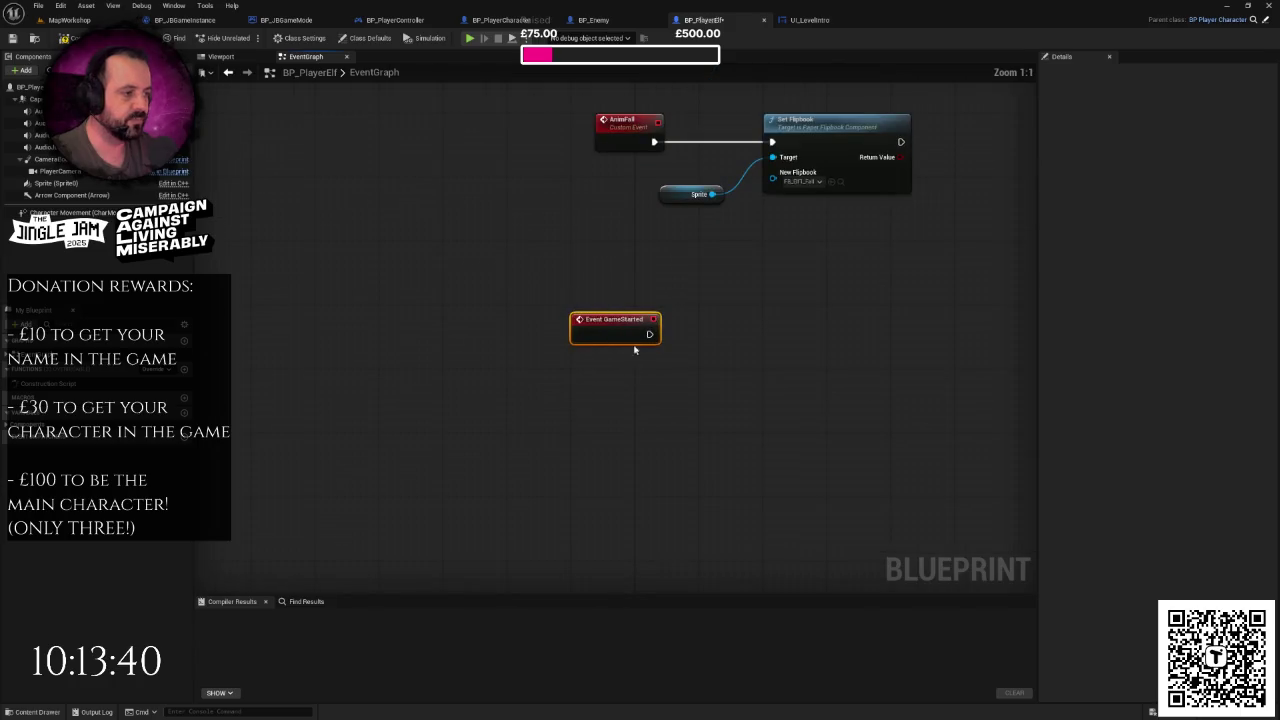
scroll(634, 350, down, 1)
mouse_move(615, 328)
mouse_down()
mouse_move(545, 162)
mouse_move(545, 411)
mouse_move(535, 192)
mouse_move(524, 449)
mouse_move(582, 137)
mouse_move(508, 418)
mouse_move(480, 57)
mouse_move(510, 128)
mouse_move(512, 182)
mouse_move(455, 258)
mouse_up()
- Chain GameStarted through a parent GameStarted call into the Delay, deleting Event BeginPlay
scroll(512, 182, up, 2)
right_click(470, 258)
right_click(458, 262)
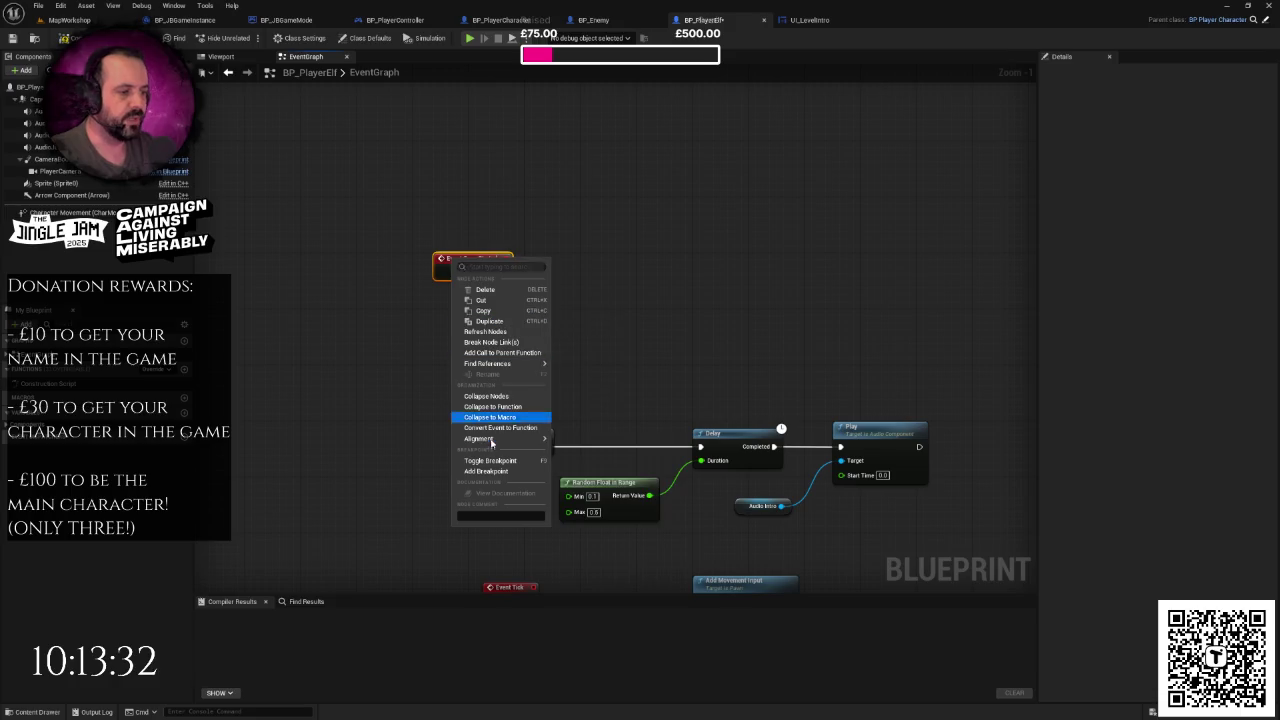
mouse_move(505, 363)
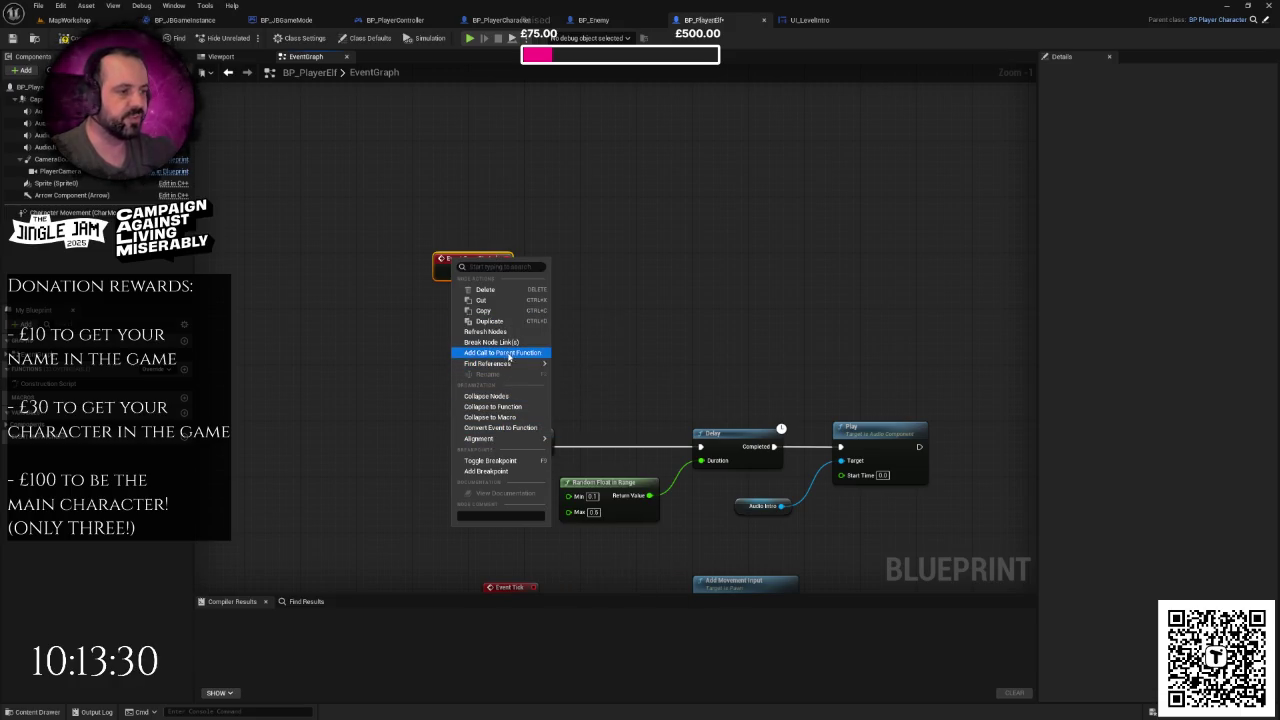
click(500, 352)
drag(478, 305, 595, 271)
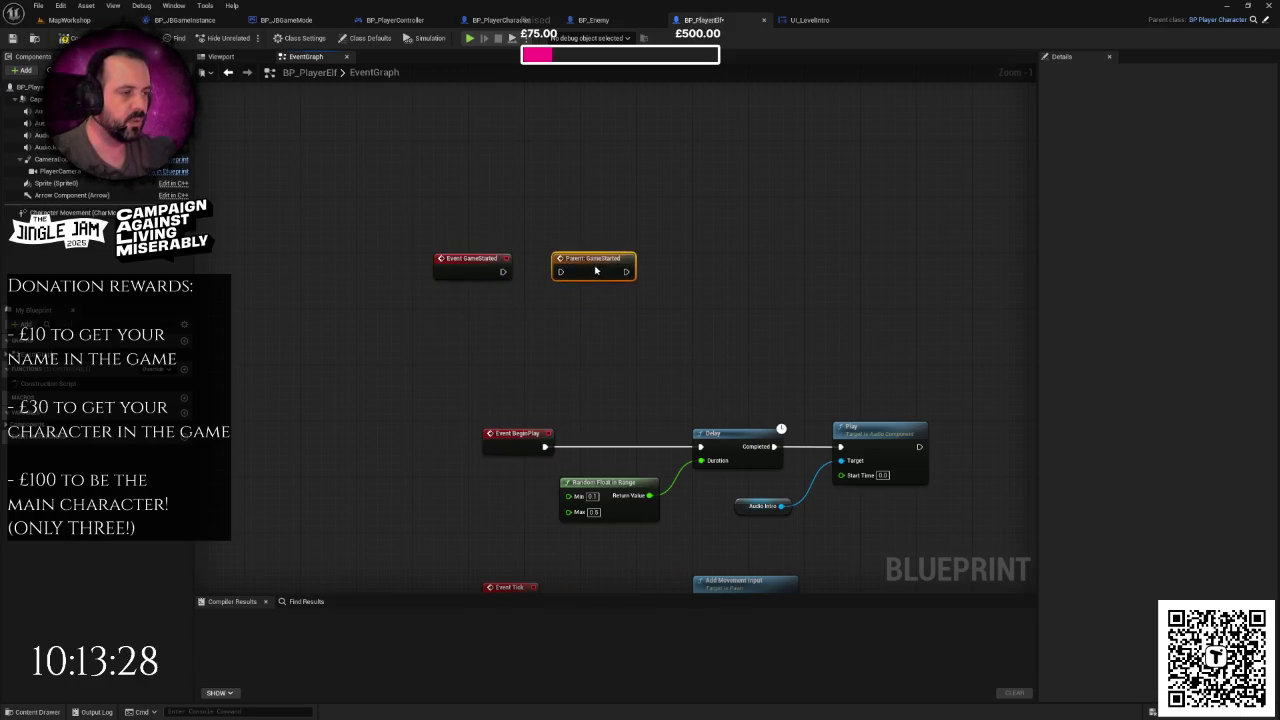
mouse_move(503, 272)
mouse_down()
mouse_move(560, 271)
mouse_move(700, 445)
mouse_up()
drag(480, 392, 543, 457)
key(Delete)
- Line the GameStarted and parent call nodes up with the Delay
mouse_move(449, 197)
mouse_down()
mouse_move(595, 272)
mouse_move(581, 447)
mouse_up()
click(555, 367)
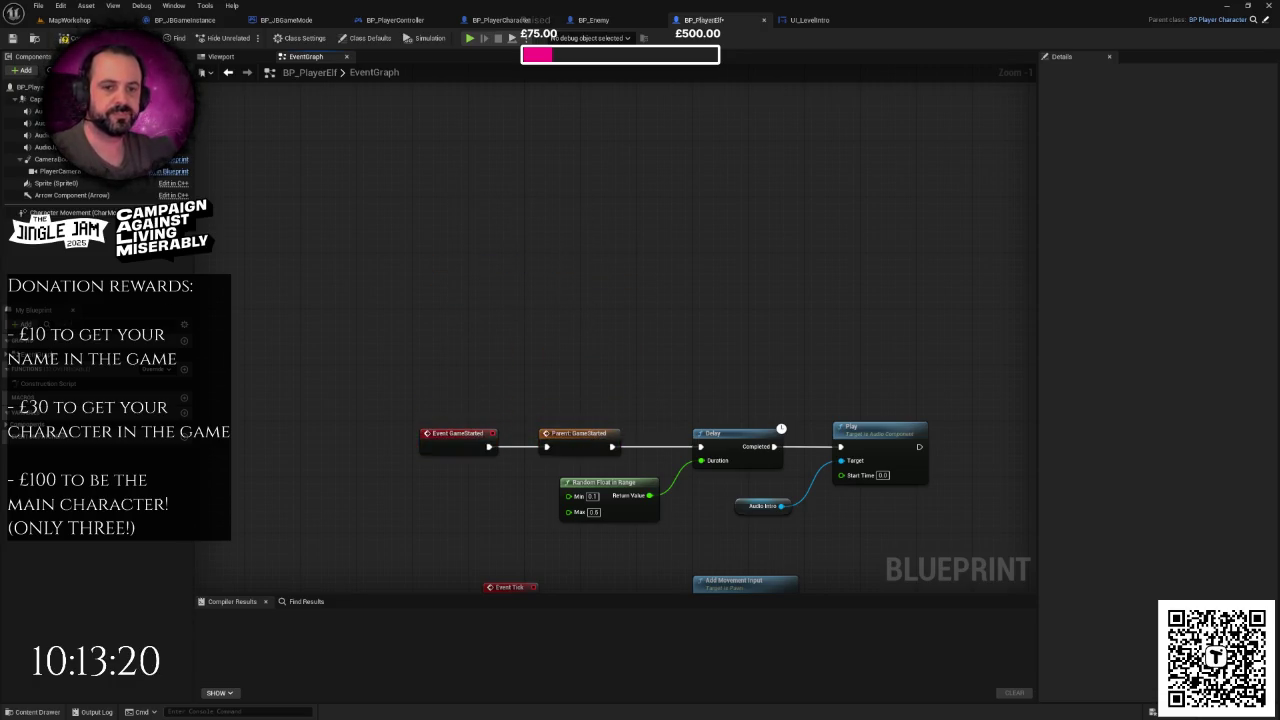
scroll(689, 346, down, 2)
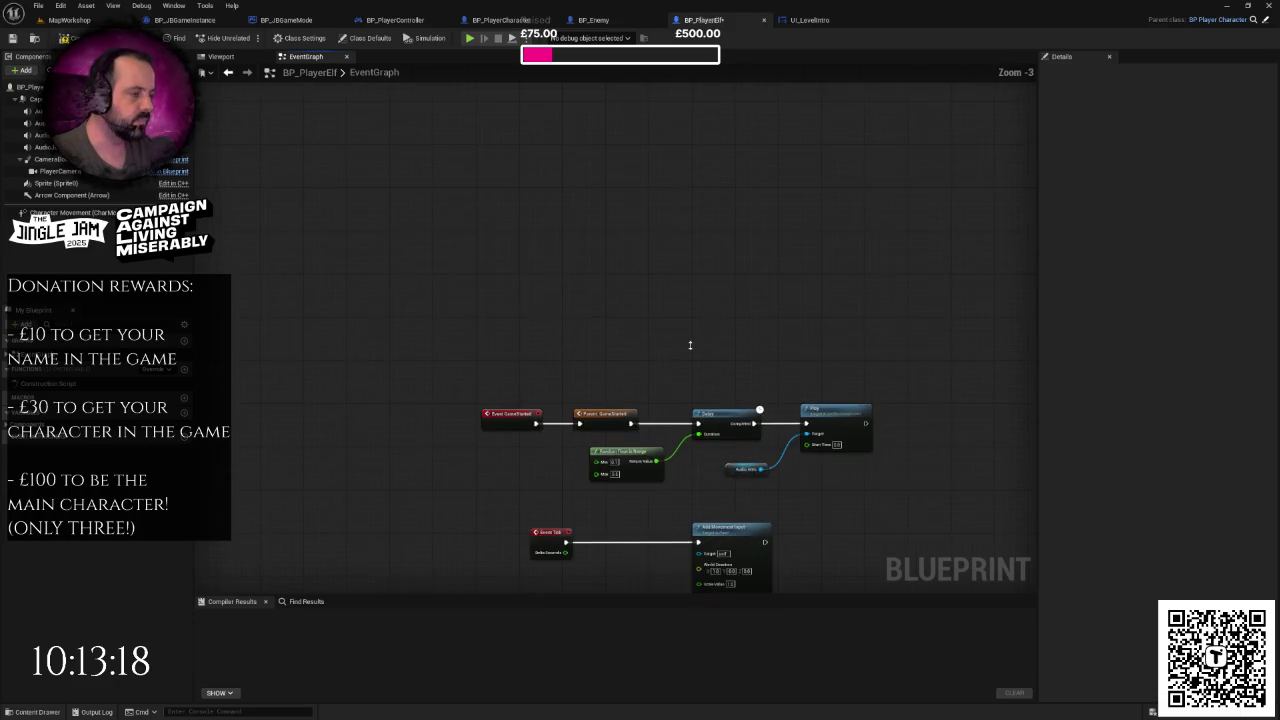
mouse_move(396, 257)
mouse_down()
mouse_move(548, 348)
mouse_move(735, 352)
mouse_move(770, 305)
mouse_move(803, 300)
mouse_up()
key(Escape)
click(543, 414)
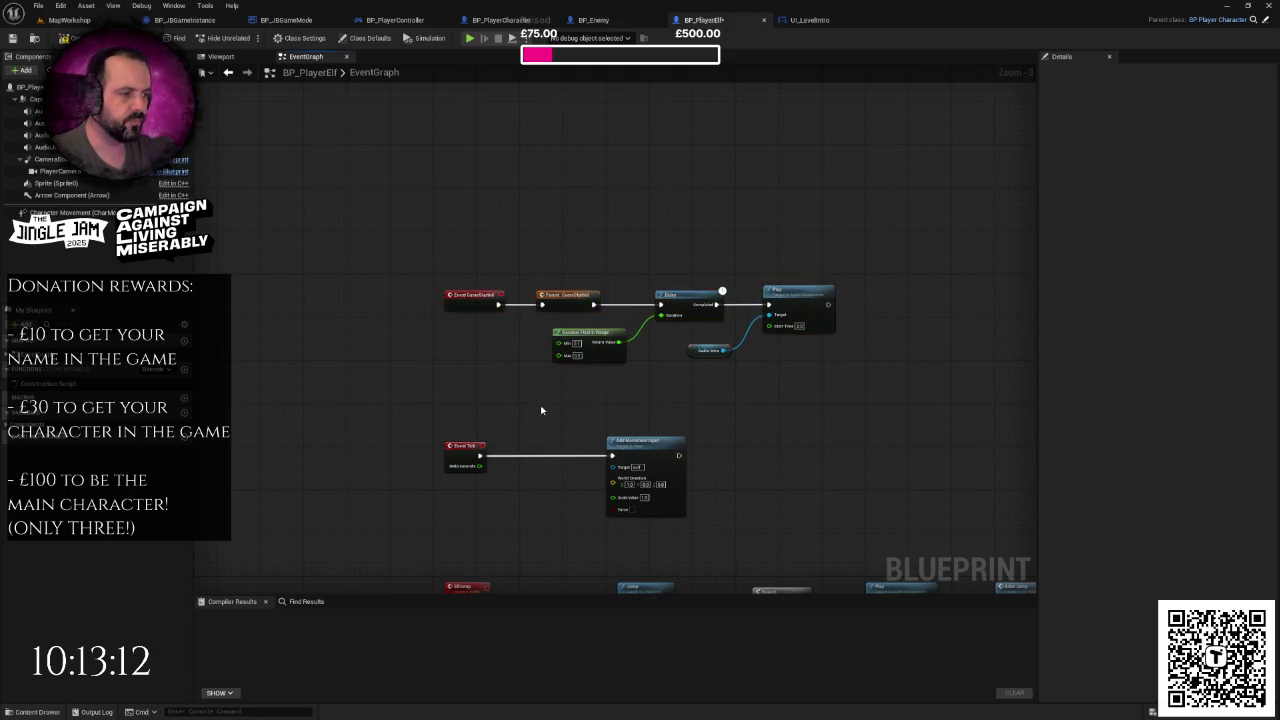
drag(543, 414, 506, 360)
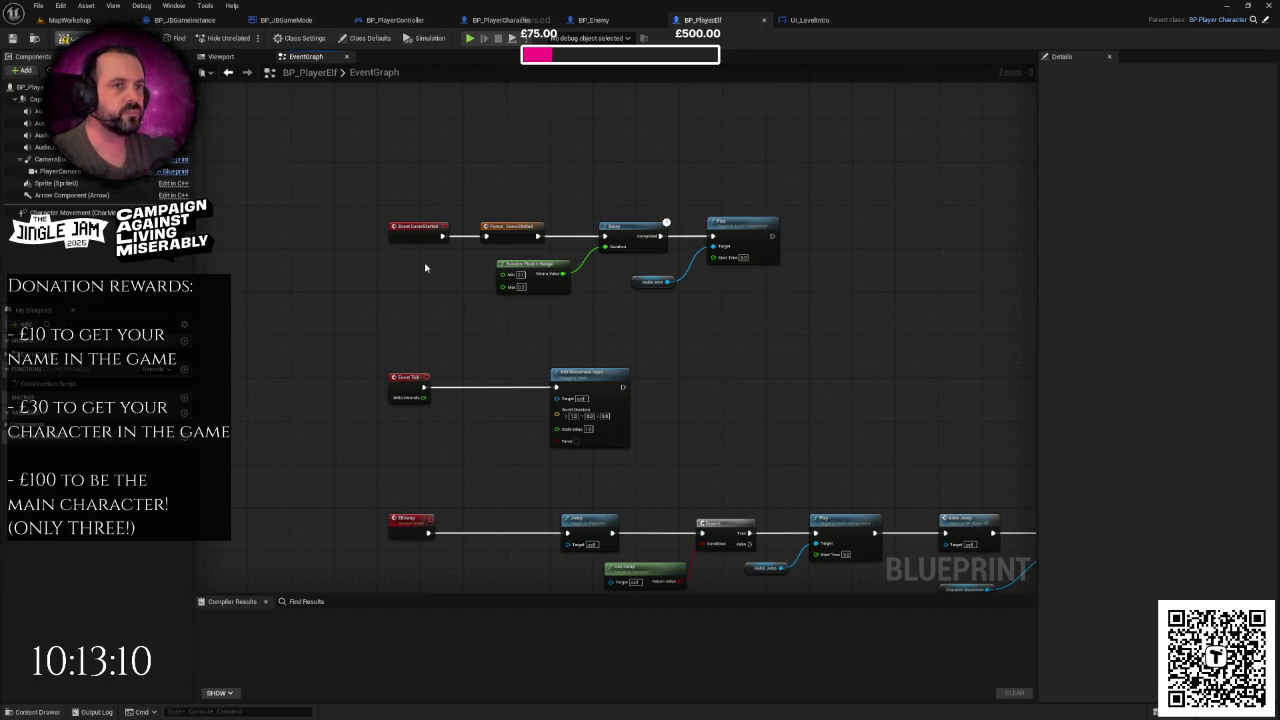
- Compile BP_PlayerElf with F7 and zoom out to review its EventGraph
key(F7)
scroll(558, 310, down, 4)
right_click(622, 324)
click(708, 299)
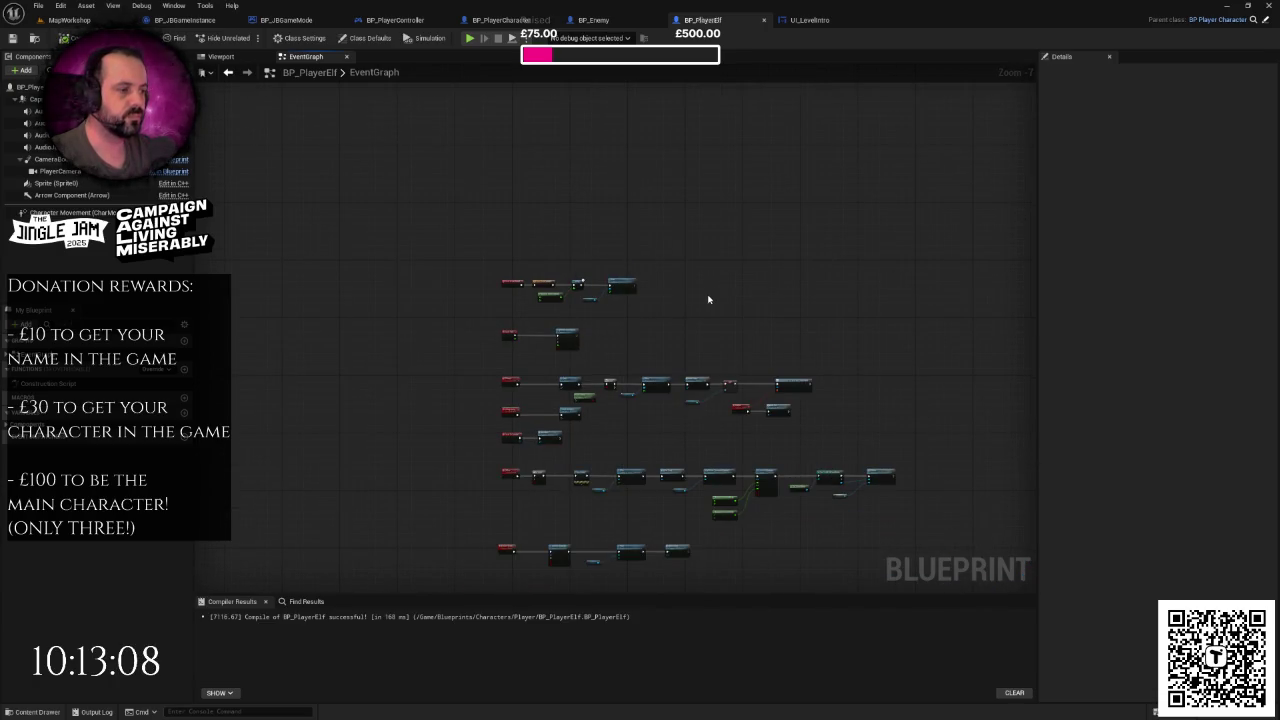
scroll(709, 297, up, 3)
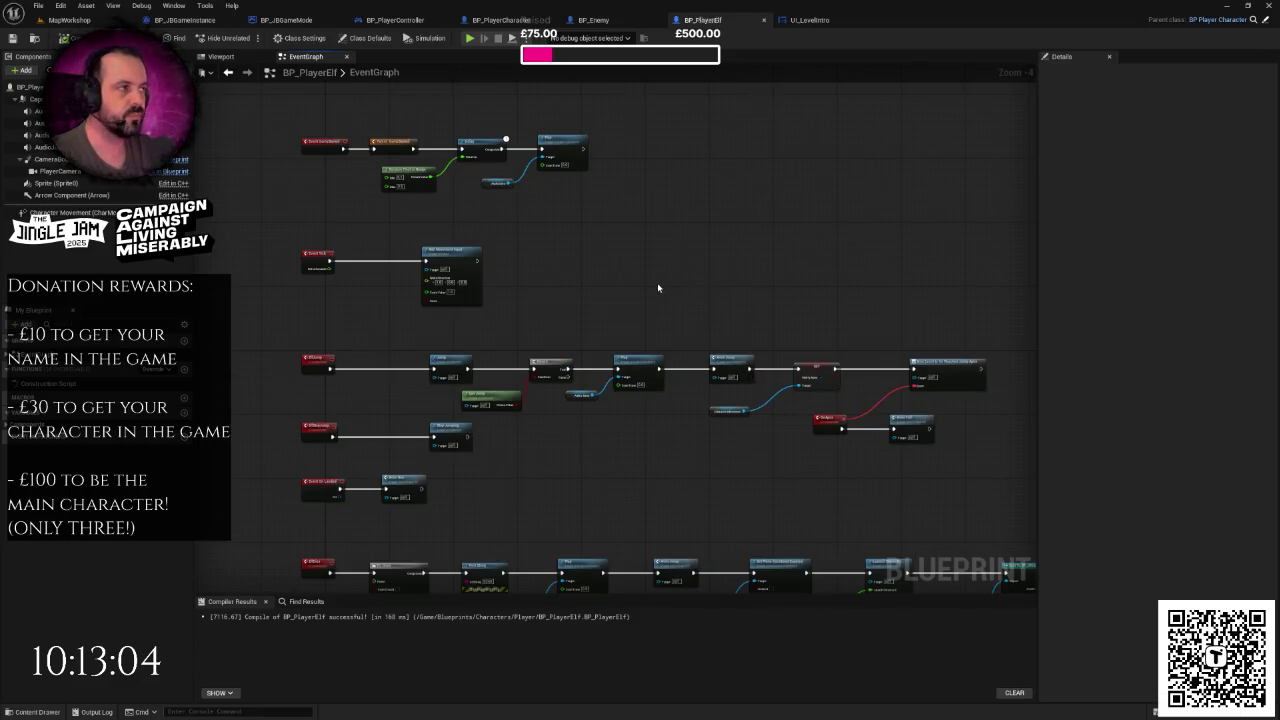
scroll(657, 288, down, 2)
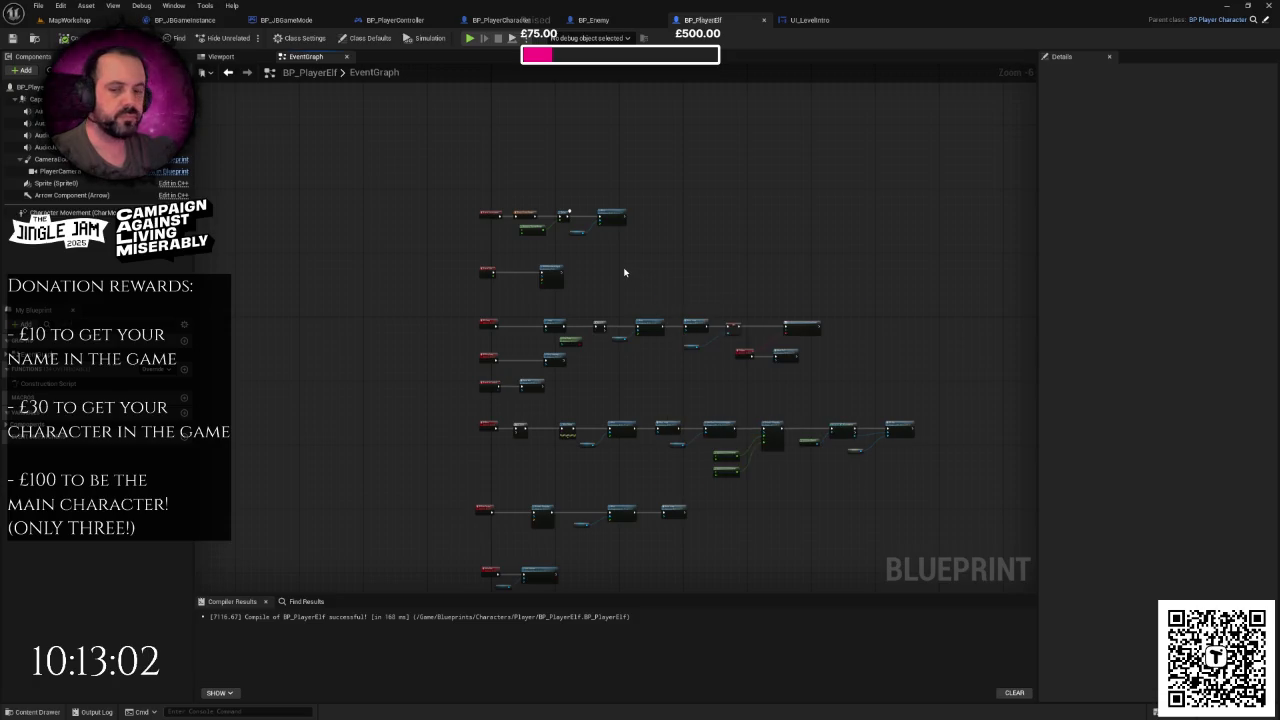
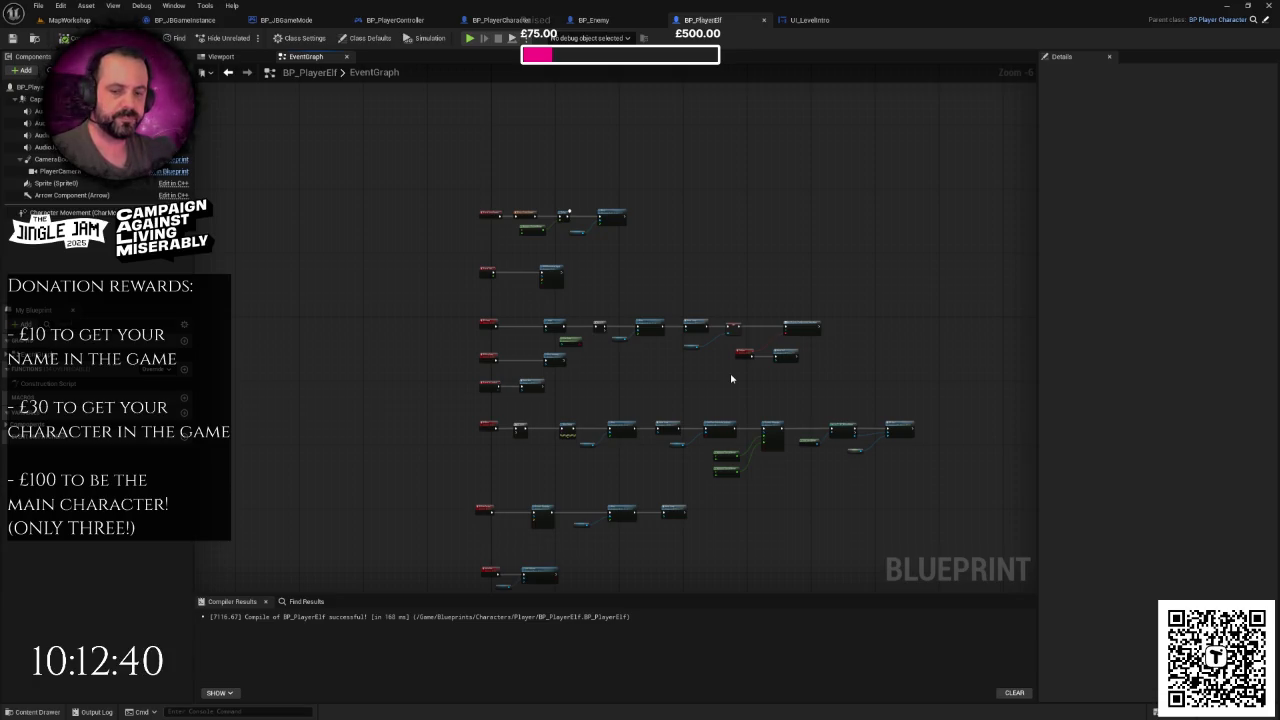
- Look over the BP_PlayerElf event graph, panning and zooming around it
mouse_move(795, 356)
mouse_down()
mouse_move(780, 329)
mouse_move(782, 342)
mouse_up()
scroll(643, 311, up, 1)
scroll(641, 311, down, 1)
scroll(641, 311, up, 3)
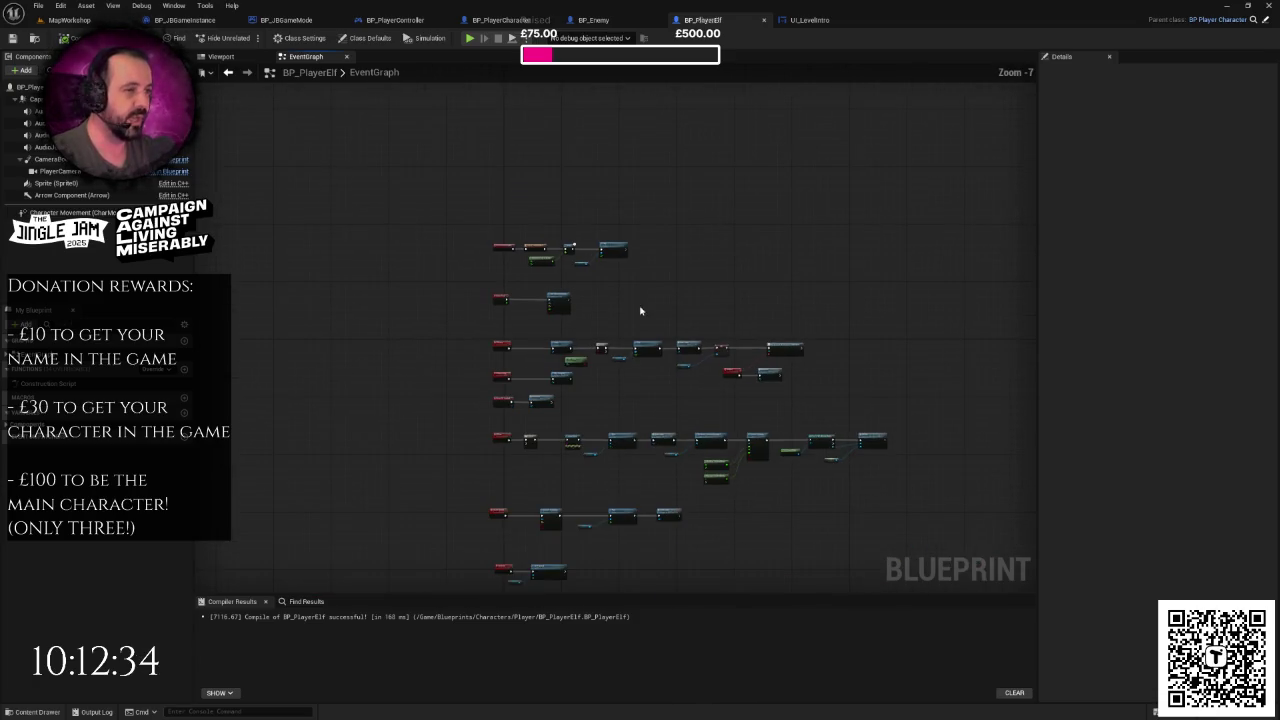
right_click(641, 311)
click(575, 291)
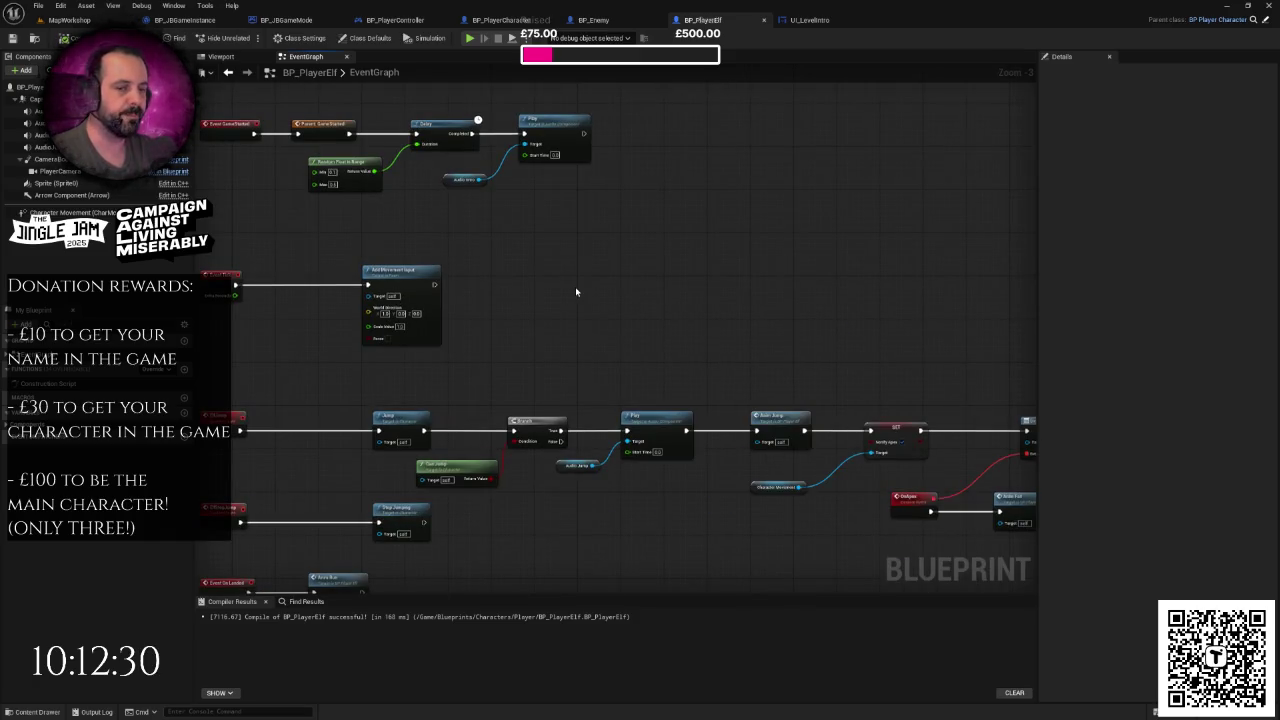
mouse_move(577, 289)
mouse_down()
mouse_move(628, 286)
mouse_move(603, 286)
mouse_move(632, 321)
mouse_up()
right_click(607, 283)
click(589, 266)
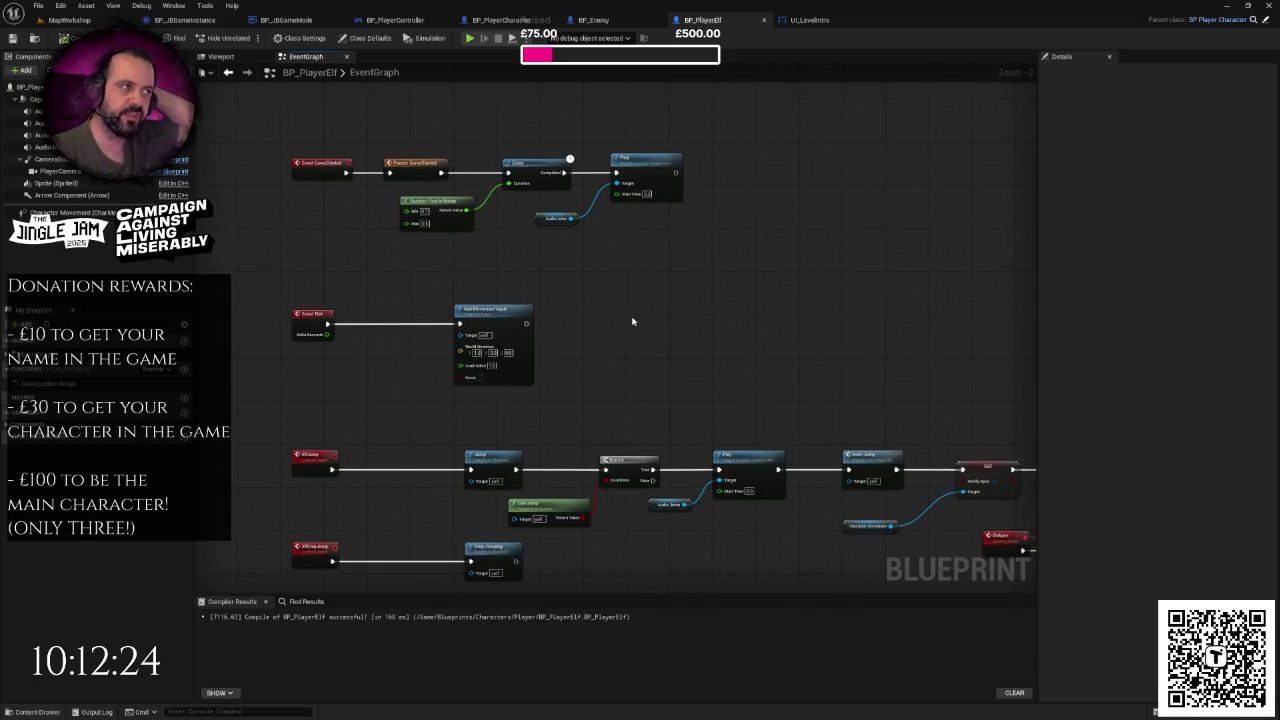
- Check the UI_LevelIntro, BP_PlayerCharacter and BP_PlayerElf graphs, ending on BP_PlayerCharacter
click(812, 20)
click(838, 162)
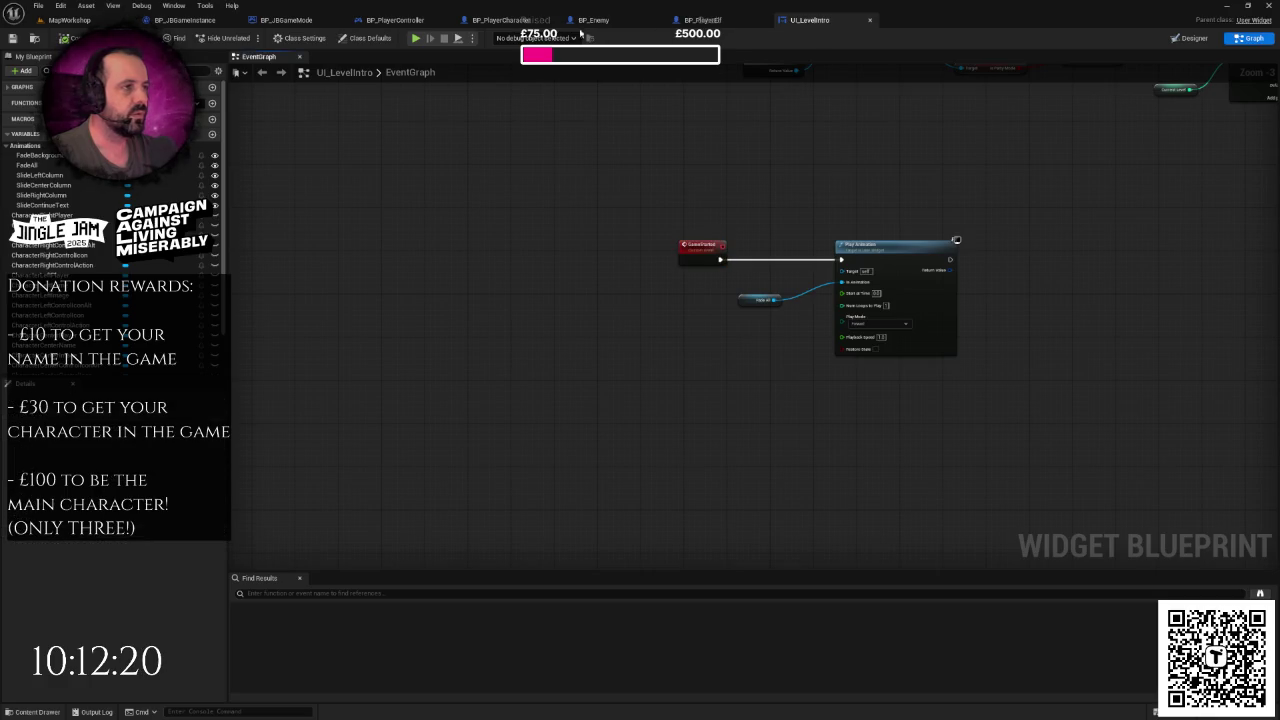
click(483, 21)
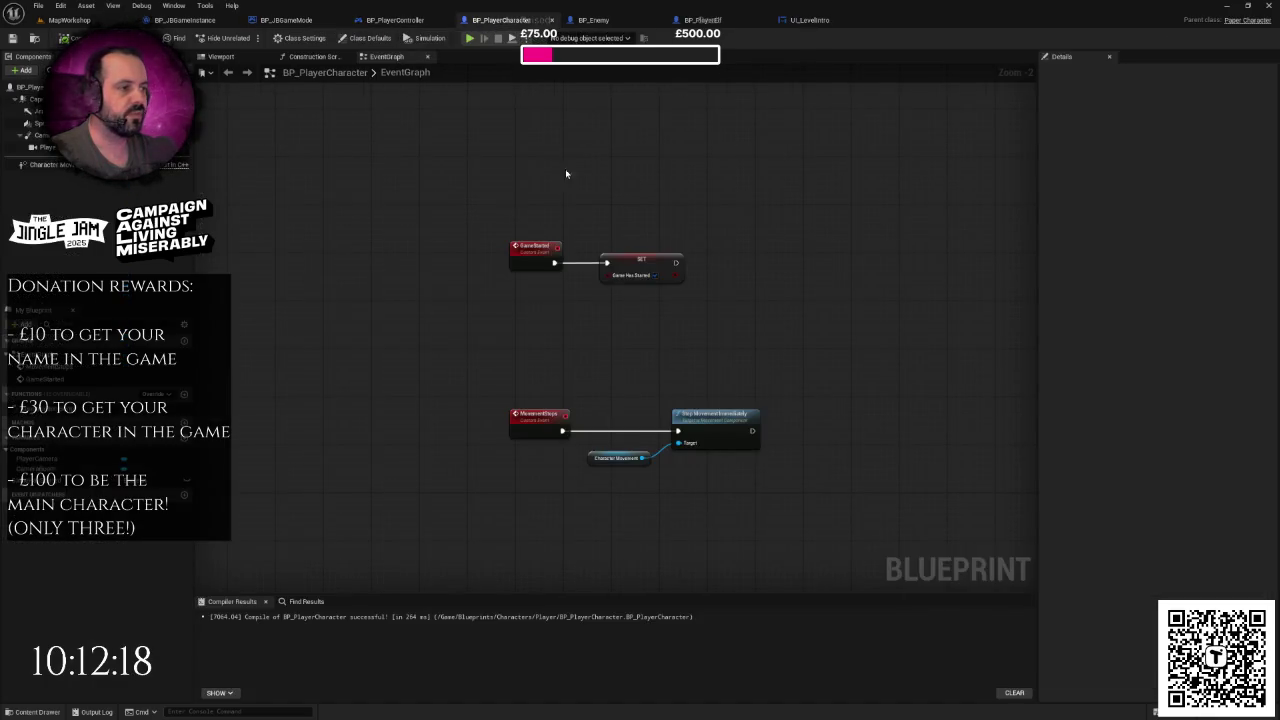
click(598, 20)
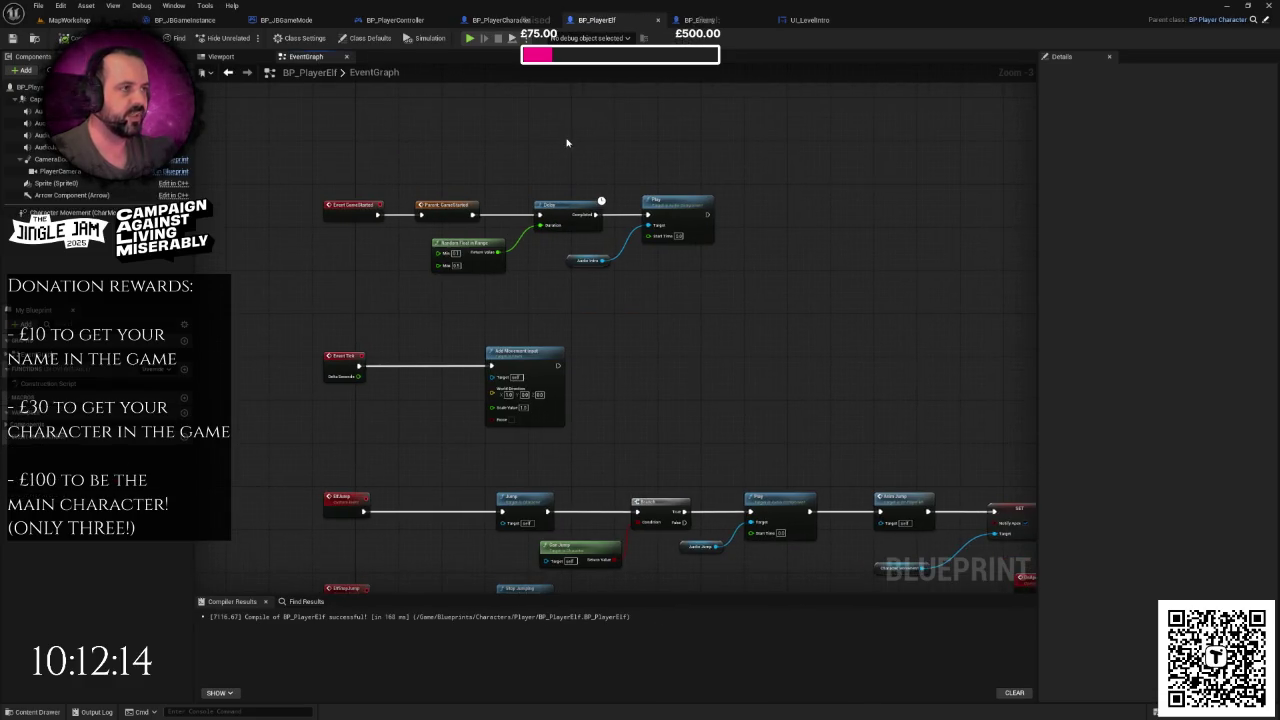
click(500, 20)
- Paste GameStarted and its SET Game Has Started node above BP_Enemy's overlap events
mouse_move(463, 178)
mouse_down()
mouse_move(562, 265)
mouse_move(564, 283)
mouse_move(724, 306)
mouse_up()
click(700, 20)
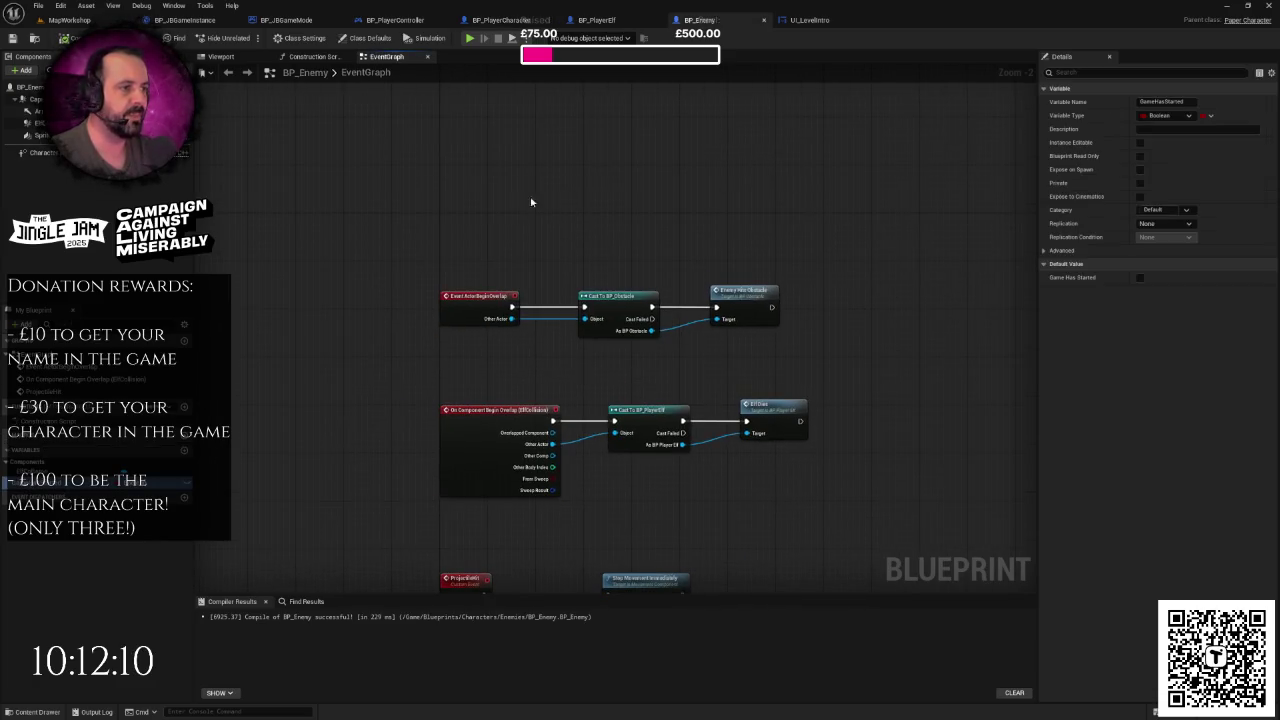
key(ctrl+v)
drag(511, 204, 485, 183)
click(580, 161)
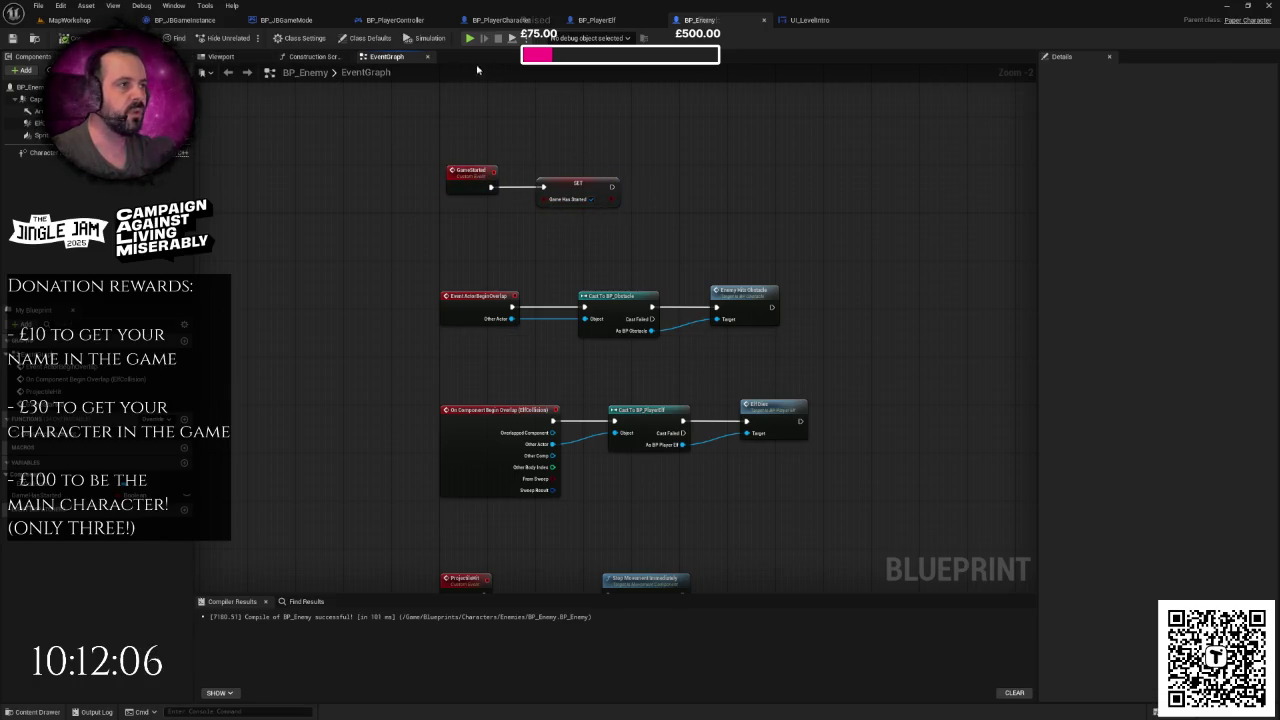
click(420, 19)
mouse_move(677, 186)
mouse_down()
mouse_move(780, 183)
mouse_move(693, 207)
mouse_up()
- Loop over the player characters' Out Actors with For Each Loop, calling Game Started on each
scroll(763, 254, up, 3)
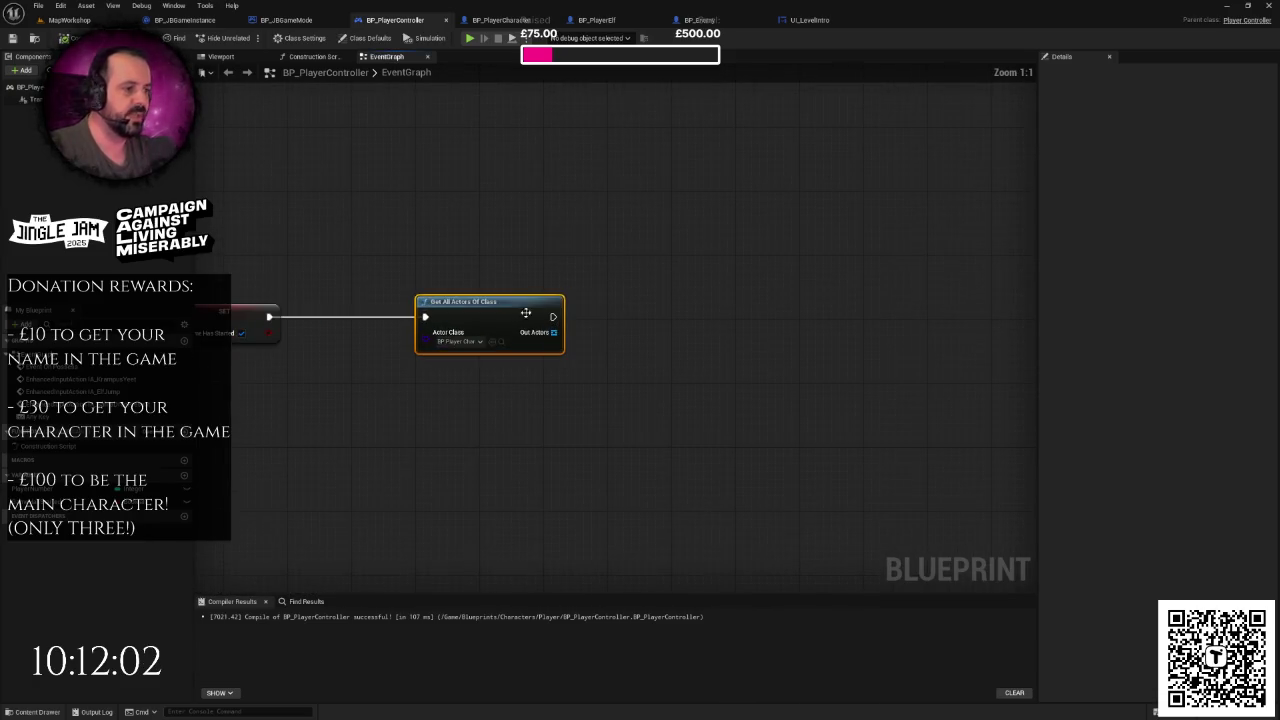
drag(553, 332, 650, 337)
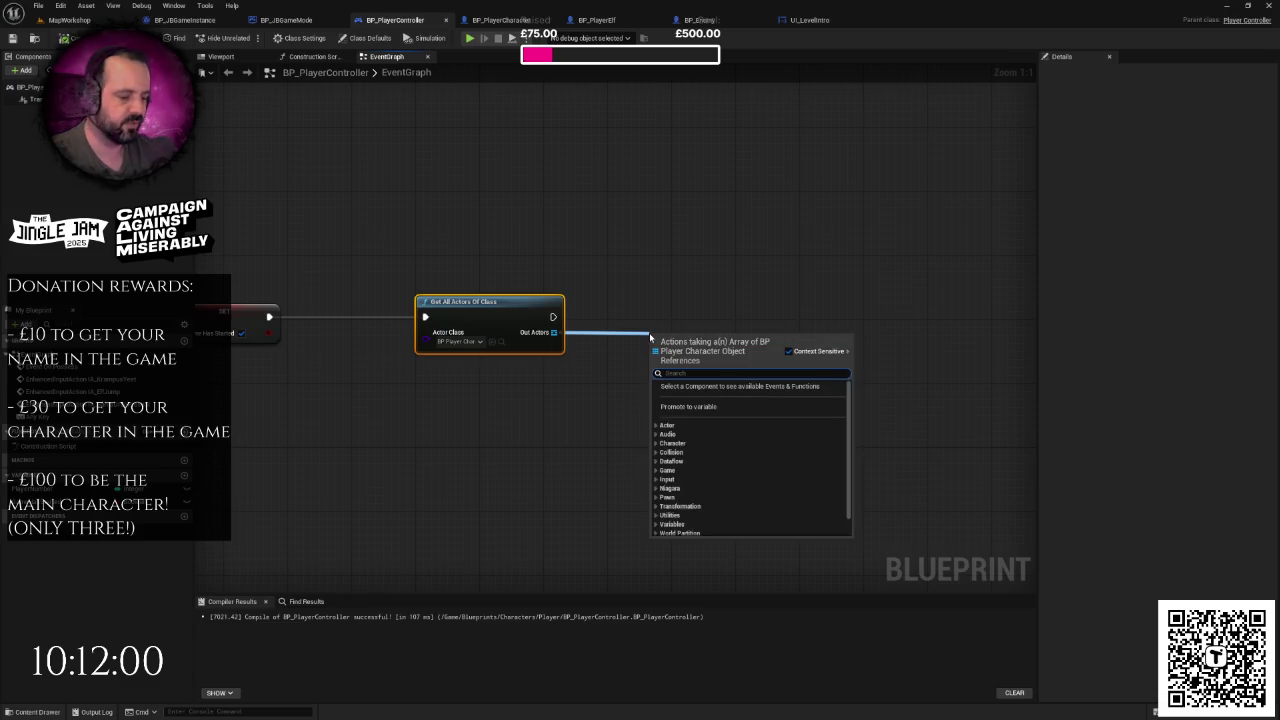
text(for)
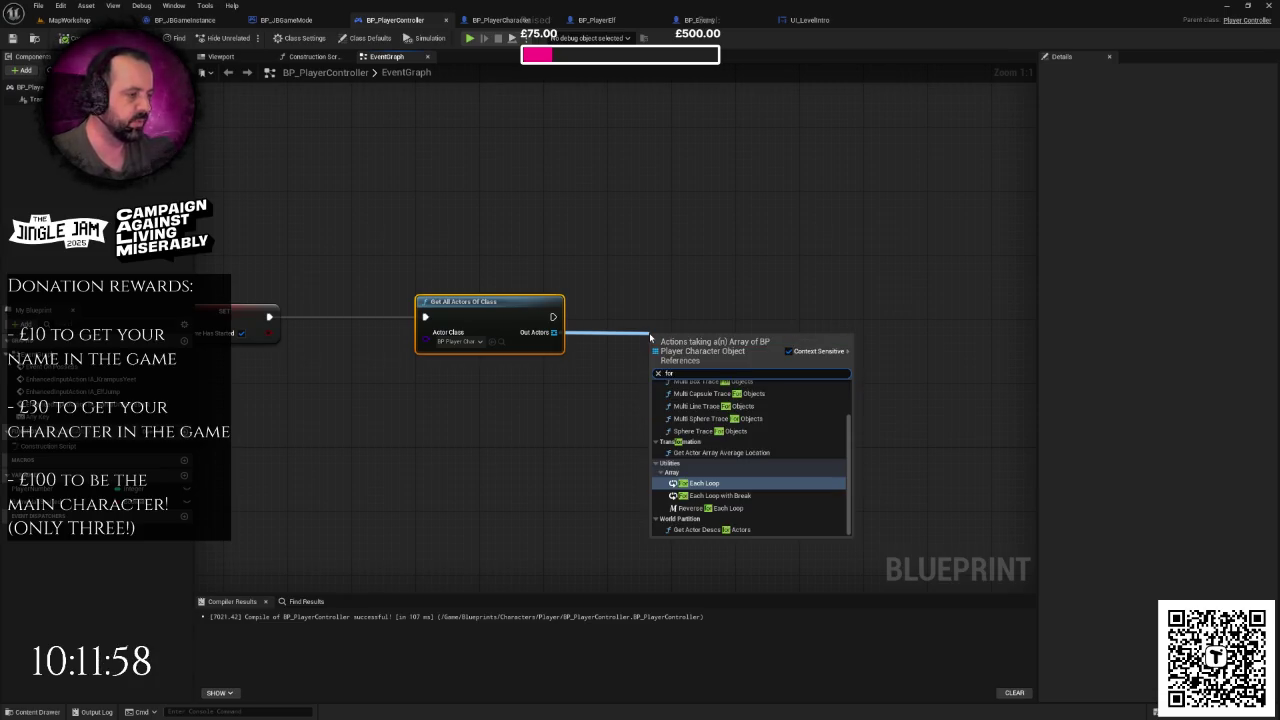
key(Return)
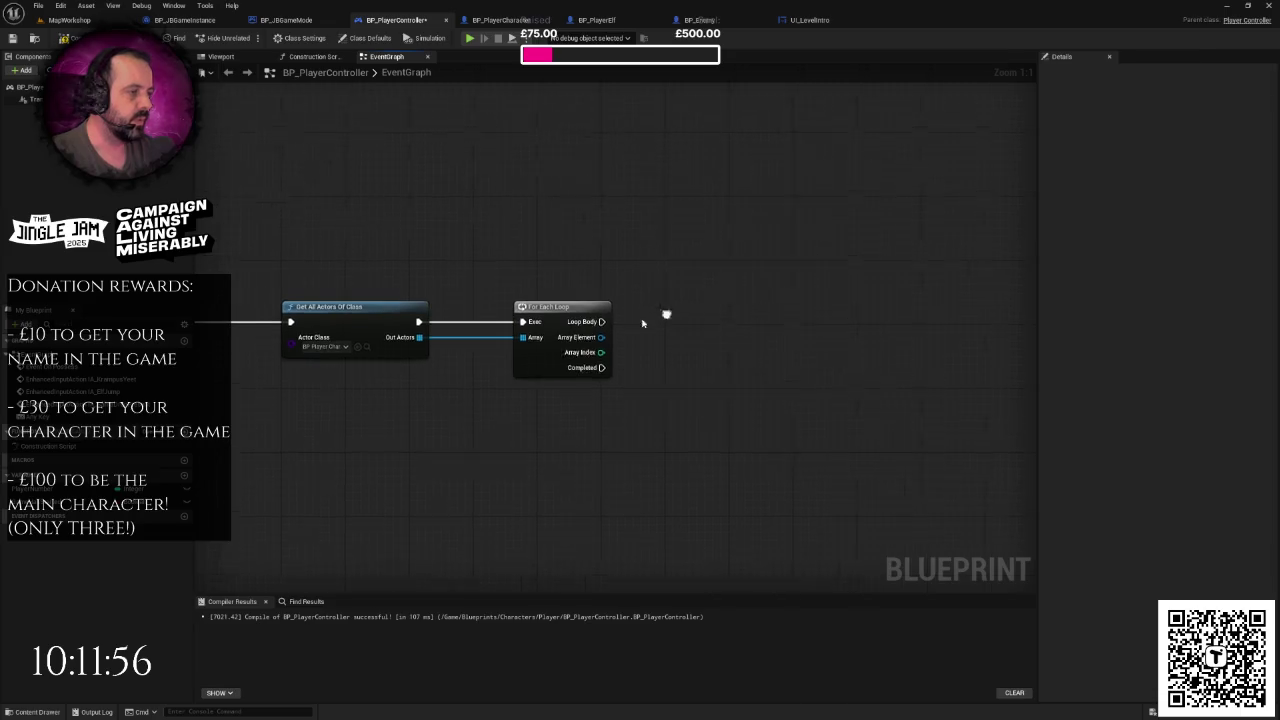
mouse_move(589, 339)
mouse_down()
mouse_move(646, 354)
mouse_move(706, 333)
mouse_up()
text(game started)
key(Return)
mouse_move(590, 323)
mouse_down()
mouse_move(712, 356)
mouse_move(752, 317)
mouse_up()
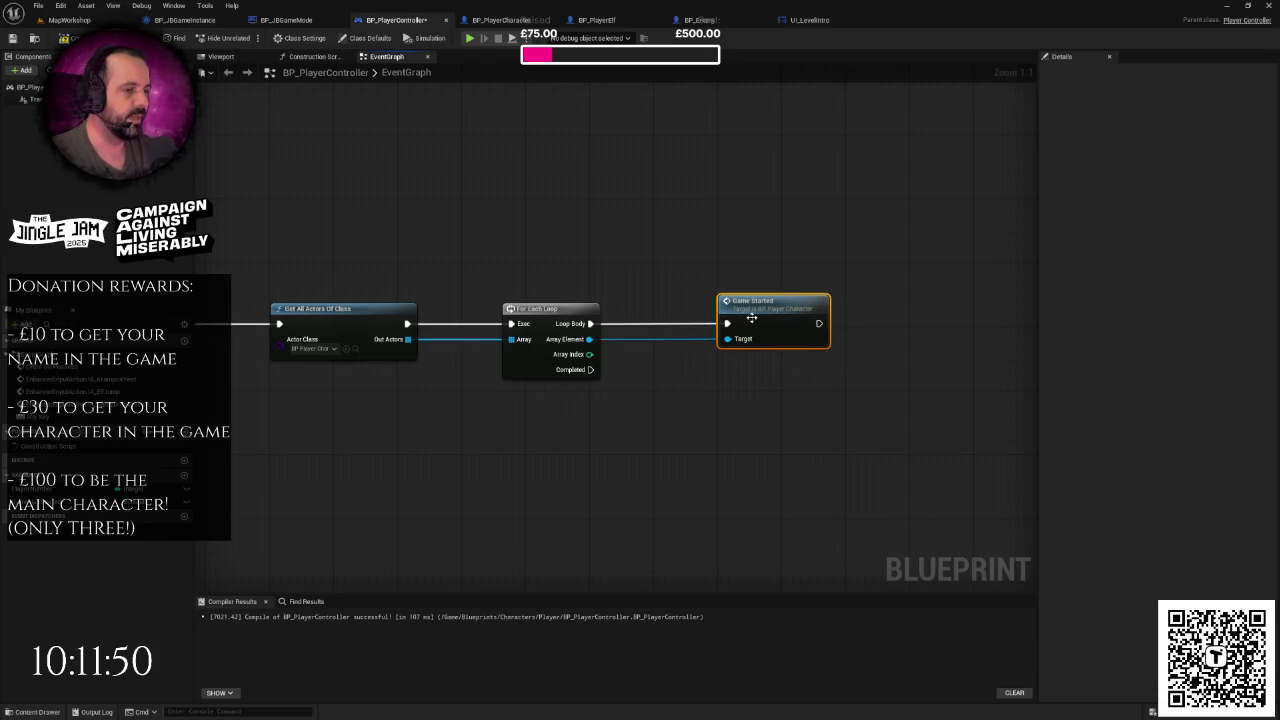
- Add a second Get All Actors Of Class set to BP_Enemy, run when the first loop completes
click(340, 309)
key(ctrl+c)
key(ctrl+v)
mouse_move(574, 306)
mouse_down()
mouse_move(635, 396)
mouse_move(646, 389)
mouse_up()
click(682, 413)
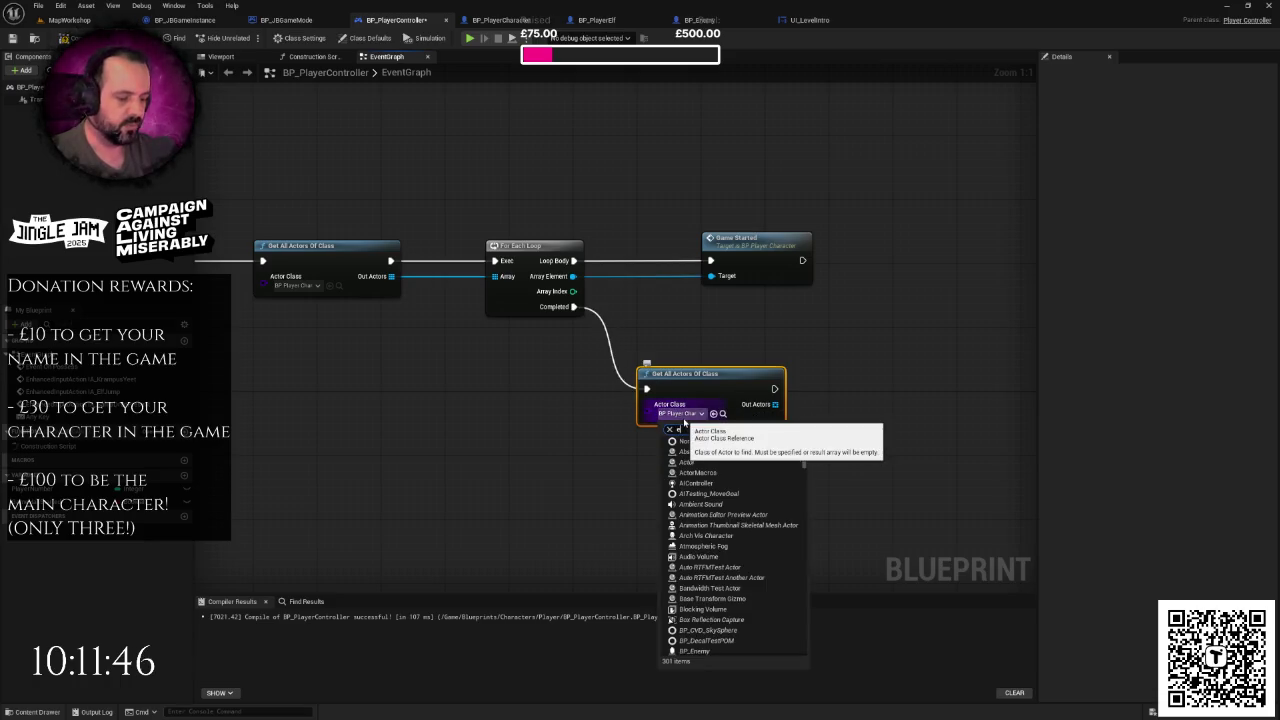
click(735, 460)
- Loop over the BP_Enemy actors and call Game Started on each one
mouse_move(764, 404)
mouse_down()
mouse_move(829, 406)
mouse_move(846, 365)
mouse_up()
text(for each)
key(Return)
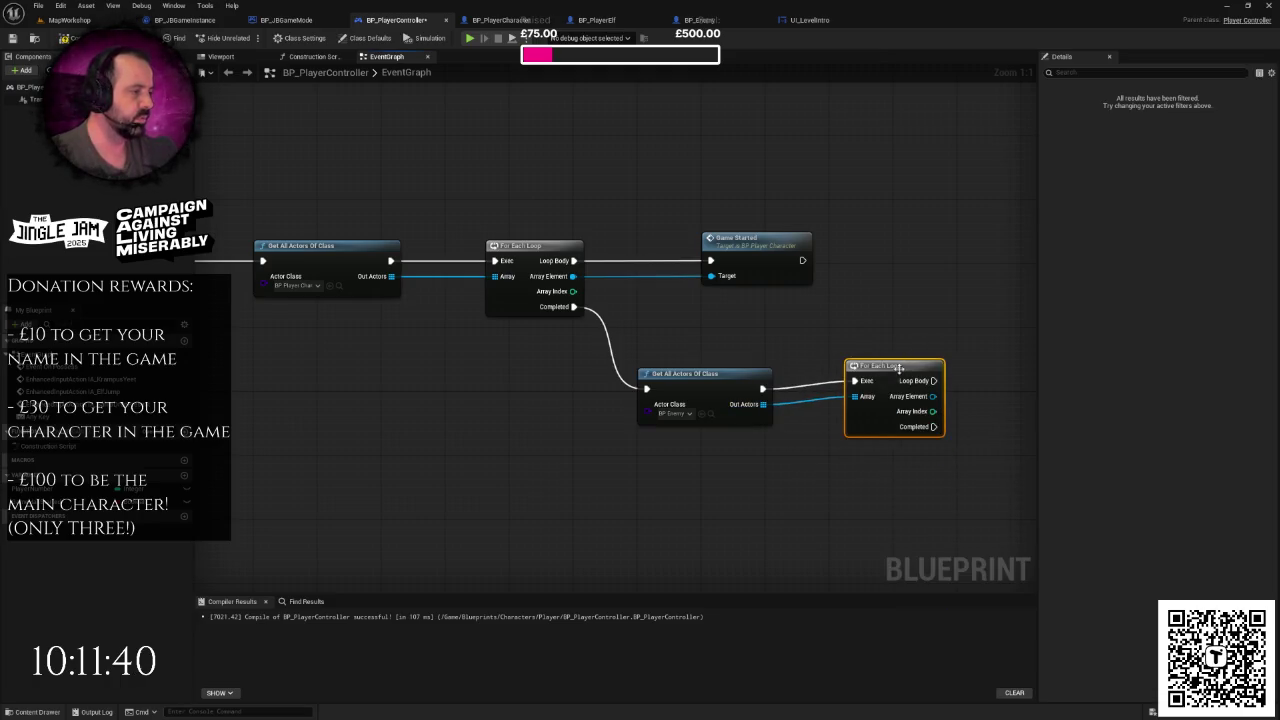
click(877, 357)
drag(701, 413, 806, 412)
text(game st)
key(Return)
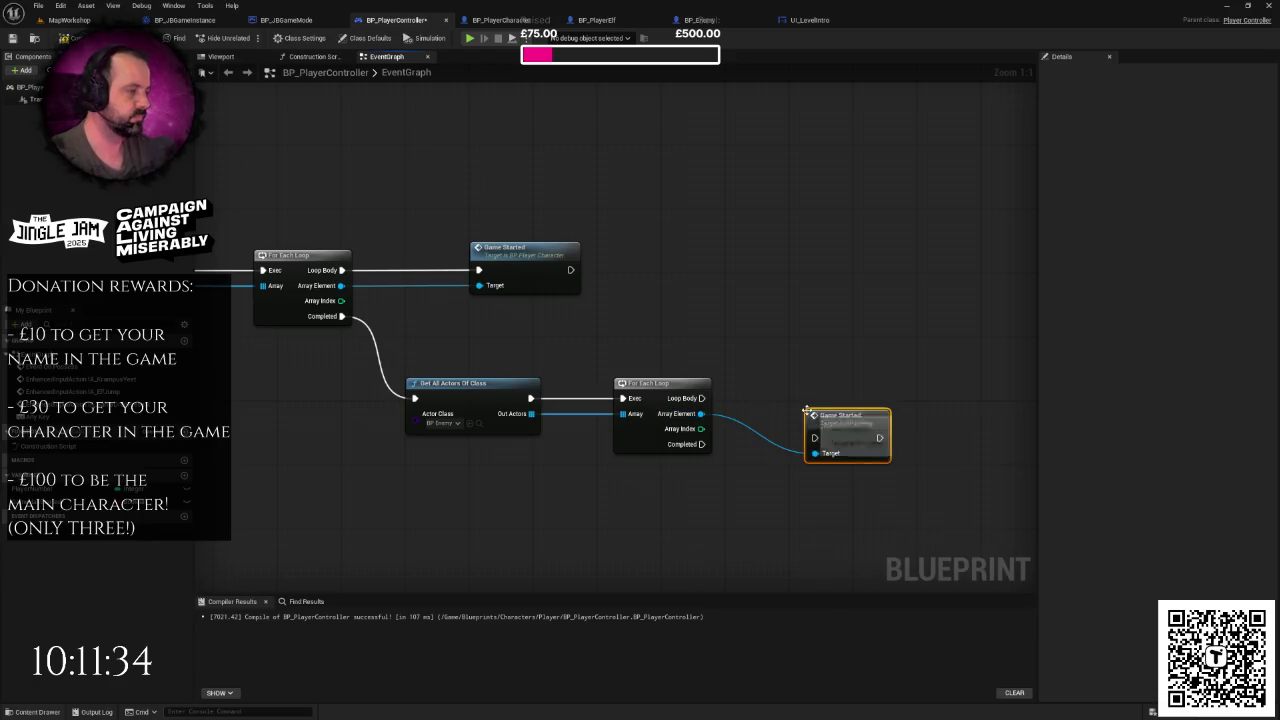
mouse_move(703, 398)
mouse_down()
mouse_move(815, 437)
mouse_move(842, 387)
mouse_up()
scroll(838, 358, down, 5)
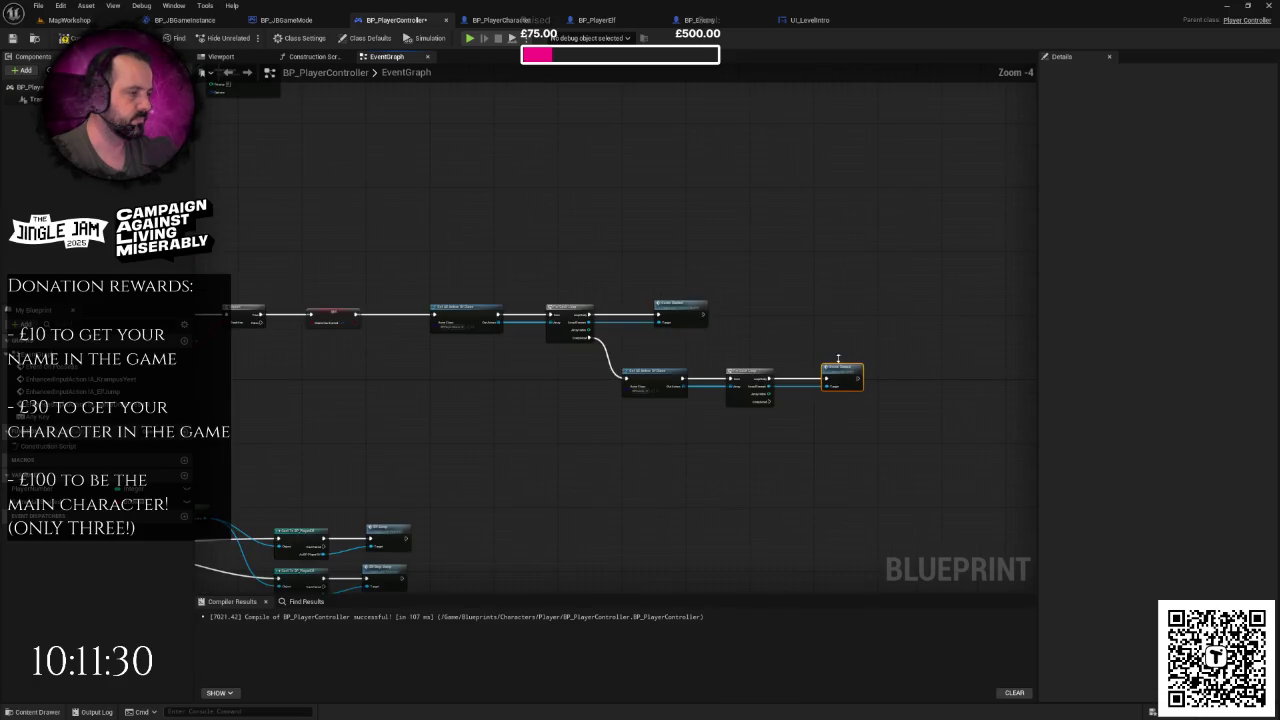
- Review the BP_PlayerController graph around SET Game Has Started, then return to MapWorkshop
scroll(711, 414, up, 1)
scroll(711, 414, down, 2)
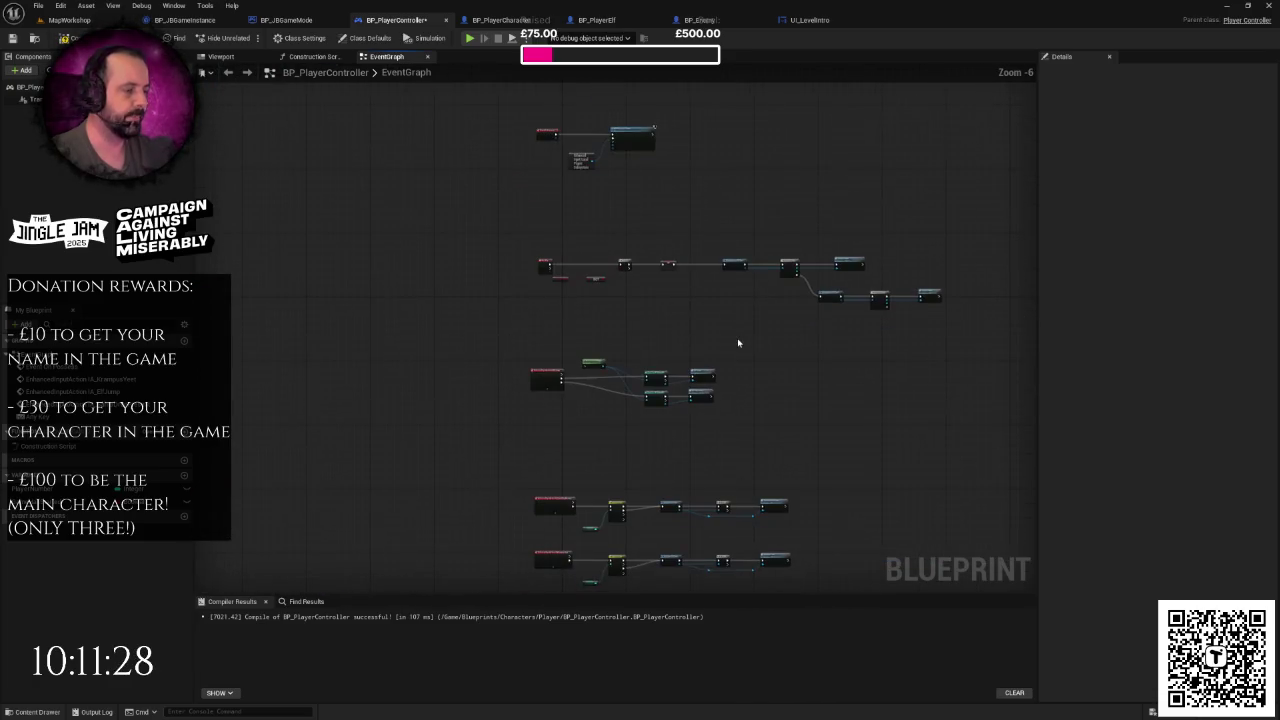
drag(608, 340, 534, 319)
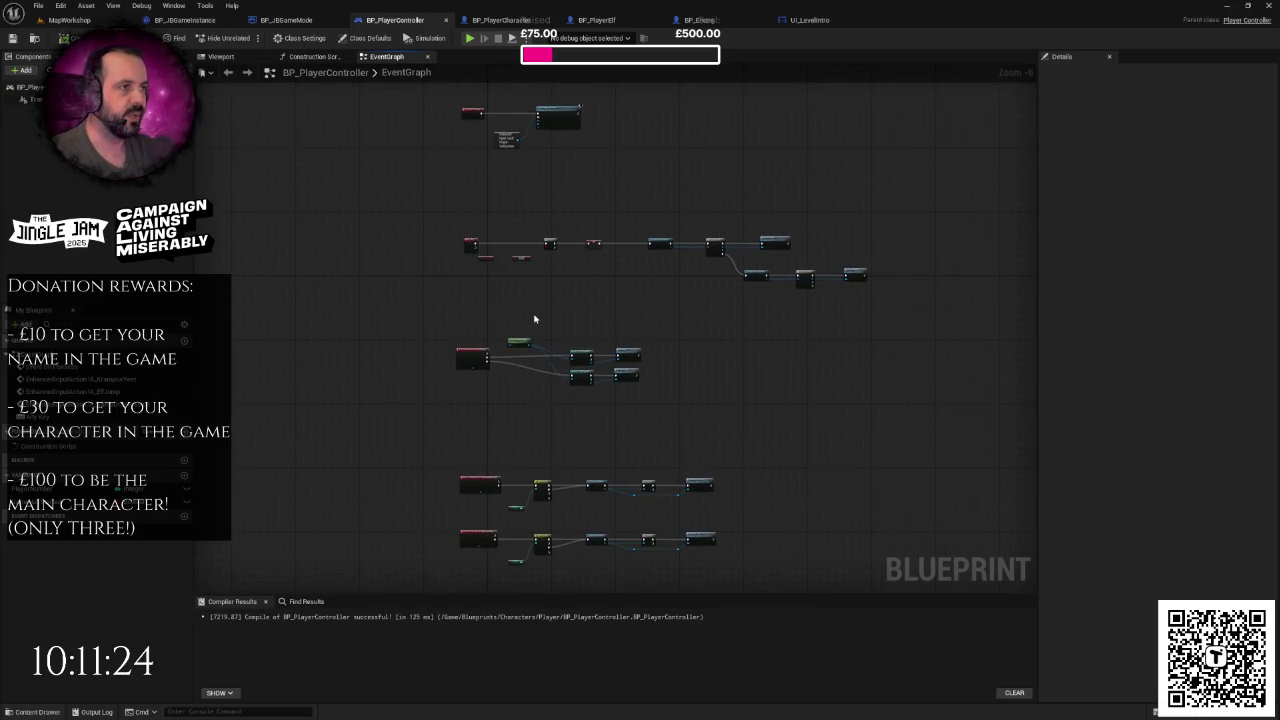
scroll(718, 200, up, 5)
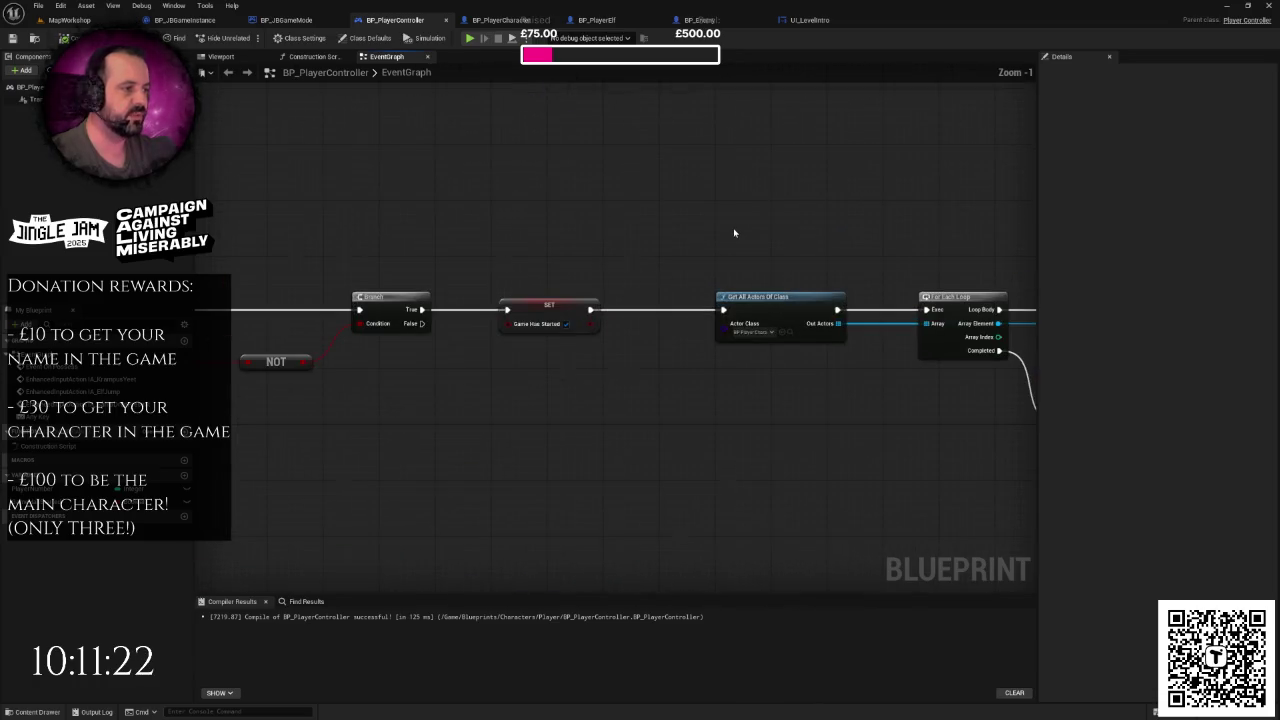
drag(490, 255, 622, 360)
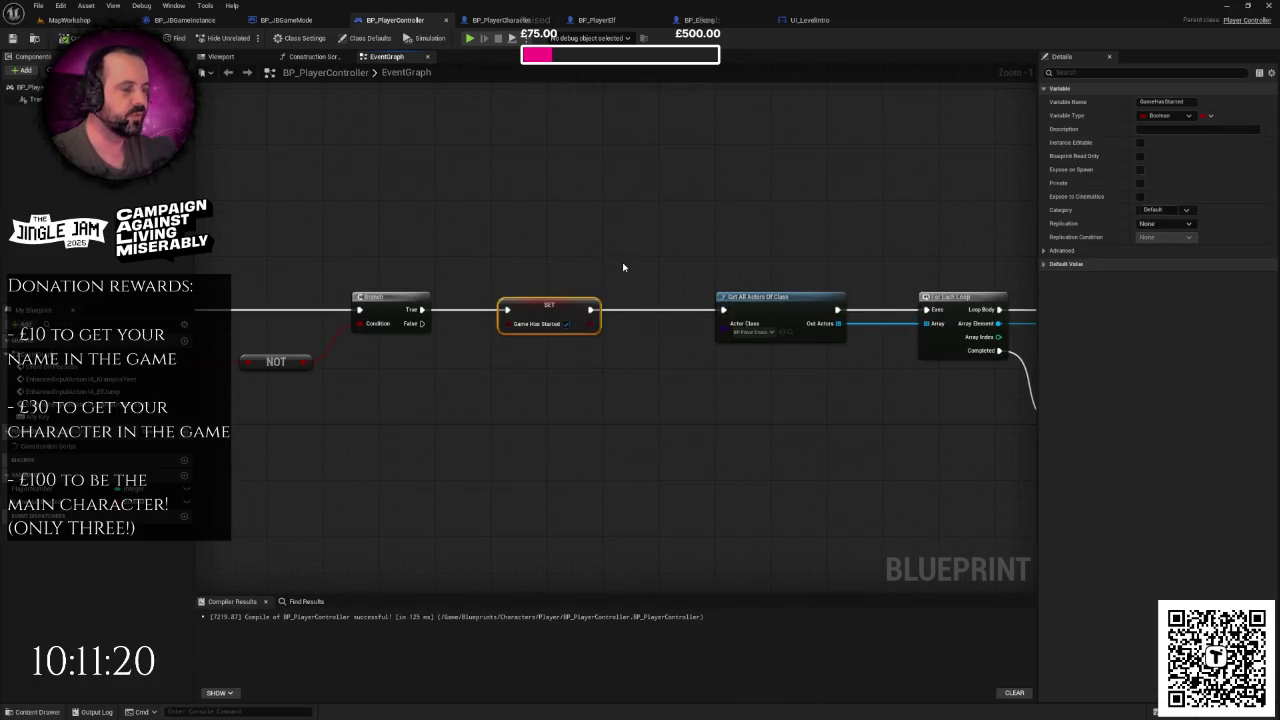
click(623, 266)
scroll(623, 266, down, 3)
drag(623, 266, 639, 354)
scroll(634, 334, down, 1)
right_click(634, 336)
click(625, 313)
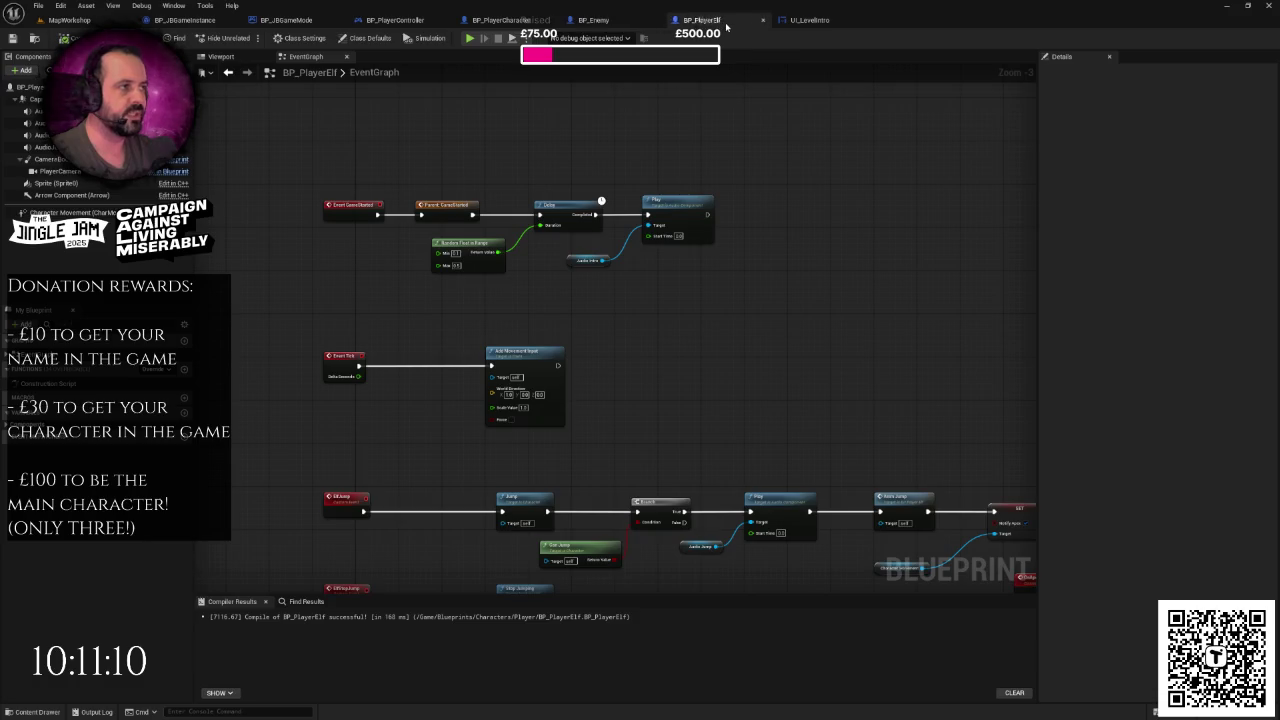
click(69, 20)
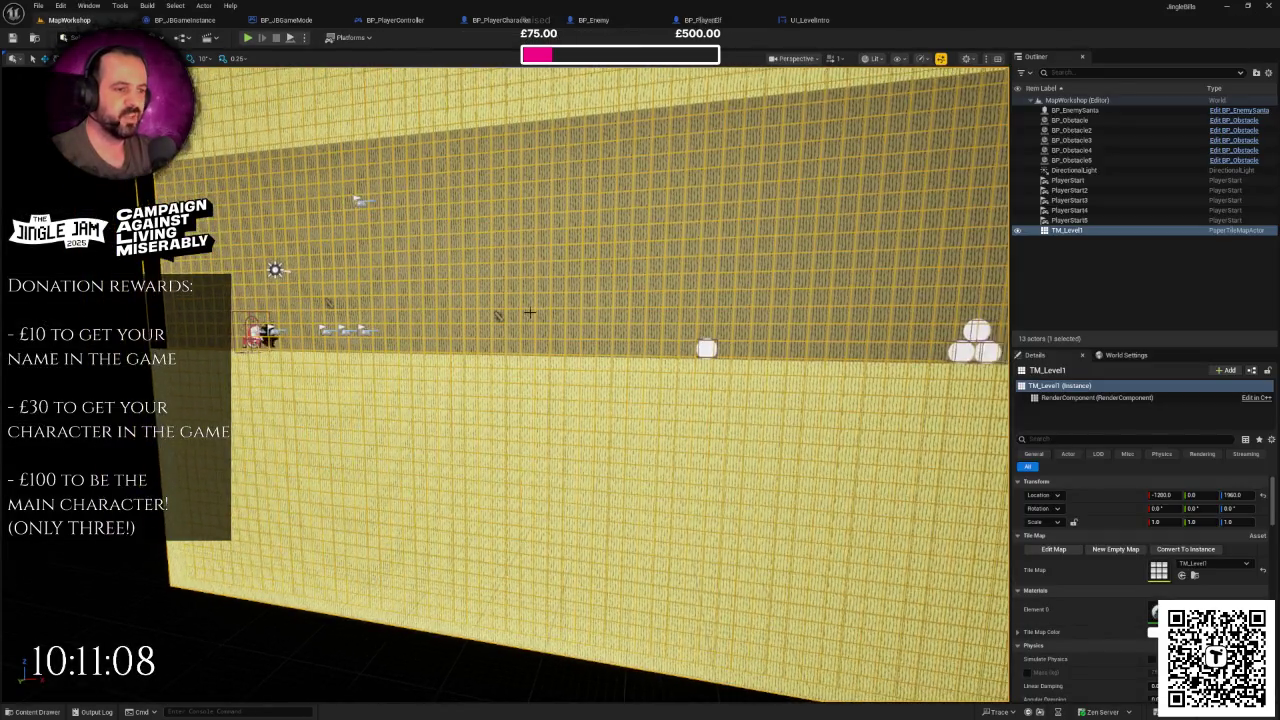
- Find BP_PlayerElf2 in the Player blueprints folder and close its editor
click(37, 711)
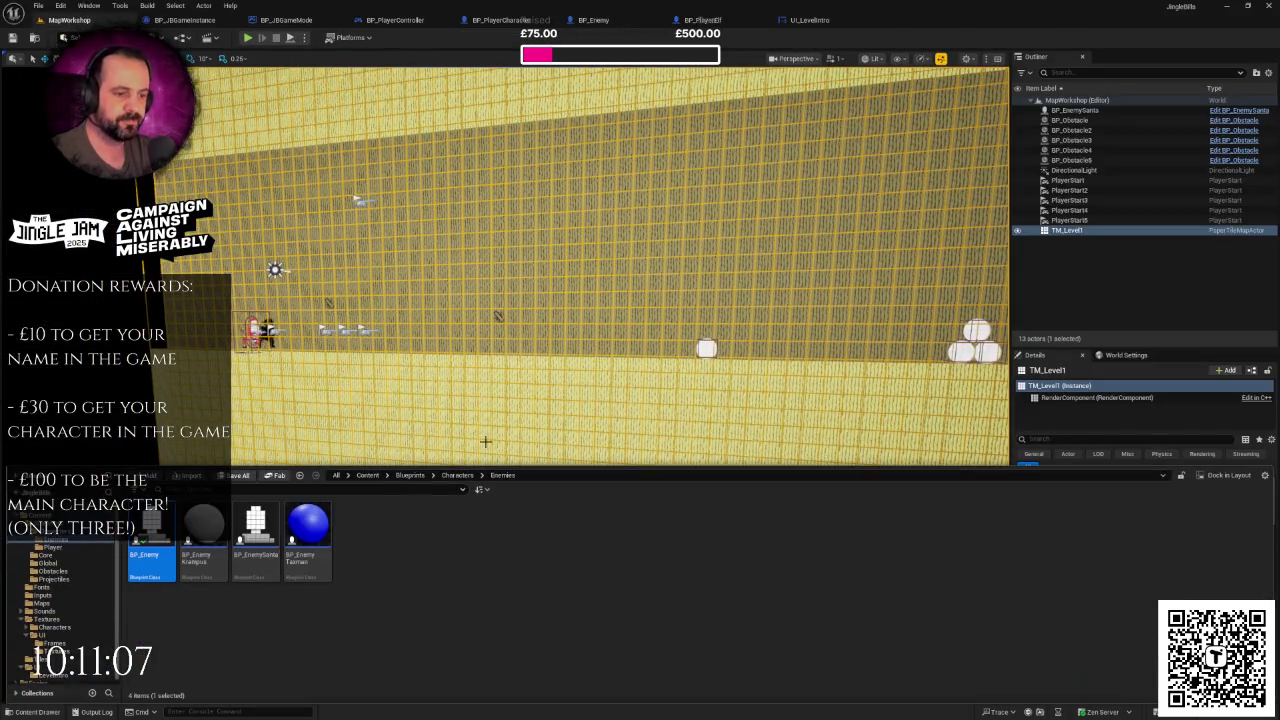
click(55, 548)
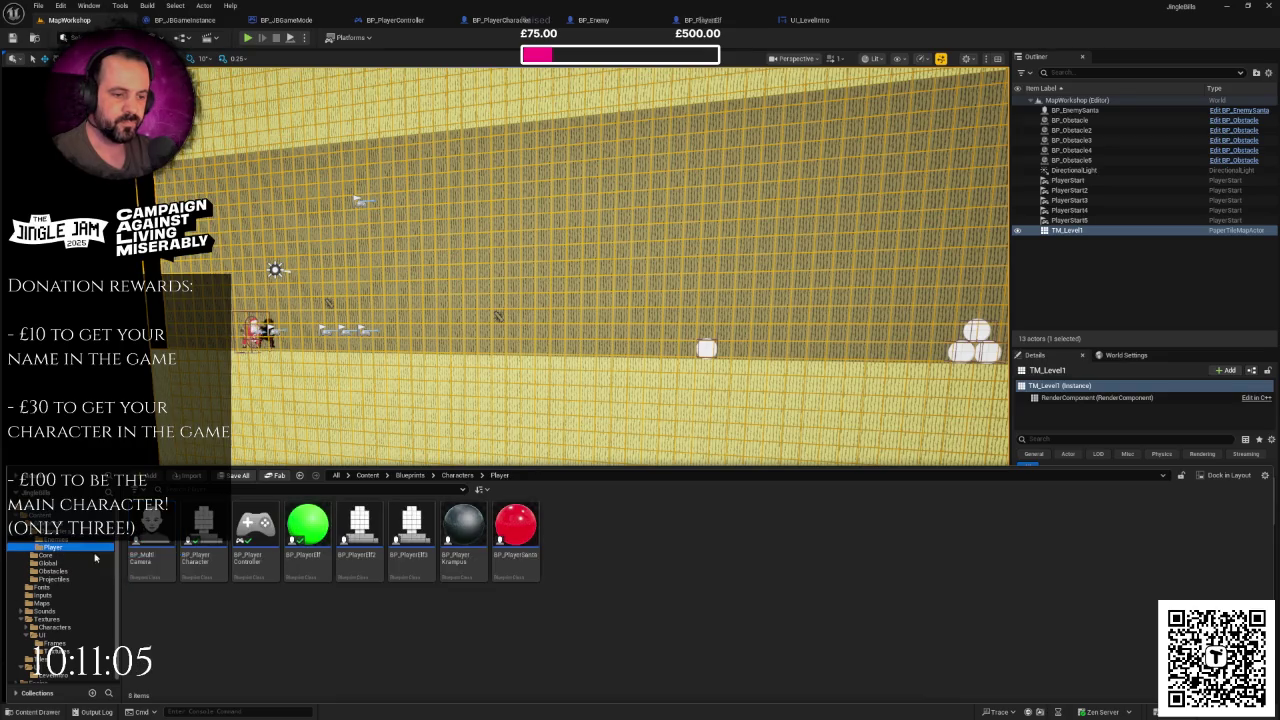
click(362, 521)
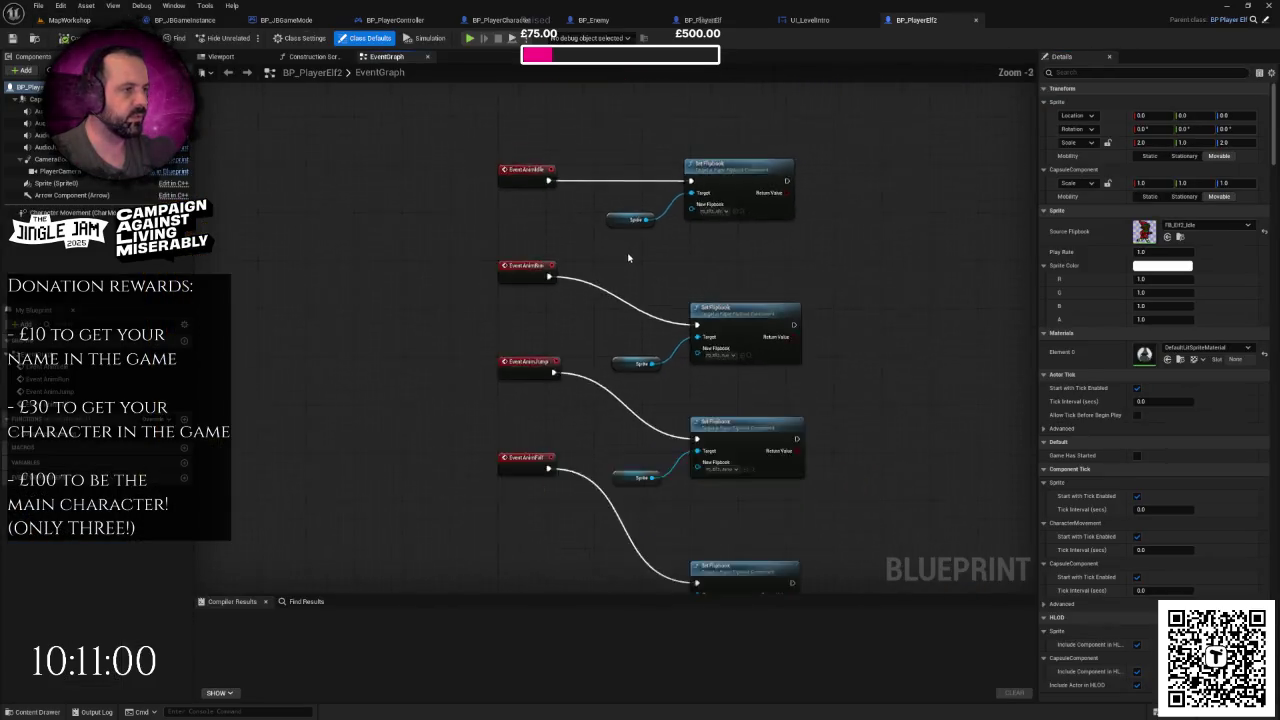
click(975, 19)
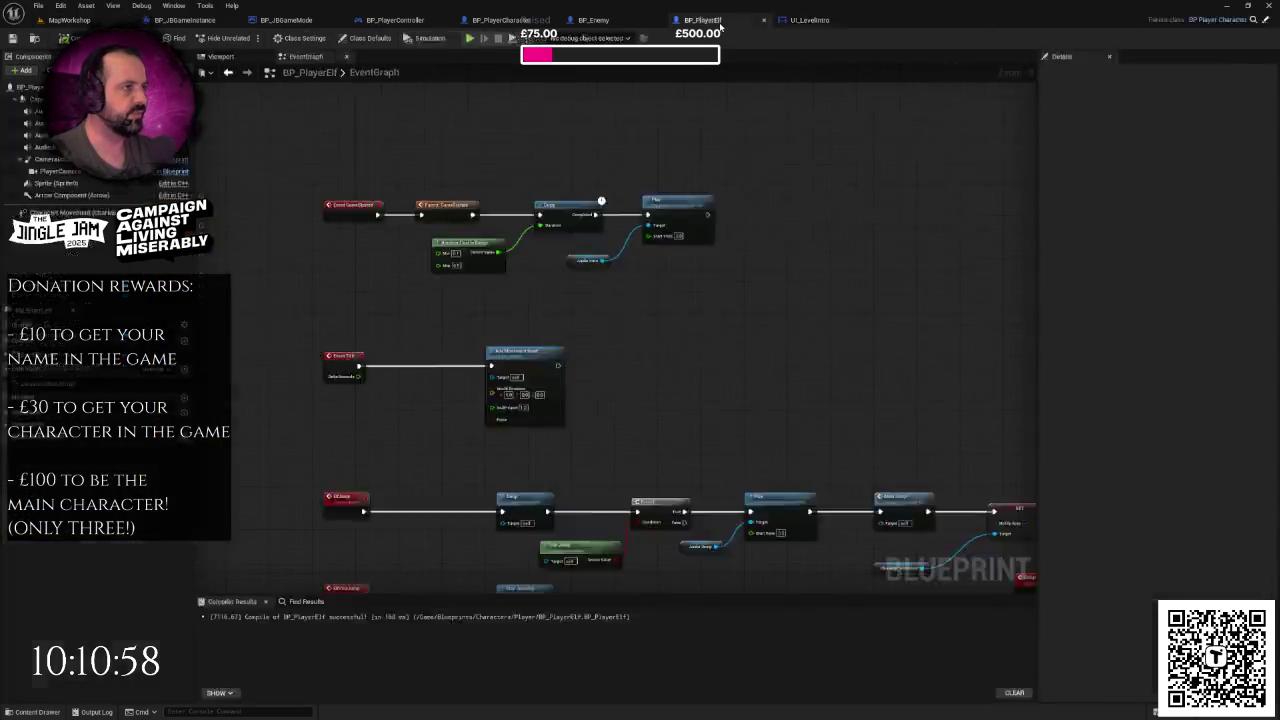
- Insert a Branch between Event Tick and Add Movement Input in BP_PlayerElf
click(572, 280)
drag(572, 280, 697, 281)
scroll(513, 288, up, 3)
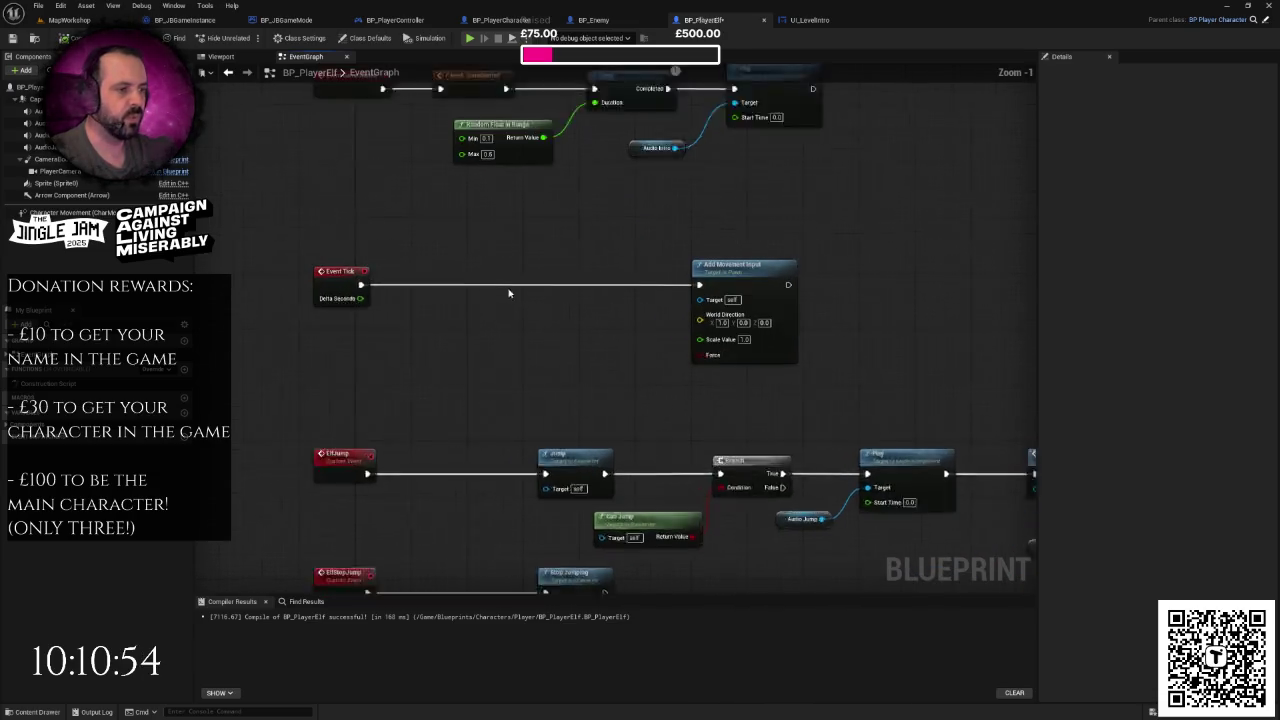
drag(338, 284, 539, 290)
text(branch)
key(Return)
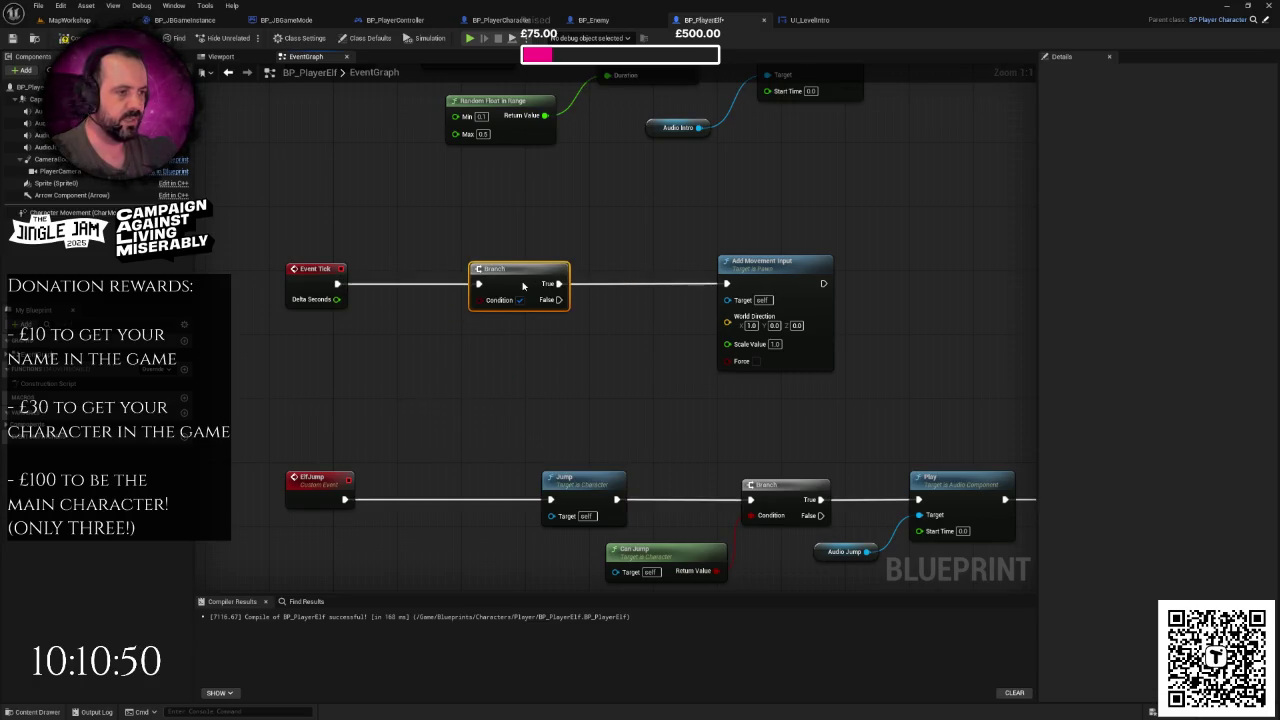
click(469, 334)
- Wire a Game Has Started getter into the Branch condition and select the pair
right_click(315, 398)
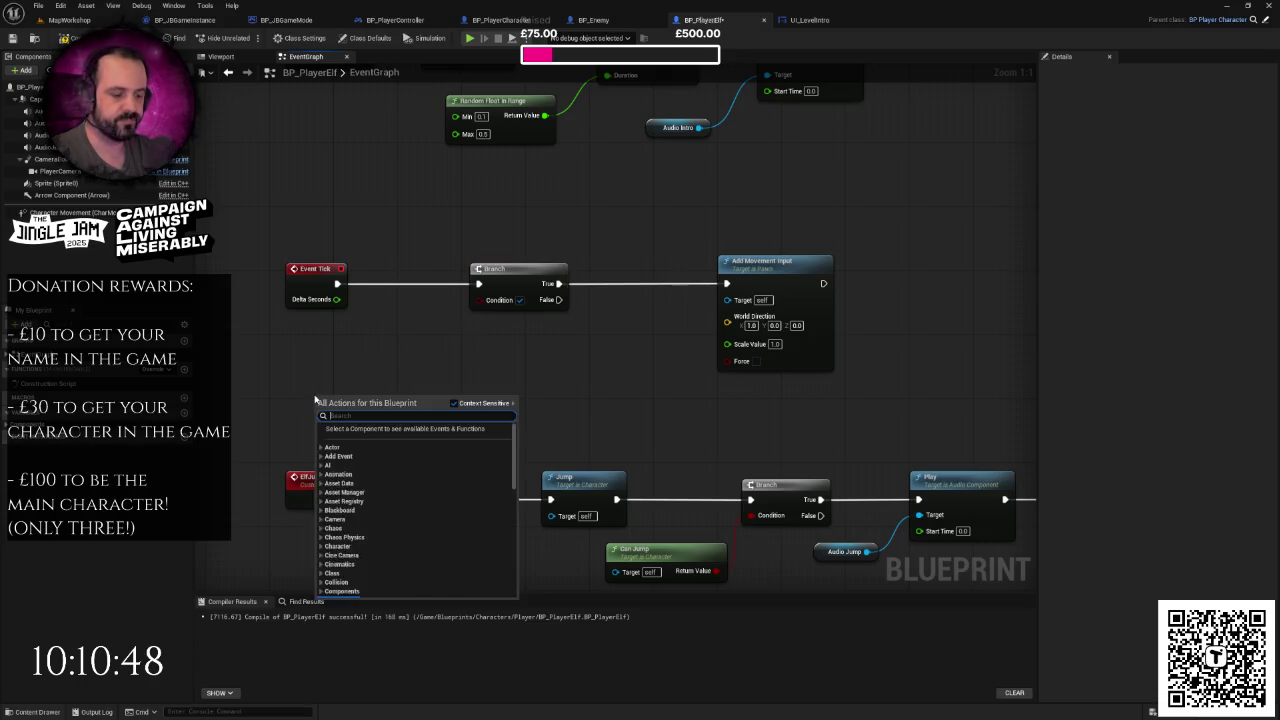
text(getgamehas)
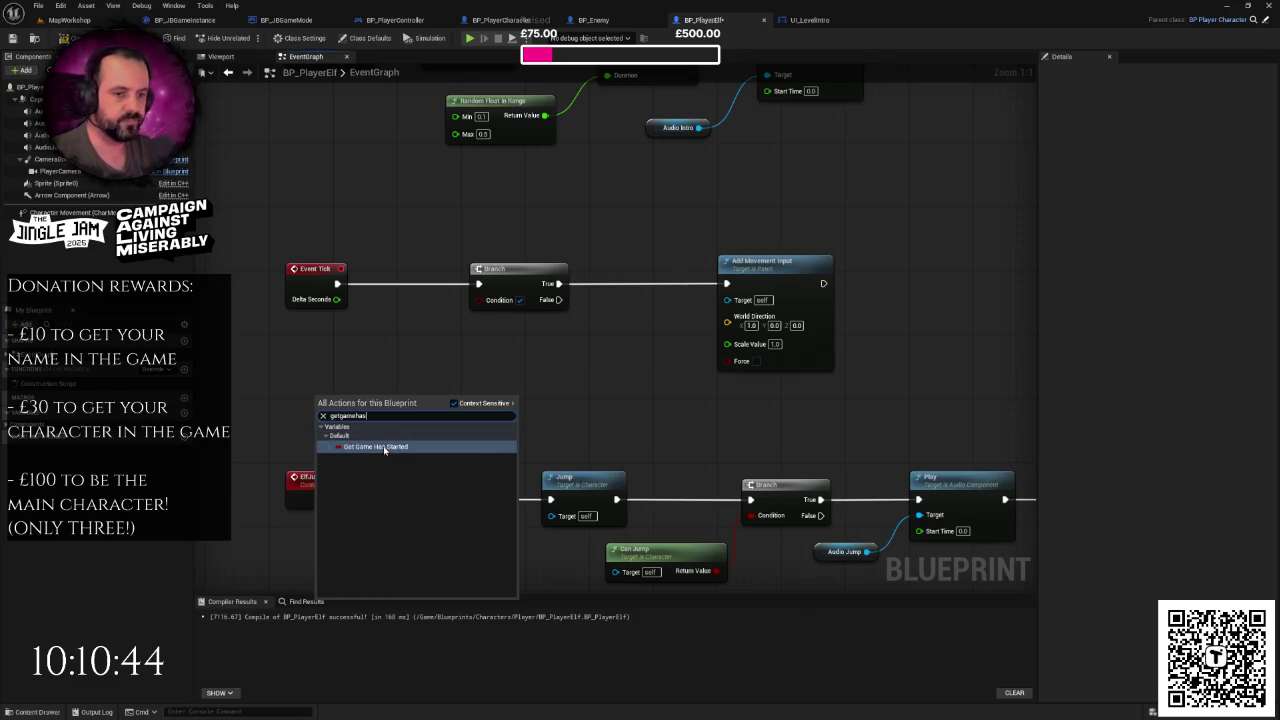
click(382, 447)
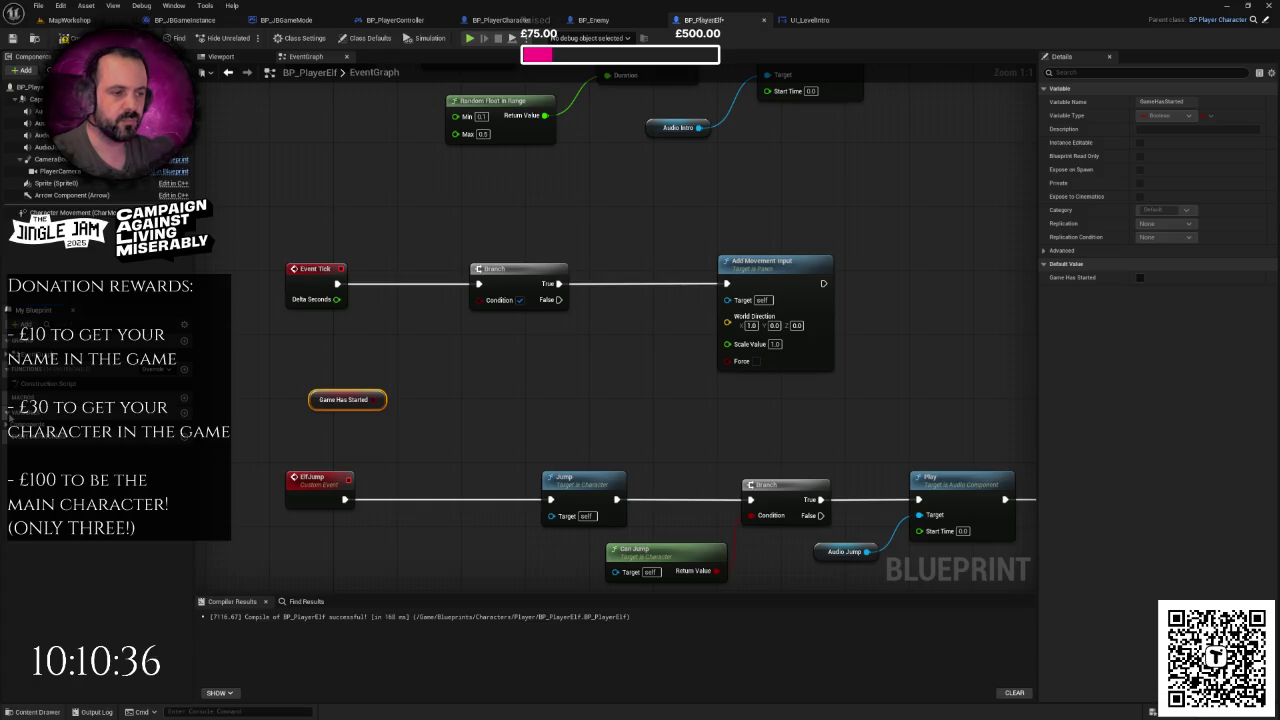
click(22, 325)
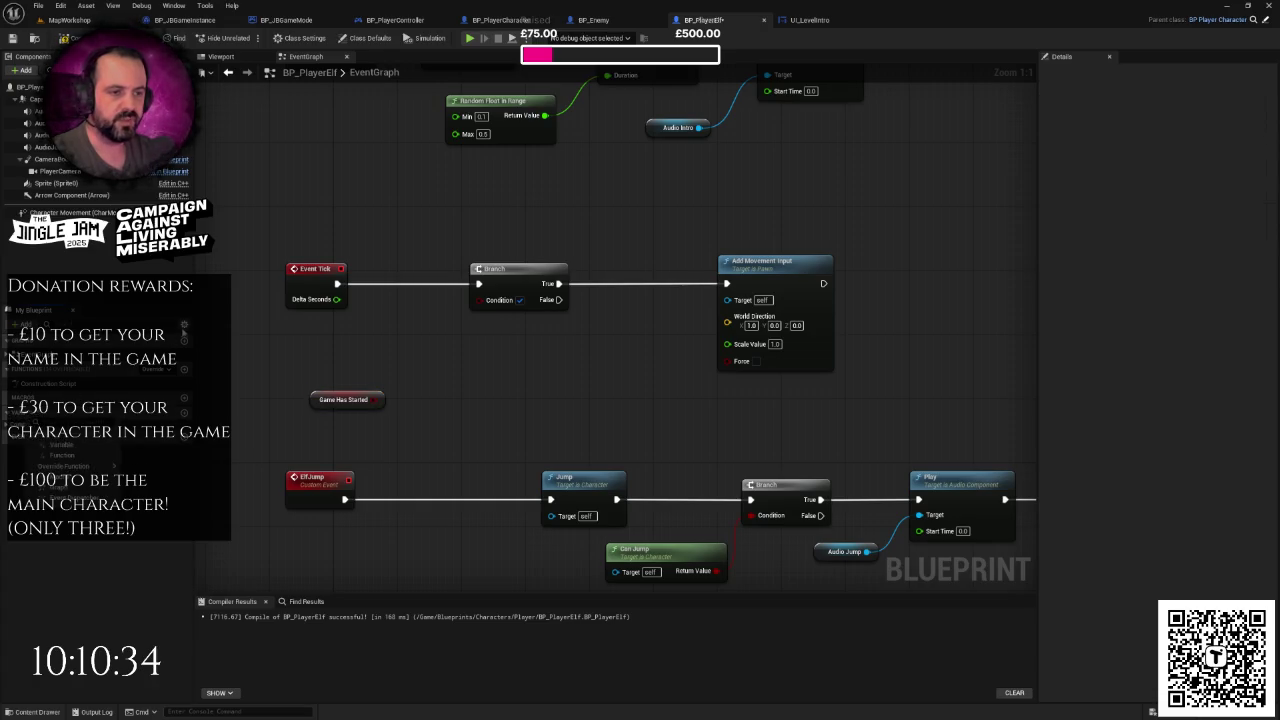
mouse_move(182, 334)
click(223, 346)
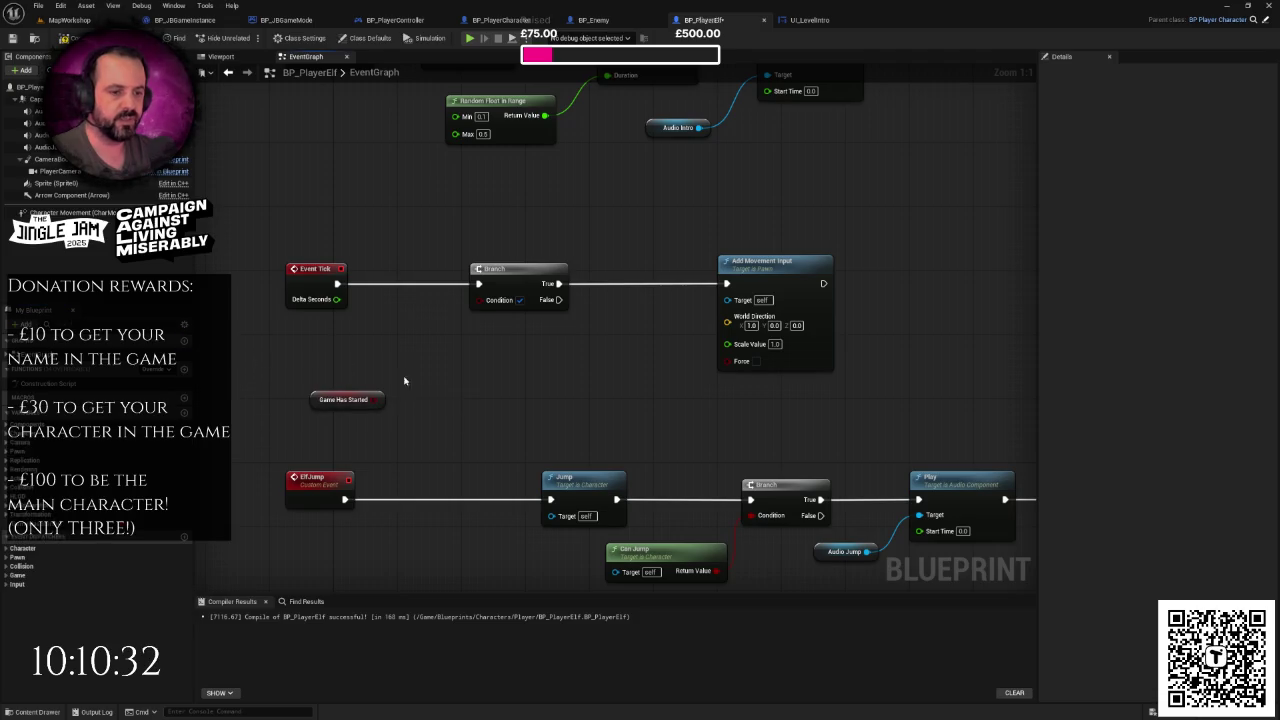
mouse_move(378, 399)
mouse_down()
mouse_move(520, 310)
mouse_move(481, 299)
mouse_move(366, 366)
mouse_up()
click(430, 338)
drag(434, 334, 445, 328)
drag(392, 237, 550, 382)
click(55, 20)
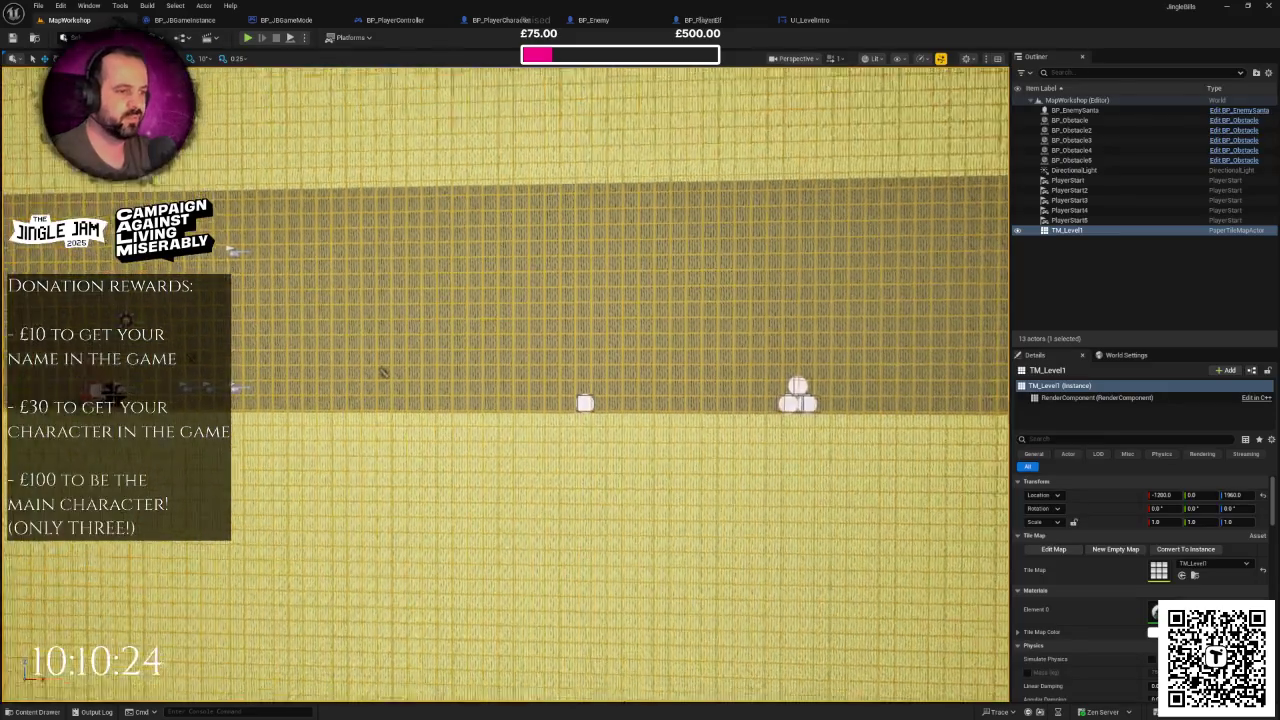
- Open BP_PlayerKrampus and BP_PlayerSanta from the Player blueprints folder
click(37, 712)
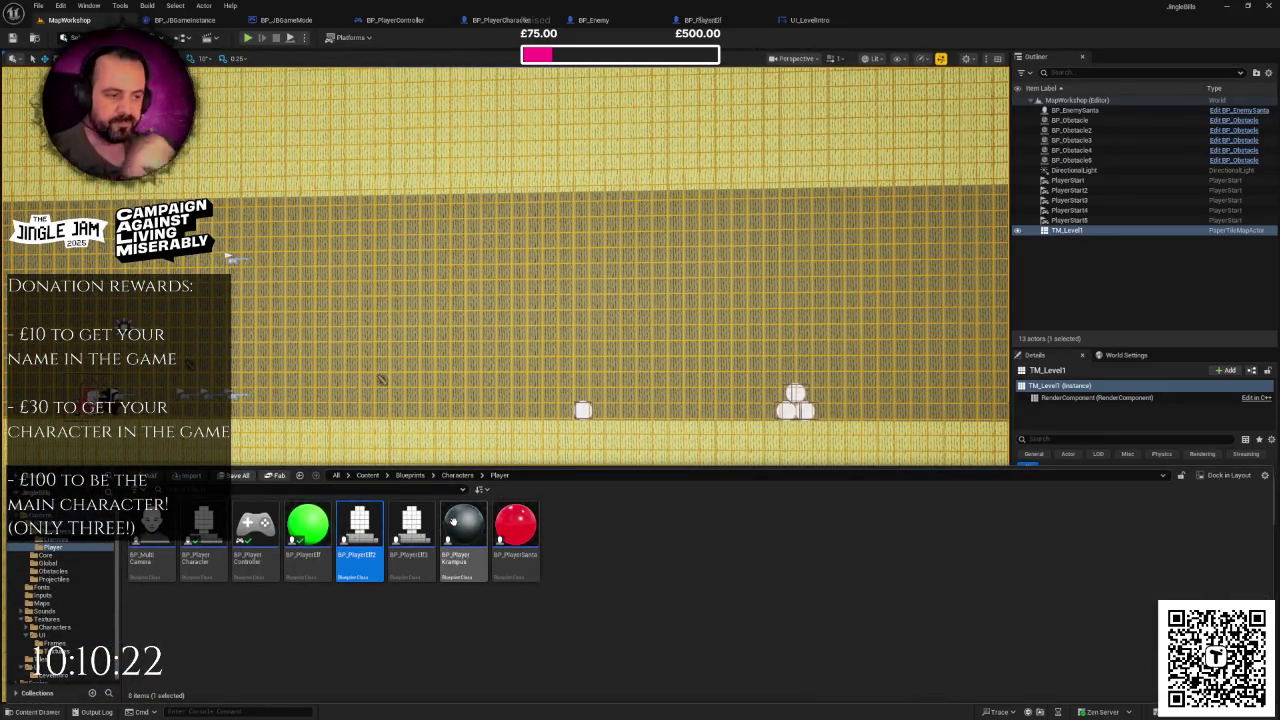
click(455, 522)
double_click(516, 521)
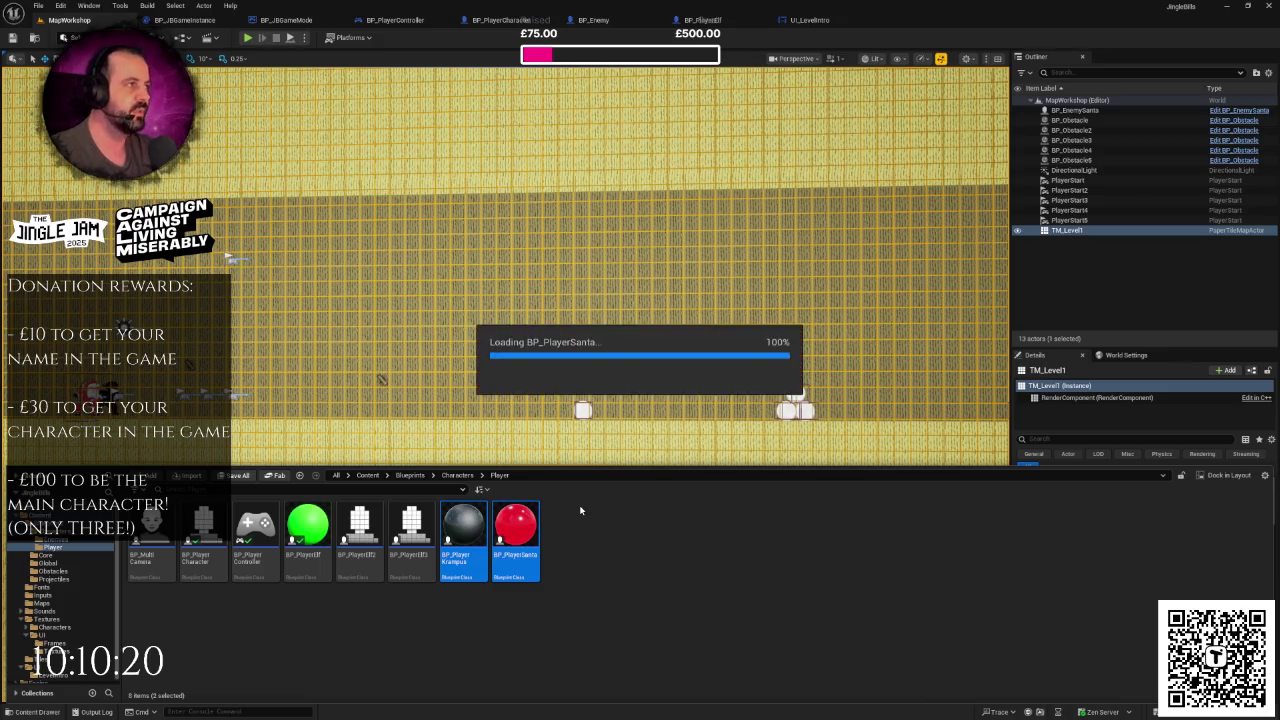
scroll(706, 291, up, 3)
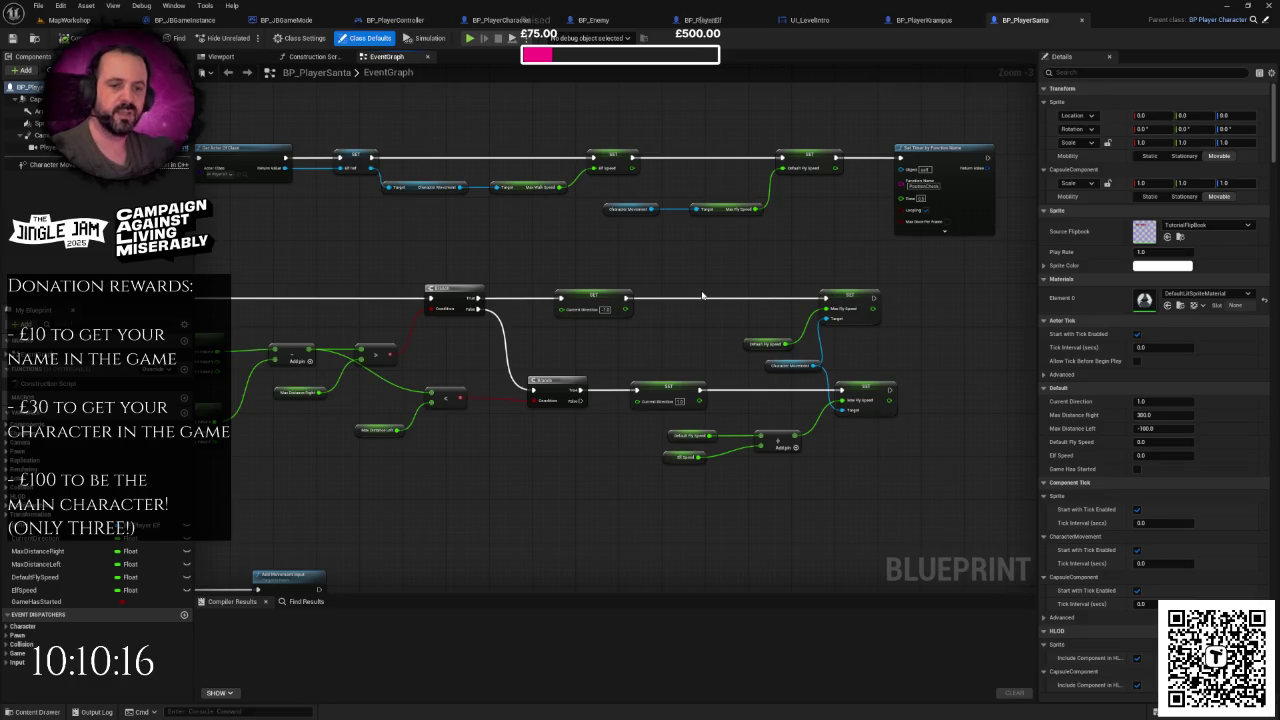
scroll(702, 296, down, 2)
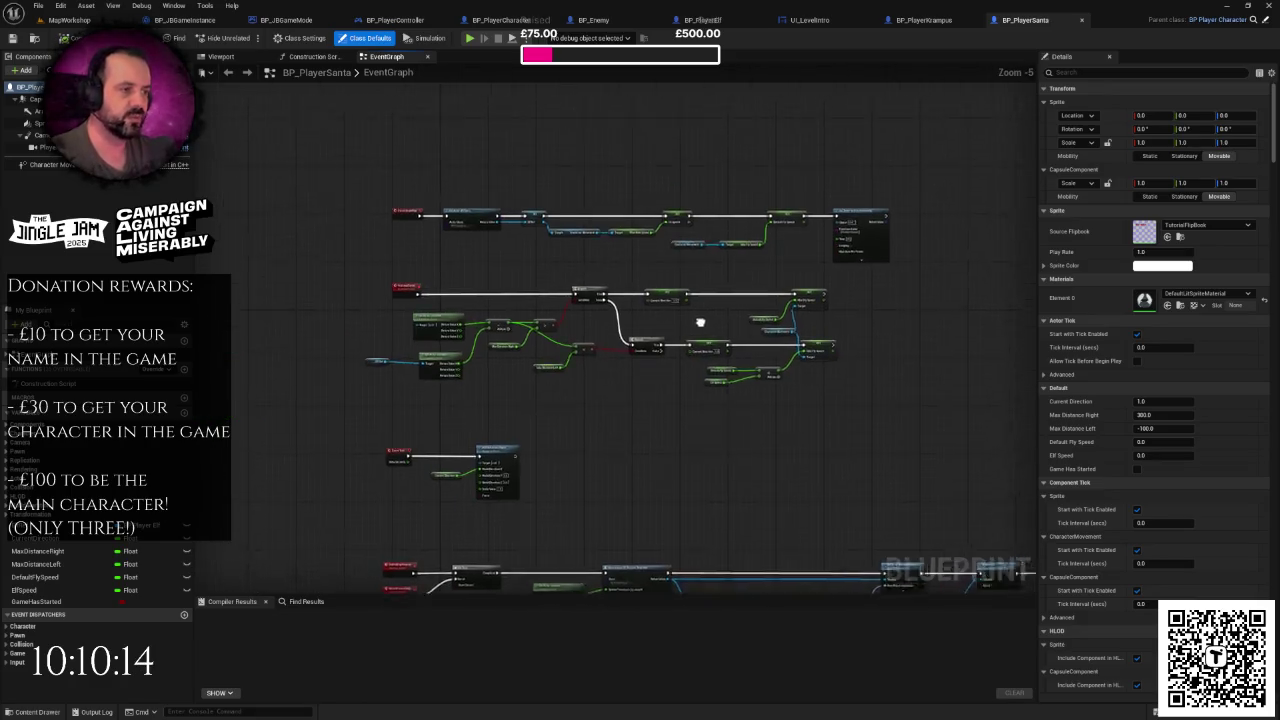
scroll(554, 382, up, 2)
- In BP_PlayerSanta, paste the Branch and Game Has Started pair and route Event Tick through it
drag(416, 240, 586, 398)
drag(520, 282, 685, 282)
click(451, 334)
scroll(520, 309, up, 1)
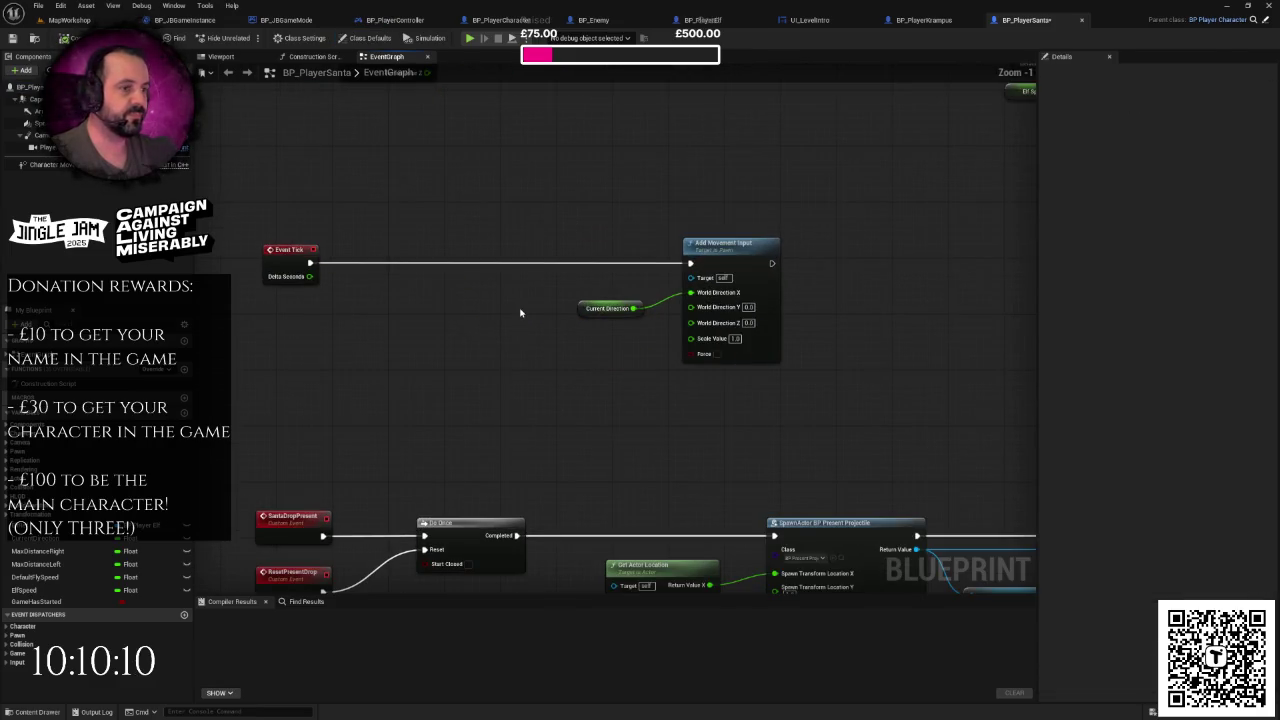
key(ctrl+v)
drag(594, 279, 484, 263)
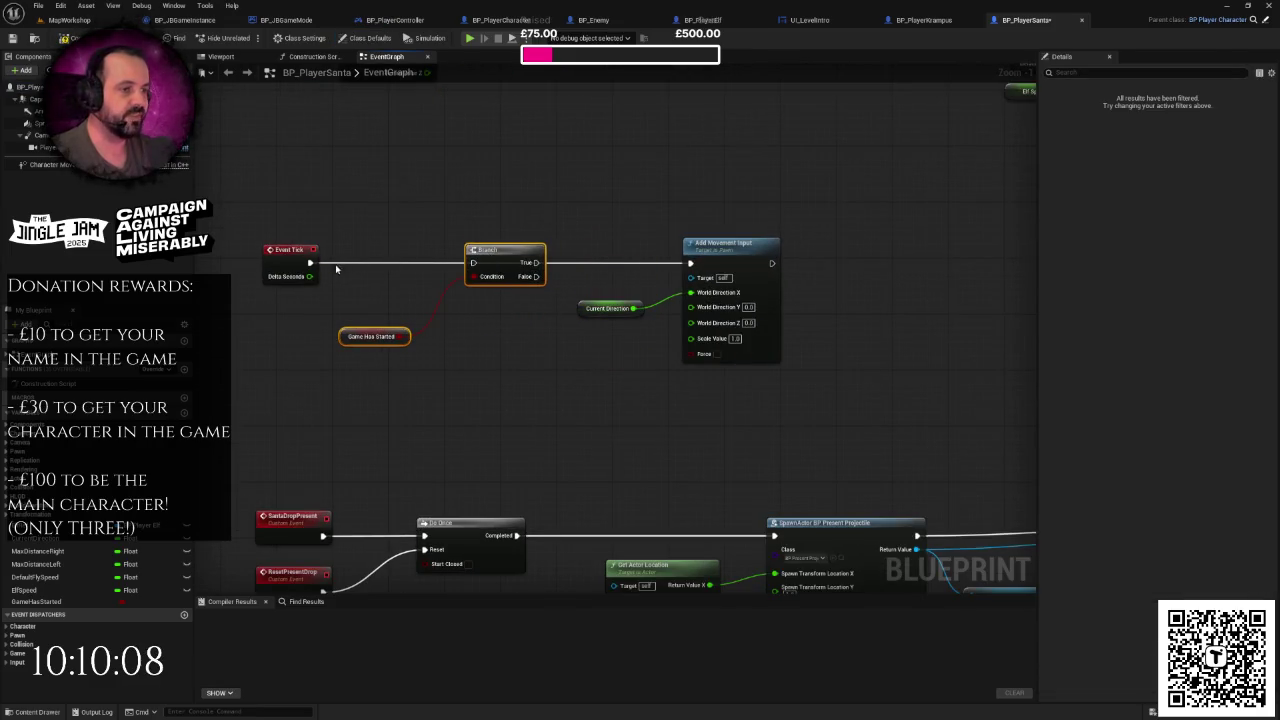
mouse_move(310, 262)
mouse_down()
mouse_move(563, 277)
mouse_move(693, 264)
mouse_up()
click(924, 20)
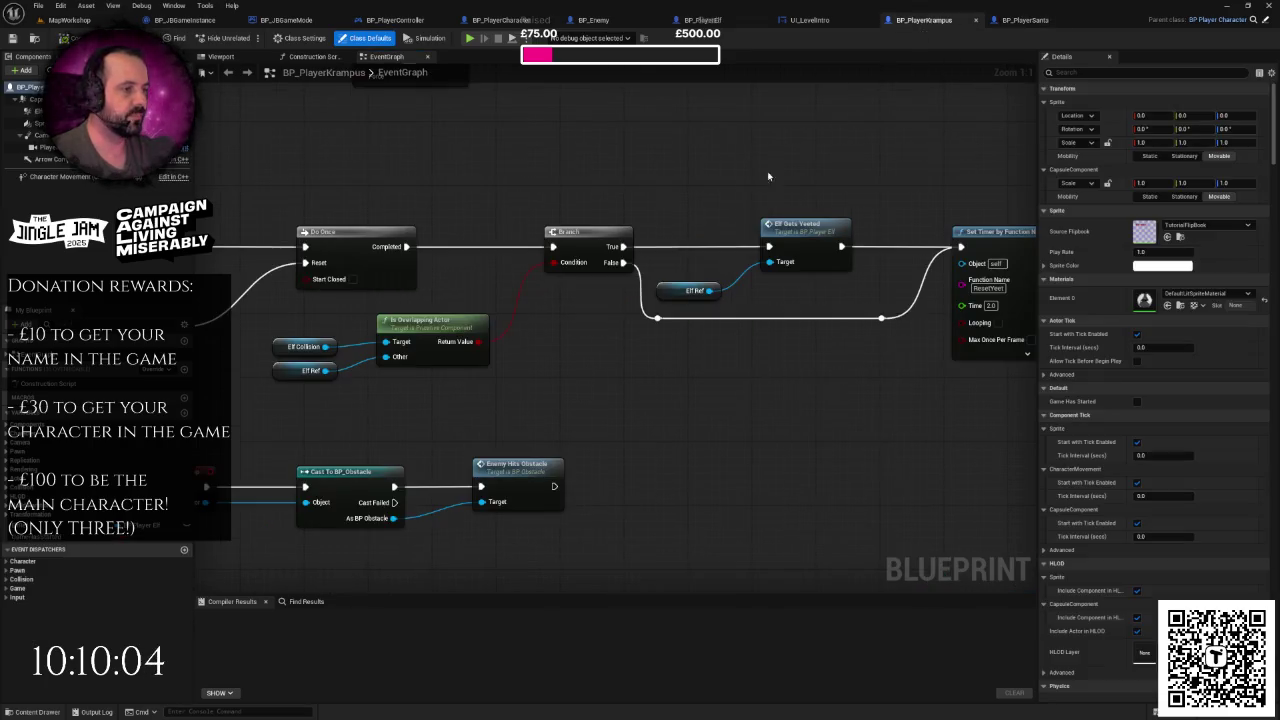
- Paste the Branch and getter into BP_PlayerKrampus and route Event Tick through the Branch
key(ctrl+v)
drag(690, 290, 740, 290)
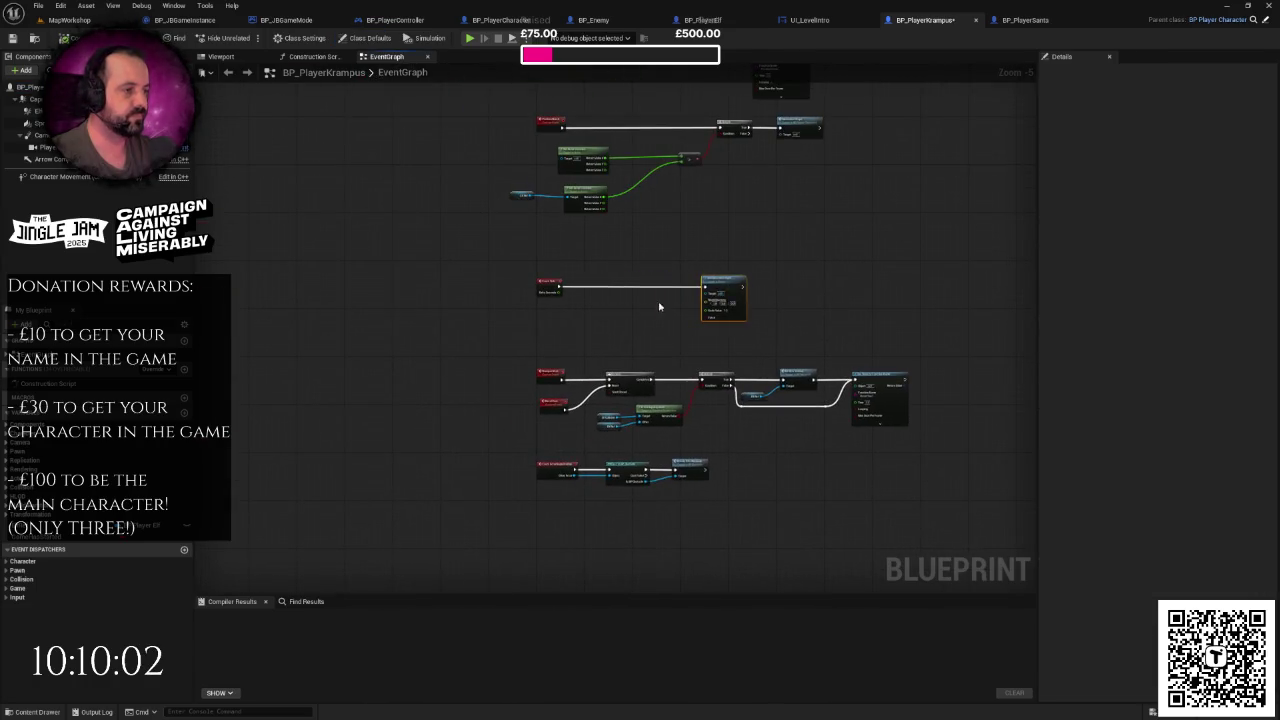
scroll(593, 300, up, 1)
key(ctrl+v)
drag(673, 262, 630, 262)
mouse_move(463, 266)
mouse_down()
mouse_move(486, 282)
mouse_move(770, 274)
mouse_up()
scroll(772, 274, down, 3)
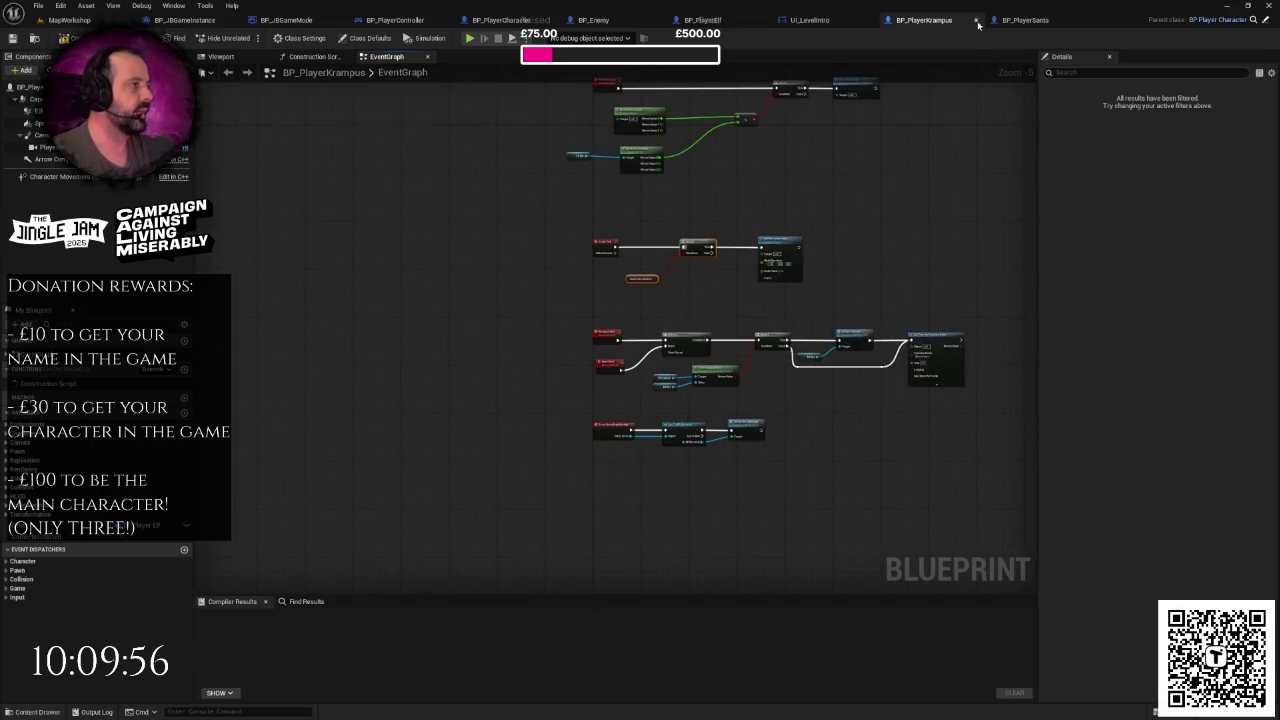
- Close the Krampus and Santa blueprints and browse to the Characters/Enemies folder
click(977, 21)
click(977, 21)
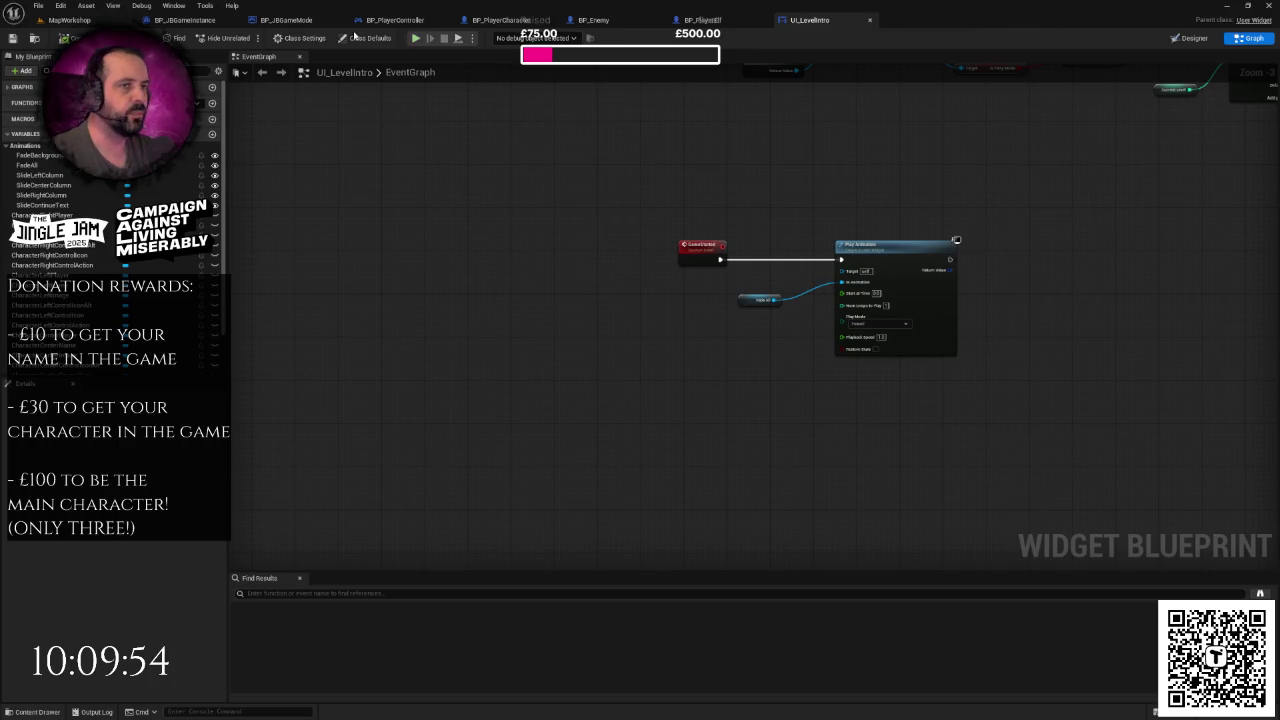
click(69, 19)
key(ctrl+space)
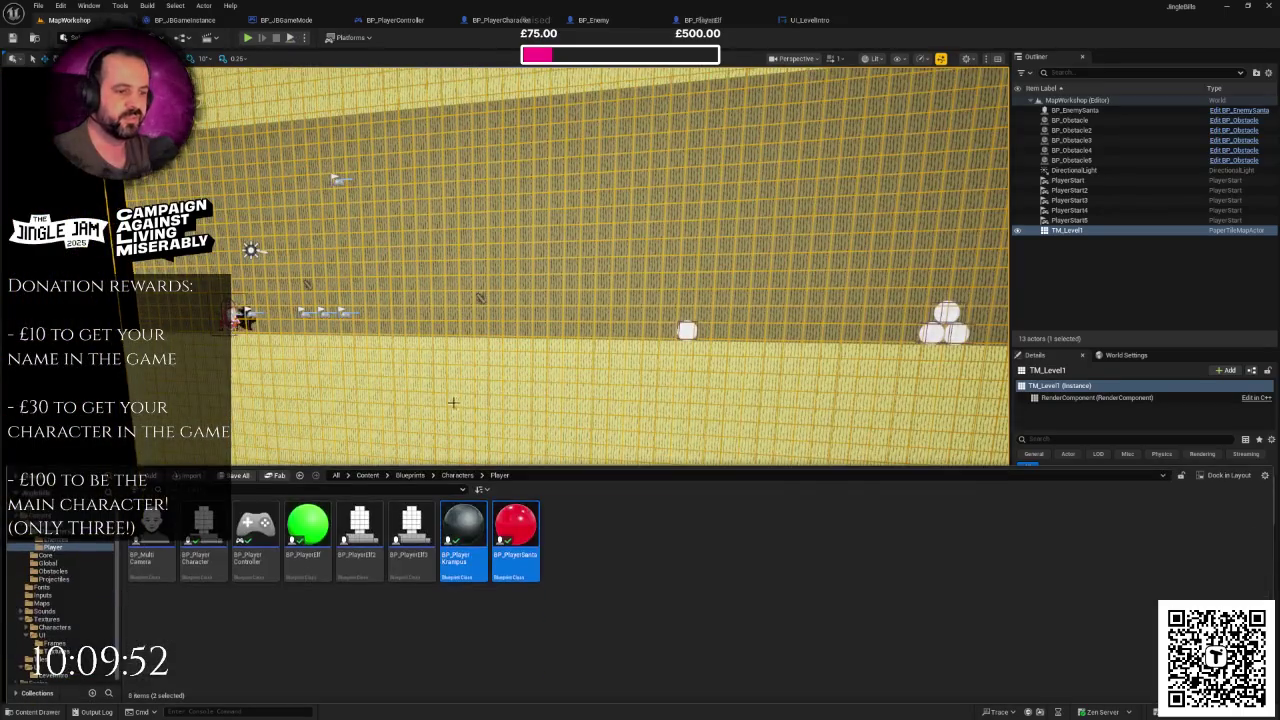
click(457, 475)
double_click(152, 535)
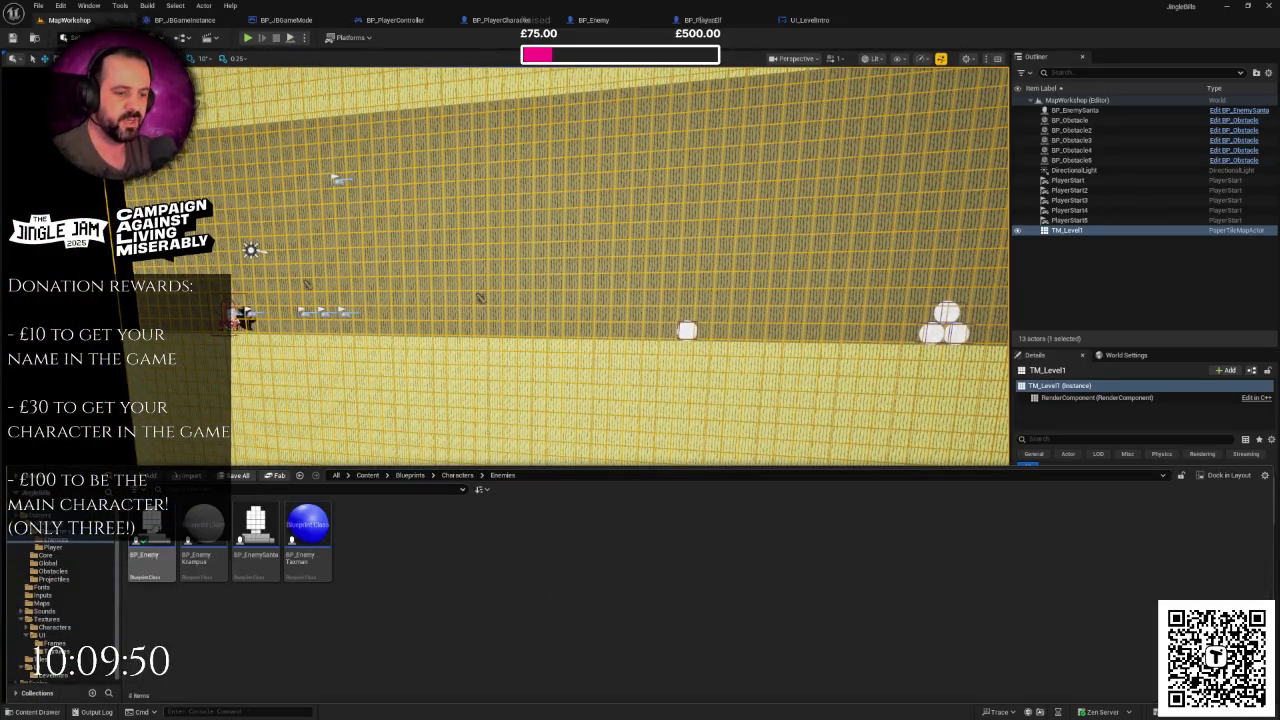
click(204, 528)
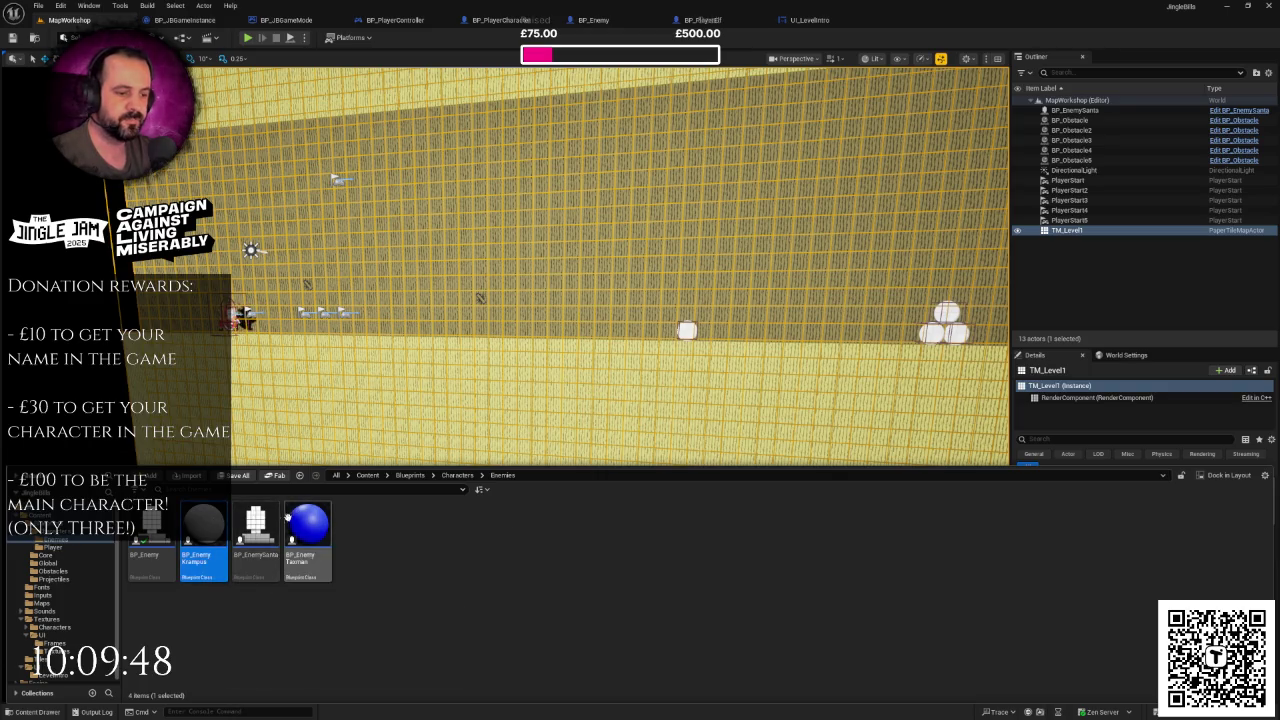
- Open the three enemy blueprints and gate BP_EnemyTaxman's tick movement behind the Branch
shift+click(312, 514)
key(Return)
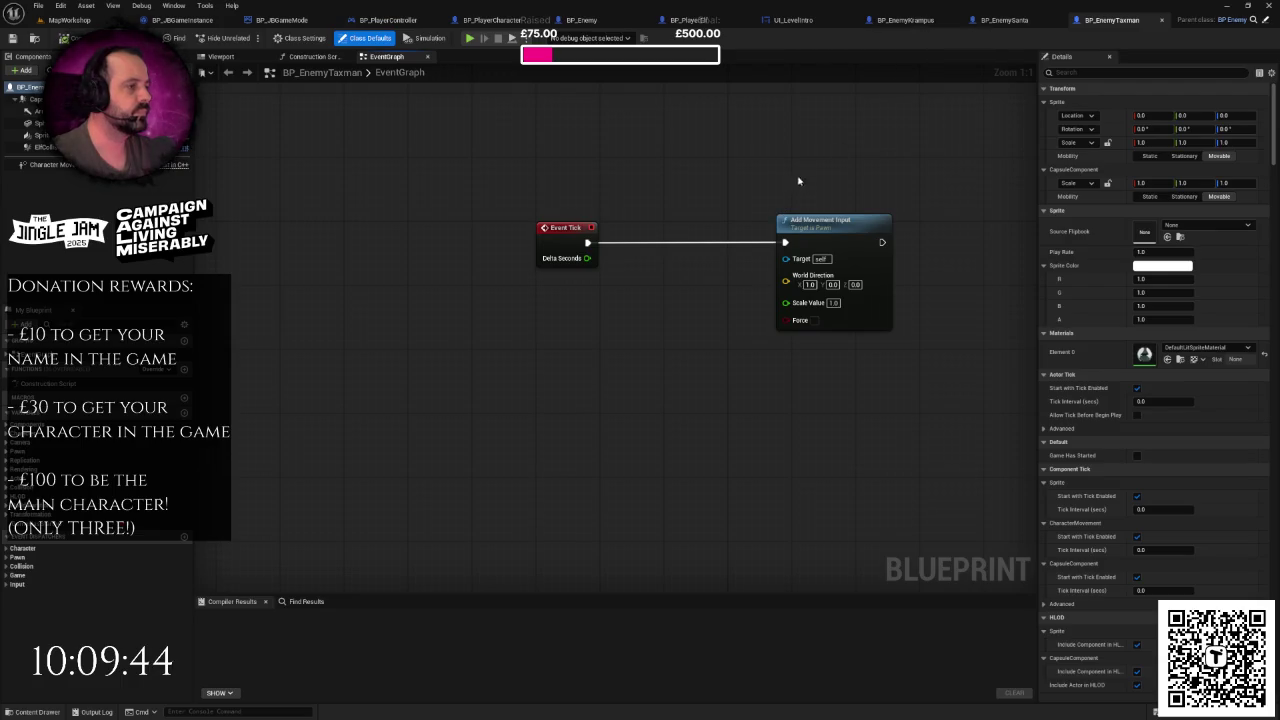
scroll(740, 245, down, 1)
drag(762, 258, 895, 258)
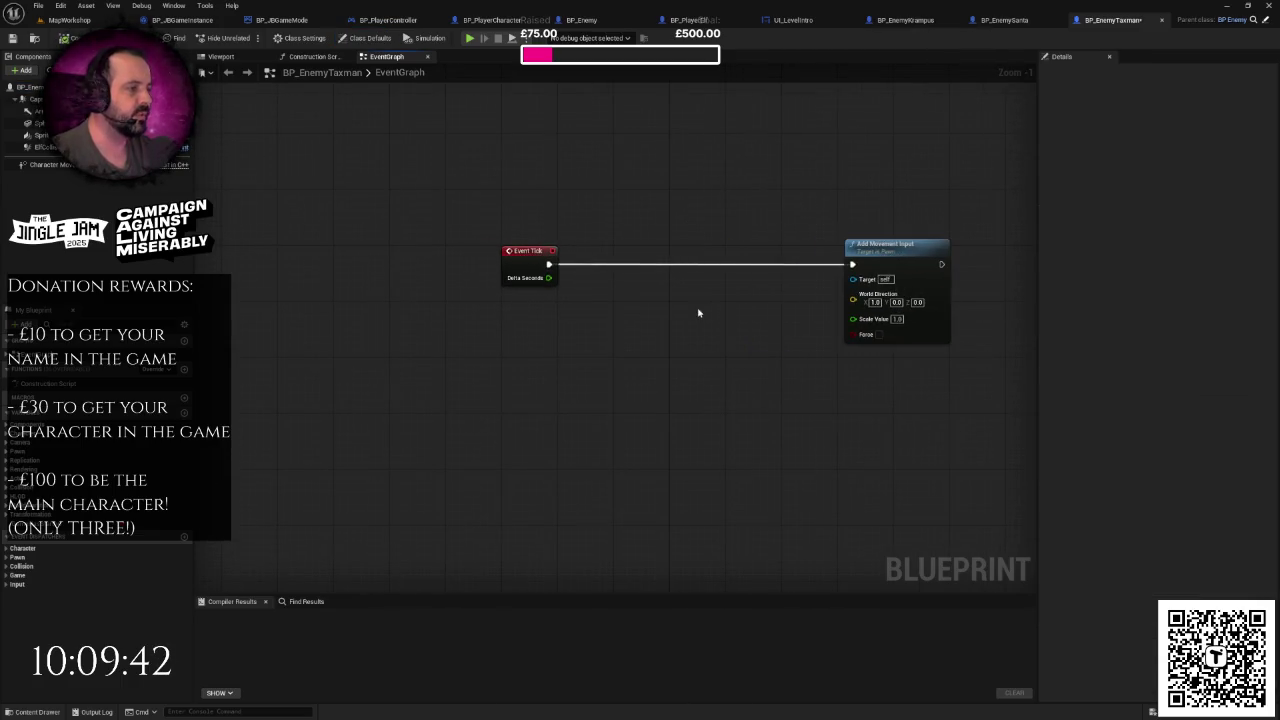
key(ctrl+v)
drag(797, 265, 713, 265)
drag(548, 264, 845, 268)
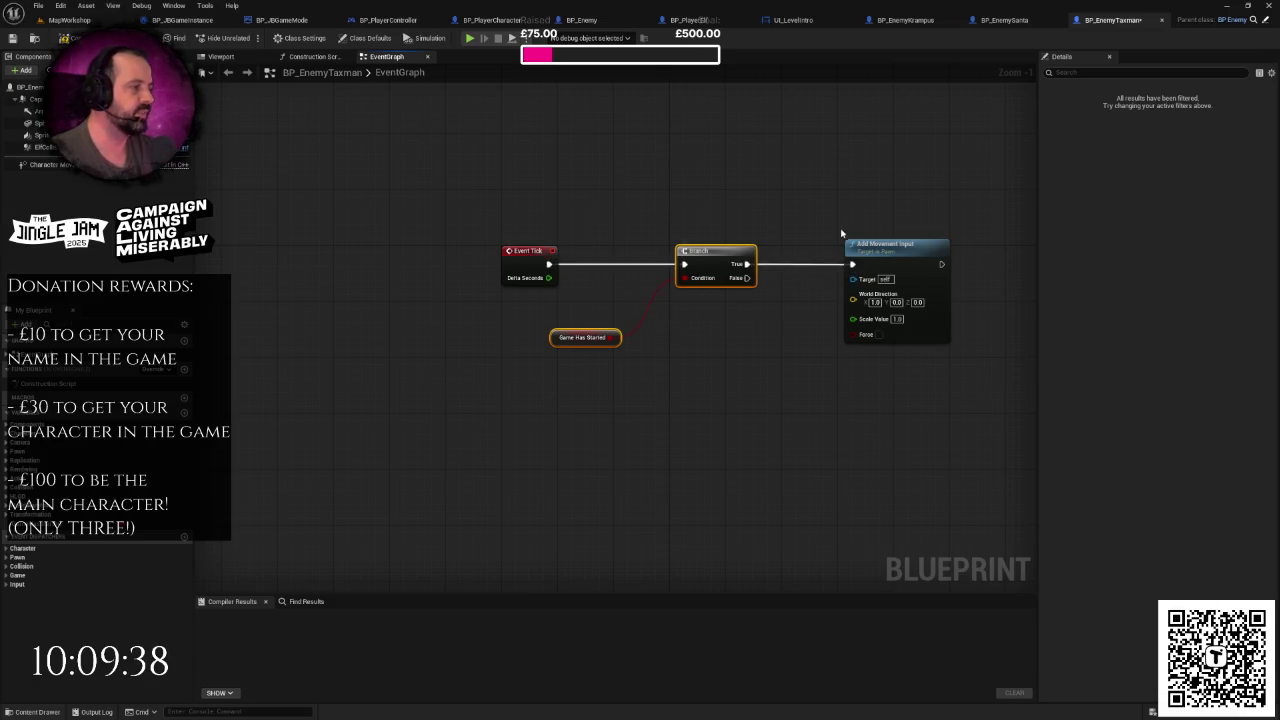
- Paste the Branch and getter into BP_EnemySanta and route Event Tick through it
click(1003, 20)
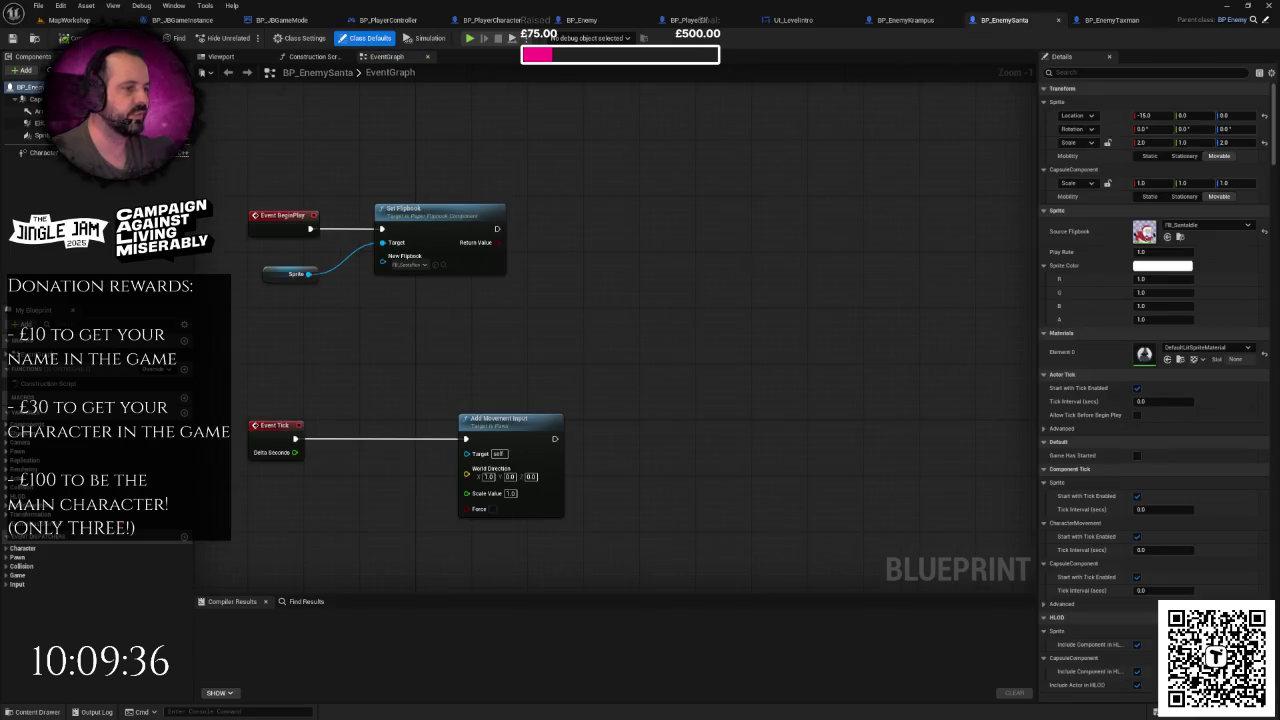
scroll(714, 329, down, 2)
drag(630, 378, 766, 382)
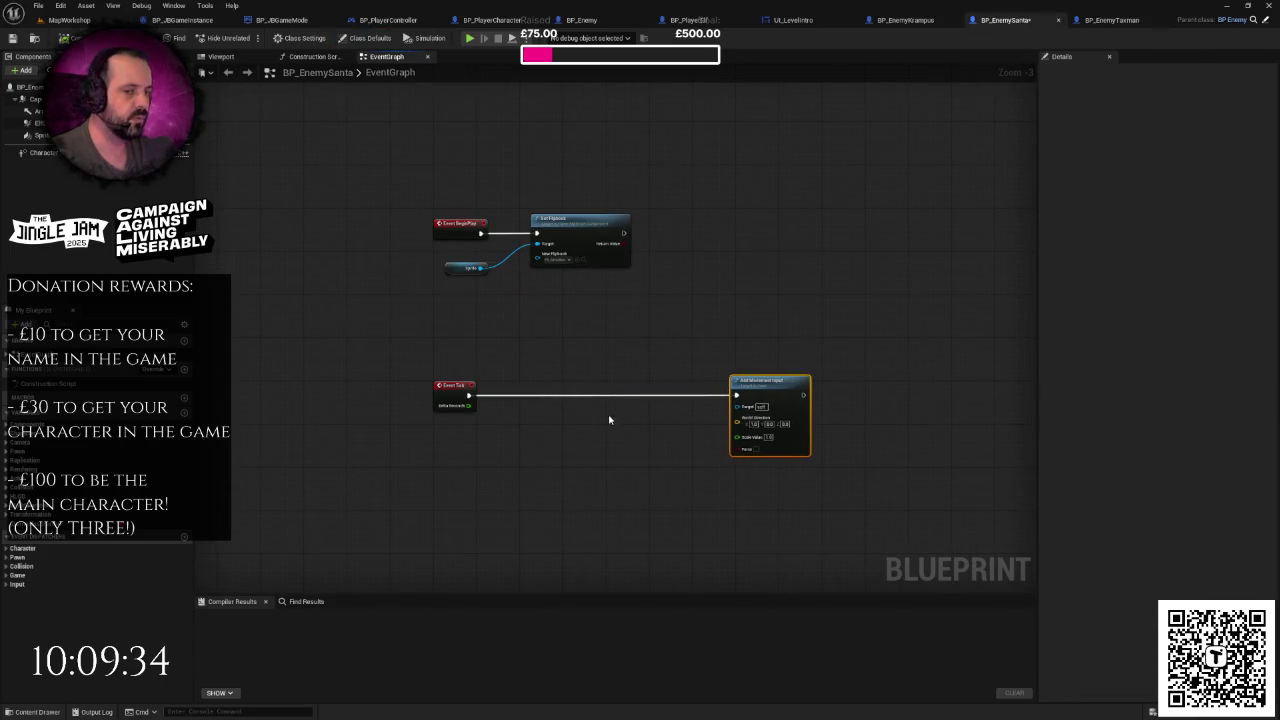
key(ctrl+v)
drag(708, 319, 648, 320)
drag(514, 330, 784, 324)
- Gate BP_EnemyKrampus's tick movement the same way, then close all three enemy blueprints
click(920, 22)
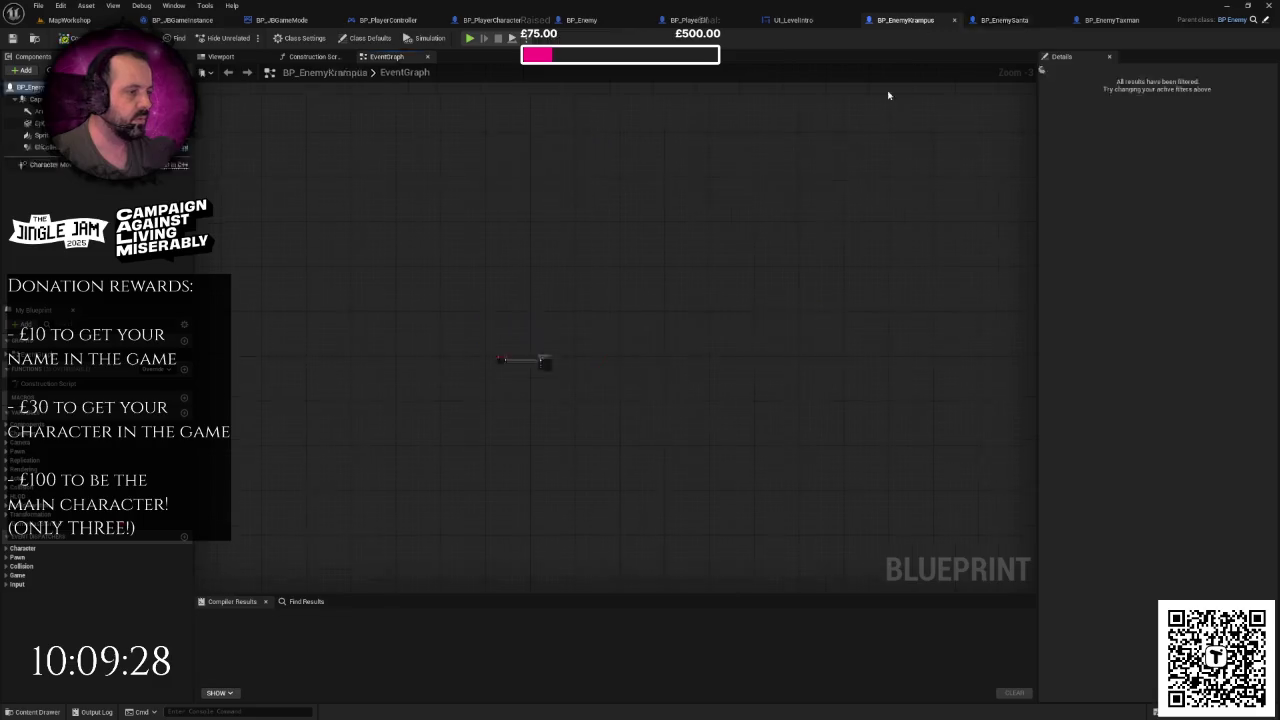
mouse_move(715, 252)
mouse_down()
mouse_move(825, 257)
mouse_move(713, 243)
mouse_up()
scroll(675, 295, up, 2)
key(ctrl+v)
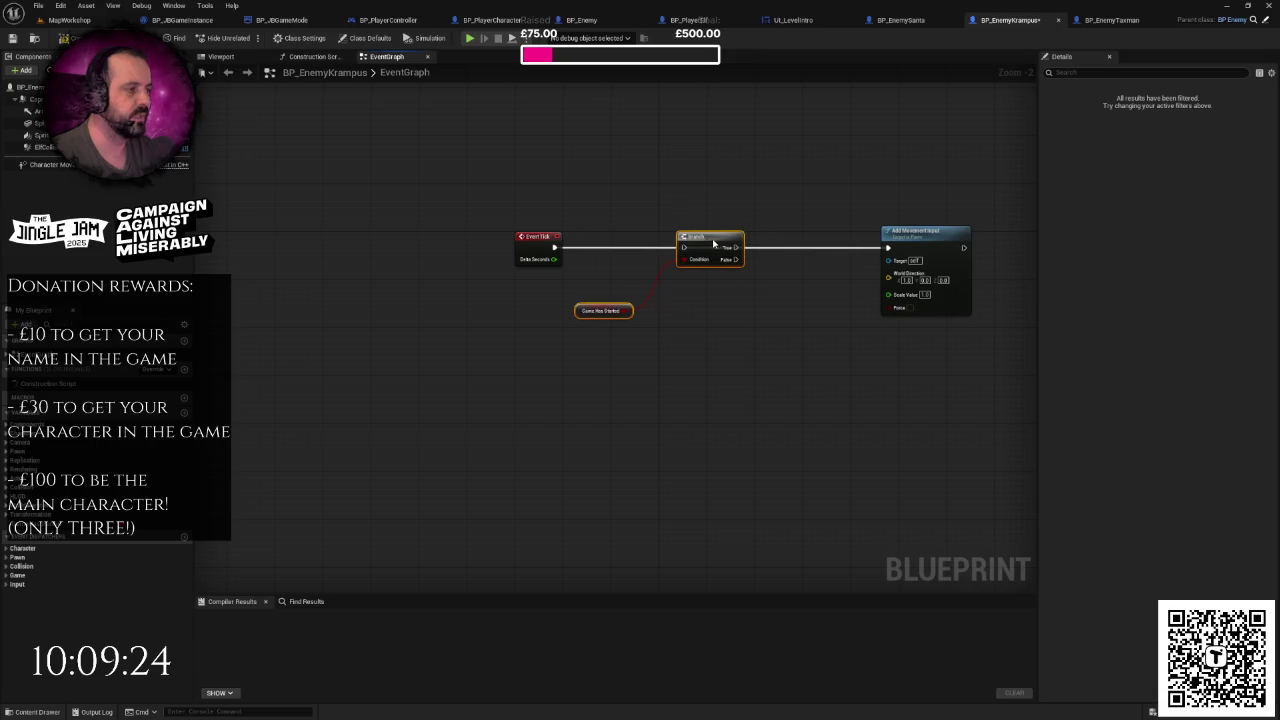
drag(555, 247, 889, 251)
click(838, 258)
scroll(779, 337, down, 2)
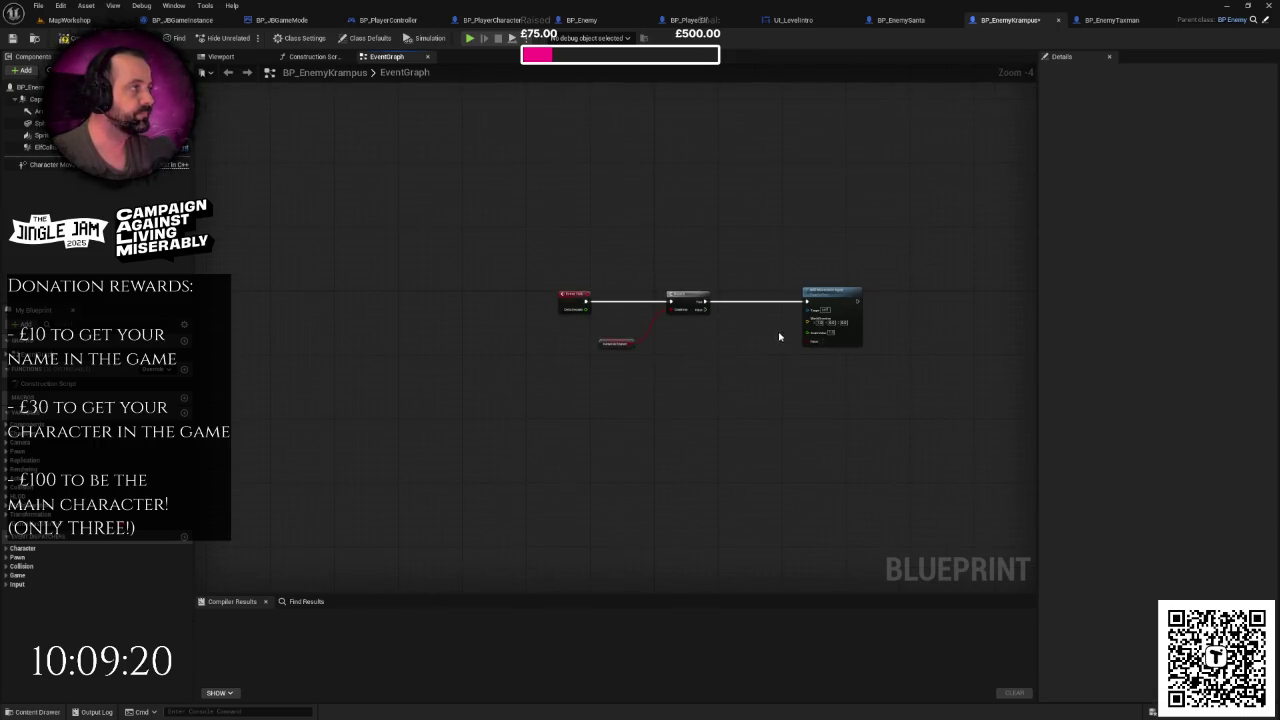
click(949, 20)
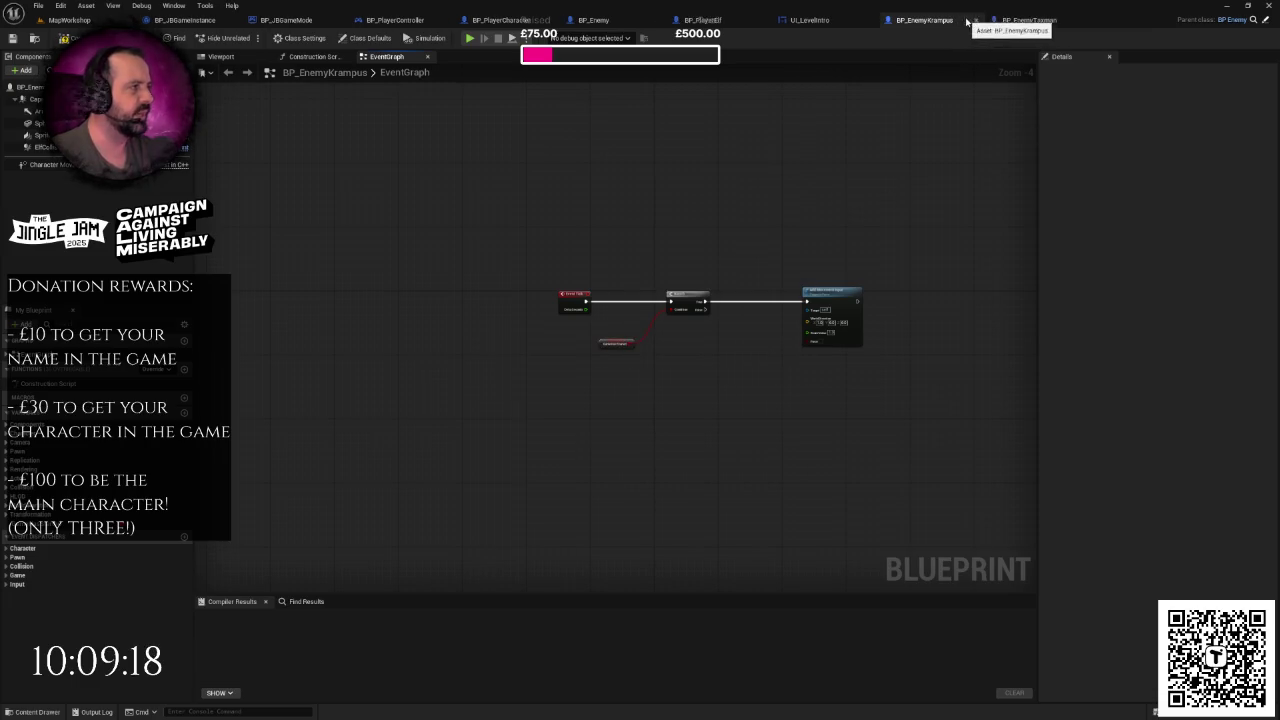
click(976, 20)
click(976, 20)
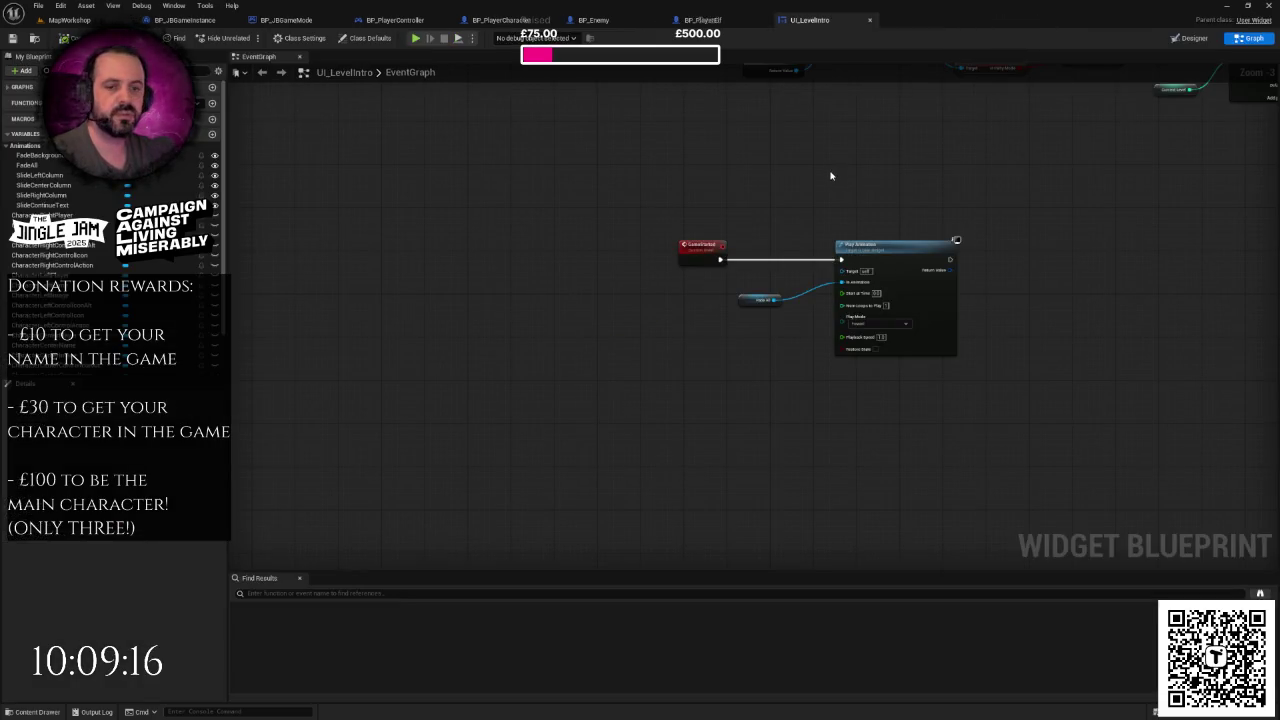
- Switch to BP_PlayerController and navigate its Event Graph to inspect the Any Key start chain
scroll(830, 175, down, 2)
scroll(864, 188, down, 1)
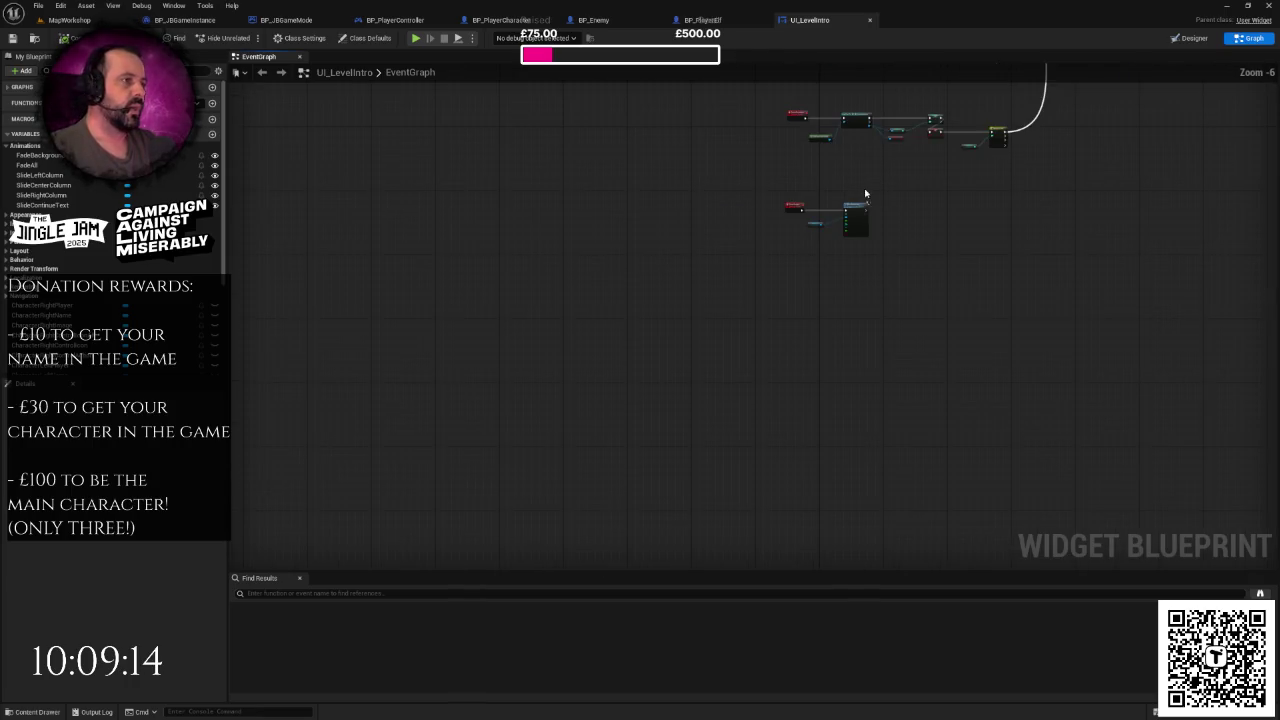
mouse_move(841, 189)
mouse_down()
mouse_move(729, 283)
mouse_move(654, 287)
mouse_up()
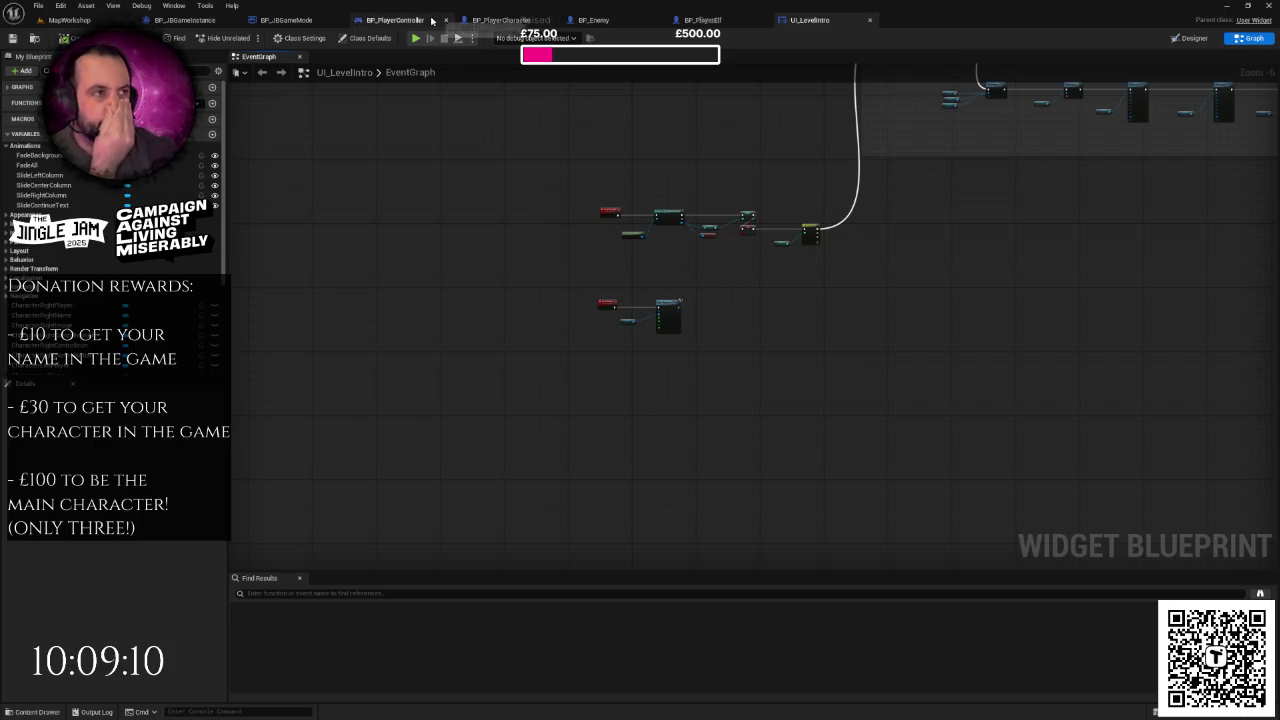
click(395, 20)
scroll(617, 185, up, 2)
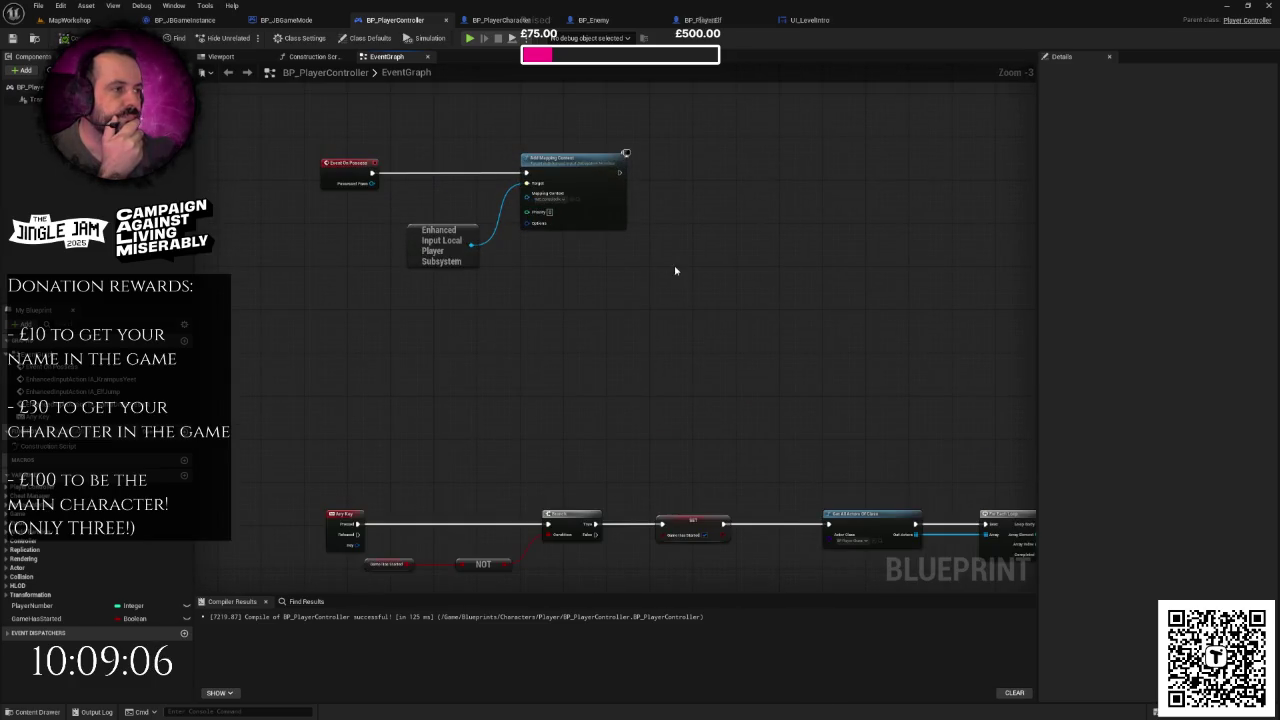
scroll(675, 270, down, 2)
scroll(651, 191, up, 2)
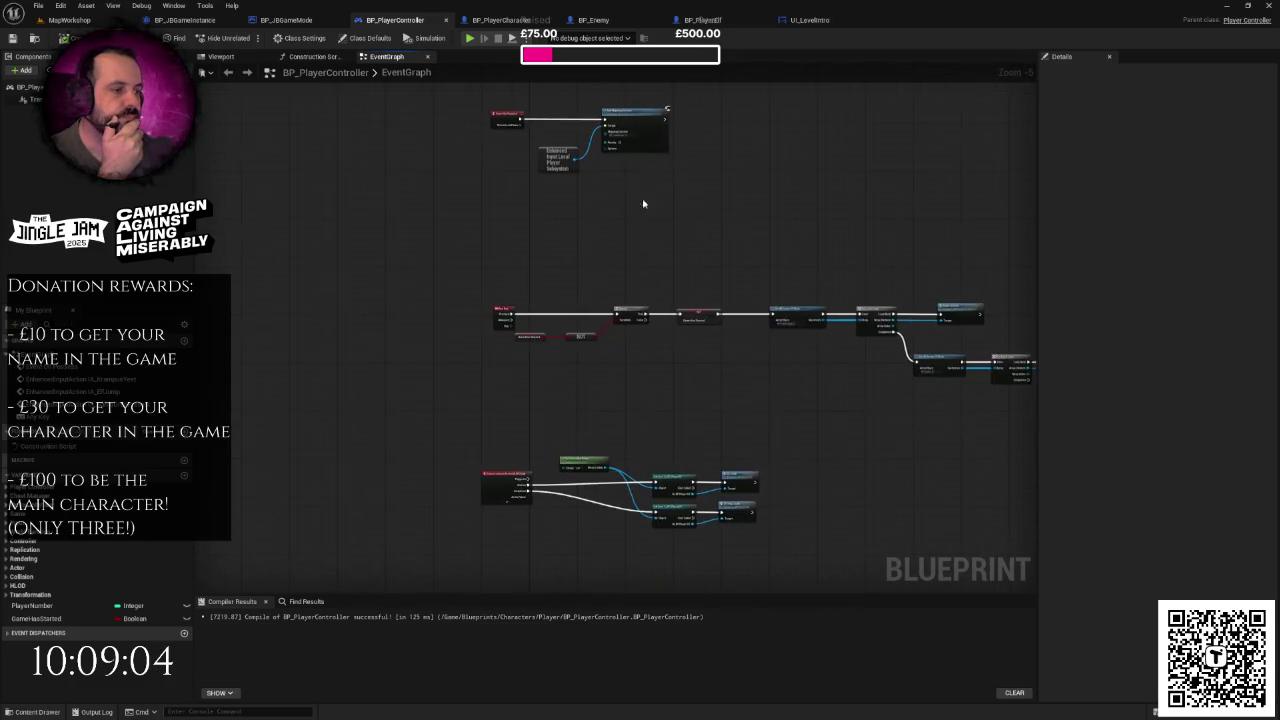
right_click(618, 230)
click(578, 209)
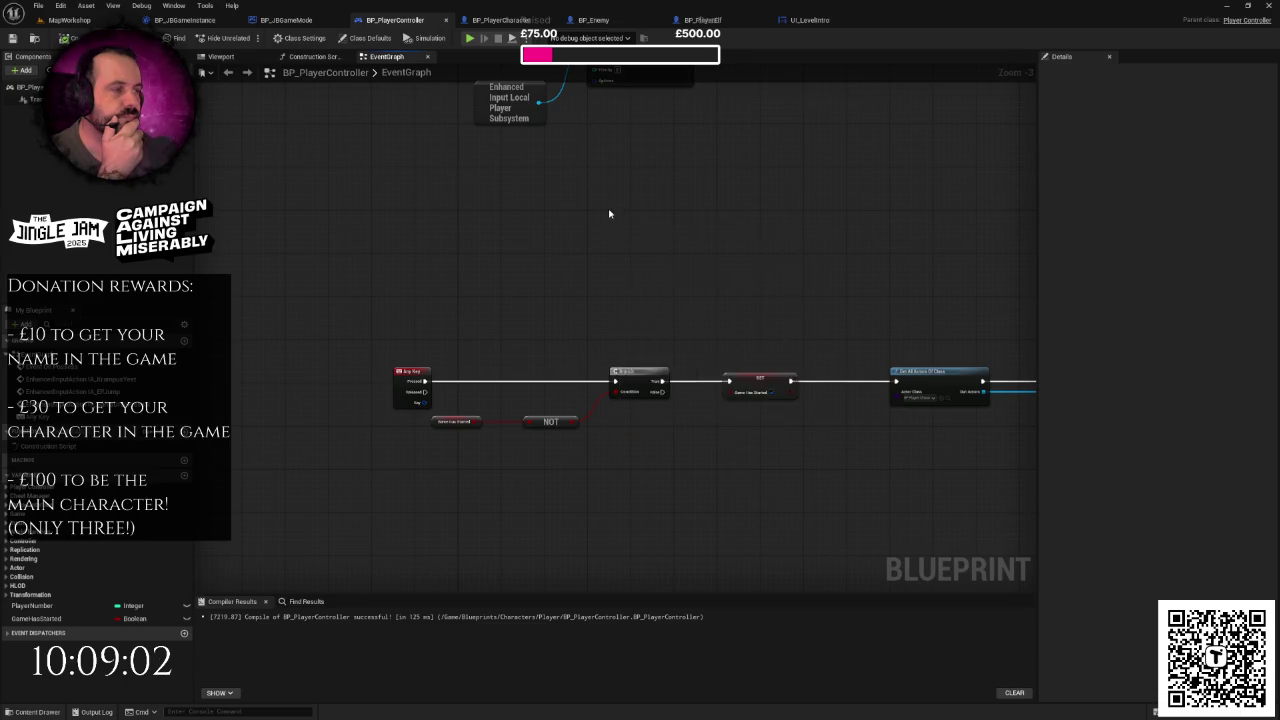
drag(558, 210, 563, 252)
scroll(563, 253, down, 1)
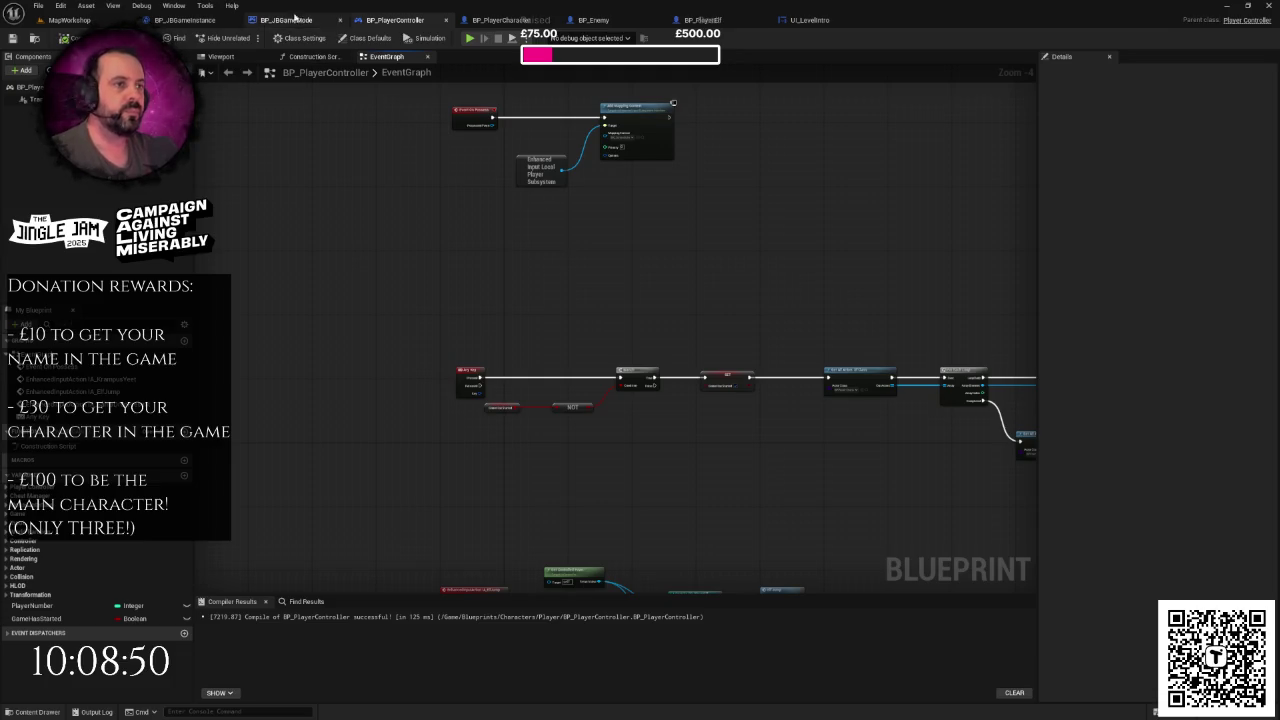
drag(286, 20, 180, 20)
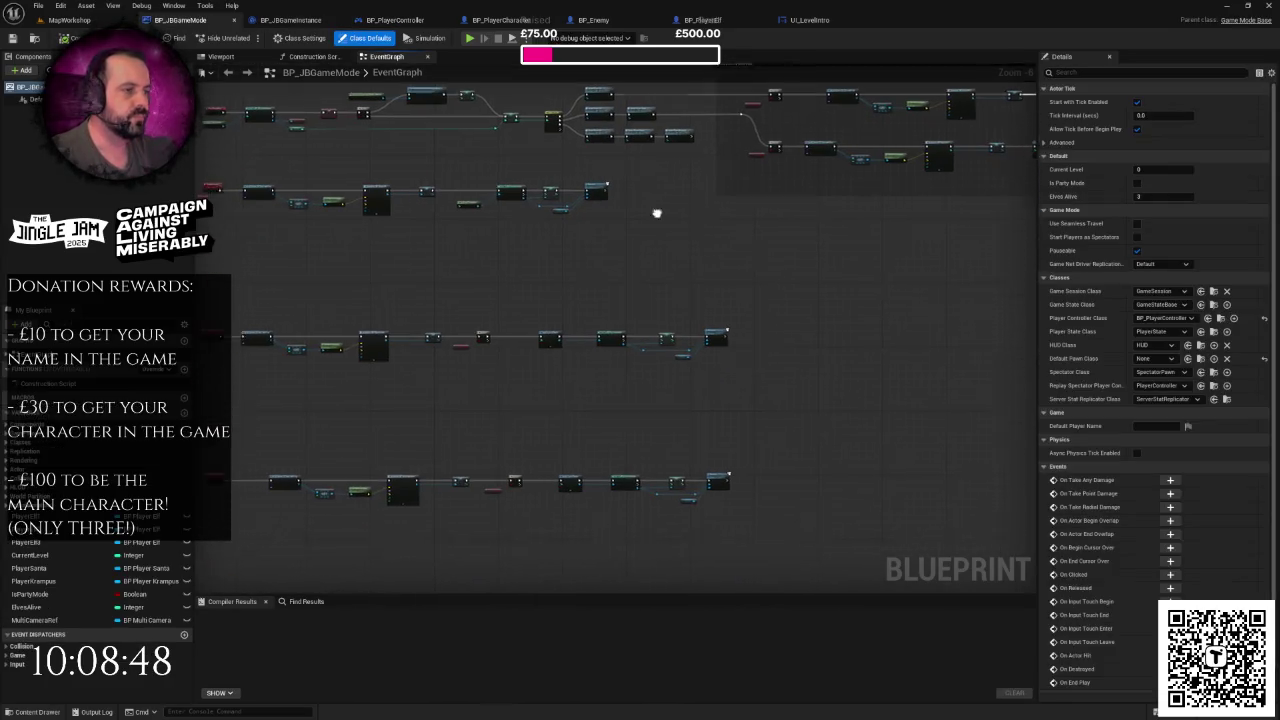
- Place a PlayerNumber getter node in BP_PlayerController's event graph
scroll(574, 223, up, 3)
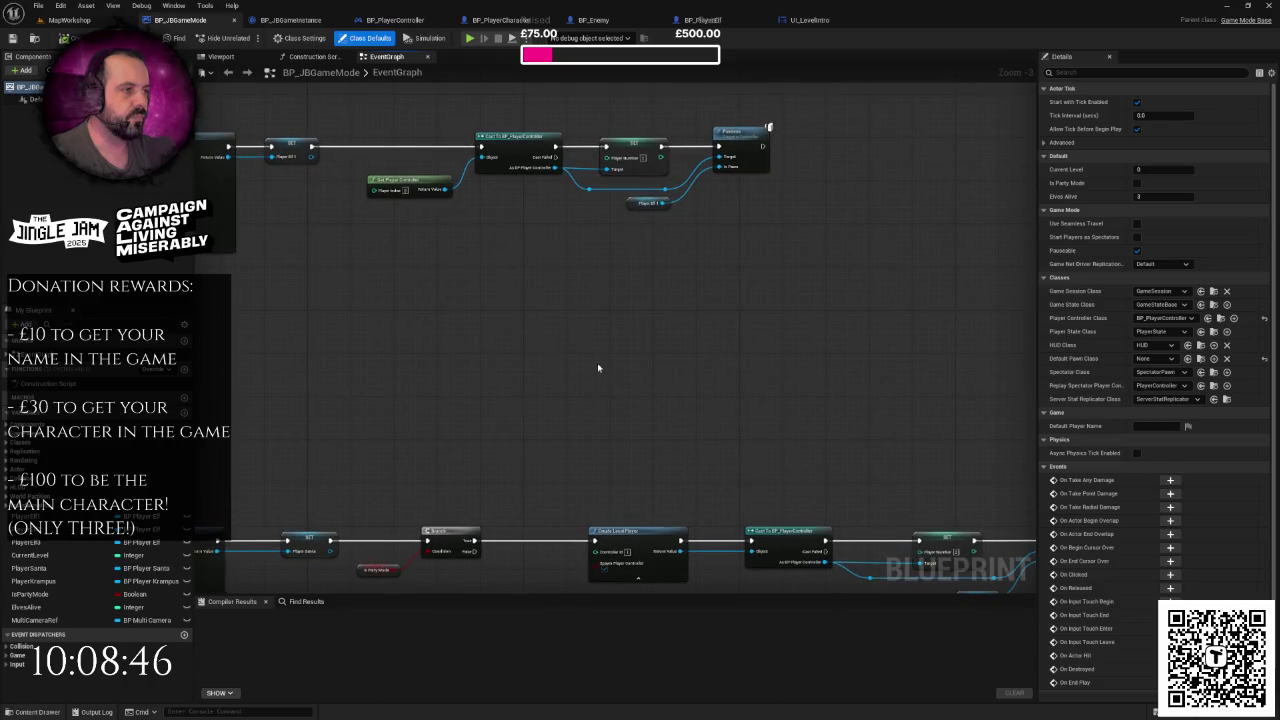
scroll(617, 306, up, 2)
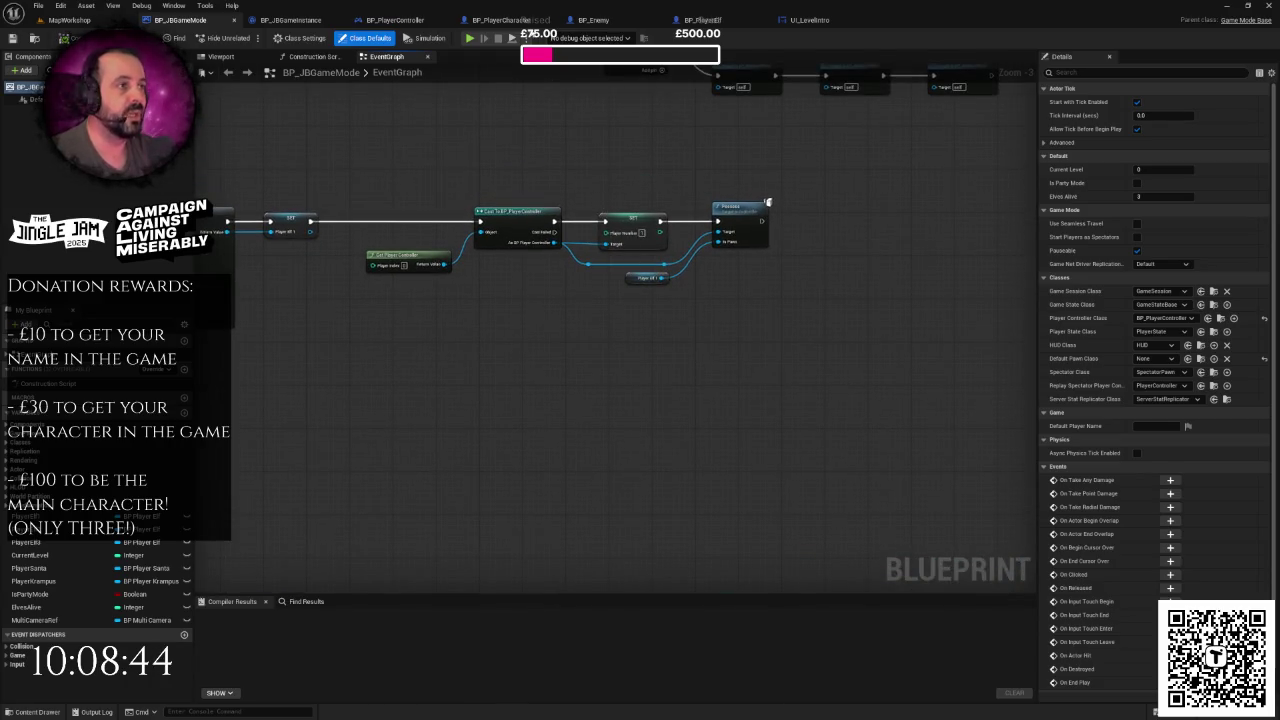
click(399, 20)
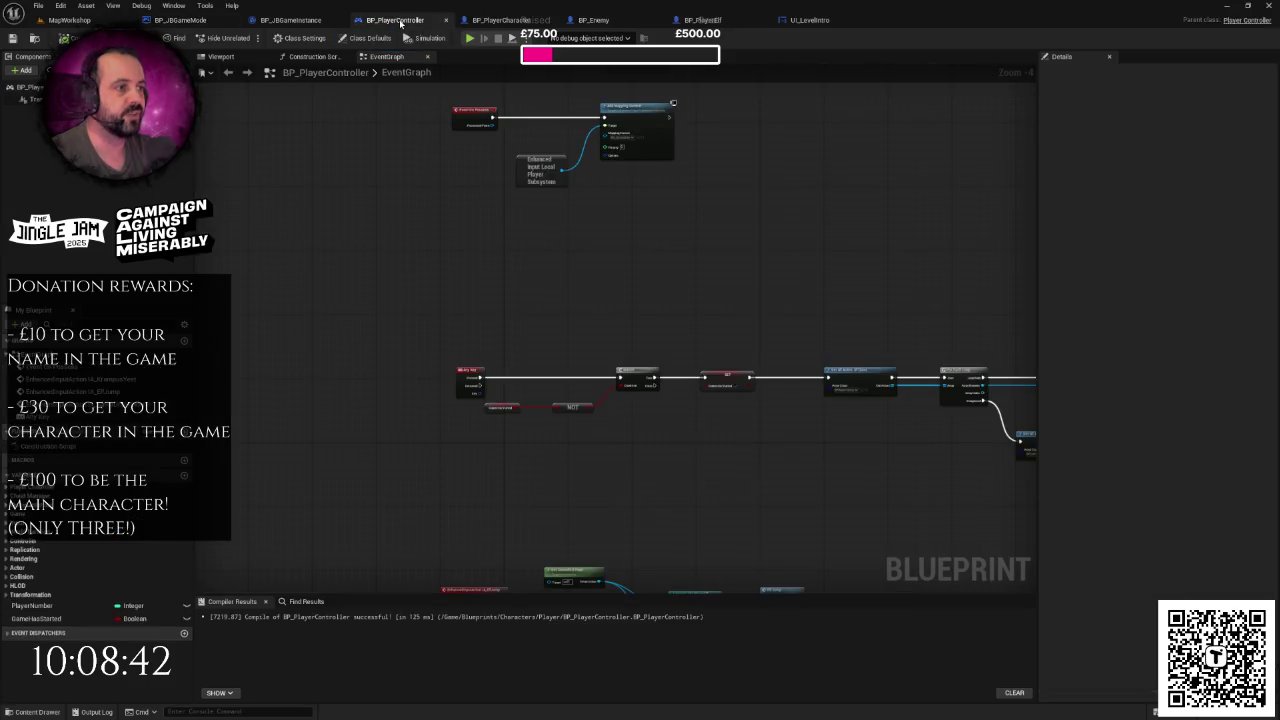
mouse_move(32, 605)
mouse_down()
mouse_move(260, 534)
mouse_move(547, 290)
mouse_up()
click(578, 298)
scroll(593, 316, up, 2)
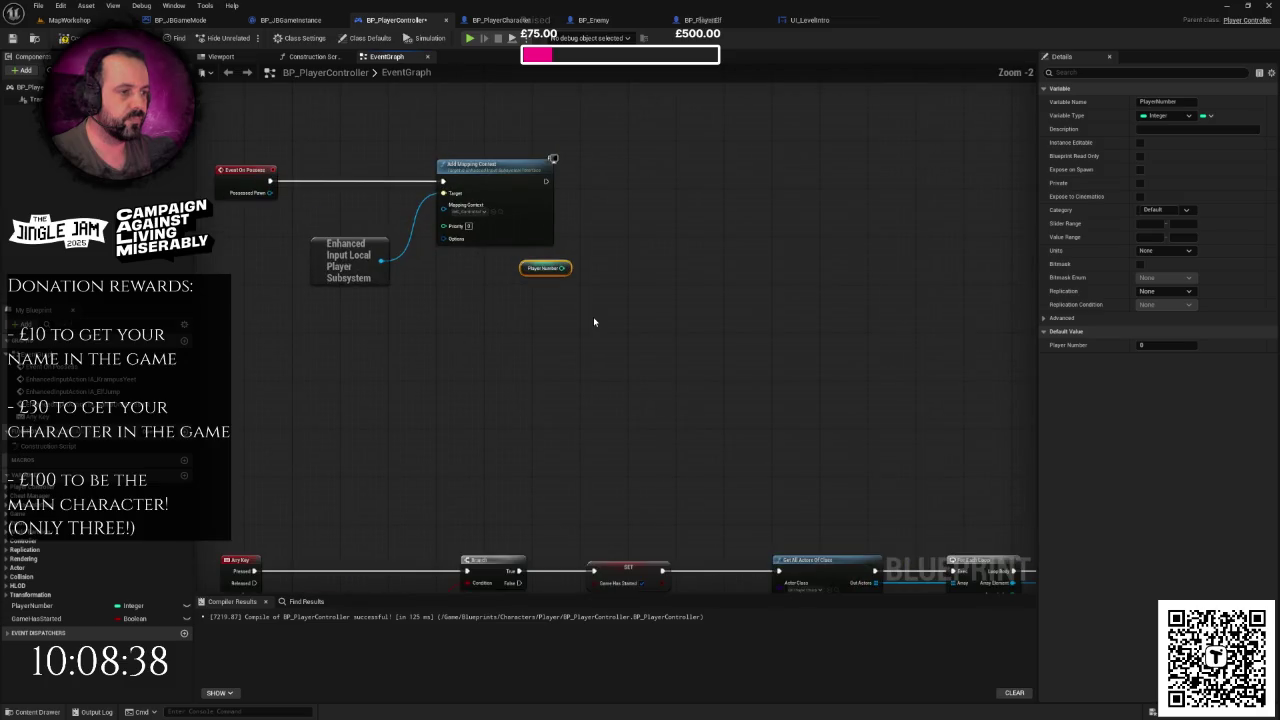
right_click(593, 316)
click(537, 304)
drag(545, 270, 546, 299)
- Add an == comparison node fed by the Player Number getter
mouse_move(575, 298)
mouse_down()
mouse_move(585, 308)
mouse_move(663, 220)
mouse_move(655, 193)
mouse_up()
text(s)
key(Escape)
drag(575, 298, 636, 299)
text(eqa)
key(Return)
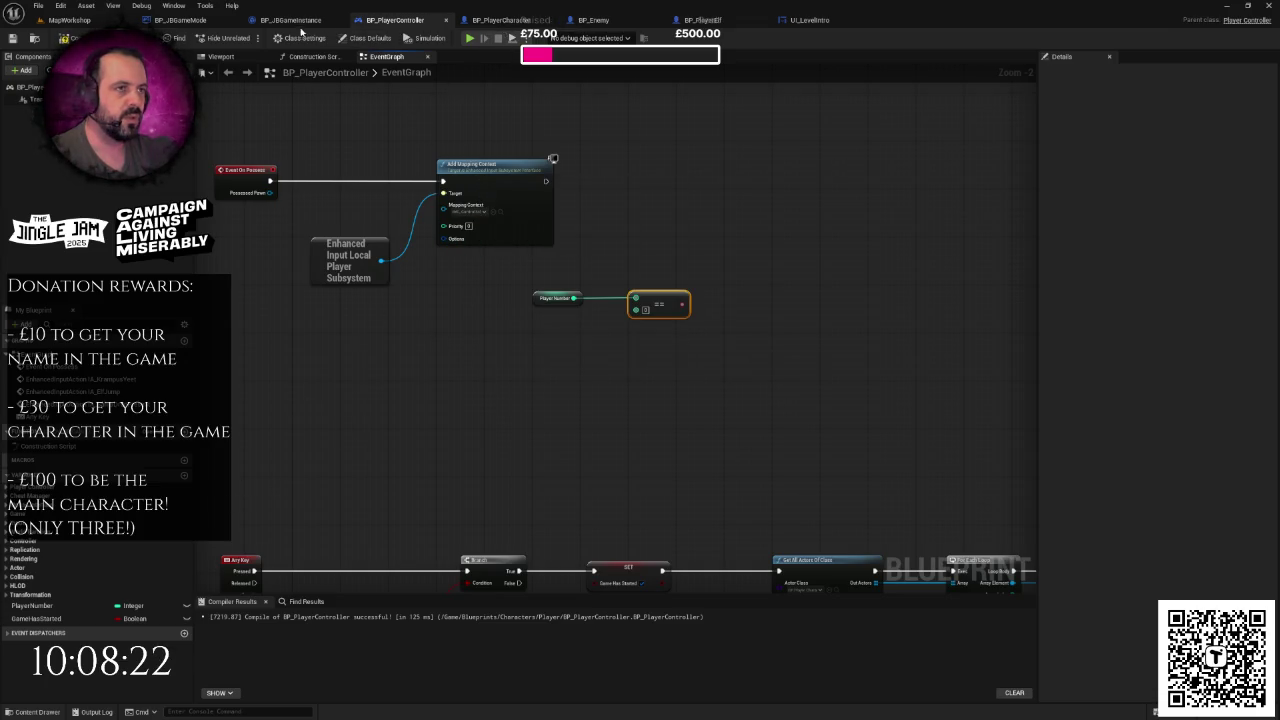
- Inspect the SET Player Number node in BP_JBGameMode, then return to BP_PlayerController
click(195, 20)
scroll(408, 167, down, 2)
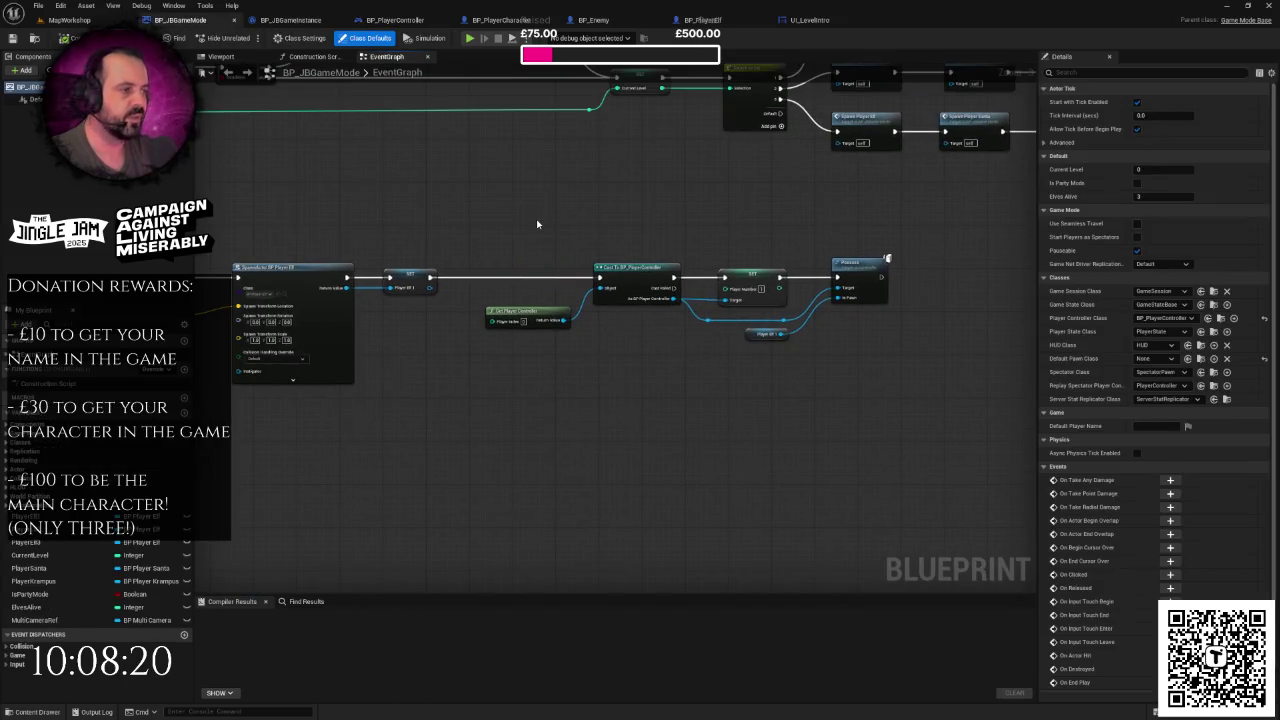
scroll(720, 350, up, 4)
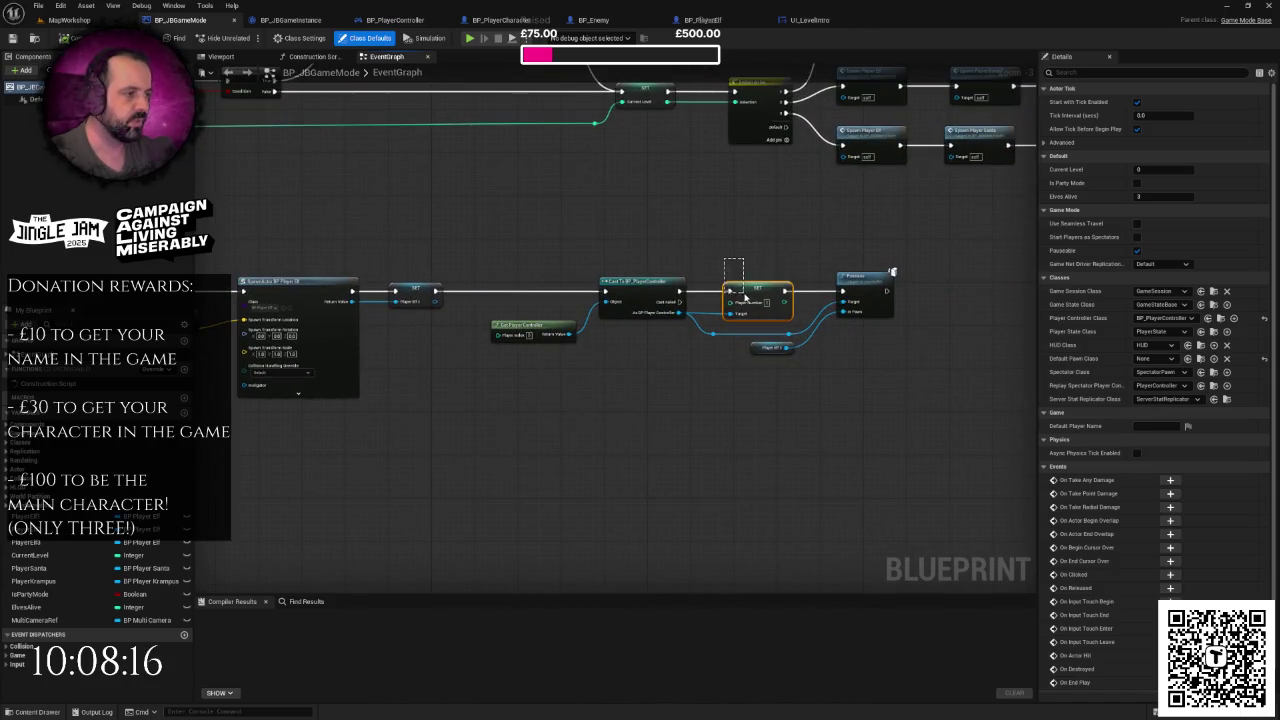
drag(744, 296, 744, 297)
scroll(851, 228, down, 4)
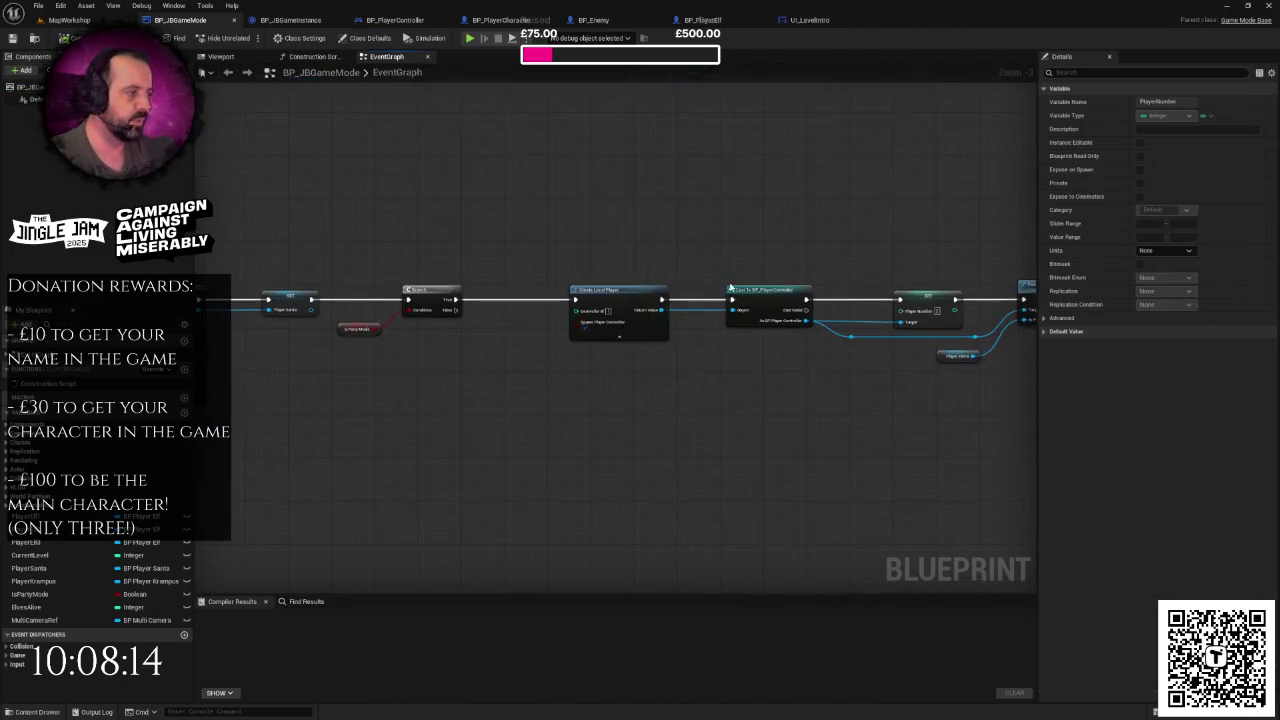
scroll(720, 260, up, 4)
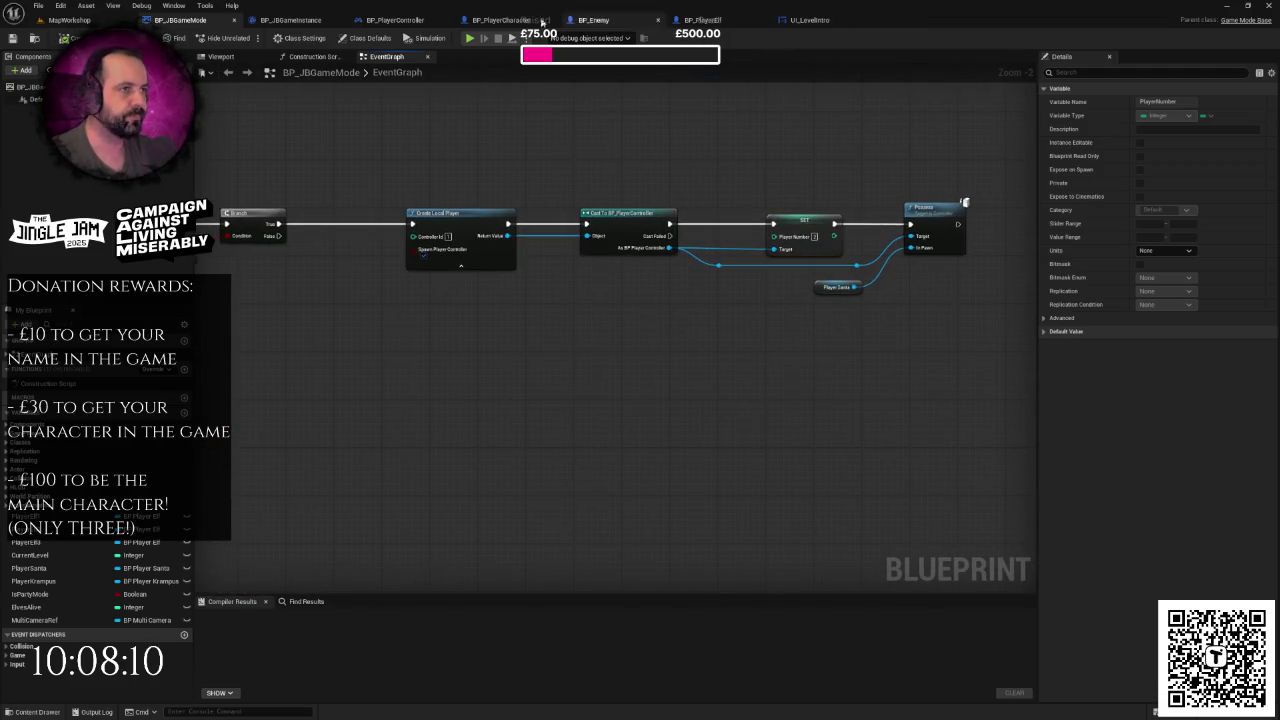
click(396, 20)
drag(682, 304, 706, 194)
- Add a Branch driven by the == result, running after Add Mapping Context
key(Escape)
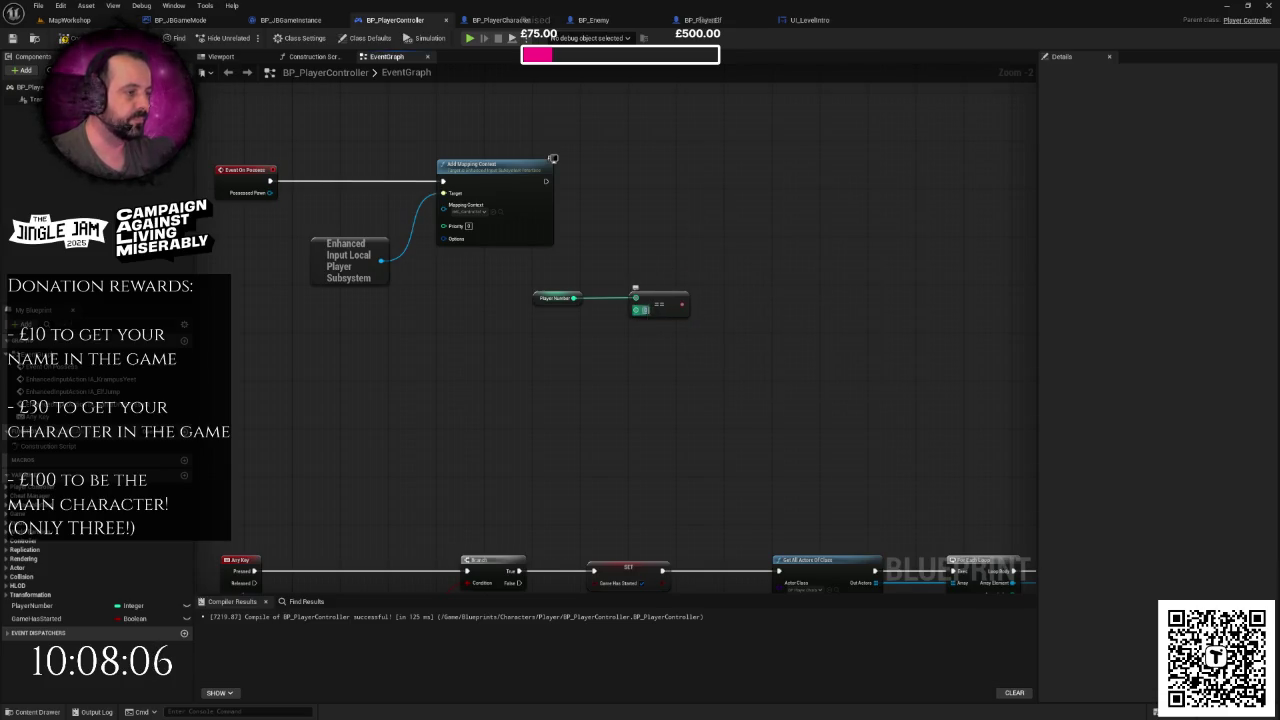
mouse_move(684, 305)
mouse_down()
mouse_move(709, 206)
mouse_move(762, 195)
mouse_up()
text(branch)
click(760, 336)
mouse_move(546, 181)
mouse_down()
mouse_move(718, 198)
mouse_move(742, 178)
mouse_up()
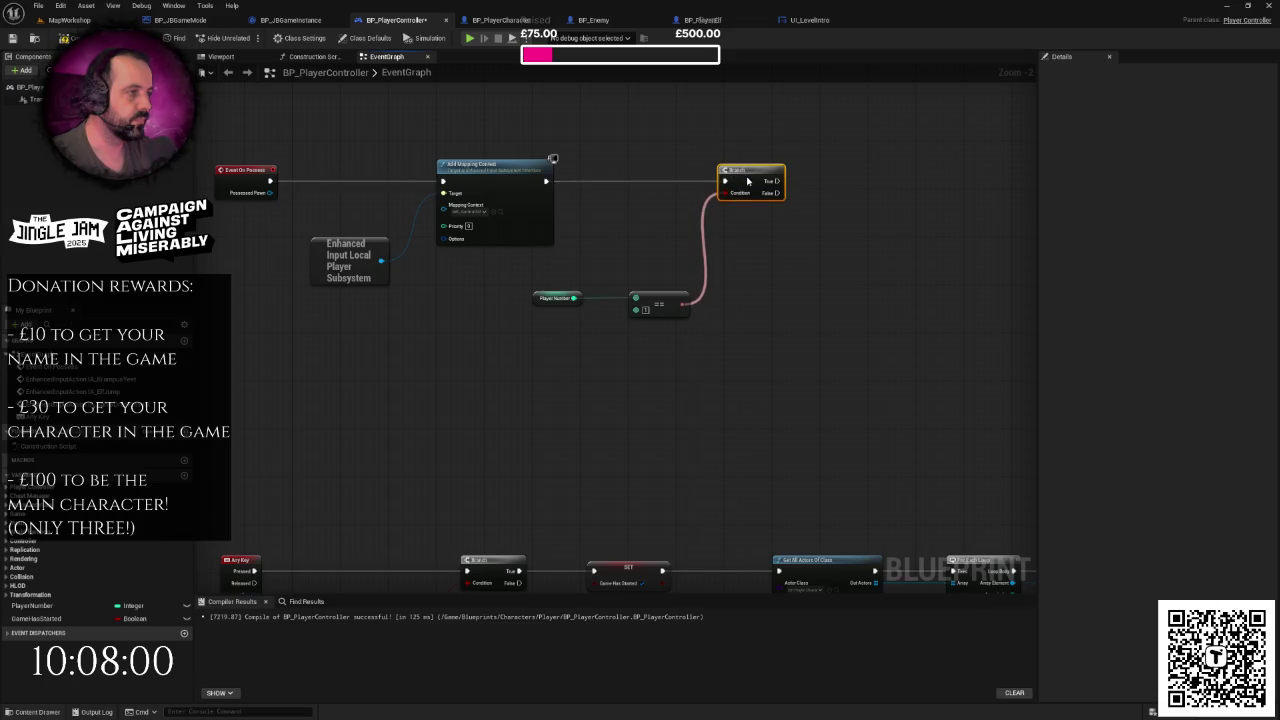
- On the Branch's True output, add a Create Widget node with class UI_LevelIntro
right_click(828, 226)
click(769, 230)
mouse_move(766, 229)
mouse_down()
mouse_move(651, 286)
mouse_move(555, 309)
mouse_up()
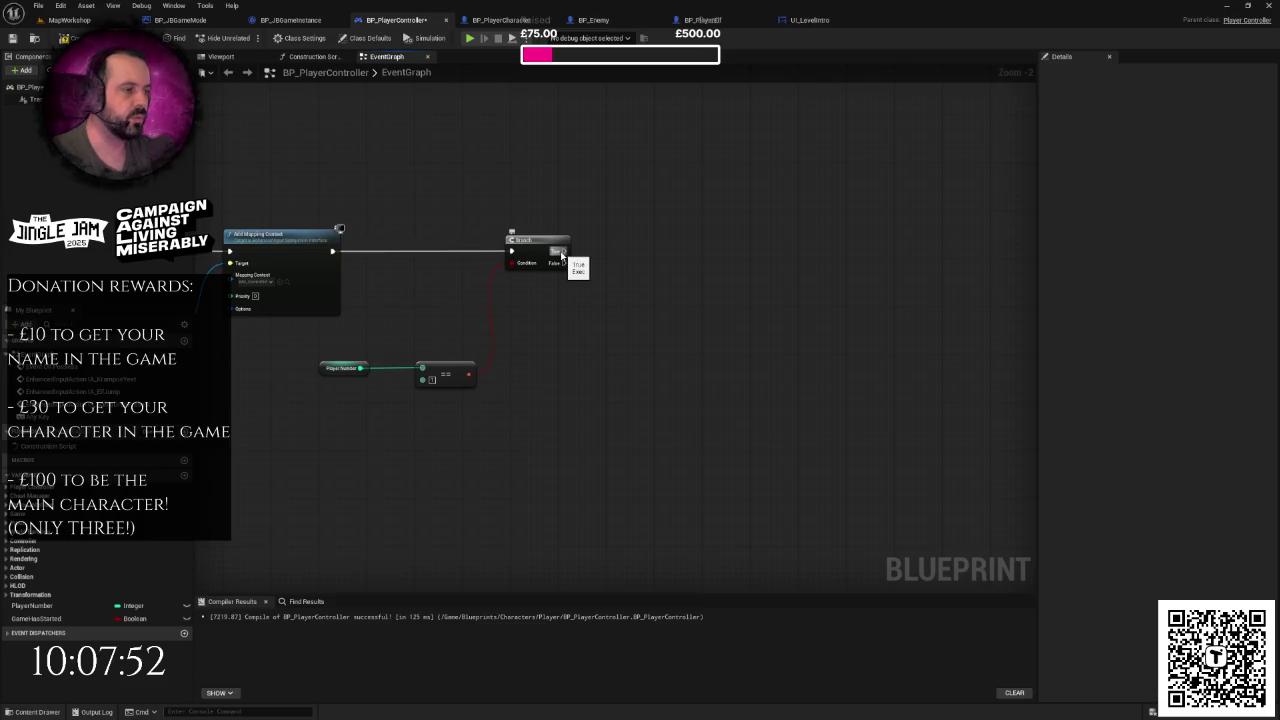
drag(561, 252, 640, 251)
text(create)
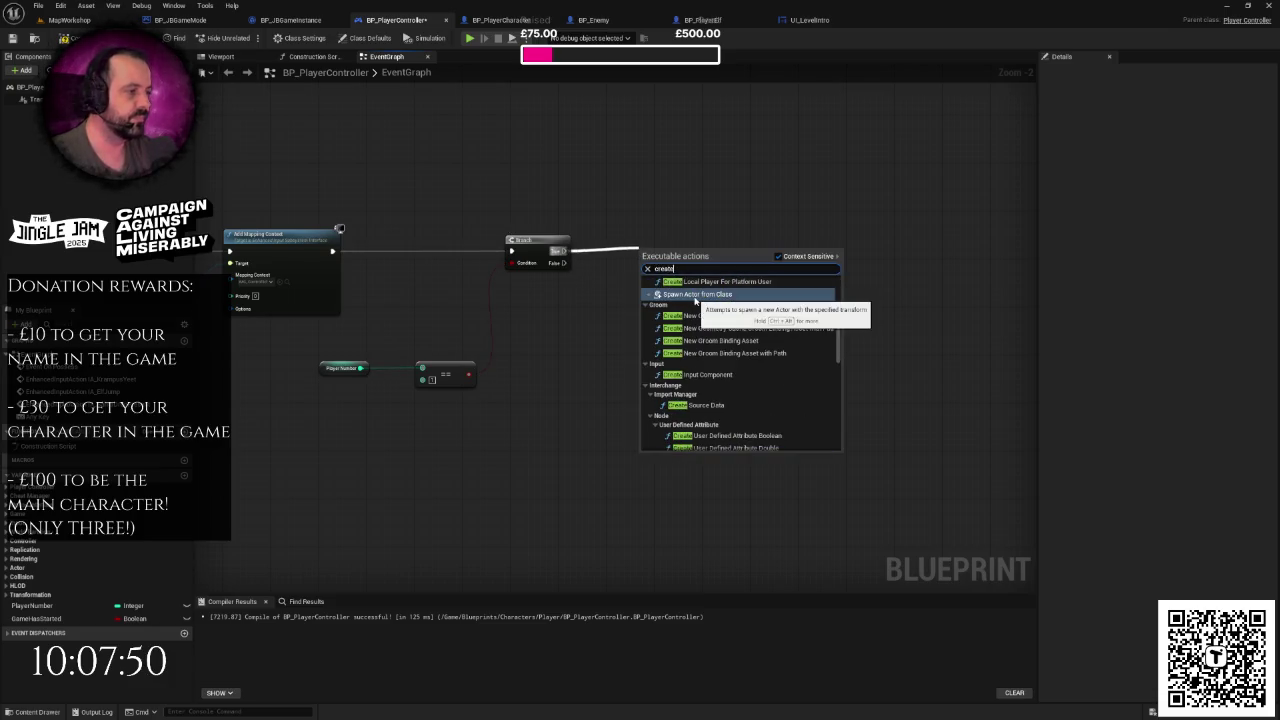
text( widget)
key(Return)
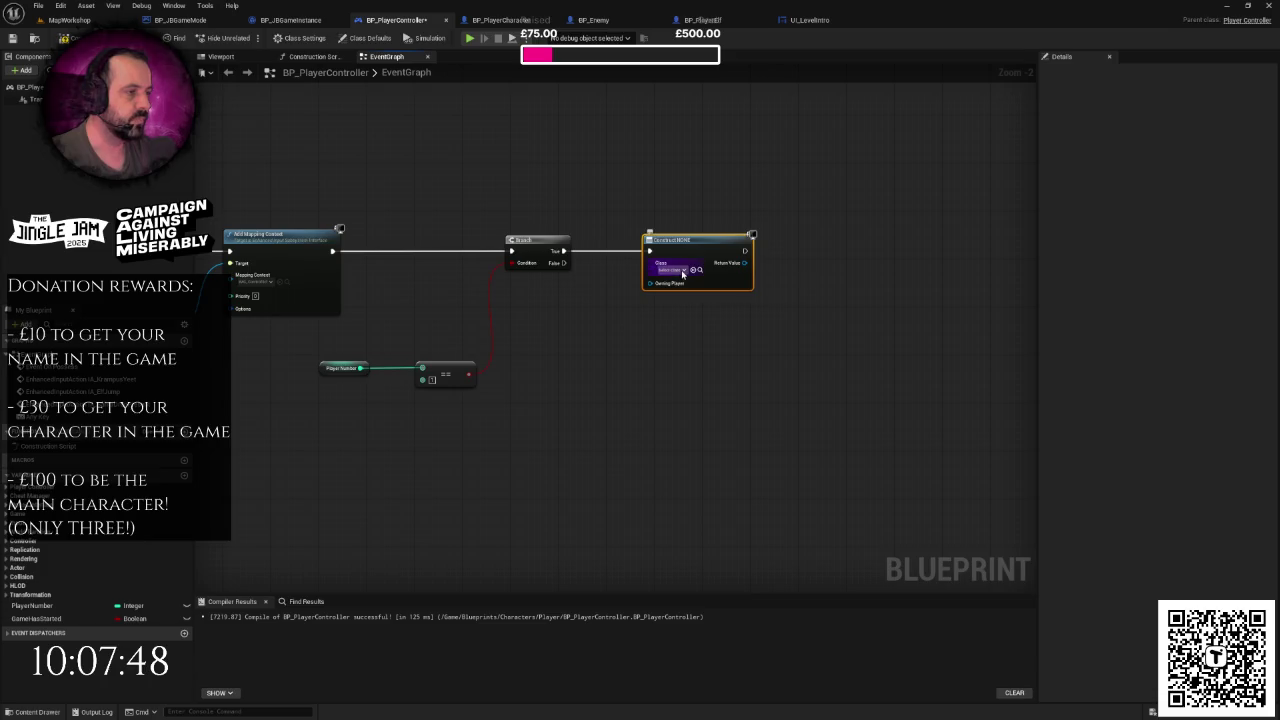
click(683, 271)
text(in)
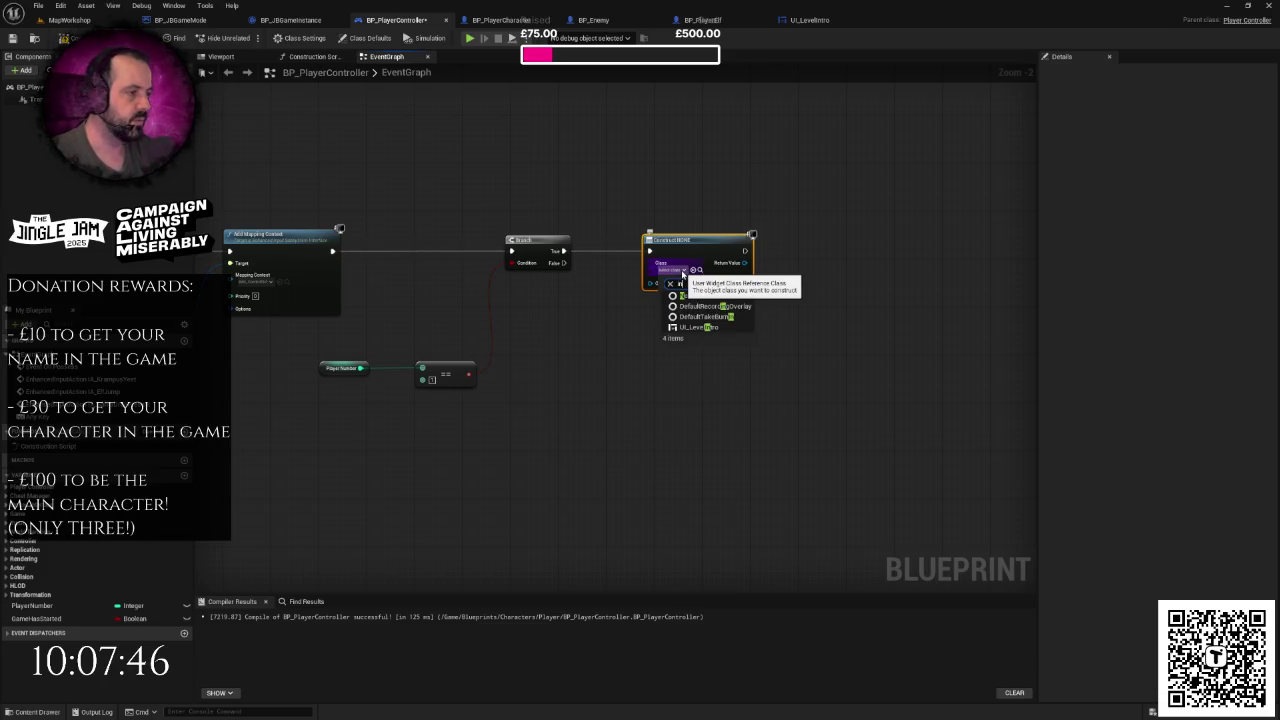
click(700, 327)
- Set a Self reference as the Create Widget node's Owning Player
scroll(732, 319, up, 2)
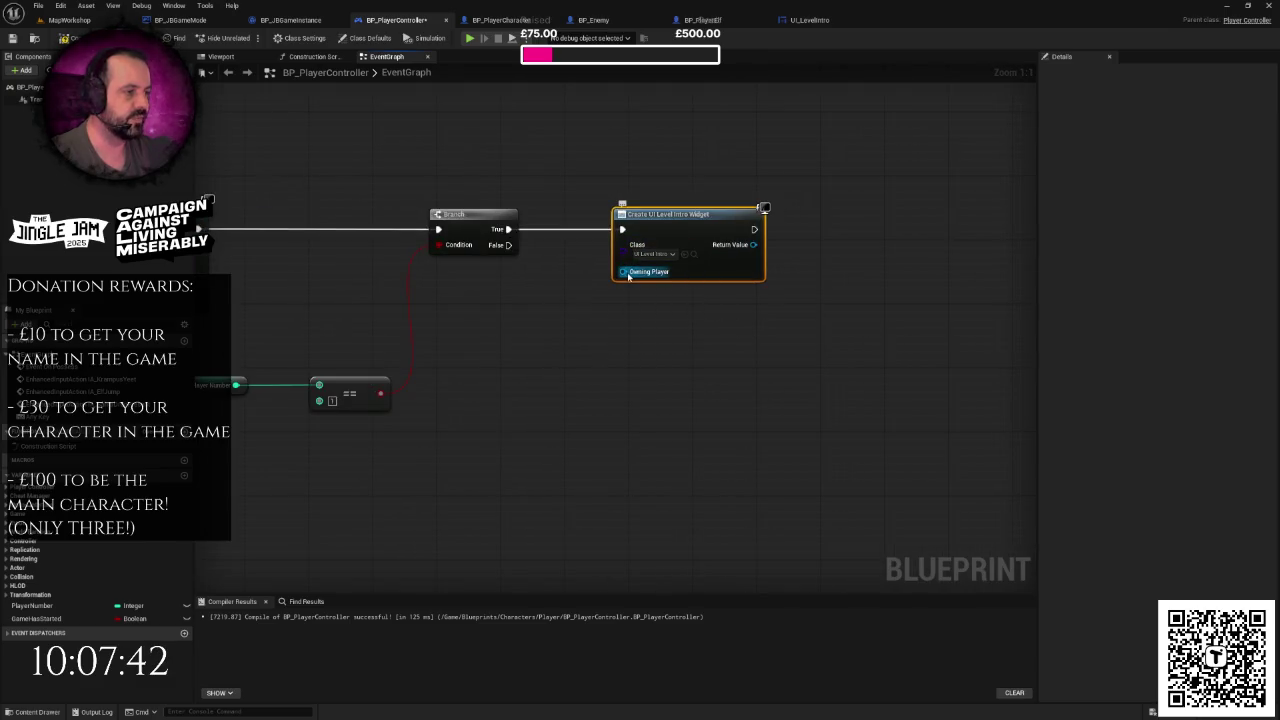
click(629, 358)
mouse_move(629, 358)
mouse_down()
mouse_move(900, 343)
mouse_move(663, 371)
mouse_move(732, 376)
mouse_move(724, 277)
mouse_up()
right_click(635, 338)
text(self)
key(Return)
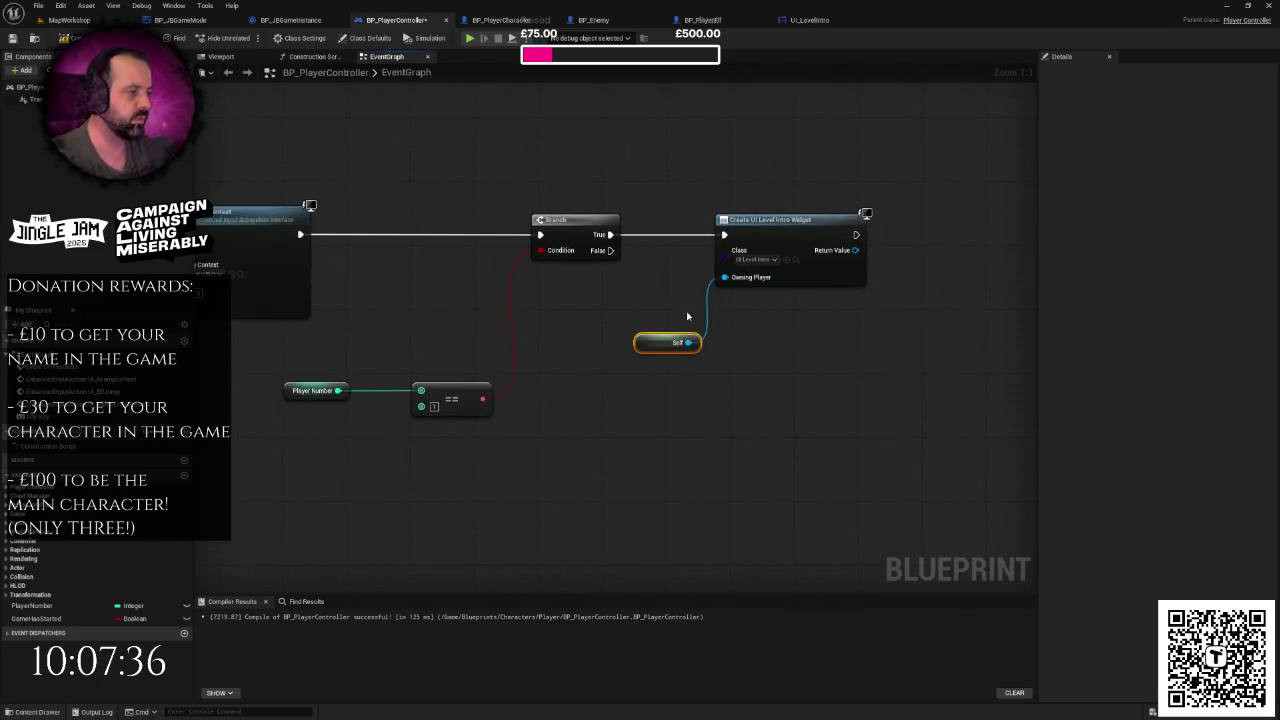
drag(650, 342, 641, 318)
- Promote the created widget's return value to a variable named IntroWidget
drag(822, 317, 559, 329)
drag(590, 263, 678, 262)
click(722, 327)
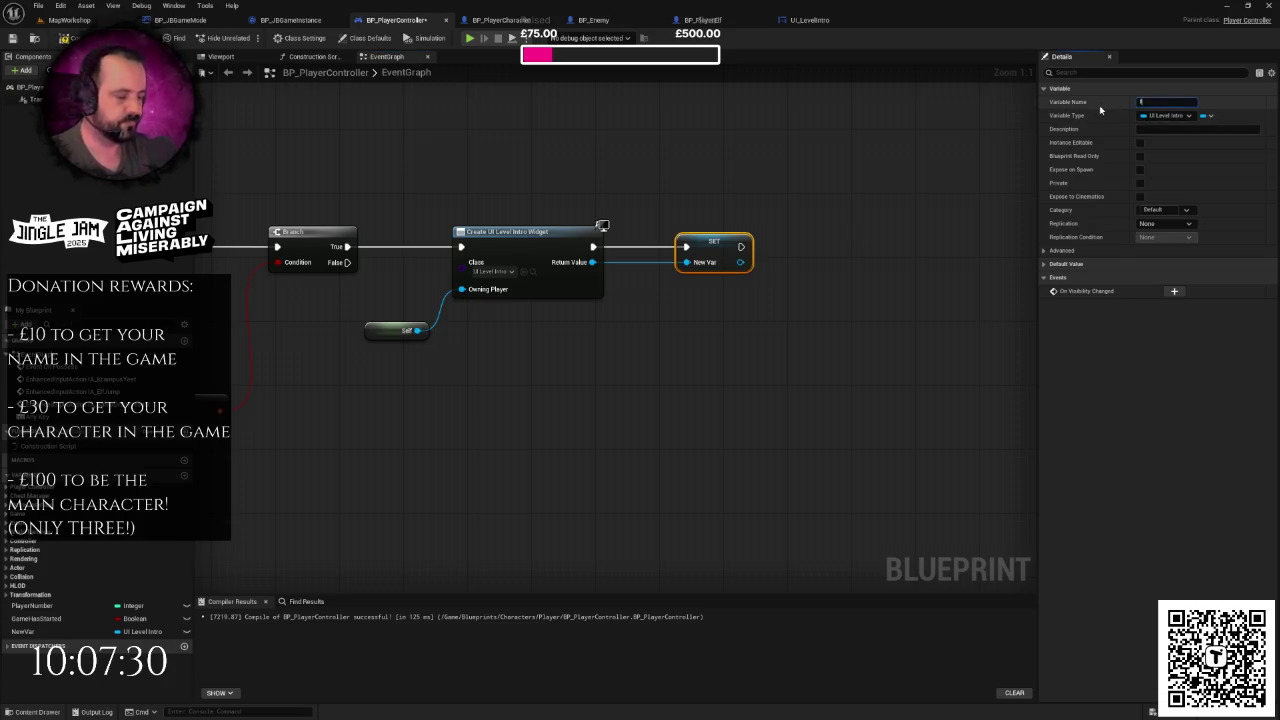
key(Return)
- Add the intro widget to the viewport and delete the extra IntroWidget getter
mouse_move(785, 285)
mouse_down()
mouse_move(684, 288)
mouse_move(735, 279)
mouse_up()
text(add)
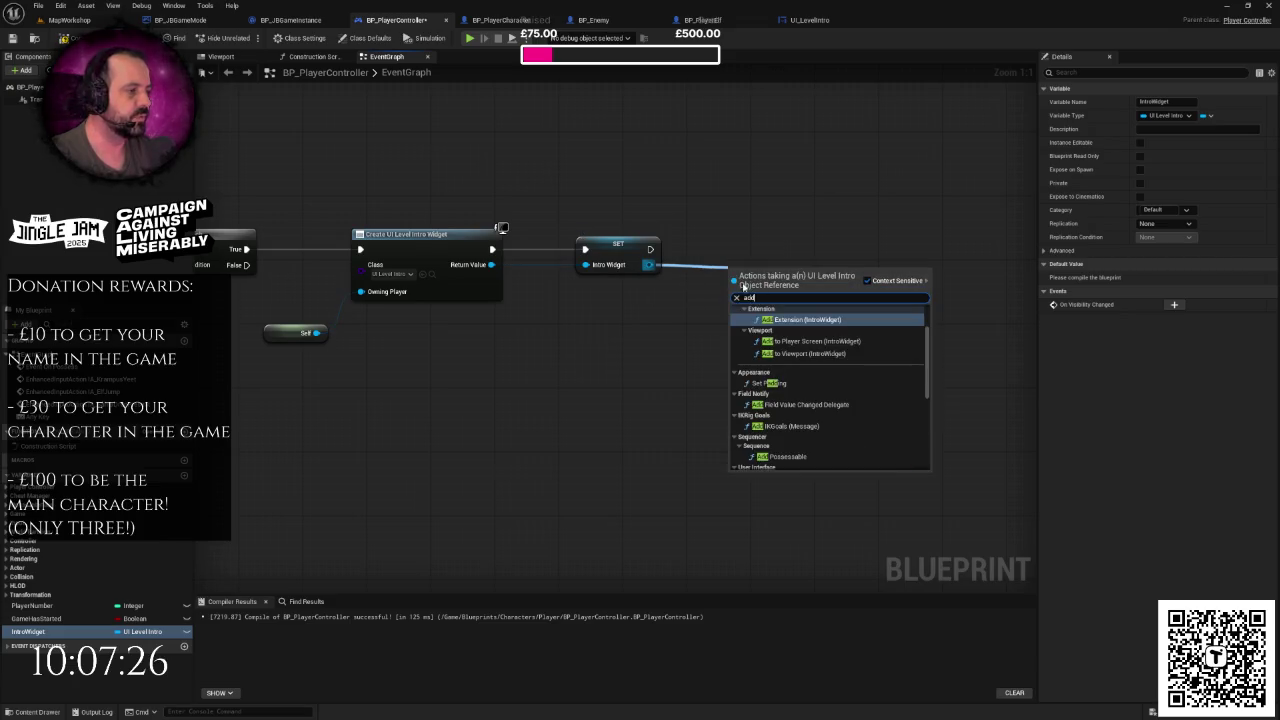
text(t)
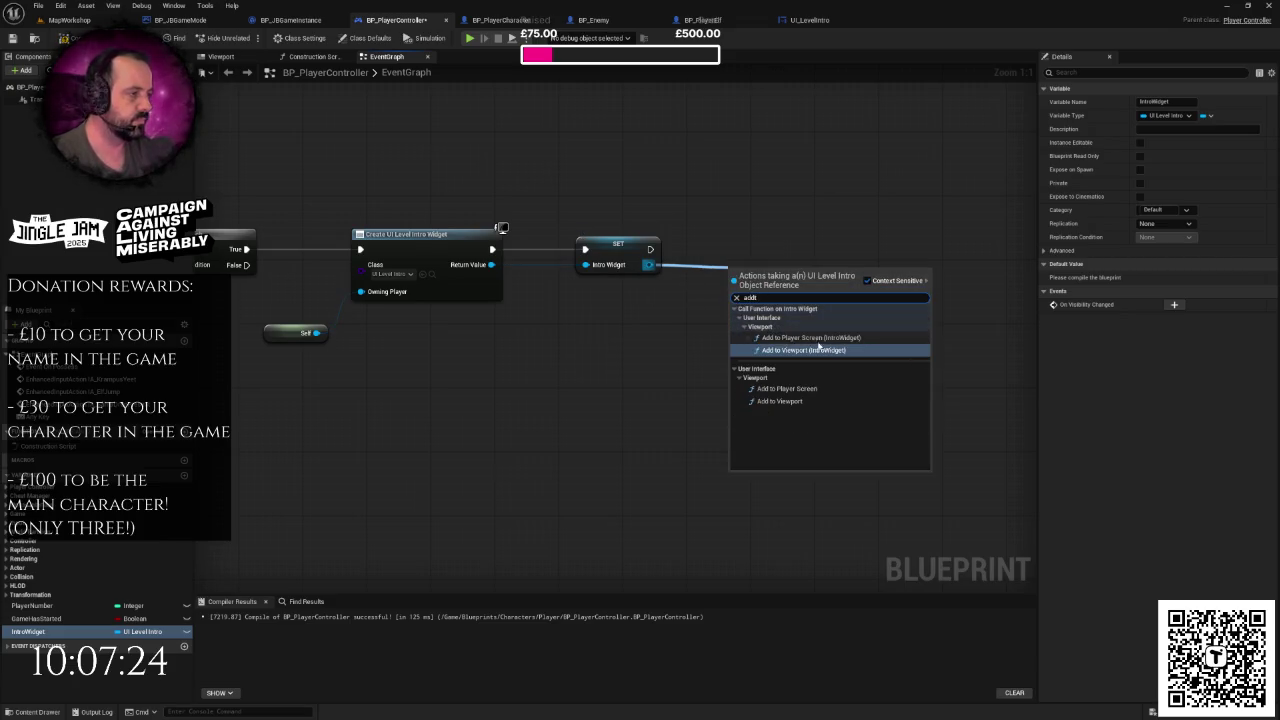
click(831, 350)
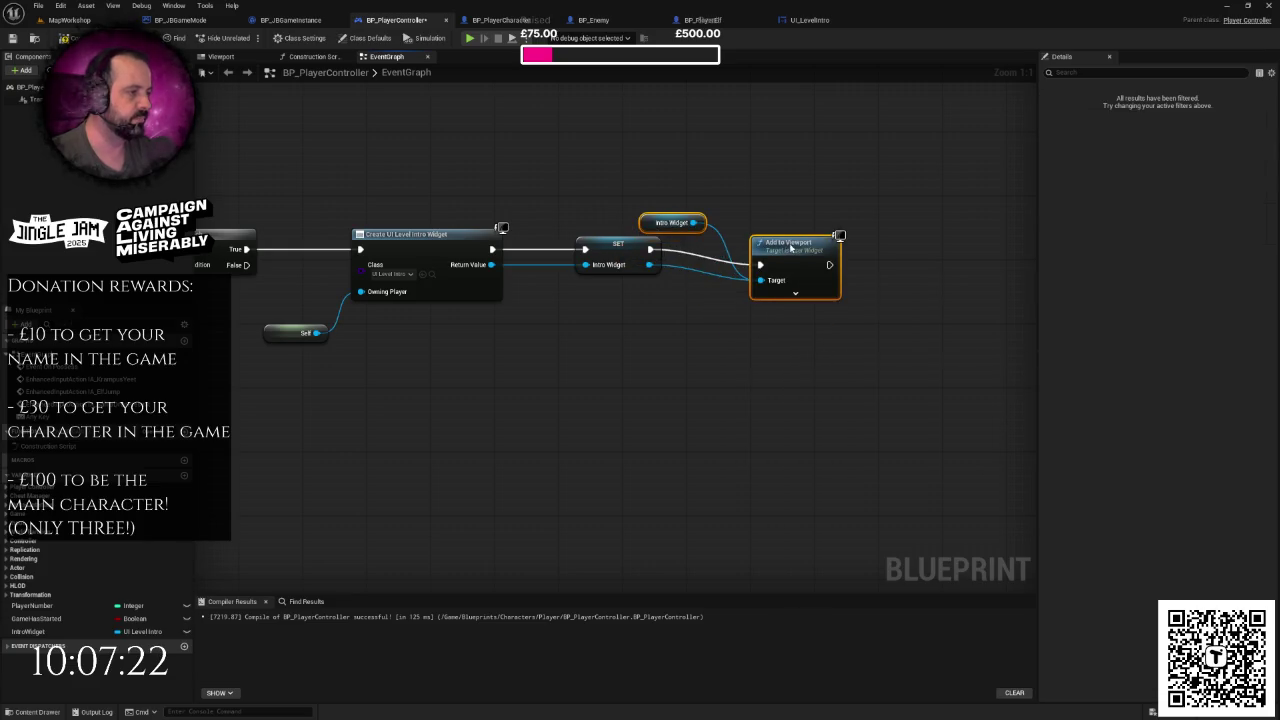
click(680, 214)
key(Delete)
- Select the upper node chain and move it to the right
scroll(758, 287, down, 2)
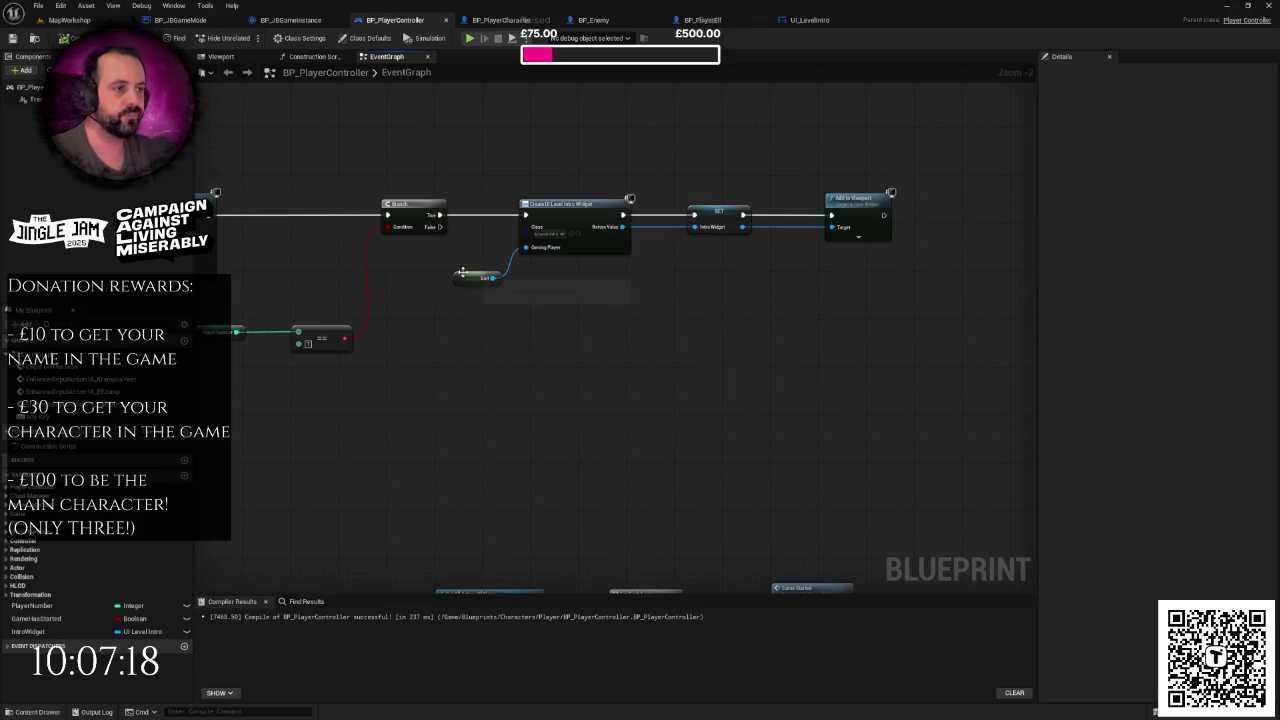
drag(335, 305, 519, 388)
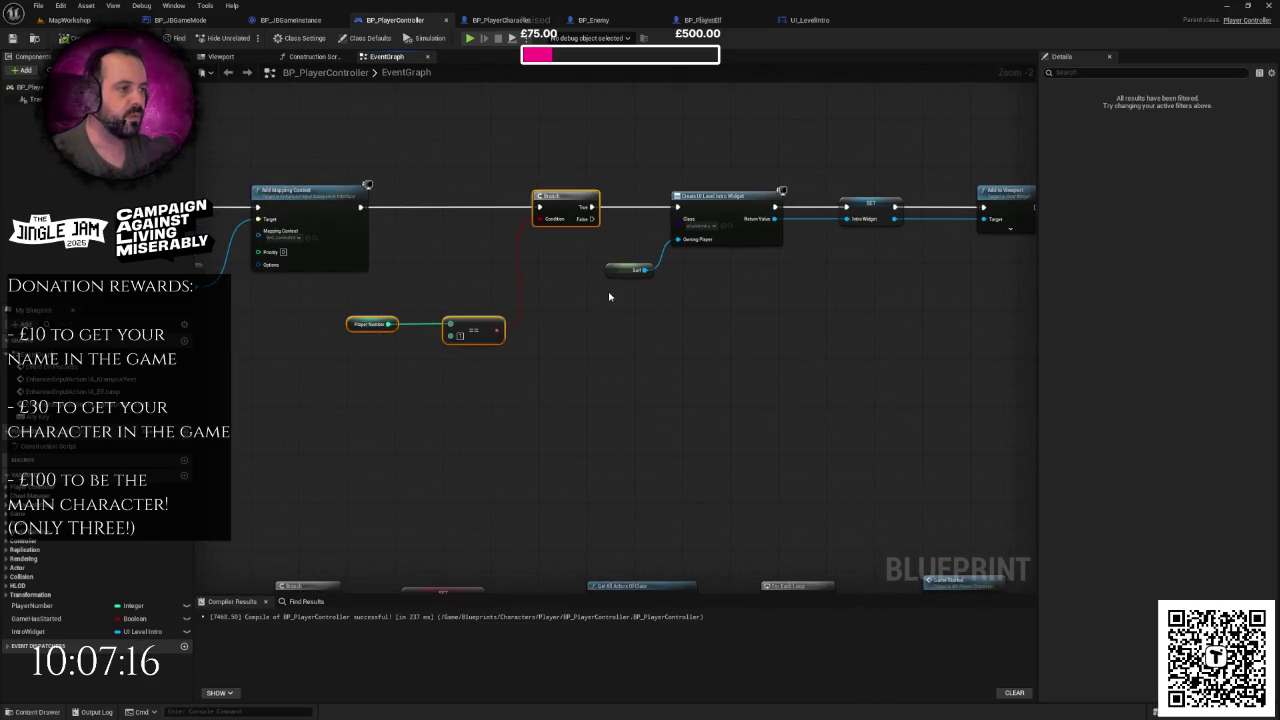
scroll(608, 296, down, 5)
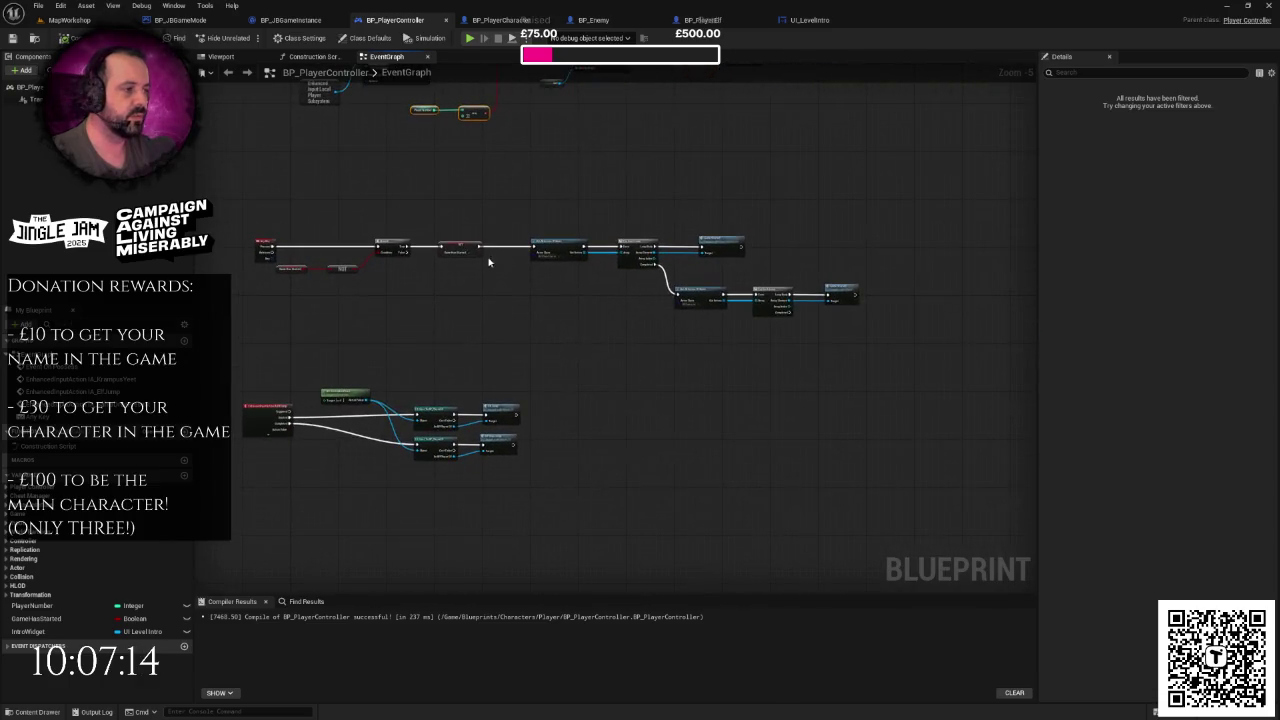
drag(586, 299, 630, 283)
drag(597, 186, 886, 321)
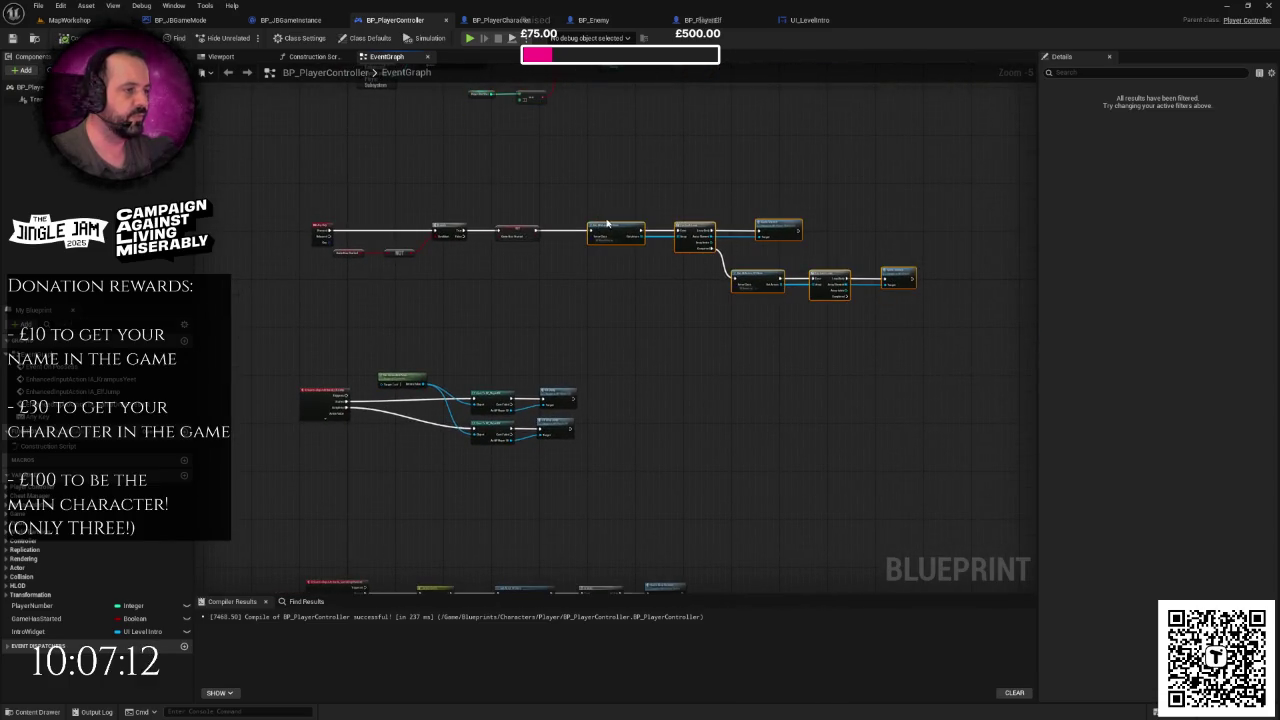
drag(607, 227, 735, 229)
scroll(580, 274, up, 2)
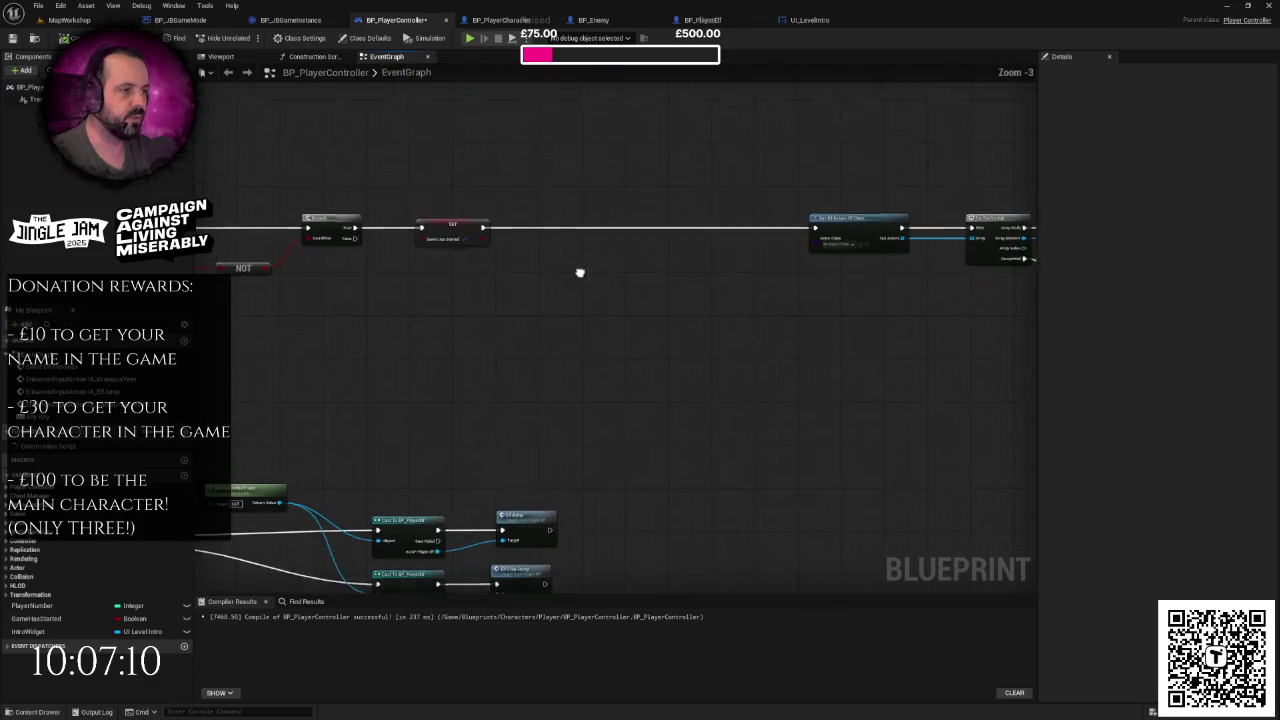
- Shift the right-hand node chain left and move the lower three node groups down
drag(590, 289, 394, 289)
scroll(447, 263, down, 1)
drag(466, 194, 885, 365)
drag(534, 254, 347, 253)
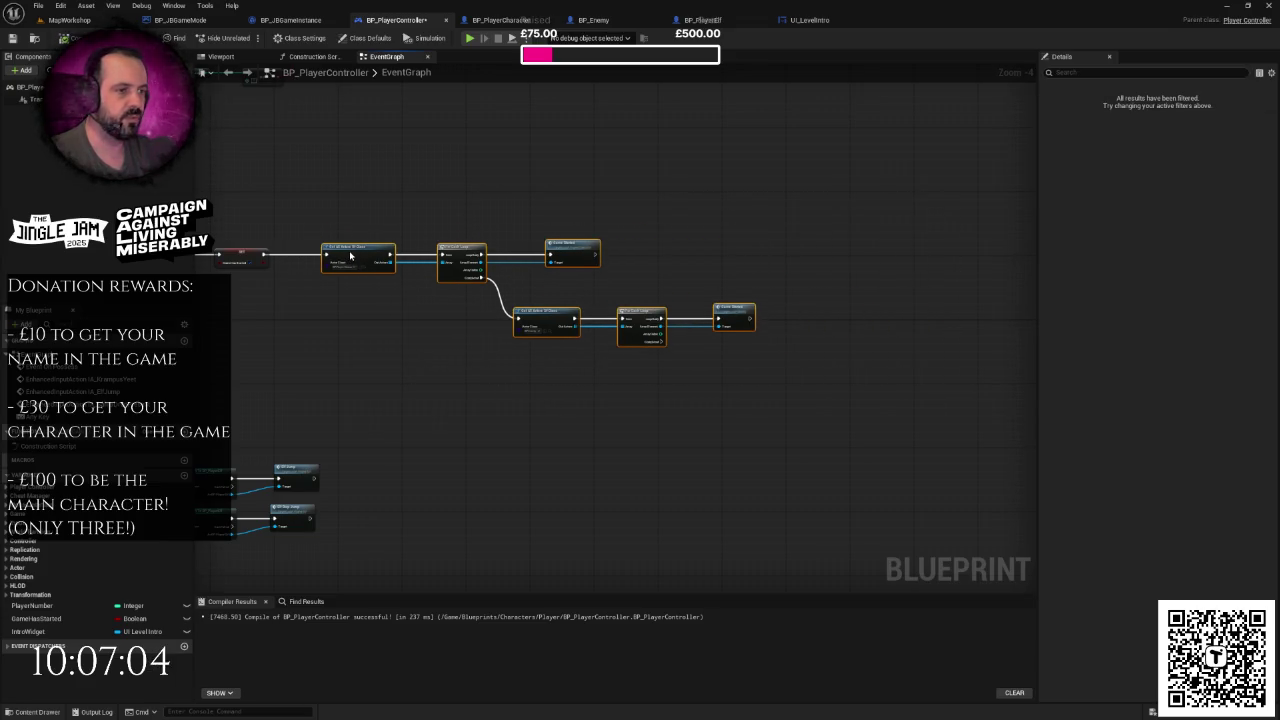
click(568, 356)
scroll(570, 336, up, 1)
scroll(570, 336, down, 5)
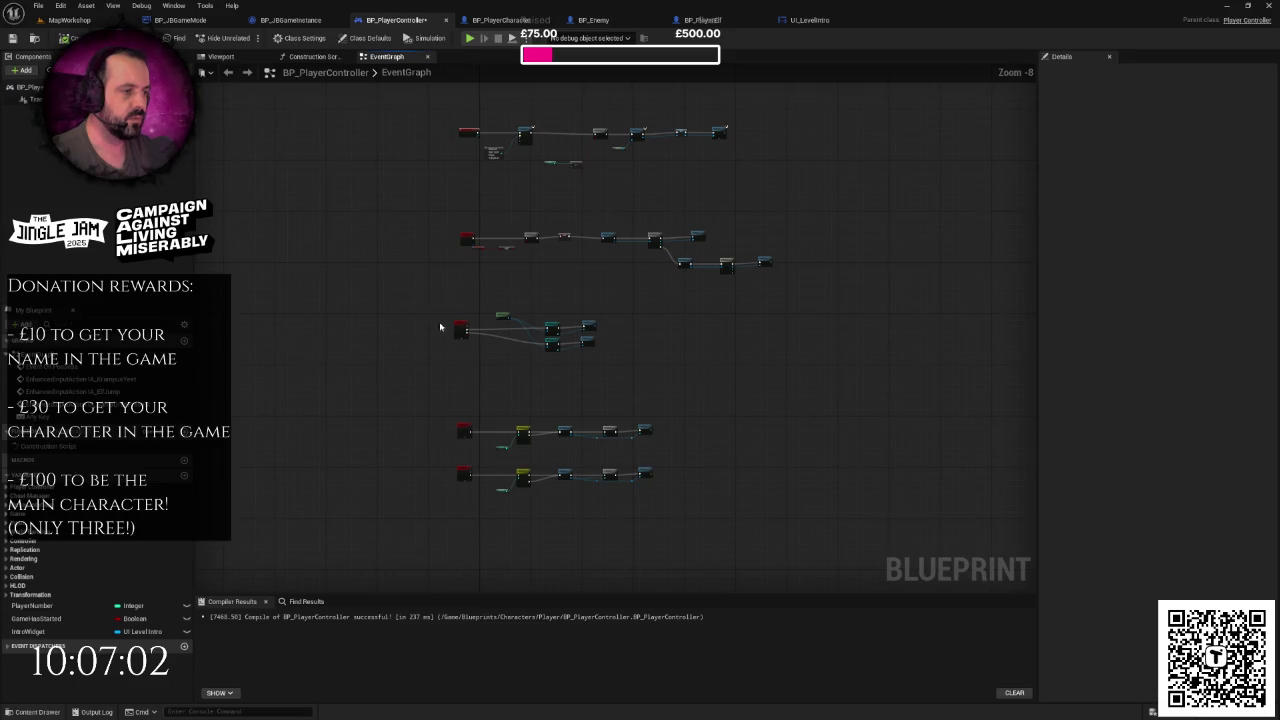
drag(461, 330, 458, 383)
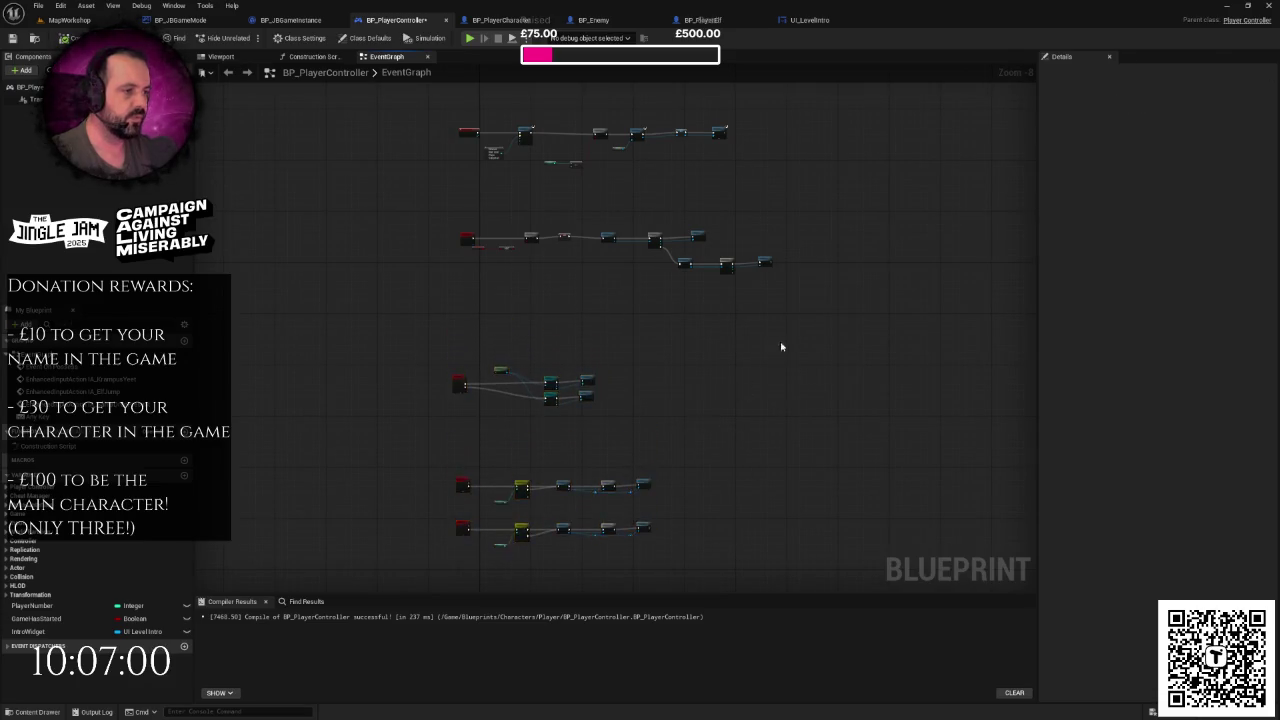
scroll(603, 366, up, 6)
- Wire For Each Loop's Completed to the Branch, reposition its condition nodes, and place an IntroWidget getter
mouse_move(501, 175)
mouse_down()
mouse_move(674, 228)
mouse_move(655, 218)
mouse_up()
mouse_move(471, 214)
mouse_down()
mouse_move(726, 374)
mouse_move(682, 212)
mouse_move(605, 242)
mouse_up()
click(349, 303)
mouse_move(349, 303)
mouse_down()
mouse_move(546, 395)
mouse_move(514, 309)
mouse_up()
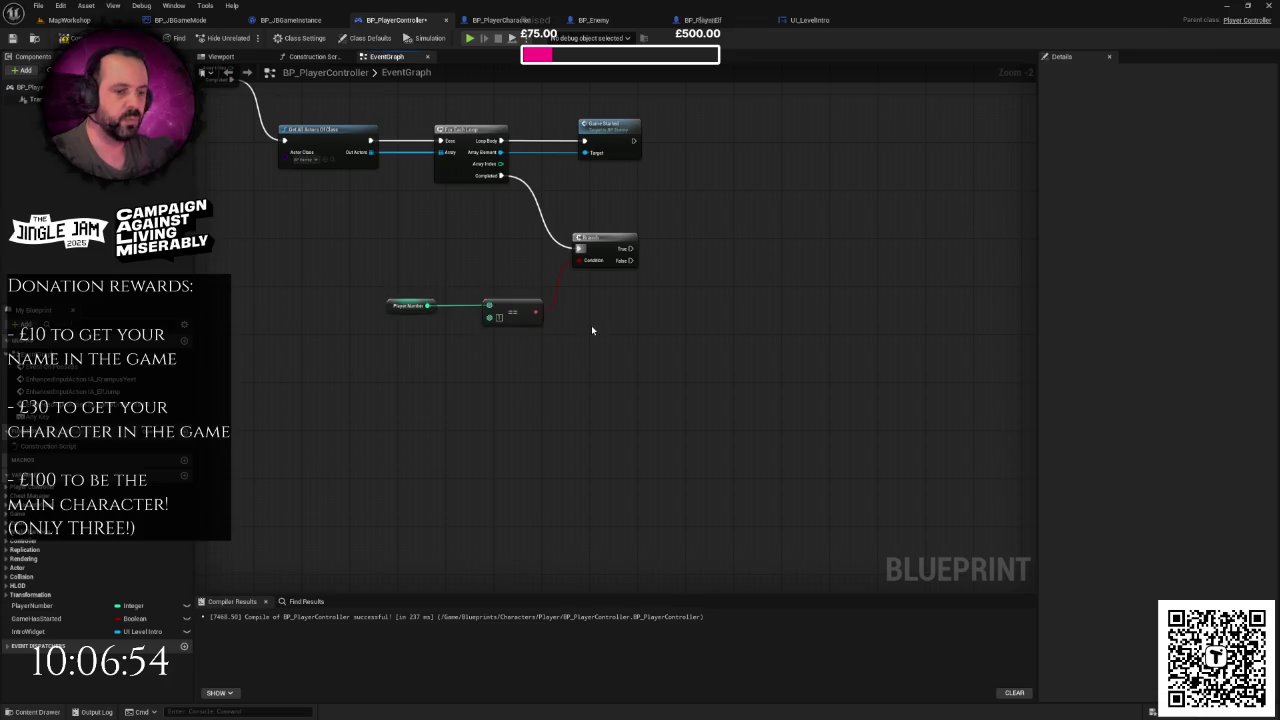
drag(591, 331, 491, 427)
mouse_move(28, 631)
mouse_down()
mouse_move(60, 630)
mouse_move(513, 406)
mouse_move(610, 372)
mouse_up()
- Call Game Started on the IntroWidget getter and run it from the Branch's True output
click(535, 421)
text(game started)
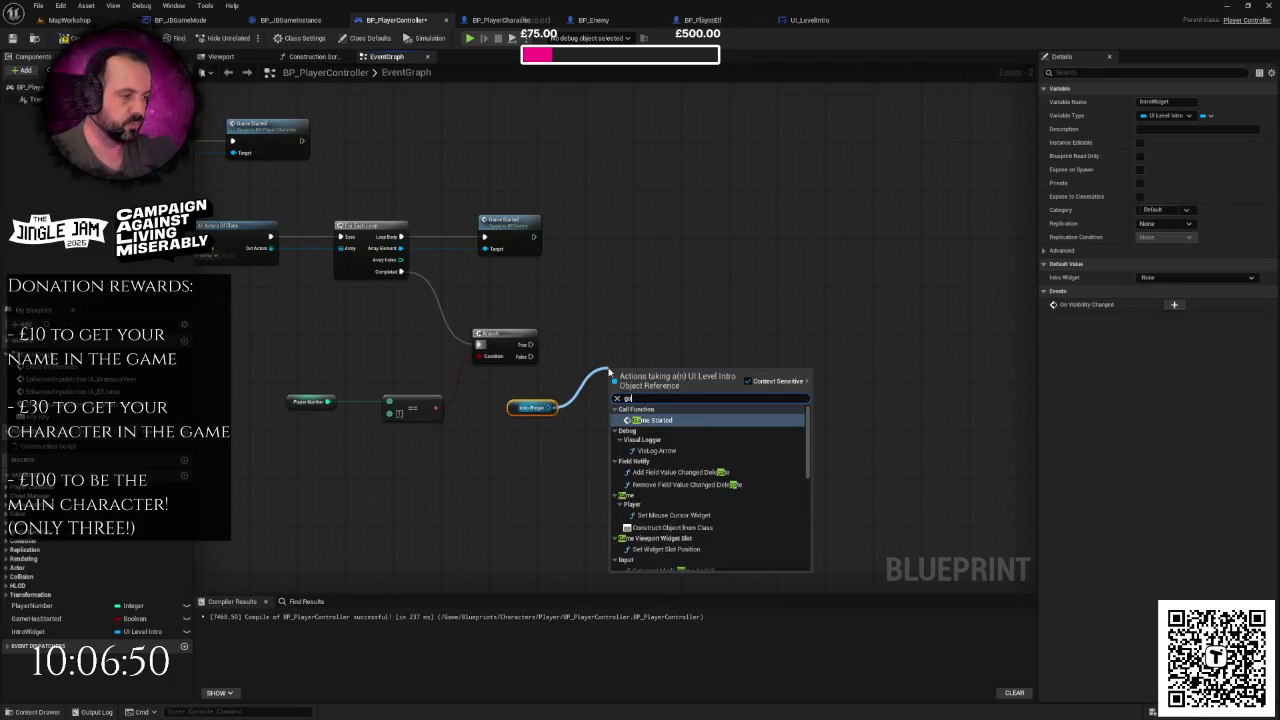
key(Return)
mouse_move(530, 345)
mouse_down()
mouse_move(611, 386)
mouse_move(625, 343)
mouse_up()
click(563, 284)
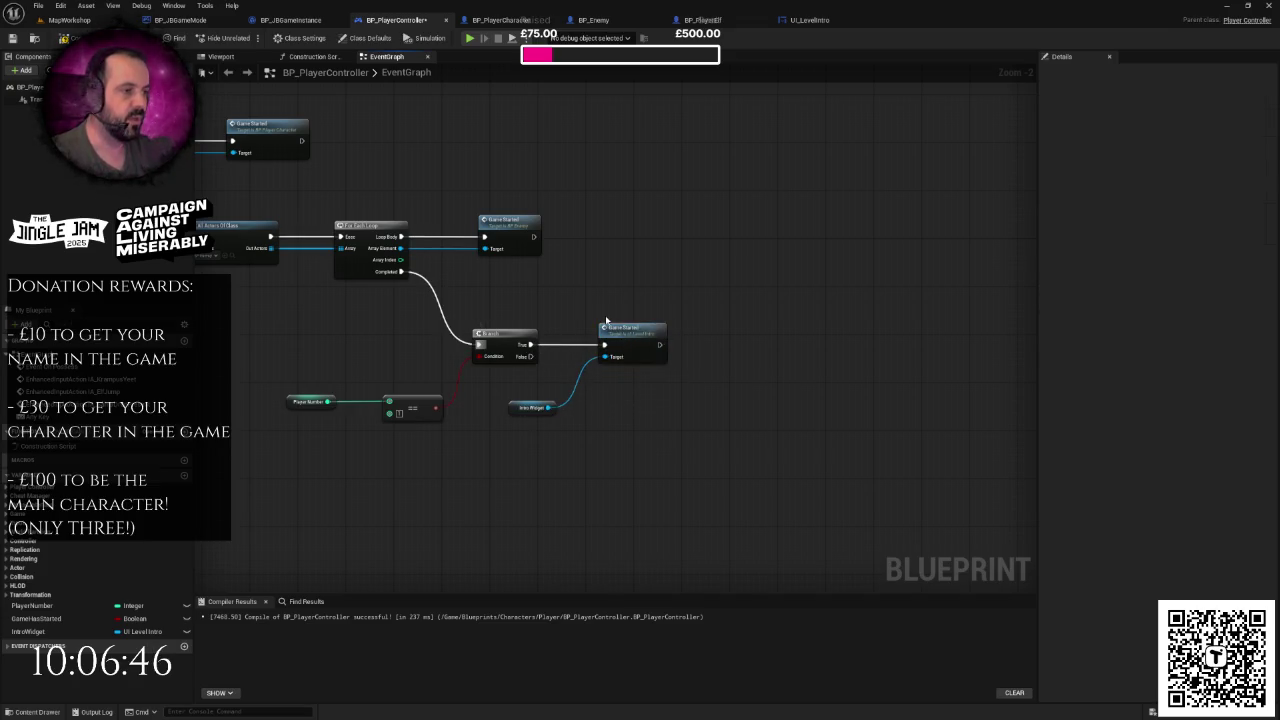
scroll(345, 169, down, 3)
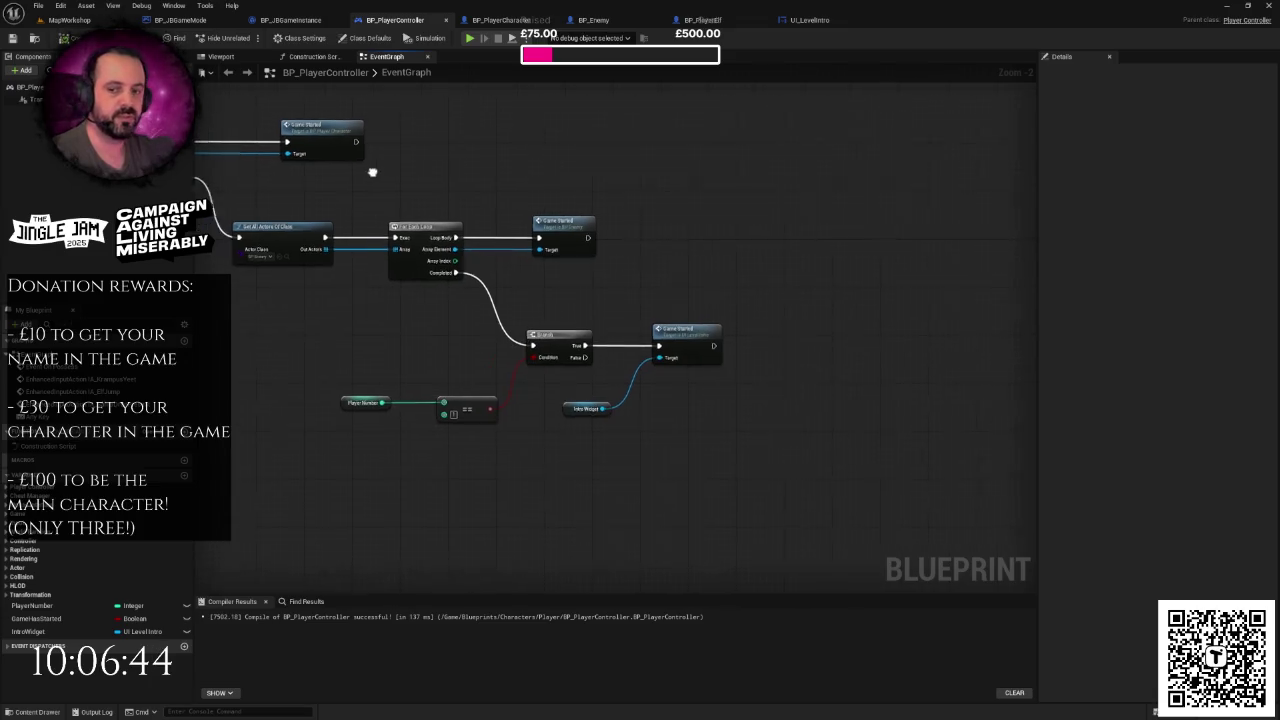
- Return to the MapWorkshop level and run a quick play-in-editor test with Alt+P
click(99, 24)
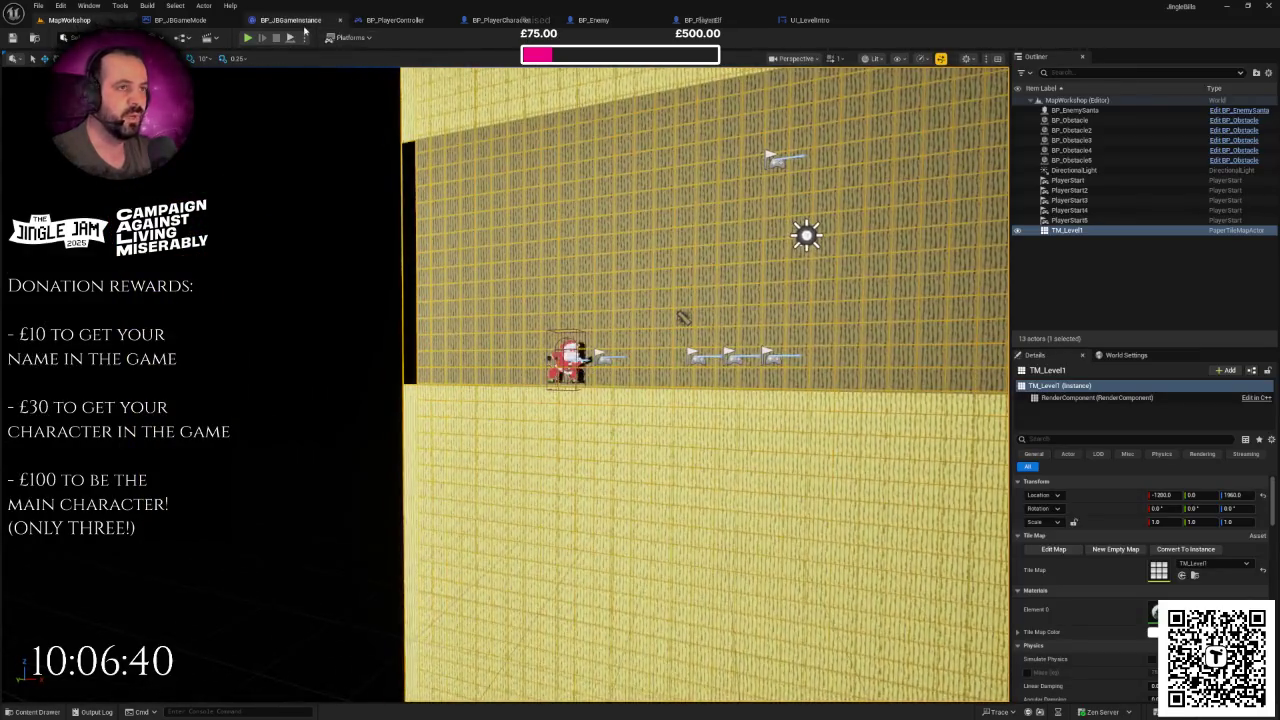
click(295, 20)
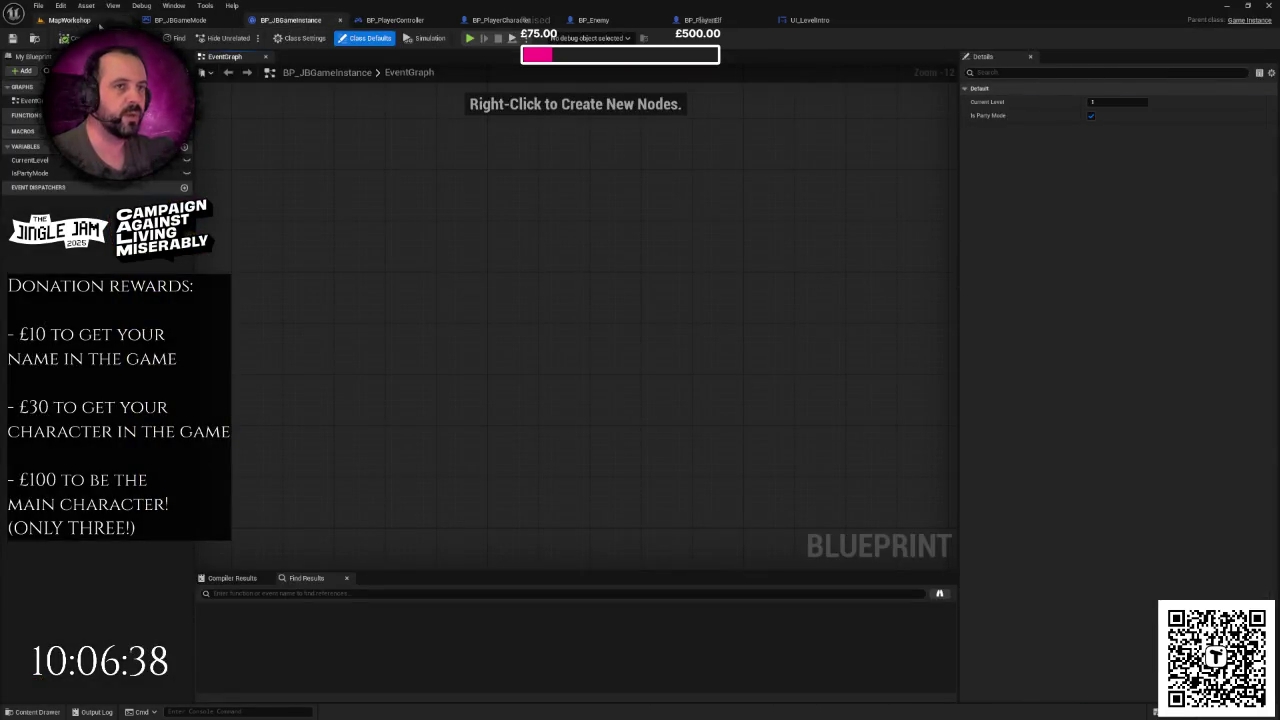
click(99, 24)
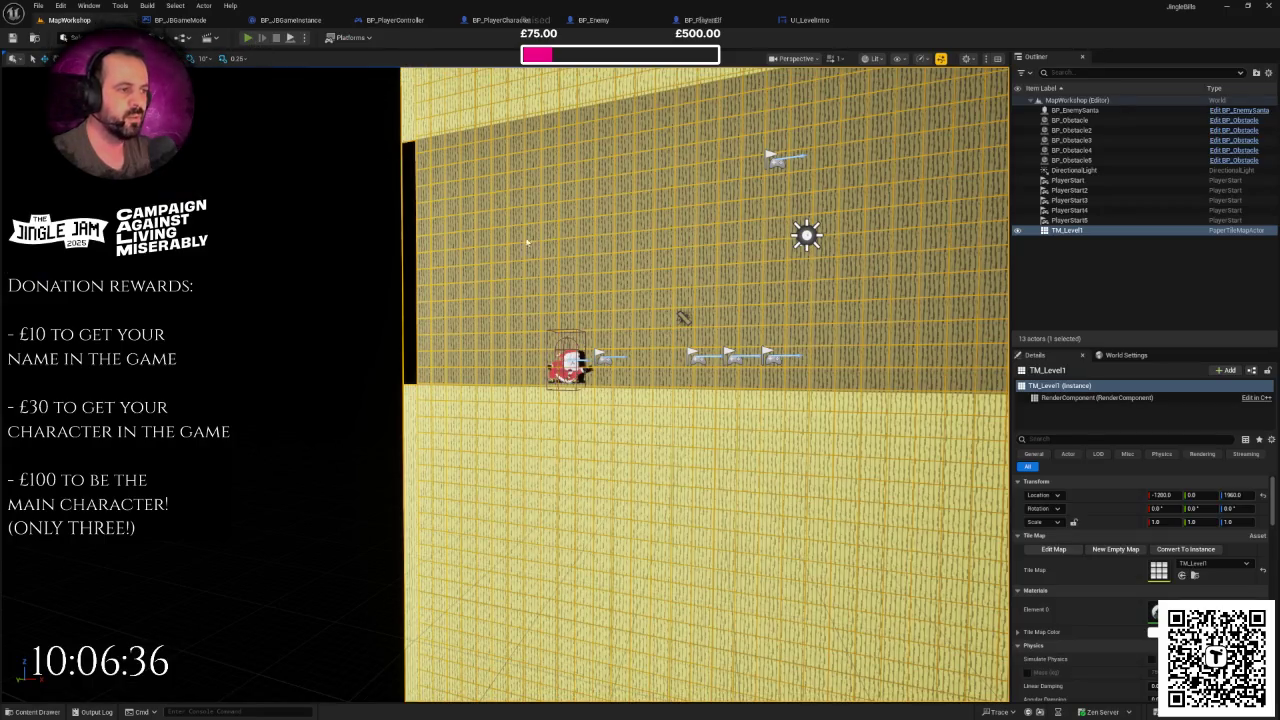
key(alt+p)
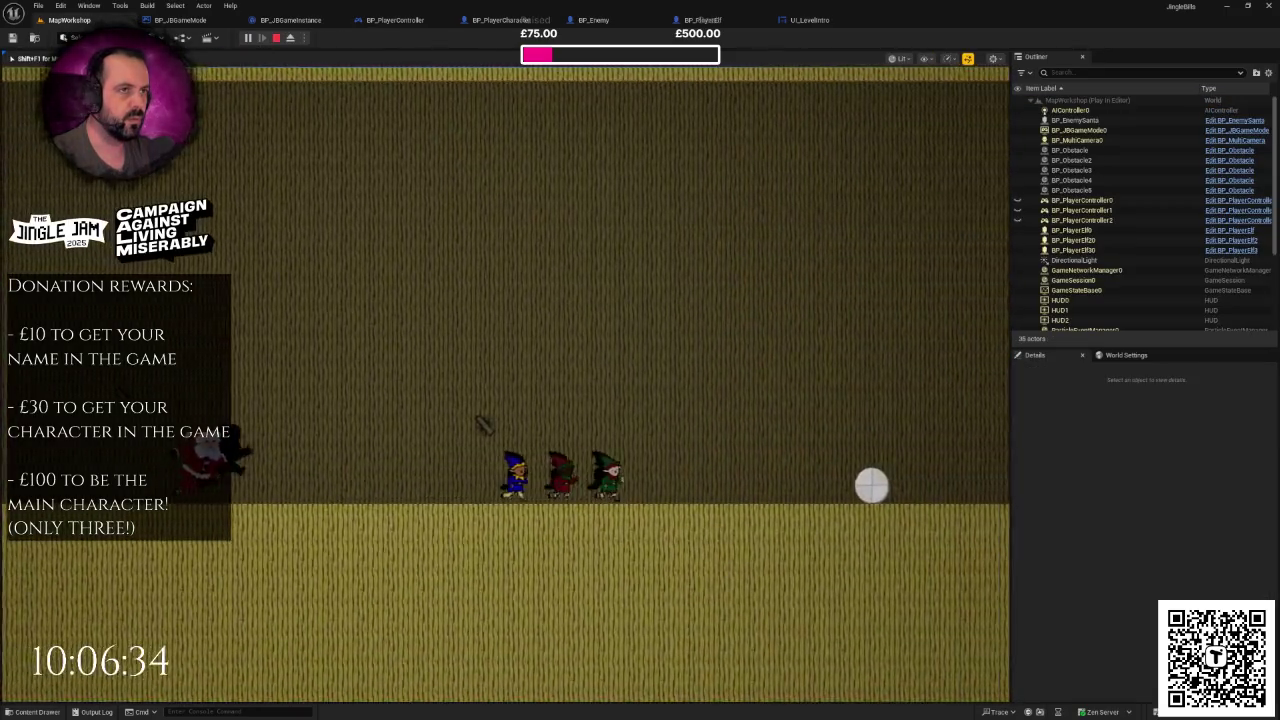
key(Escape)
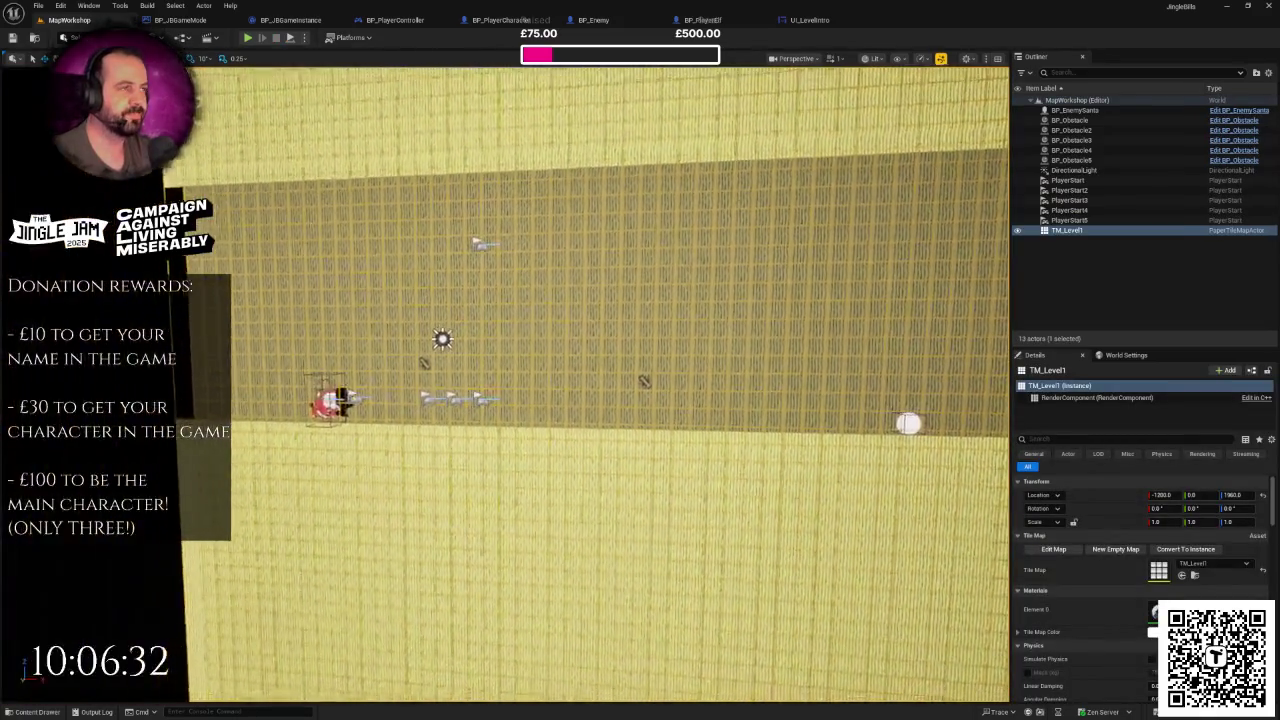
- Play-test MapWorkshop twice more, then bring up the UI_LevelIntro event graph
drag(560, 300, 581, 291)
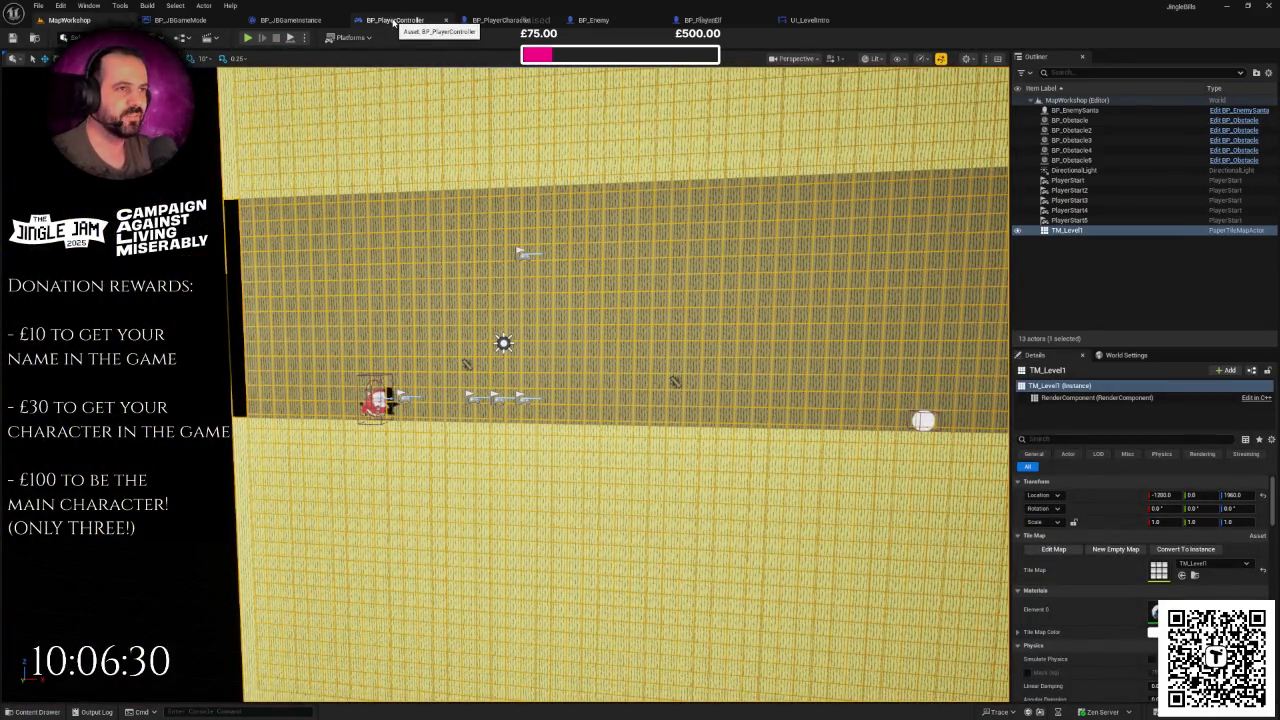
click(394, 20)
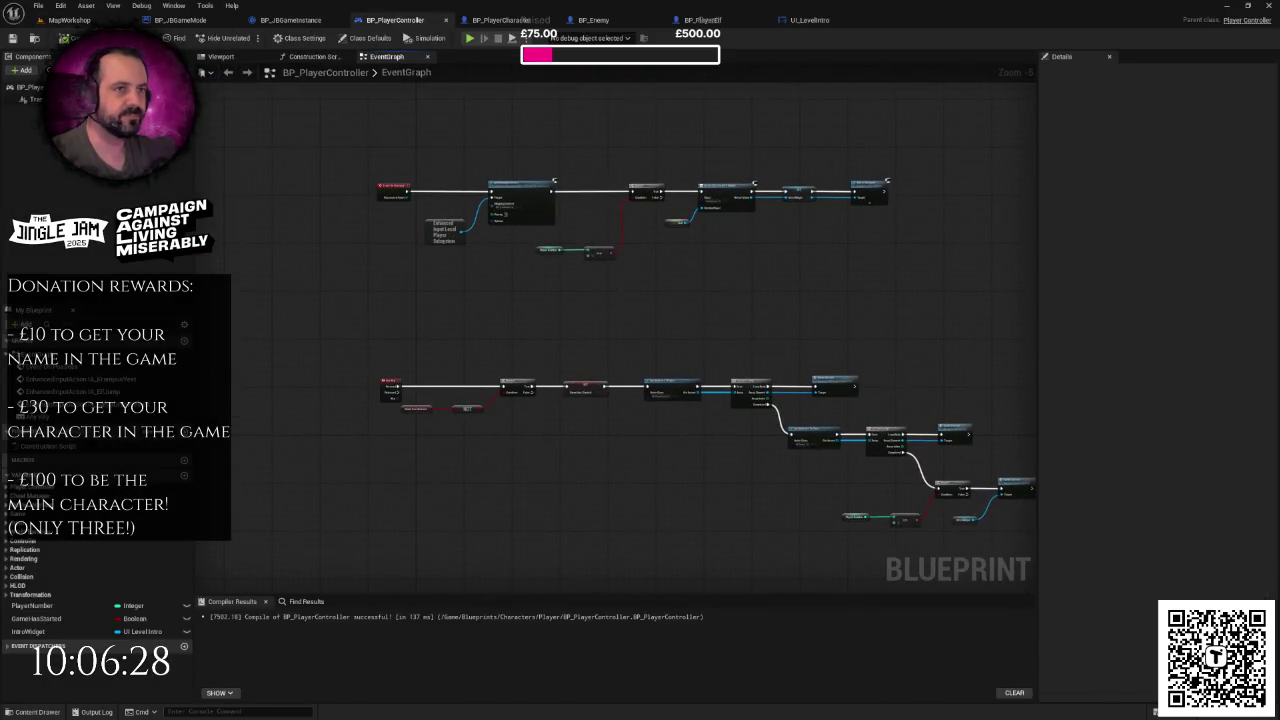
click(72, 20)
click(249, 38)
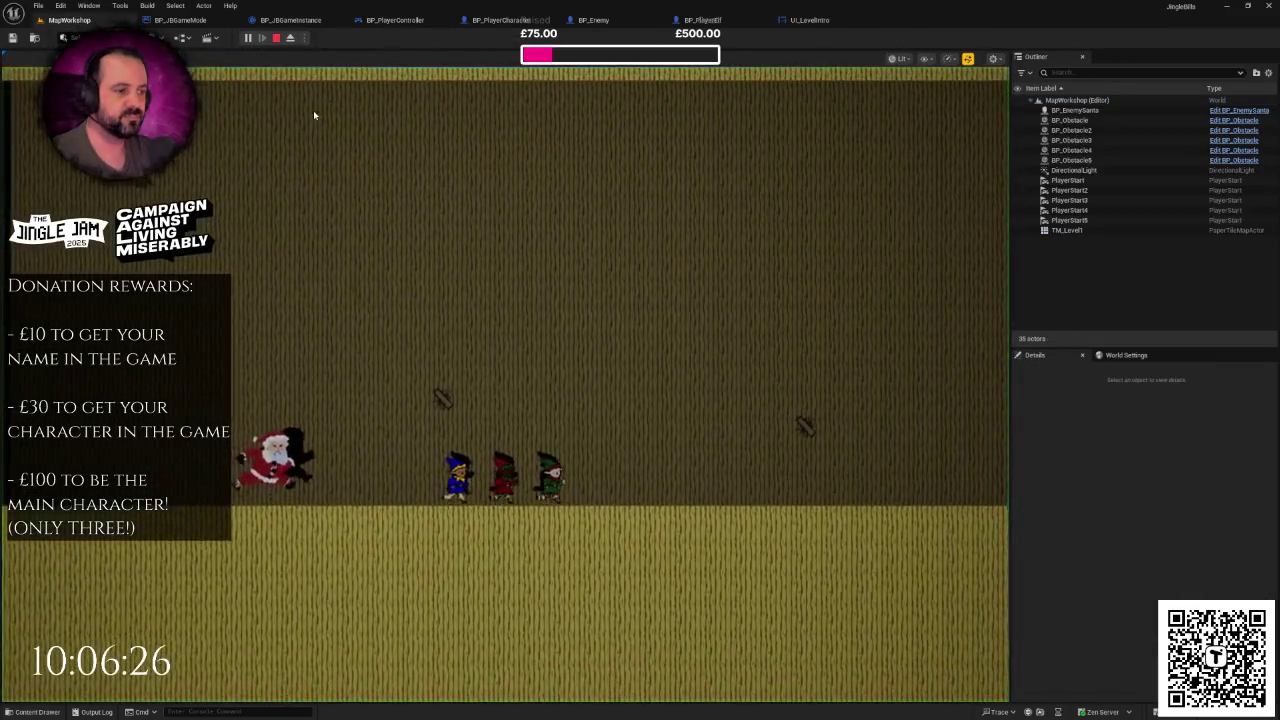
click(329, 146)
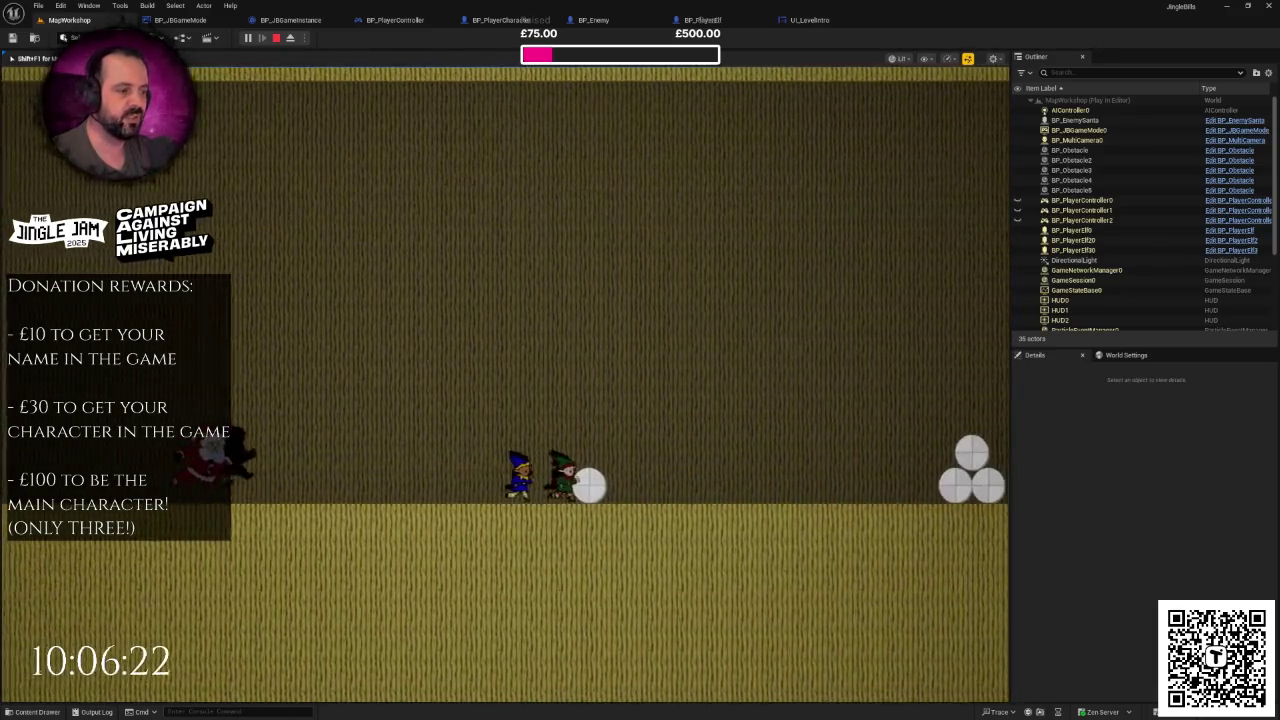
key(Escape)
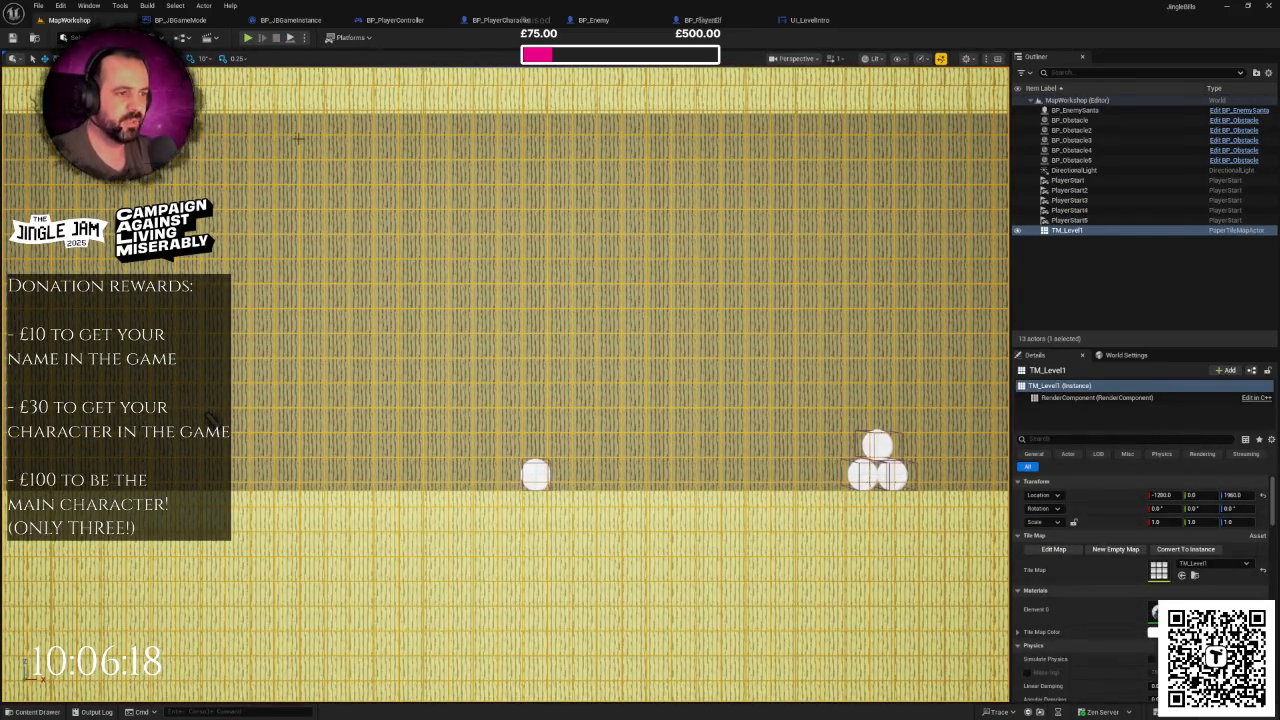
key(alt+p)
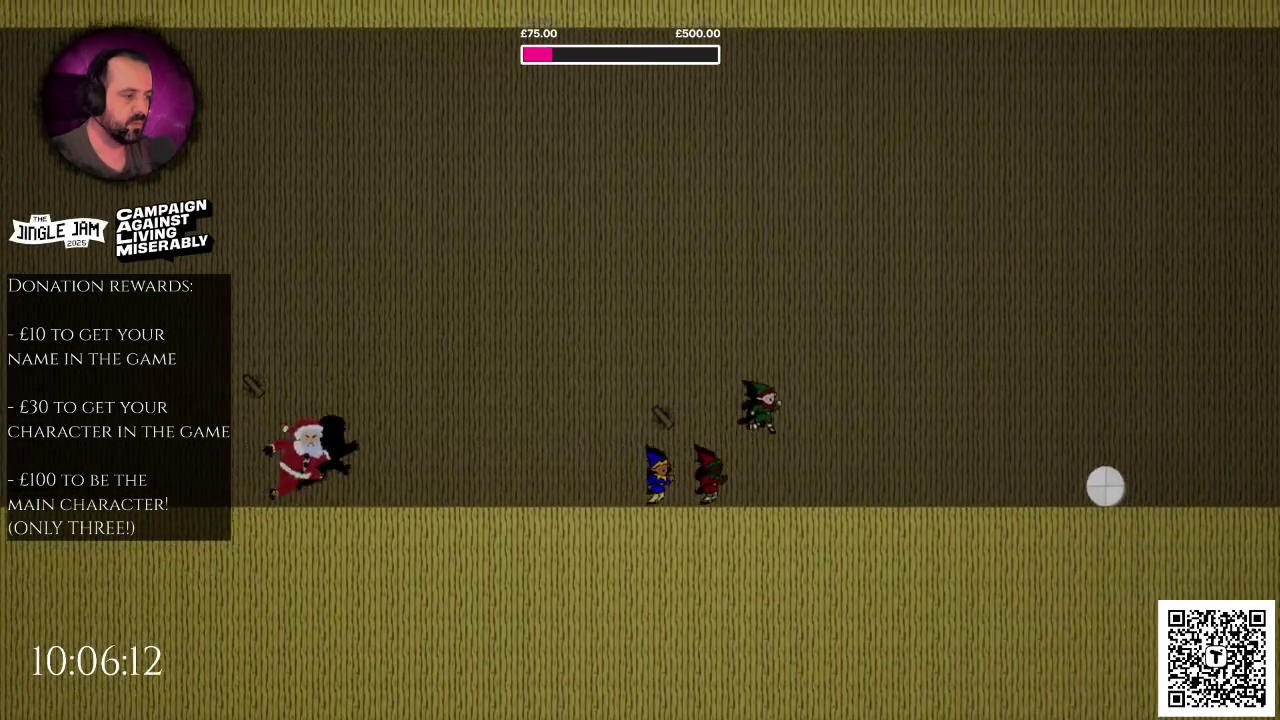
key(Escape)
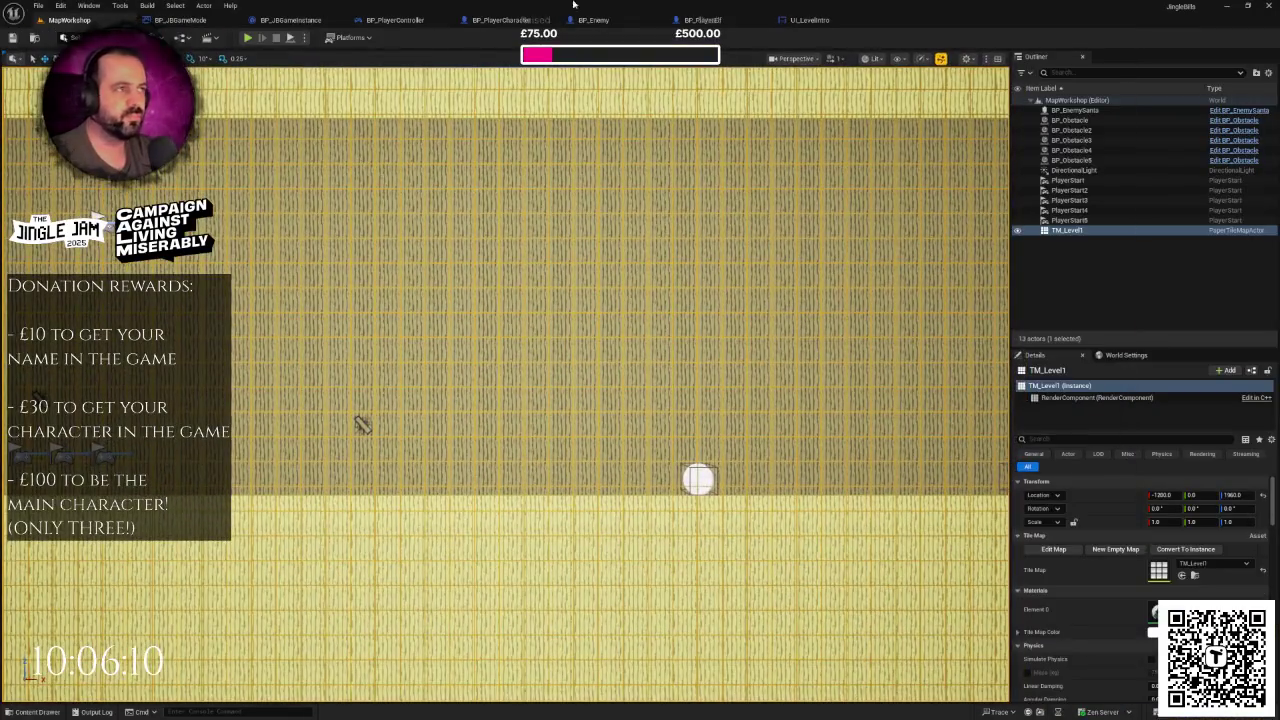
click(808, 20)
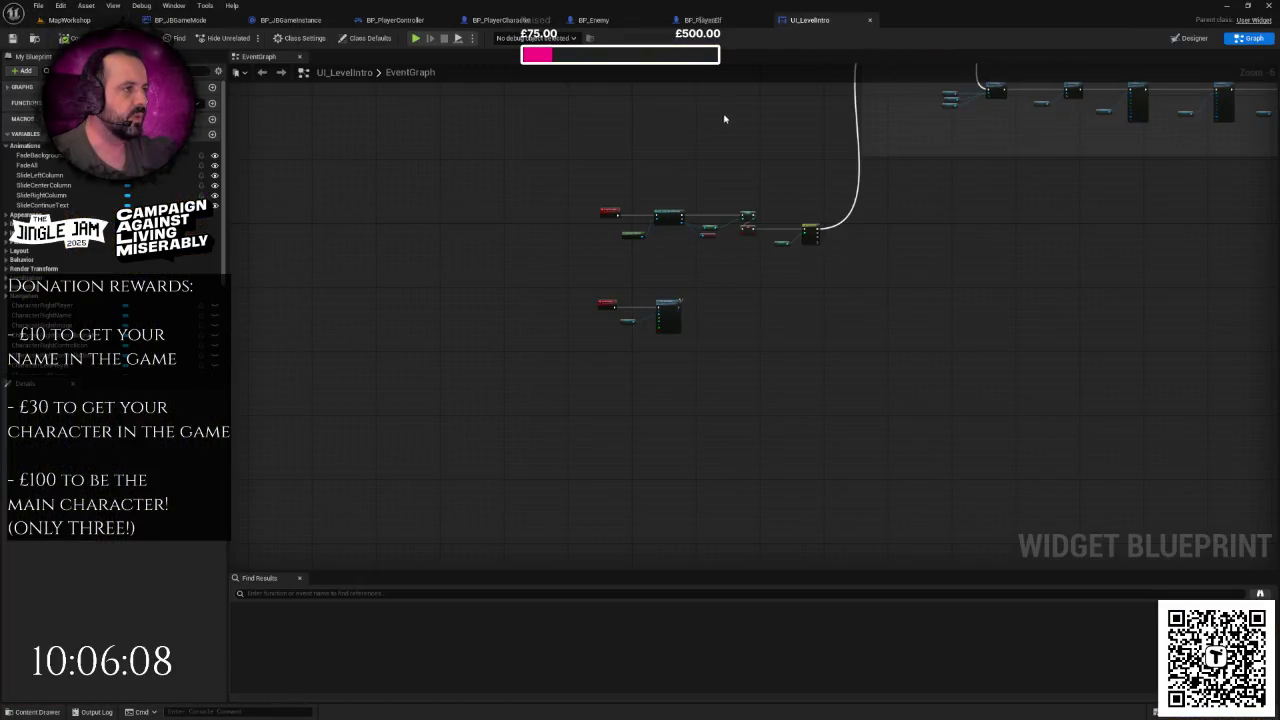
- Look over the UI_LevelIntro and BP_PlayerElf graphs, then zoom in on BP_PlayerController's Create Widget nodes
mouse_move(720, 91)
mouse_down()
mouse_move(697, 171)
mouse_move(731, 104)
mouse_up()
click(702, 20)
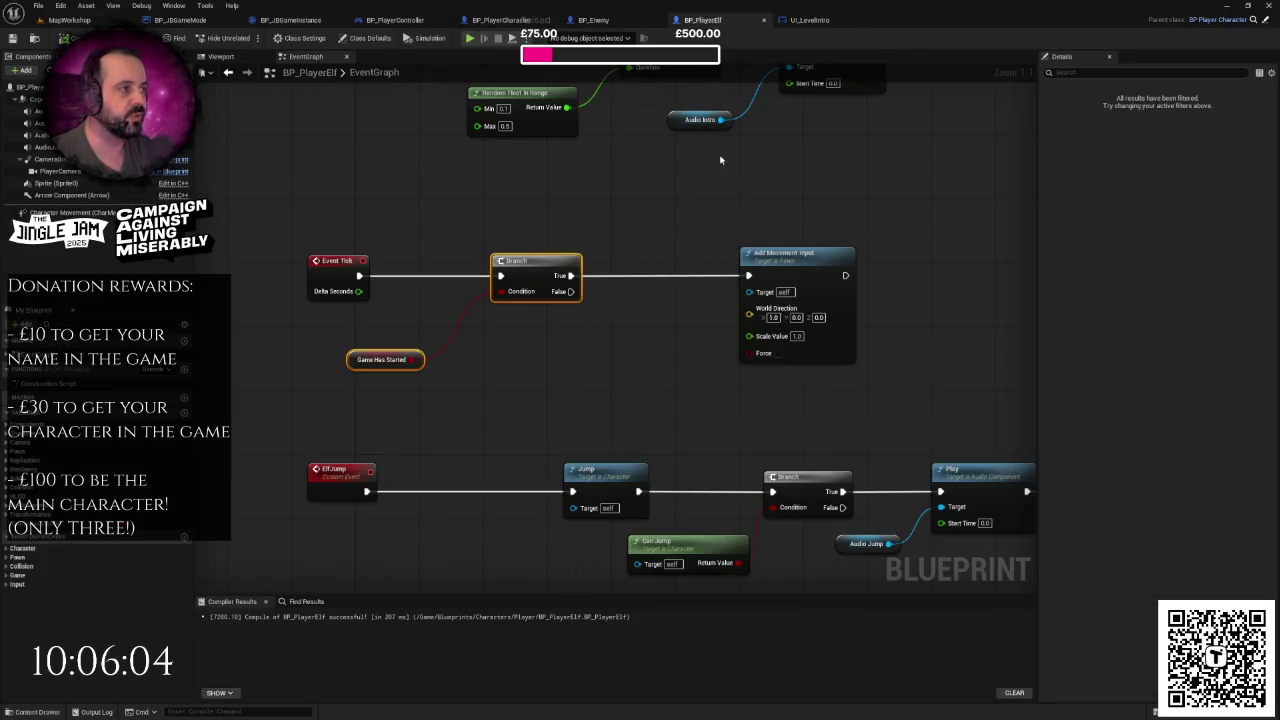
scroll(750, 247, down, 1)
click(808, 20)
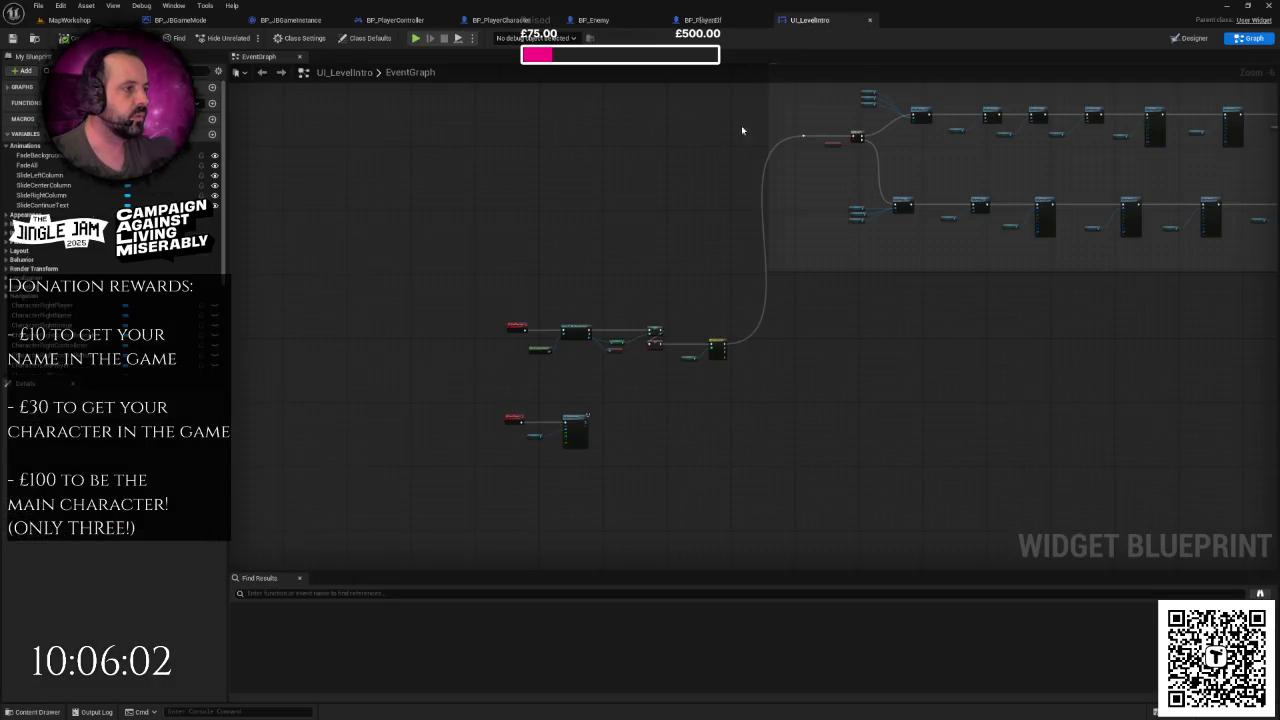
scroll(552, 326, up, 4)
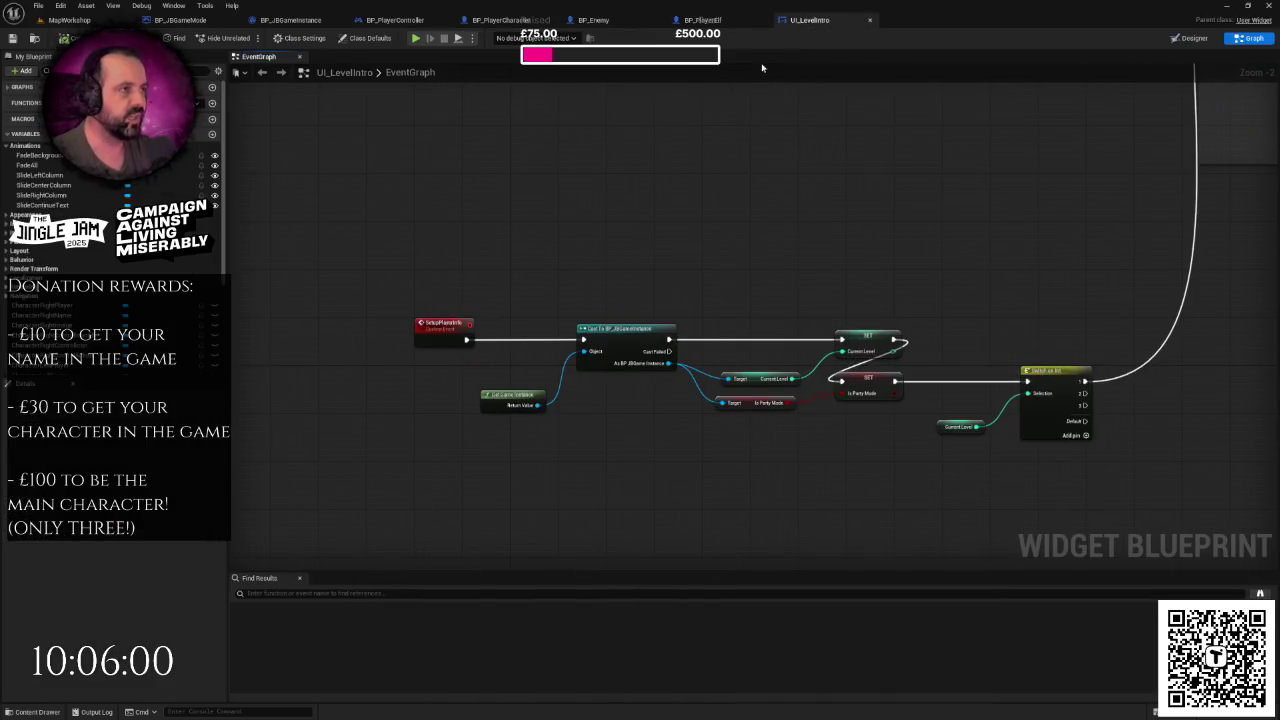
click(398, 22)
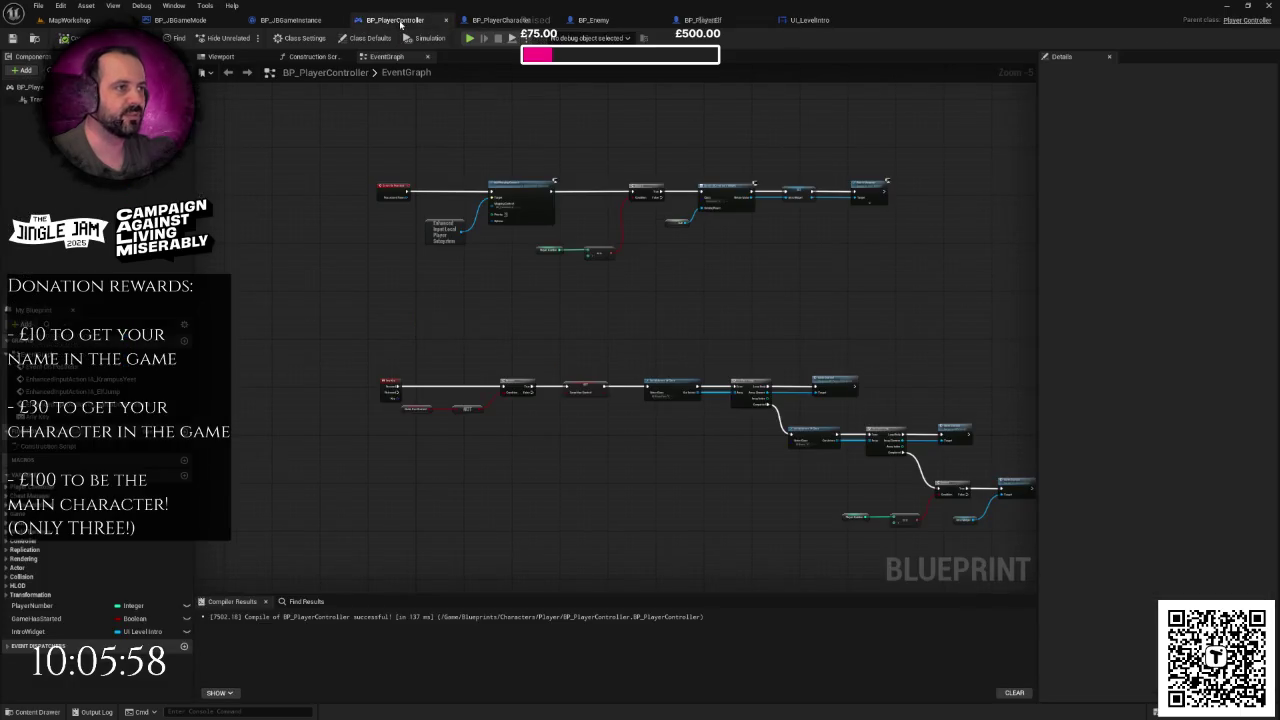
scroll(356, 371, up, 5)
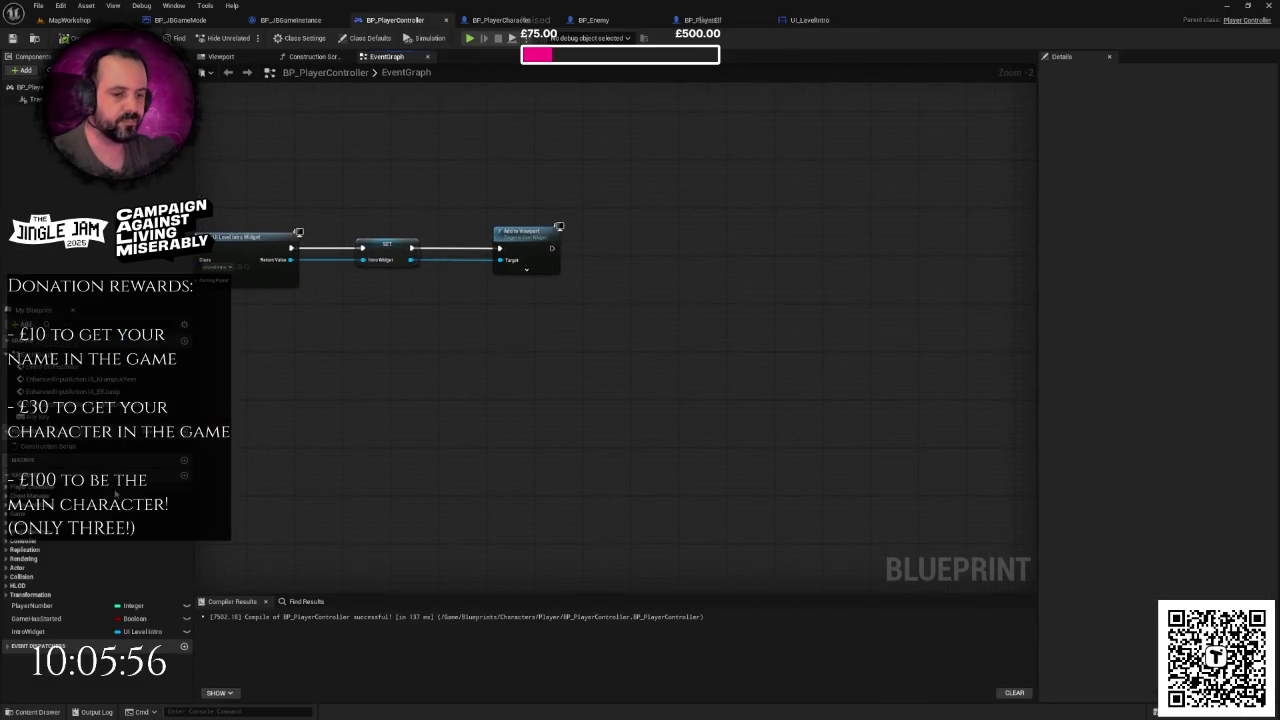
- Call Setup Player Info on IntroWidget after Add to Viewport, and save BP_PlayerController
mouse_move(28, 631)
mouse_down()
mouse_move(548, 346)
mouse_move(535, 305)
mouse_move(662, 244)
mouse_up()
click(560, 310)
text(setup)
click(668, 314)
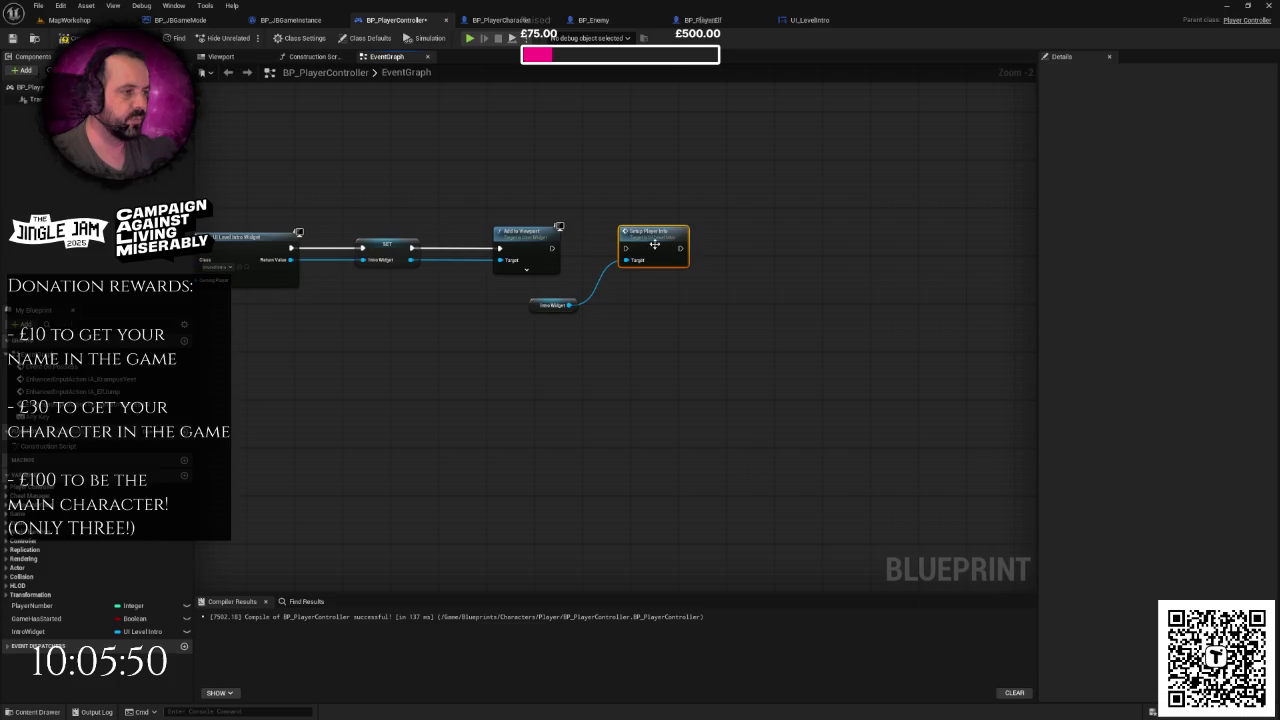
drag(552, 248, 626, 252)
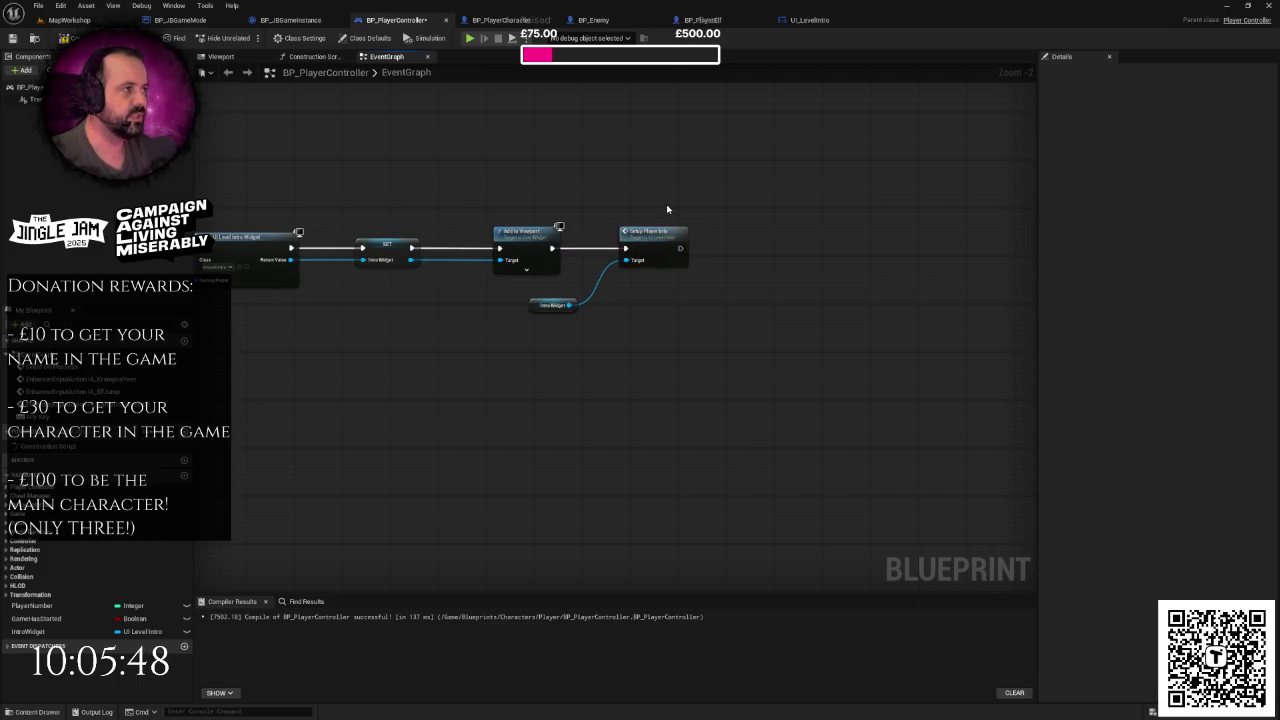
key(ctrl+s)
- Check the SetupPlayerInfo event in UI_LevelIntro, then go back to the MapWorkshop level
click(808, 21)
click(444, 324)
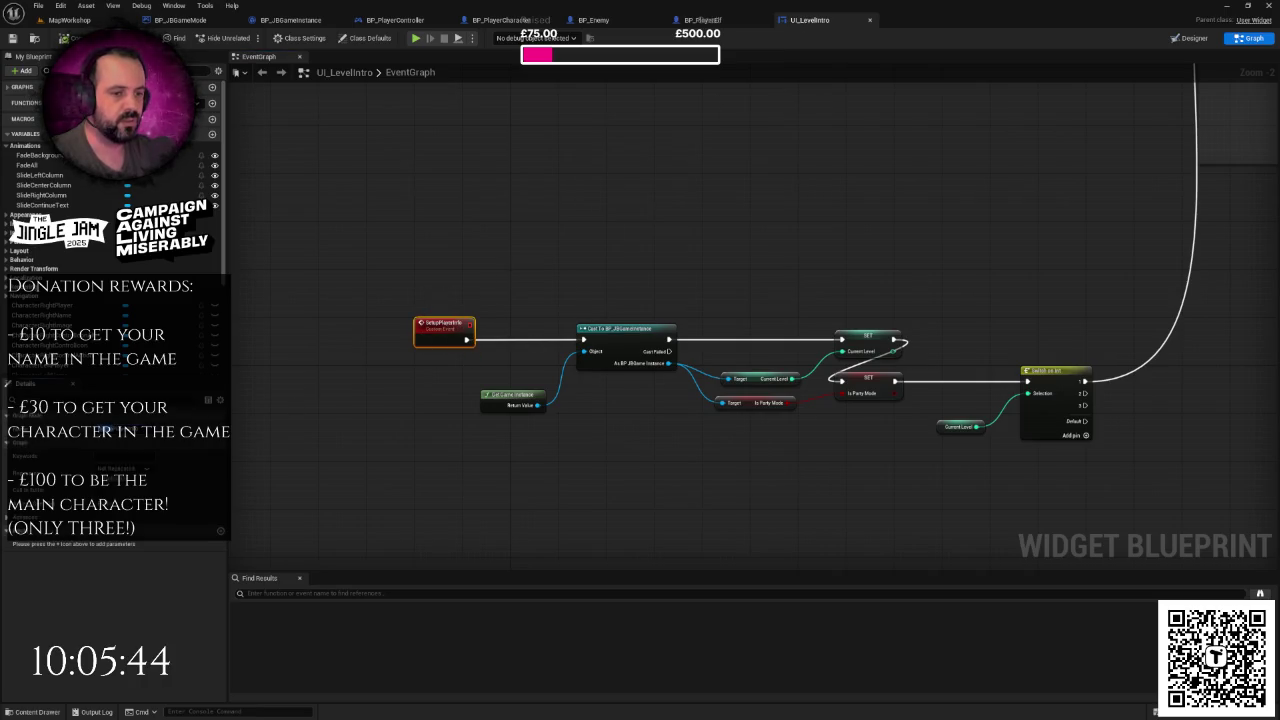
click(360, 277)
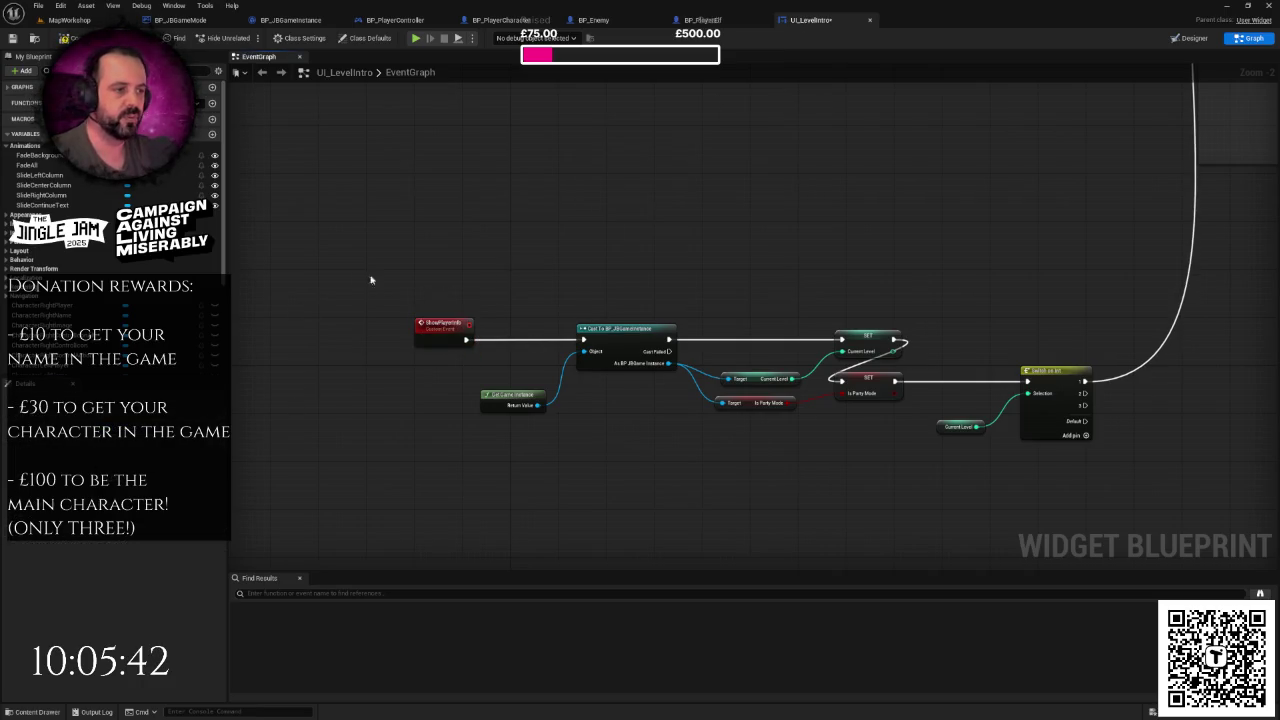
drag(360, 277, 263, 206)
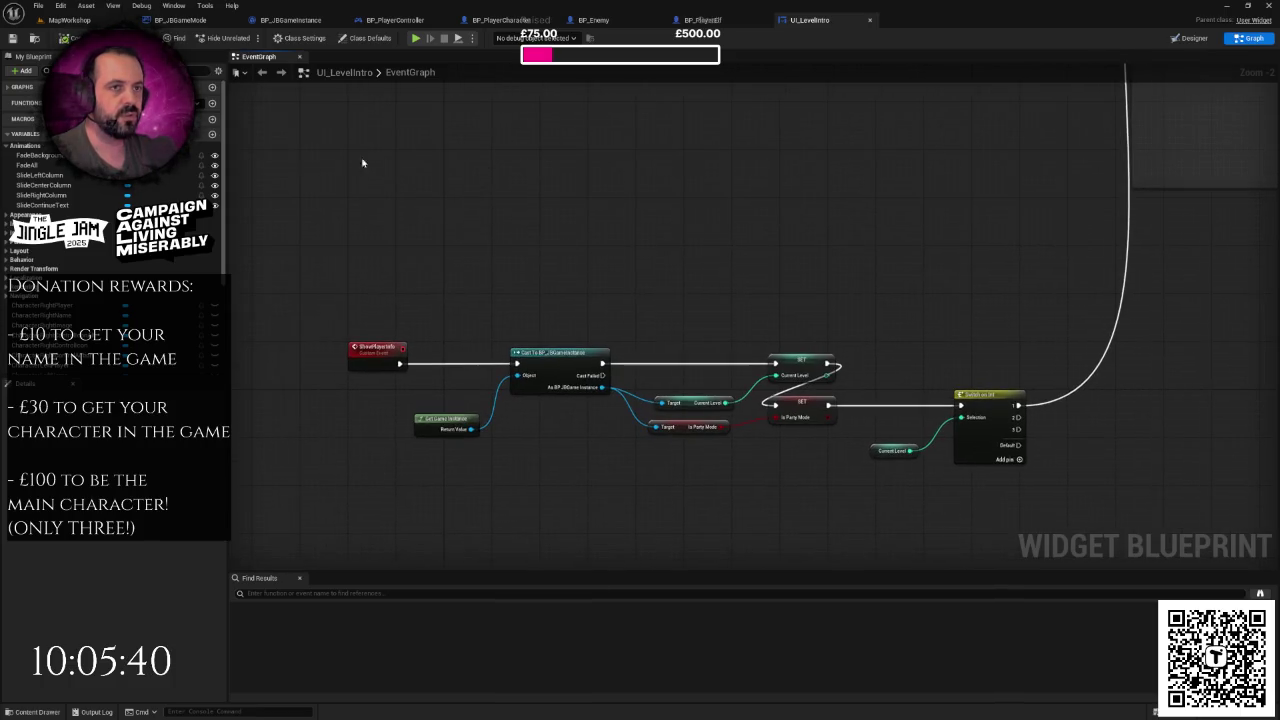
click(77, 22)
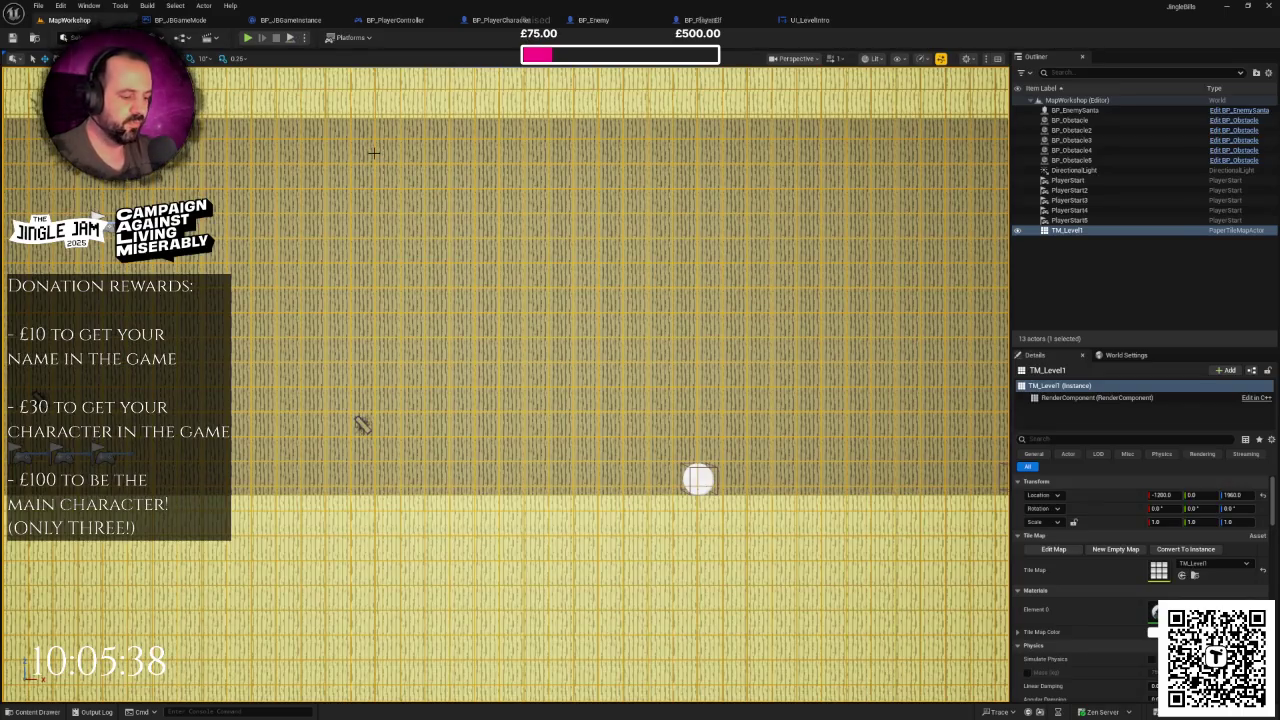
key(F11)
key(alt+p)
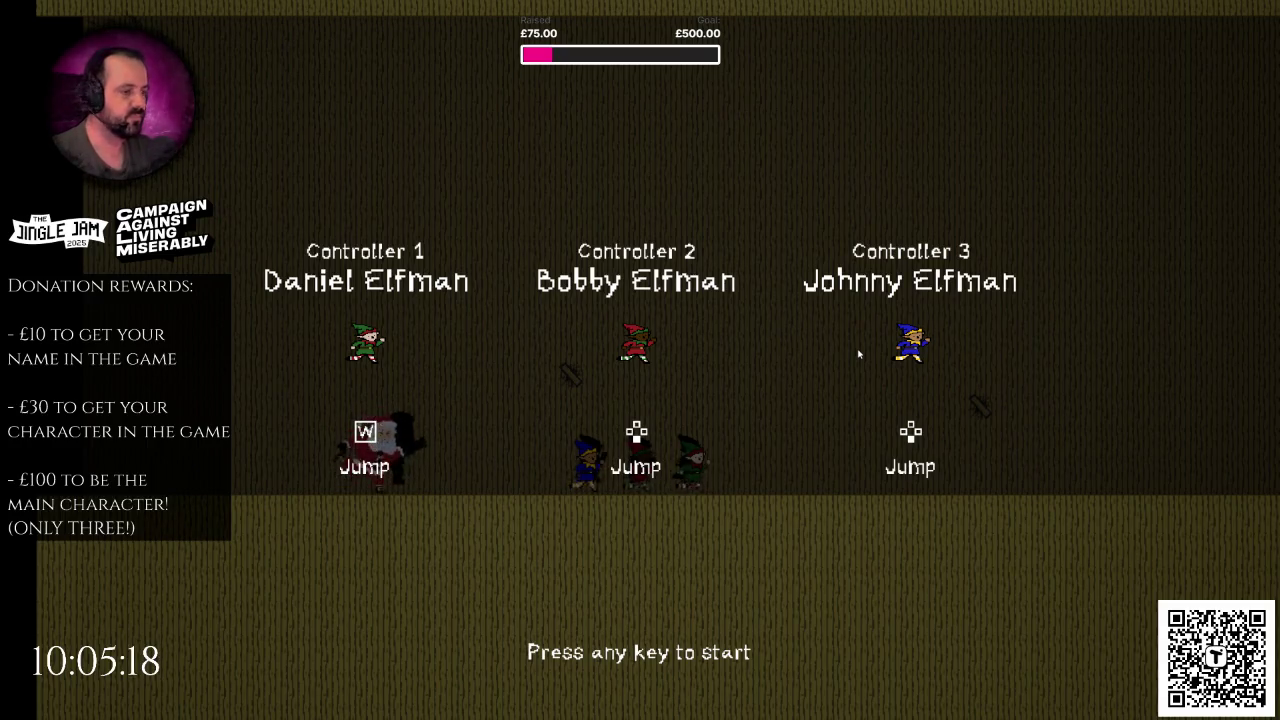
key(space)
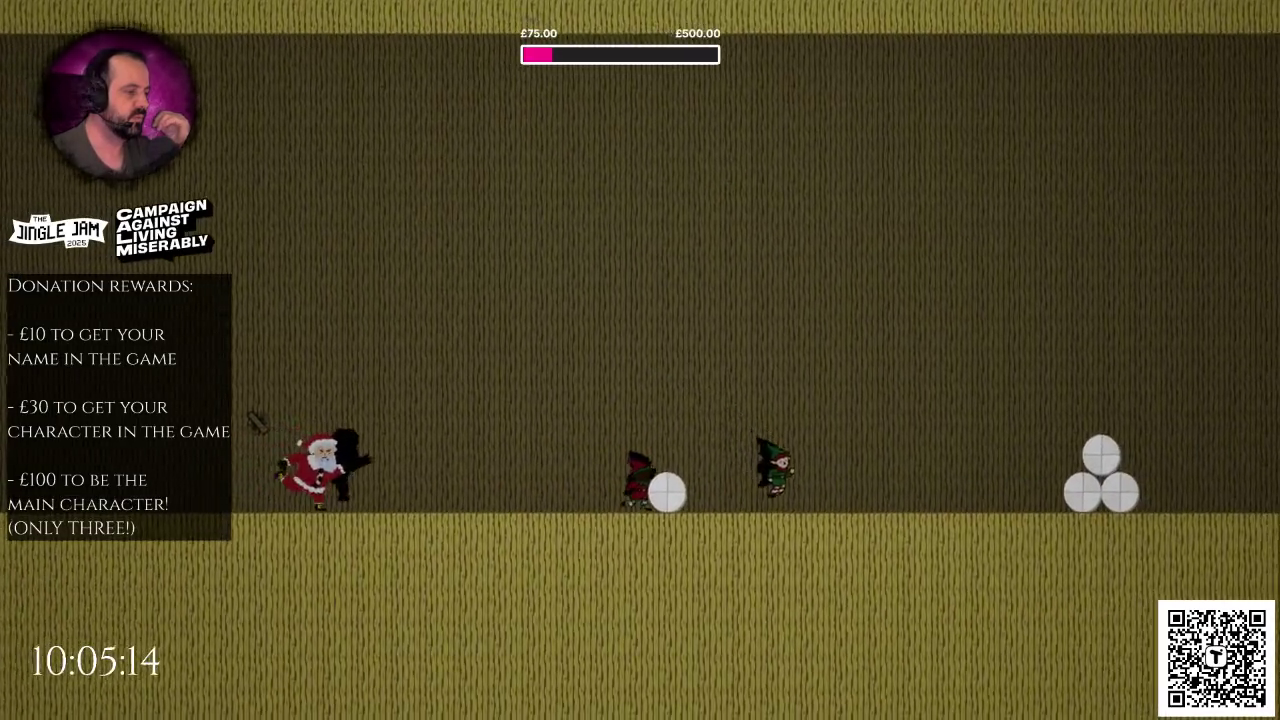
key(Escape)
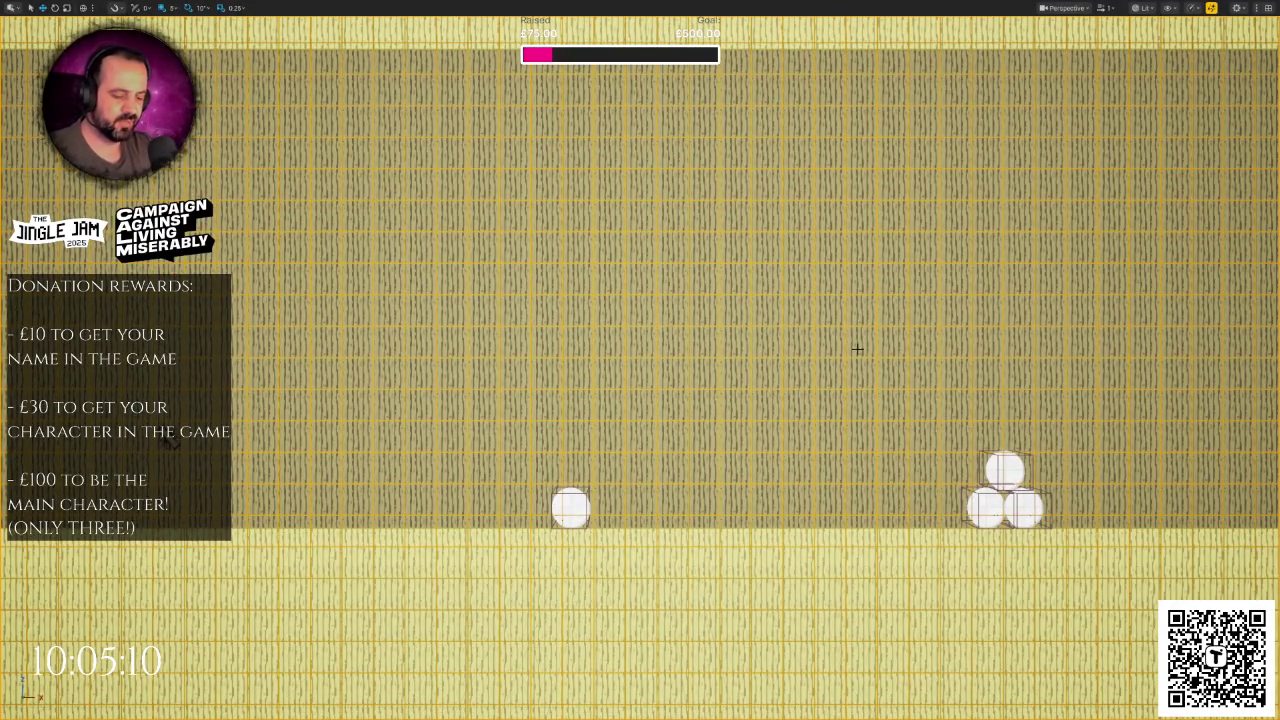
key(alt+p)
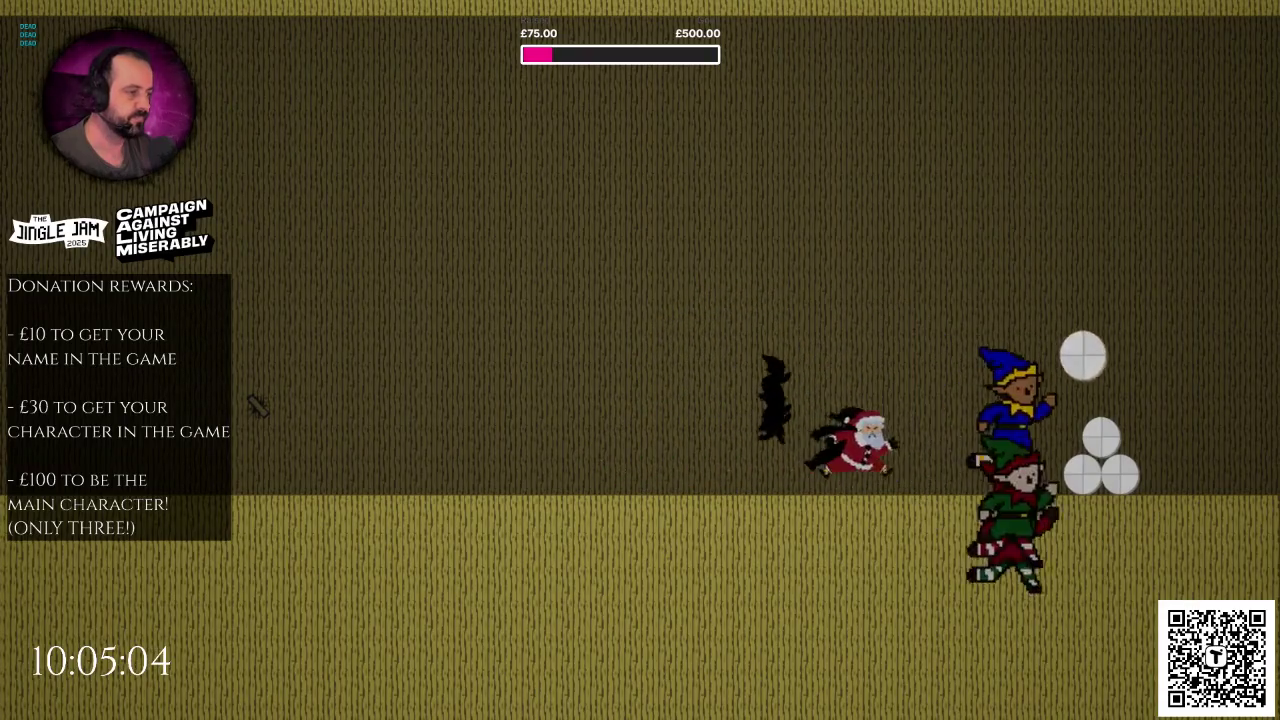
key(Escape)
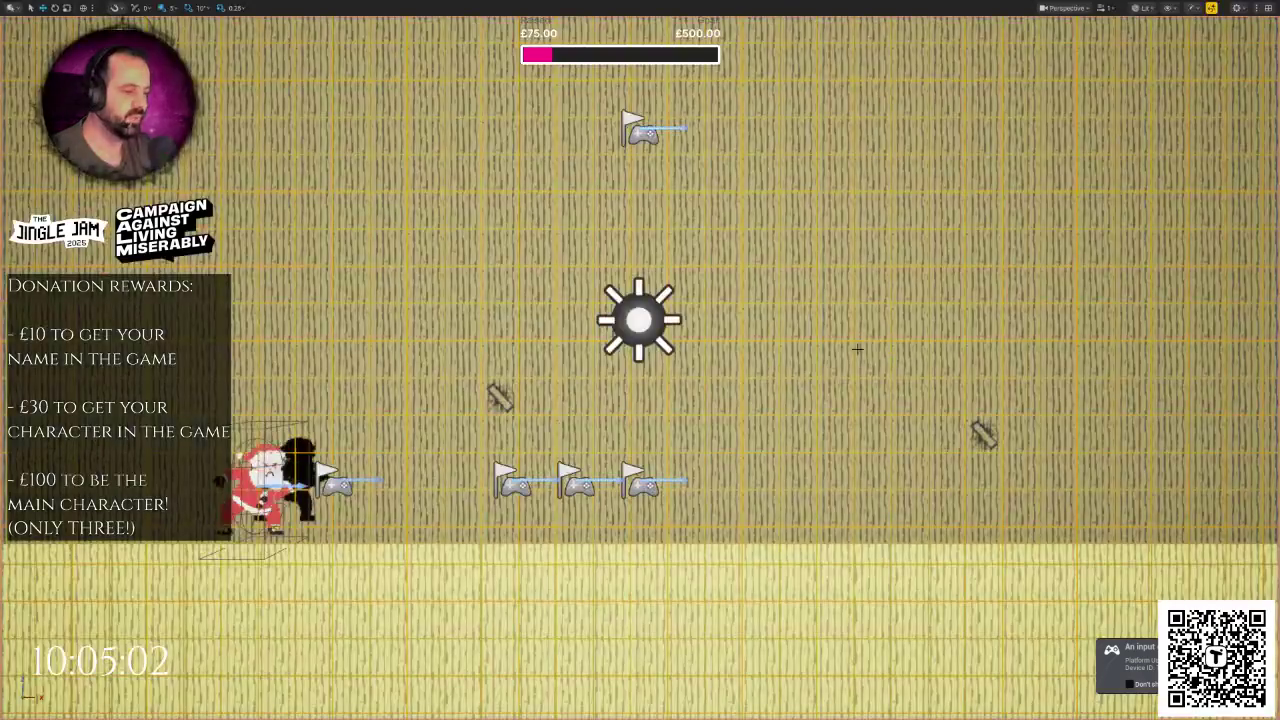
key(alt+p)
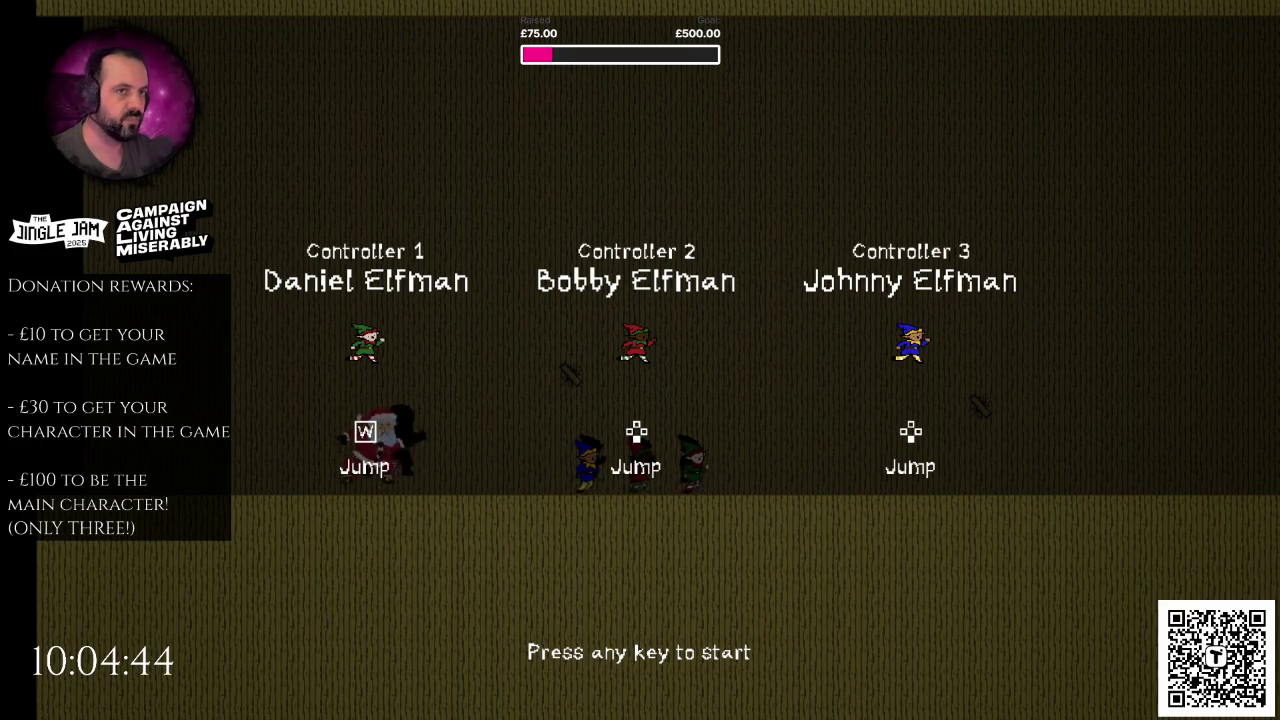
key(space)
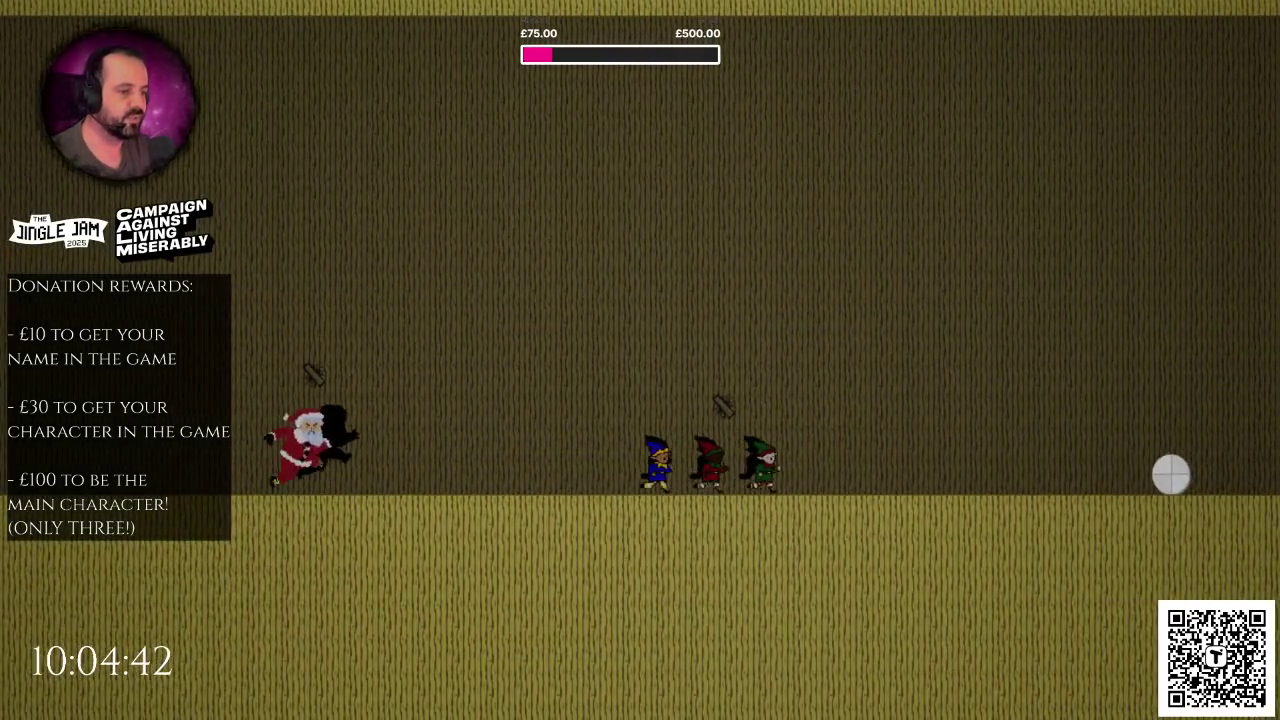
key(Escape)
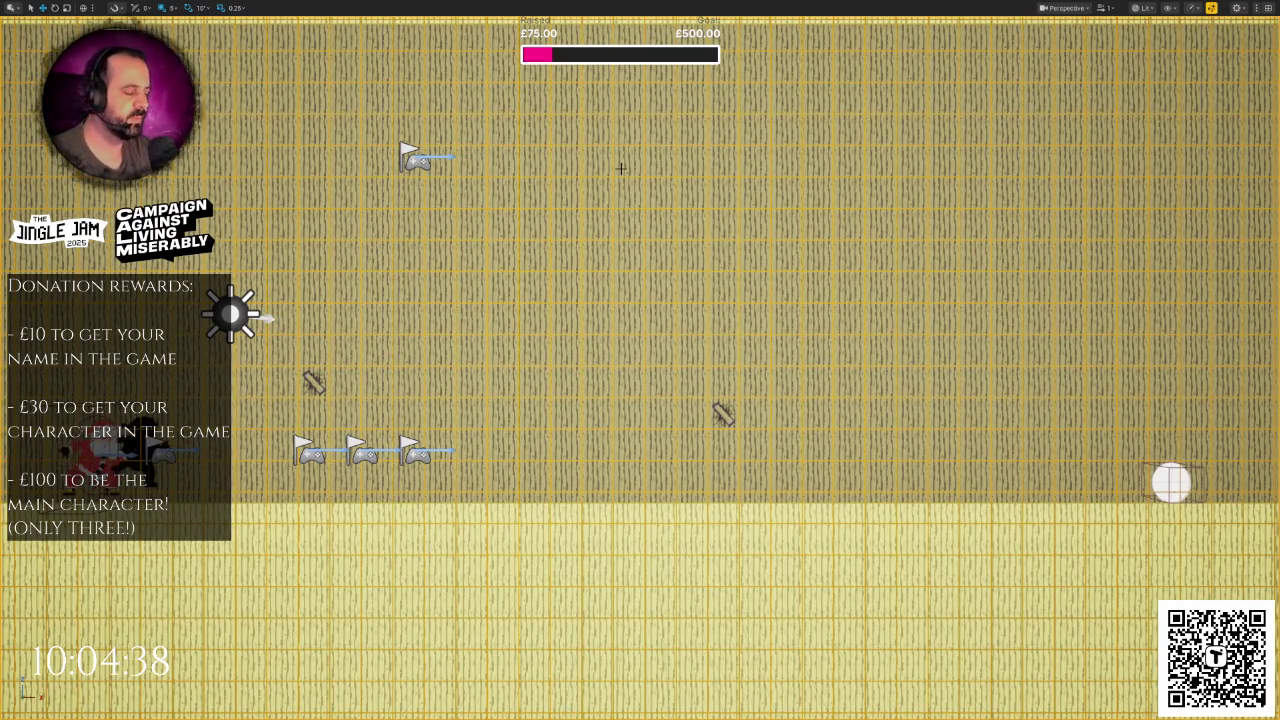
key(F11)
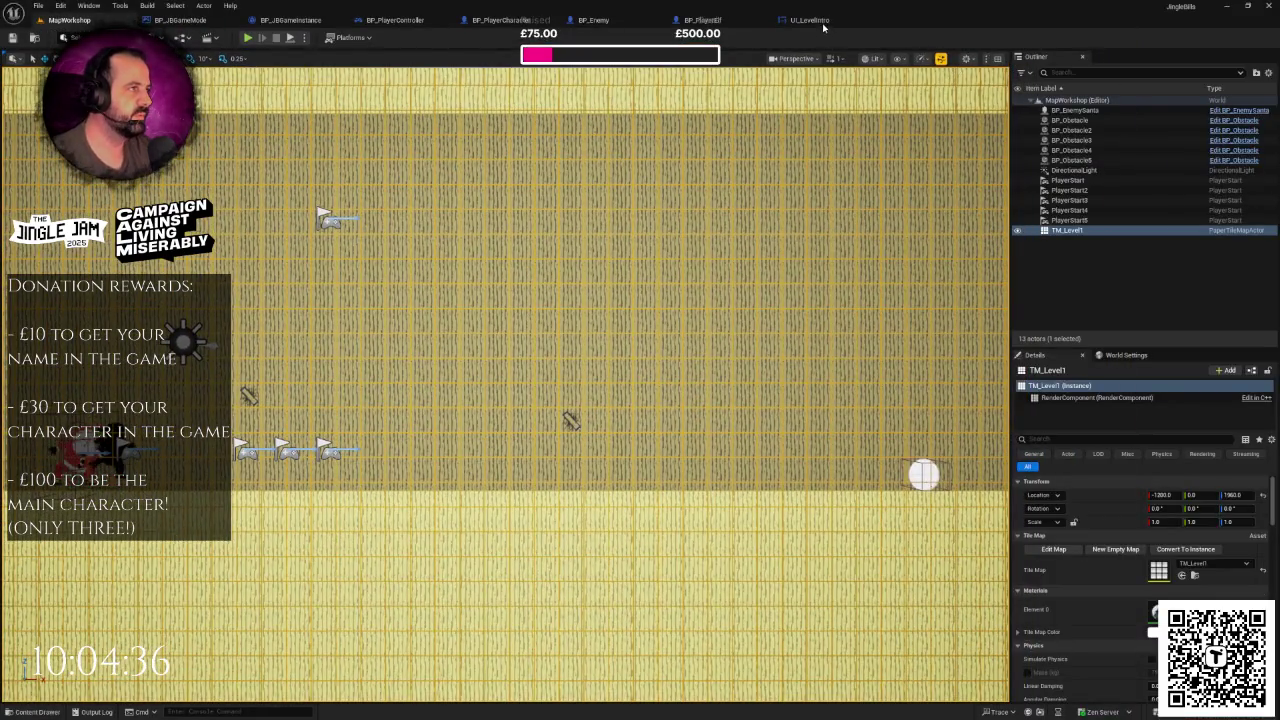
- Review UI_LevelIntro's graph, Designer and Class Defaults, then zoom into BP_PlayerController's Any Key chain
click(822, 27)
scroll(754, 270, down, 3)
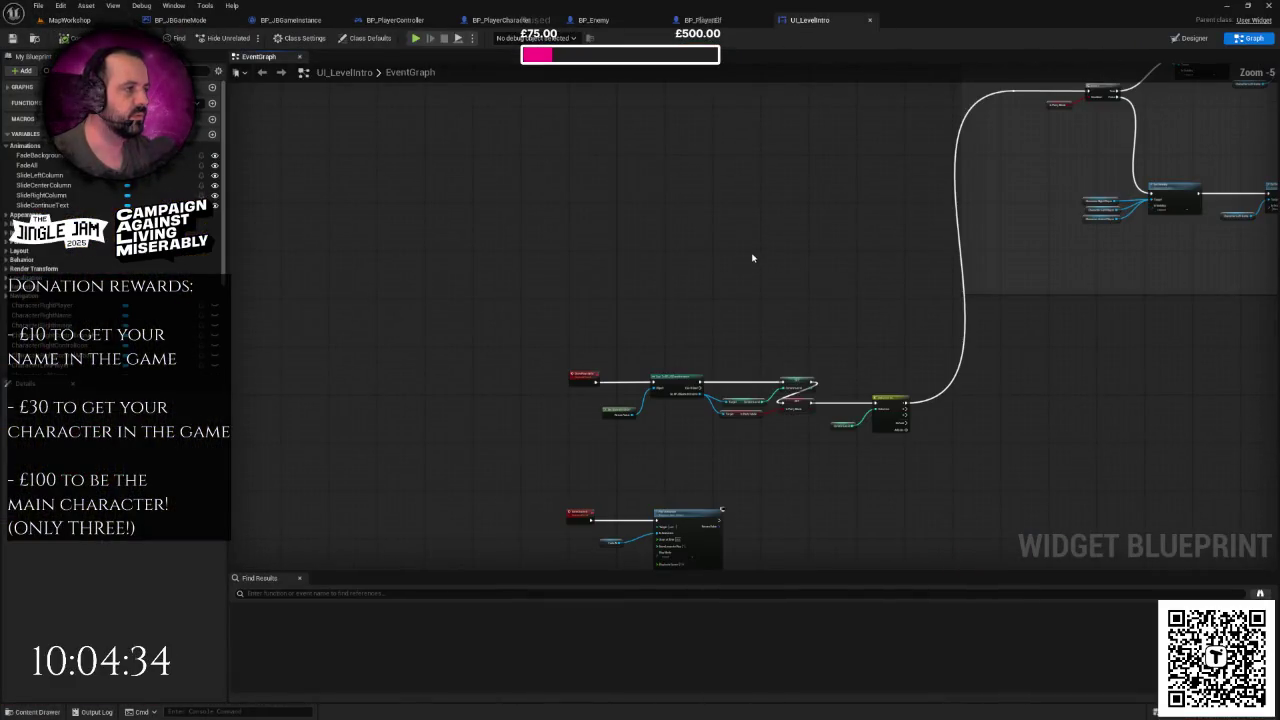
scroll(746, 232, down, 2)
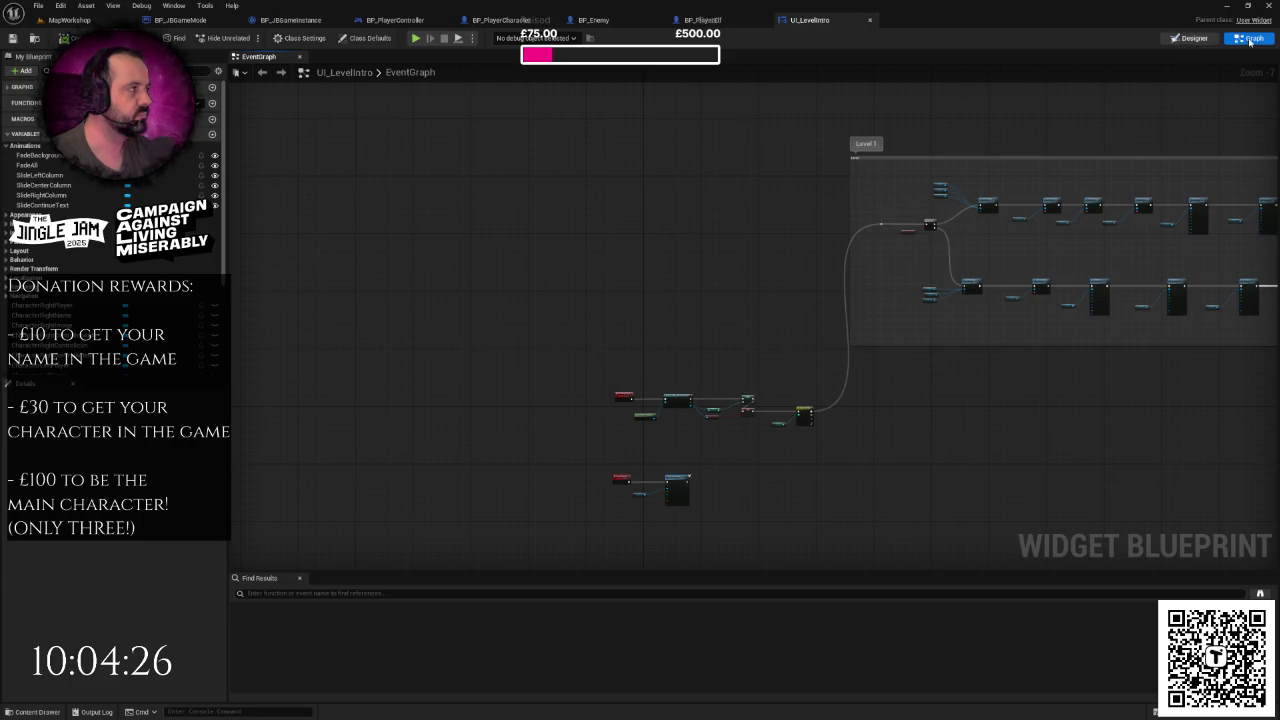
click(1190, 38)
click(1250, 38)
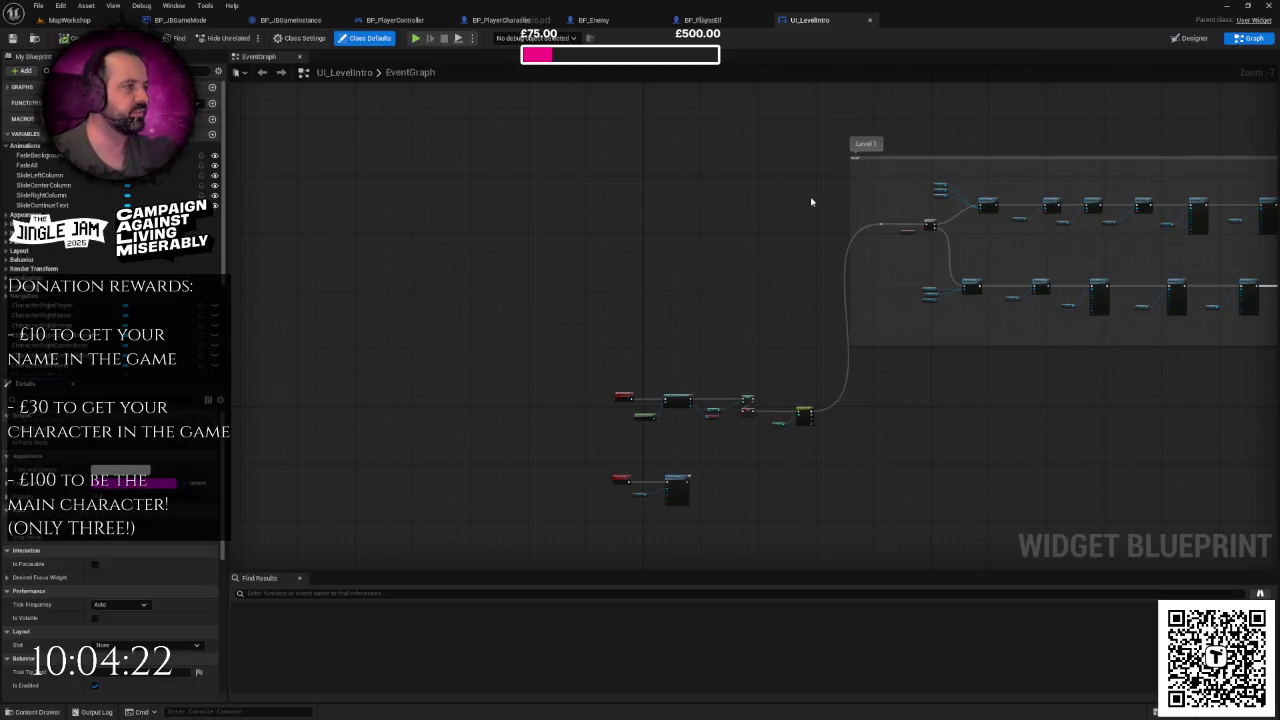
drag(811, 202, 730, 224)
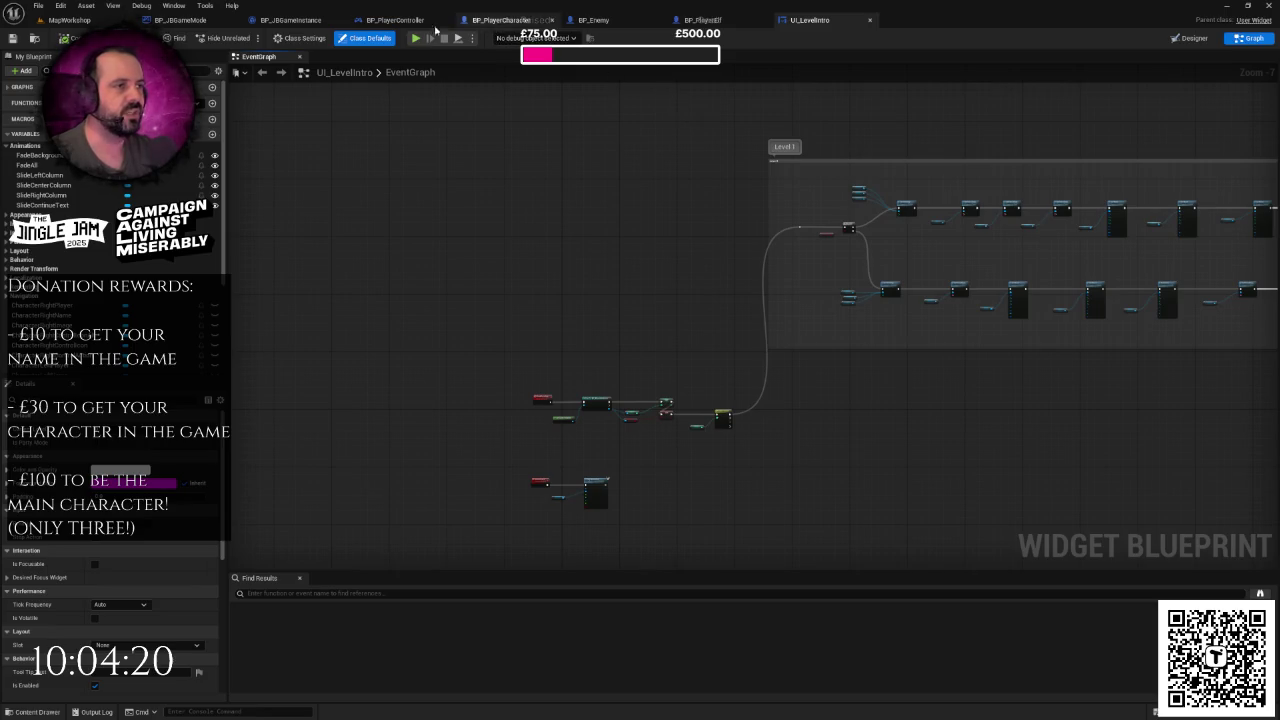
click(400, 20)
scroll(650, 210, up, 1)
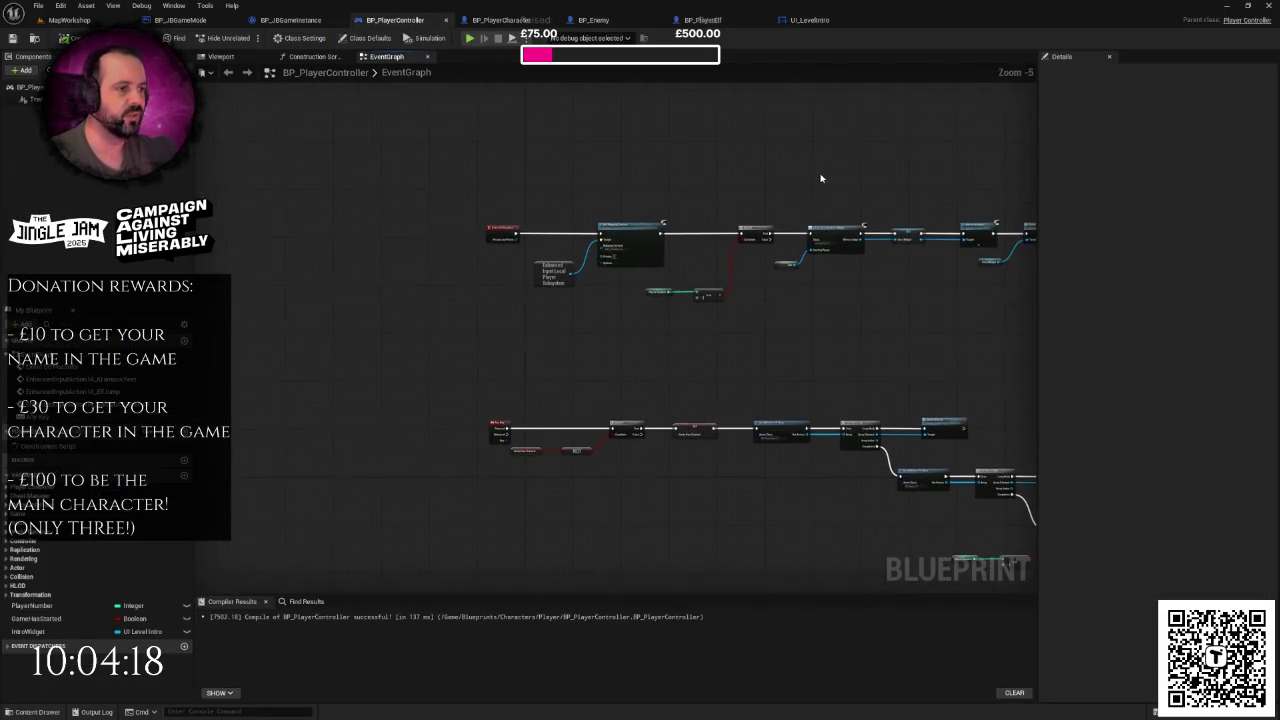
scroll(630, 150, up, 3)
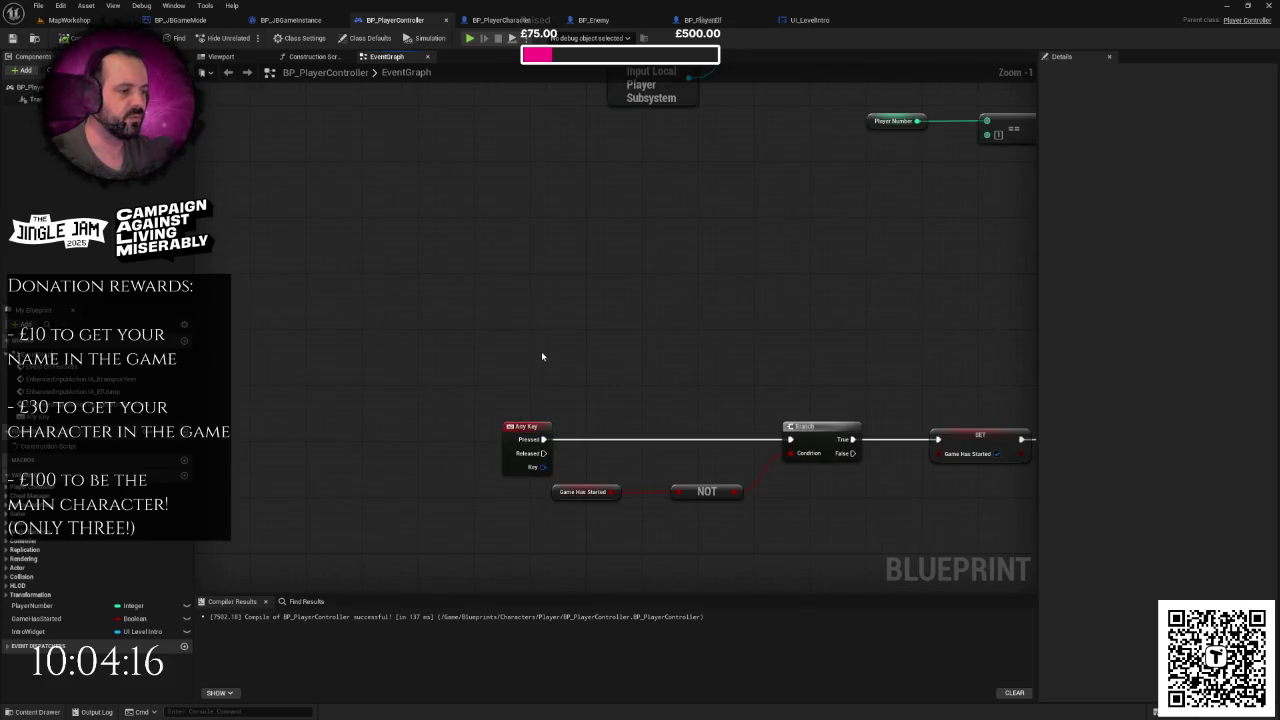
- Insert a Print String after Any Key that prints the pressed key's display name
drag(542, 357, 510, 293)
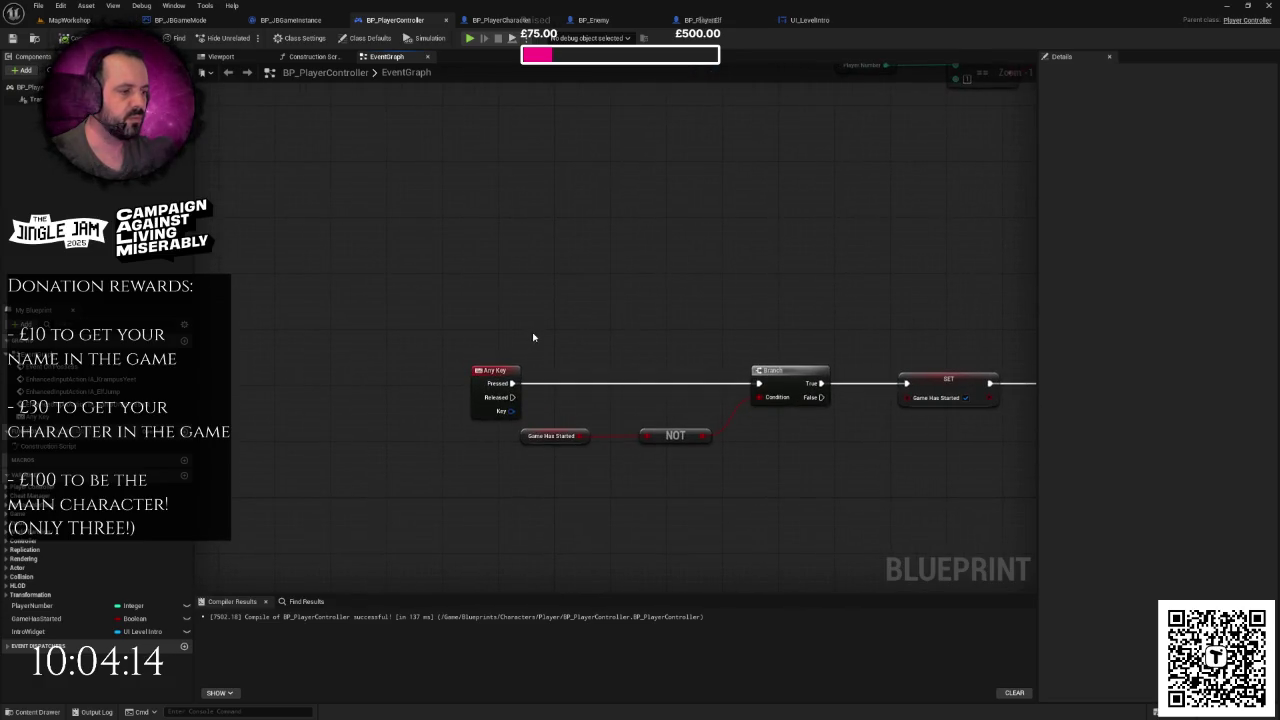
drag(512, 383, 613, 227)
text(print)
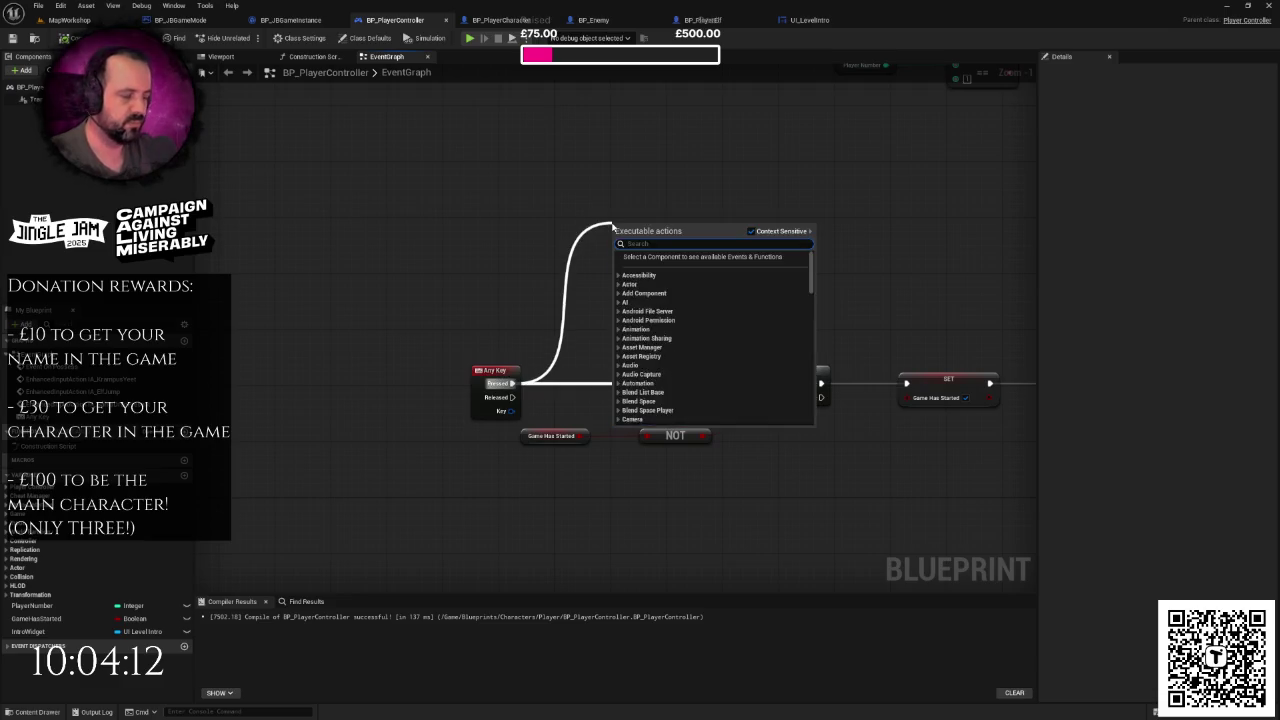
key(Return)
mouse_move(512, 411)
mouse_down()
mouse_move(555, 438)
mouse_move(560, 400)
mouse_up()
text(get)
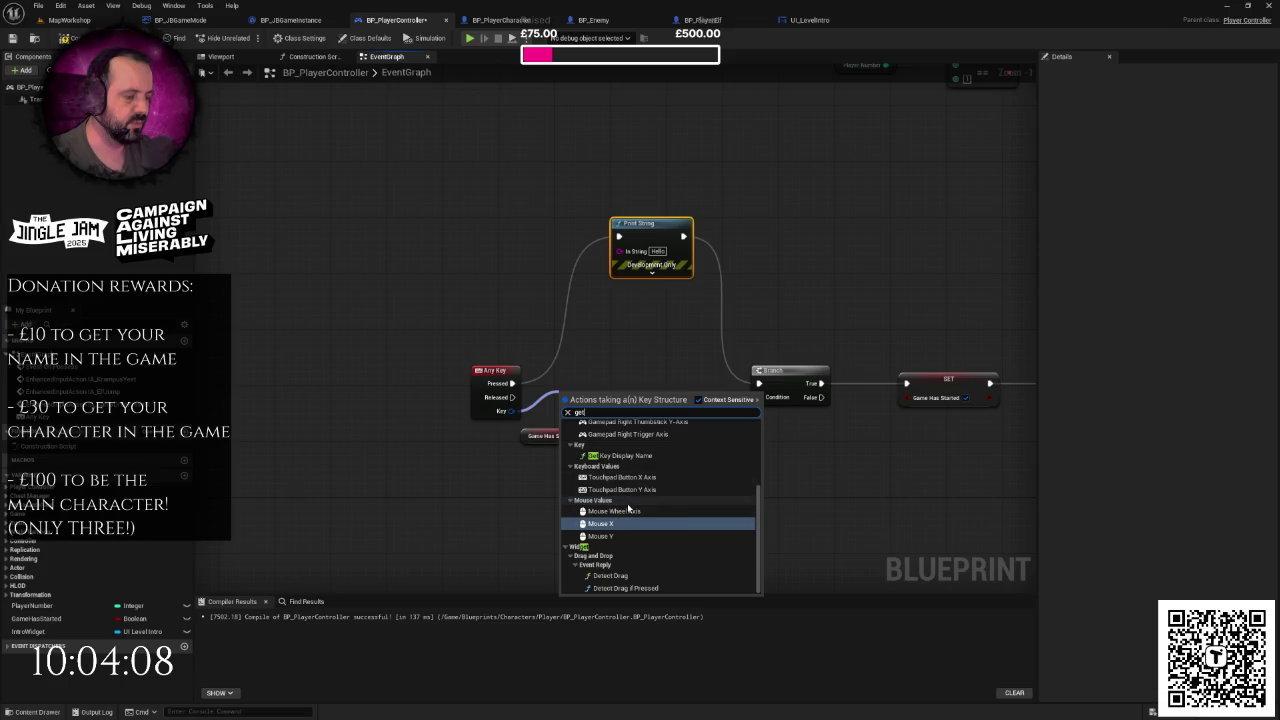
scroll(625, 505, up, 2)
key(Escape)
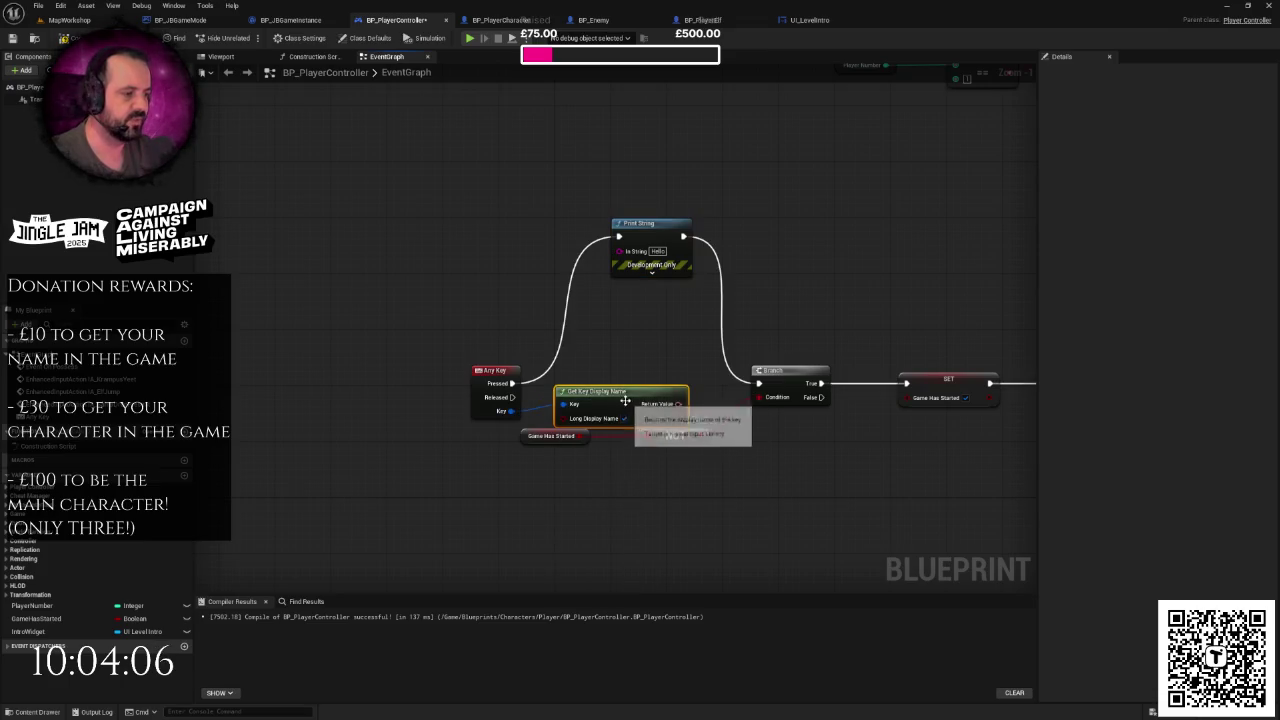
drag(678, 390, 628, 256)
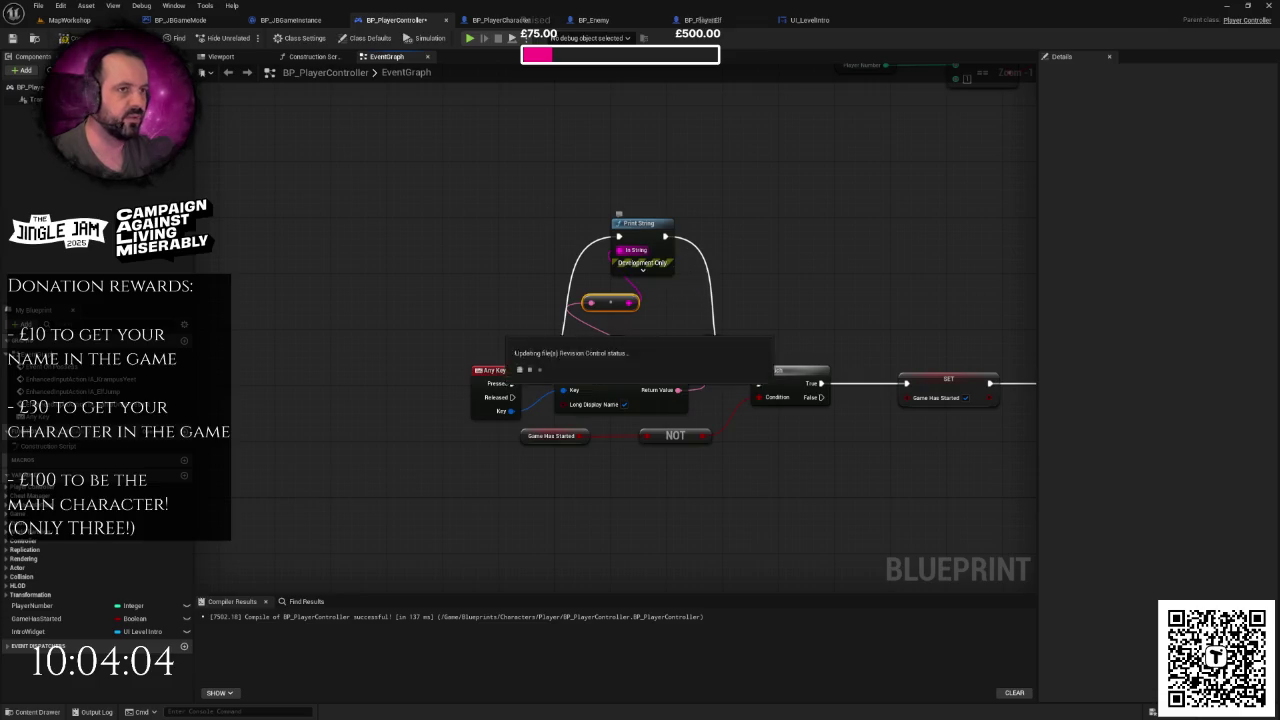
- Play the MapWorkshop level in the editor and start the game
click(97, 21)
click(246, 38)
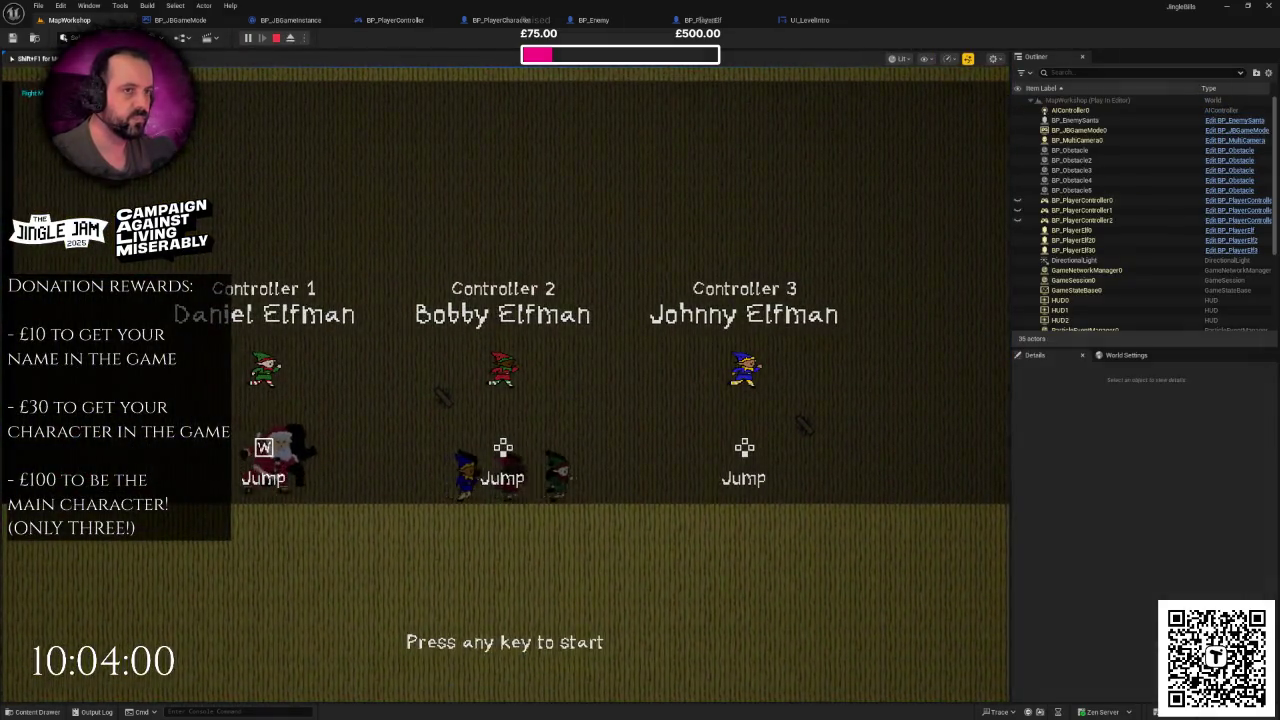
key(F11)
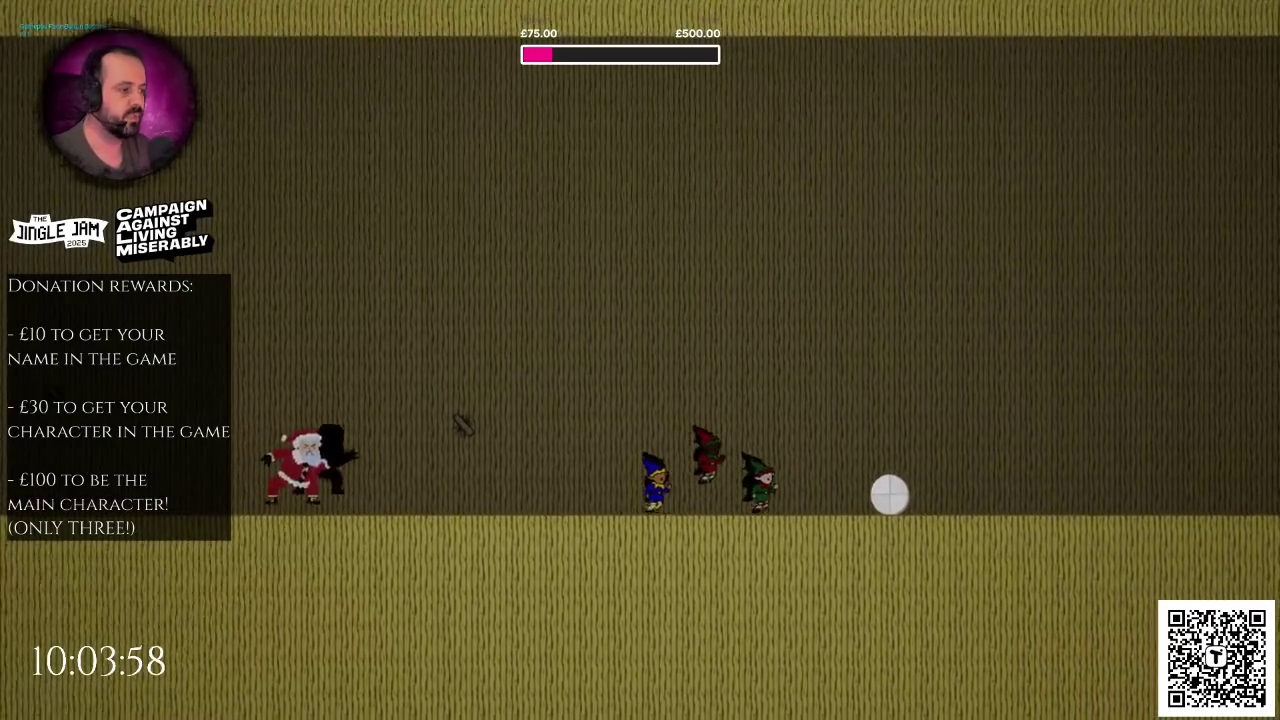
- Stop the play session and look over the UI_LevelIntro and BP_PlayerElf graphs
key(Escape)
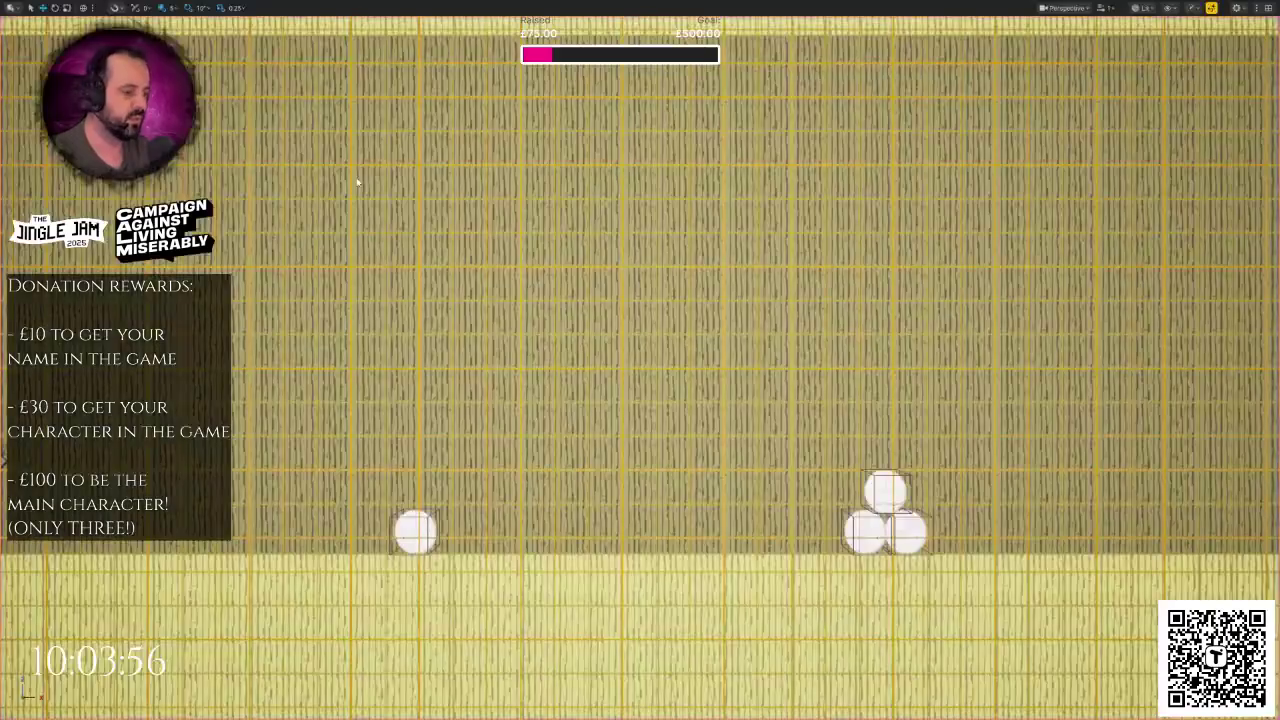
key(F11)
click(810, 19)
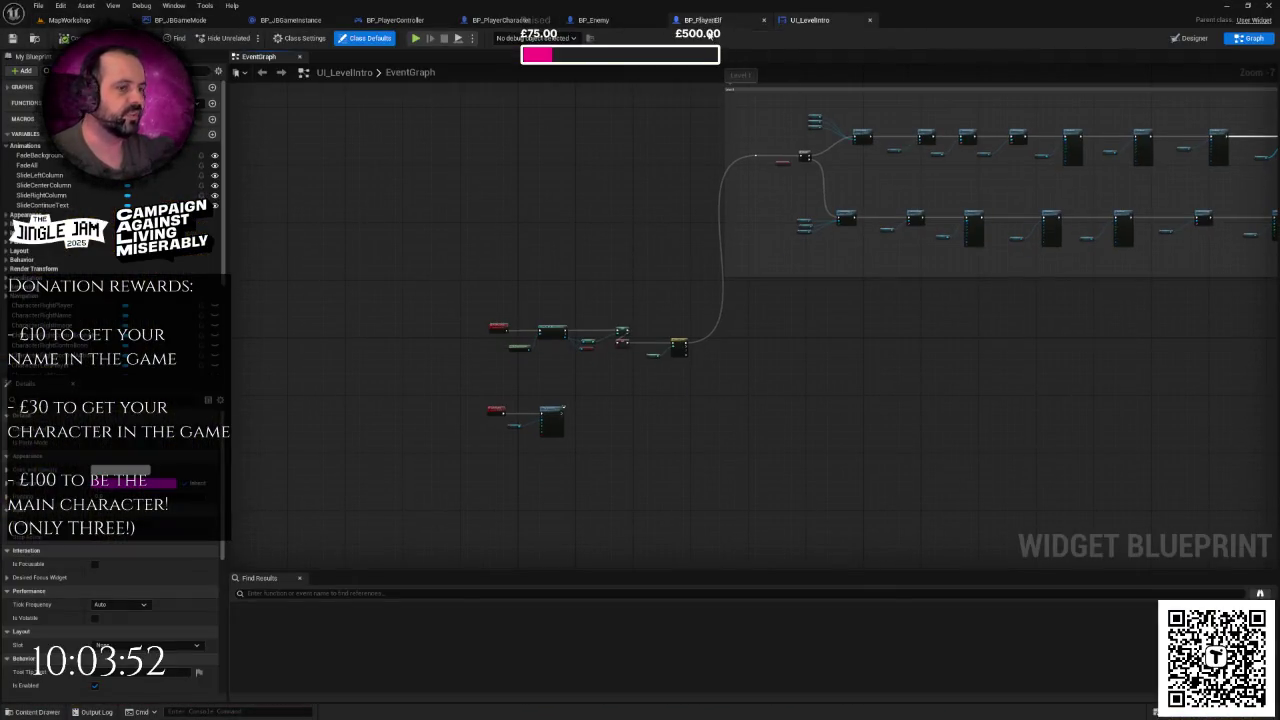
mouse_move(629, 189)
mouse_down()
mouse_move(615, 177)
mouse_move(634, 199)
mouse_up()
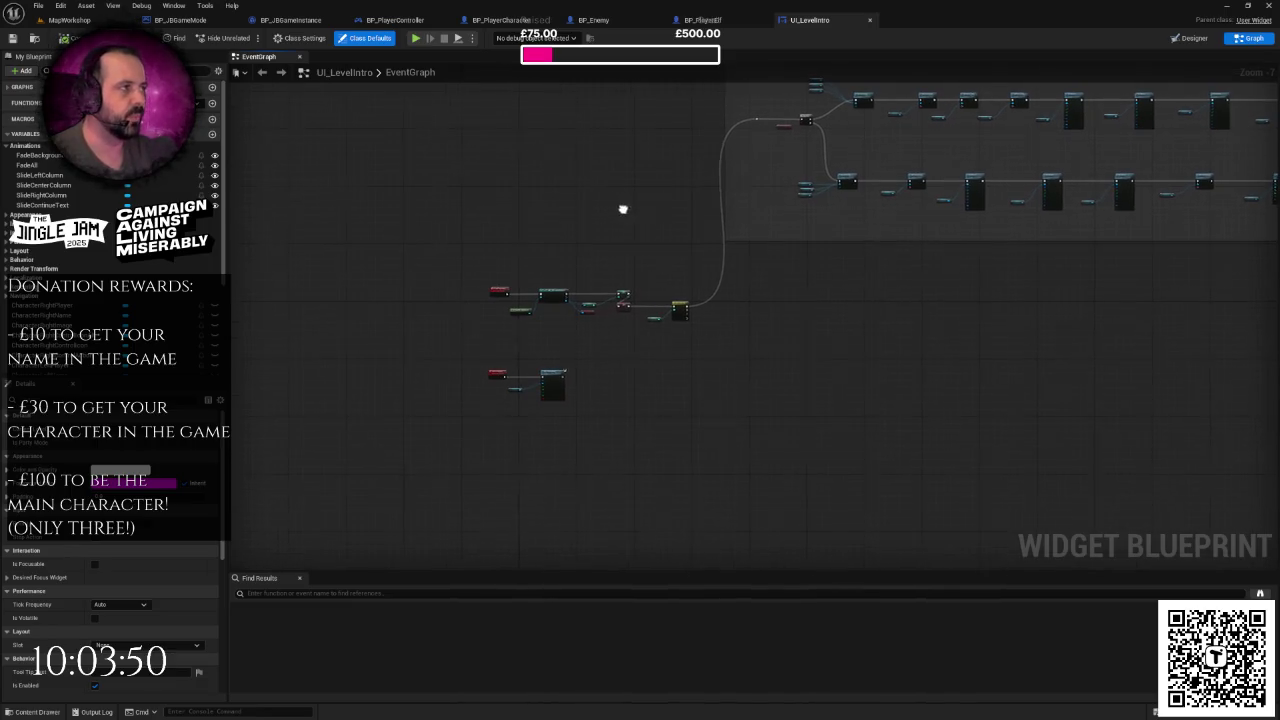
click(700, 20)
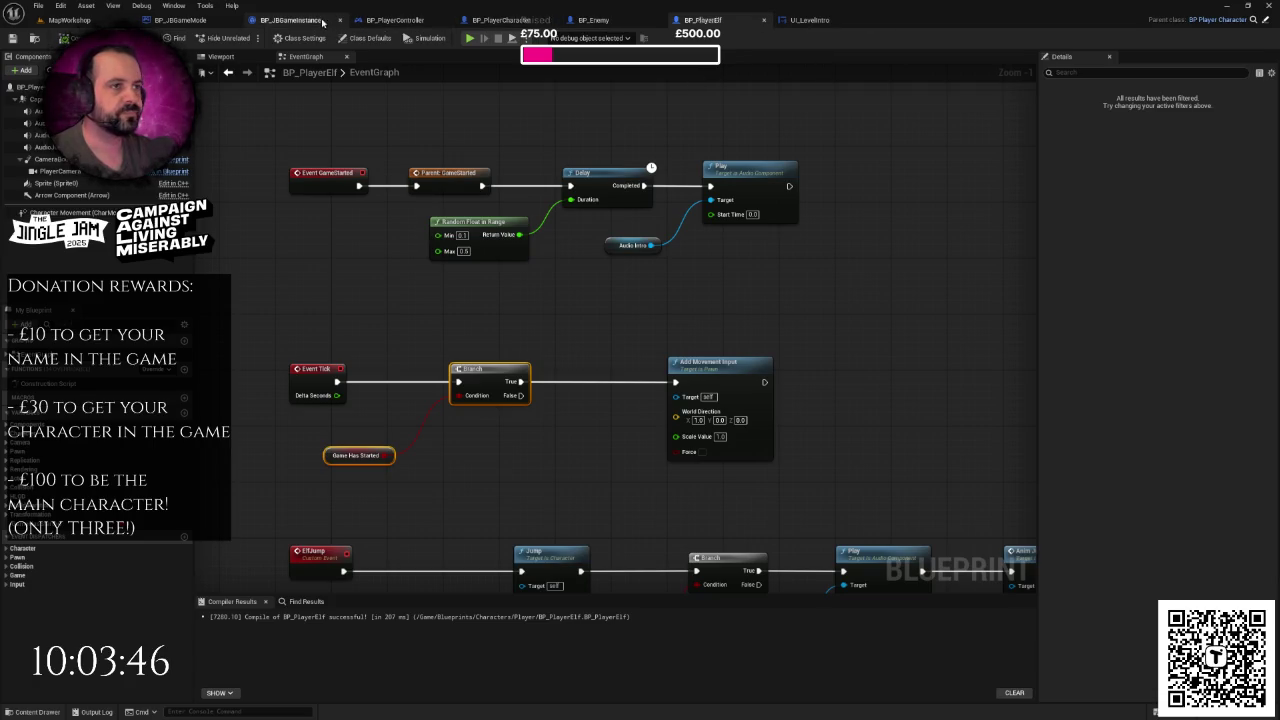
- Wire Any Key straight to the Branch and delete the Print String and Get Key Display Name nodes
click(405, 21)
drag(450, 369, 690, 365)
drag(544, 193, 604, 302)
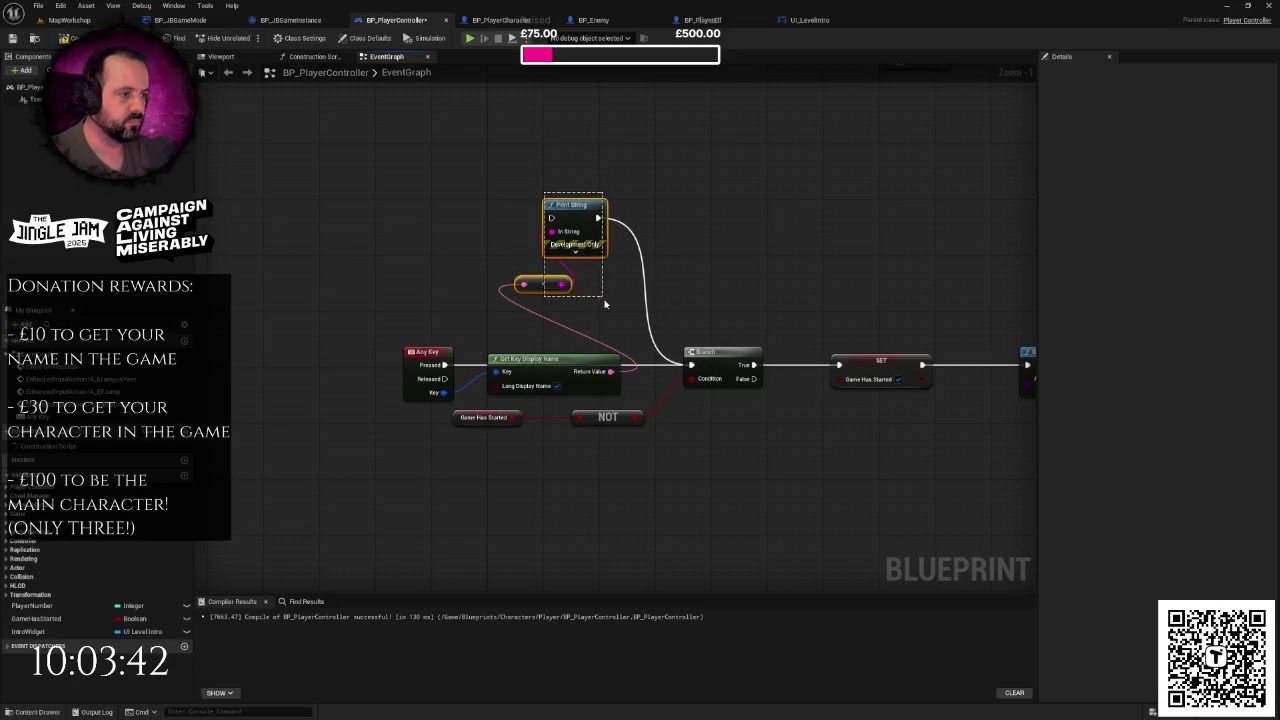
key(Delete)
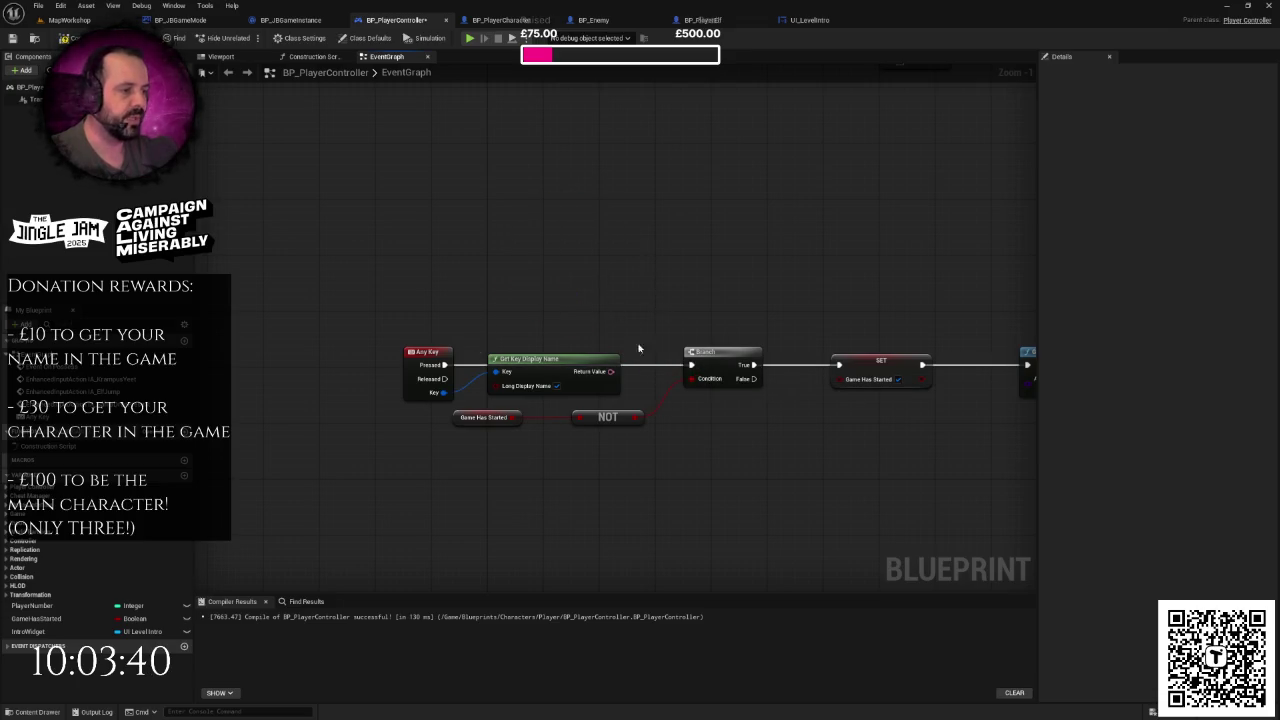
click(564, 366)
key(Delete)
- Duplicate GameHasStarted into a new Boolean named CanStartGame and compile BP_PlayerController
scroll(577, 346, down, 1)
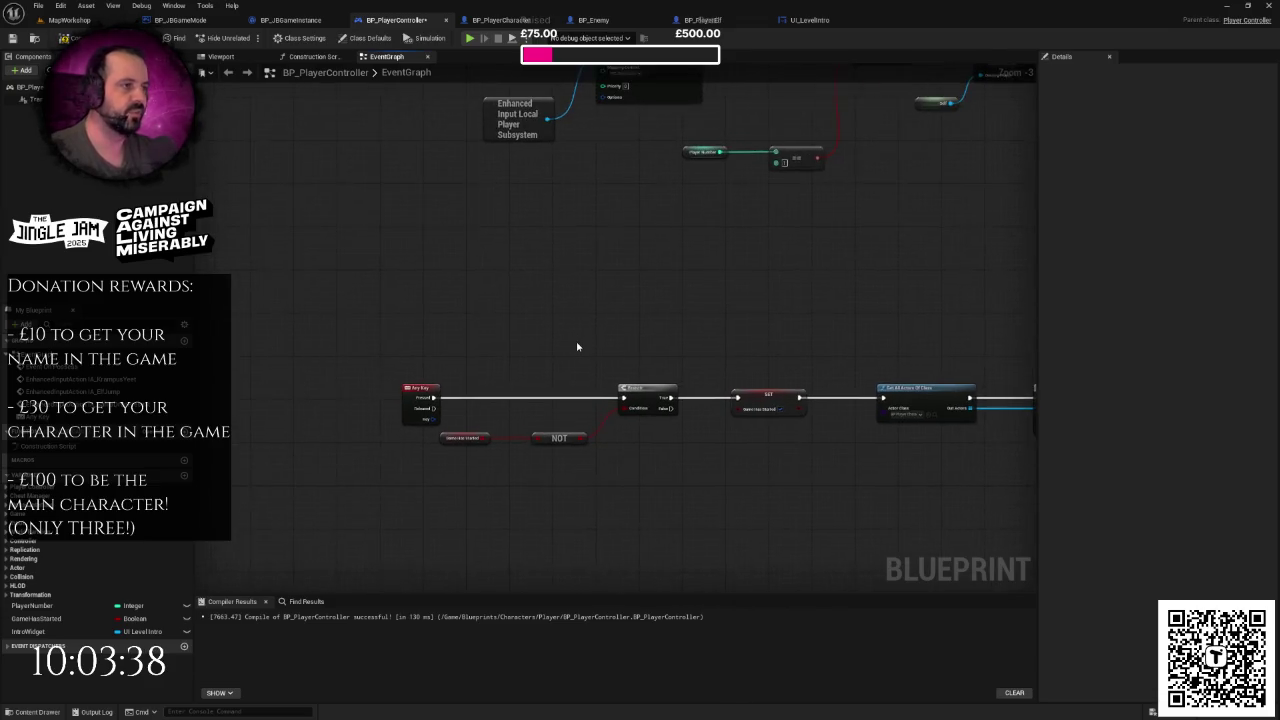
scroll(529, 340, down, 1)
scroll(530, 340, down, 1)
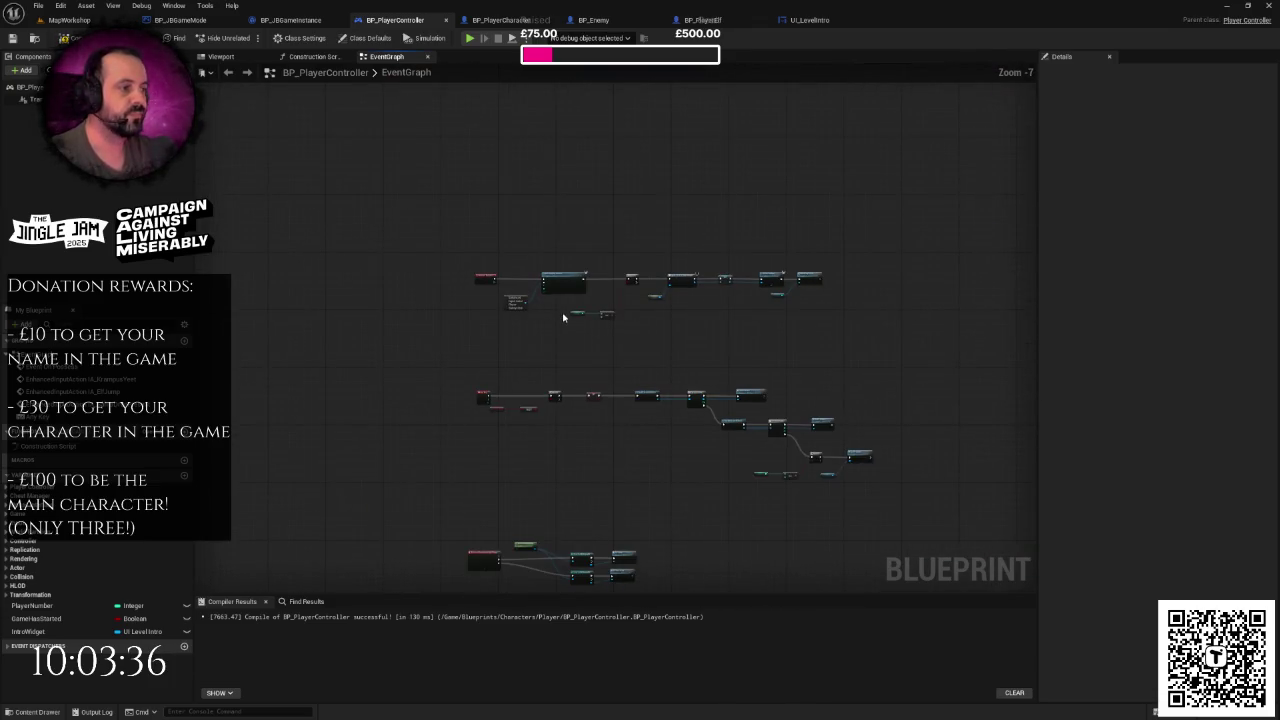
scroll(590, 345, up, 1)
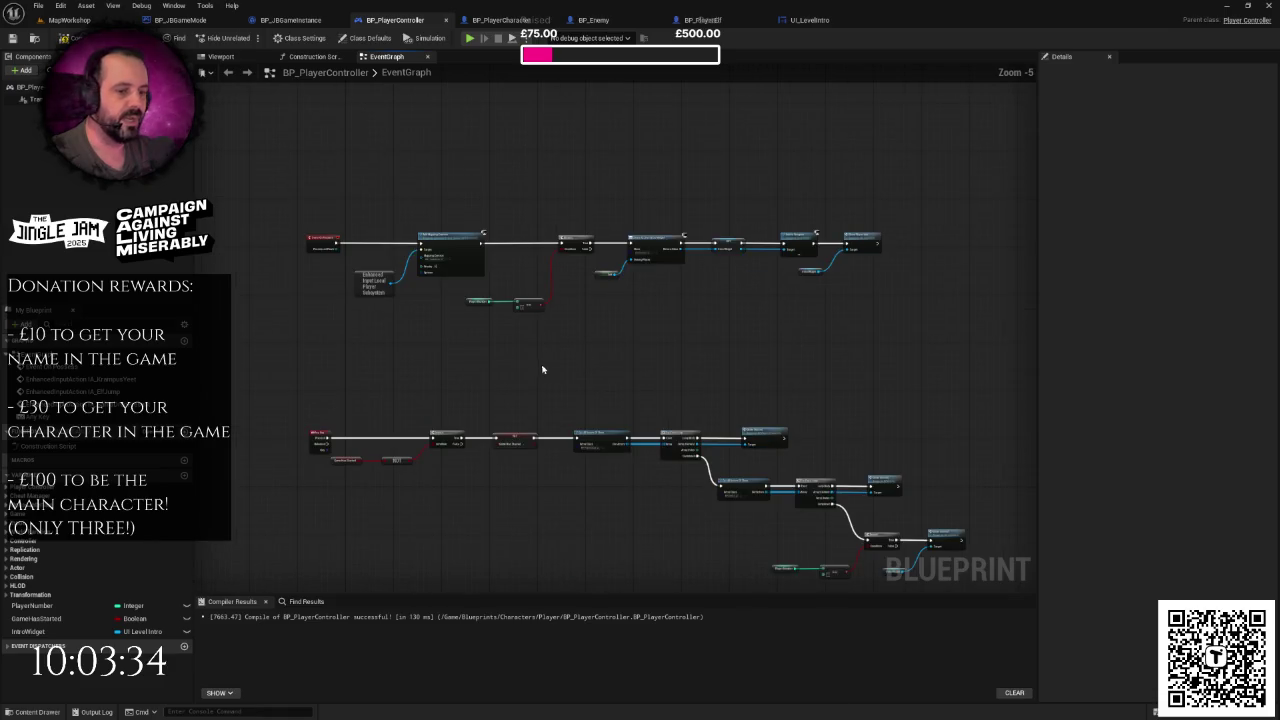
right_click(50, 619)
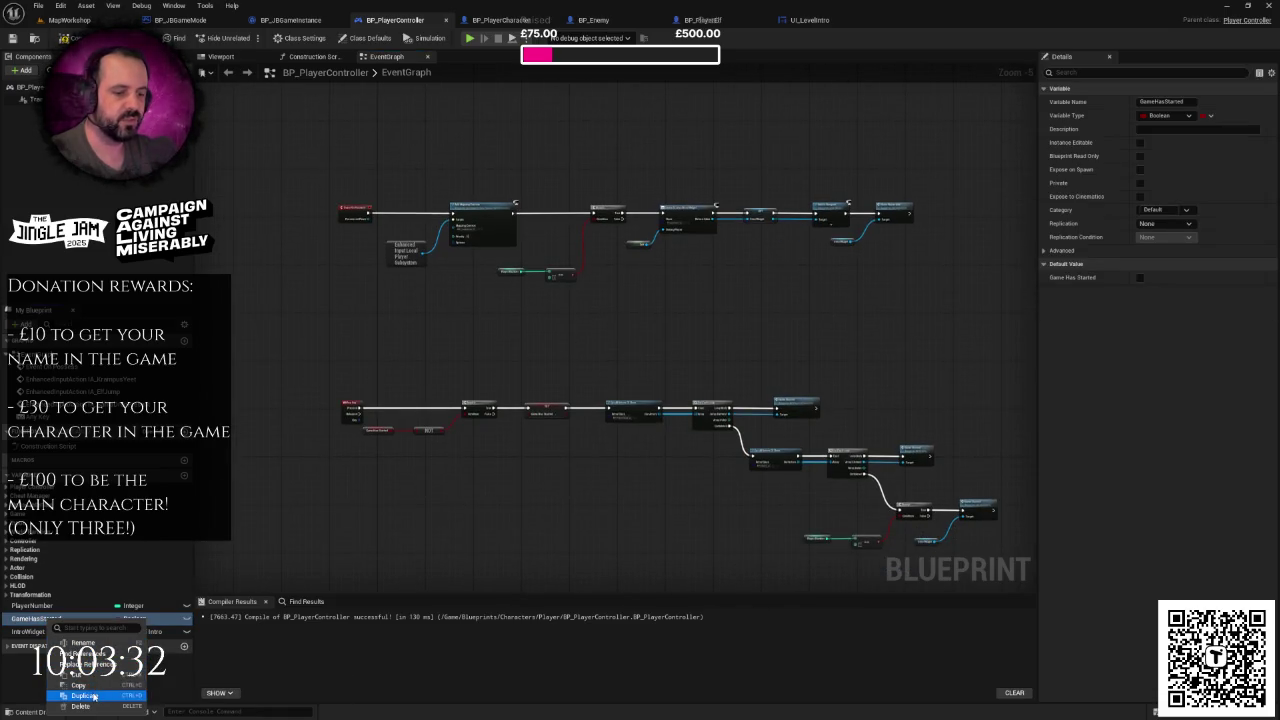
click(85, 695)
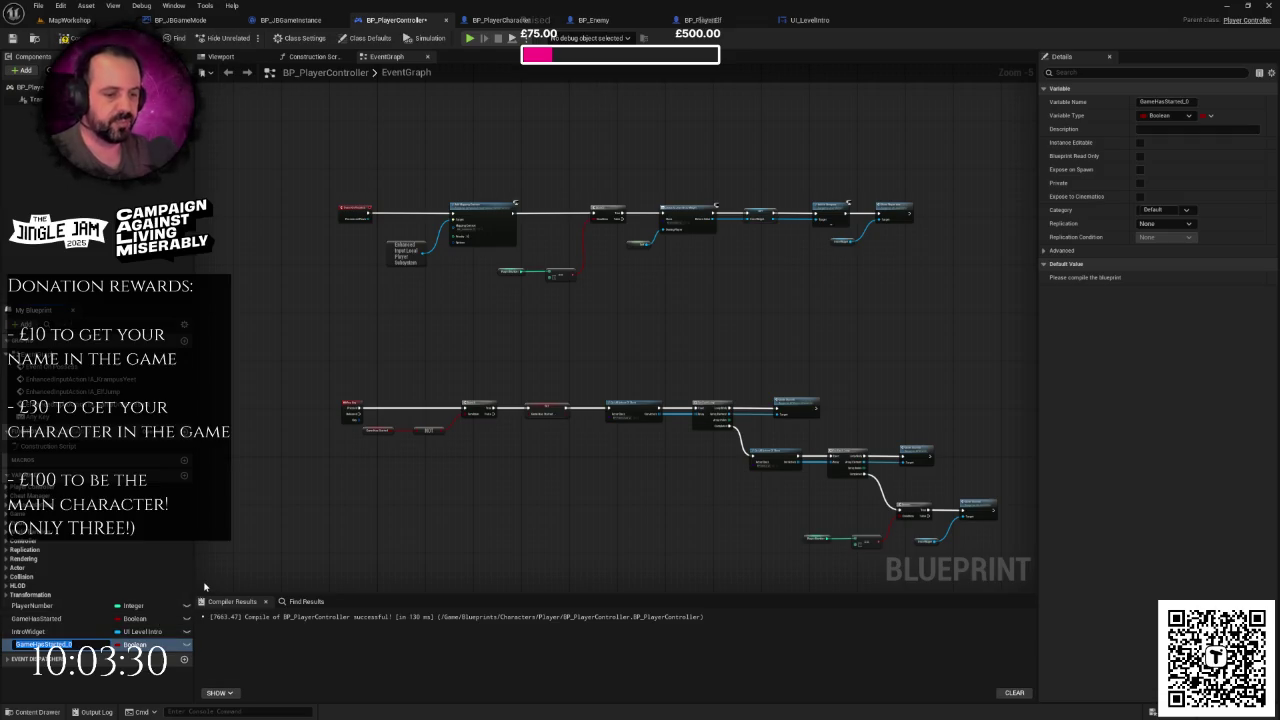
text(Con)
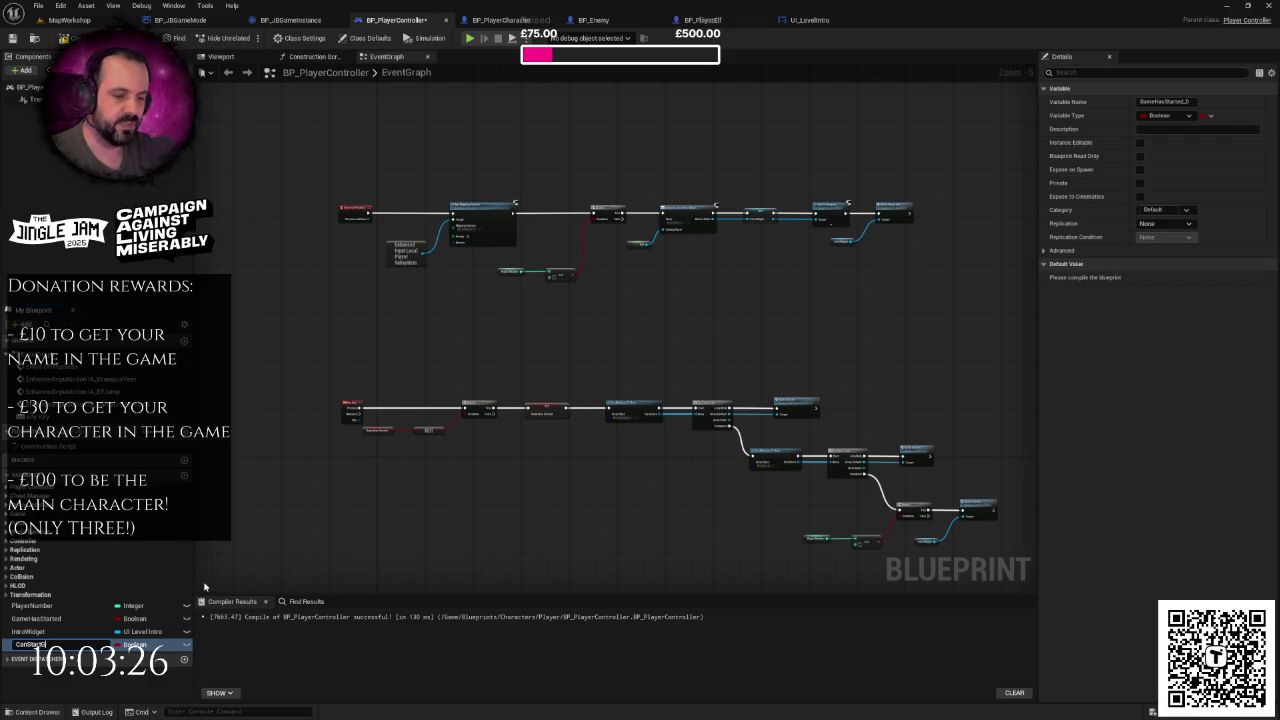
key(Return)
key(ctrl+s)
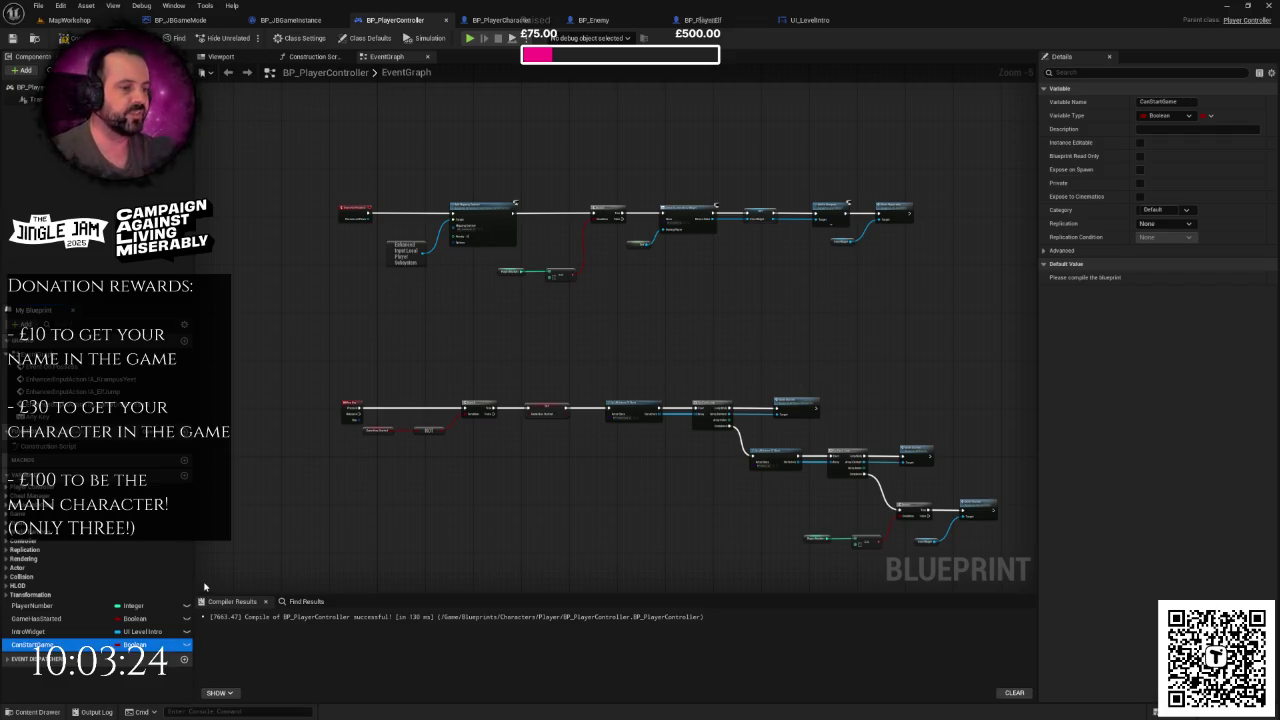
drag(486, 386, 560, 330)
scroll(601, 363, up, 3)
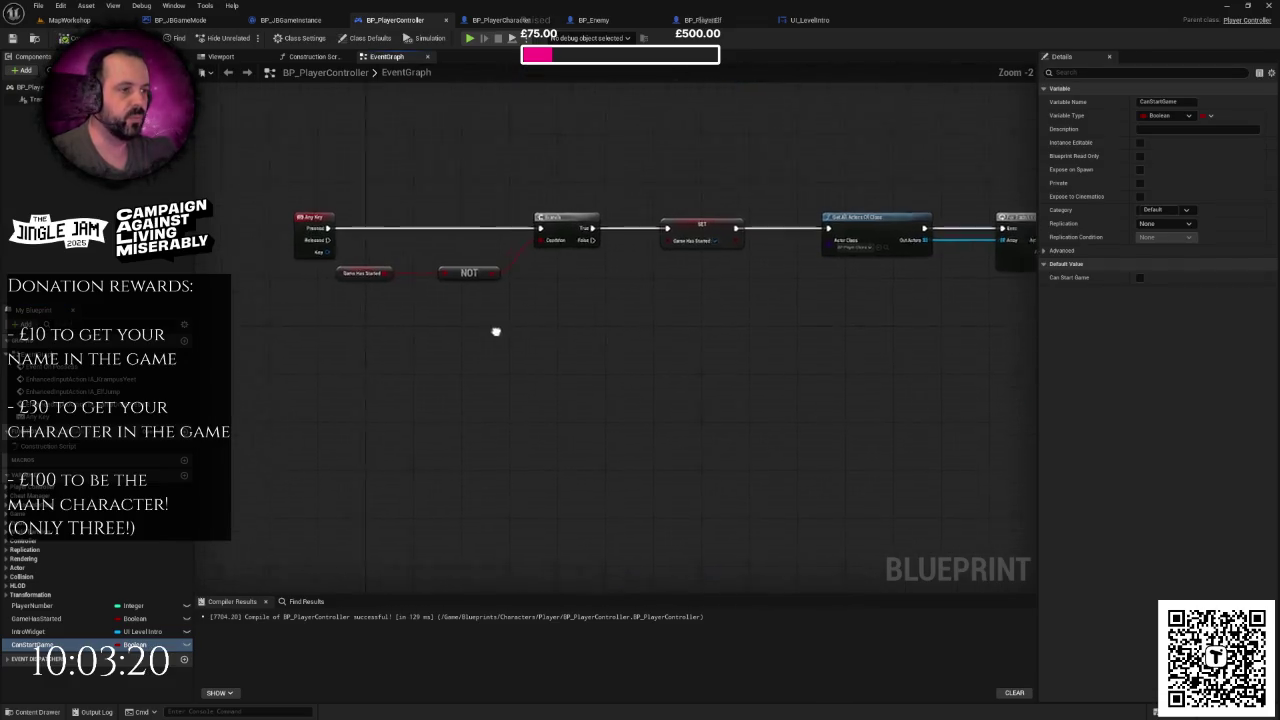
- Shift the Branch and its following nodes right to make room after the NOT
click(601, 243)
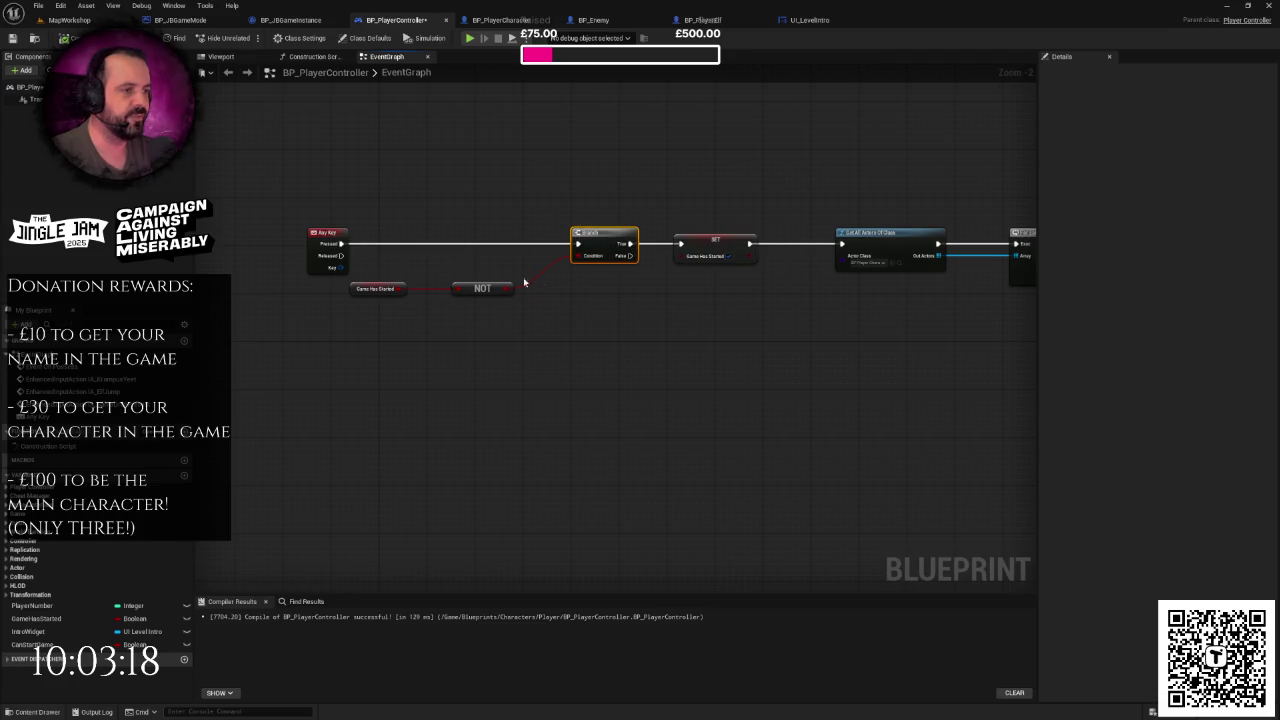
scroll(506, 282, down, 3)
drag(497, 240, 1002, 446)
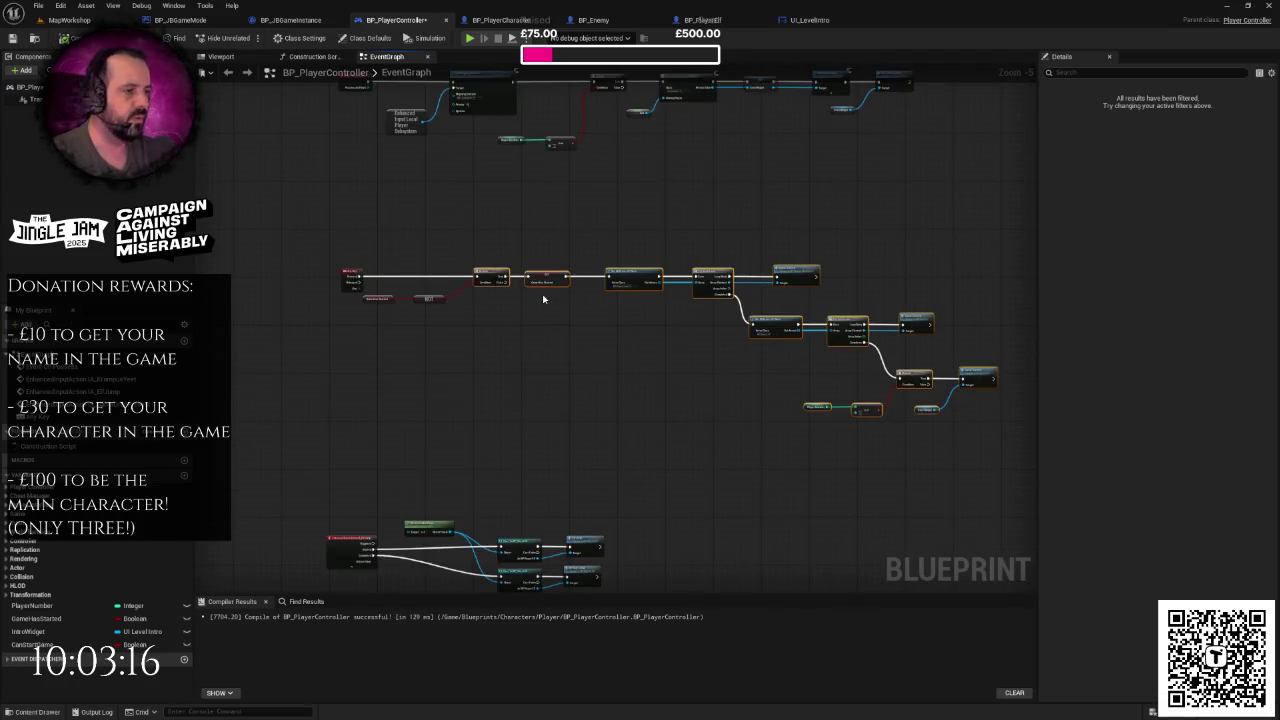
drag(490, 277, 520, 278)
scroll(465, 302, up, 4)
click(443, 306)
- Add an AND fed by NOT Game Has Started and a Can Start Game getter
mouse_move(401, 296)
mouse_down()
mouse_move(463, 294)
mouse_move(502, 316)
mouse_move(571, 262)
mouse_up()
text(and)
key(Return)
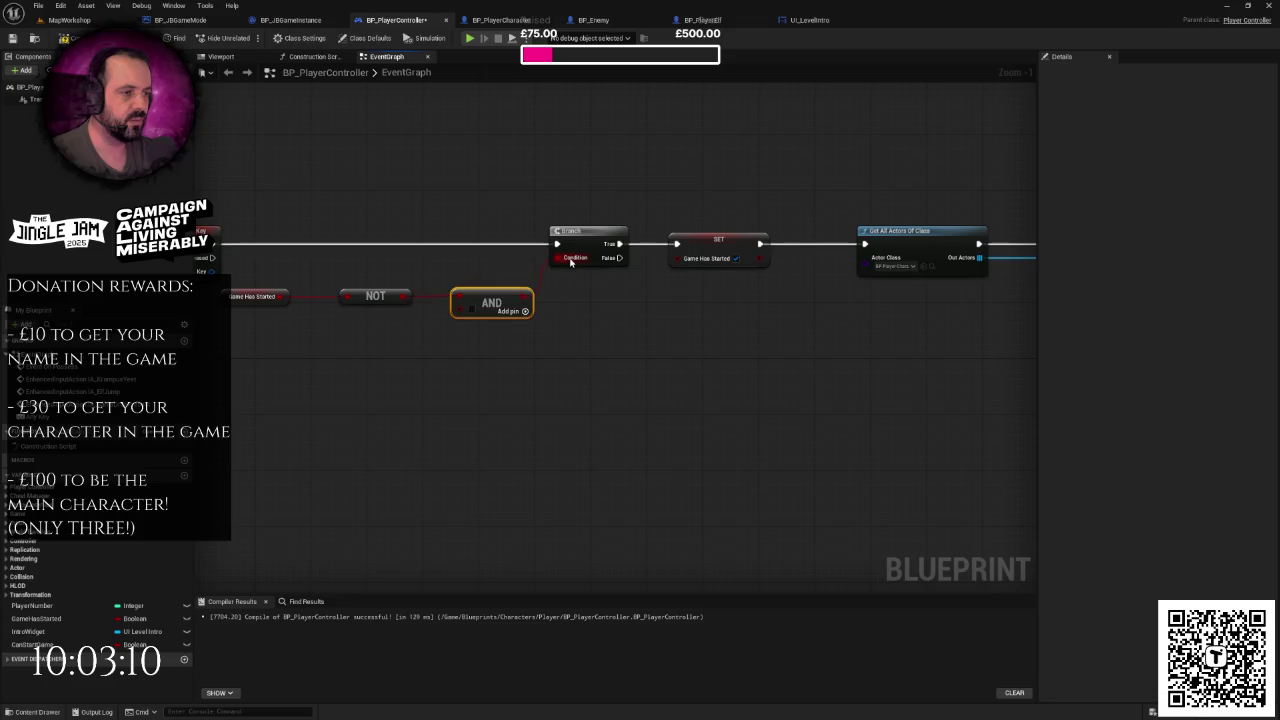
click(40, 644)
click(370, 336)
mouse_move(401, 331)
mouse_down()
mouse_move(474, 311)
mouse_move(462, 312)
mouse_move(481, 383)
mouse_up()
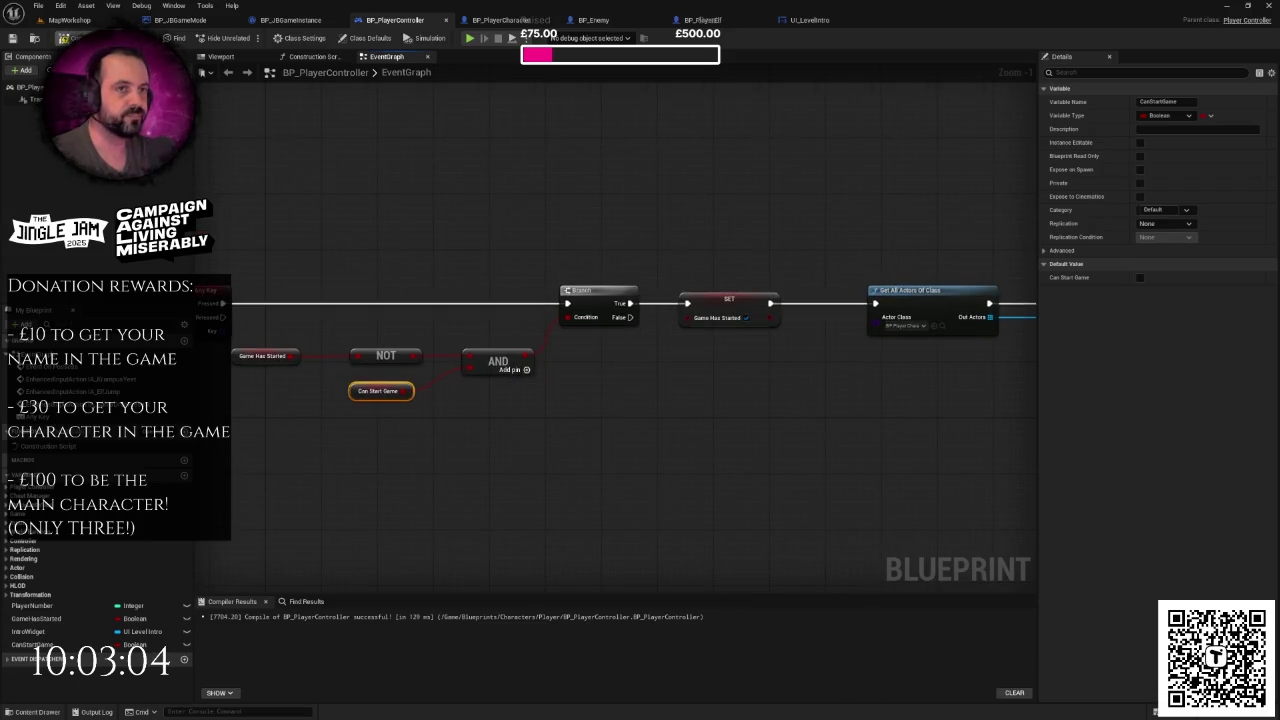
scroll(477, 266, down, 3)
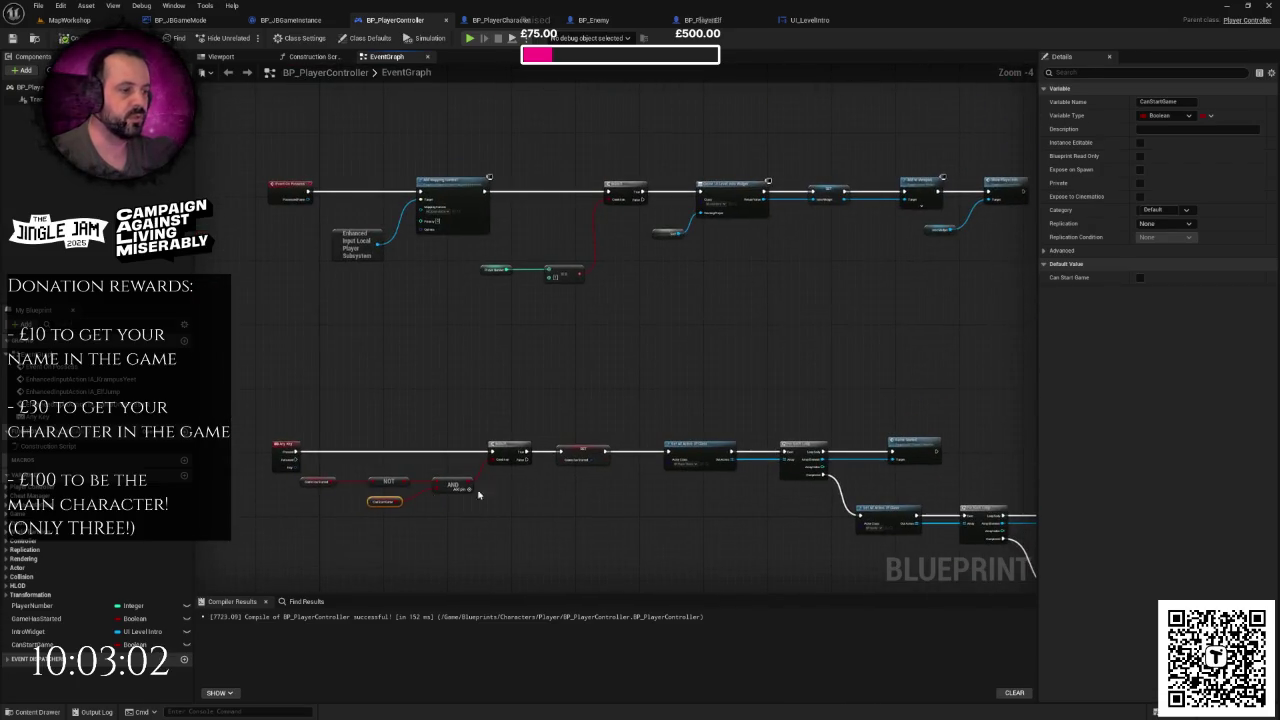
- Create the IntroLoaded custom event with a SET Can Start Game node ticked true
right_click(330, 350)
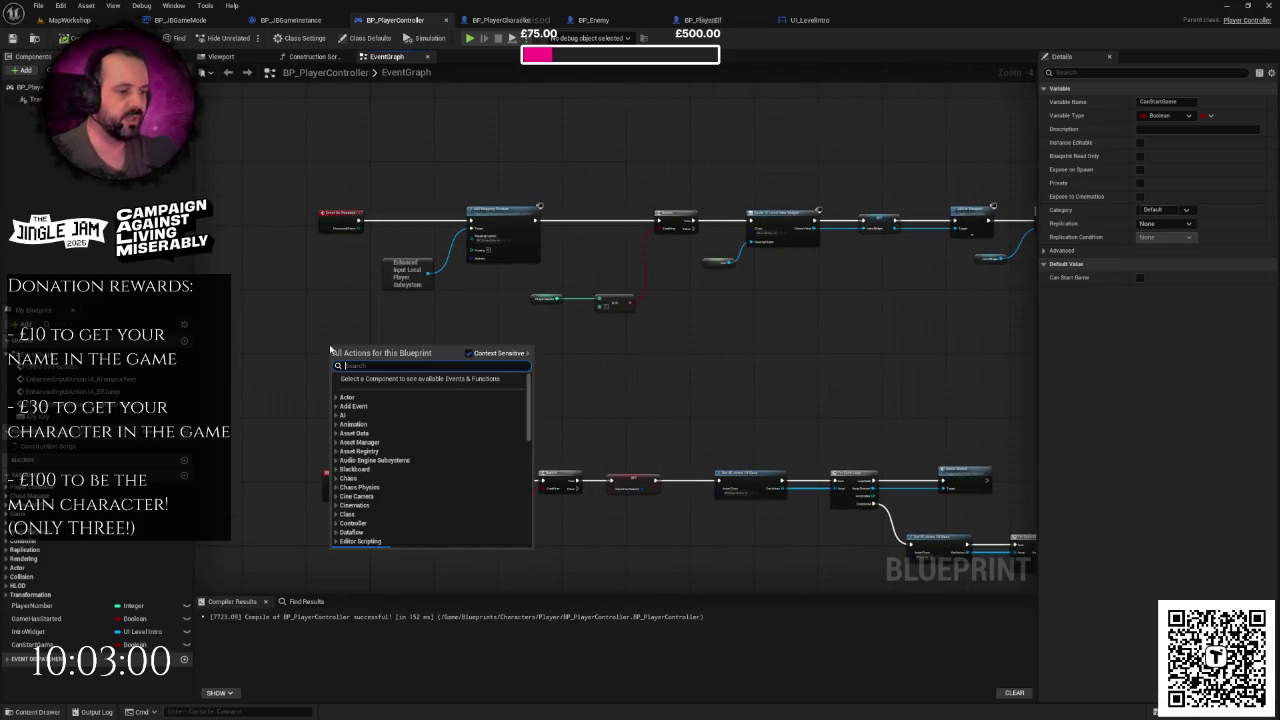
text(custo)
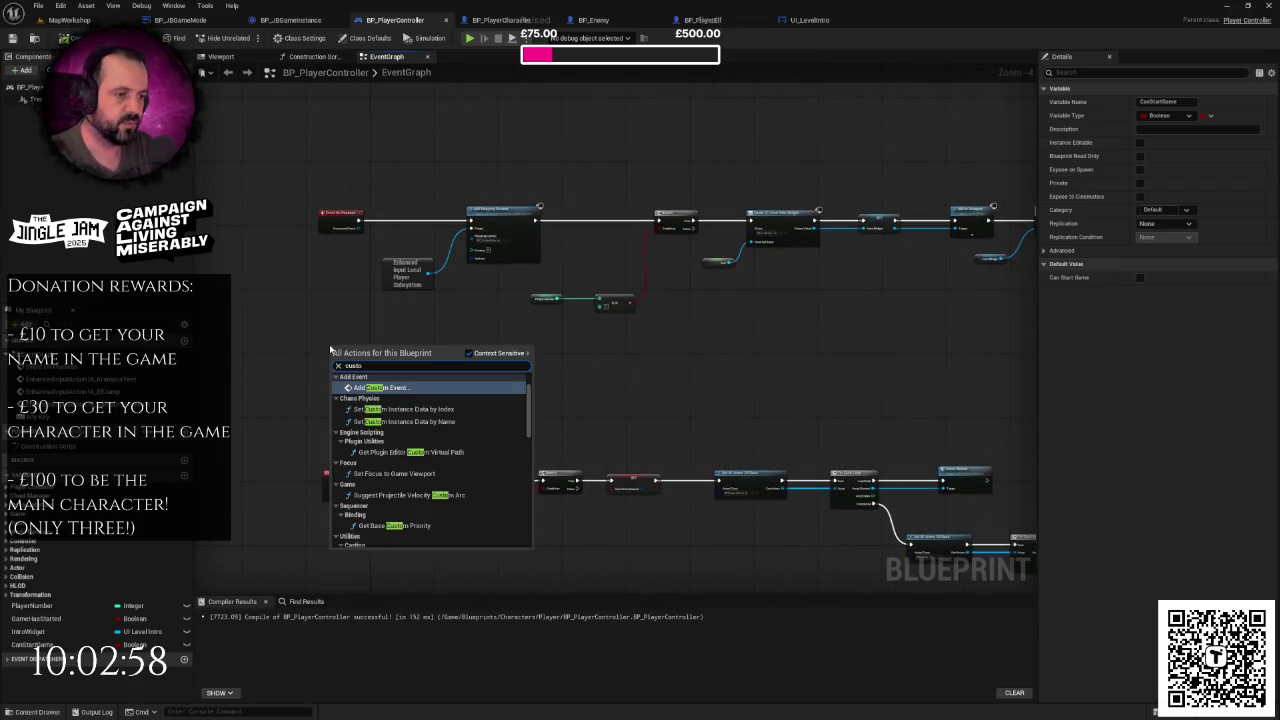
text(m)
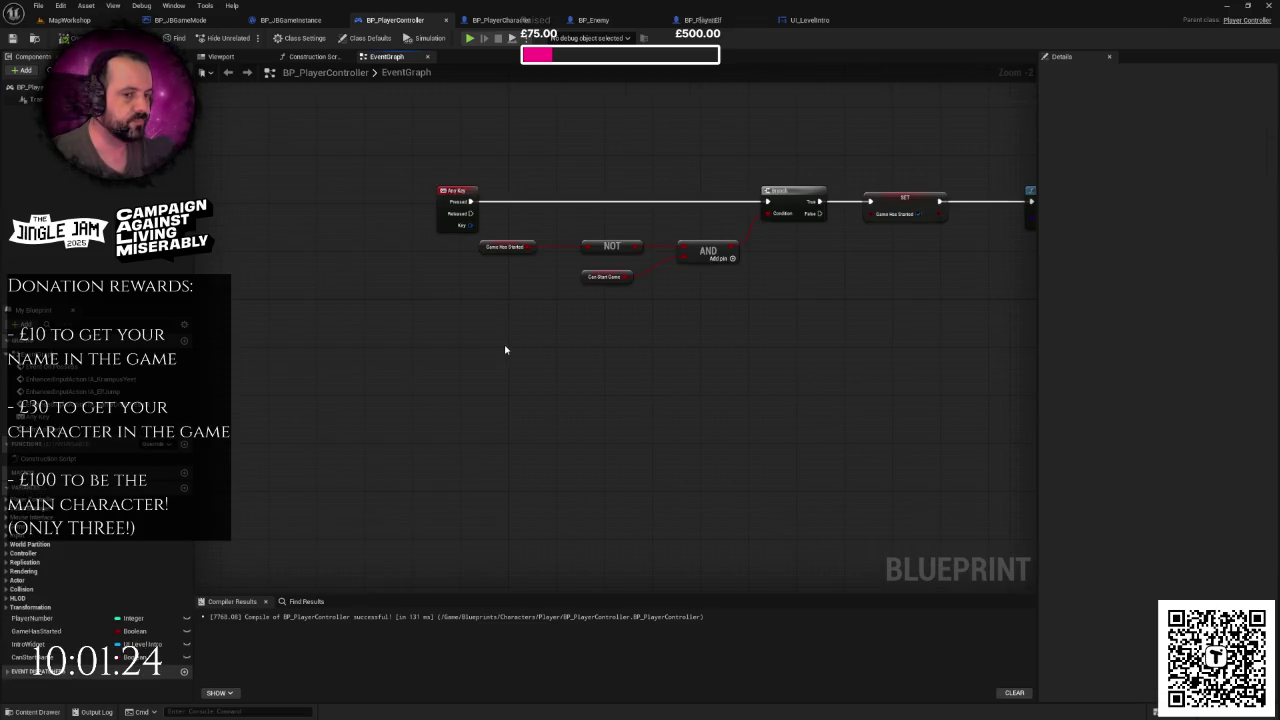
drag(505, 350, 512, 400)
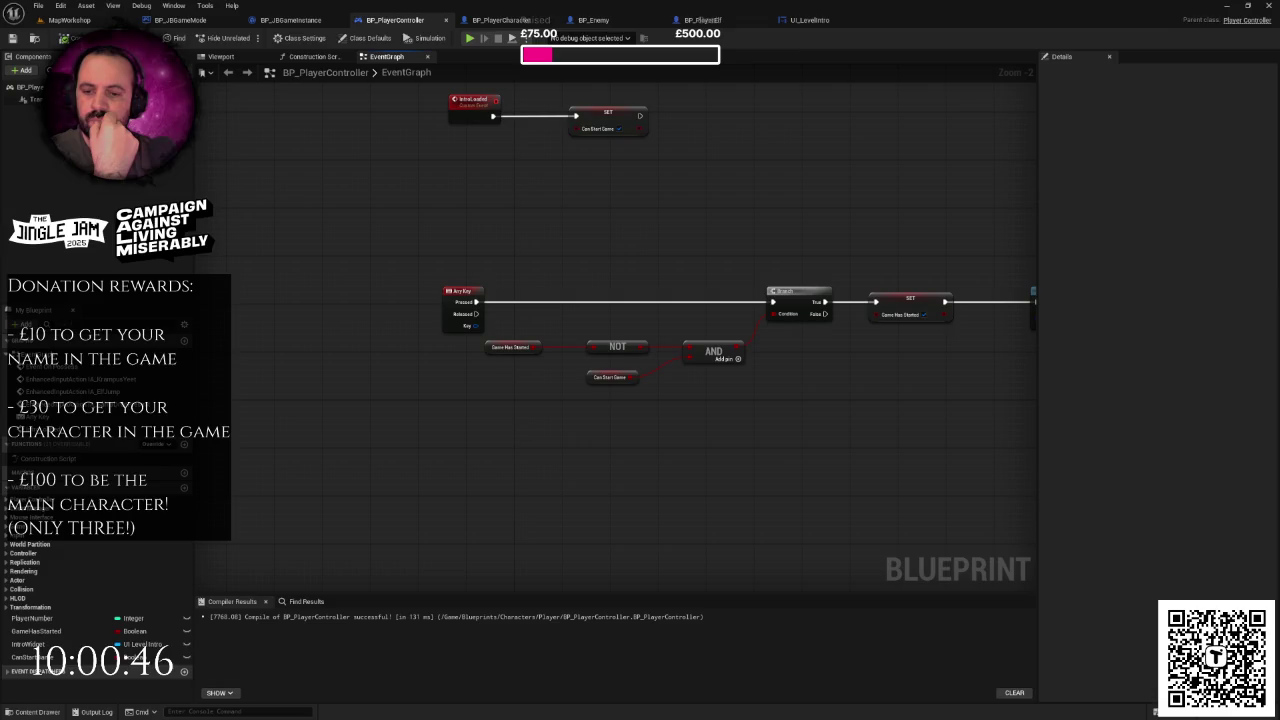
drag(661, 283, 592, 281)
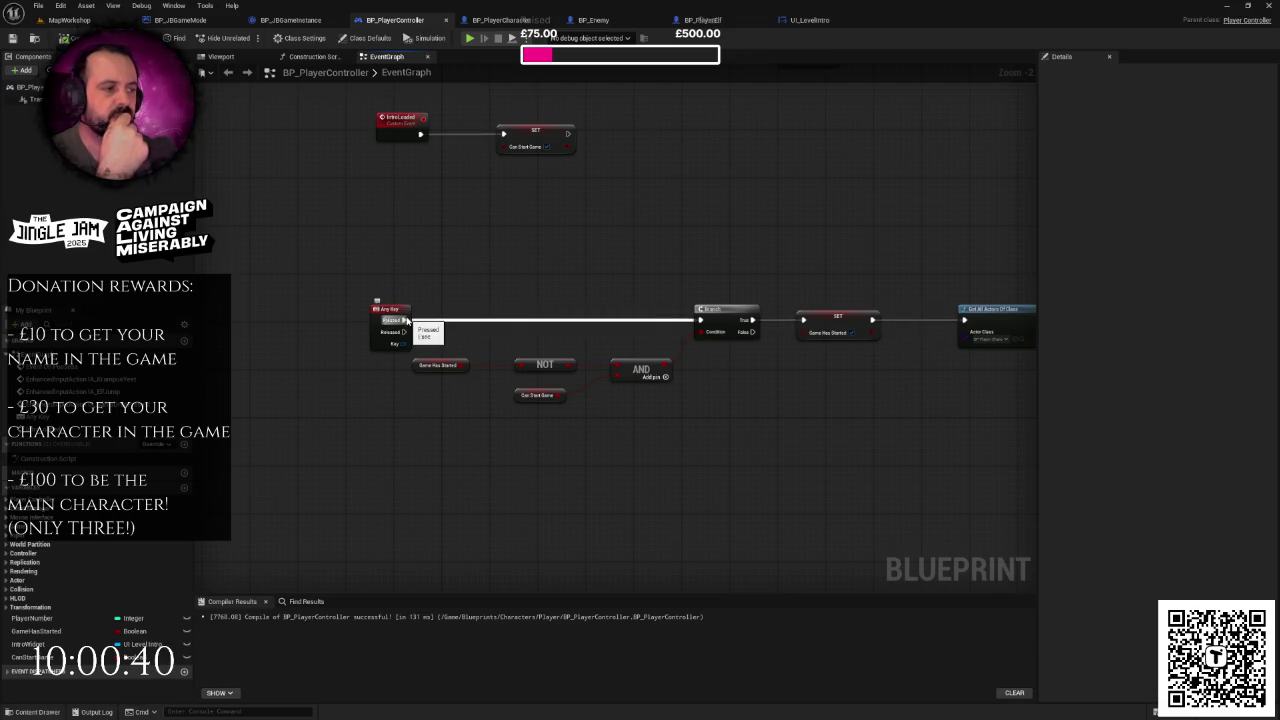
mouse_move(406, 320)
mouse_down()
mouse_move(491, 265)
mouse_move(397, 246)
mouse_up()
click(483, 257)
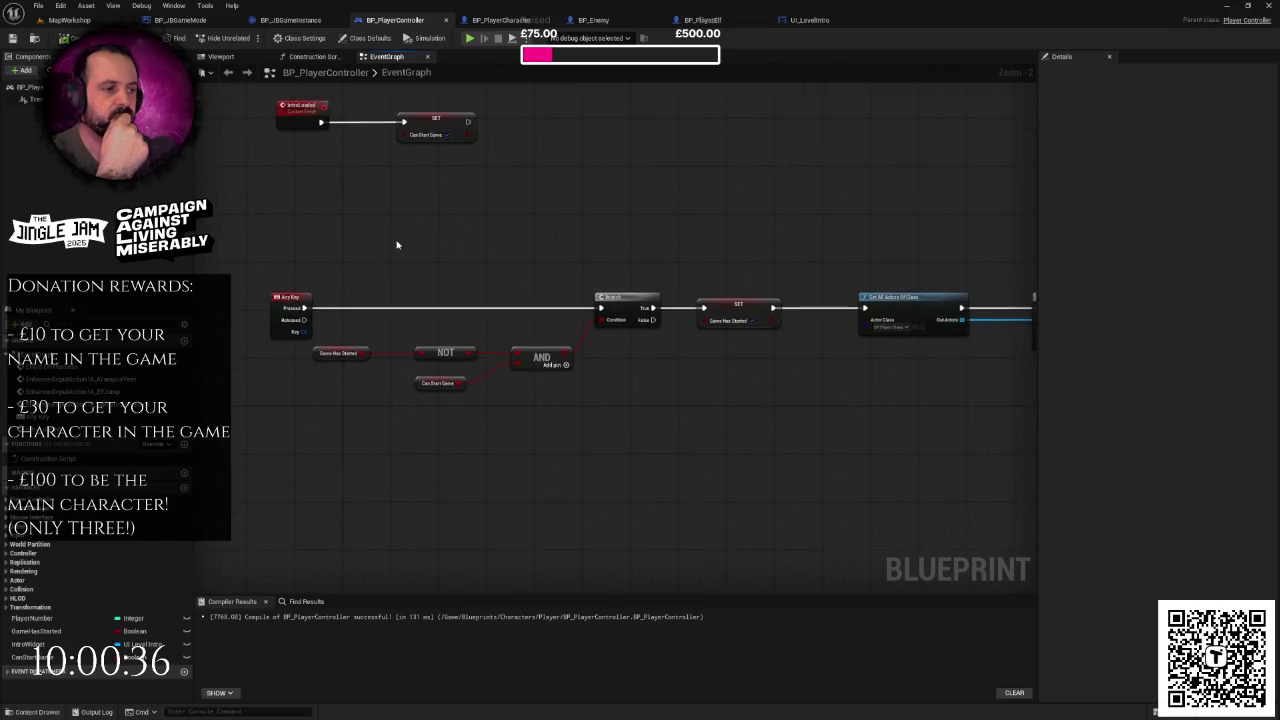
scroll(397, 245, down, 2)
scroll(396, 242, down, 1)
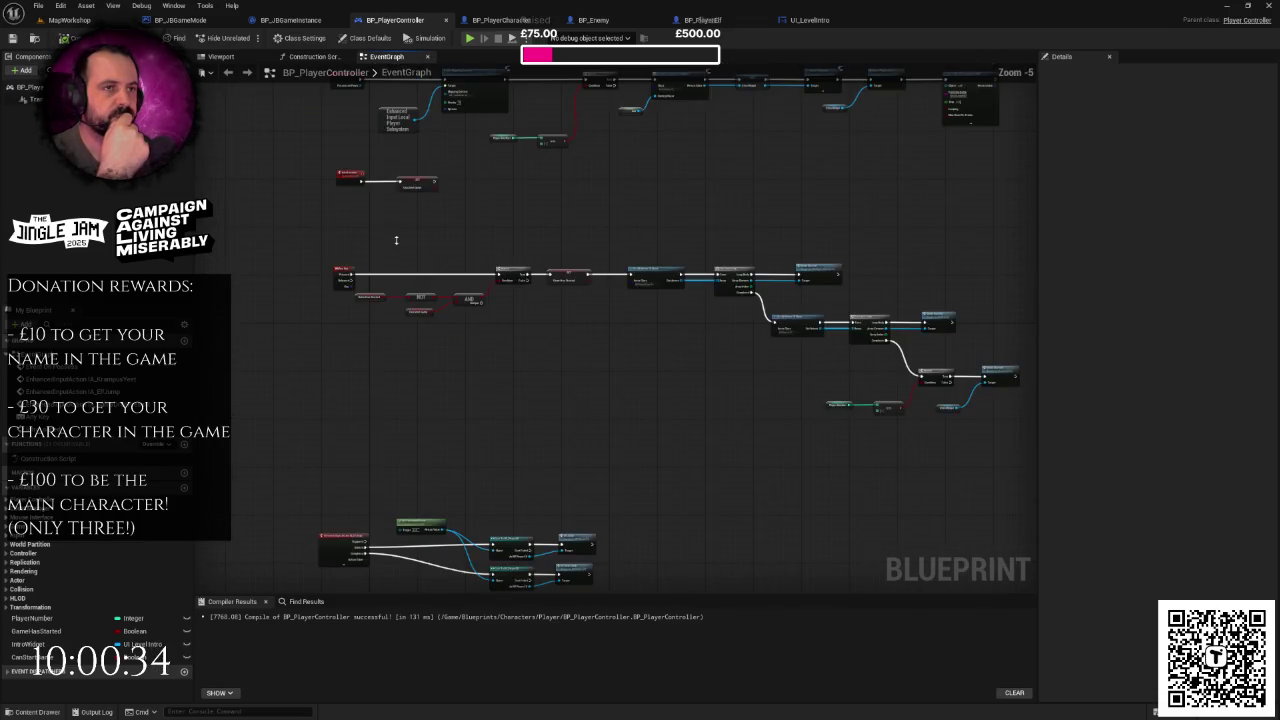
- Dismiss the action list and inspect the Any Key event's settings
right_click(397, 245)
click(386, 231)
click(345, 272)
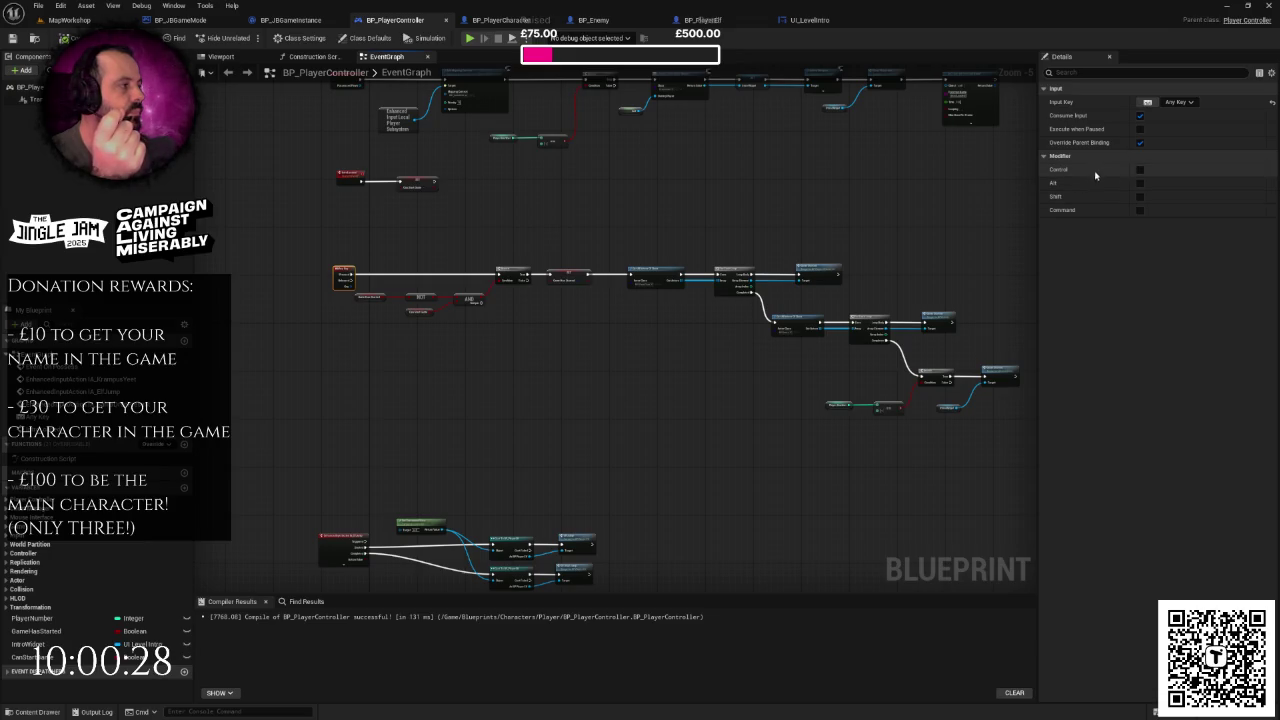
mouse_move(645, 380)
mouse_down()
mouse_move(750, 266)
mouse_move(714, 259)
mouse_up()
- Check the IA_ElfJump event's pins, then open the Content Drawer from MapWorkshop
click(418, 405)
scroll(418, 405, down, 4)
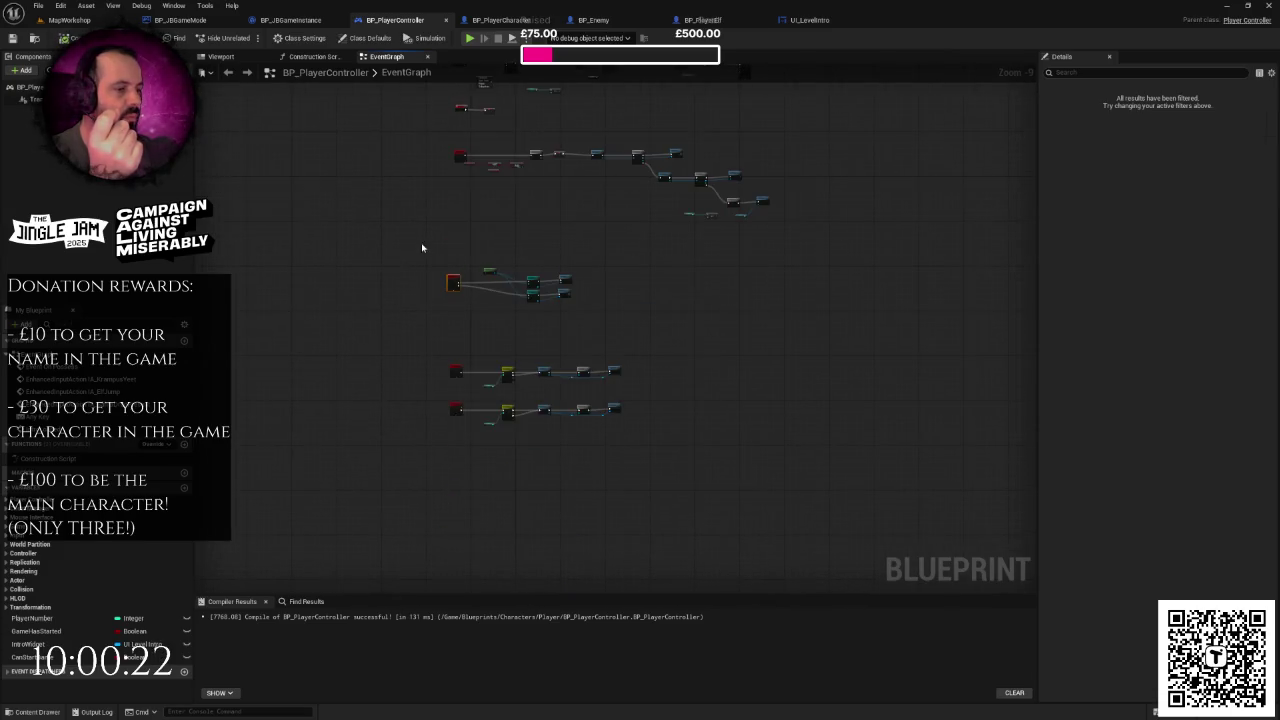
scroll(455, 284, up, 6)
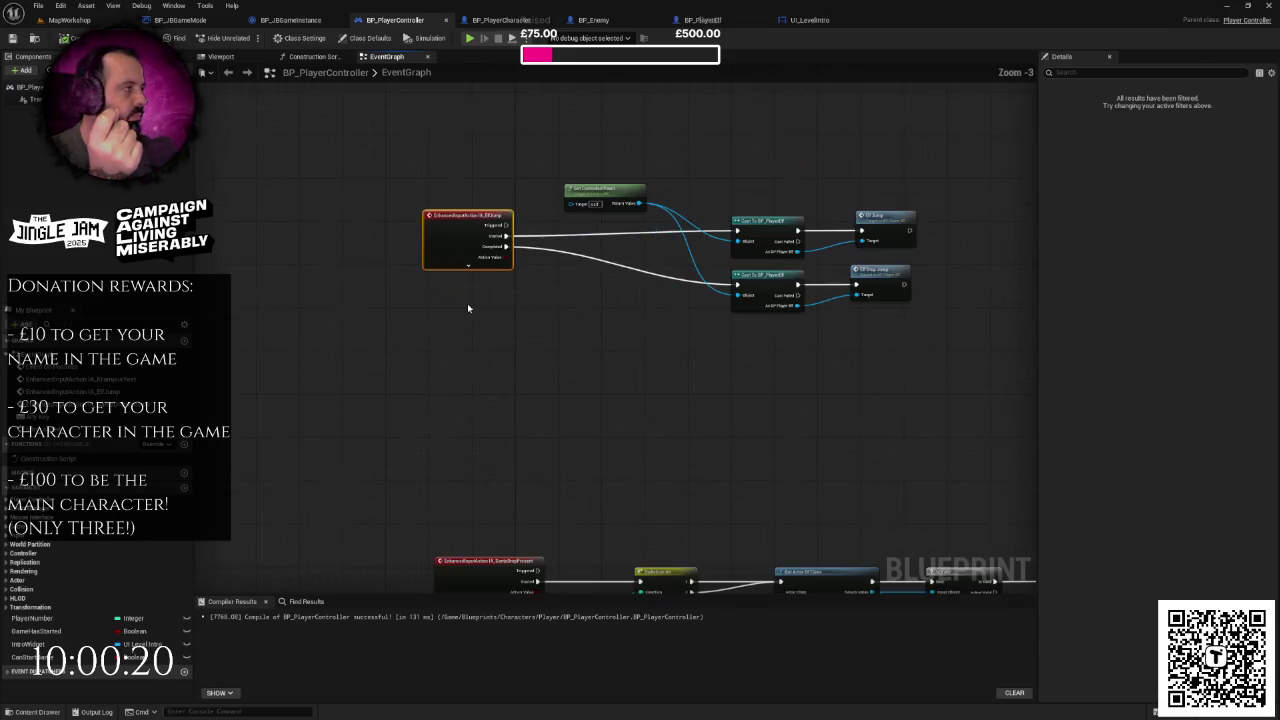
click(468, 265)
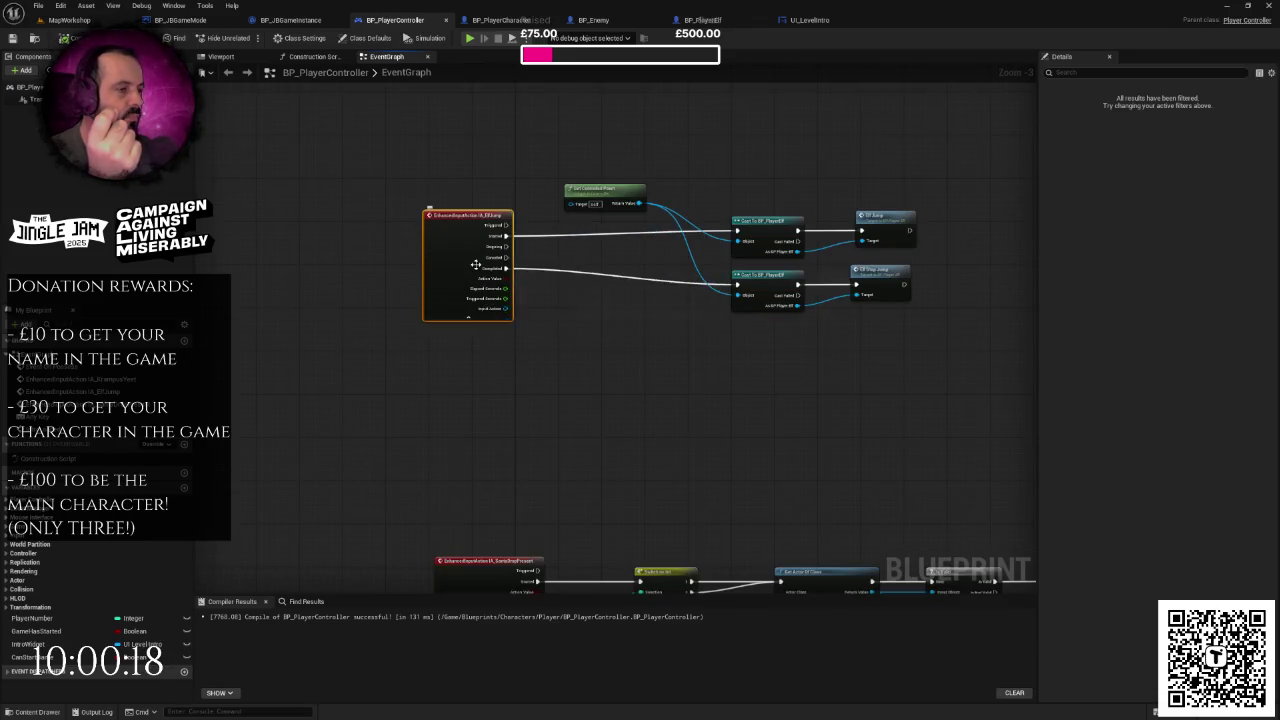
click(487, 319)
drag(503, 157, 486, 211)
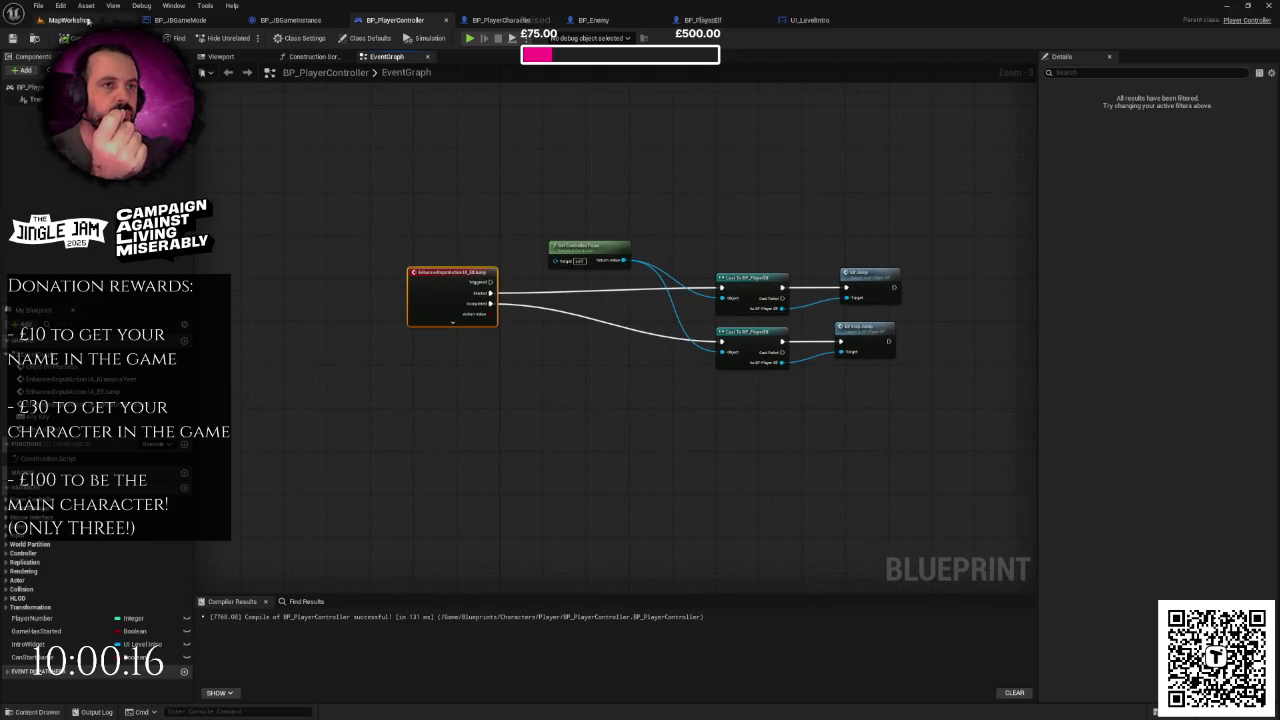
click(88, 20)
key(ctrl+space)
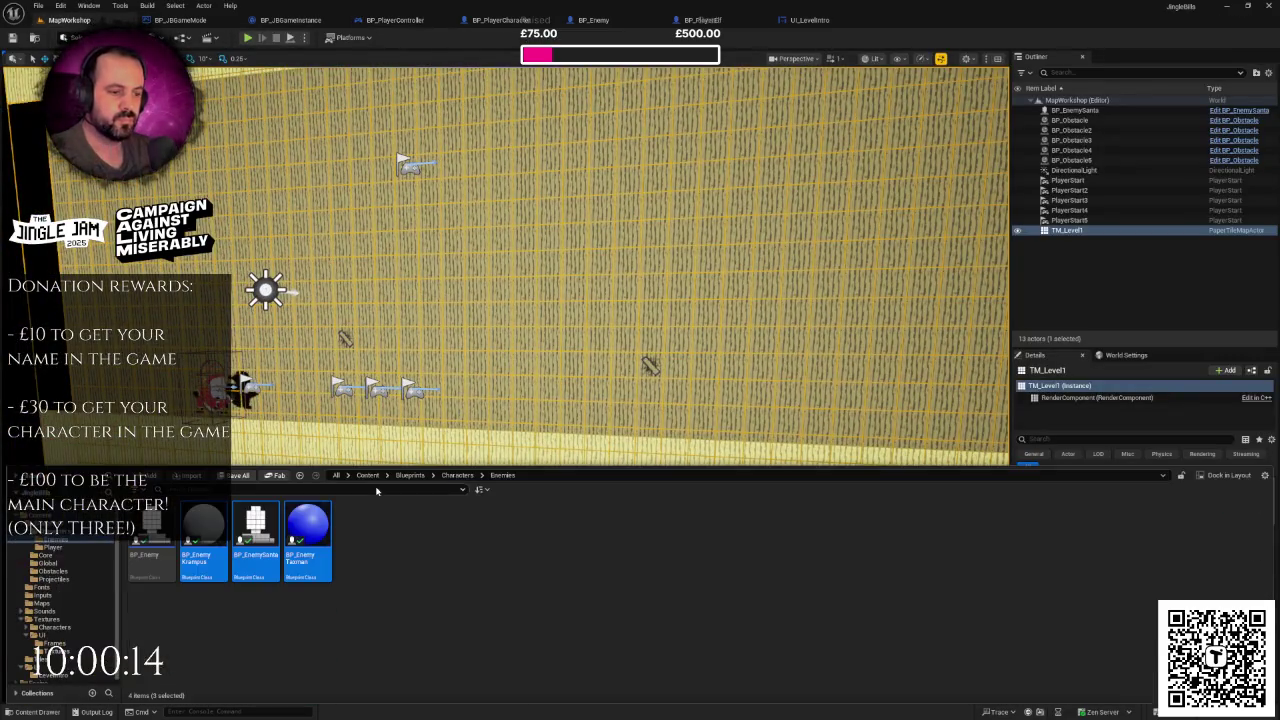
- Open the IMC_ControlScheme mapping context from the Inputs folder
click(42, 595)
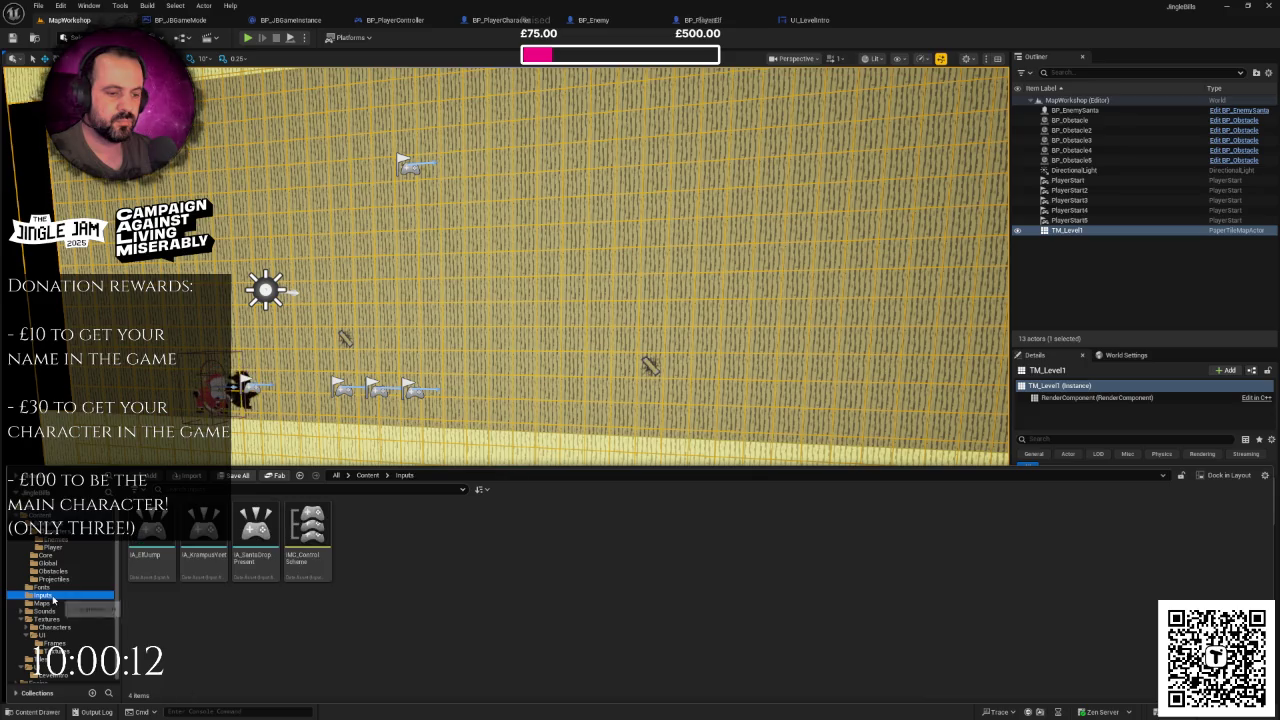
click(298, 531)
double_click(300, 535)
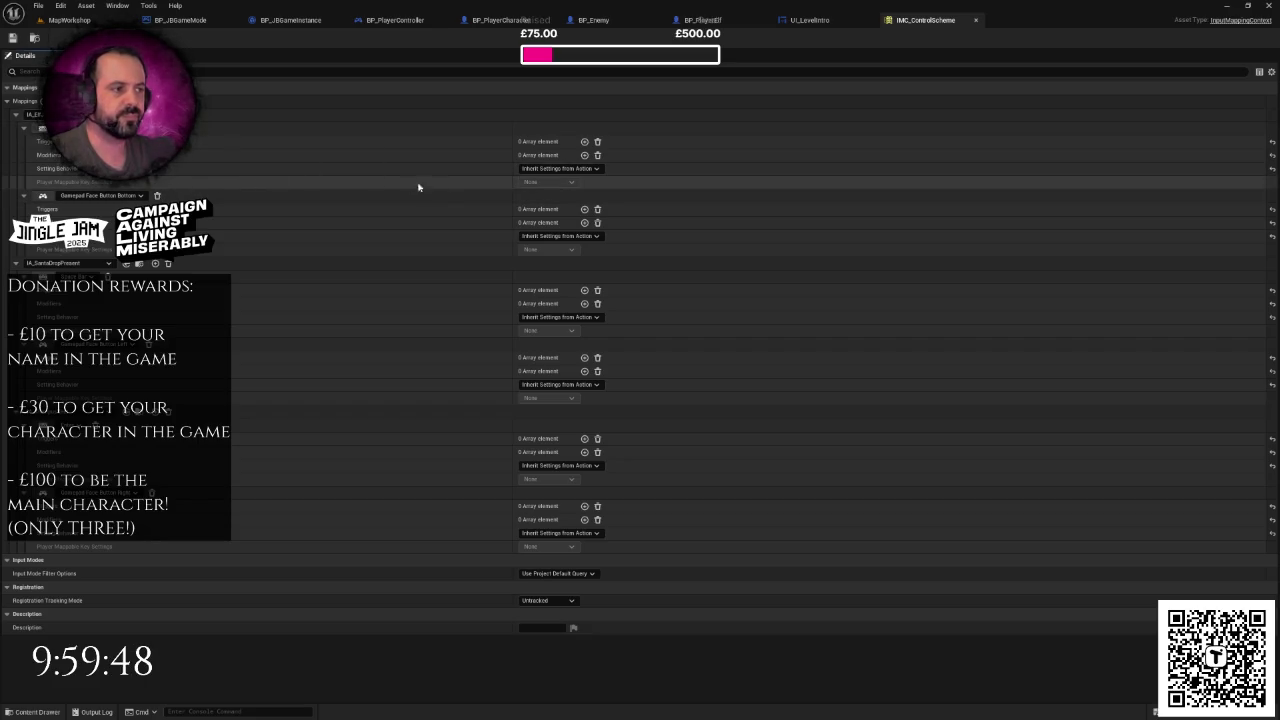
- Go back to MapWorkshop and open the IA_ElfJump input action
click(69, 20)
key(ctrl+space)
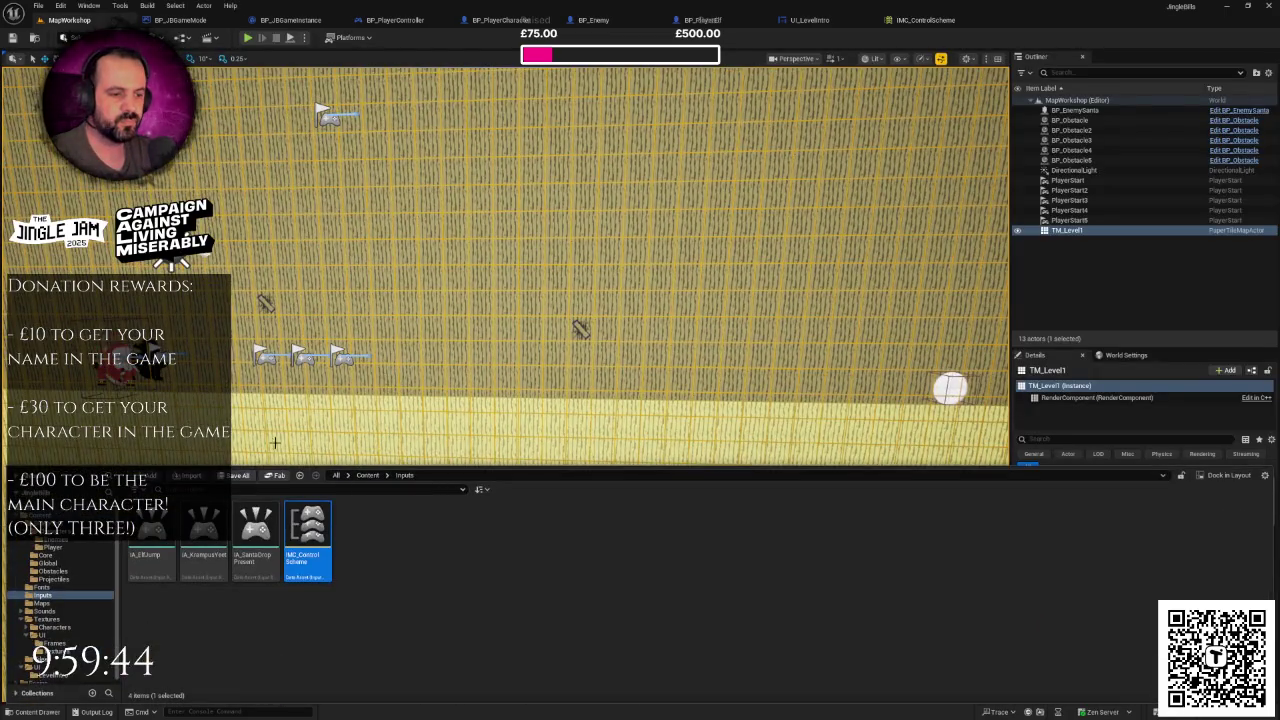
double_click(150, 530)
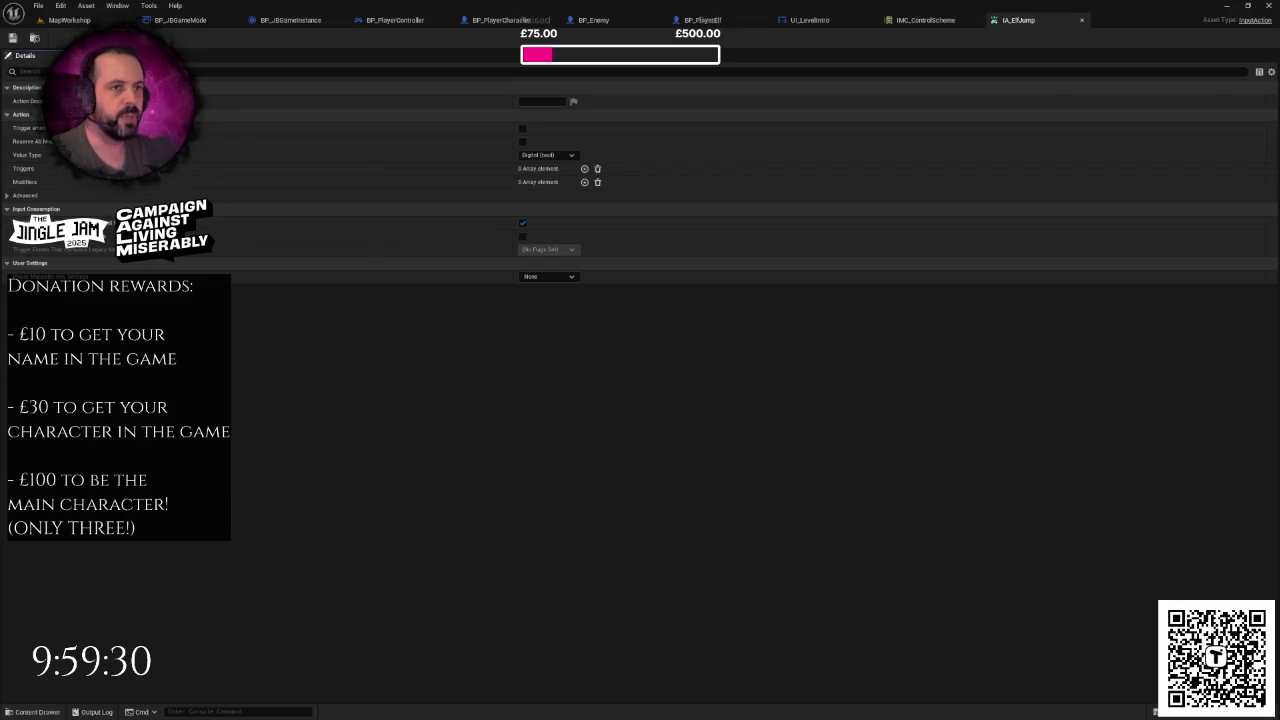
- Turn off Input Consumption on IA_ElfJump
click(62, 20)
key(ctrl+space)
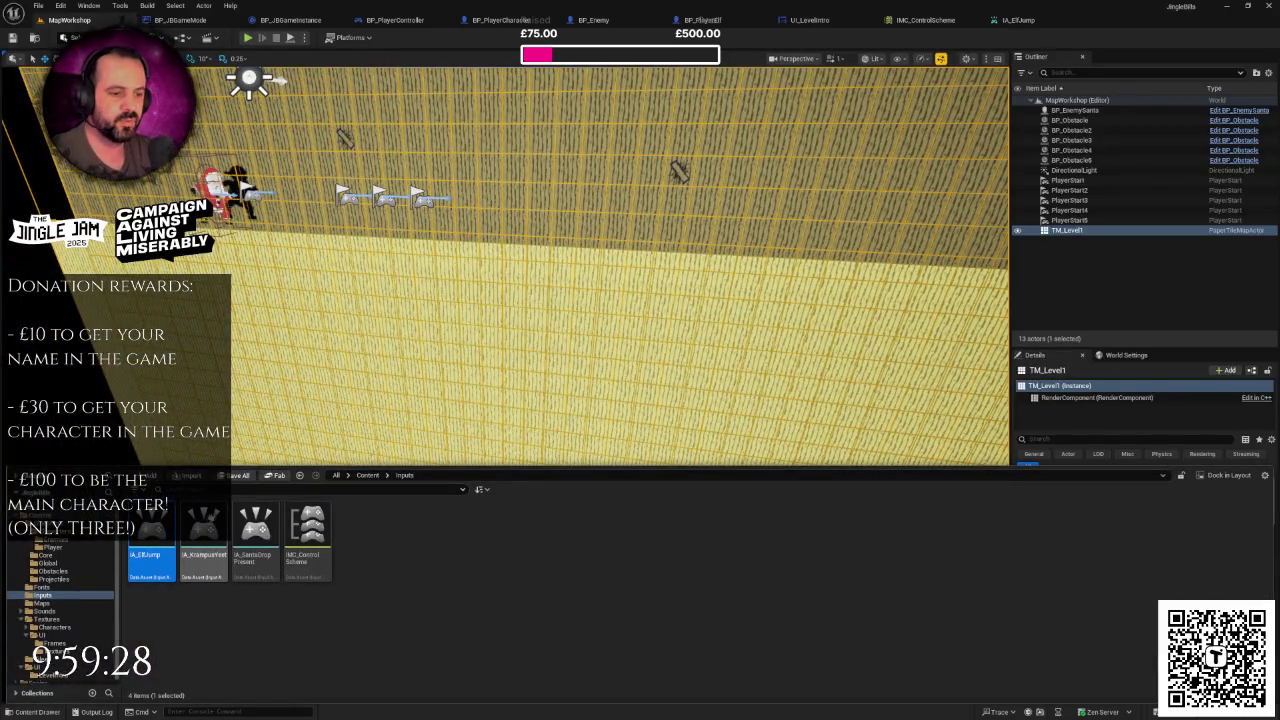
ctrl+click(255, 530)
key(Return)
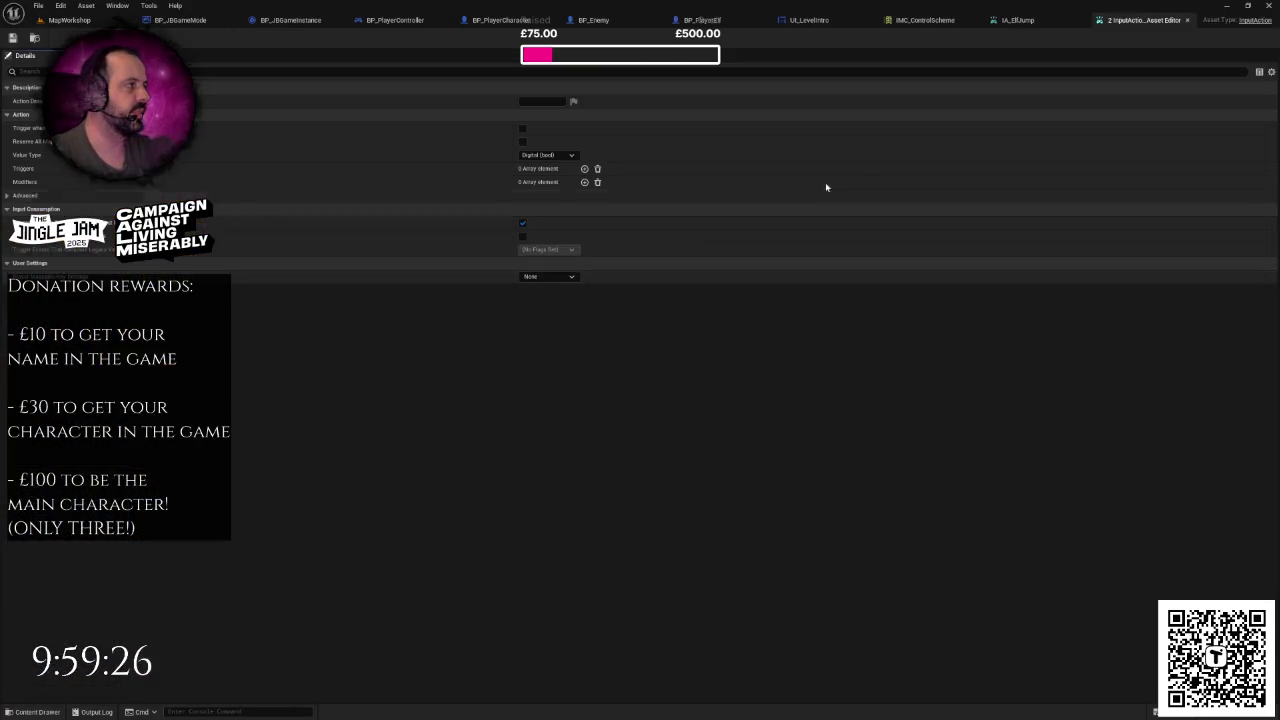
click(1190, 21)
click(522, 223)
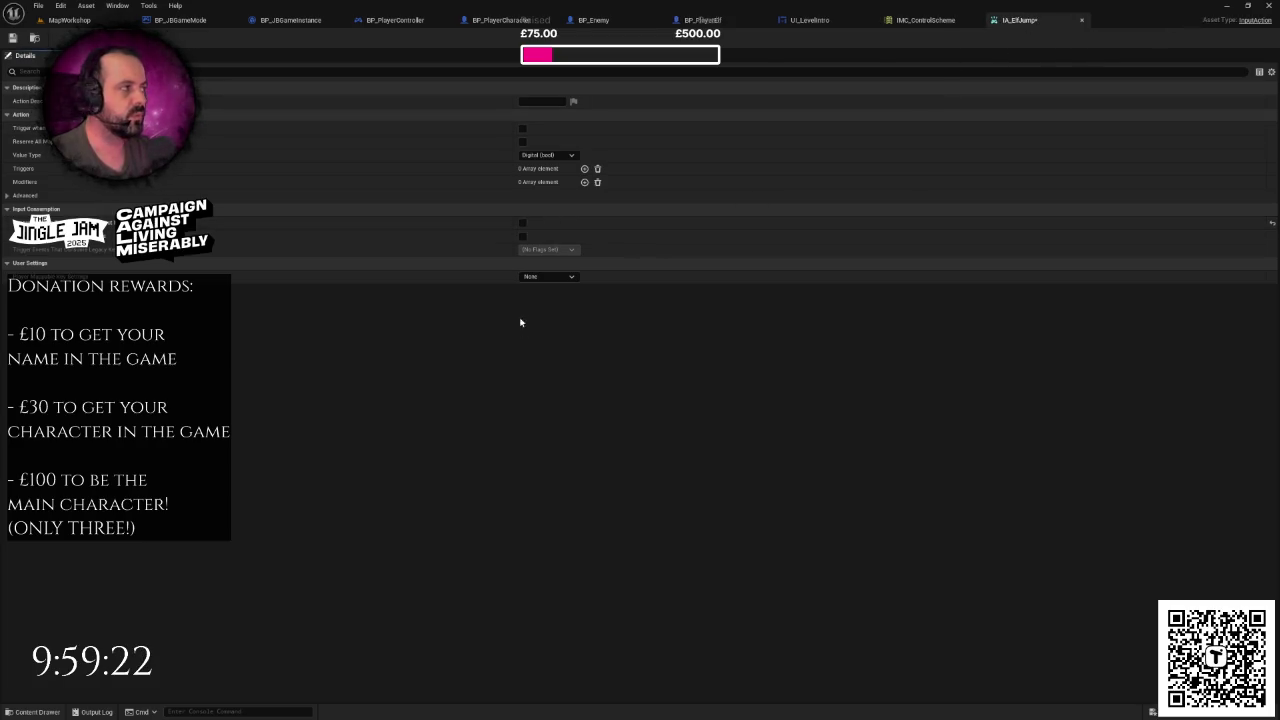
- Untick Input Consumption on IA_KrampusYeet and IA_SantaDropPresent and save
click(68, 20)
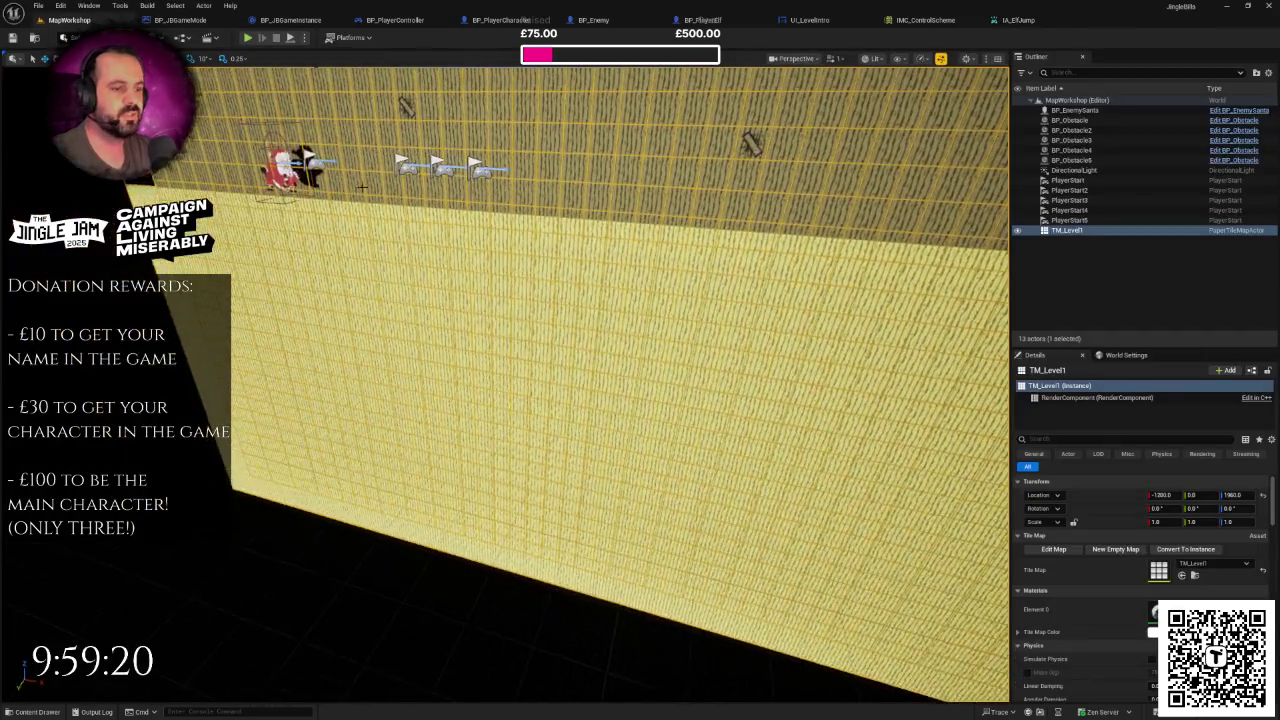
key(ctrl+space)
double_click(204, 563)
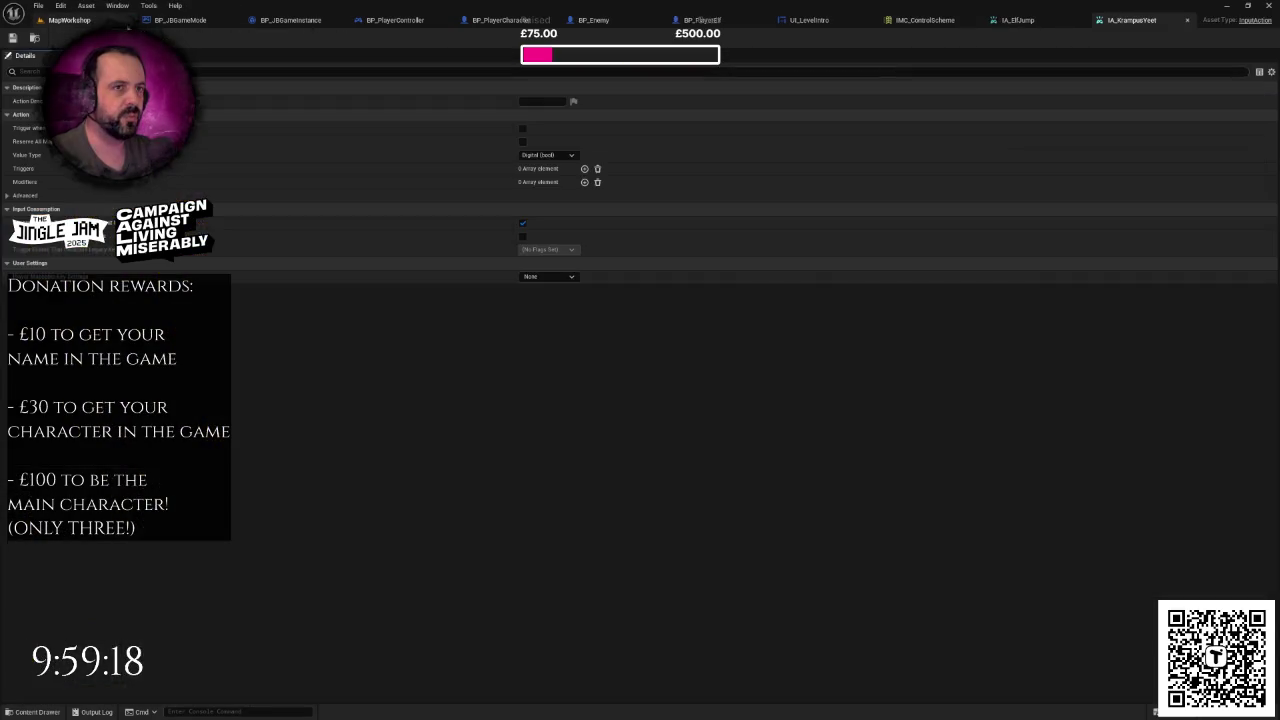
click(68, 20)
key(ctrl+space)
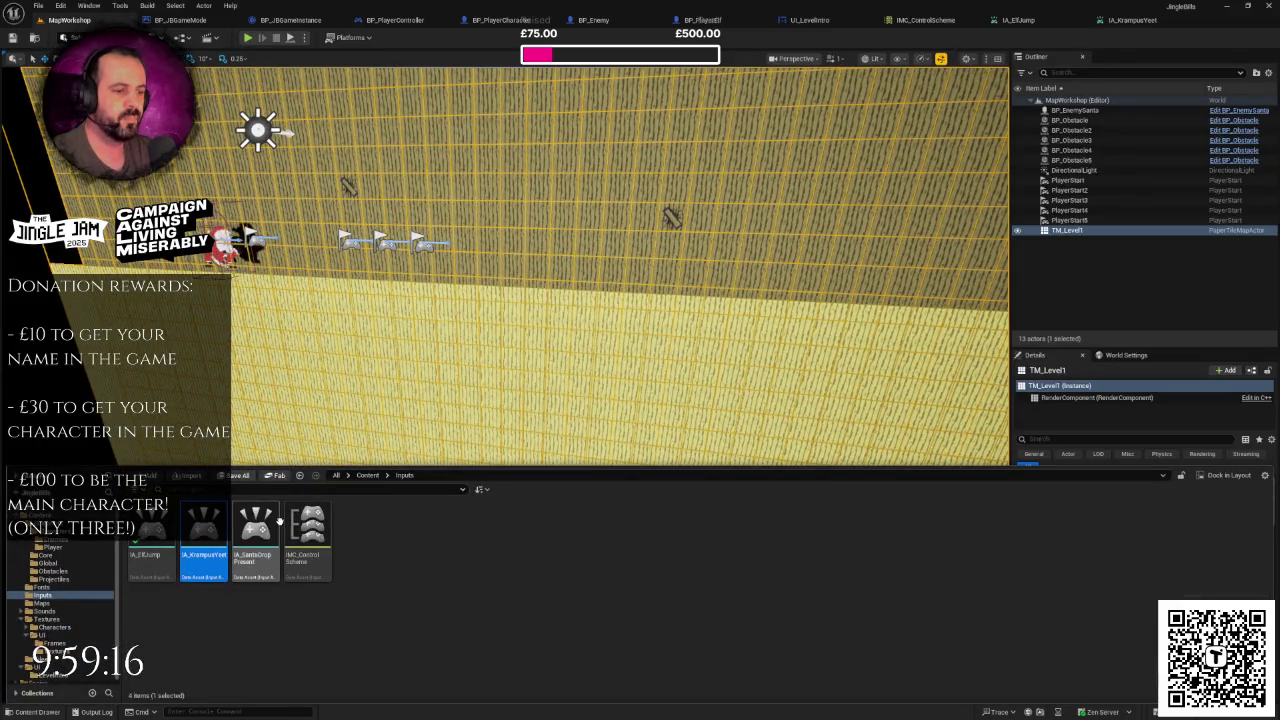
double_click(279, 520)
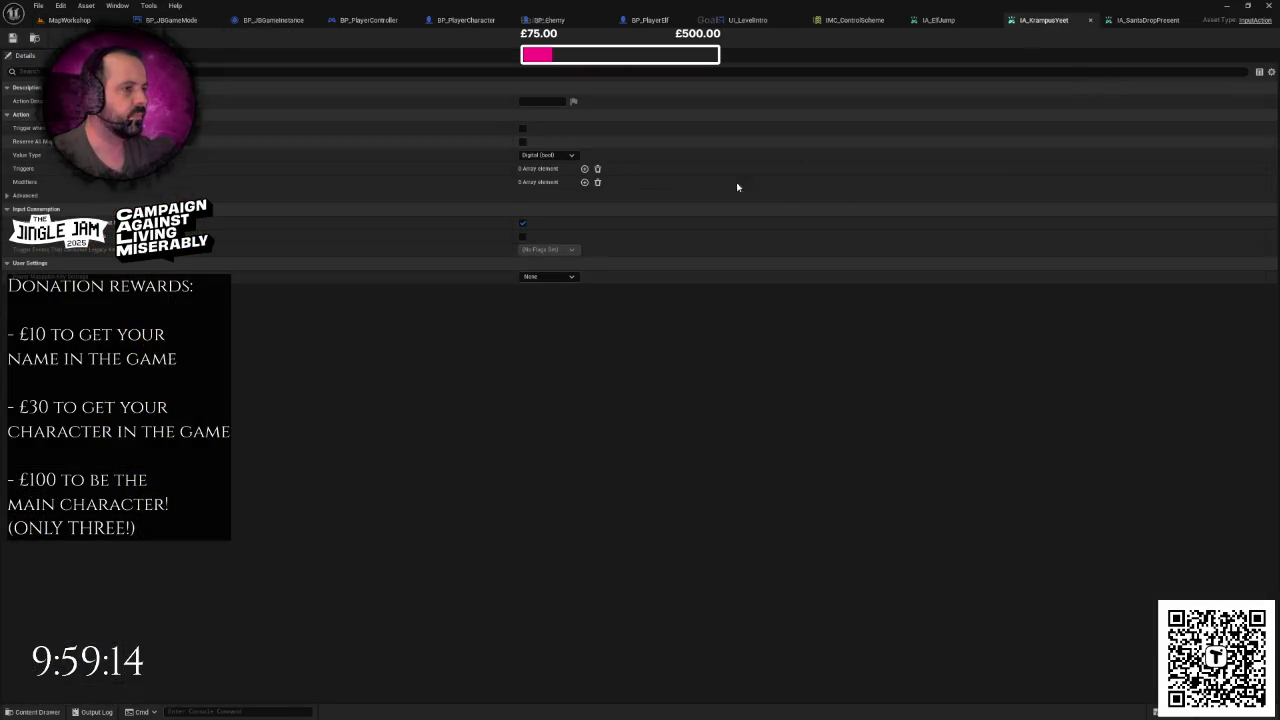
click(522, 223)
click(1140, 20)
click(522, 223)
key(ctrl+s)
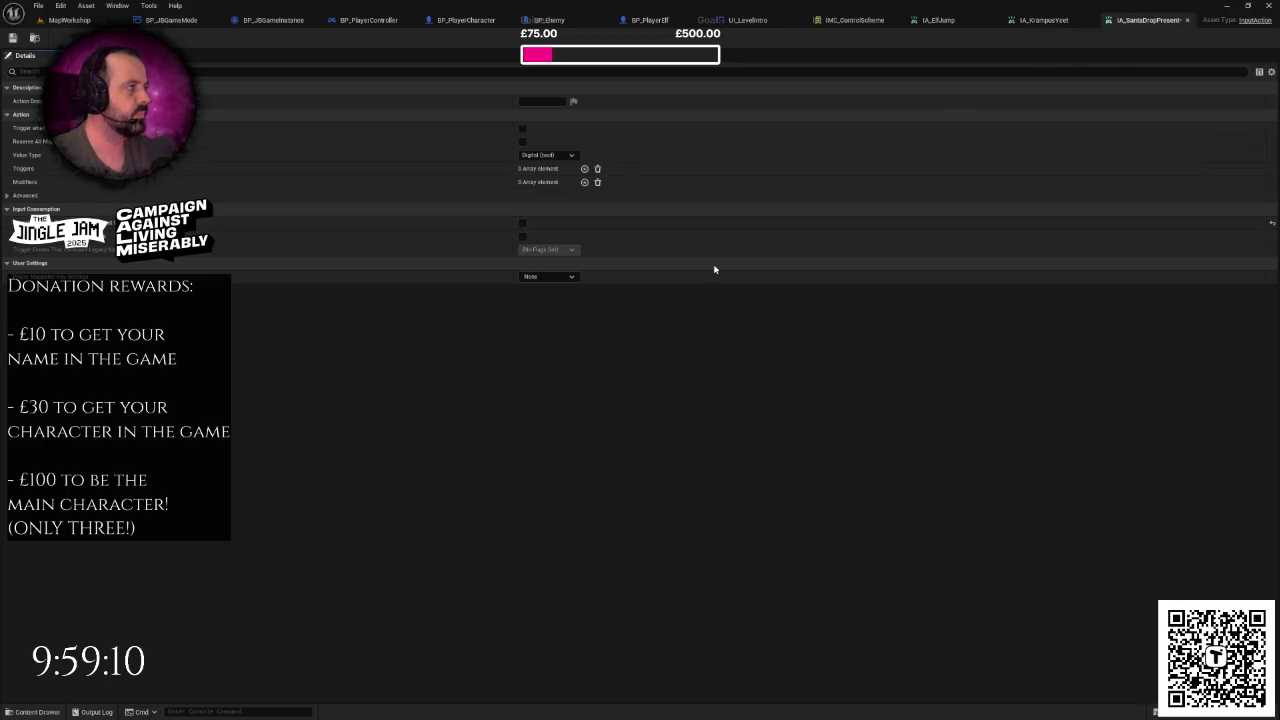
click(69, 20)
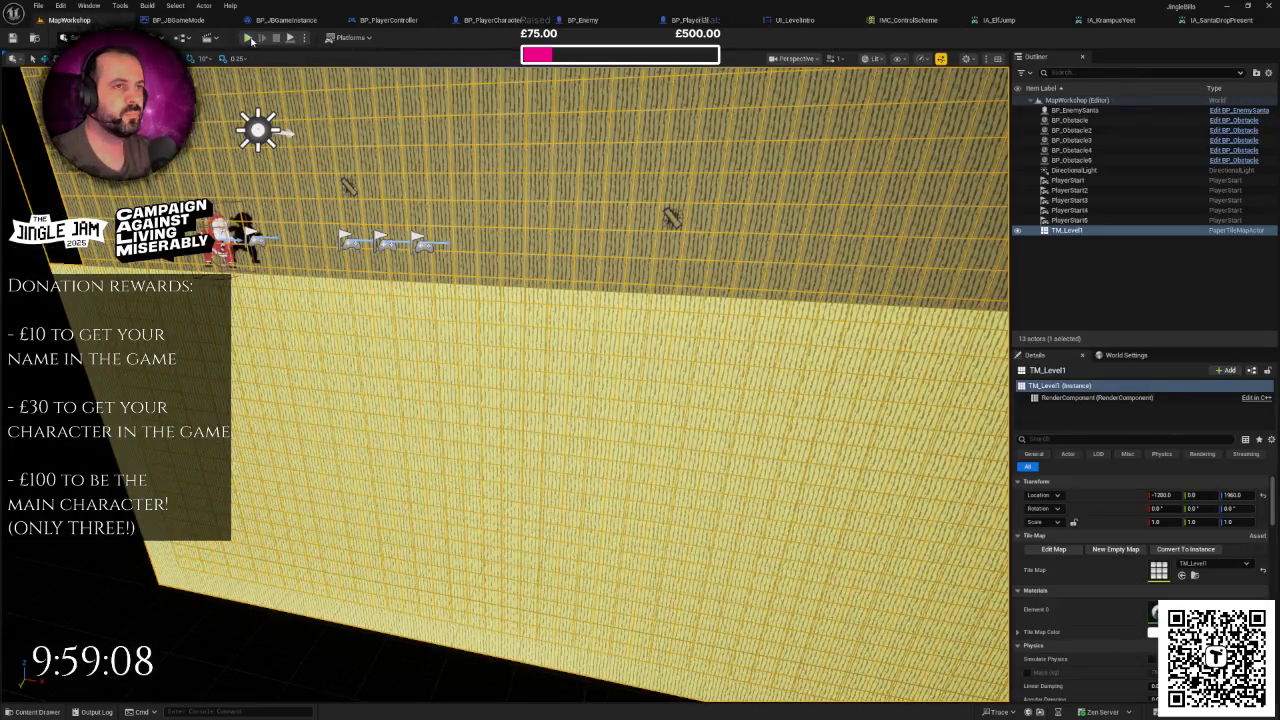
- Play-test the lobby's 'Press any key to start' screen, then switch to IA_KrampusYeet
click(249, 38)
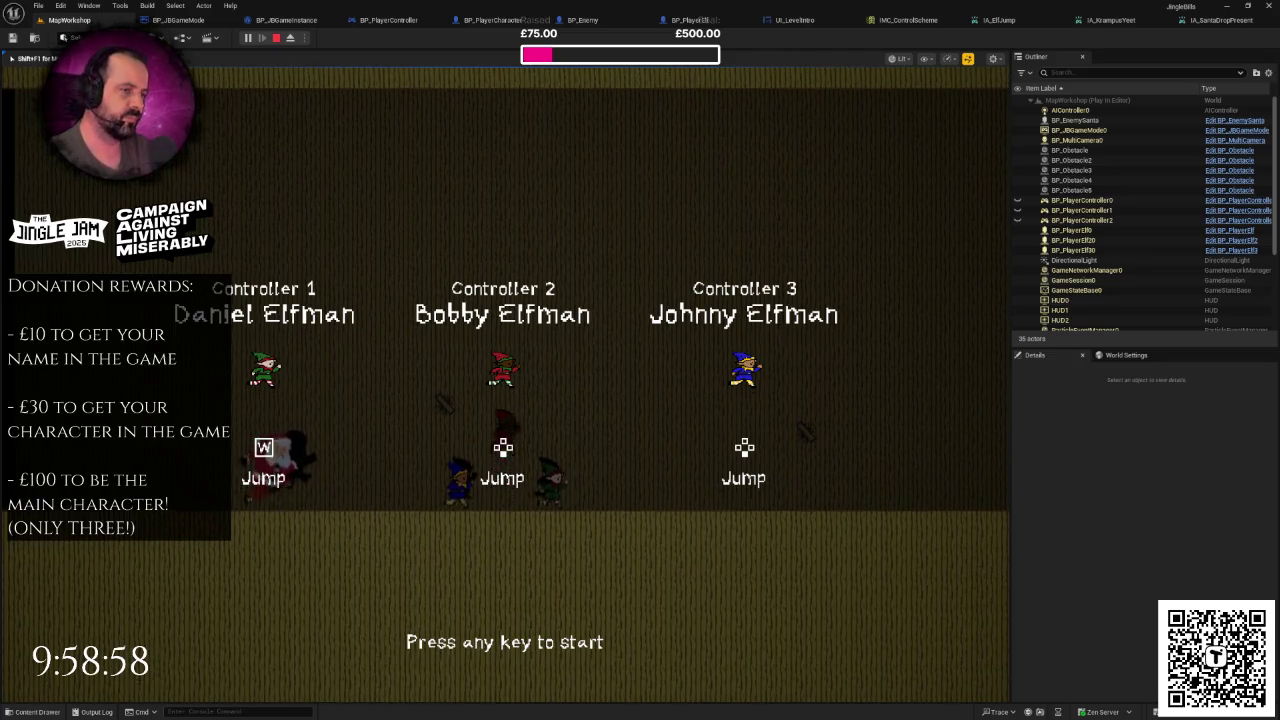
key(Escape)
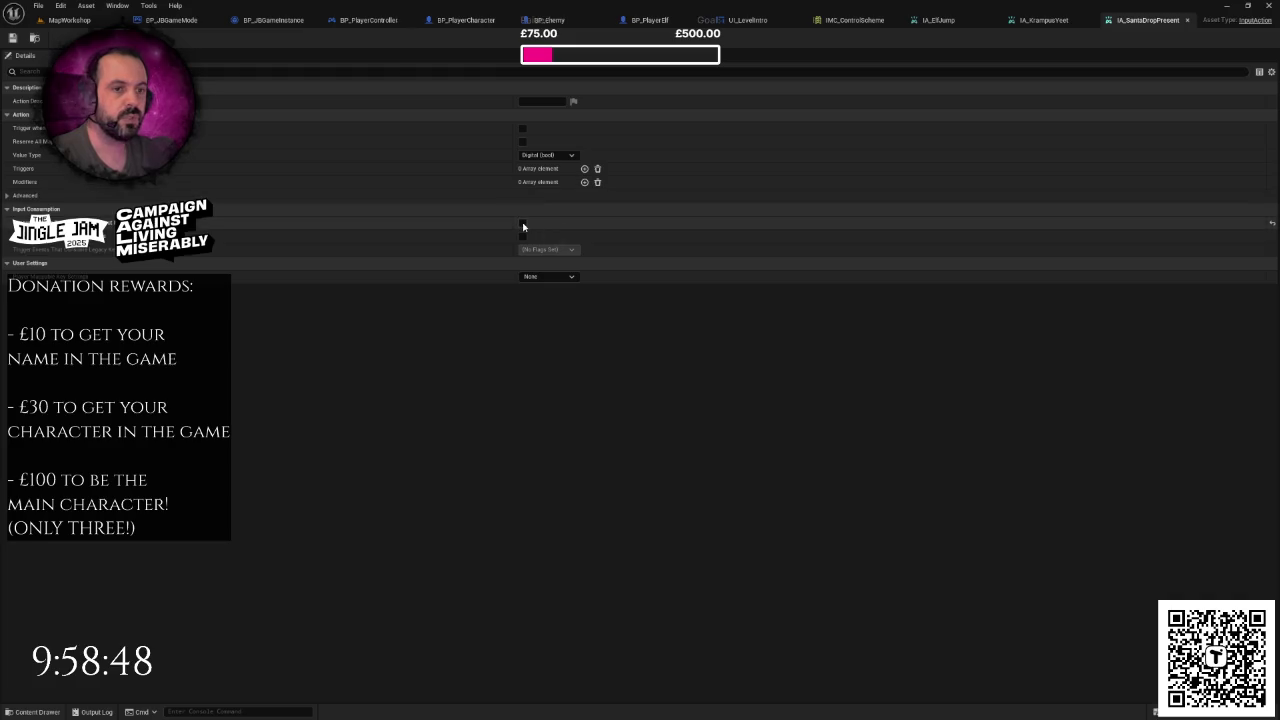
key(ctrl+shift+Tab)
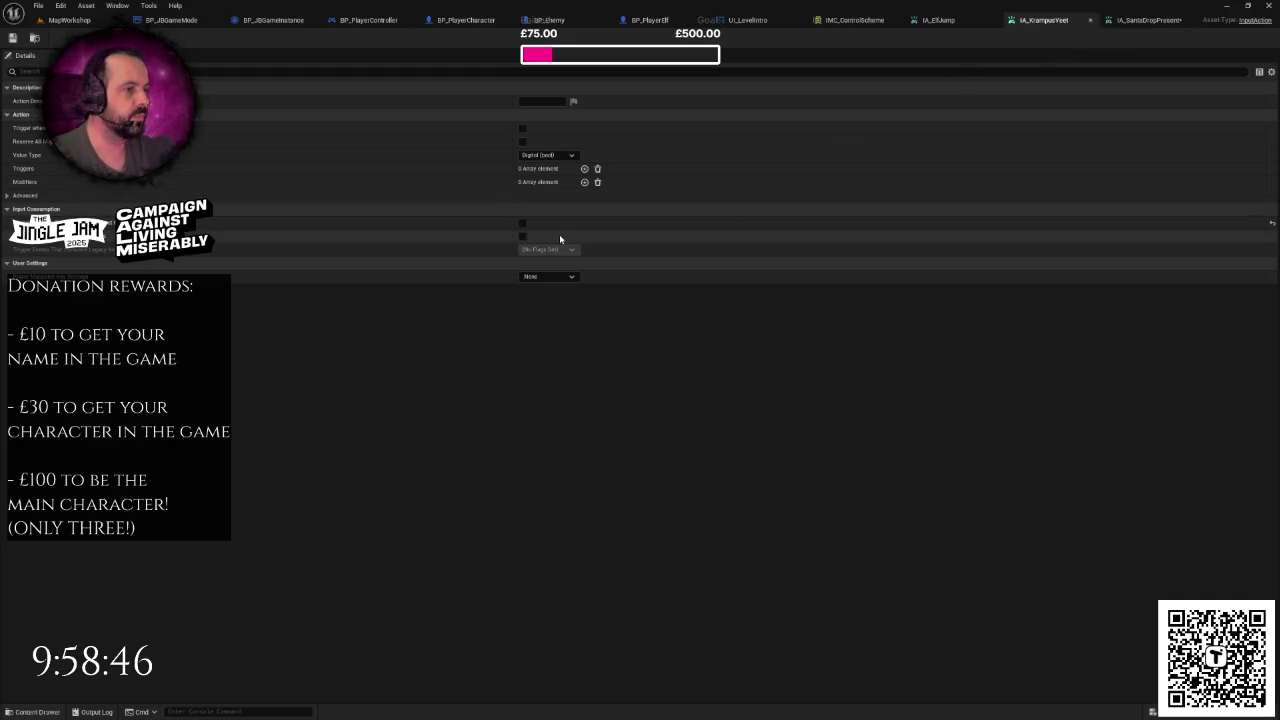
- Save the three input actions, close their editors and return to BP_PlayerController's graph
key(ctrl+shift+Tab)
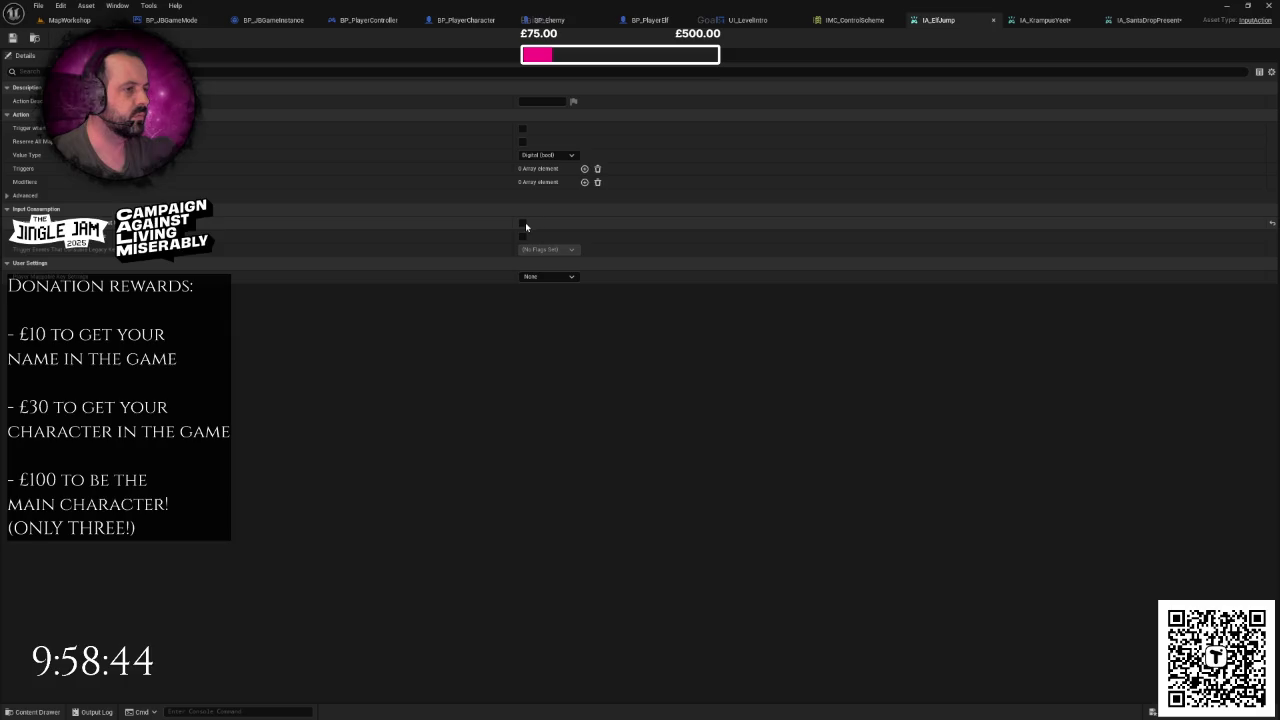
key(ctrl+s)
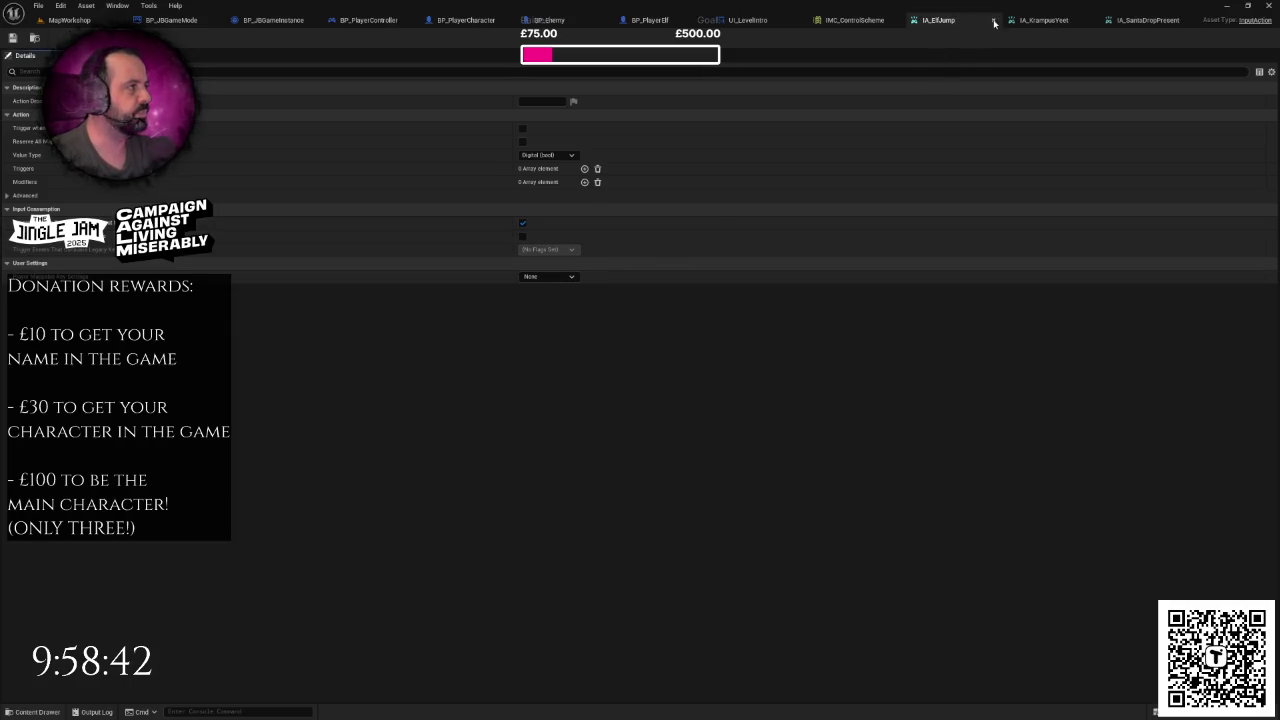
click(993, 20)
click(1055, 20)
click(1064, 20)
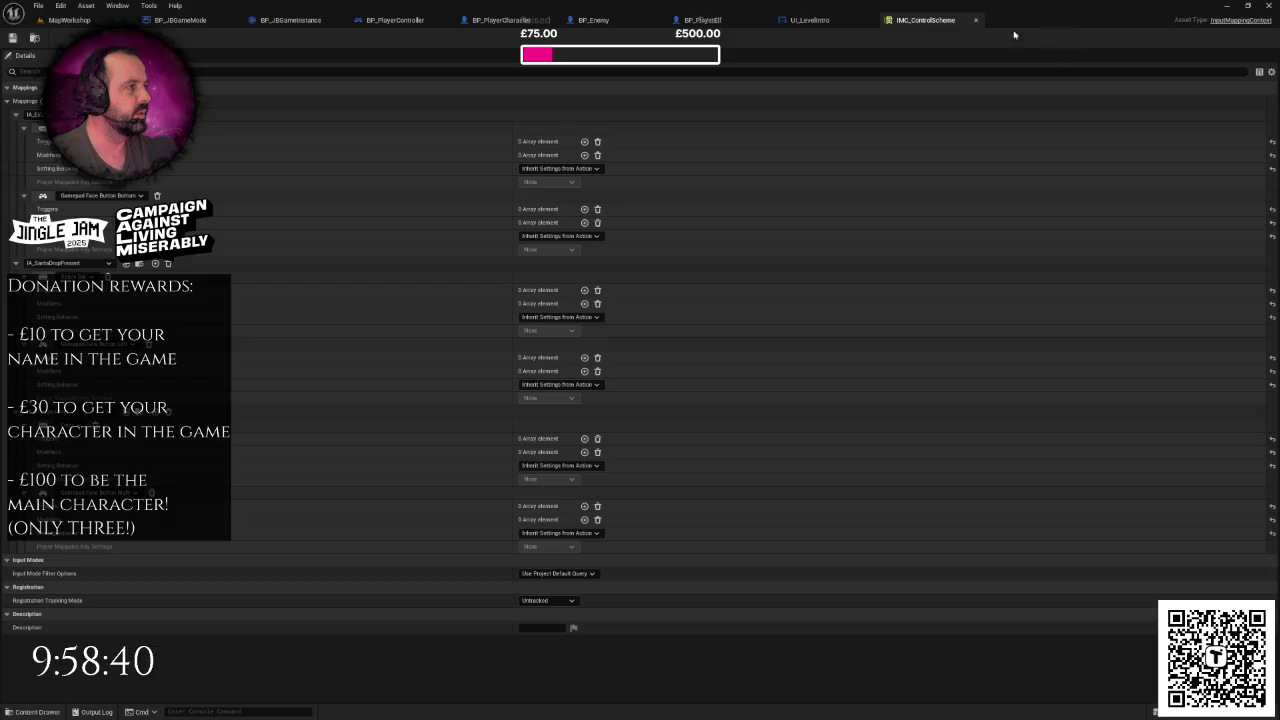
click(705, 20)
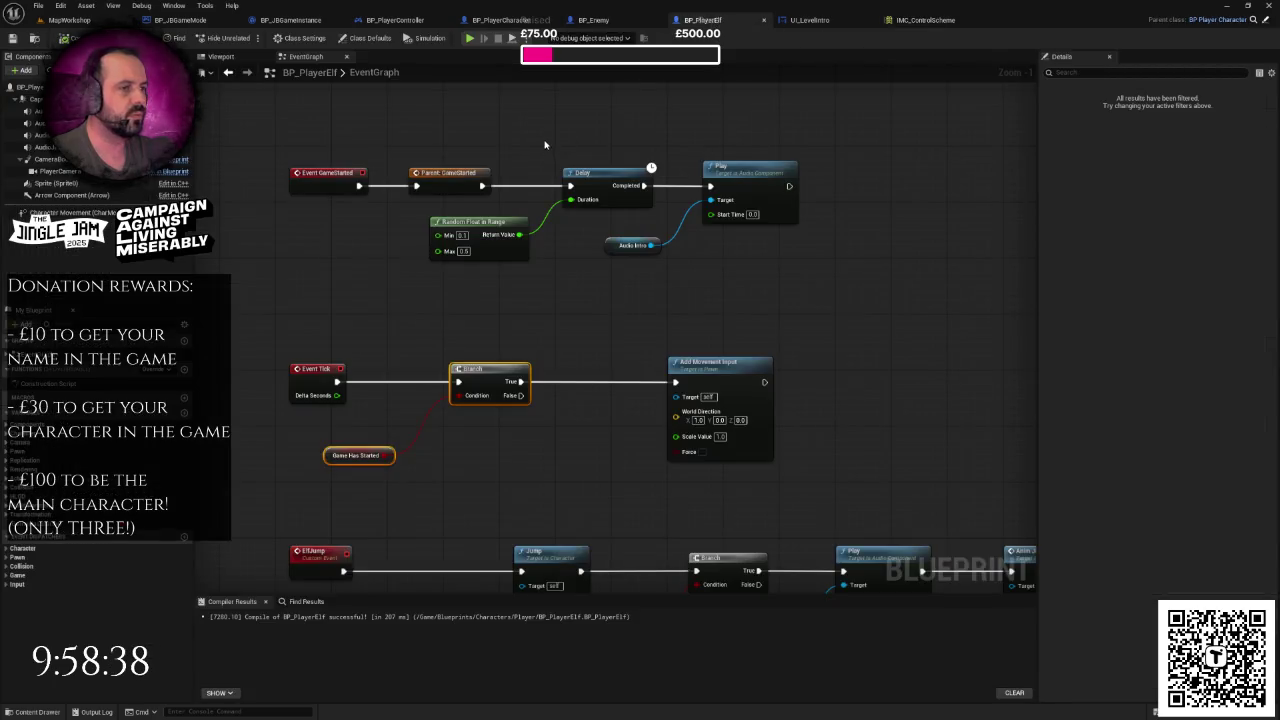
click(395, 20)
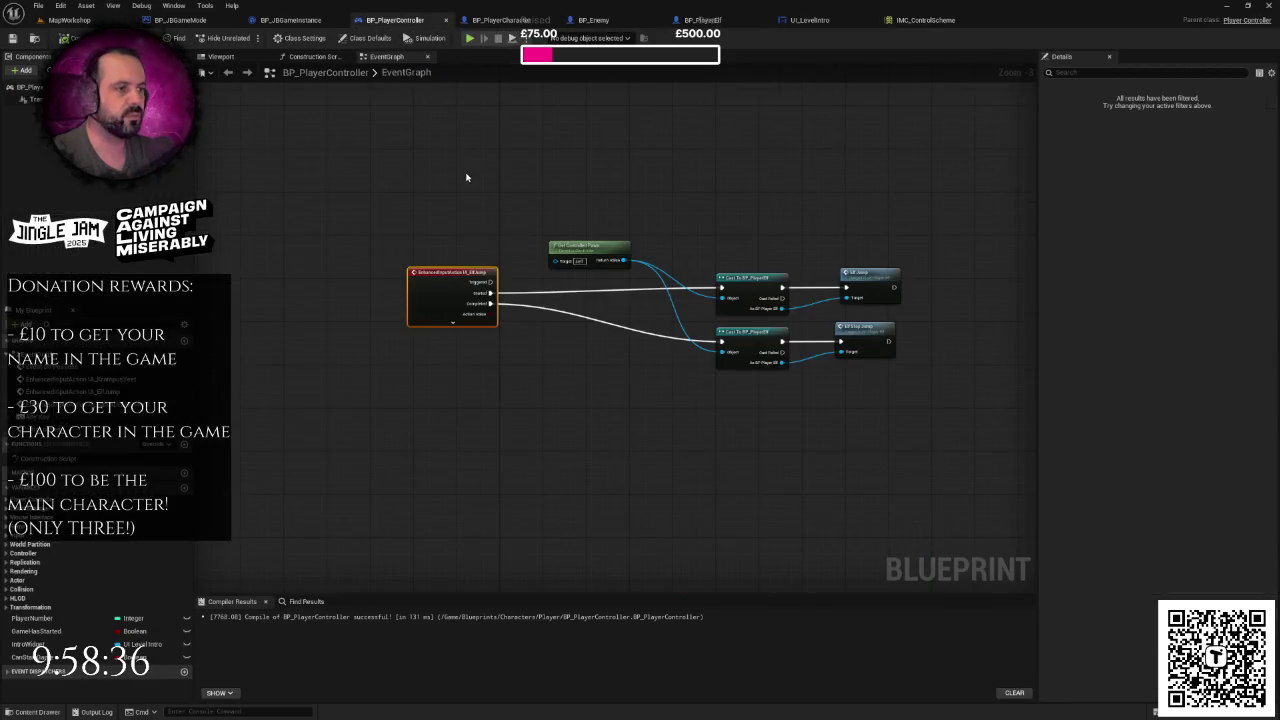
- Add a Print String node after Any Key's Pressed output
scroll(479, 186, down, 3)
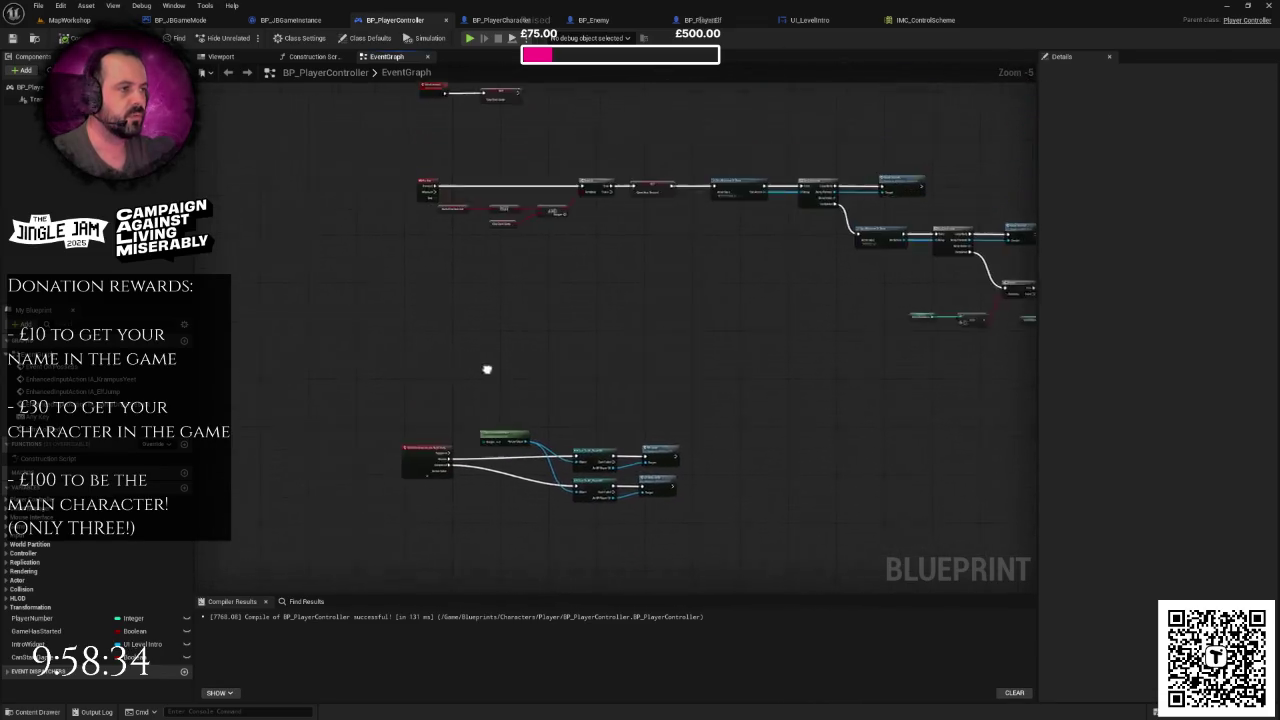
scroll(420, 318, up, 4)
drag(387, 295, 528, 207)
text(pri)
click(503, 300)
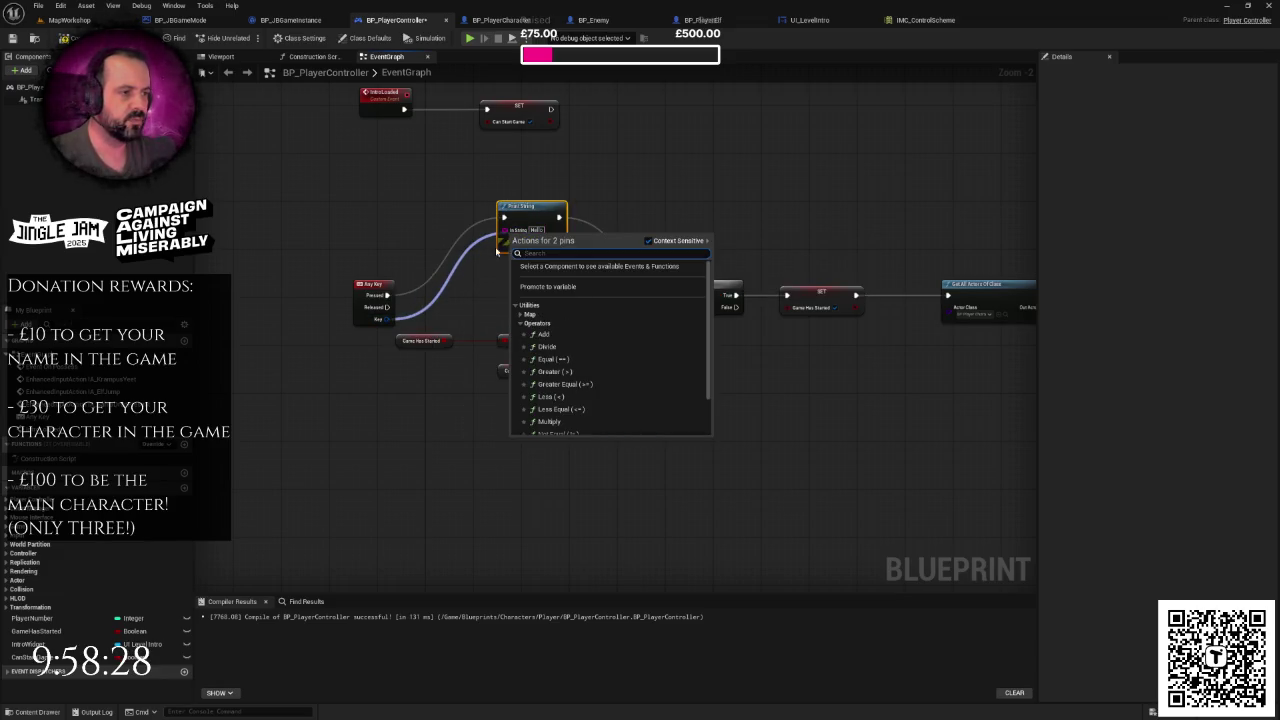
click(388, 320)
- Feed the pressed key's name from a Get Key Display Name node into Print String's In String
mouse_move(388, 320)
mouse_down()
mouse_move(540, 245)
mouse_move(478, 308)
mouse_up()
text(get)
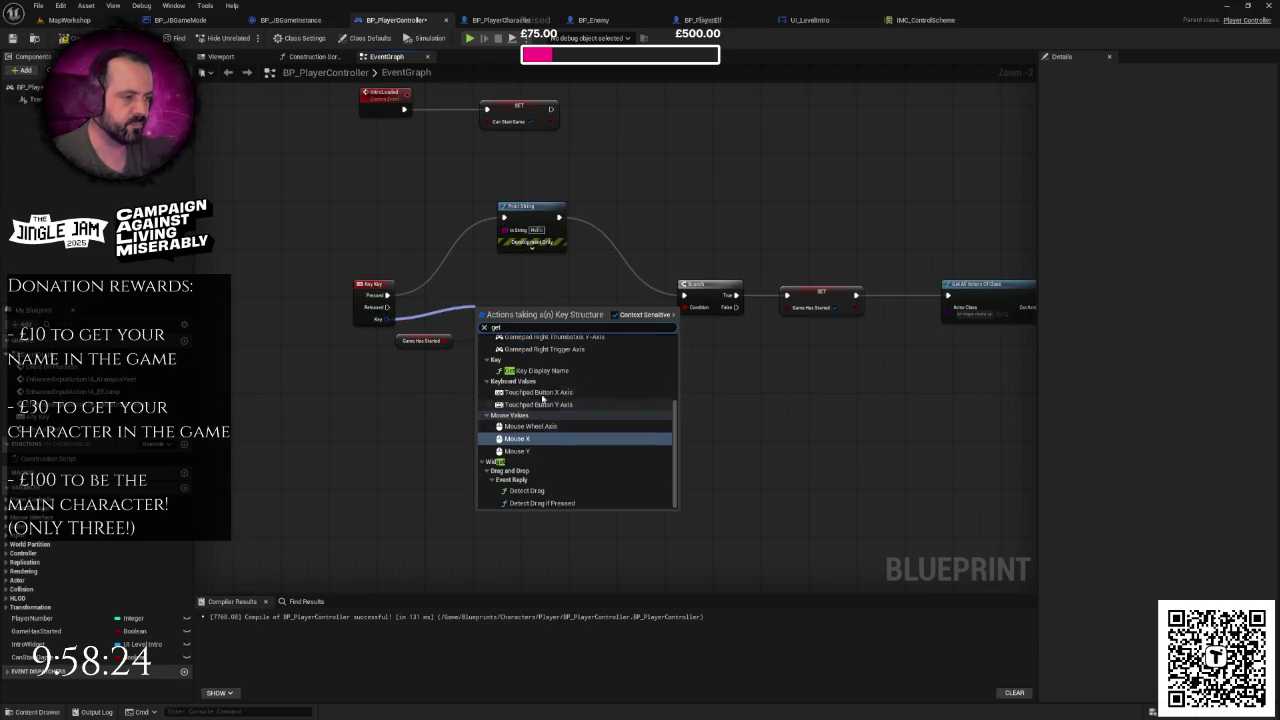
click(530, 371)
mouse_move(520, 308)
mouse_down()
mouse_move(497, 291)
mouse_move(570, 280)
mouse_move(516, 235)
mouse_up()
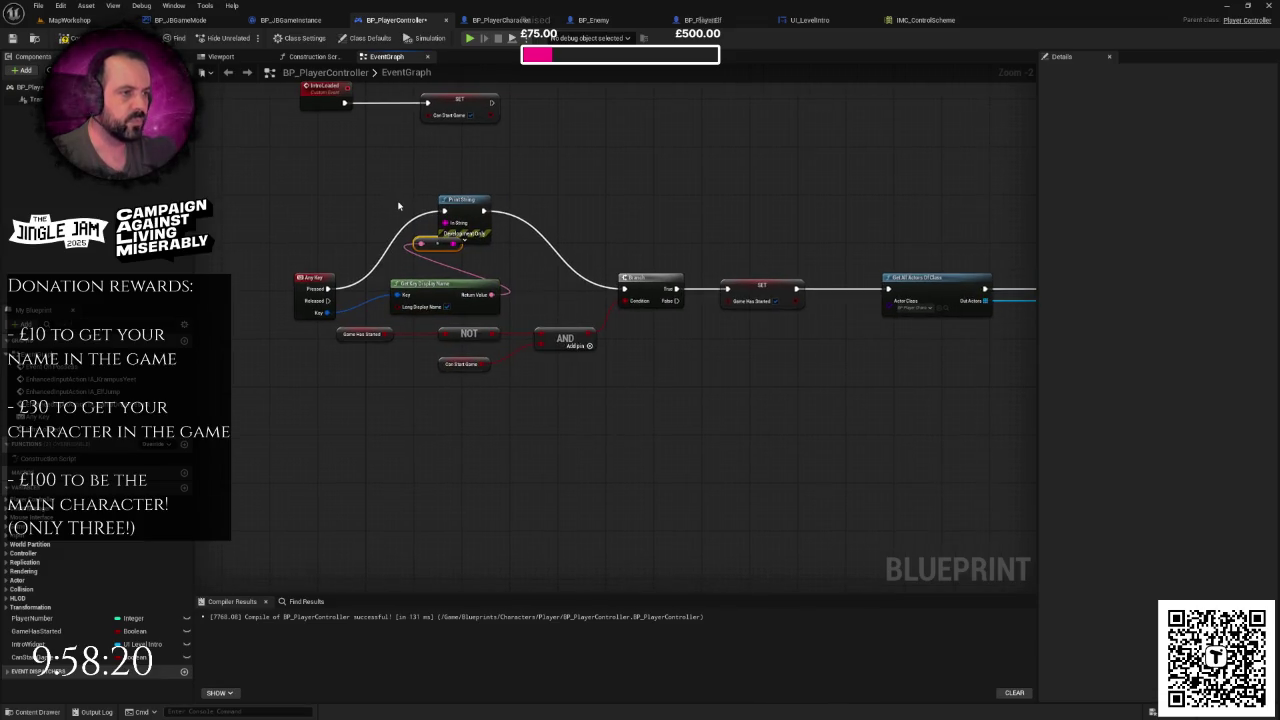
click(66, 20)
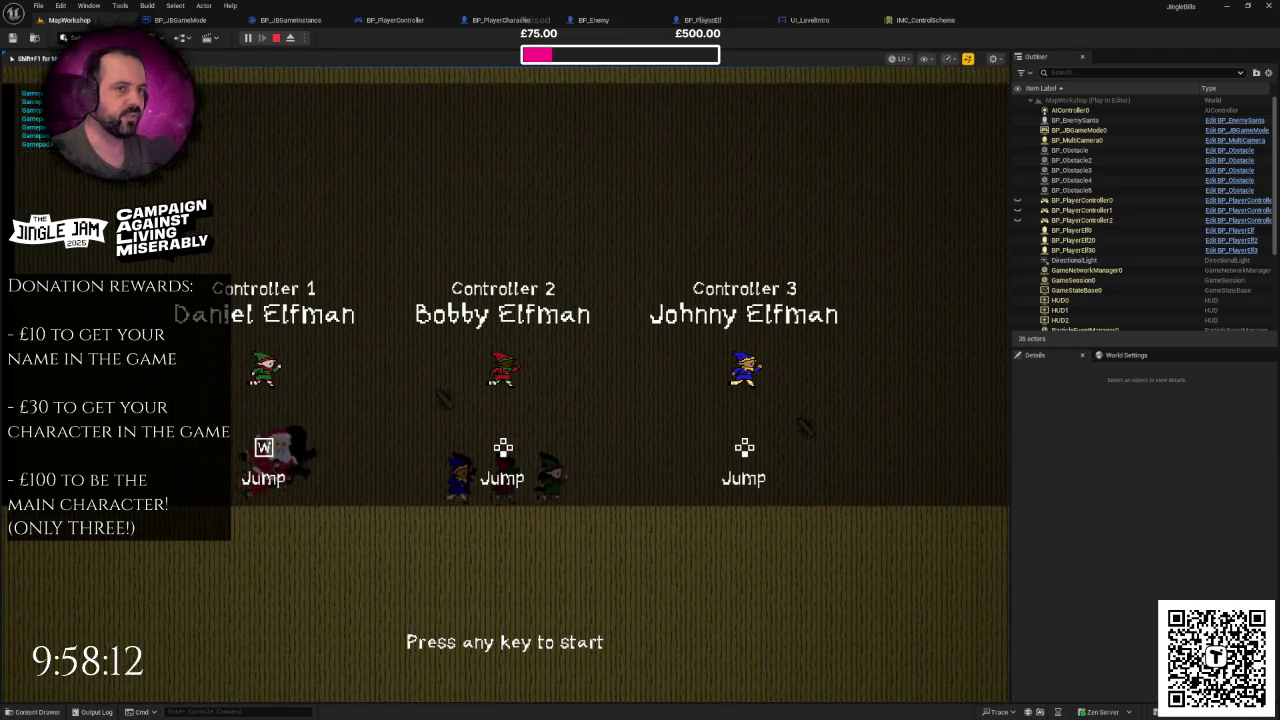
- Press Space in the lobby to start the game, stop play, and go to UI_LevelIntro's event graph
key(space)
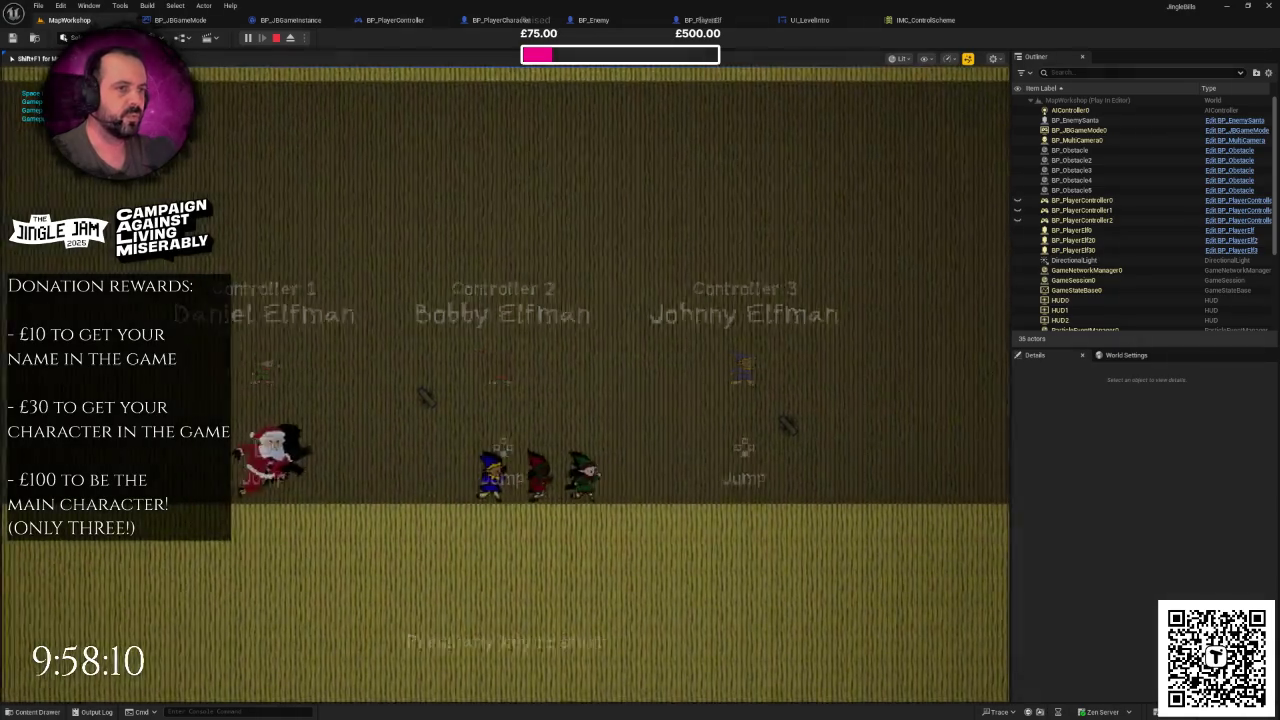
key(Escape)
click(292, 172)
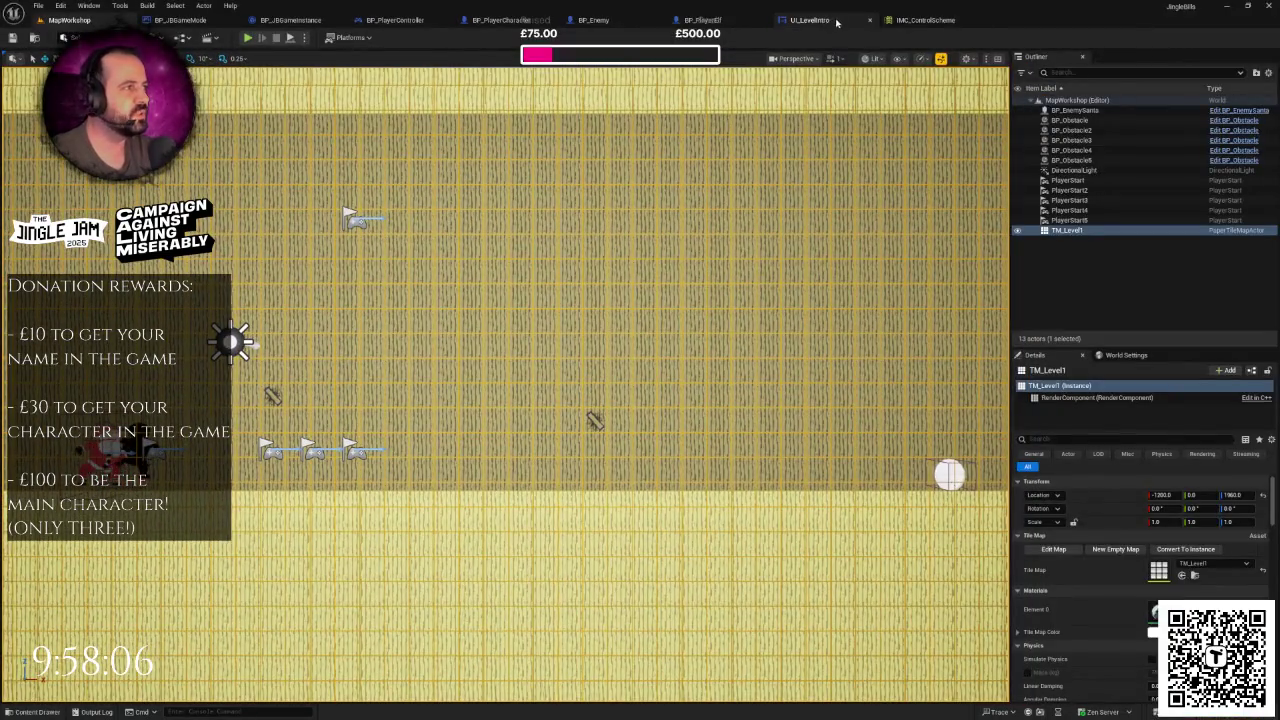
click(812, 20)
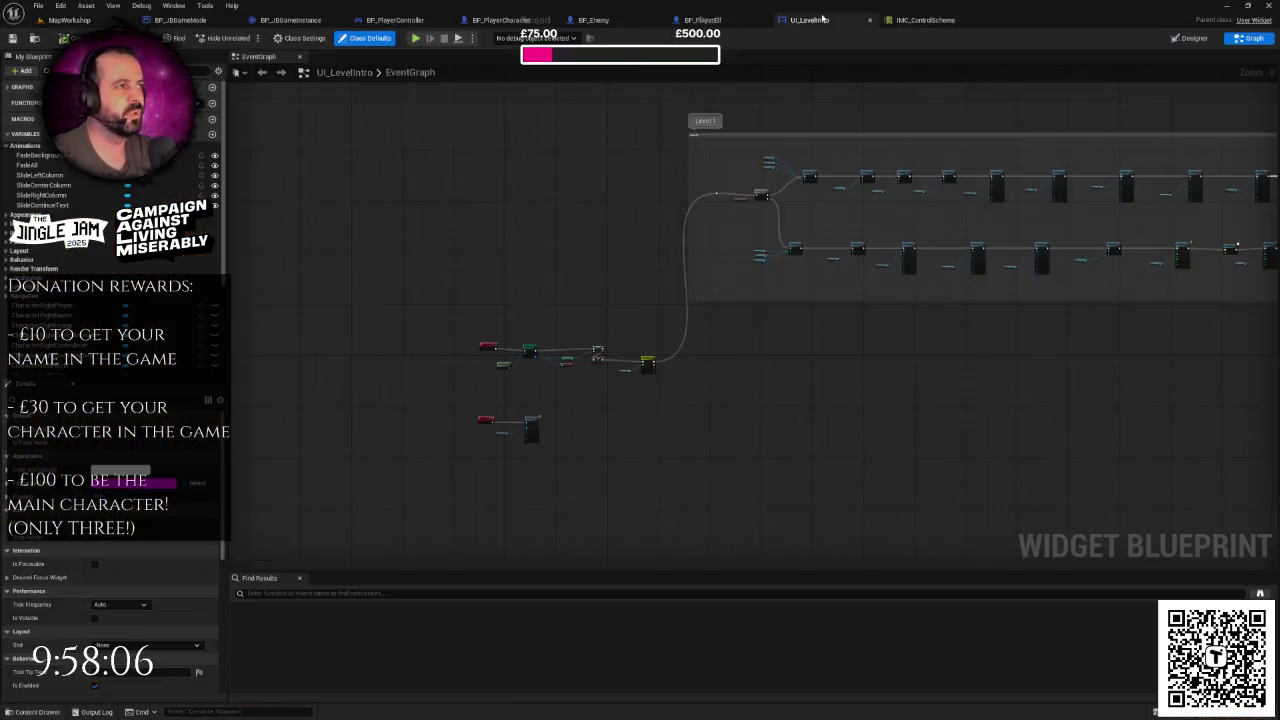
click(290, 20)
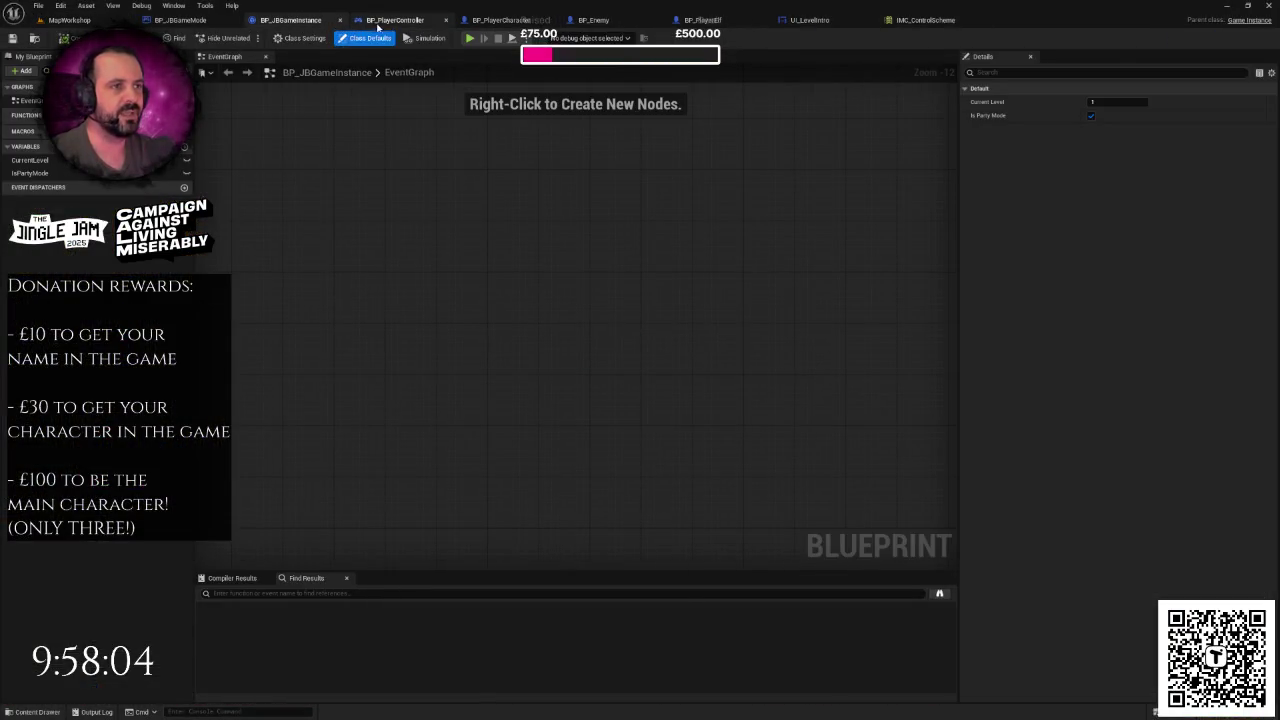
click(395, 20)
scroll(474, 131, up, 2)
click(378, 246)
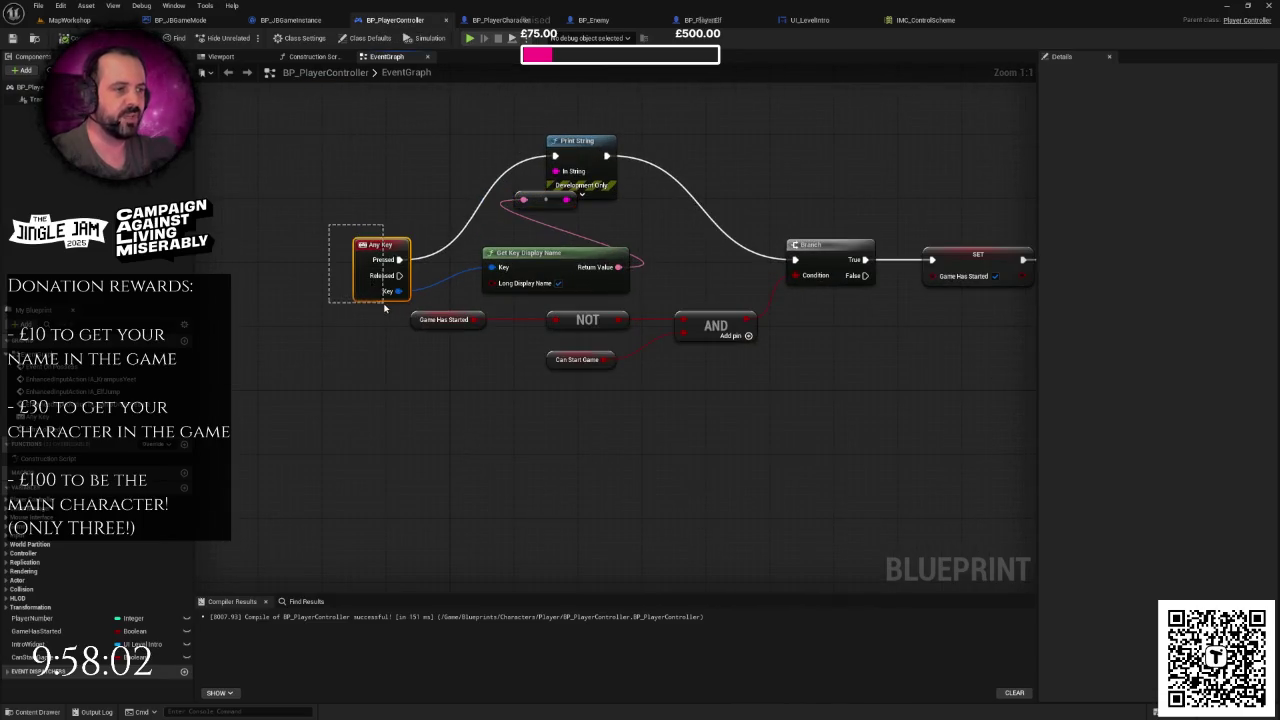
click(472, 291)
drag(506, 120, 656, 240)
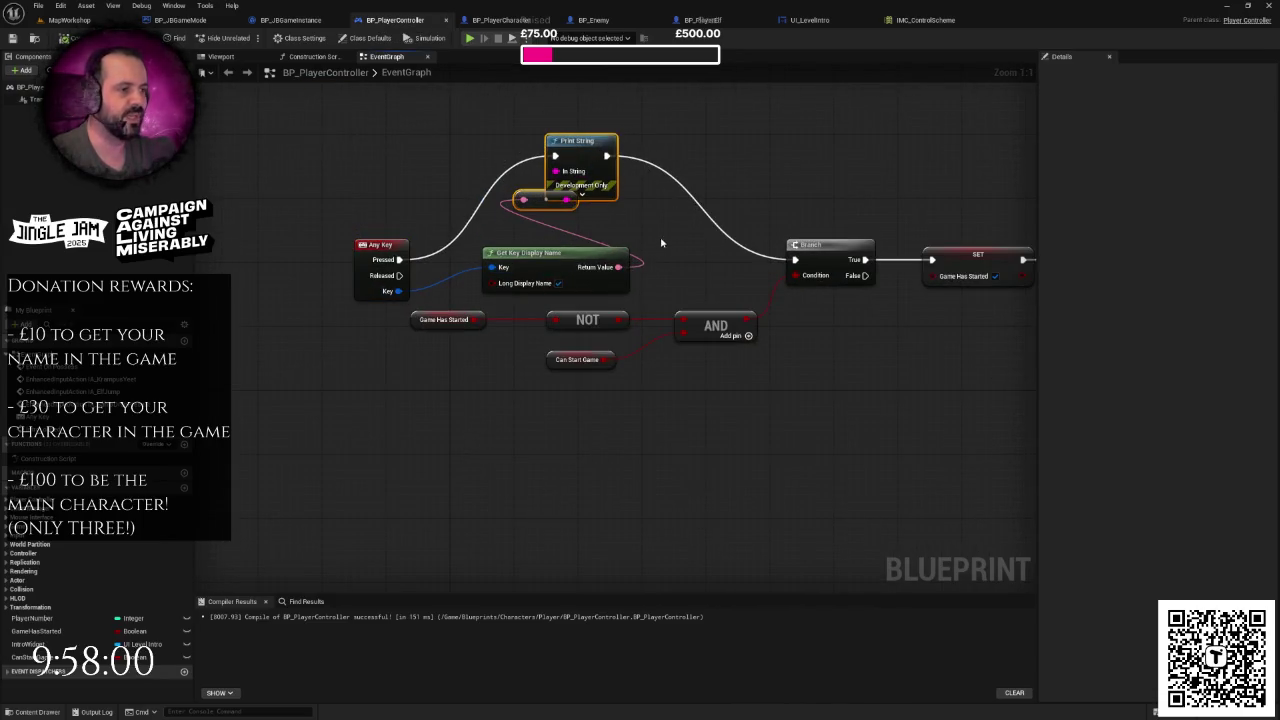
click(709, 220)
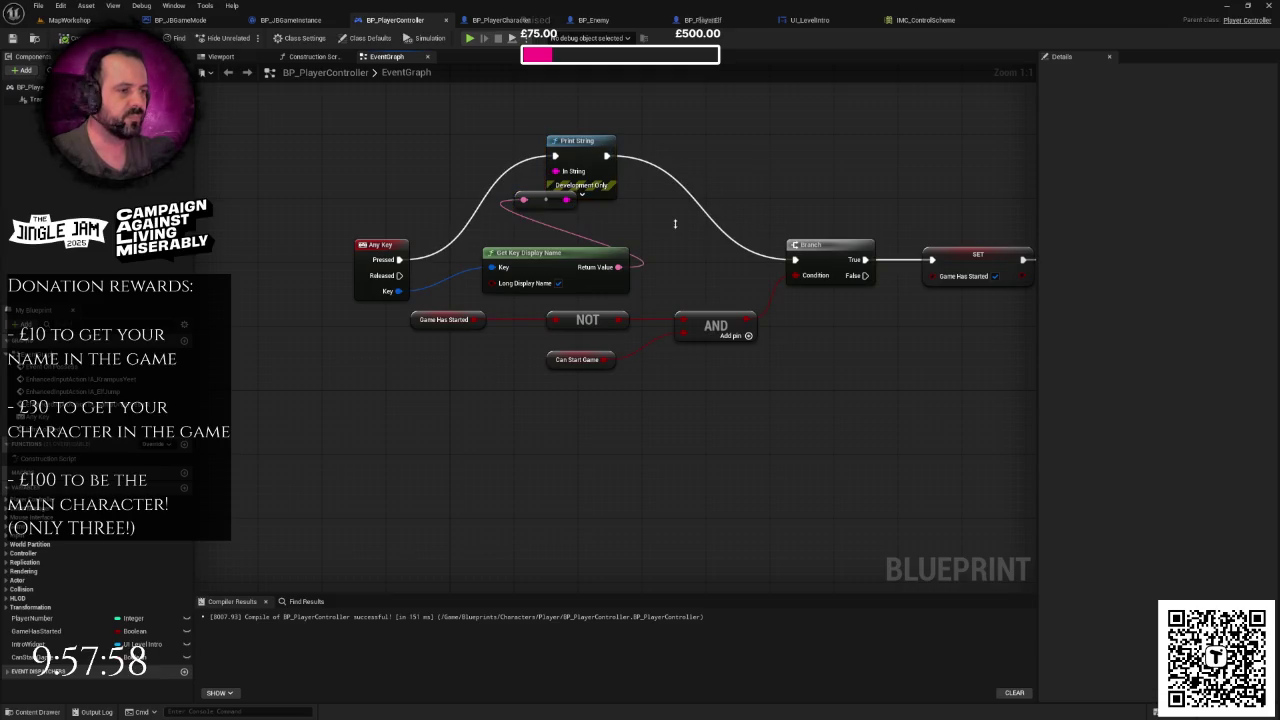
scroll(675, 223, down, 1)
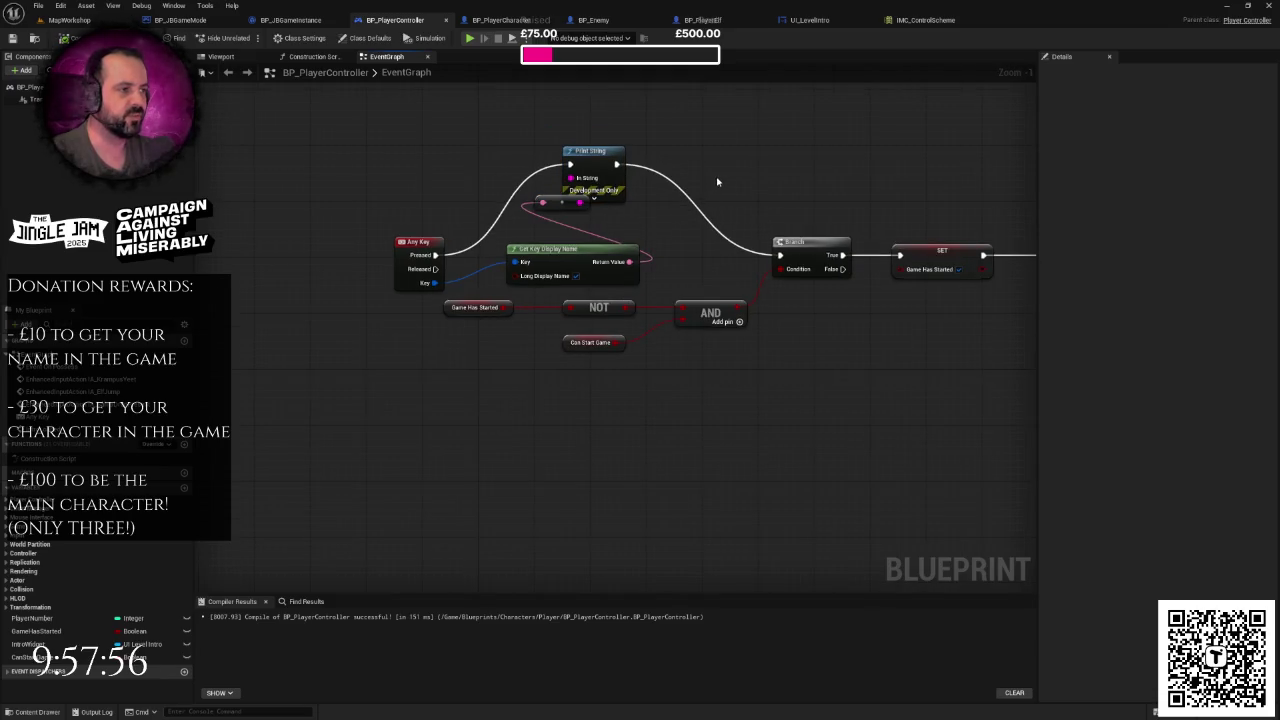
drag(719, 179, 671, 201)
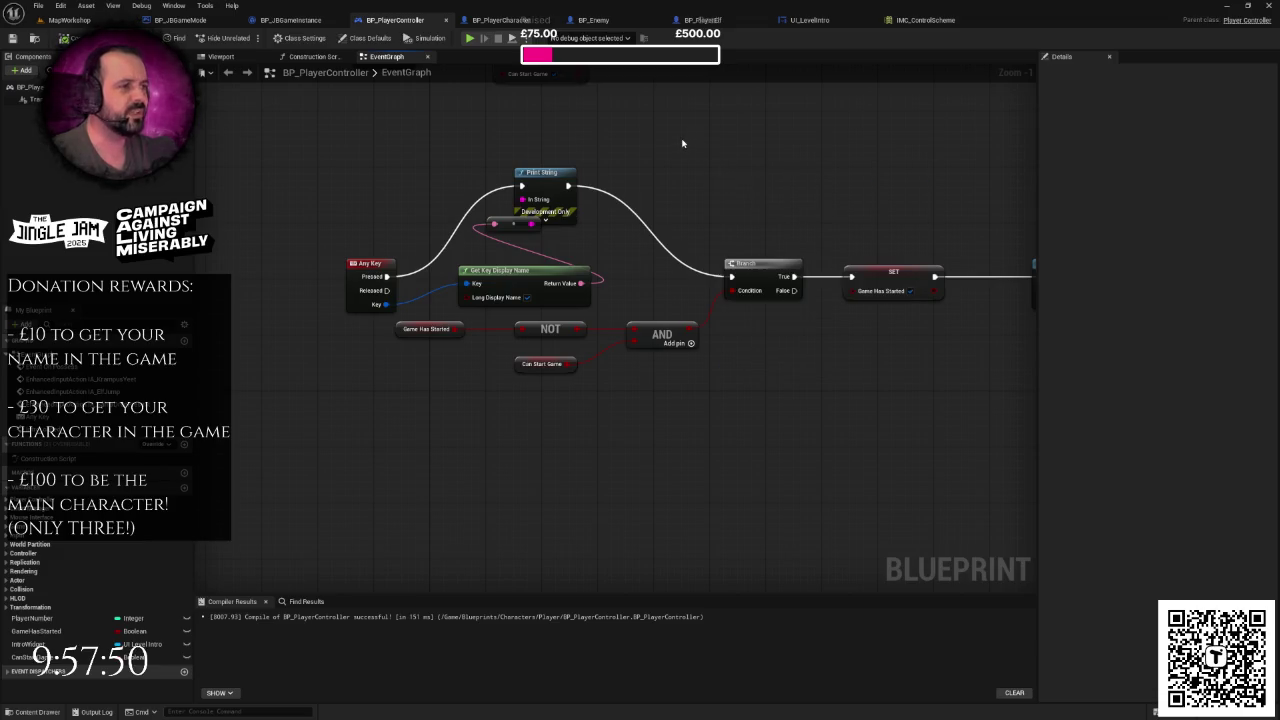
drag(498, 135, 558, 289)
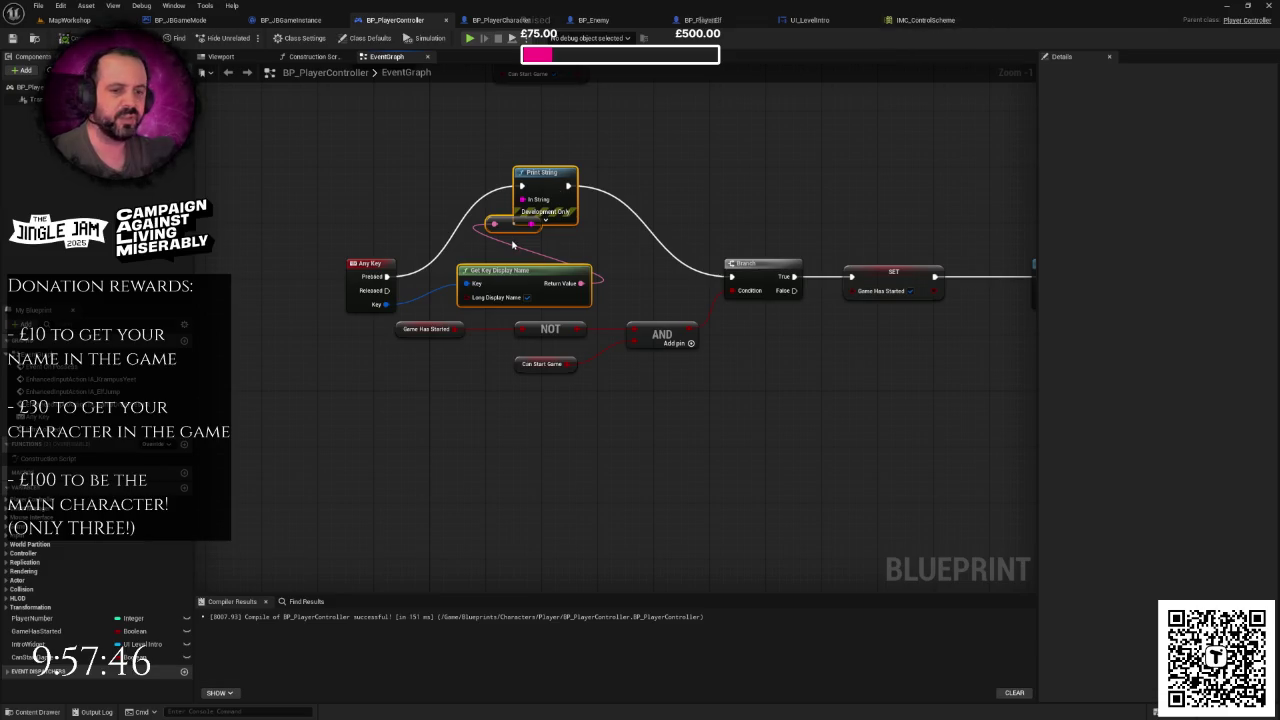
scroll(600, 210, down, 4)
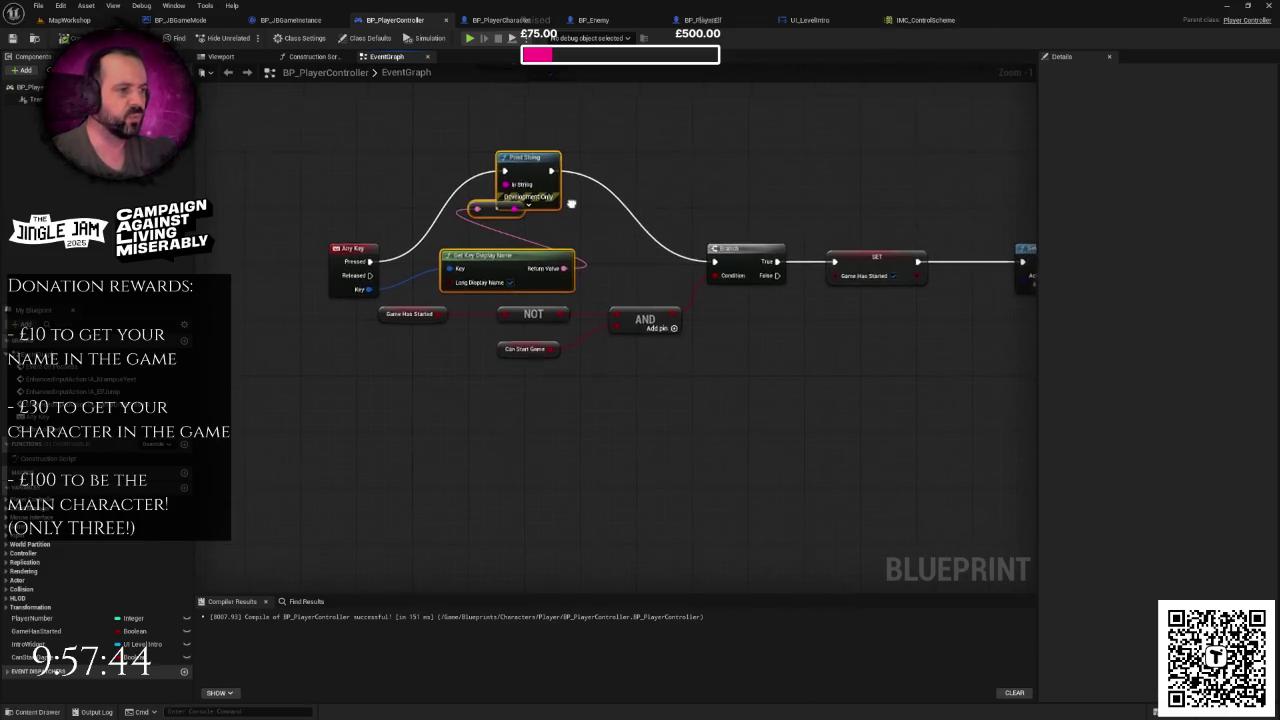
click(380, 277)
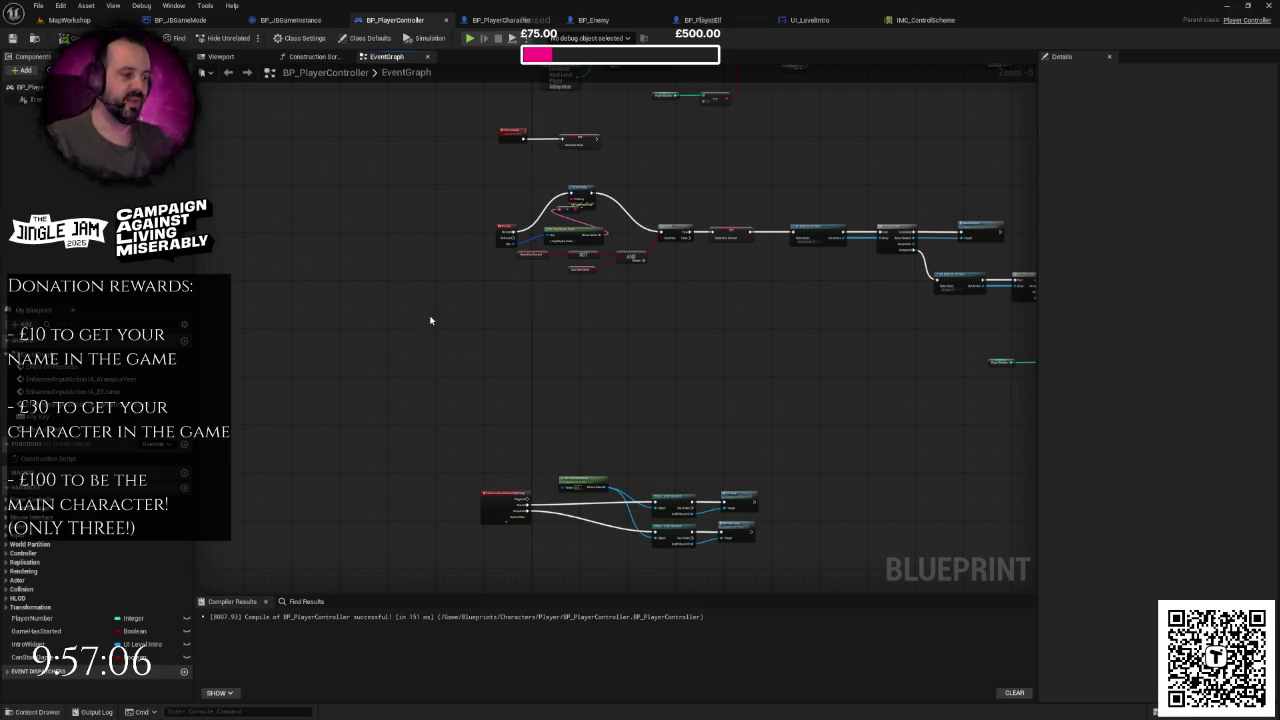
drag(430, 320, 460, 217)
scroll(460, 217, up, 1)
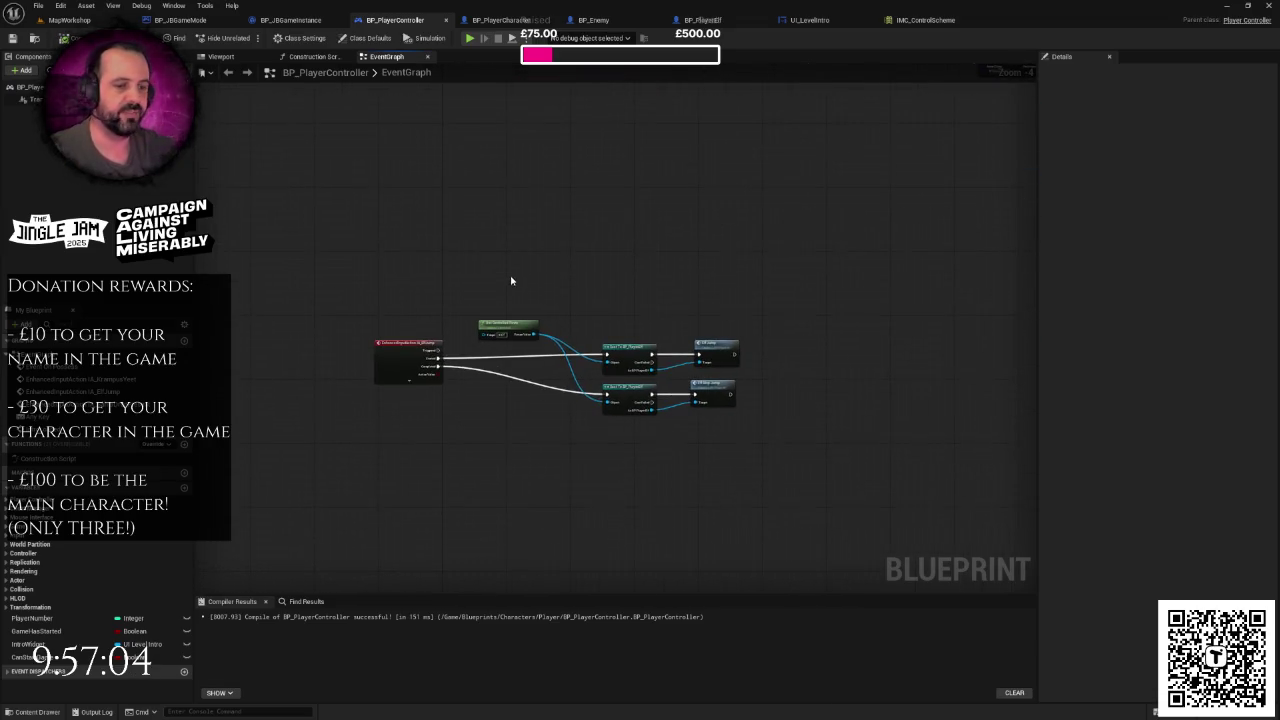
mouse_move(572, 397)
mouse_down()
mouse_move(529, 441)
mouse_move(508, 407)
mouse_up()
drag(582, 289, 625, 295)
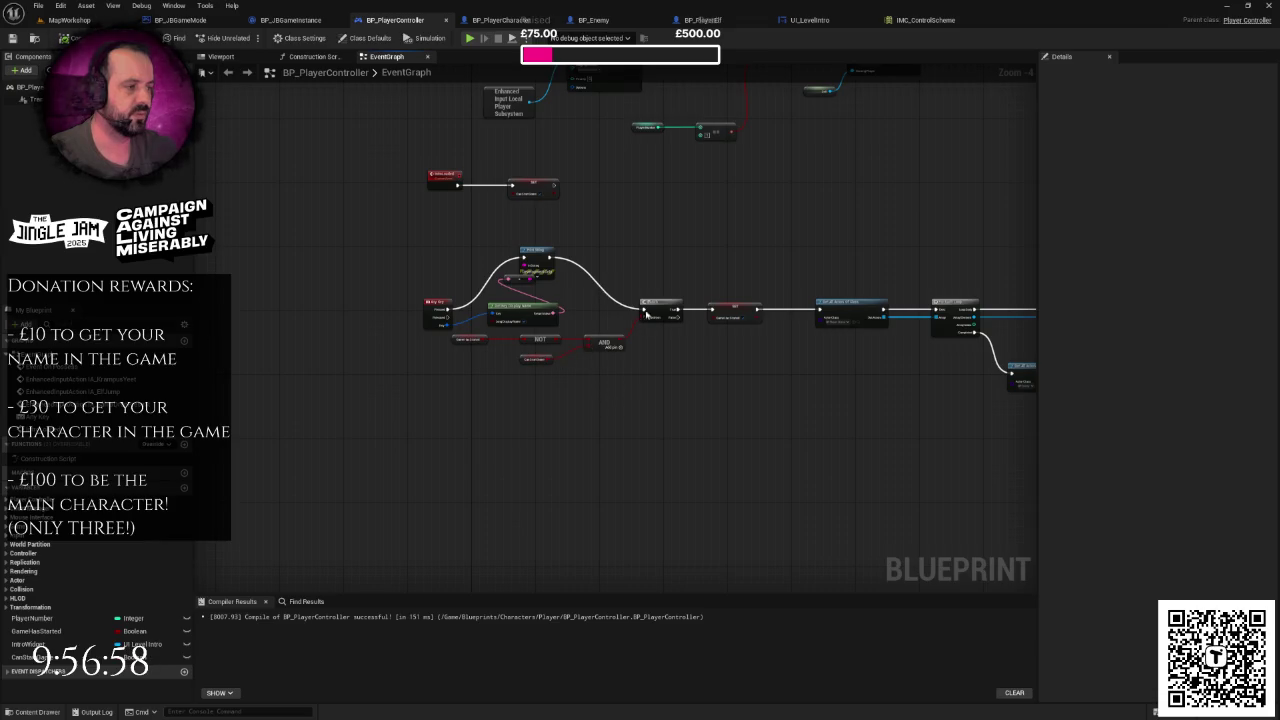
scroll(571, 511, up, 3)
- Add a Branch node to the graph and delete the unneeded selected nodes
right_click(571, 389)
text(bra)
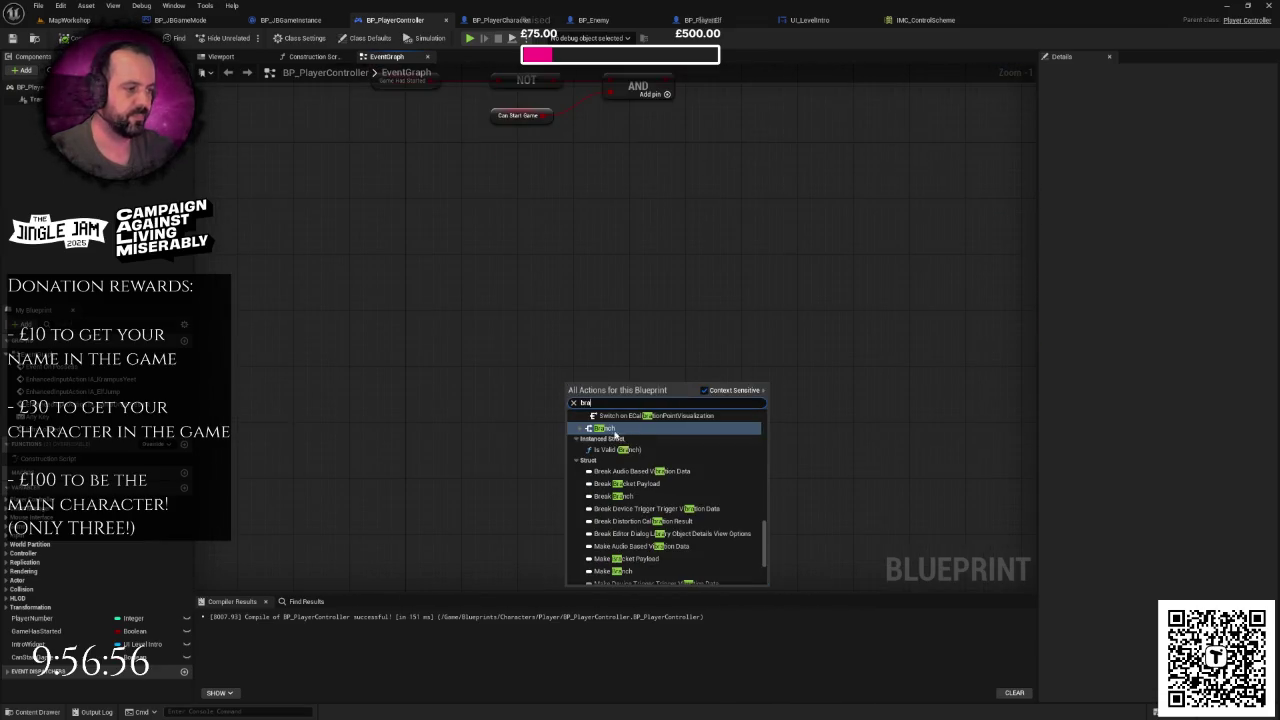
click(607, 428)
drag(519, 301, 527, 438)
drag(371, 165, 716, 165)
scroll(615, 184, down, 1)
drag(483, 101, 578, 192)
key(Delete)
- Connect a Game Has Started getter to the Branch's Condition
drag(565, 455, 559, 318)
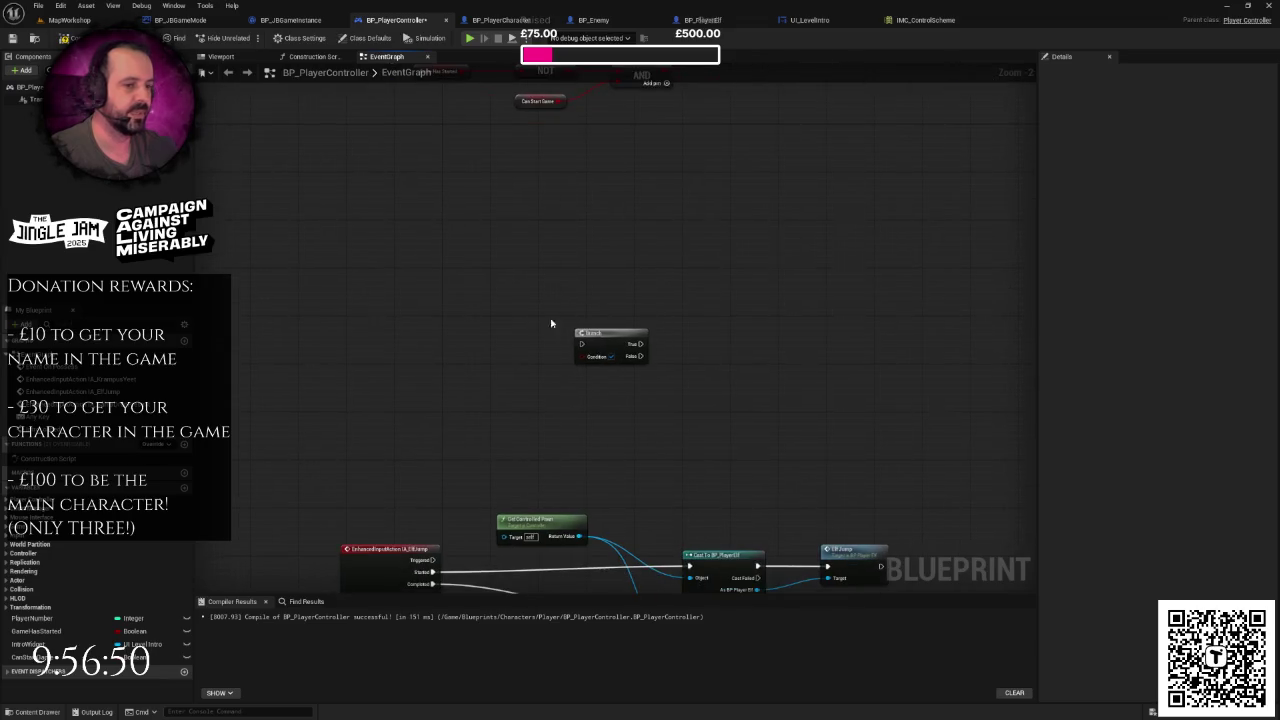
scroll(385, 470, up, 2)
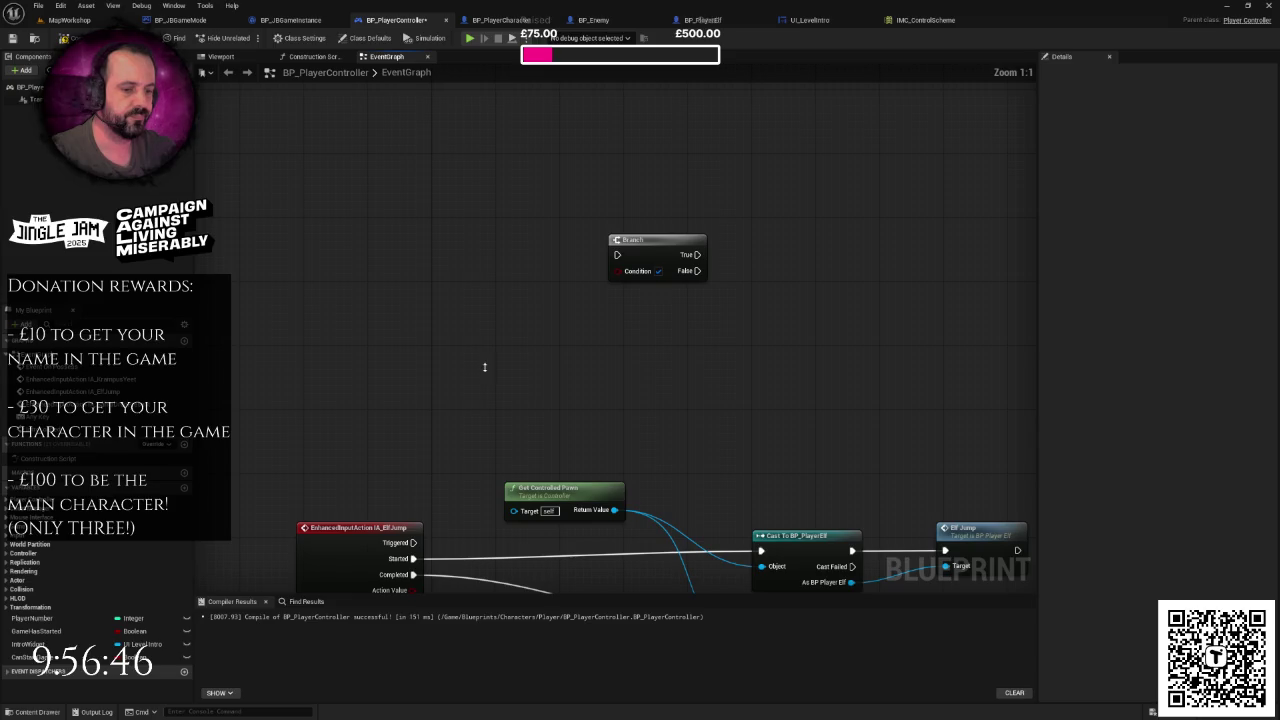
scroll(485, 367, down, 1)
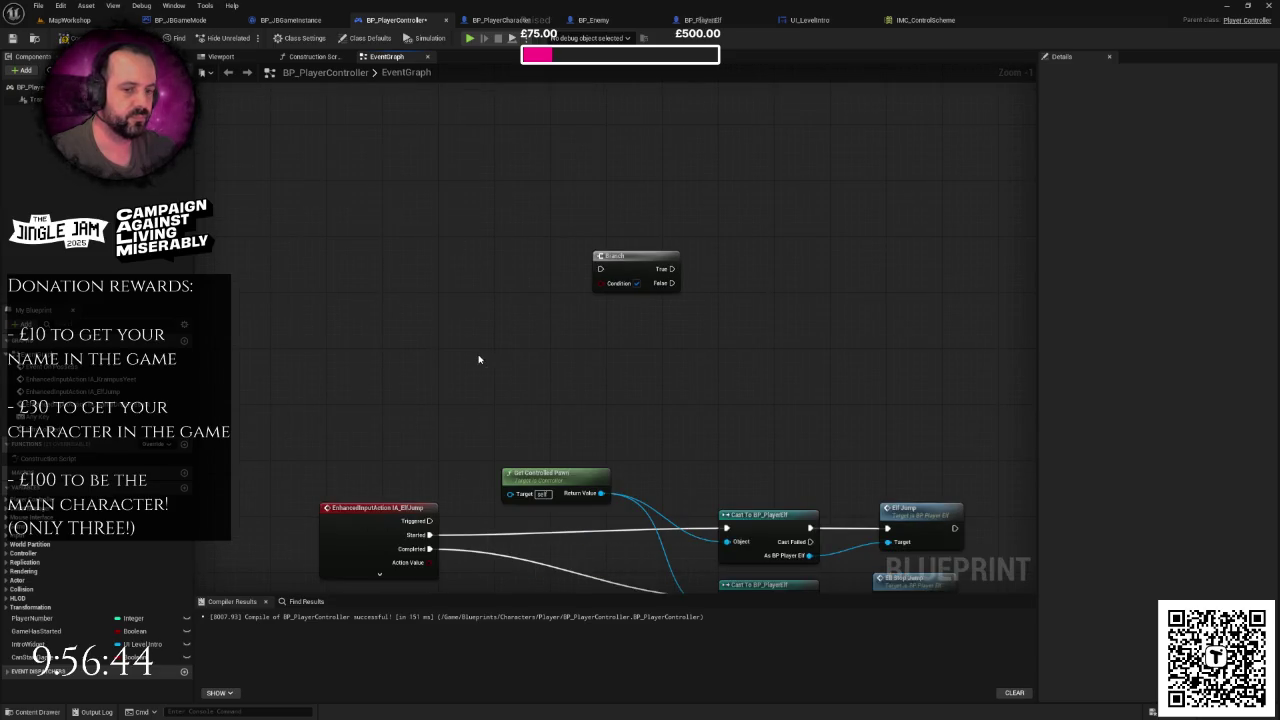
drag(561, 360, 508, 368)
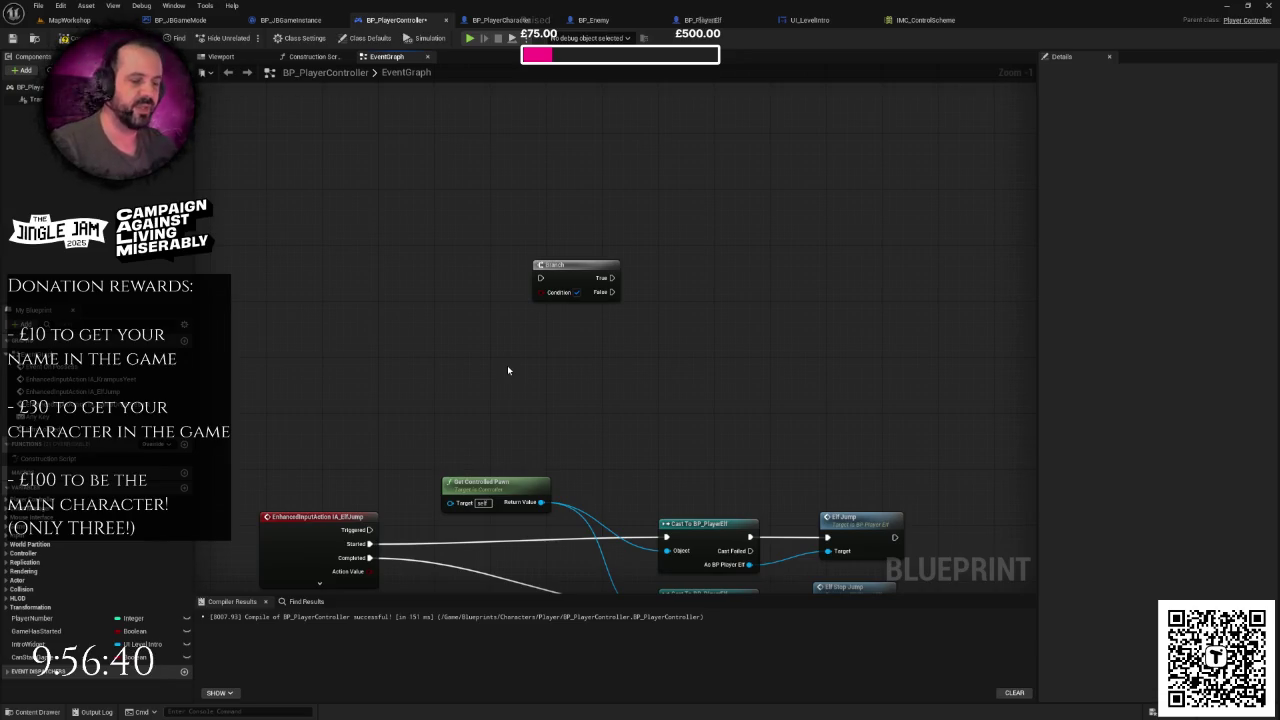
mouse_move(55, 657)
mouse_down()
mouse_move(406, 394)
mouse_move(457, 337)
mouse_move(55, 645)
mouse_move(130, 638)
mouse_move(450, 328)
mouse_move(576, 292)
mouse_up()
click(503, 337)
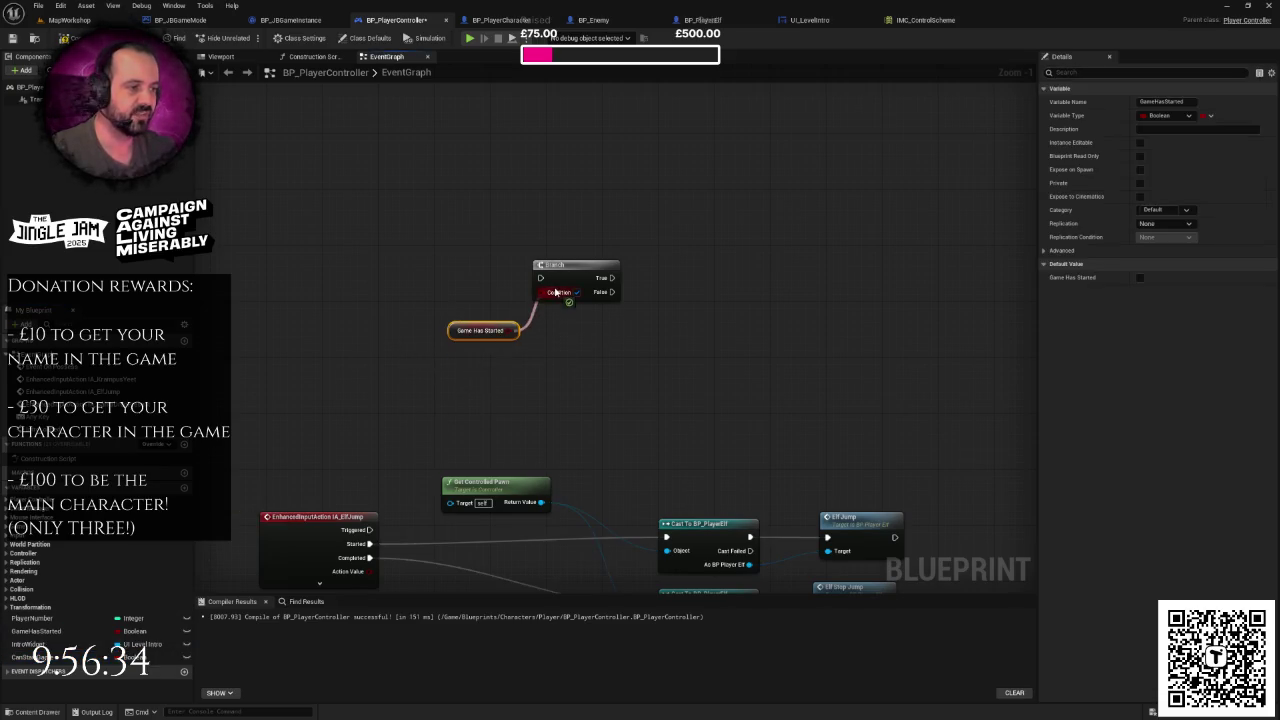
mouse_move(411, 237)
mouse_down()
mouse_move(606, 374)
mouse_move(546, 323)
mouse_up()
scroll(620, 390, down, 3)
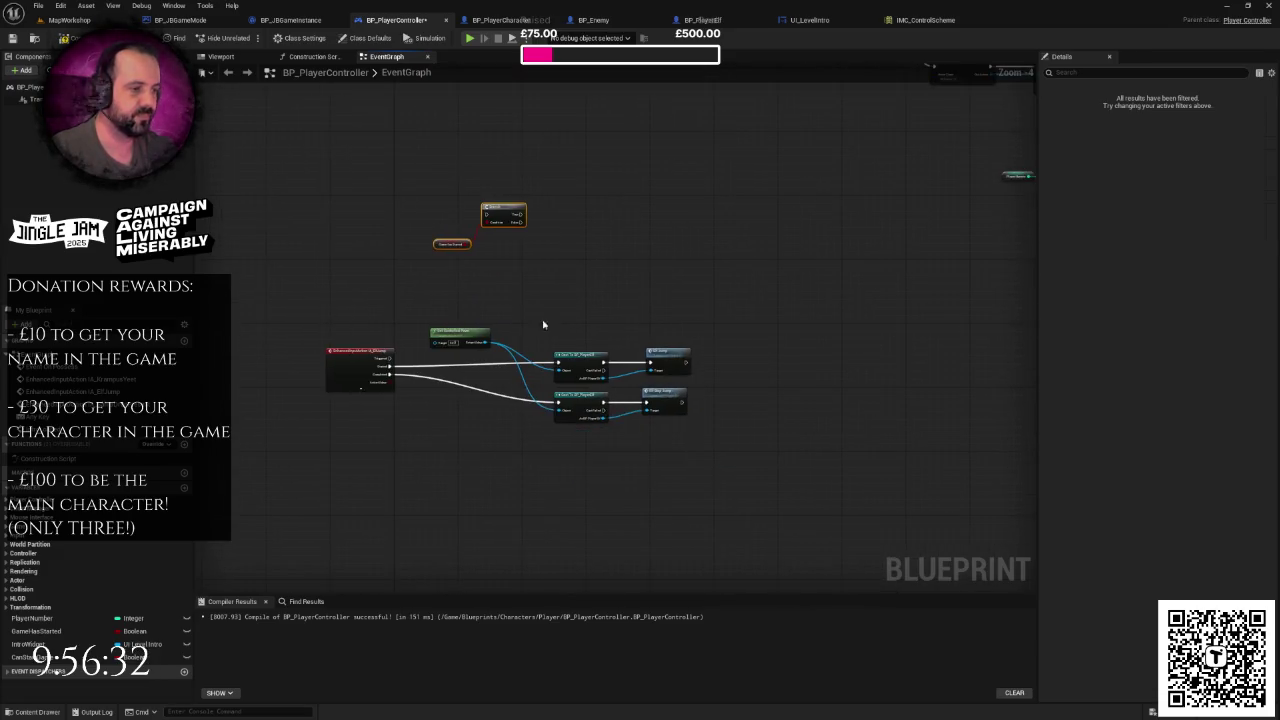
scroll(556, 408, up, 1)
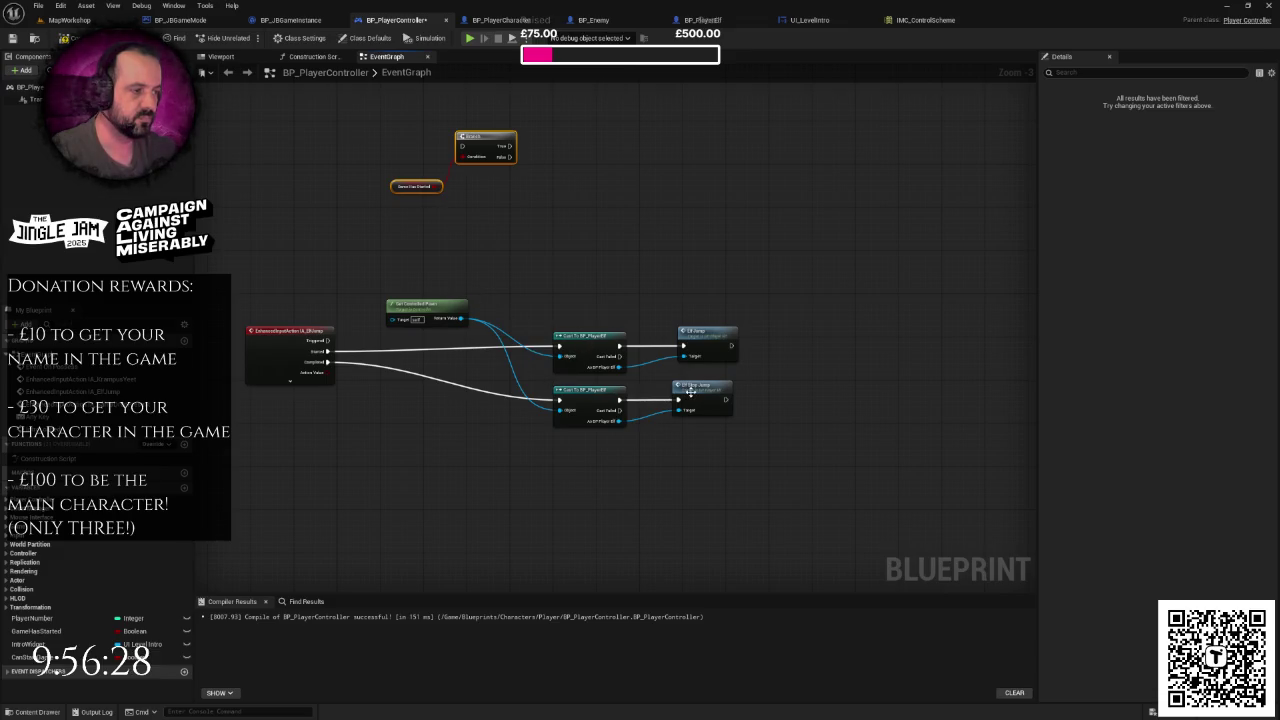
- Tidy the jump nodes with a reroute on Completed and room between the casts
double_click(527, 405)
mouse_move(527, 405)
mouse_down()
mouse_move(381, 407)
mouse_move(712, 470)
mouse_up()
drag(606, 414, 606, 468)
drag(435, 307, 483, 399)
drag(545, 322, 700, 372)
drag(577, 350, 599, 356)
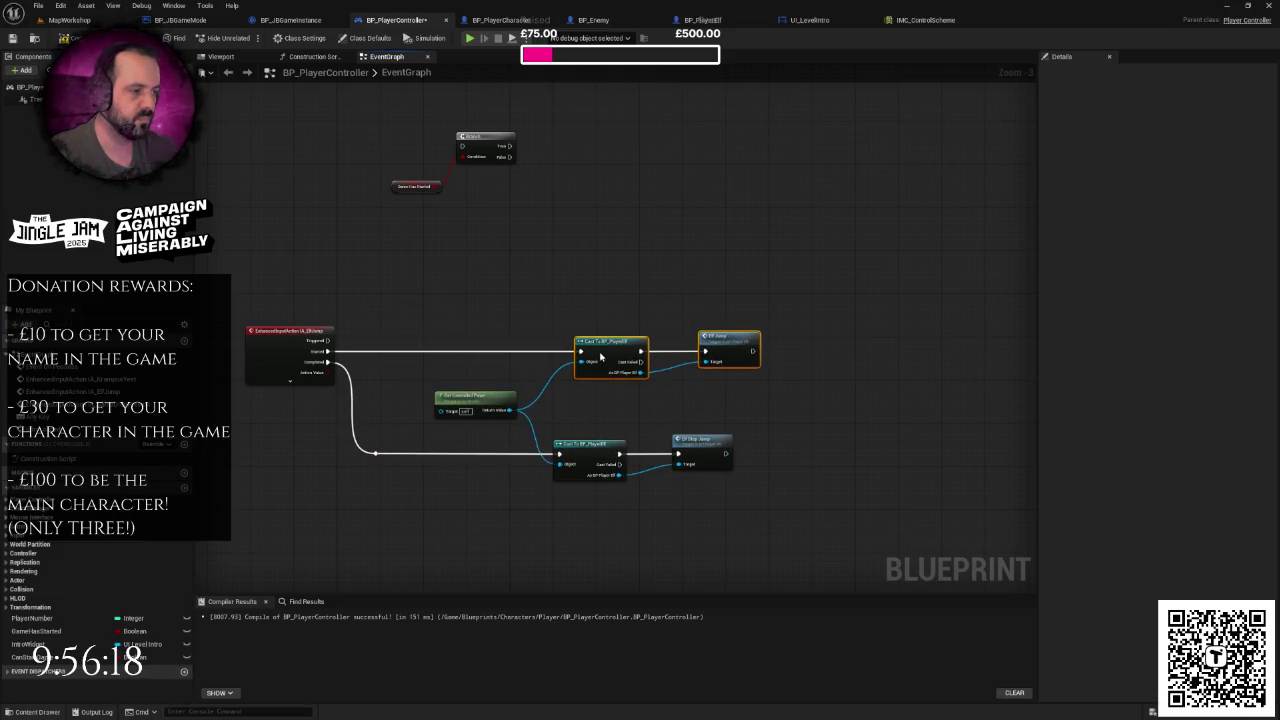
click(529, 306)
scroll(519, 312, up, 3)
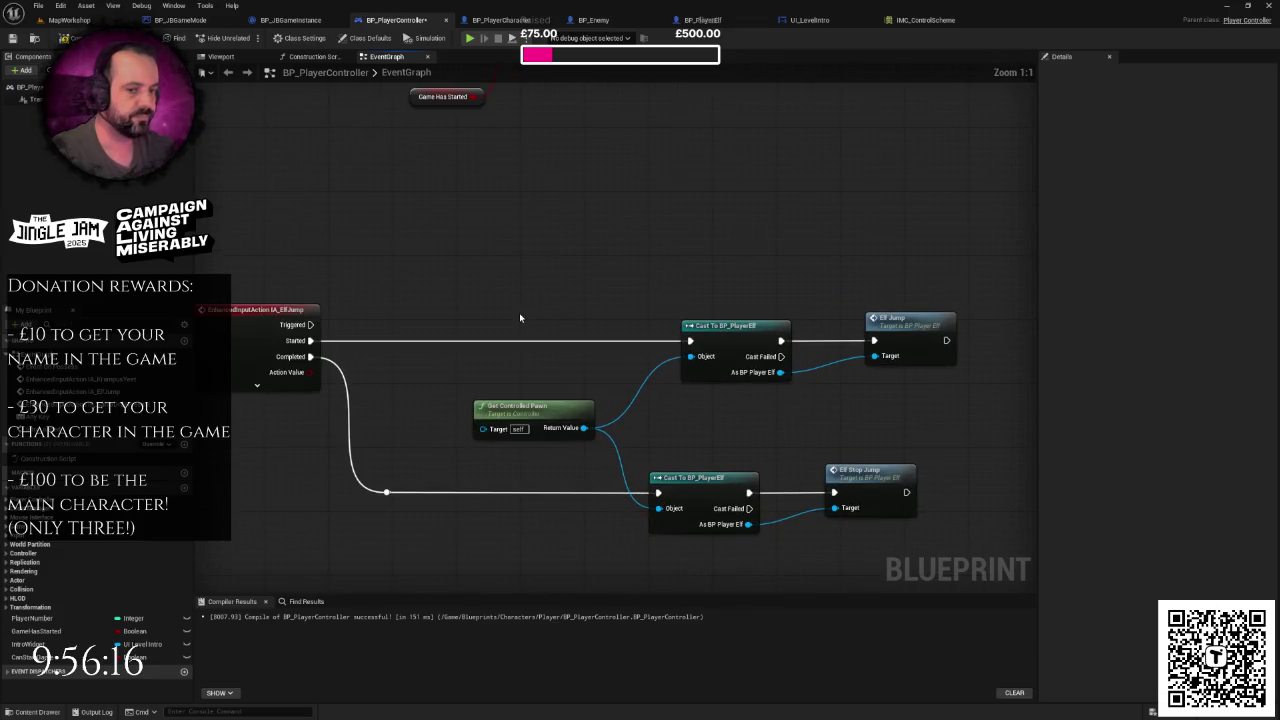
- Place the Branch check on IA_ElfJump's Started path, wiring Started into the Branch
key(ctrl+v)
drag(623, 280, 560, 330)
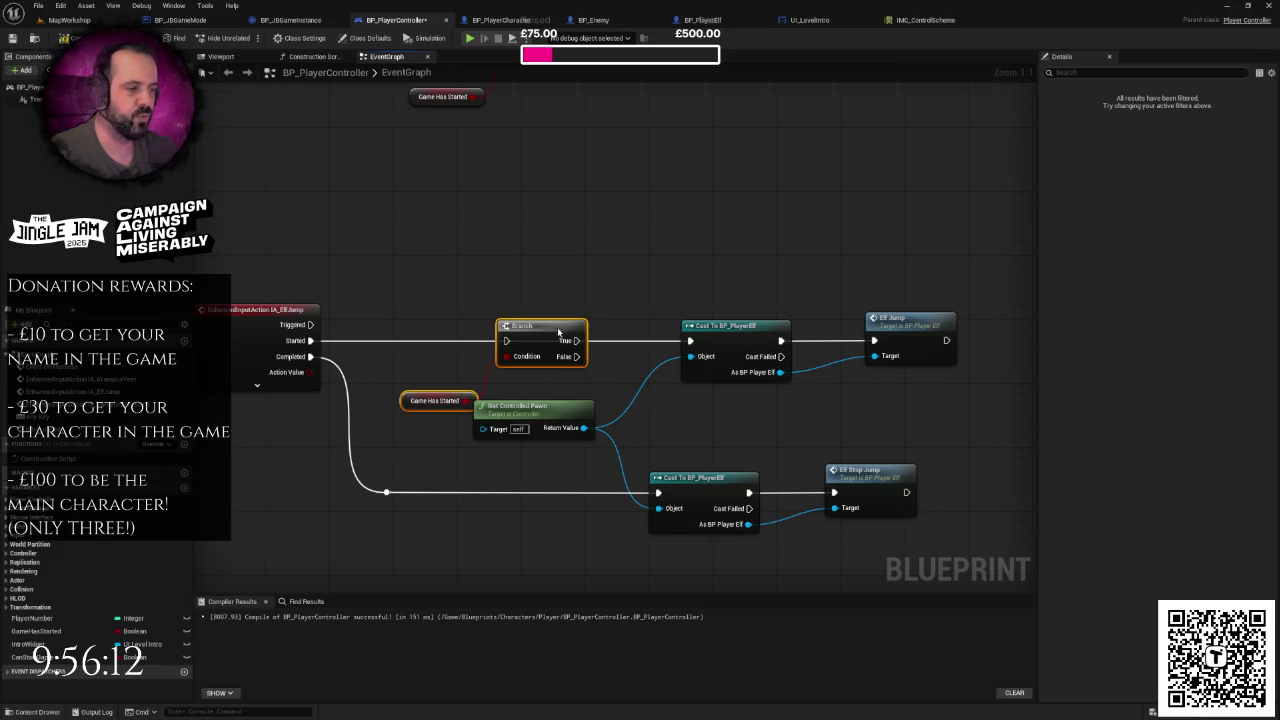
click(358, 349)
drag(311, 340, 690, 341)
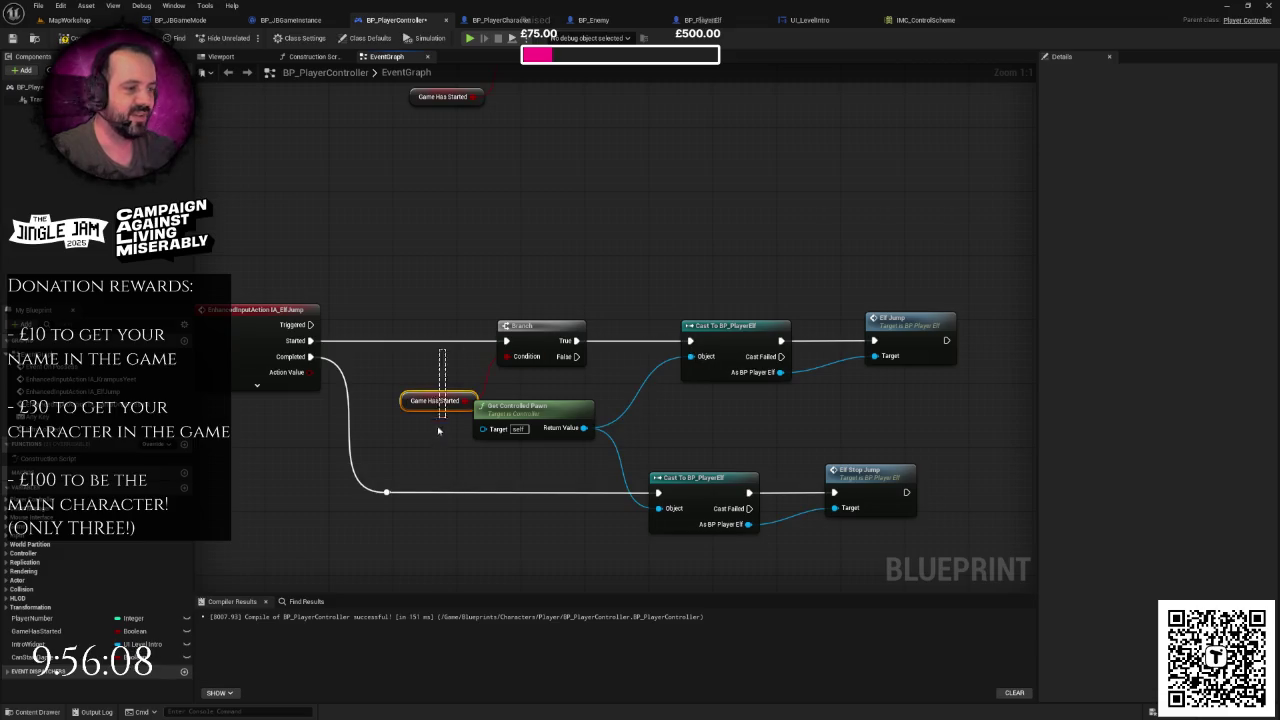
drag(420, 410, 409, 394)
click(491, 318)
mouse_move(491, 318)
mouse_down()
mouse_move(571, 362)
mouse_move(537, 343)
mouse_up()
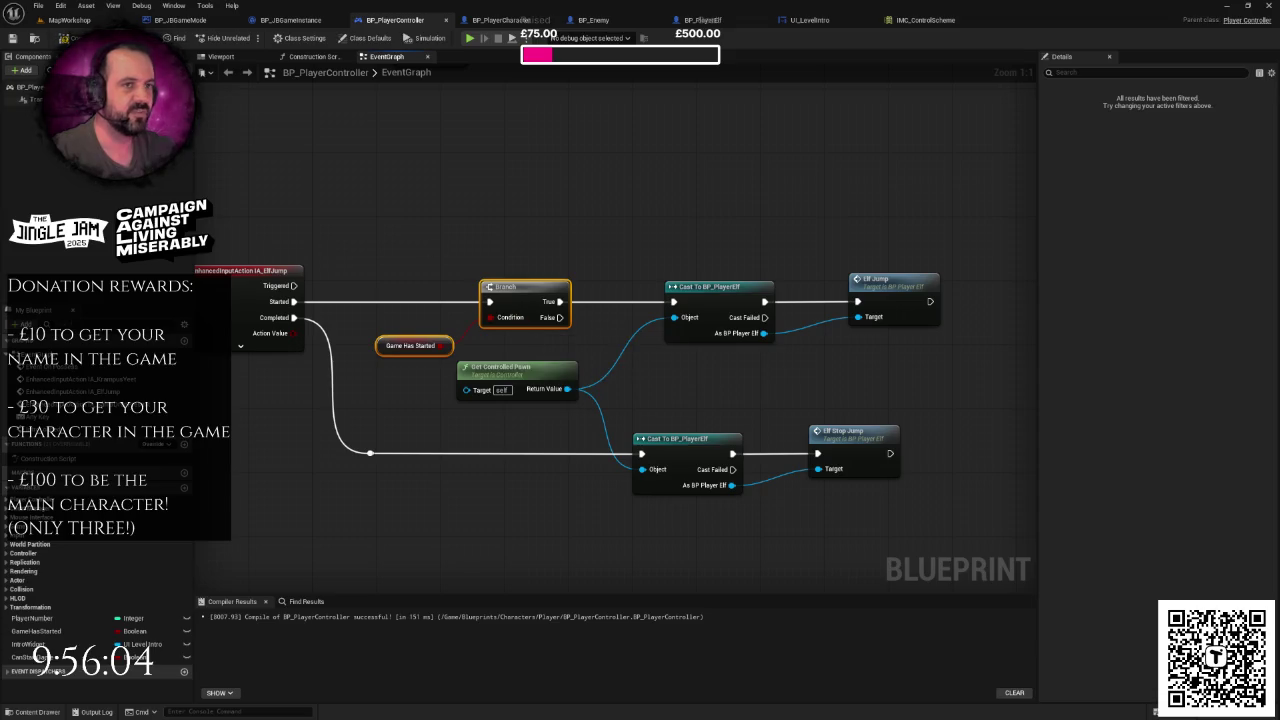
scroll(391, 205, down, 2)
mouse_move(400, 225)
mouse_down()
mouse_move(450, 295)
mouse_move(490, 320)
mouse_up()
scroll(509, 424, down, 3)
- Gate IA_SantaDropPresent: route Started into a Branch and its True into Switch on Int
scroll(540, 310, up, 2)
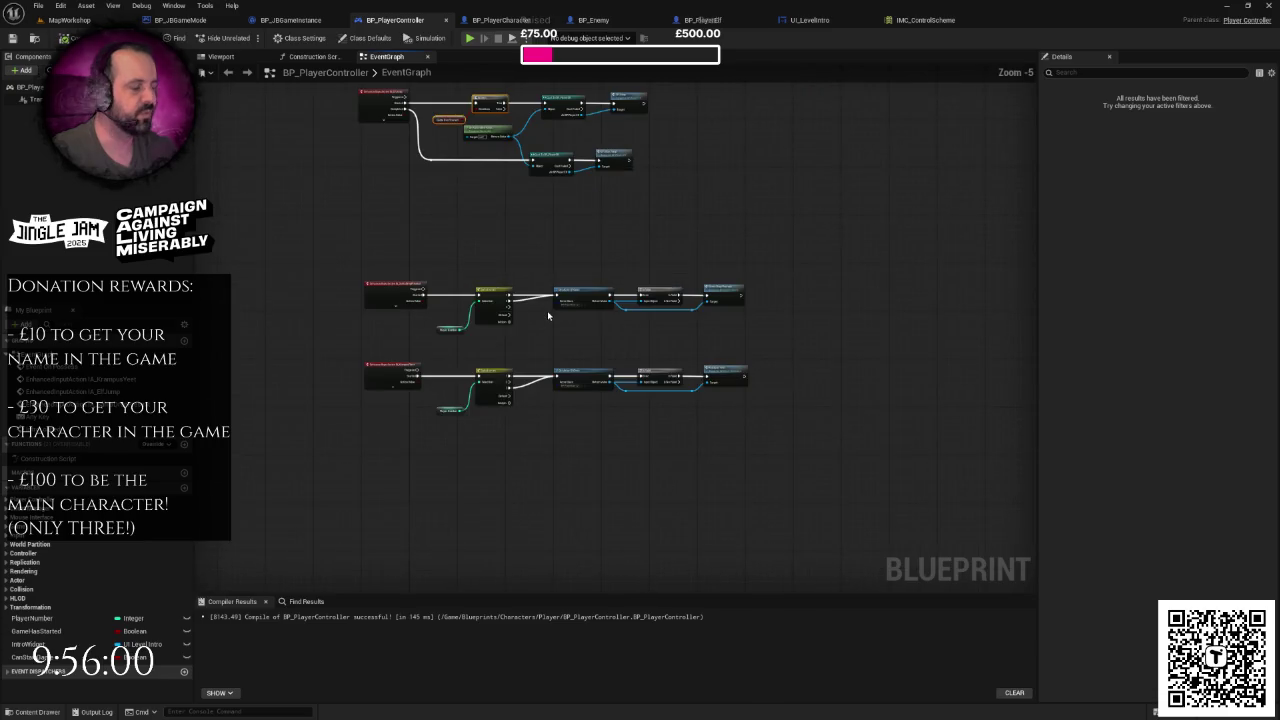
drag(445, 276, 804, 441)
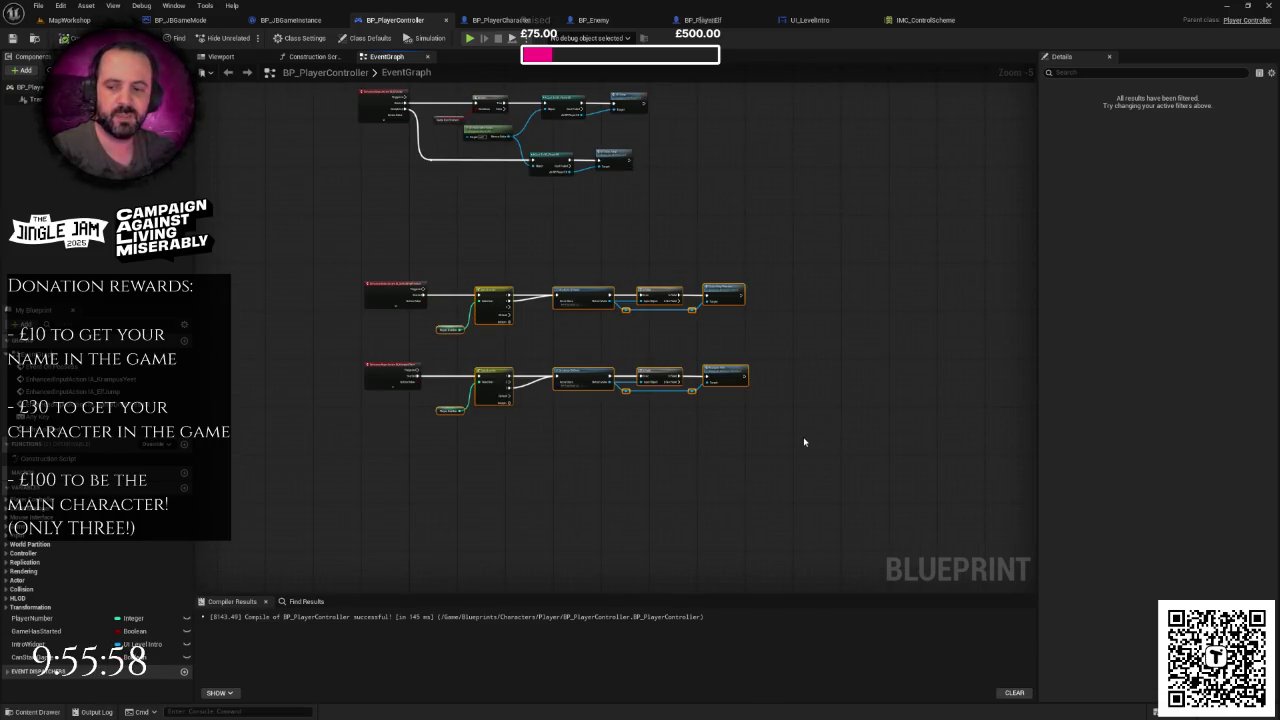
scroll(541, 316, up, 2)
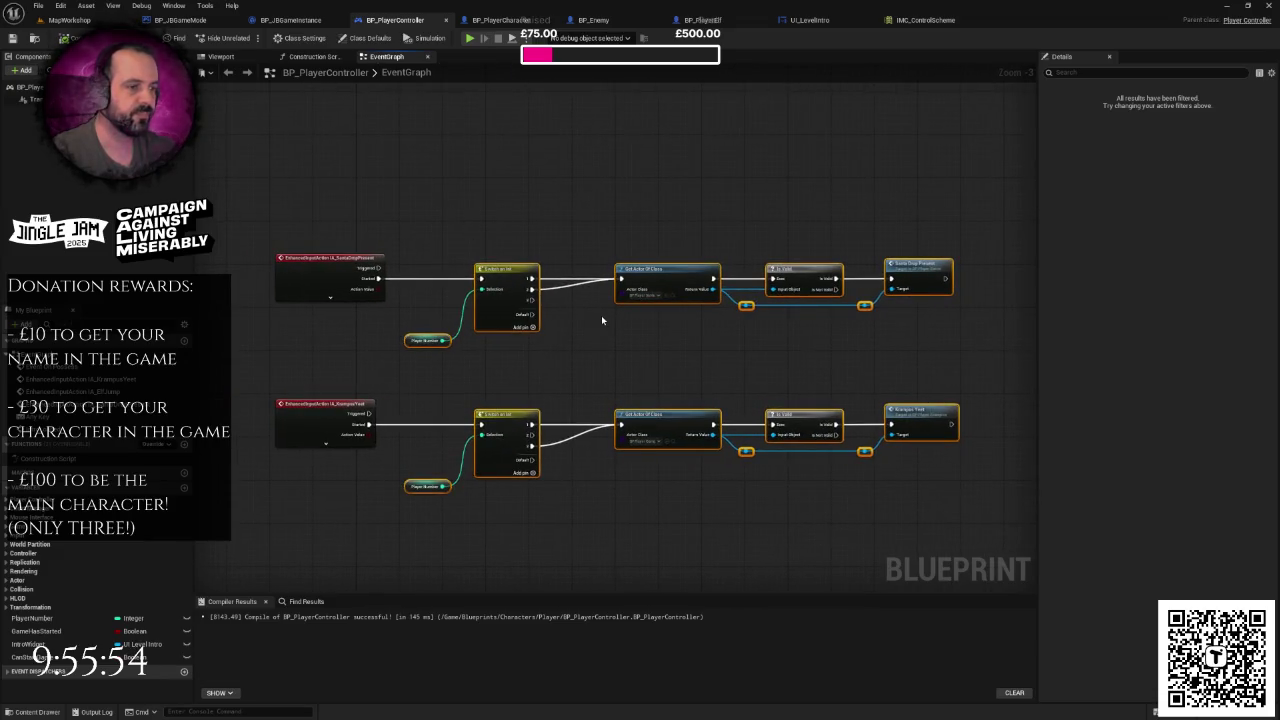
scroll(535, 324, down, 4)
scroll(595, 272, up, 4)
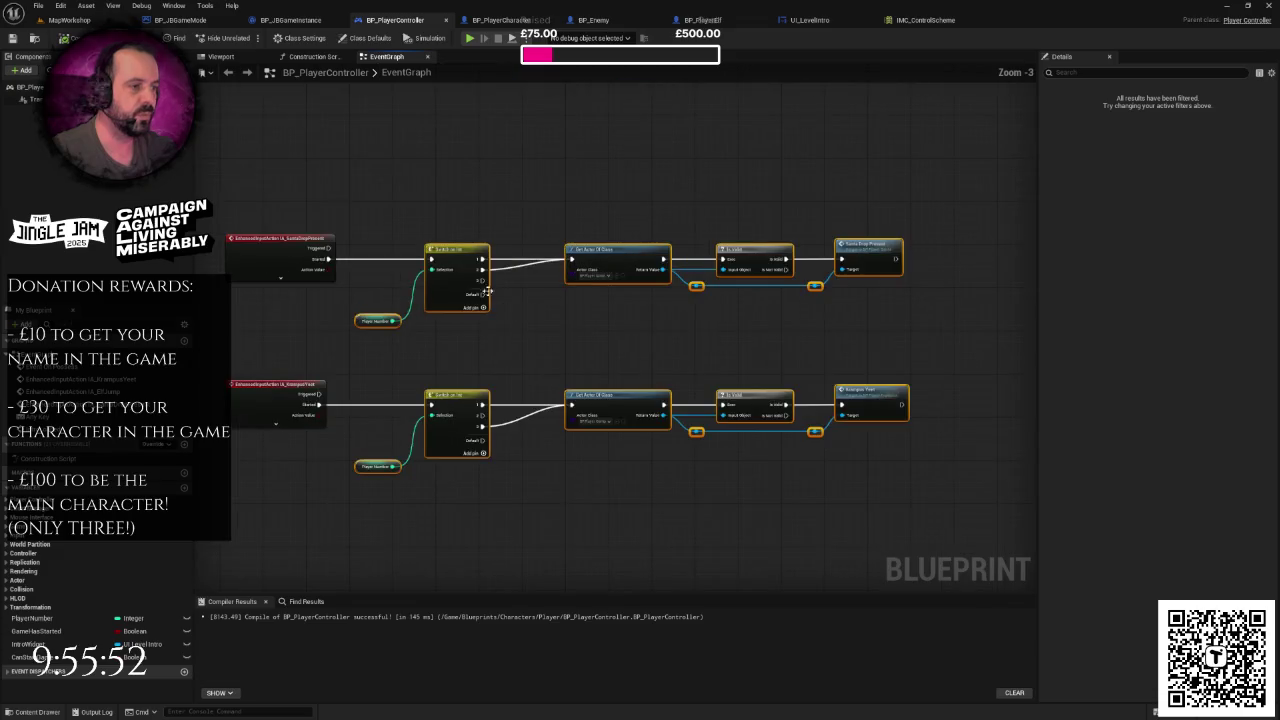
key(ctrl+z)
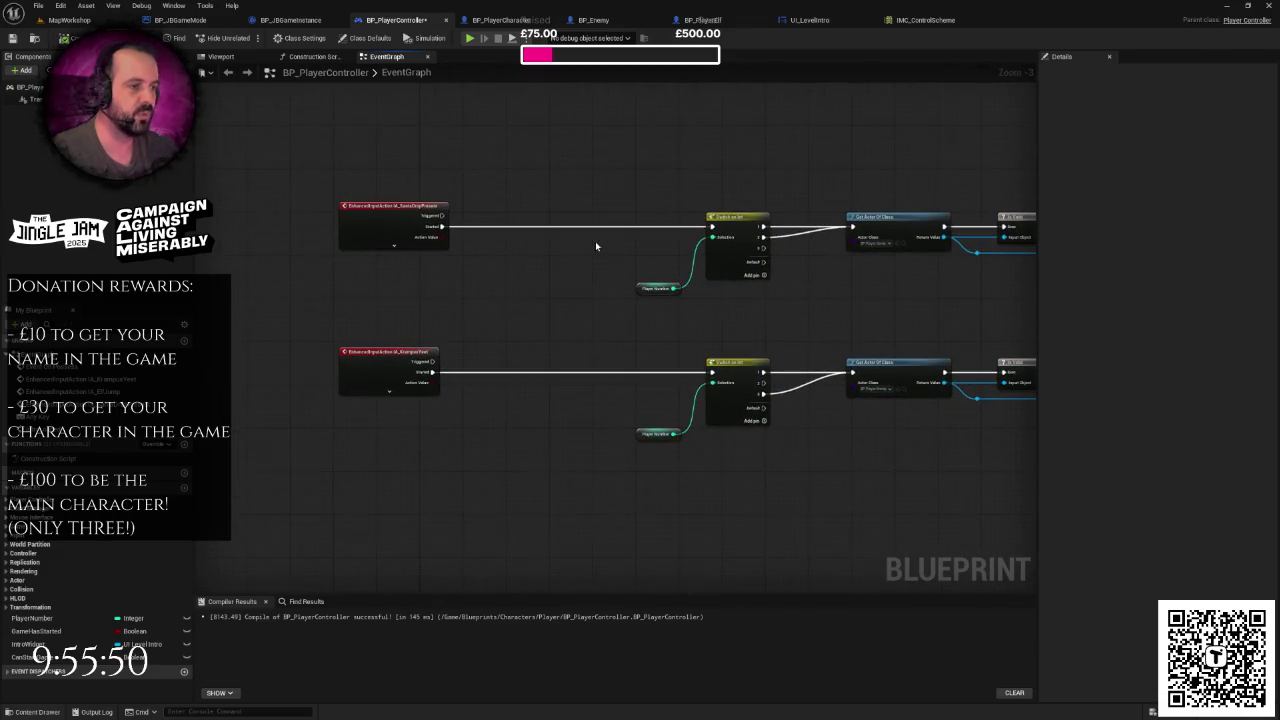
scroll(645, 244, up, 3)
drag(391, 225, 588, 235)
mouse_move(480, 200)
mouse_down()
mouse_move(557, 303)
mouse_move(600, 300)
mouse_up()
drag(615, 219, 600, 211)
mouse_move(634, 226)
mouse_down()
mouse_move(805, 243)
mouse_move(797, 226)
mouse_up()
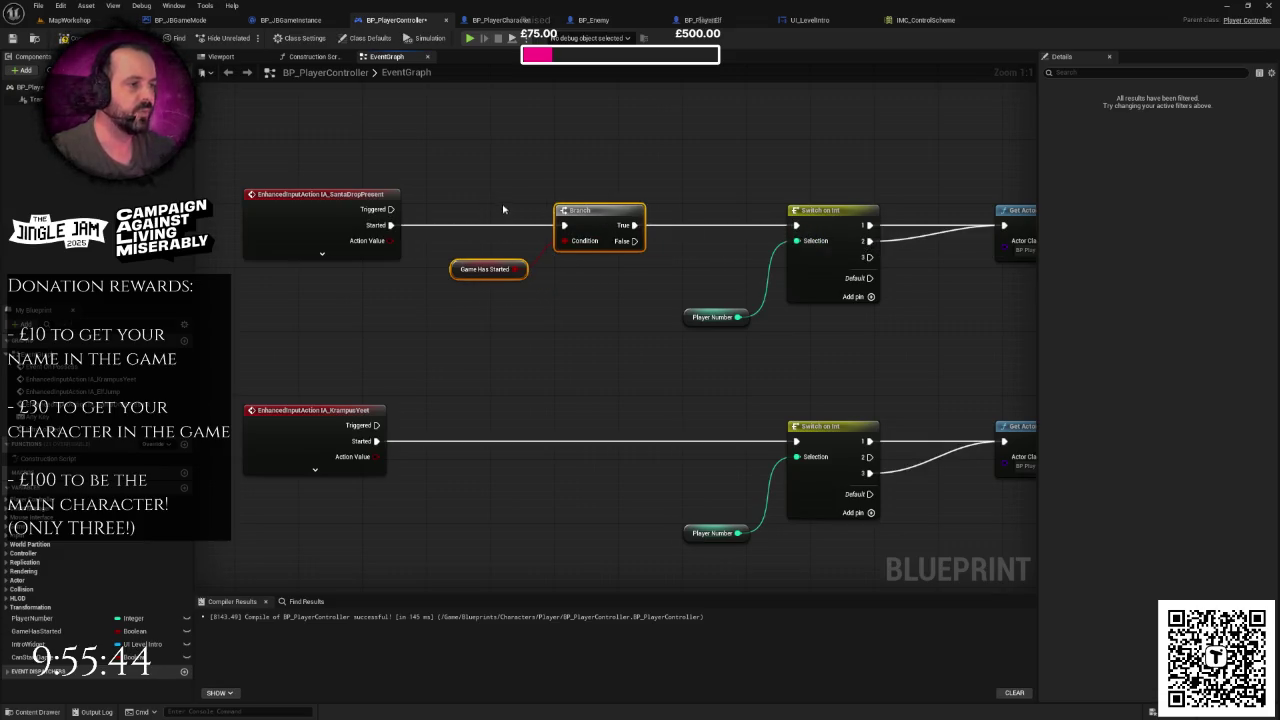
drag(599, 356, 579, 281)
- Paste another Game Has Started Branch and route IA_KrampusYeet's Started into it
key(ctrl+v)
drag(660, 261, 566, 355)
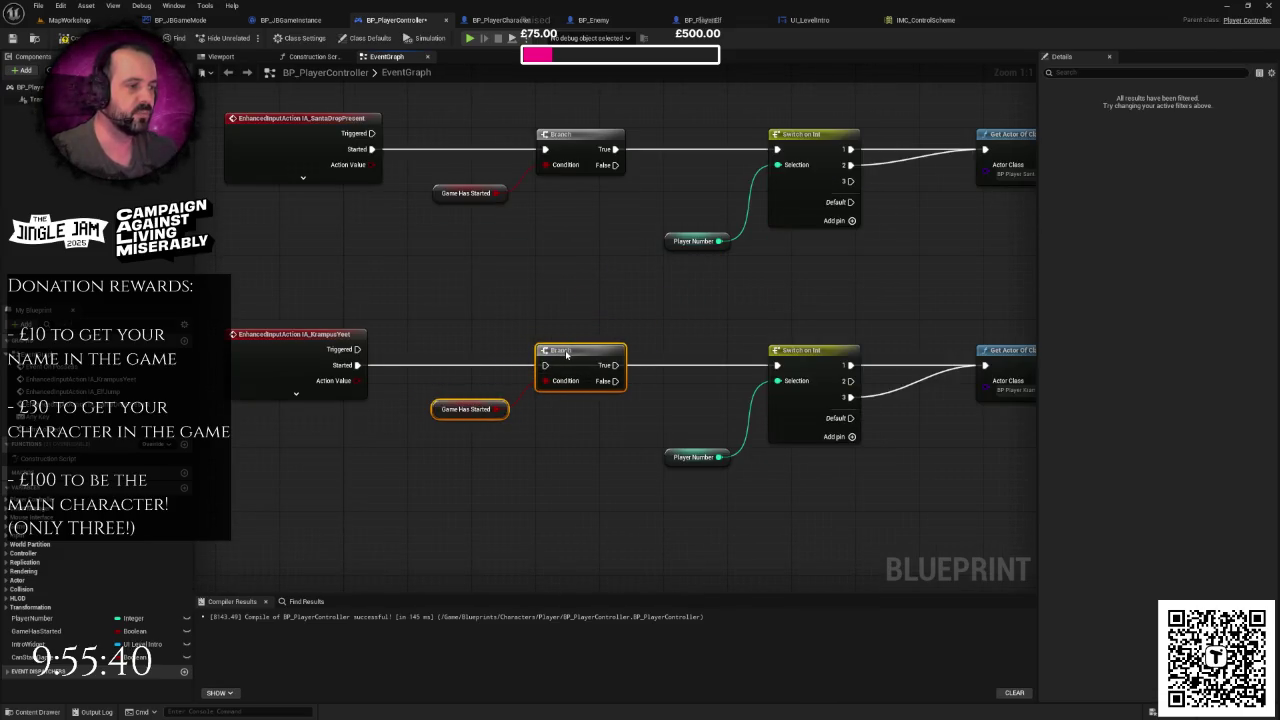
mouse_move(357, 365)
mouse_down()
mouse_move(748, 377)
mouse_move(777, 365)
mouse_up()
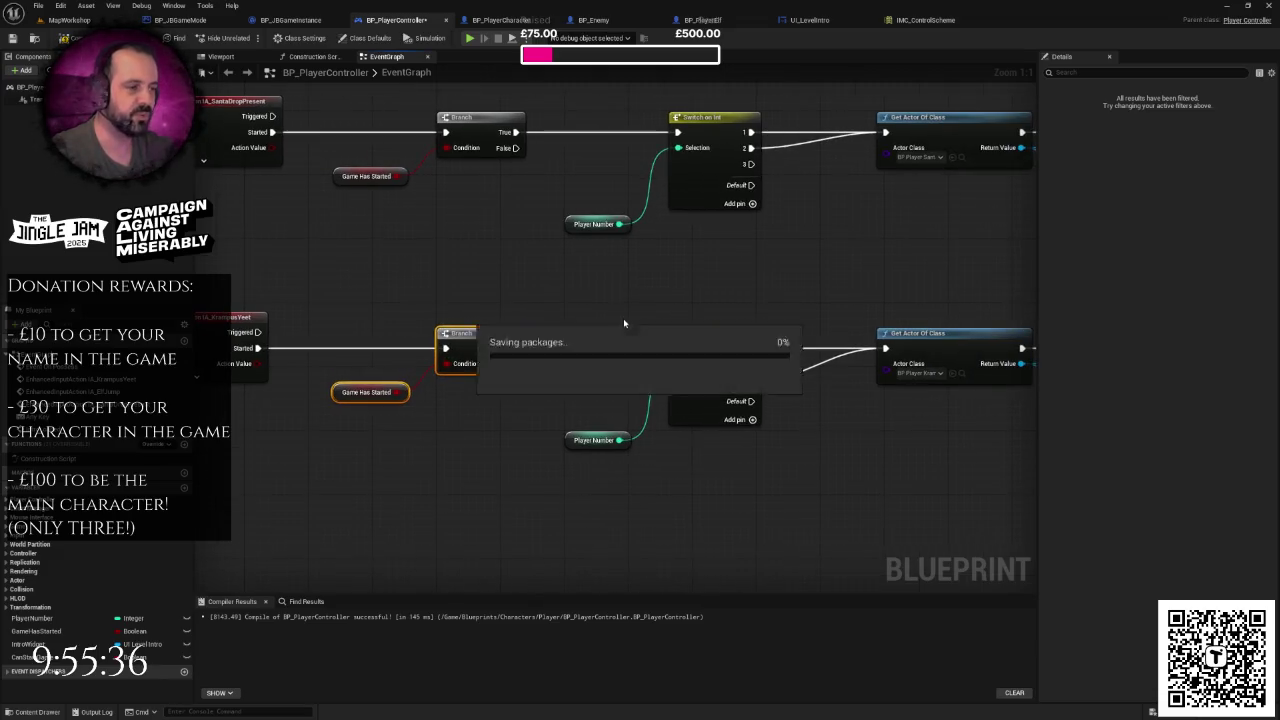
click(612, 315)
scroll(611, 314, down, 2)
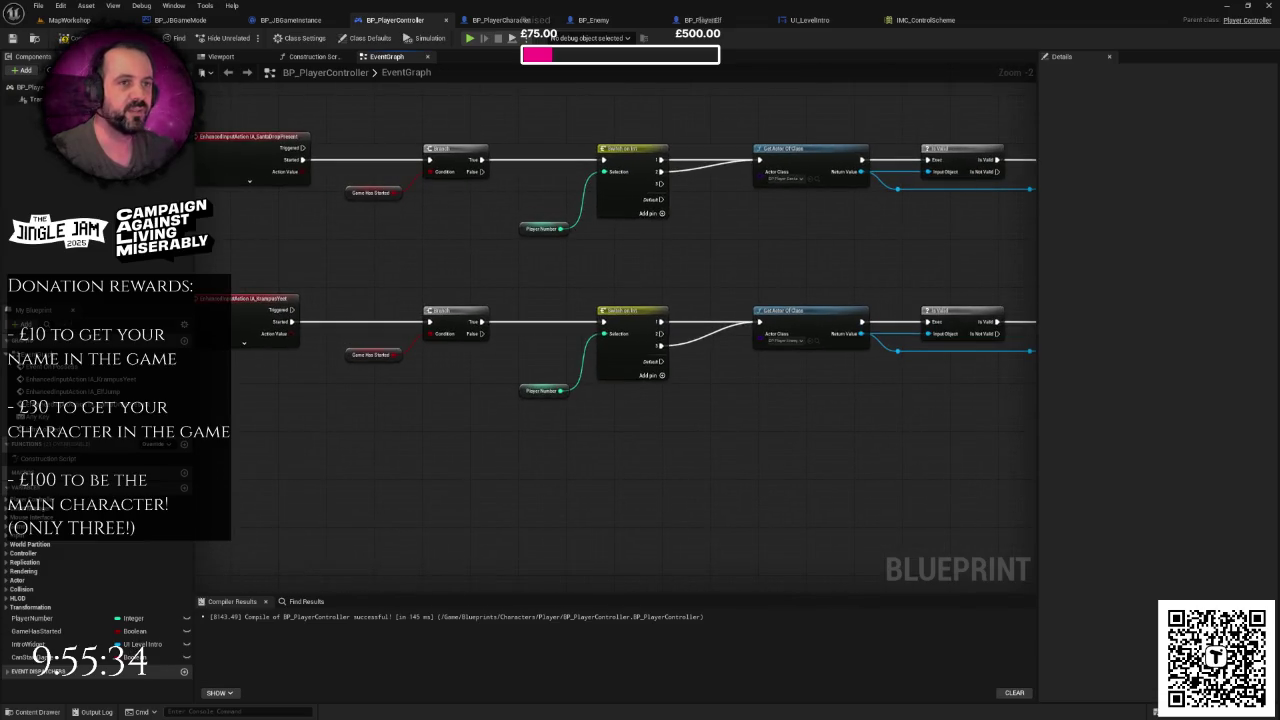
drag(375, 252, 409, 216)
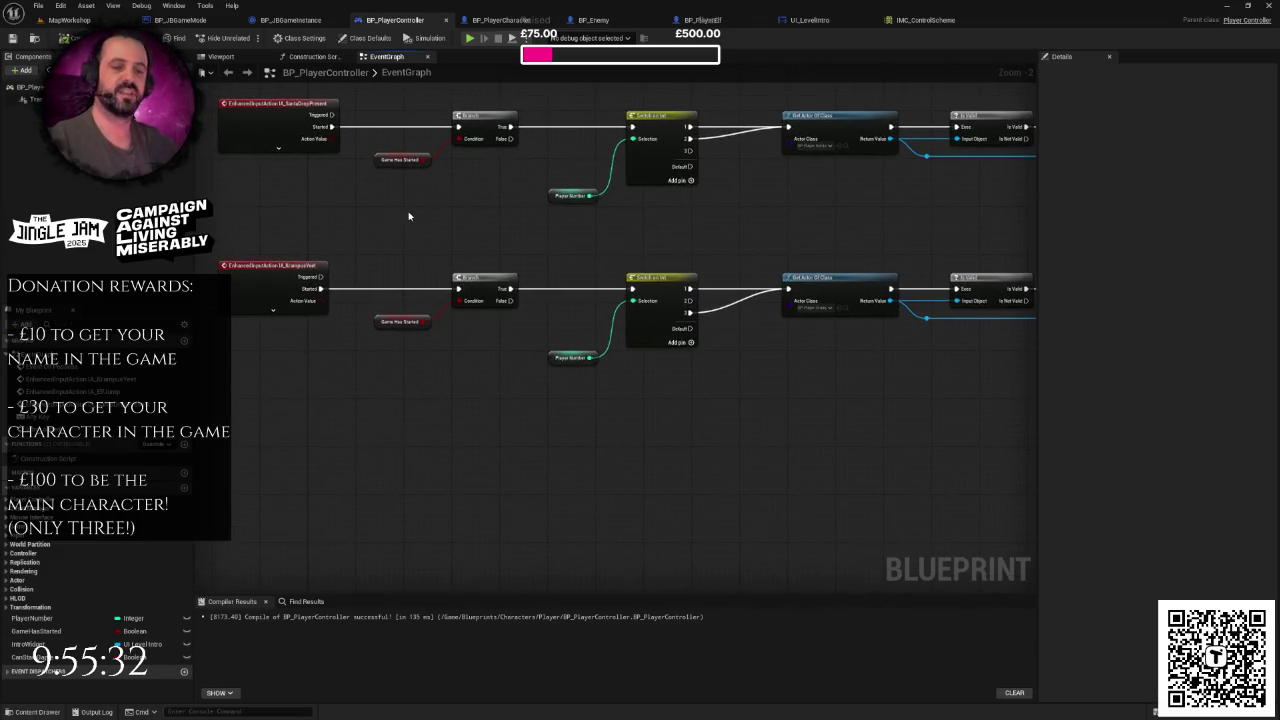
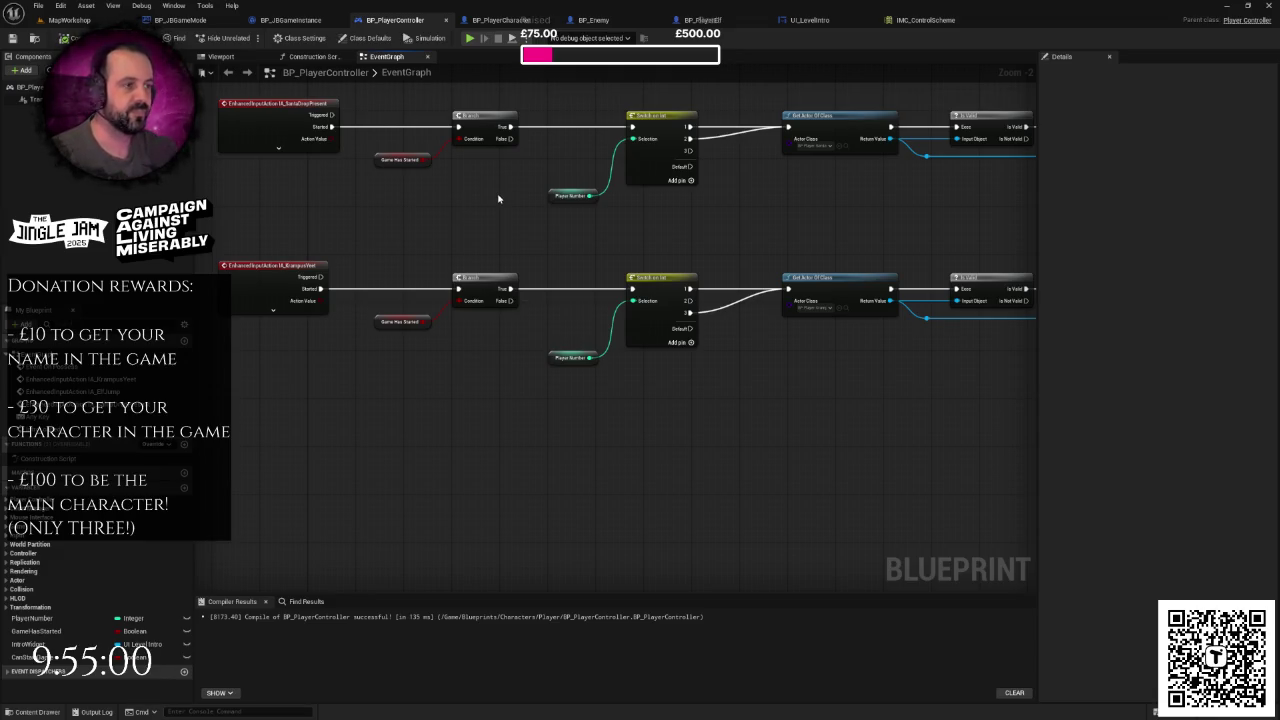
- Inspect the two parallel input-action node chains, then save BP_PlayerController with Ctrl+S
scroll(437, 266, down, 4)
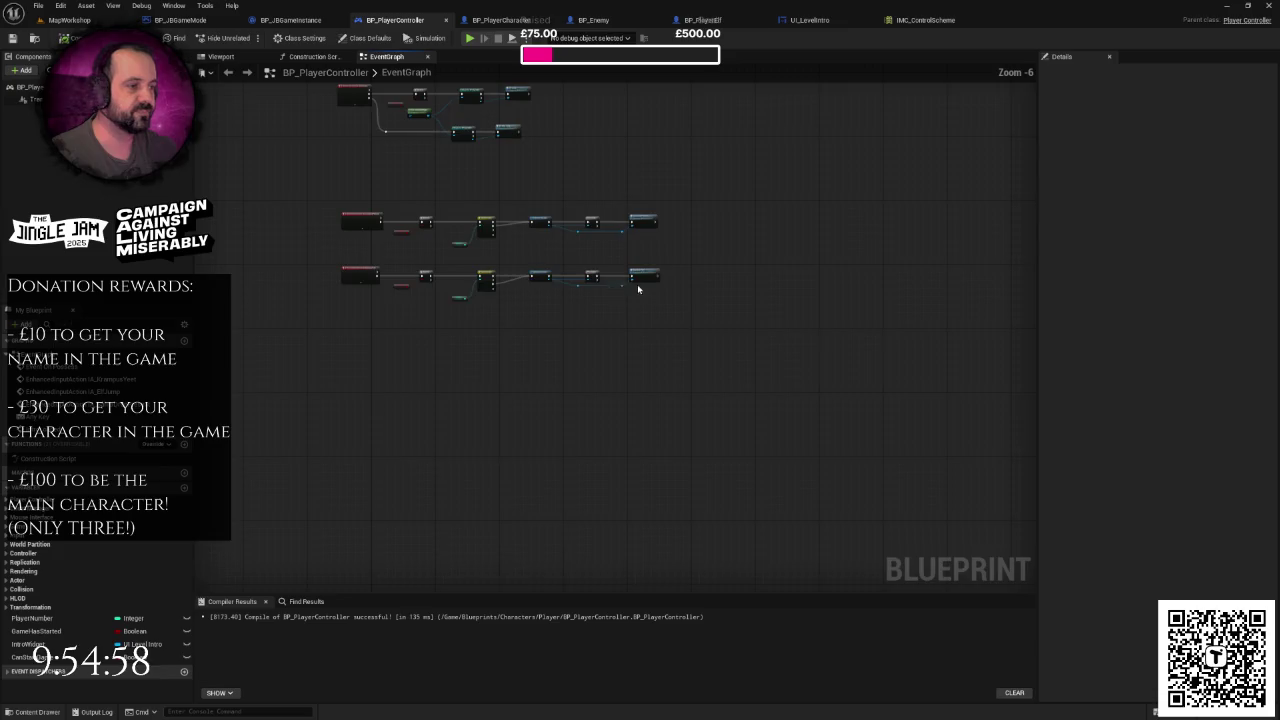
scroll(605, 285, up, 3)
scroll(605, 285, down, 3)
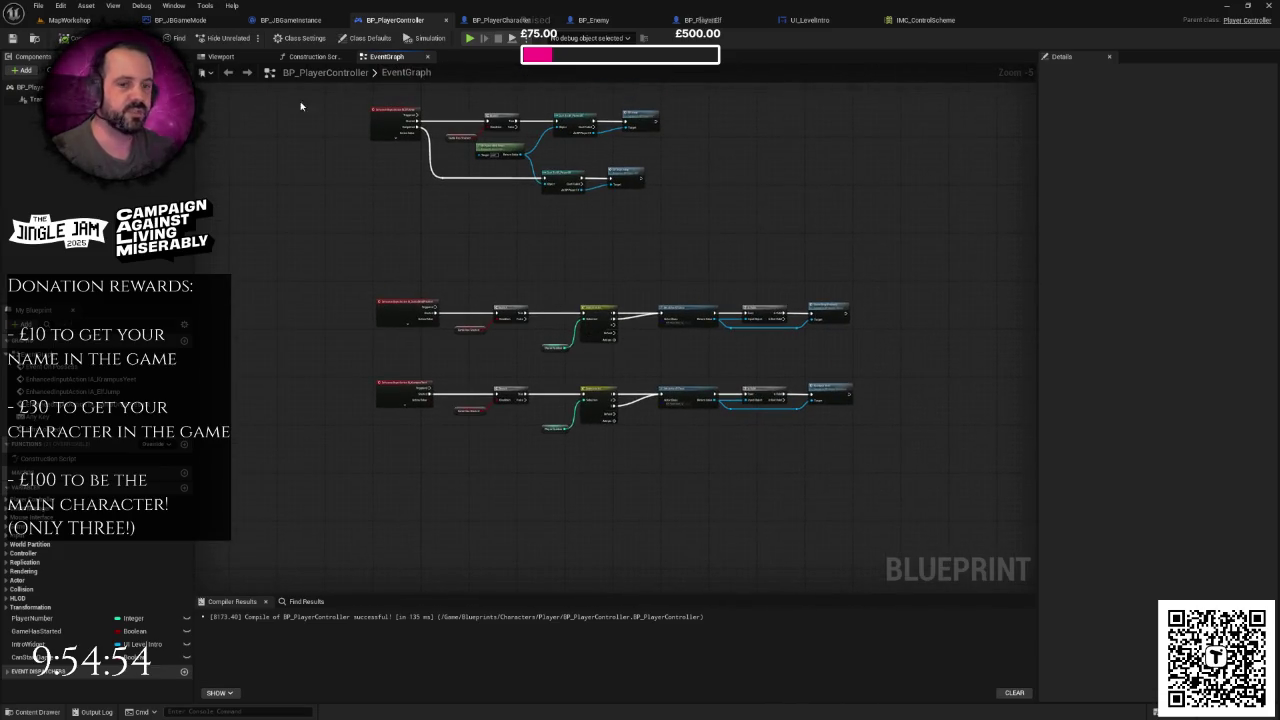
scroll(395, 265, up, 2)
scroll(414, 234, down, 1)
mouse_move(279, 270)
mouse_down()
mouse_move(934, 400)
mouse_move(757, 471)
mouse_move(940, 510)
mouse_up()
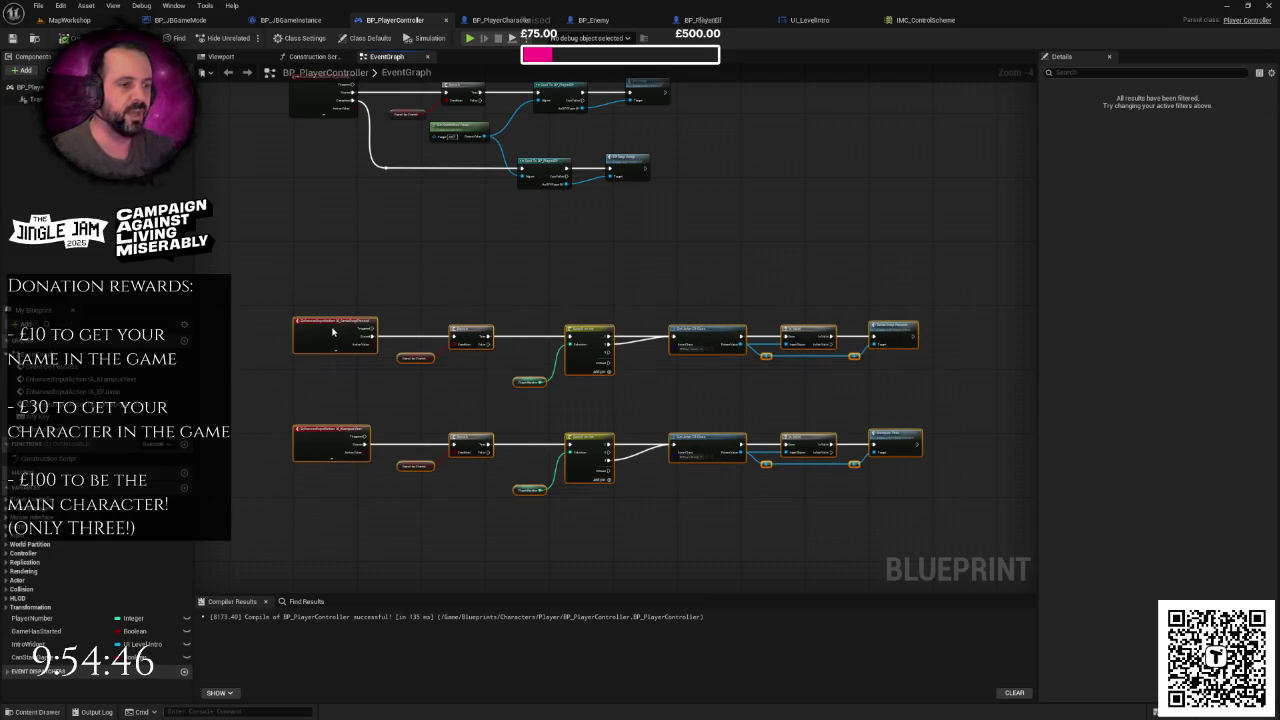
click(349, 290)
drag(349, 286, 335, 257)
key(ctrl+s)
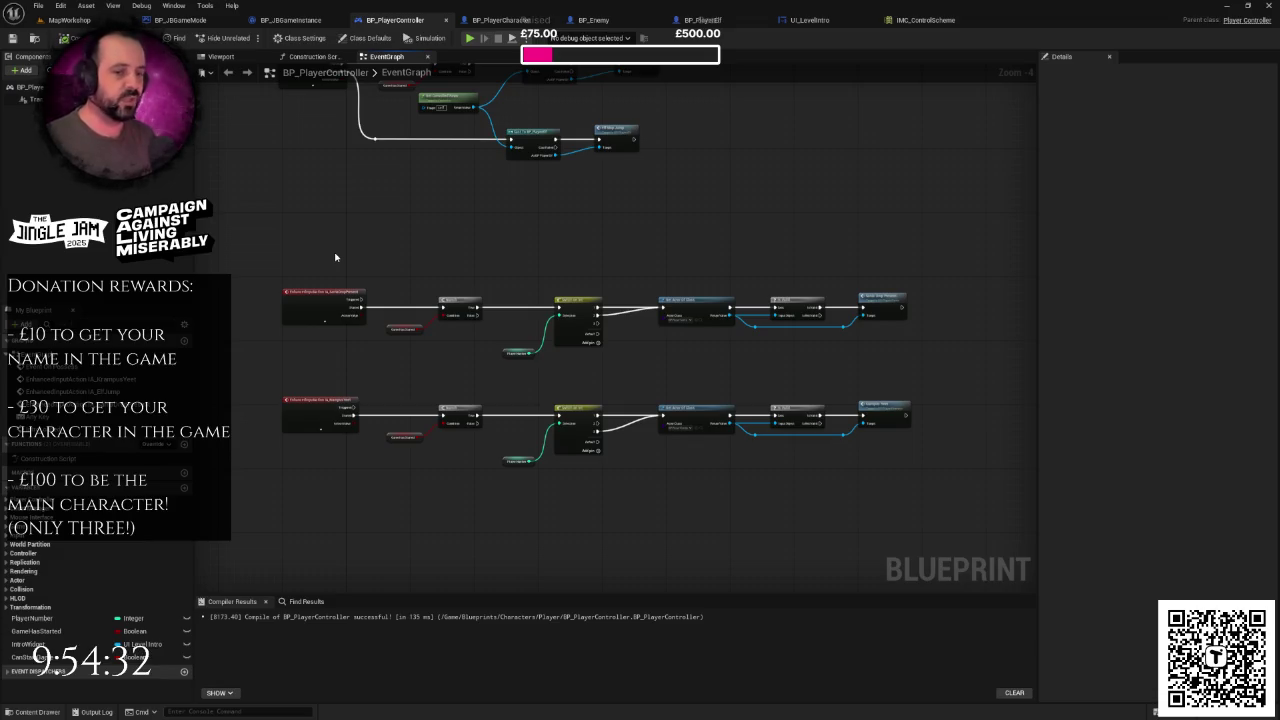
scroll(338, 257, down, 1)
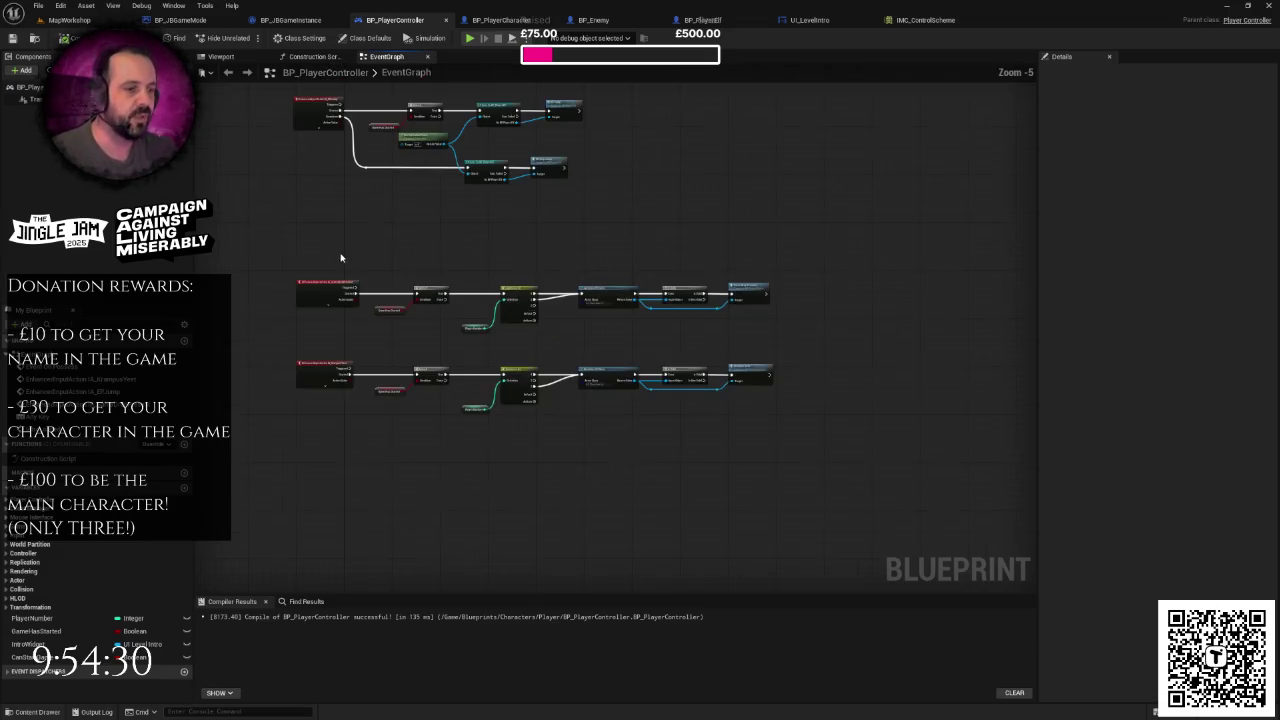
drag(294, 245, 818, 339)
mouse_move(324, 289)
mouse_down()
mouse_move(497, 320)
mouse_move(489, 251)
mouse_up()
click(508, 289)
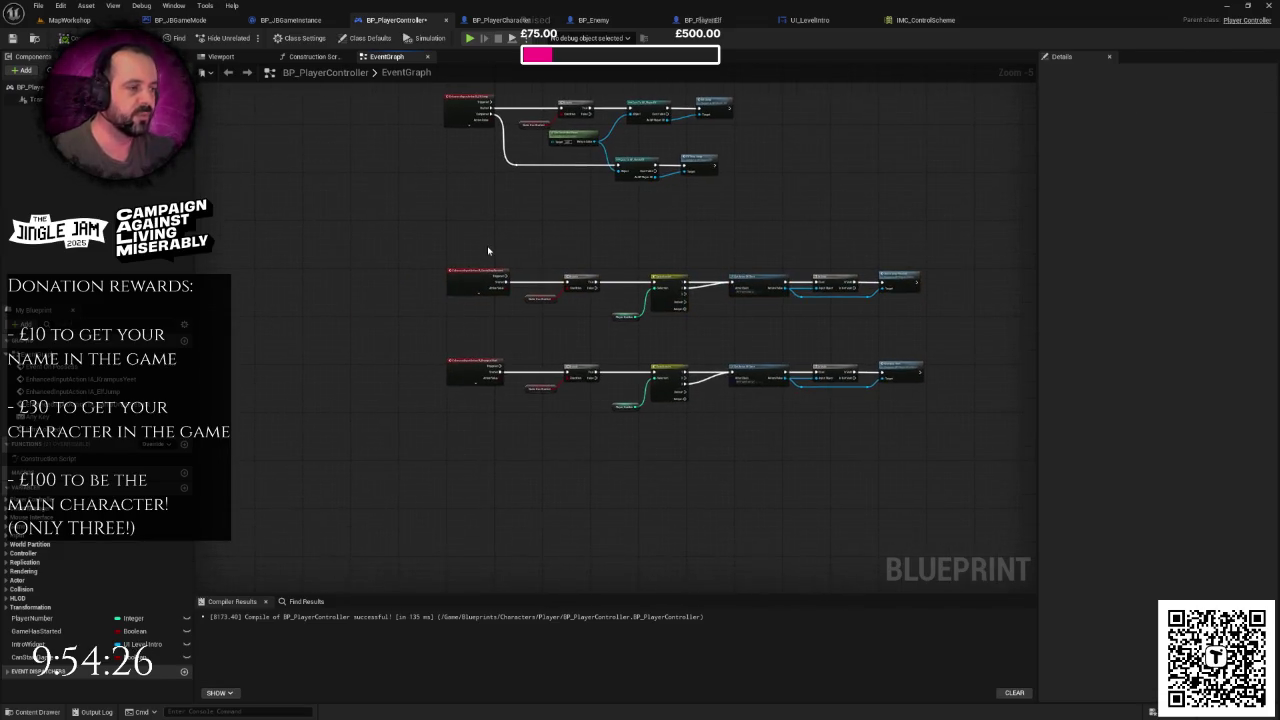
scroll(691, 246, up, 2)
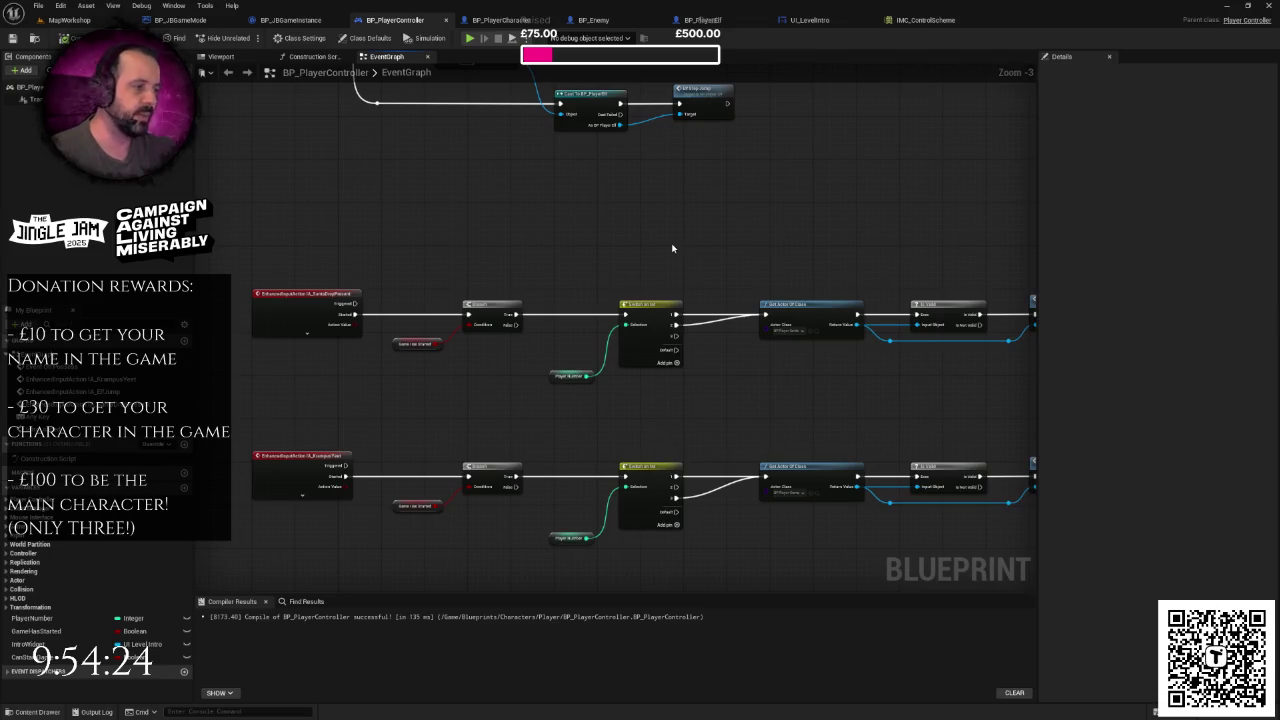
drag(672, 248, 529, 246)
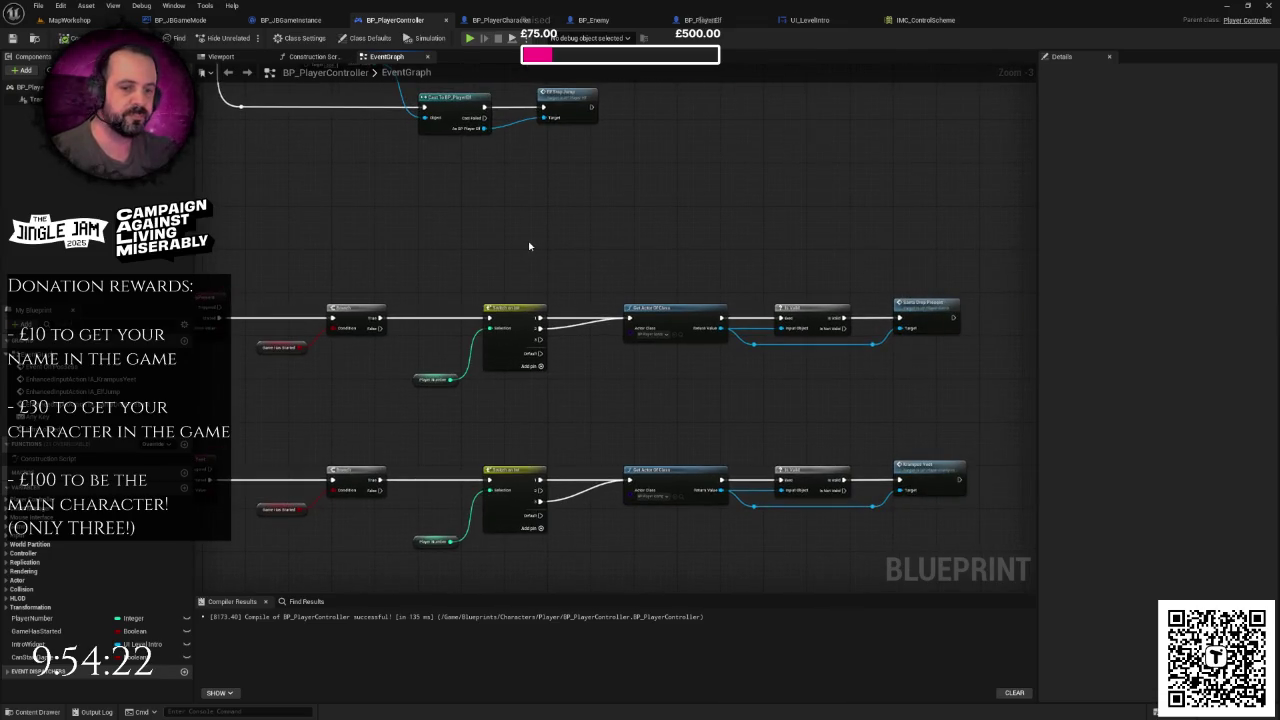
scroll(530, 246, down, 1)
right_click(529, 243)
click(514, 246)
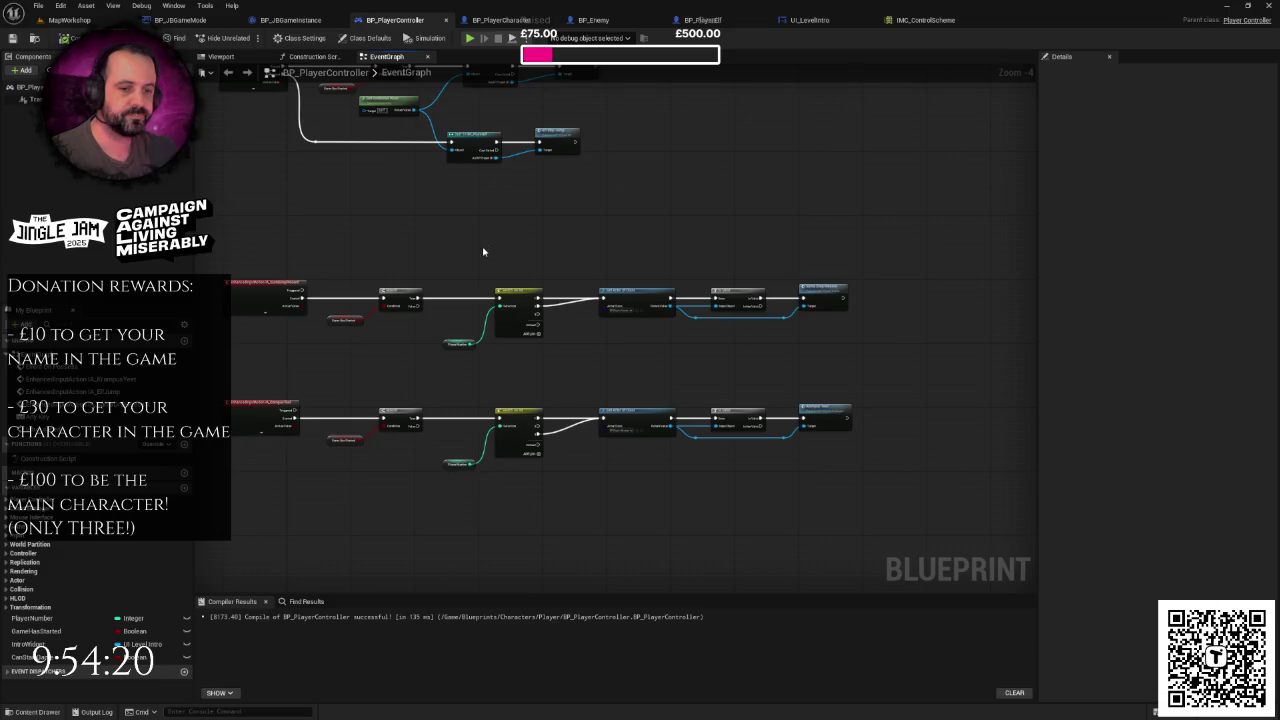
drag(483, 251, 574, 240)
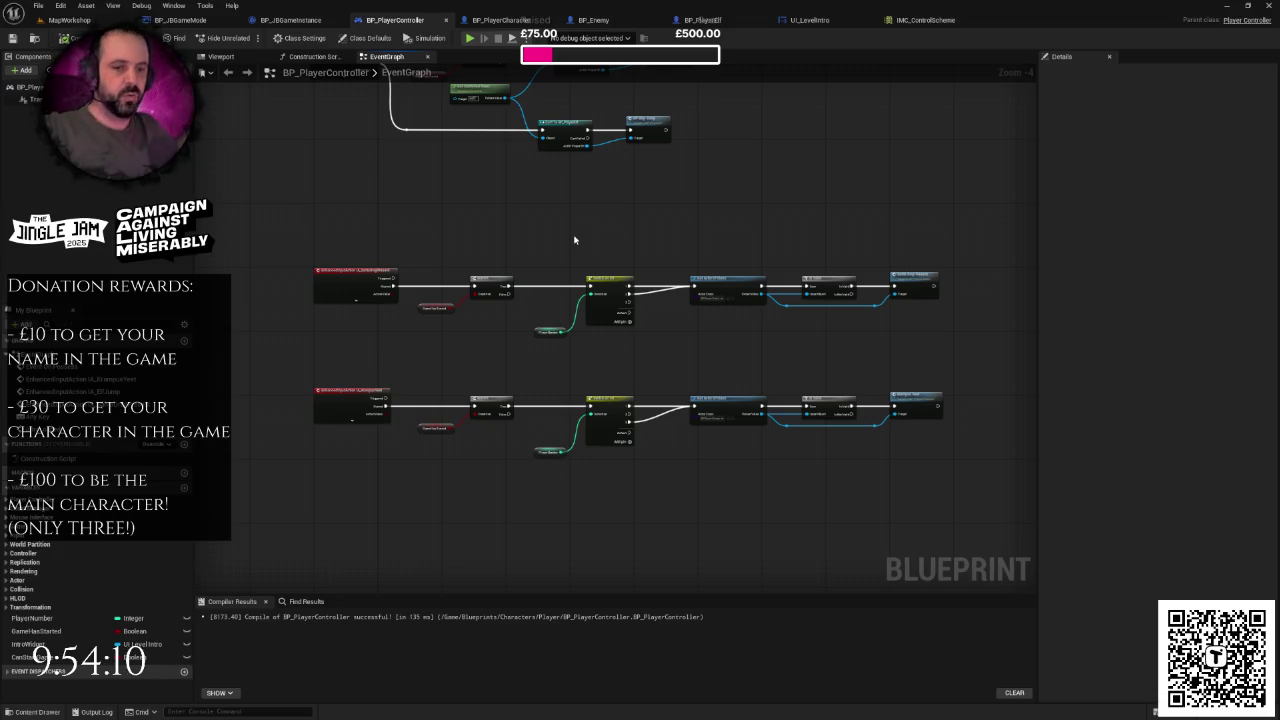
scroll(569, 240, down, 1)
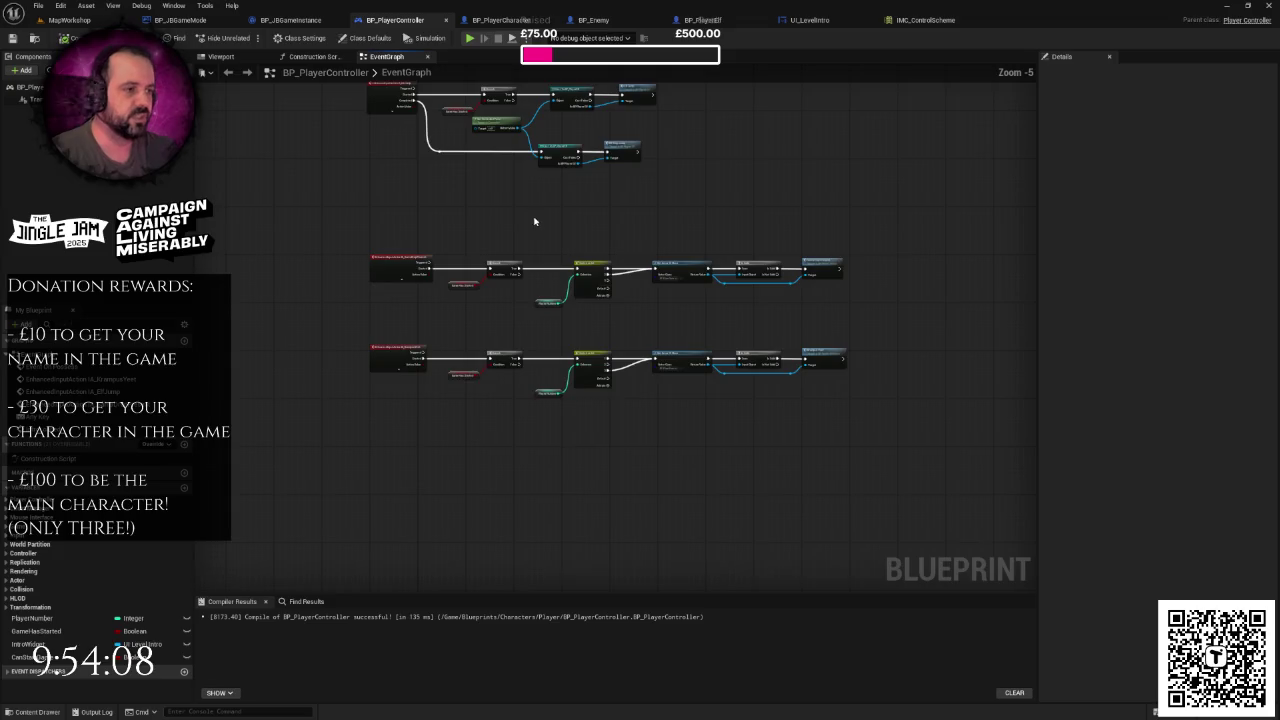
drag(362, 218, 770, 318)
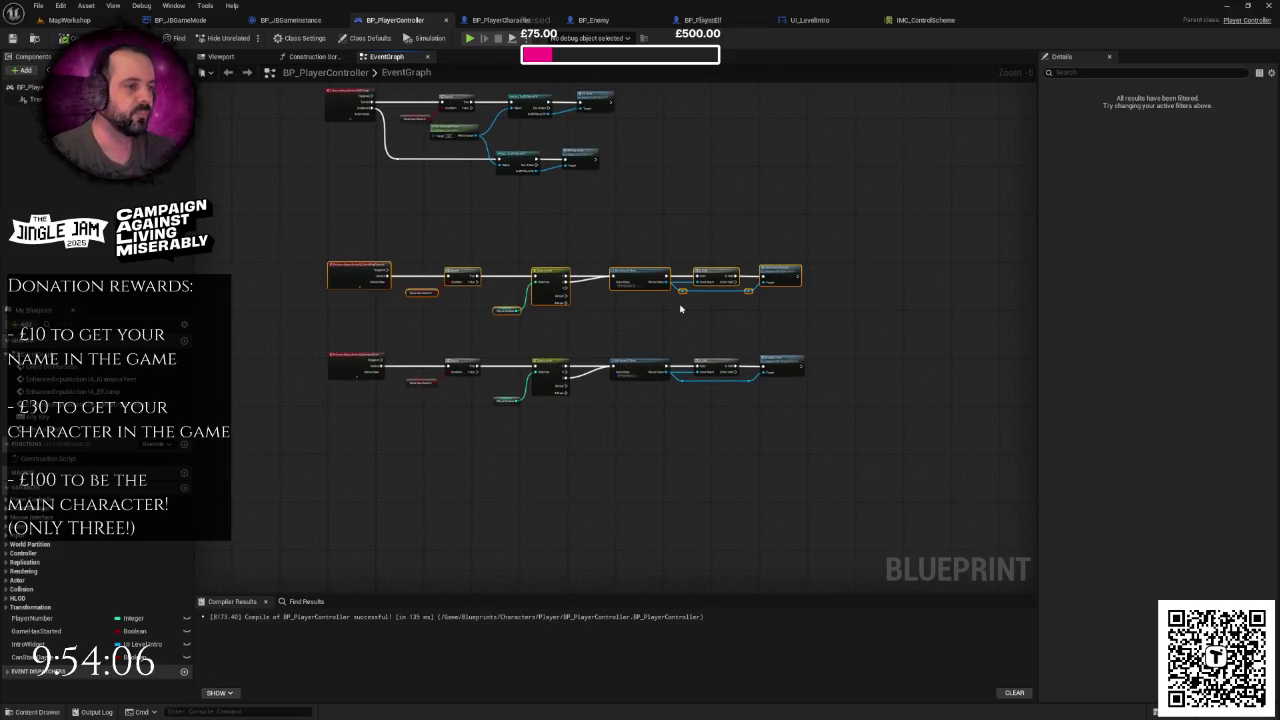
click(446, 254)
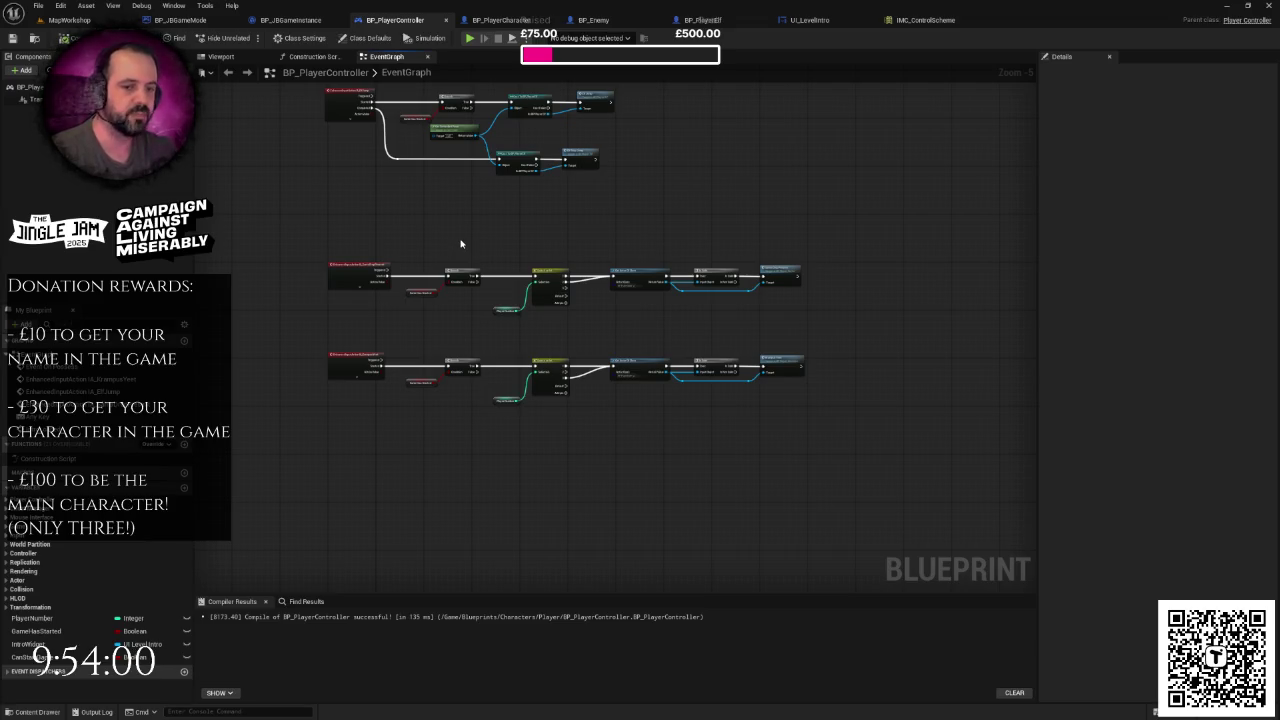
scroll(465, 245, down, 2)
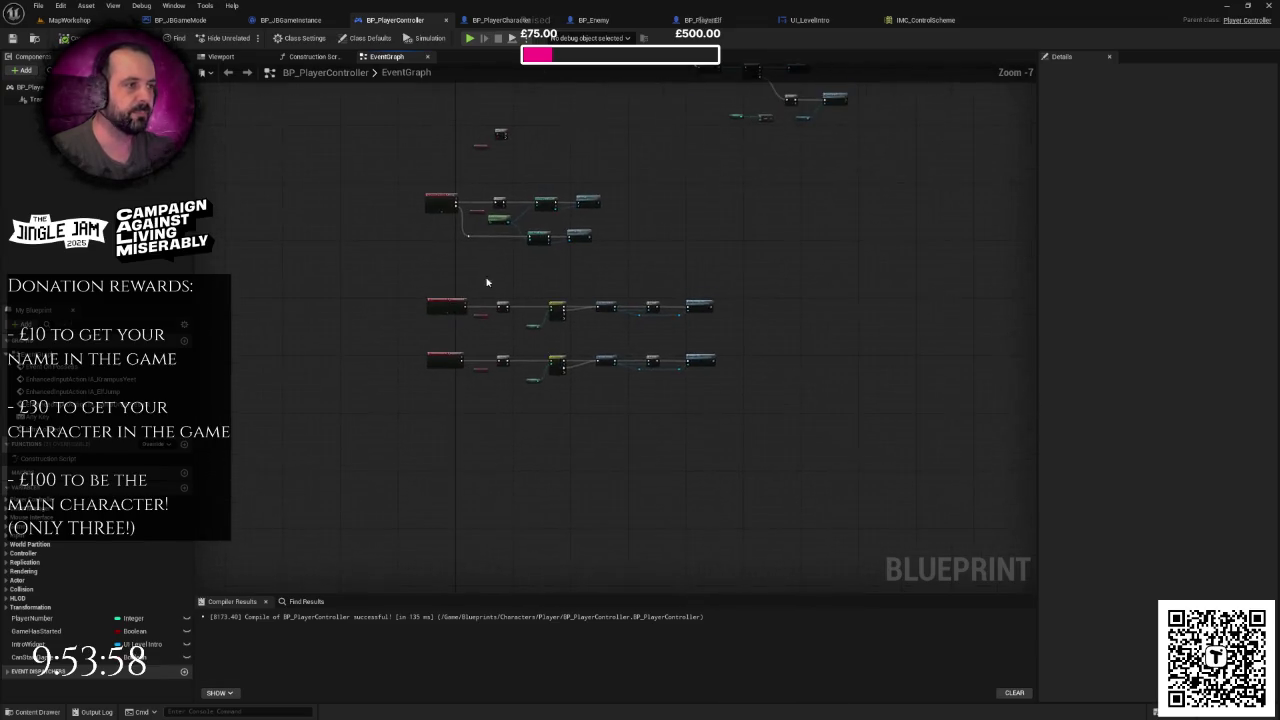
scroll(457, 199, up, 4)
drag(372, 156, 780, 318)
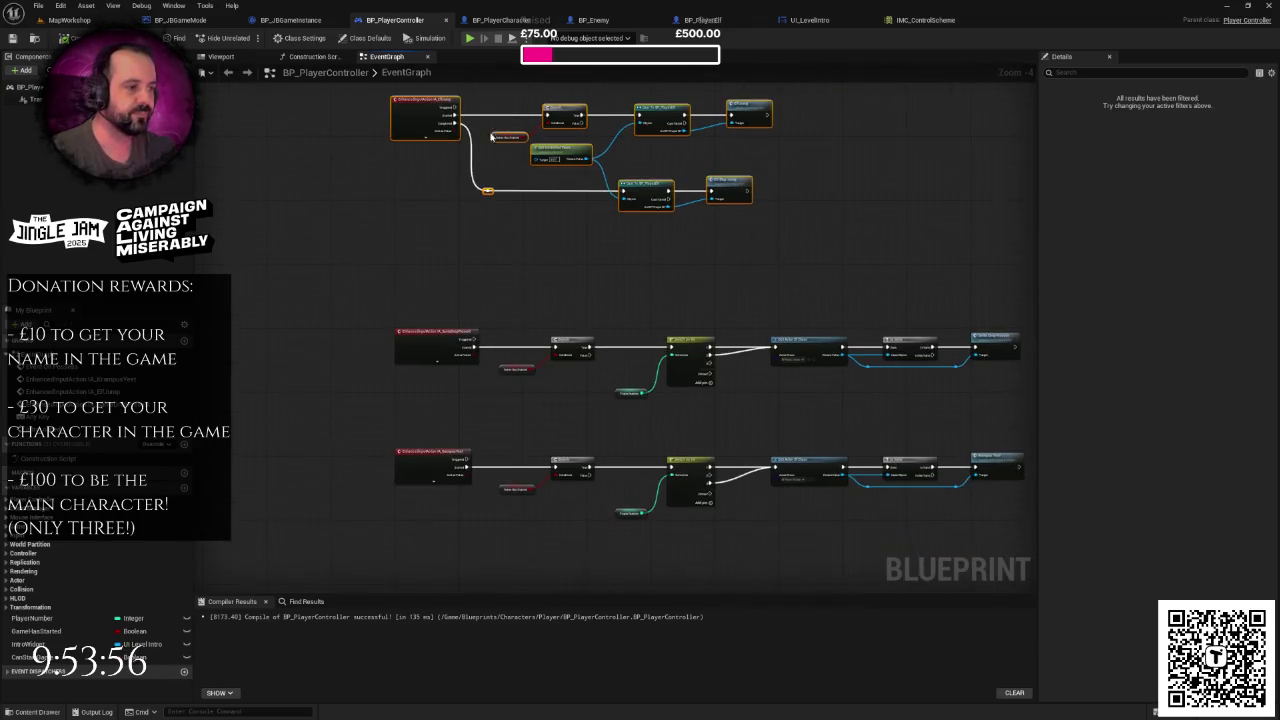
drag(431, 216, 557, 307)
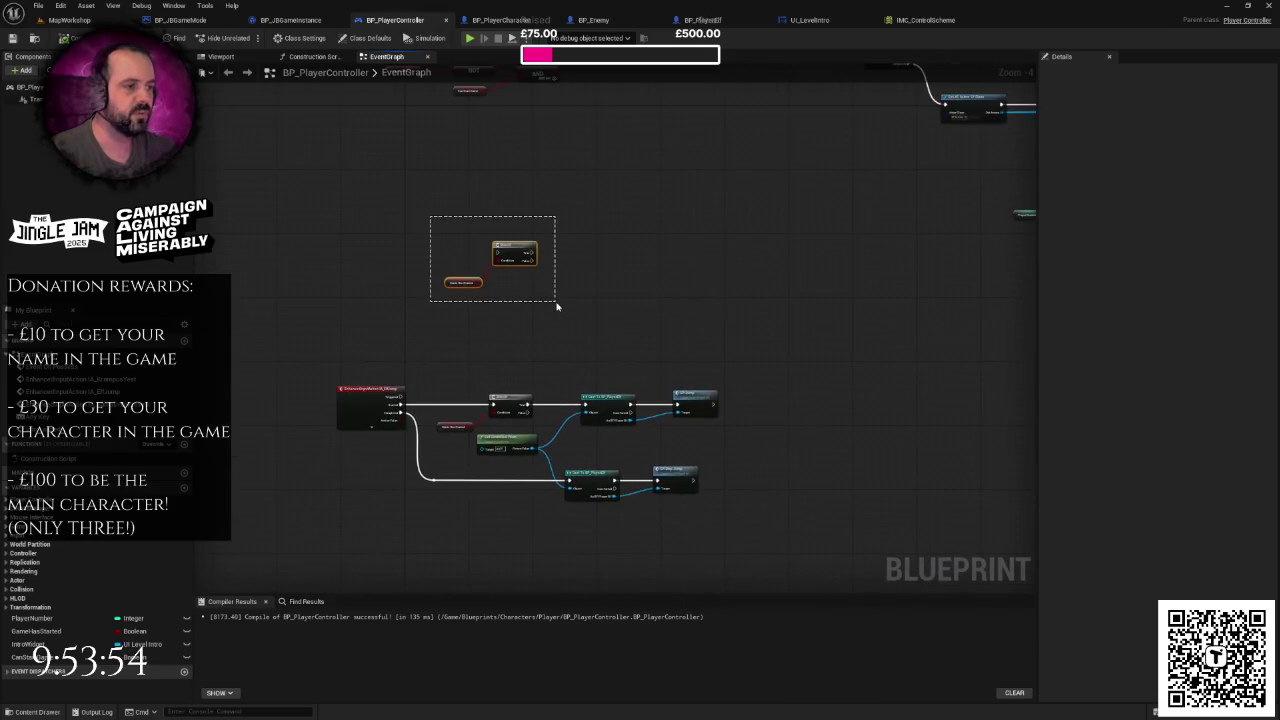
- Delete the stray Branch and game-started nodes from the player controller graph
key(Delete)
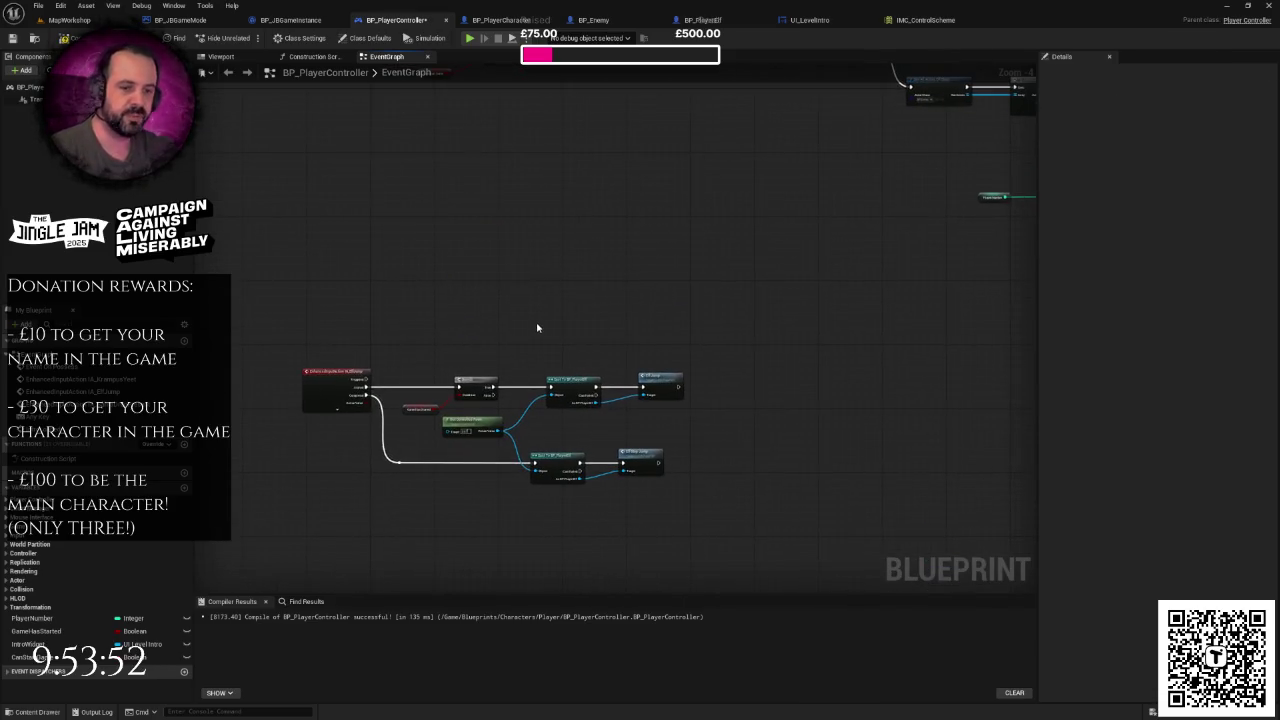
scroll(600, 337, down, 4)
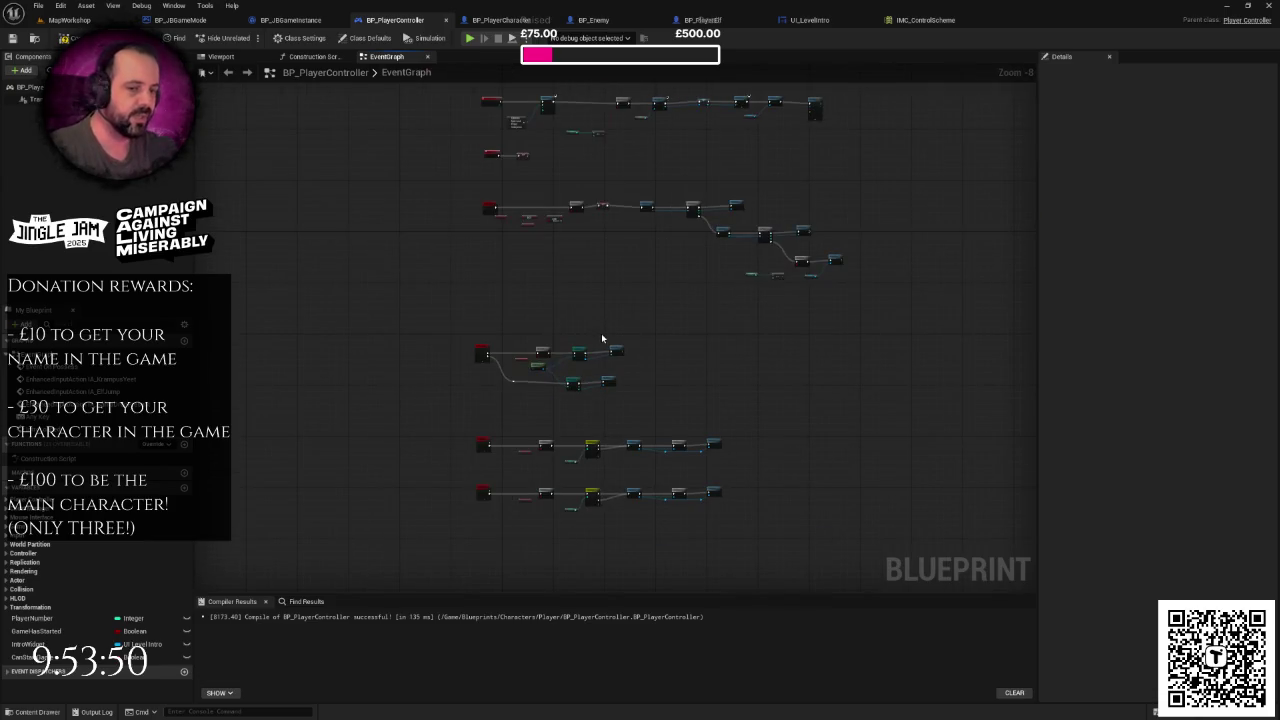
scroll(563, 337, up, 2)
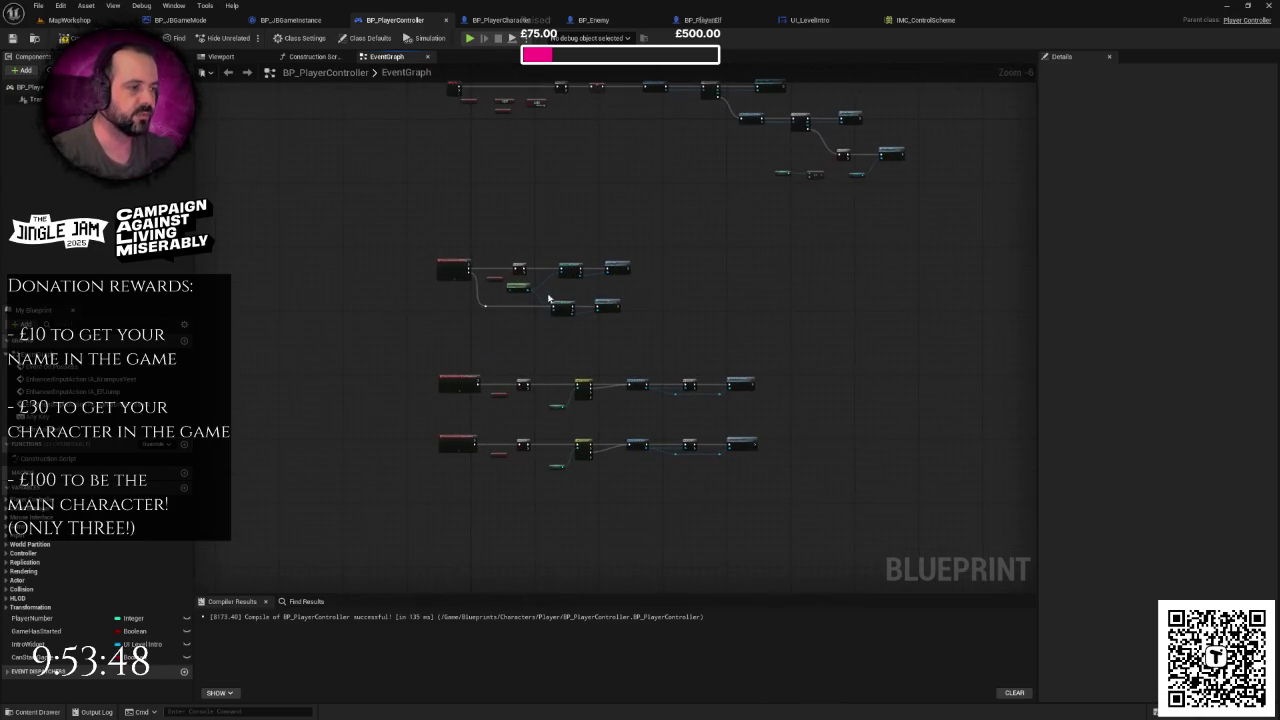
scroll(494, 266, up, 2)
- Nudge the jump event node group slightly right and bring the IA_Jump nodes into view
drag(400, 120, 823, 286)
drag(448, 152, 452, 152)
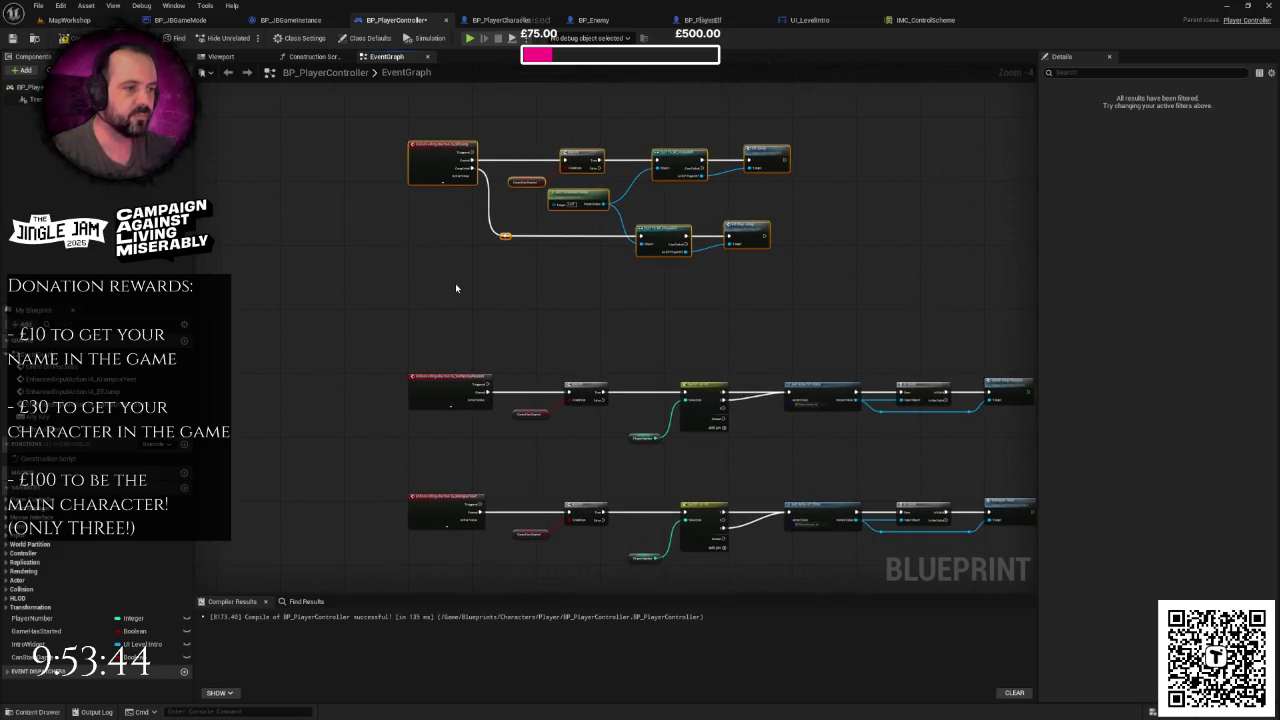
scroll(451, 286, down, 3)
scroll(429, 277, up, 4)
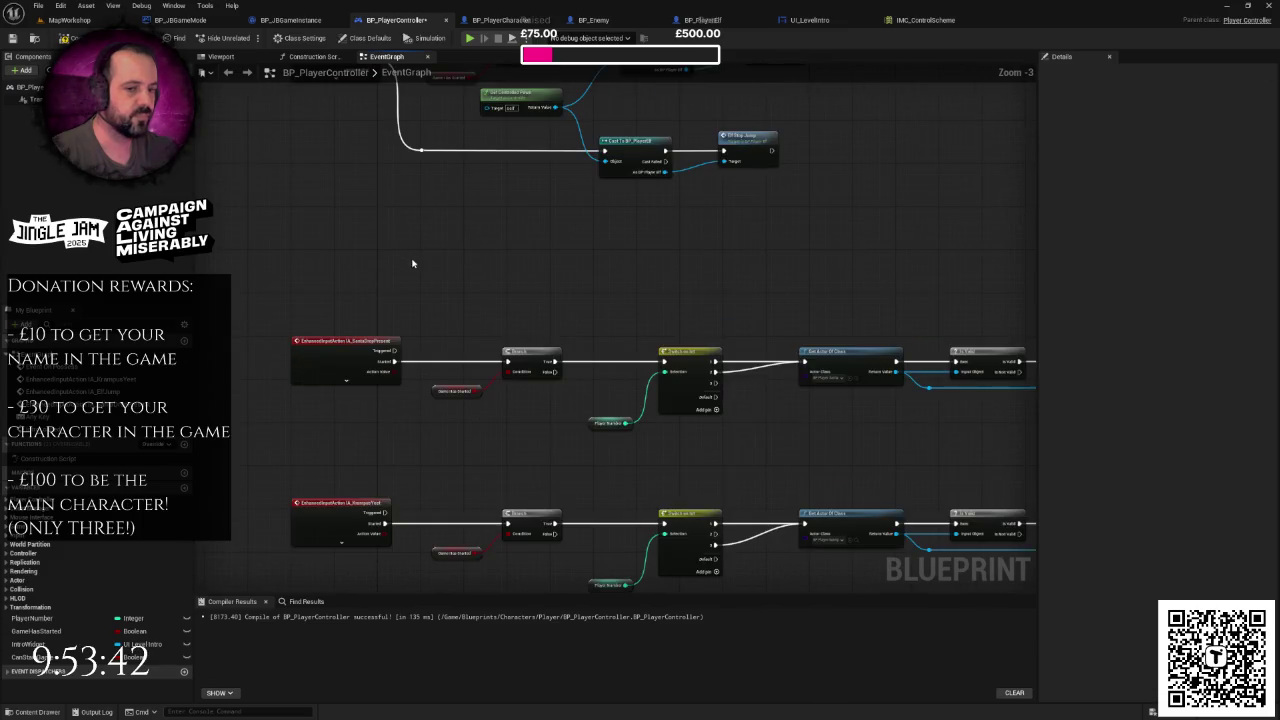
scroll(412, 263, down, 2)
mouse_move(395, 251)
mouse_down()
mouse_move(377, 232)
mouse_move(397, 263)
mouse_move(389, 246)
mouse_move(495, 256)
mouse_move(396, 149)
mouse_up()
scroll(495, 256, up, 2)
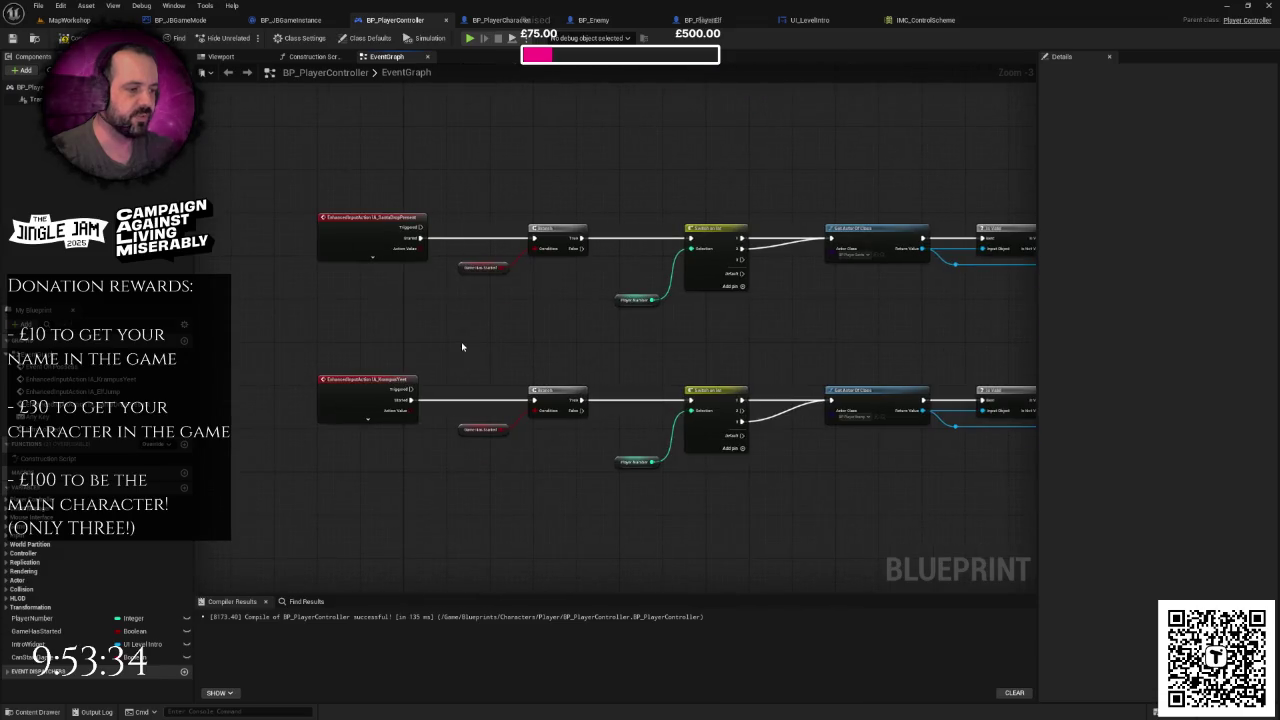
mouse_move(573, 331)
mouse_down()
mouse_move(443, 471)
mouse_move(536, 449)
mouse_up()
drag(443, 361, 480, 459)
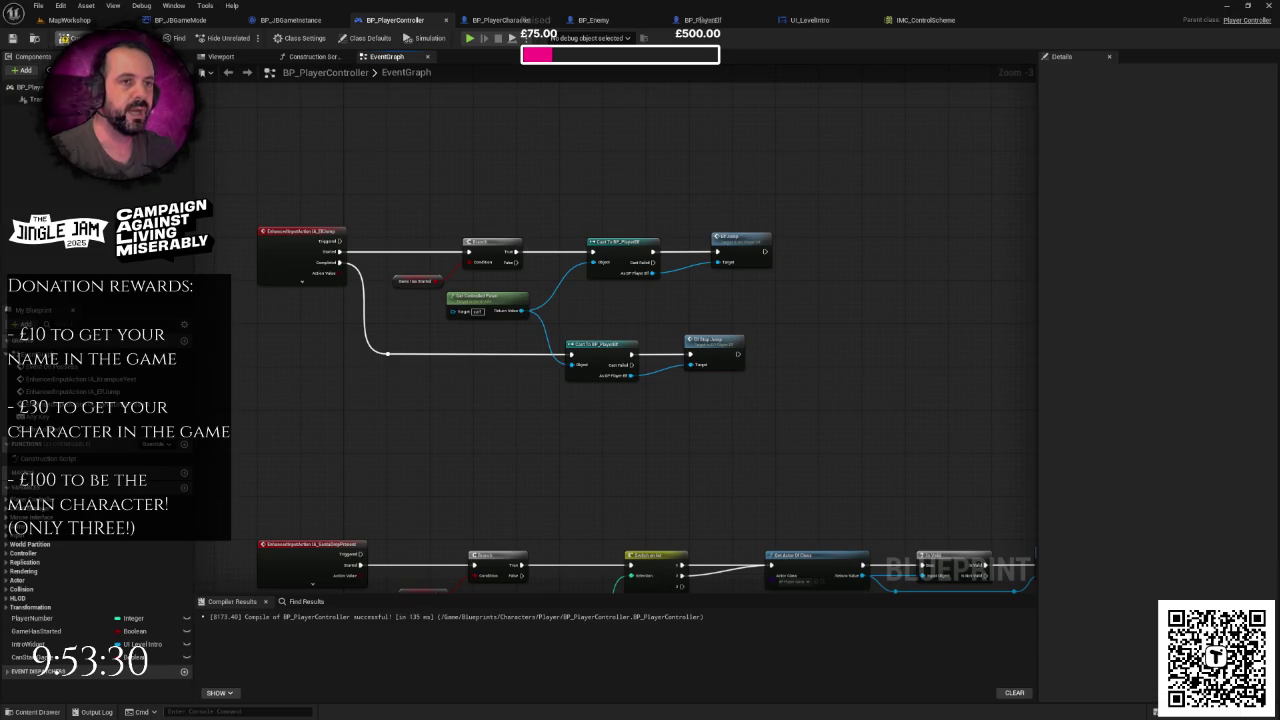
drag(292, 163, 323, 219)
drag(417, 221, 430, 289)
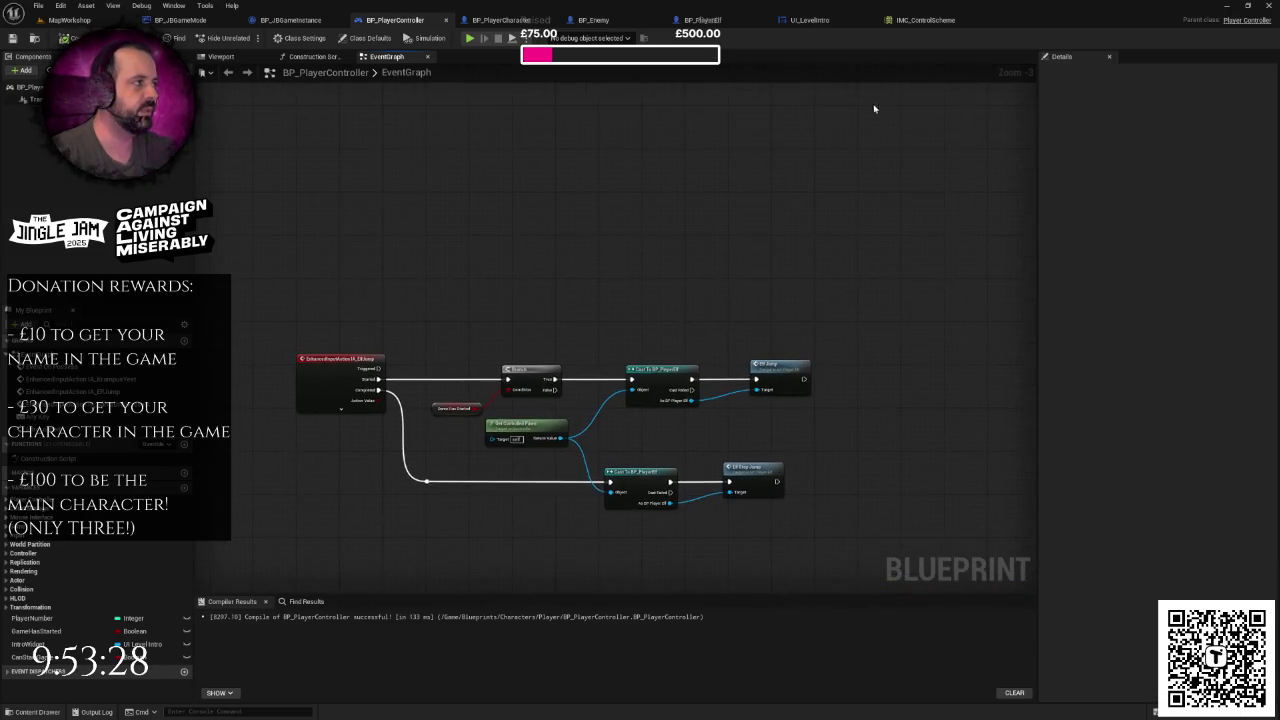
- Switch to the MapWorkshop level and show the Content/Inputs folder assets
click(925, 19)
click(68, 19)
scroll(500, 380, down, 3)
key(Escape)
key(ctrl+space)
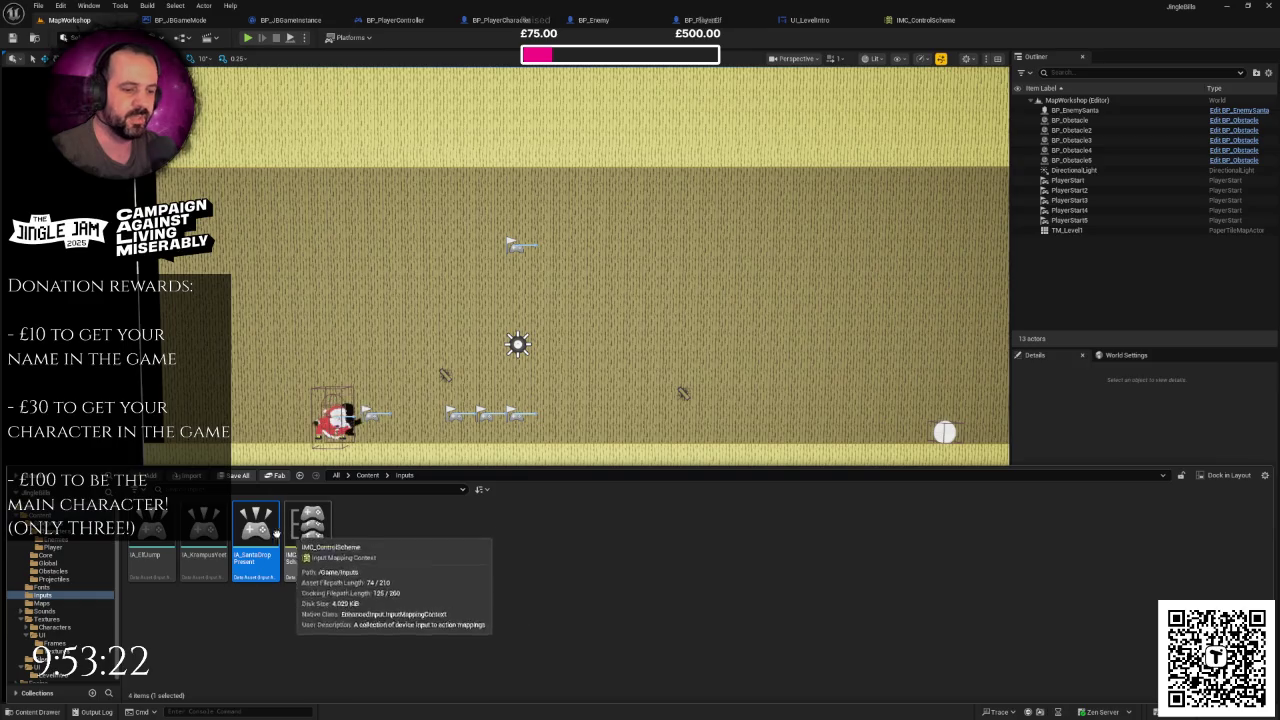
- Create an Input Action asset in the Content/Inputs folder and name it IA_Skip
right_click(379, 532)
mouse_move(441, 424)
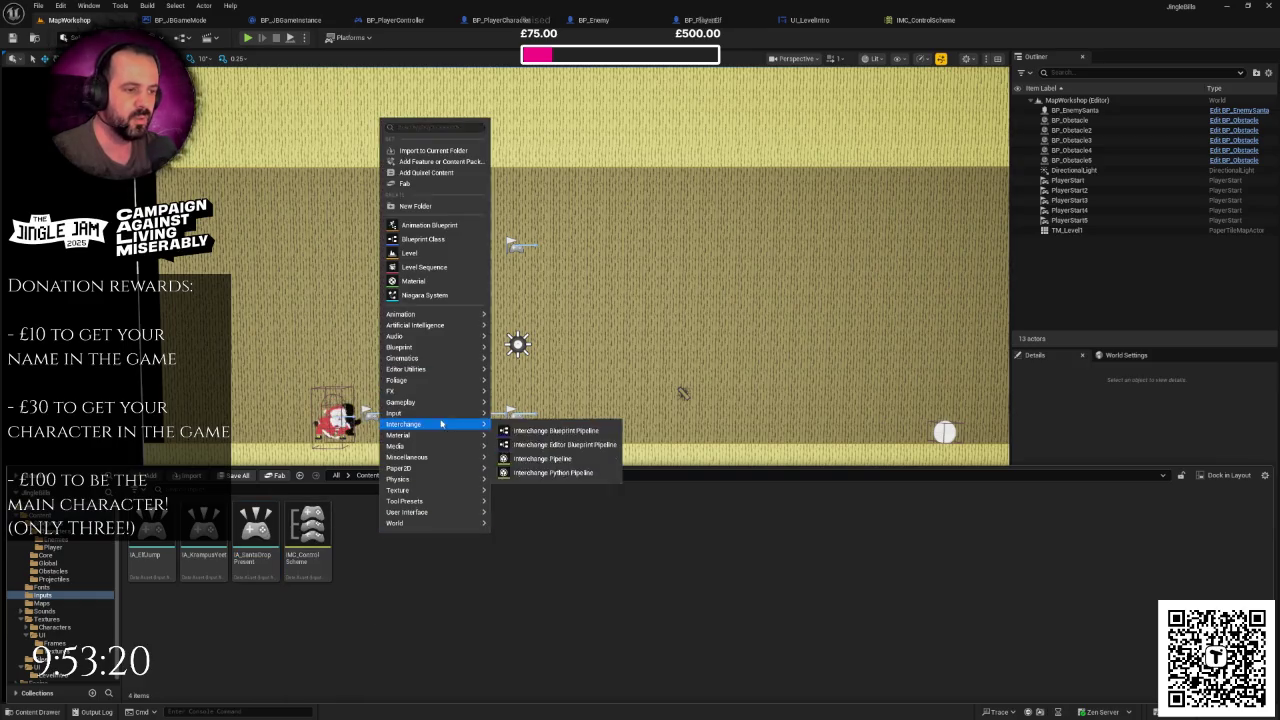
click(536, 445)
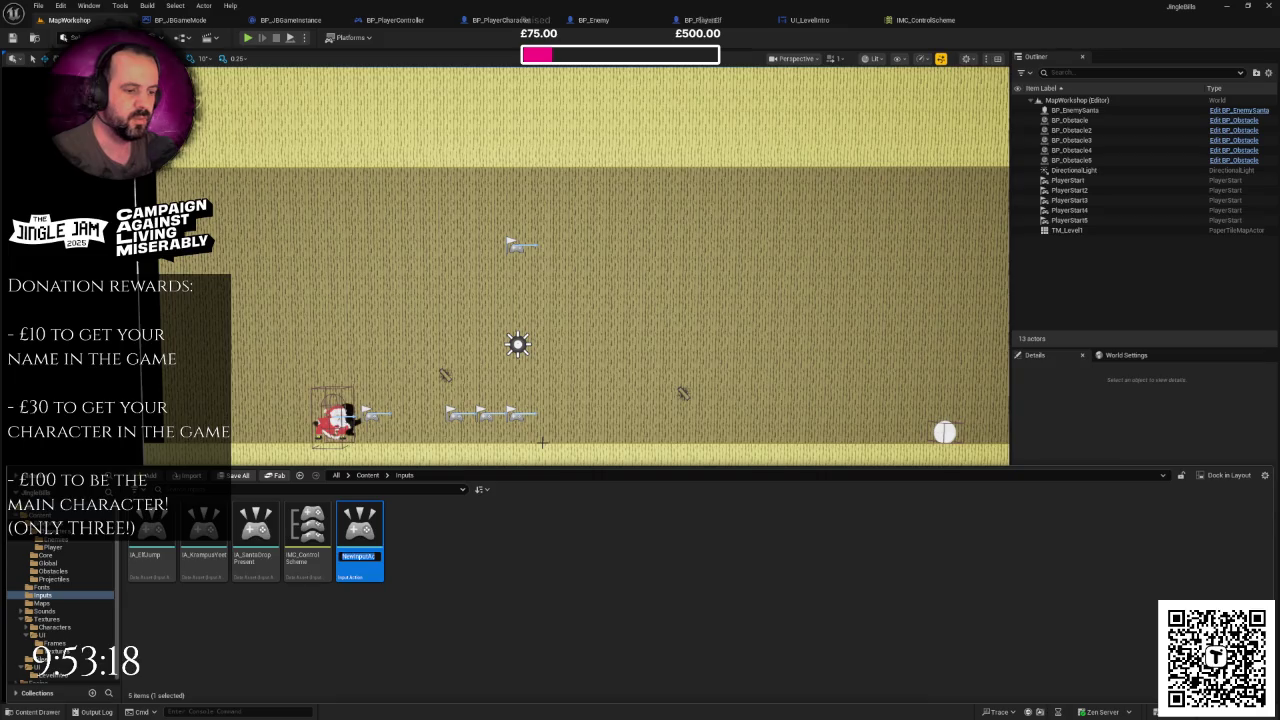
text(IA_)
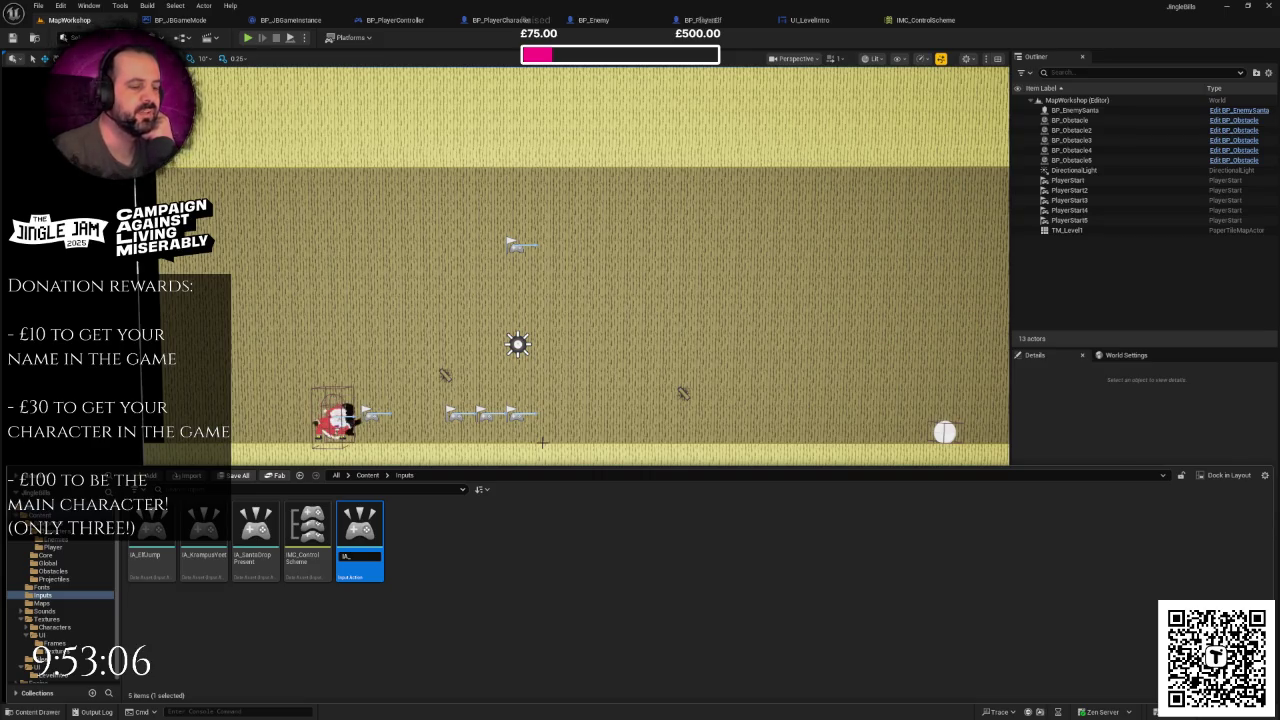
text(Skip)
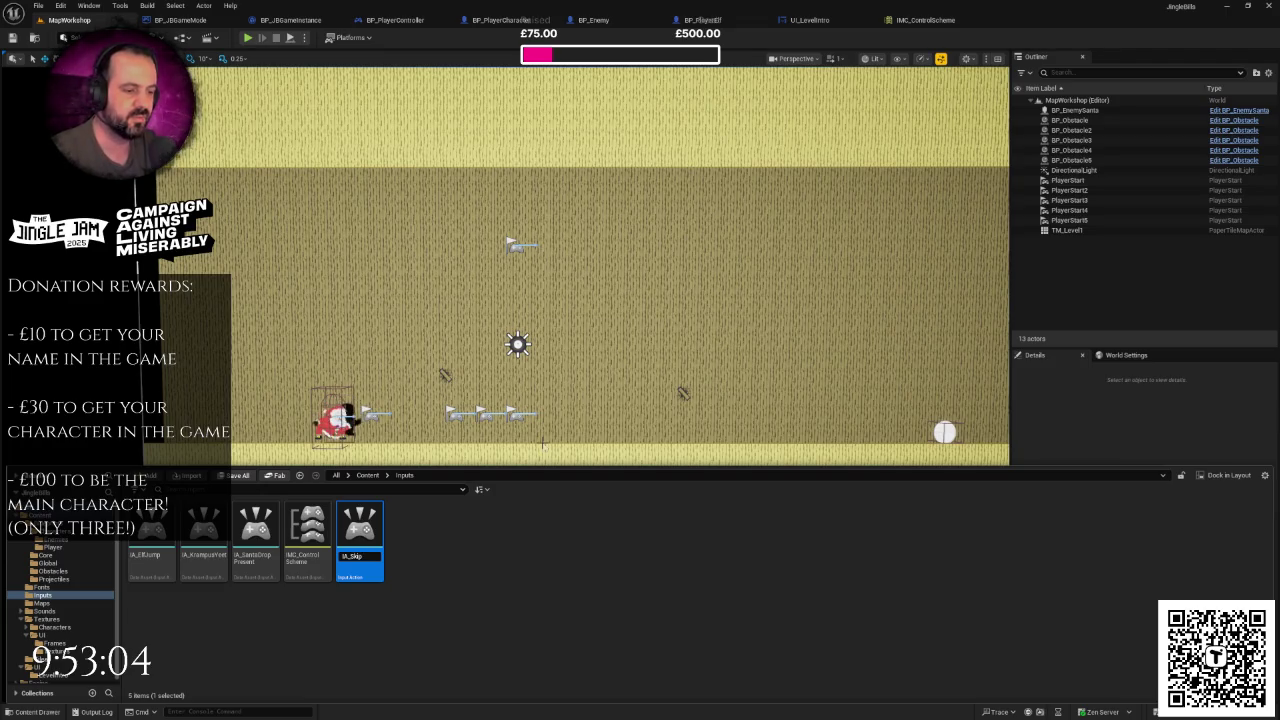
key(Return)
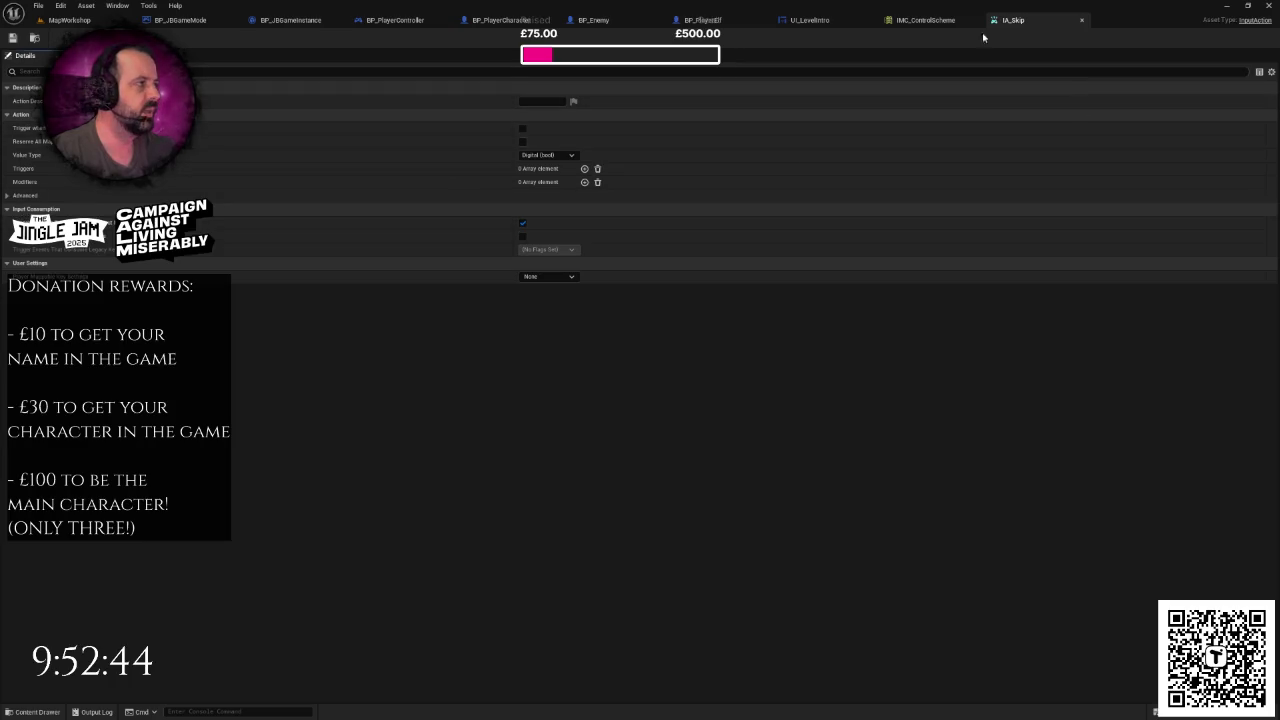
- Add an IA_Skip mapping to IMC_ControlScheme with W as its first key
click(925, 20)
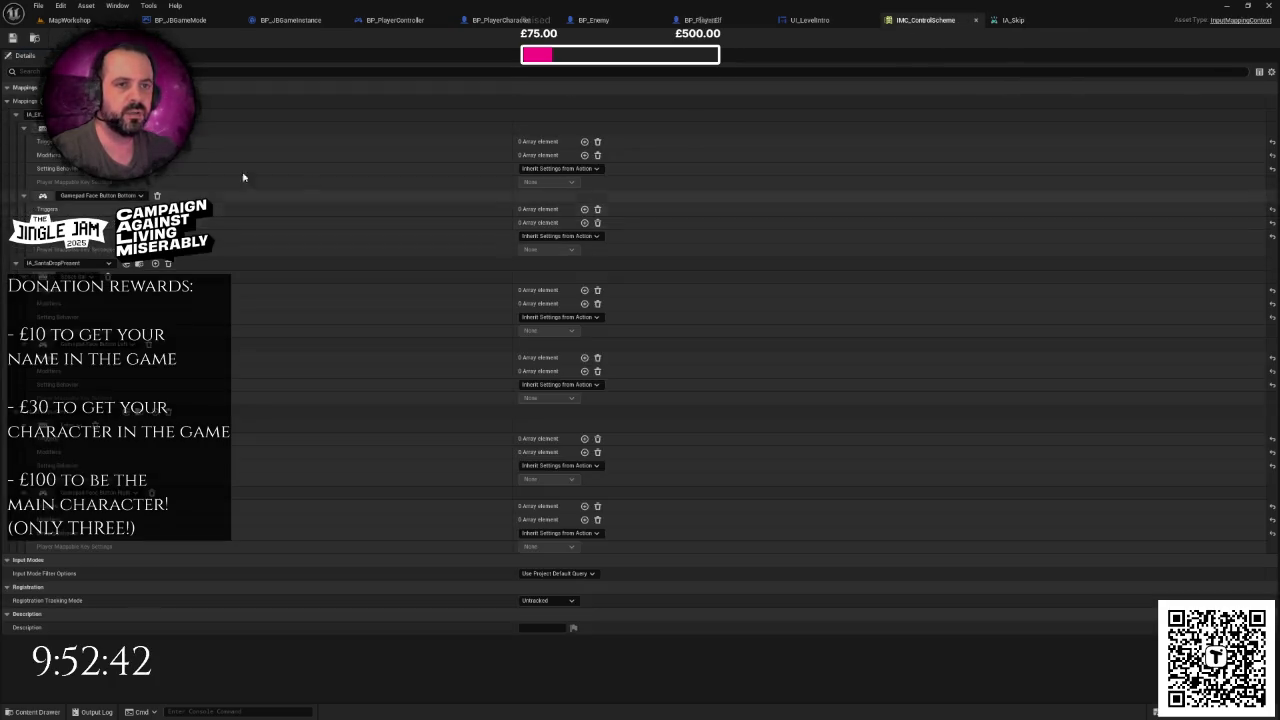
click(75, 101)
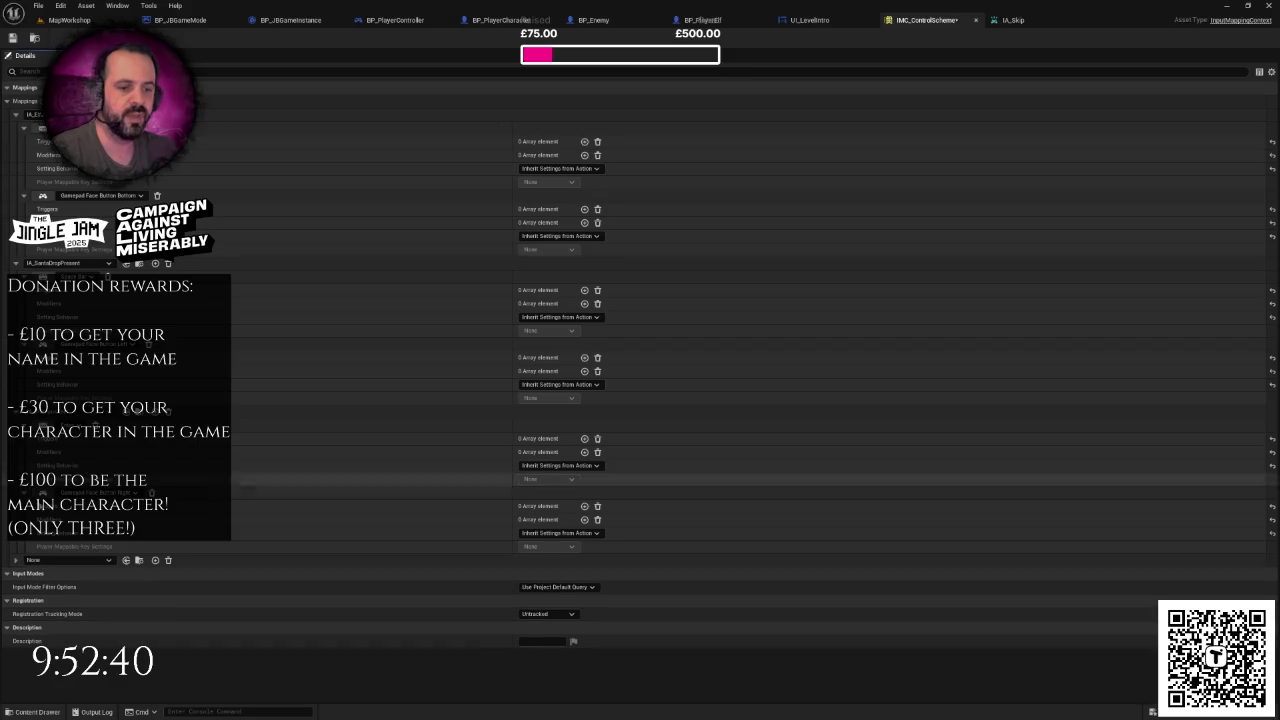
click(65, 560)
click(97, 492)
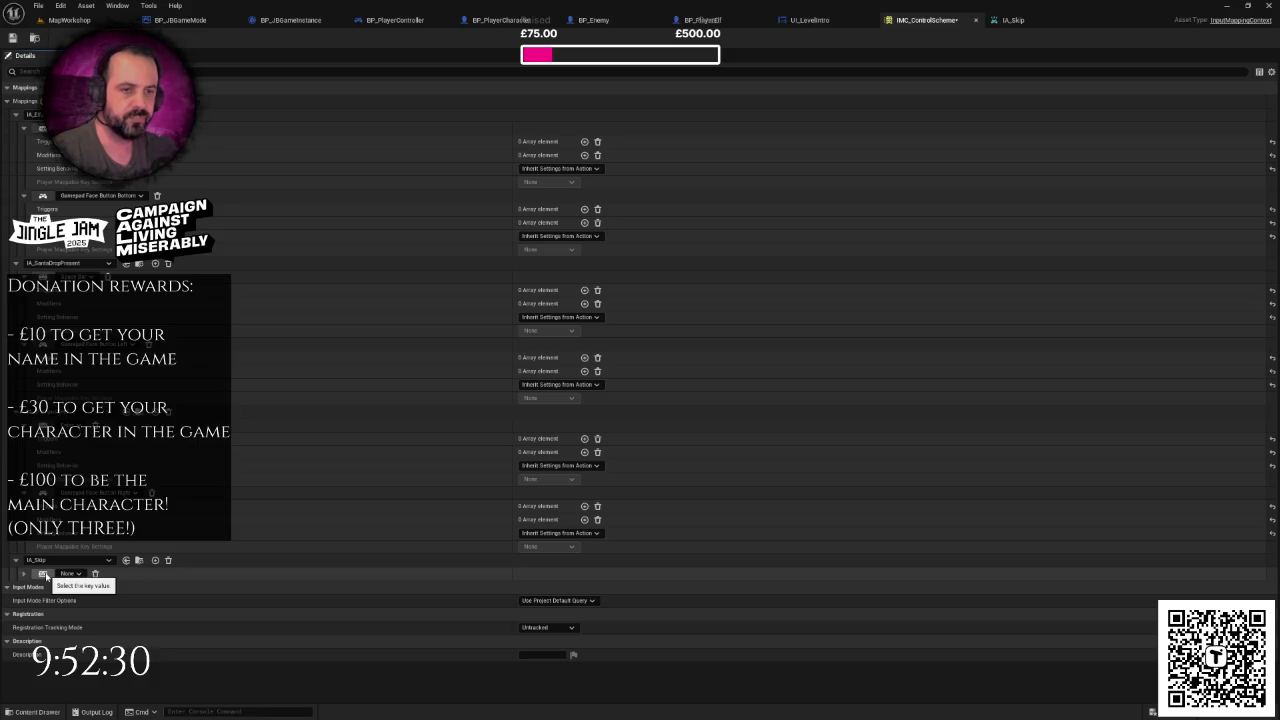
click(45, 576)
key(w)
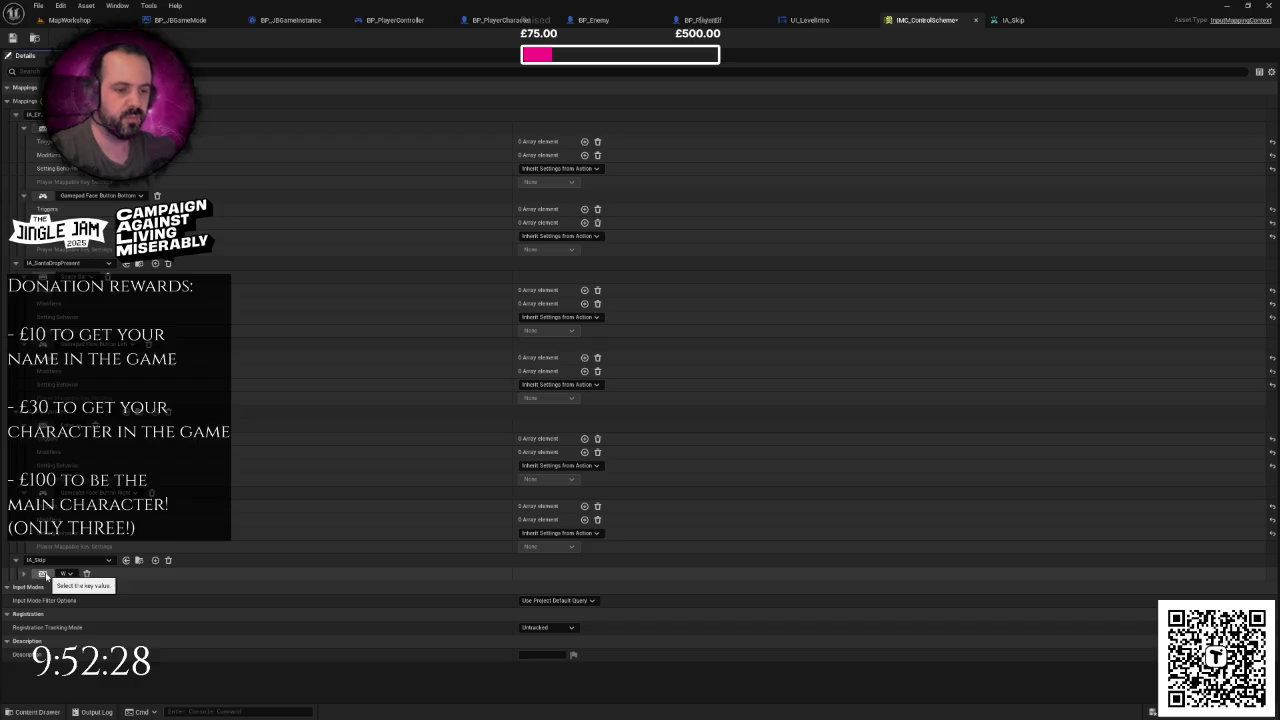
- Add Space Bar and Gamepad Face Button Left bindings under IA_Skip
click(155, 560)
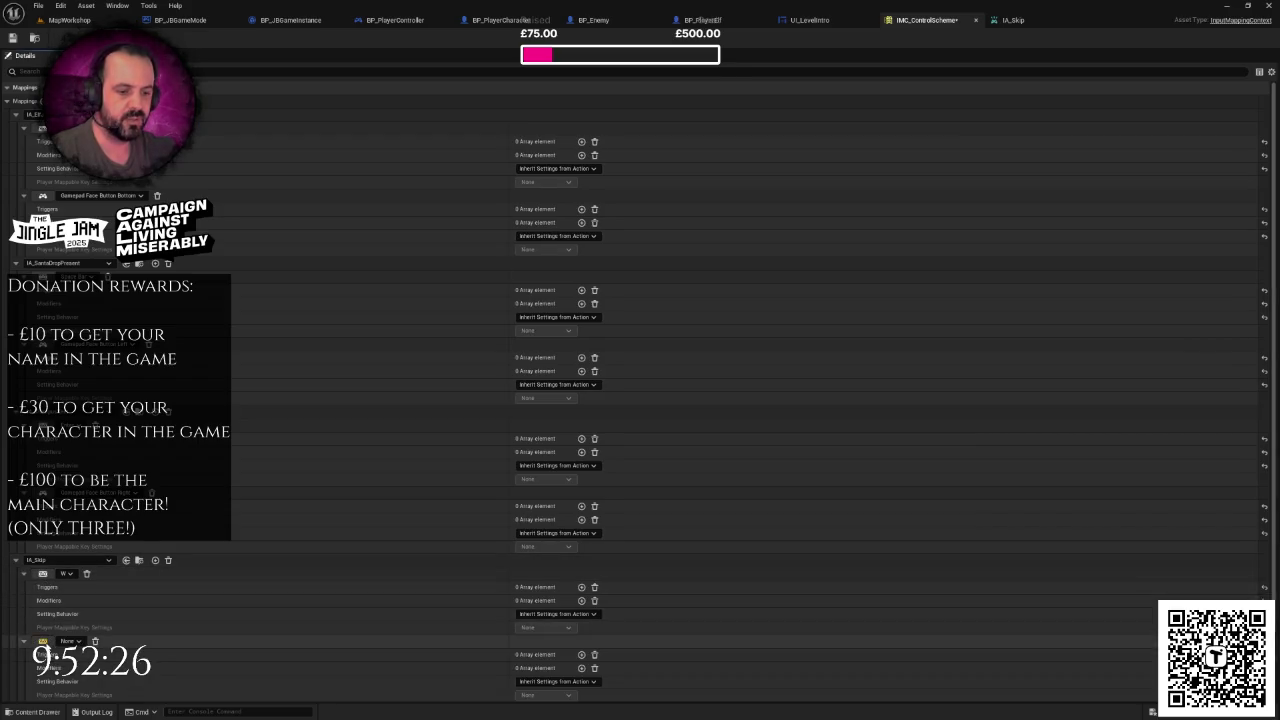
scroll(640, 400, down, 1)
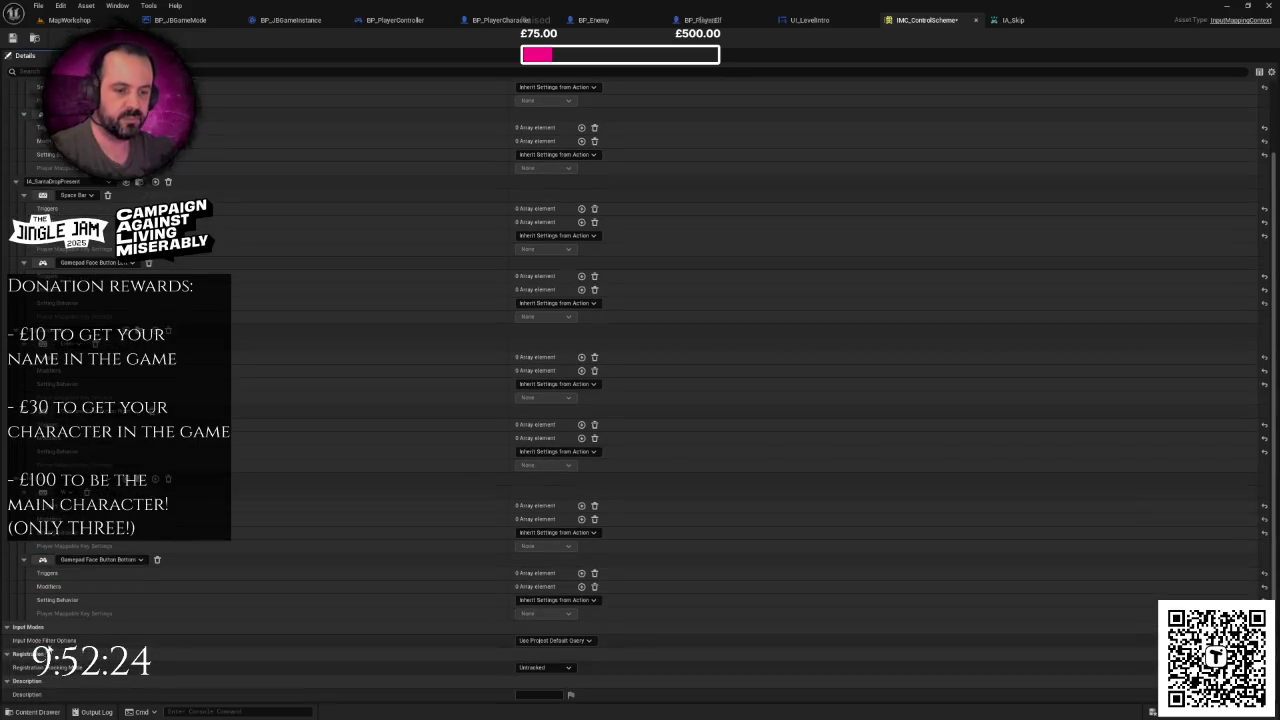
click(155, 480)
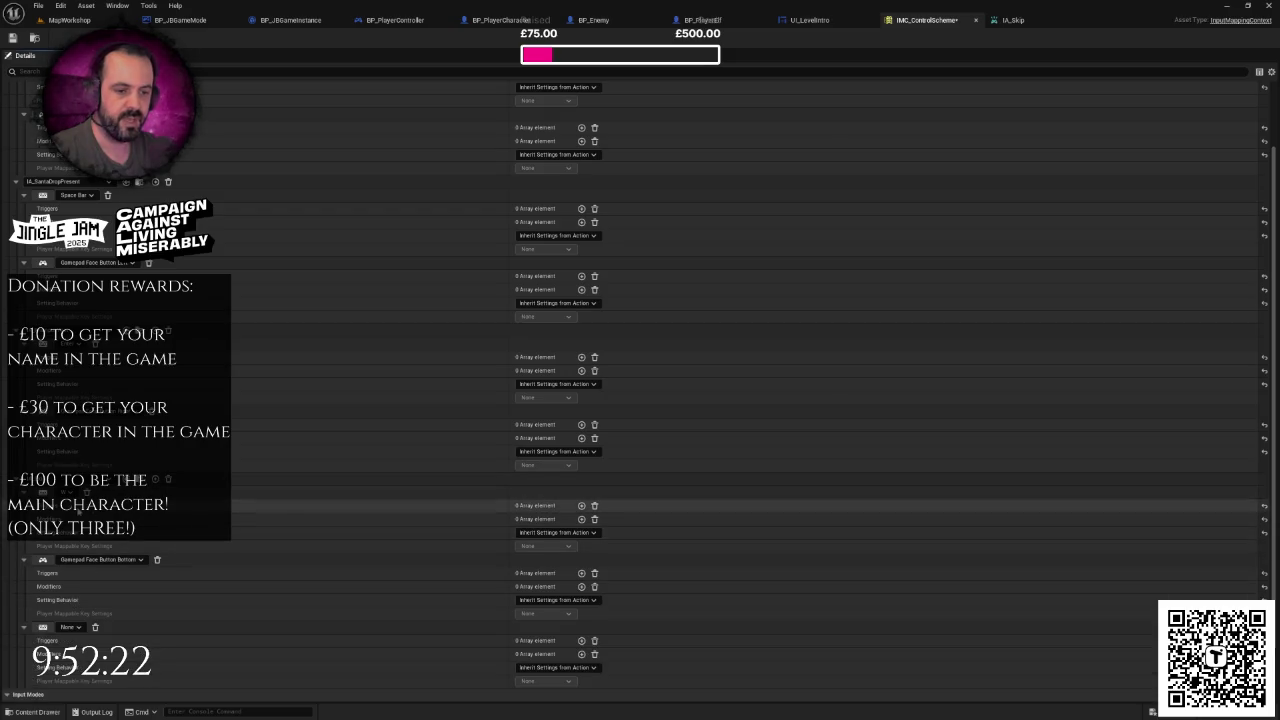
click(44, 628)
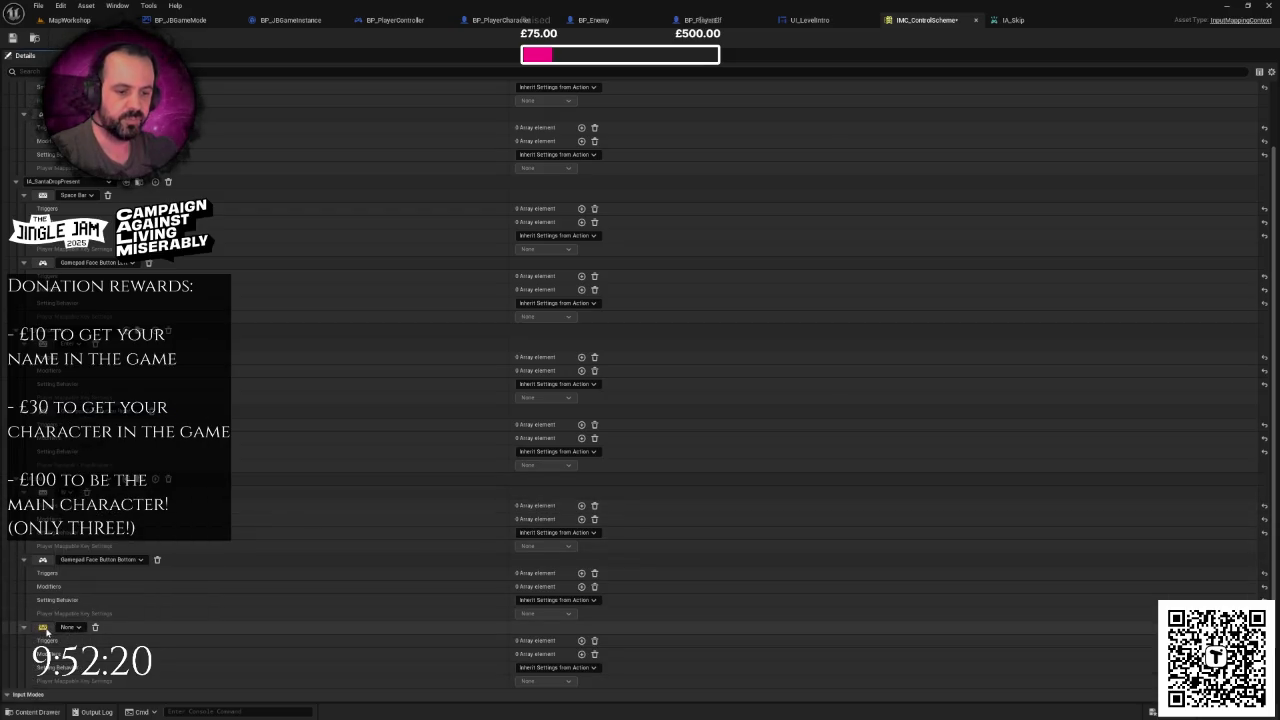
key(space)
scroll(60, 620, down, 1)
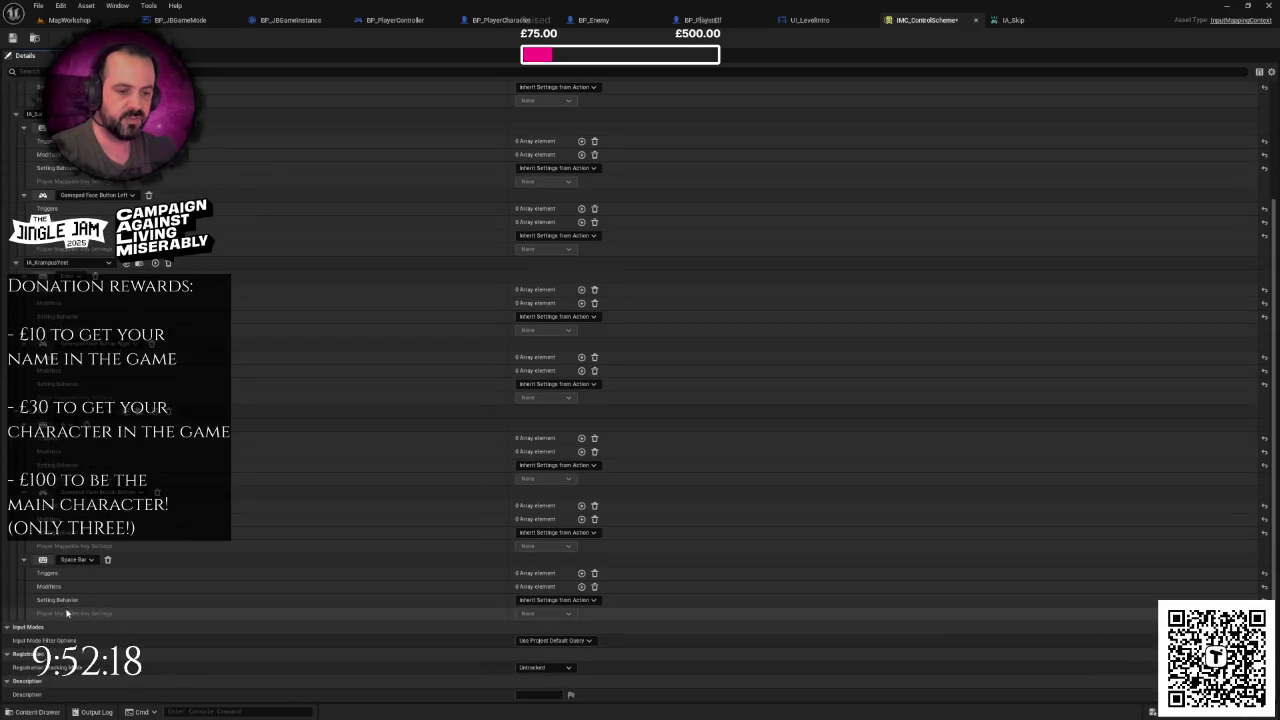
click(155, 410)
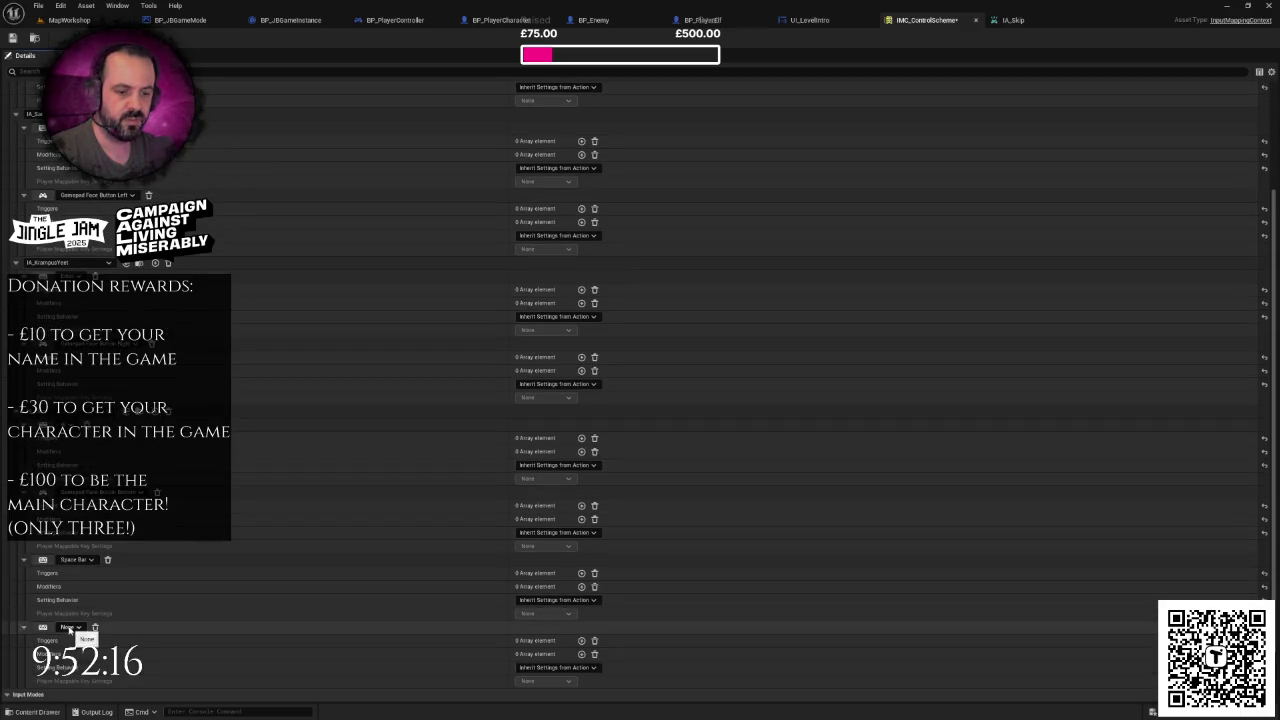
click(42, 627)
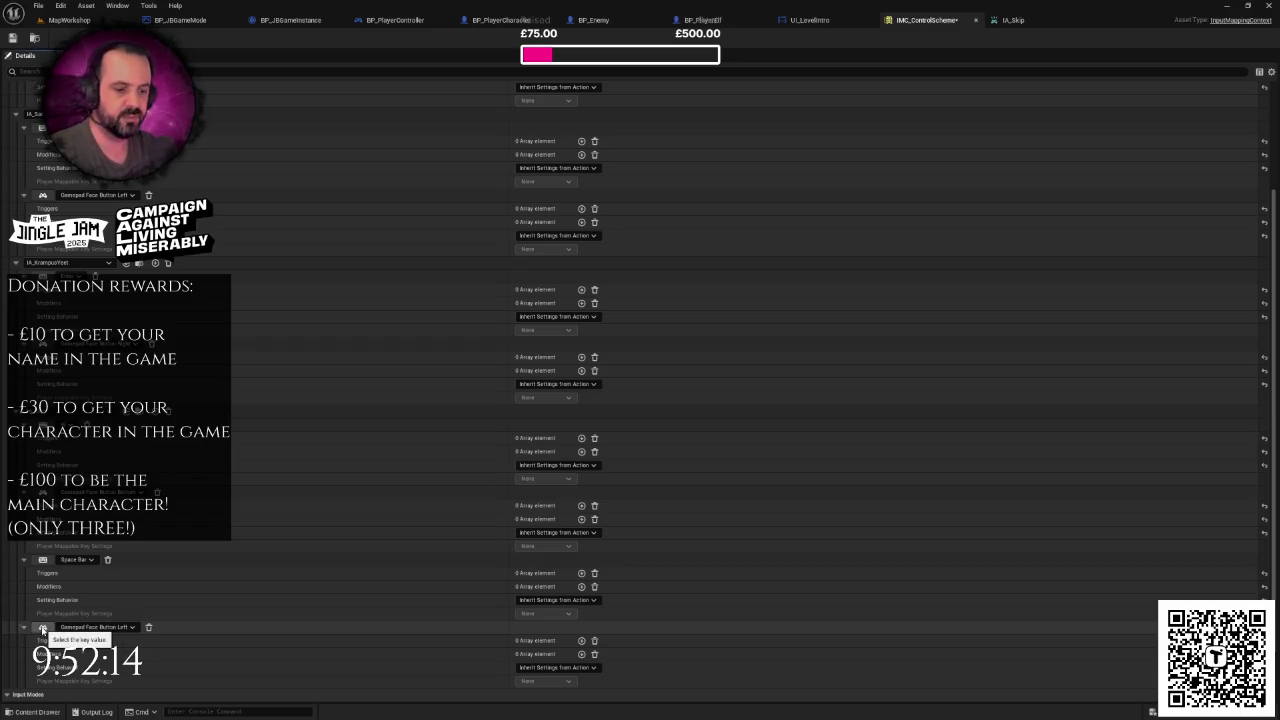
scroll(50, 625, down, 3)
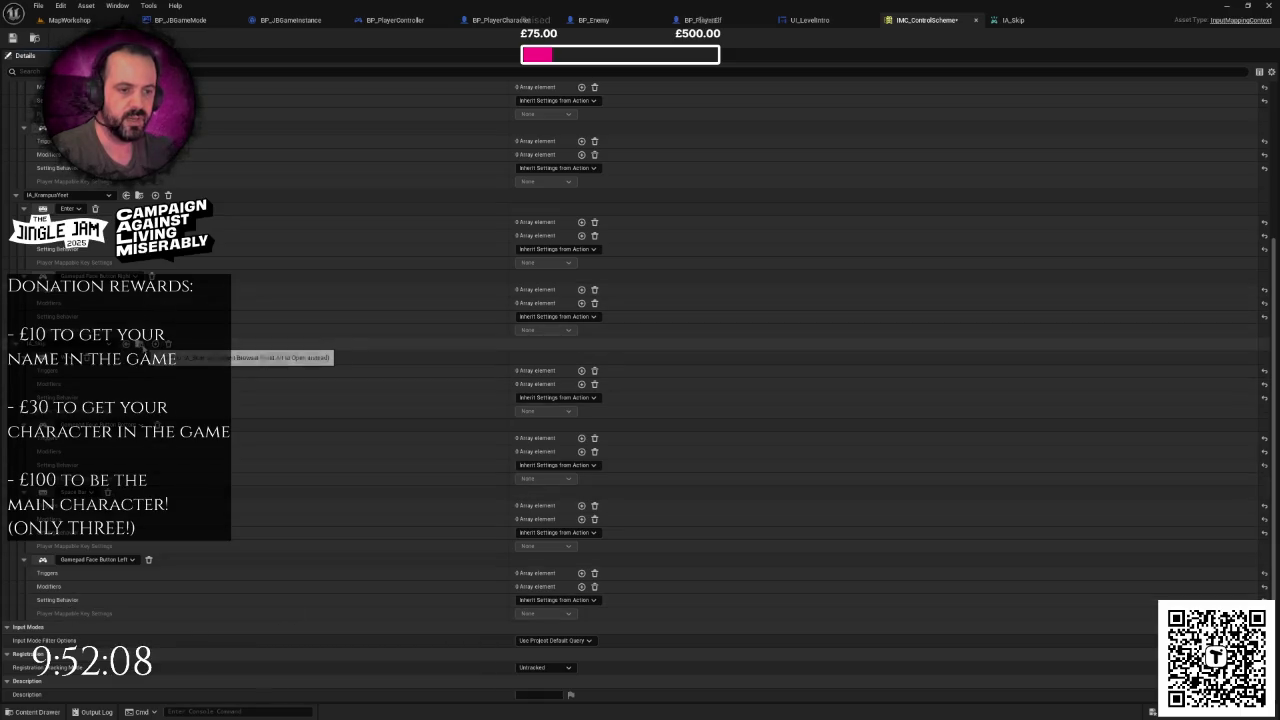
- Add Enter and Gamepad Face Button Right bindings to IA_Skip and save the control scheme
click(155, 344)
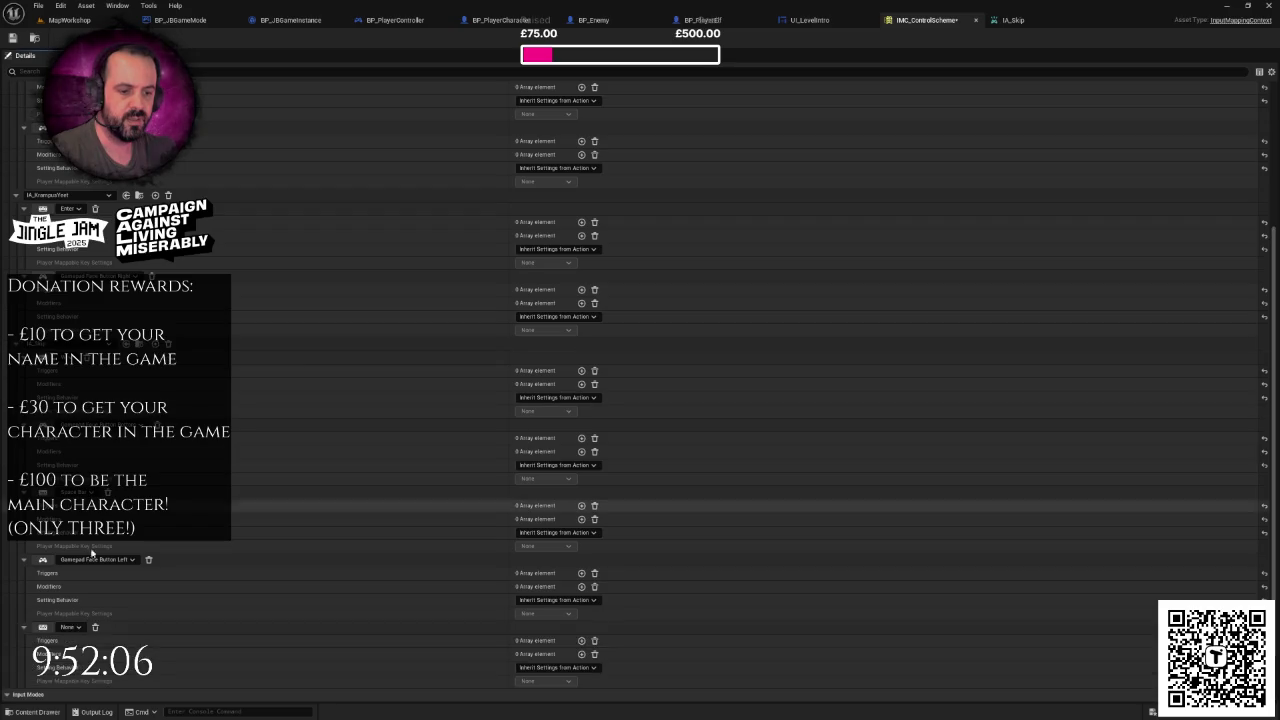
click(68, 627)
click(42, 627)
key(Return)
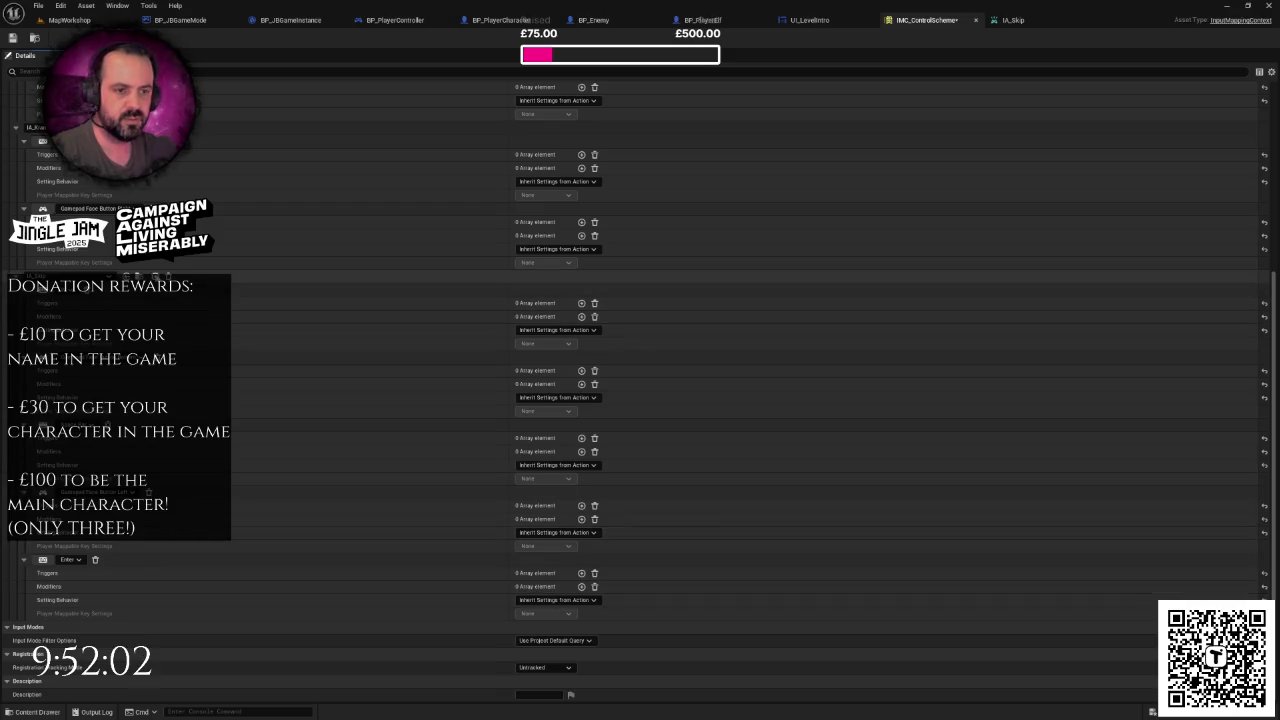
click(155, 277)
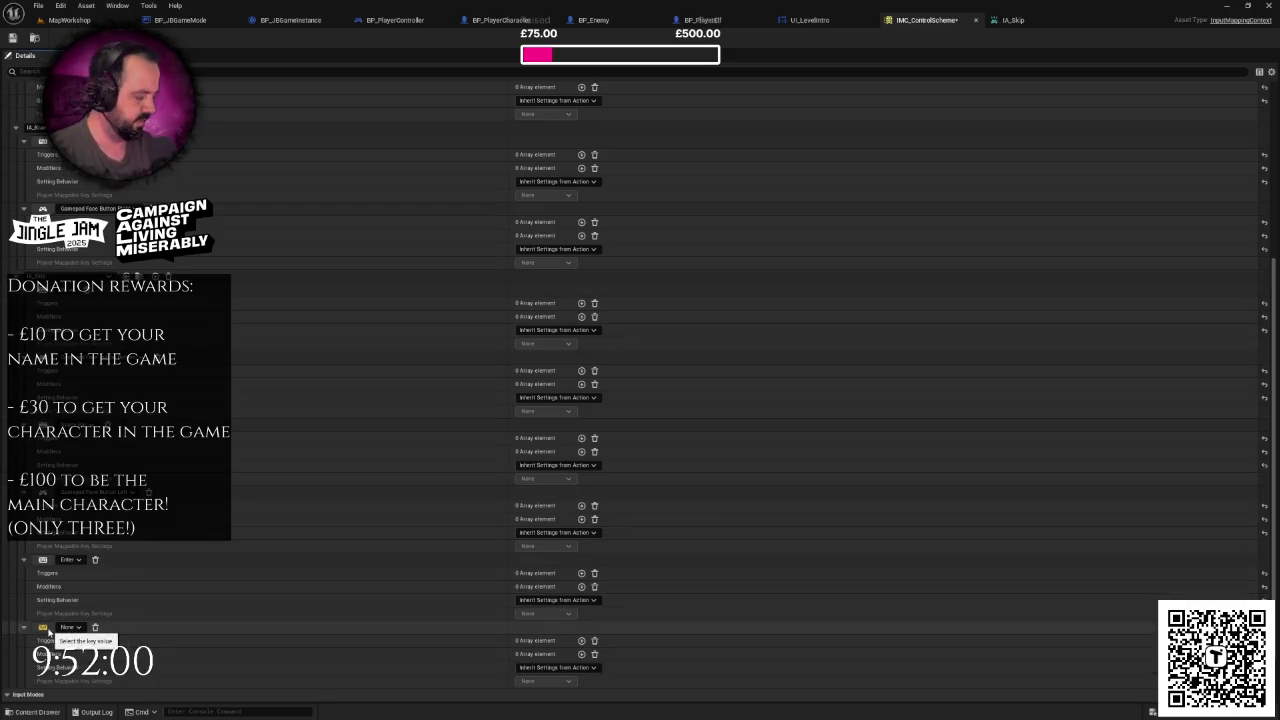
click(46, 629)
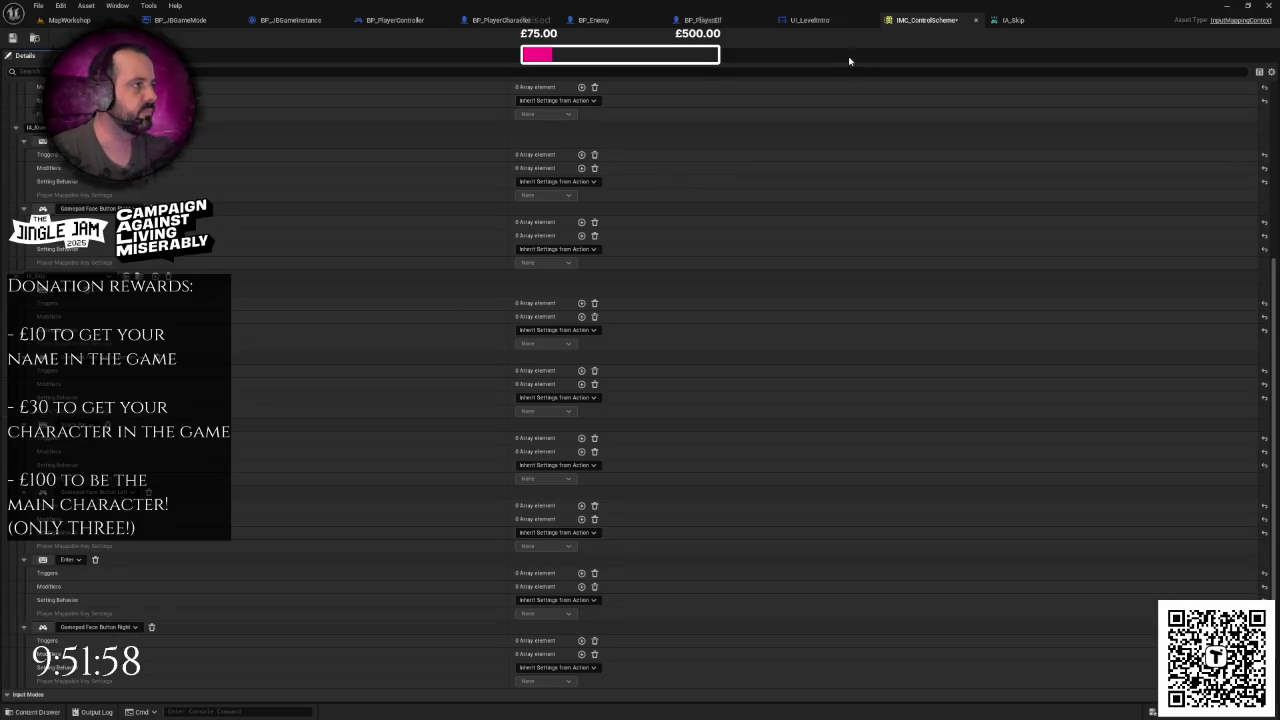
key(ctrl+s)
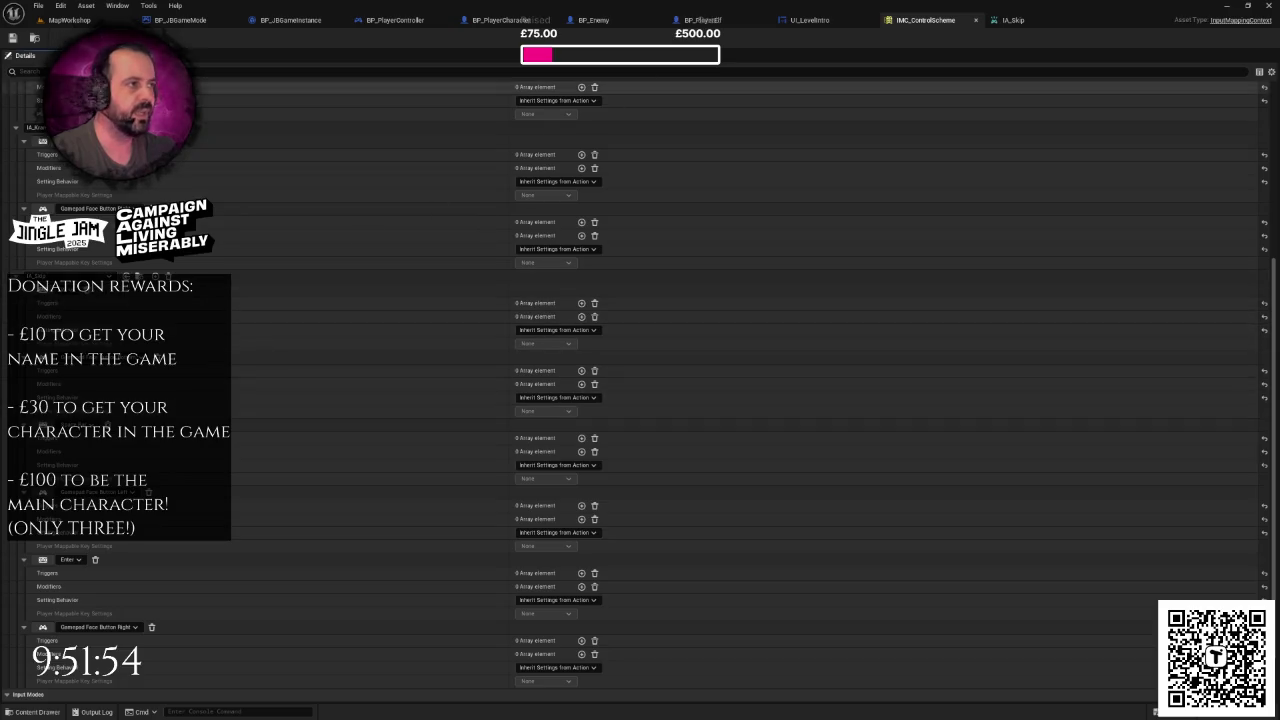
click(397, 20)
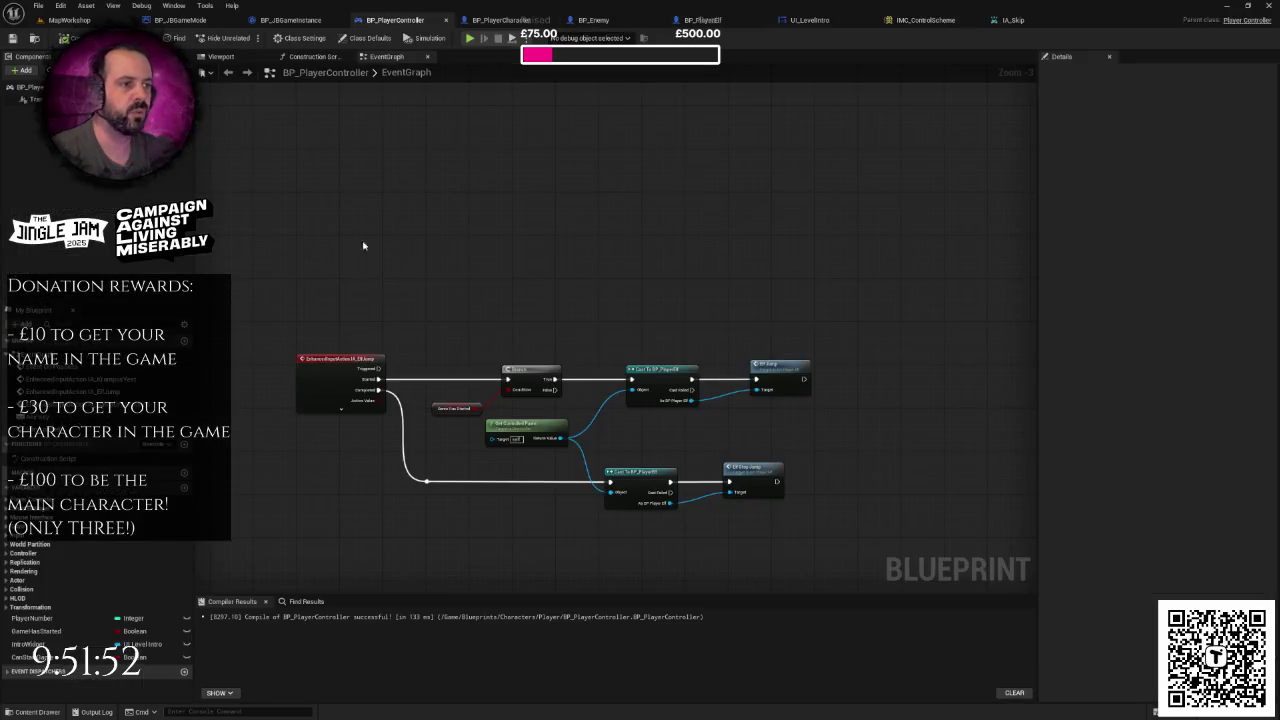
- Add an IA_Skip input event node and place it beside the Branch
right_click(448, 173)
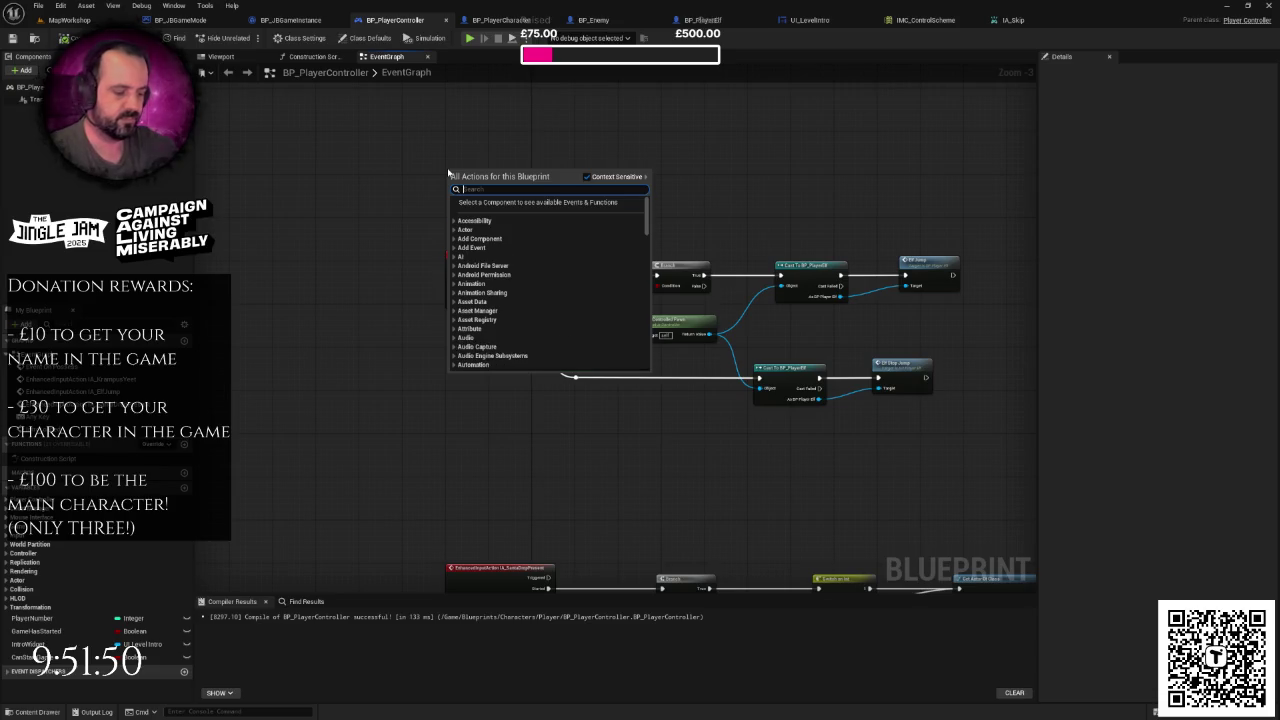
text(ia_jump)
click(490, 237)
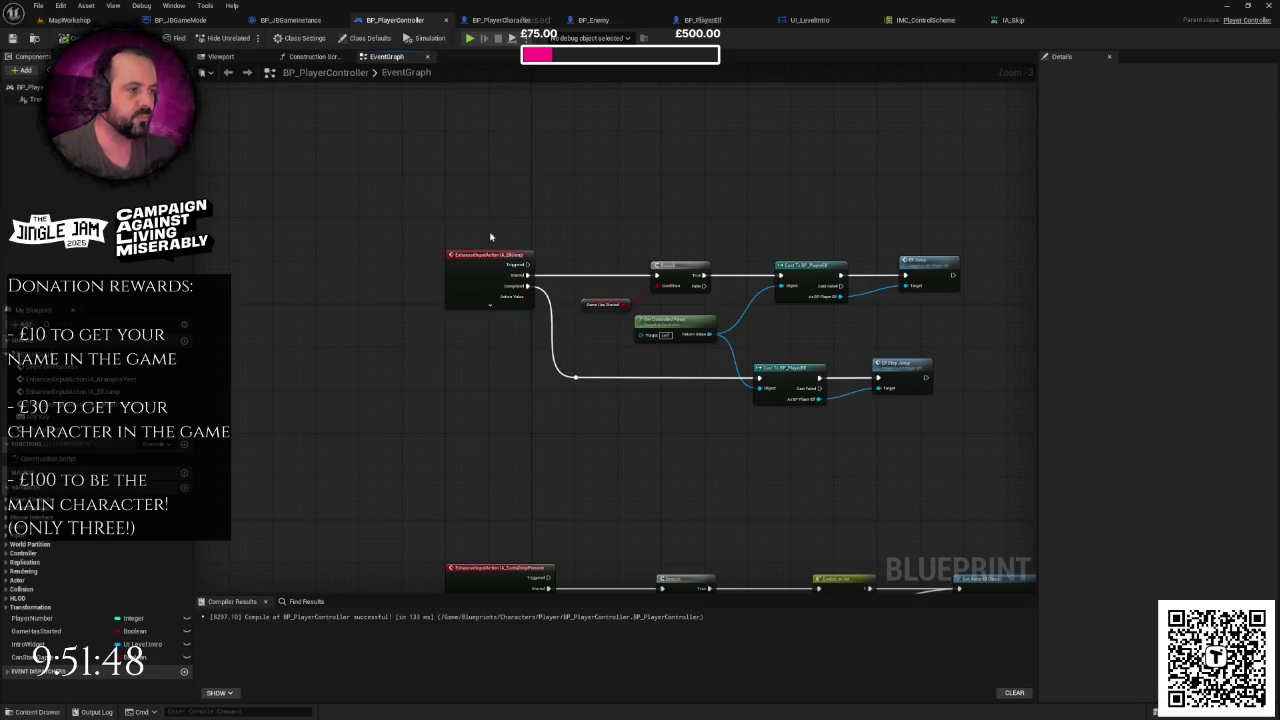
mouse_move(577, 197)
mouse_down()
mouse_move(566, 474)
mouse_move(485, 495)
mouse_move(502, 445)
mouse_move(458, 174)
mouse_move(440, 280)
mouse_up()
click(440, 348)
mouse_move(440, 370)
mouse_down()
mouse_move(458, 160)
mouse_move(428, 380)
mouse_move(400, 470)
mouse_move(647, 331)
mouse_up()
- Delete the Any Key event, wire IA_Skip's Started into the Branch, and play-test MapWorkshop
click(372, 322)
key(Delete)
drag(354, 412, 354, 312)
click(436, 292)
drag(436, 292, 455, 243)
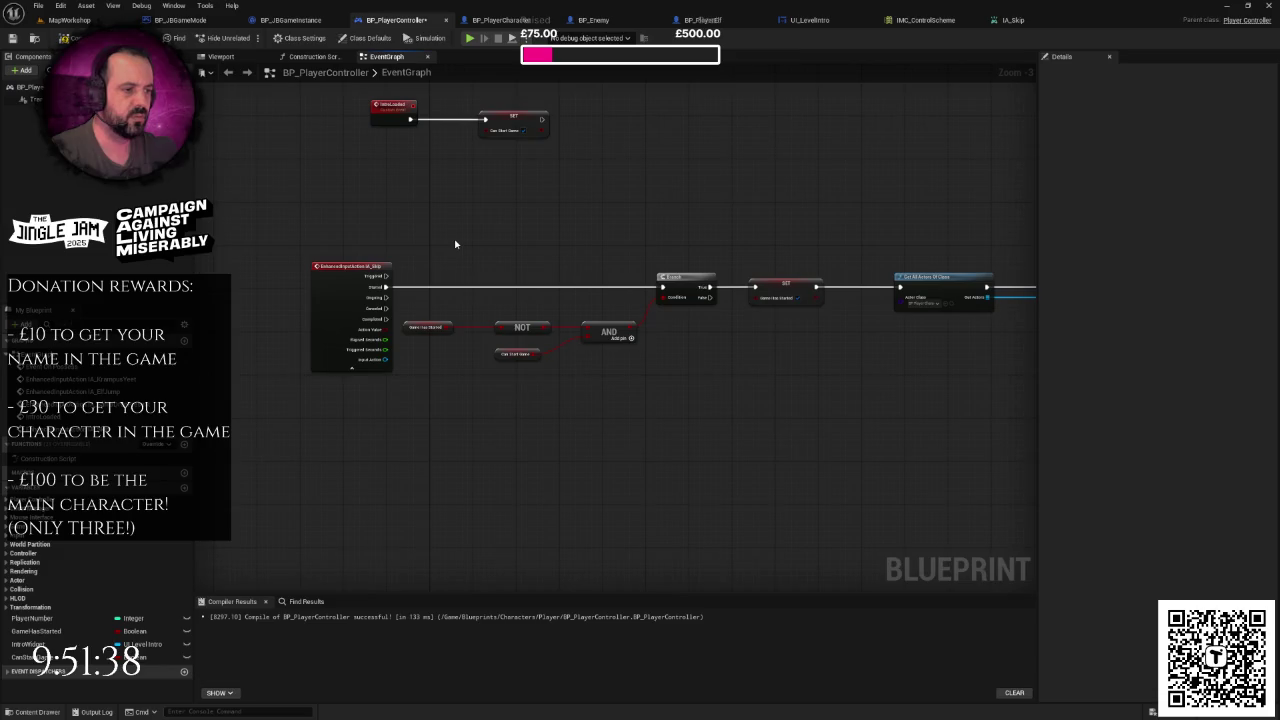
click(69, 20)
click(249, 38)
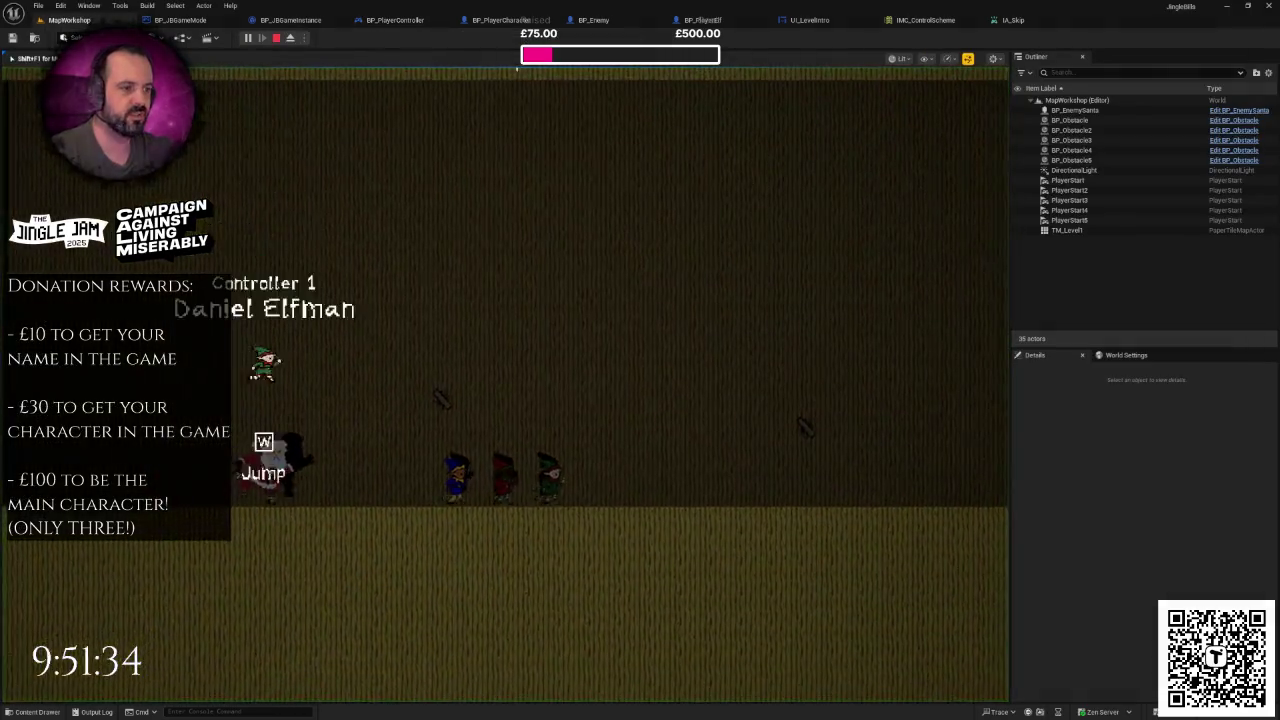
- Play-test three times, starting the round from the join screen with W, Enter and Space
key(F11)
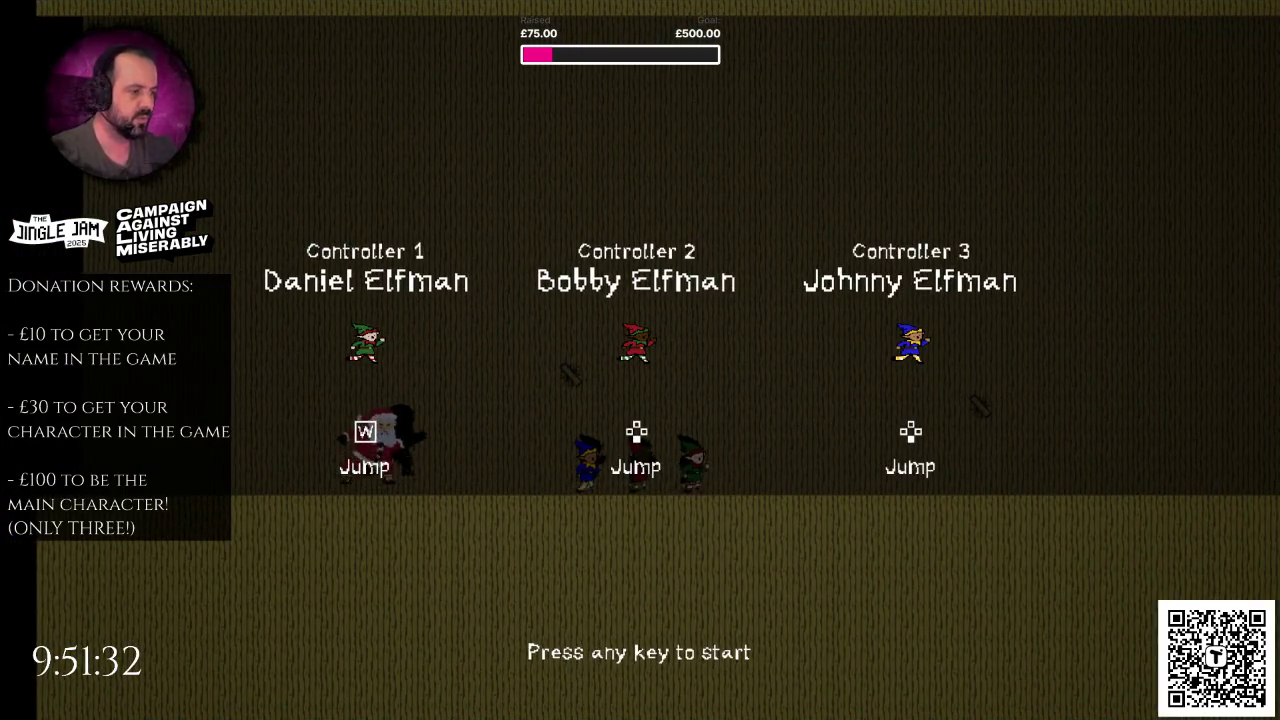
key(w)
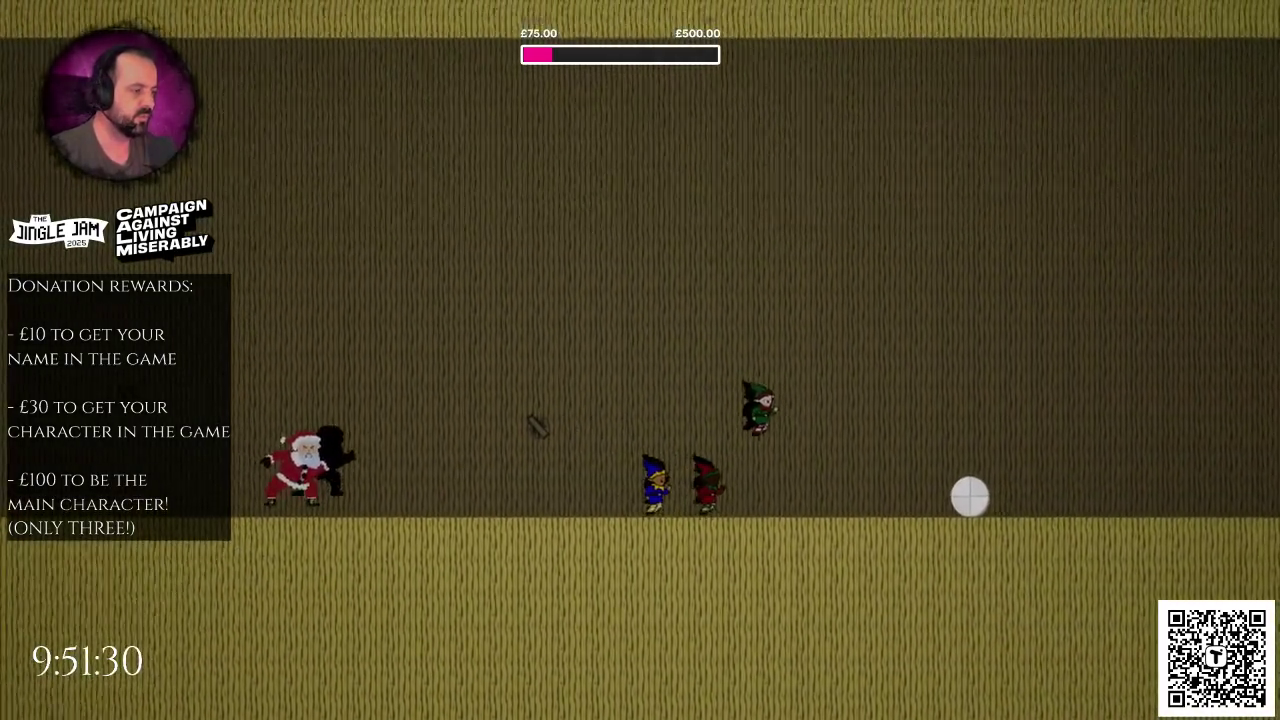
key(Escape)
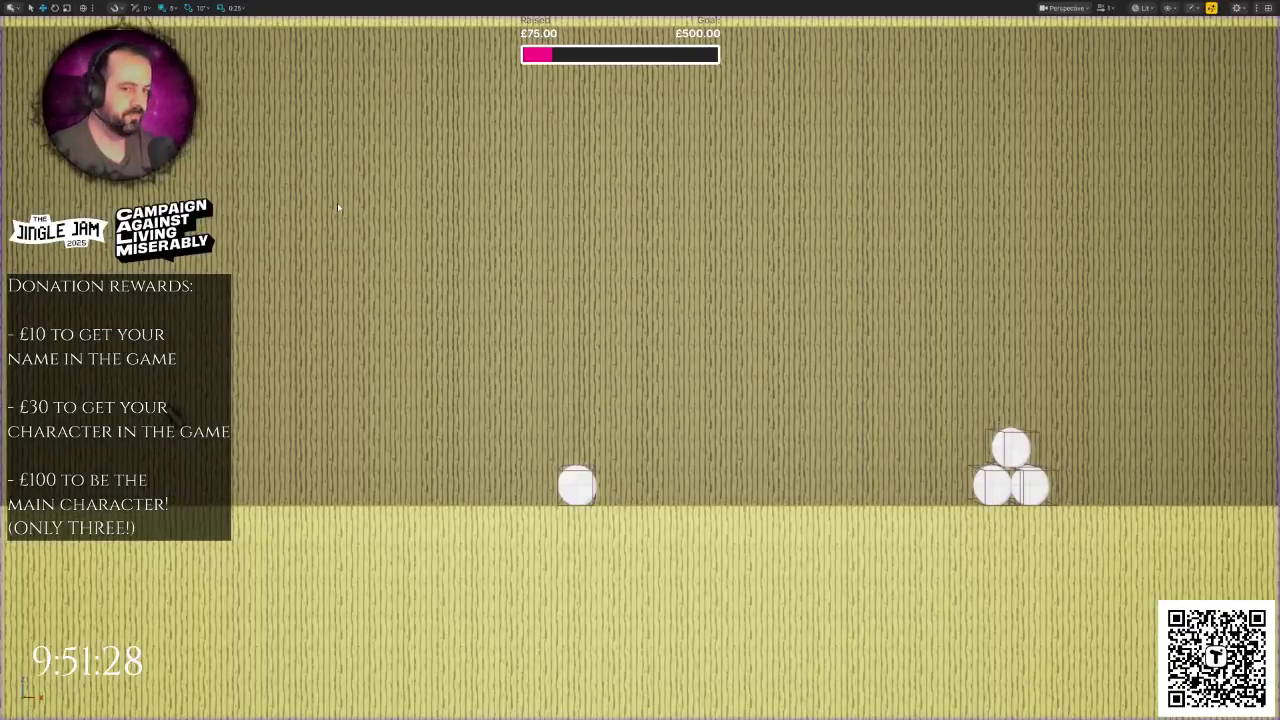
key(alt+p)
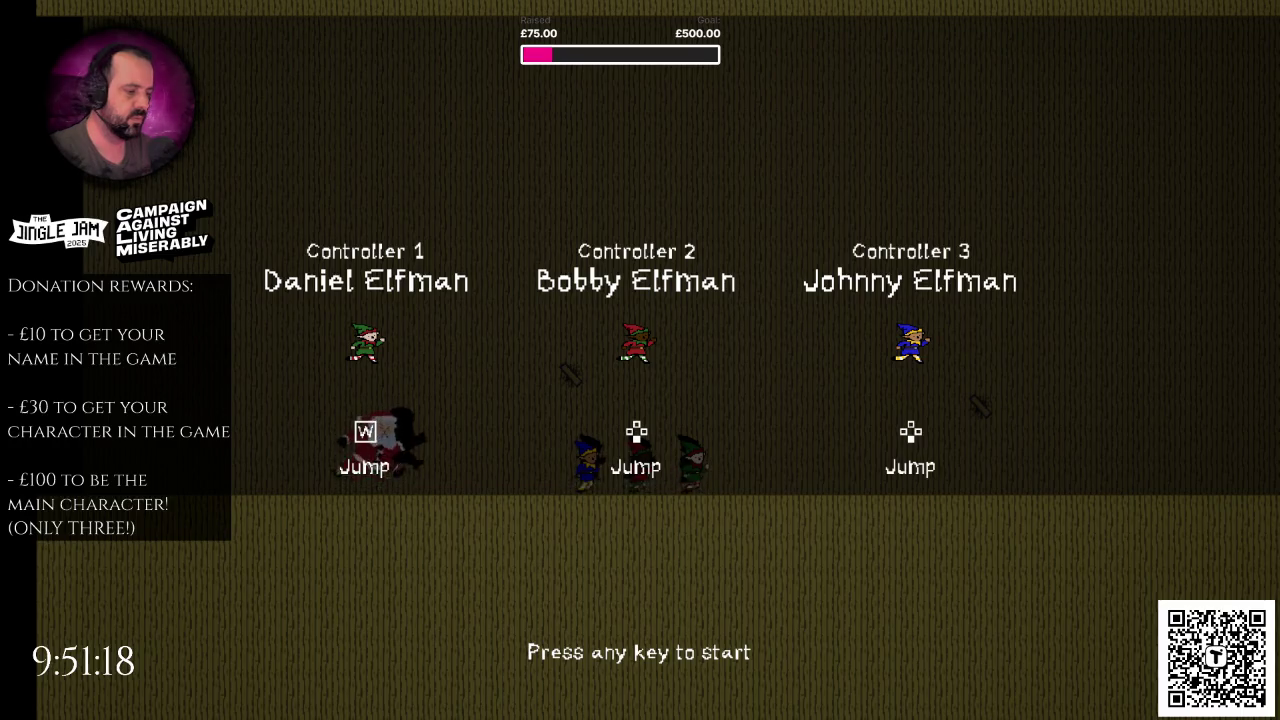
key(Return)
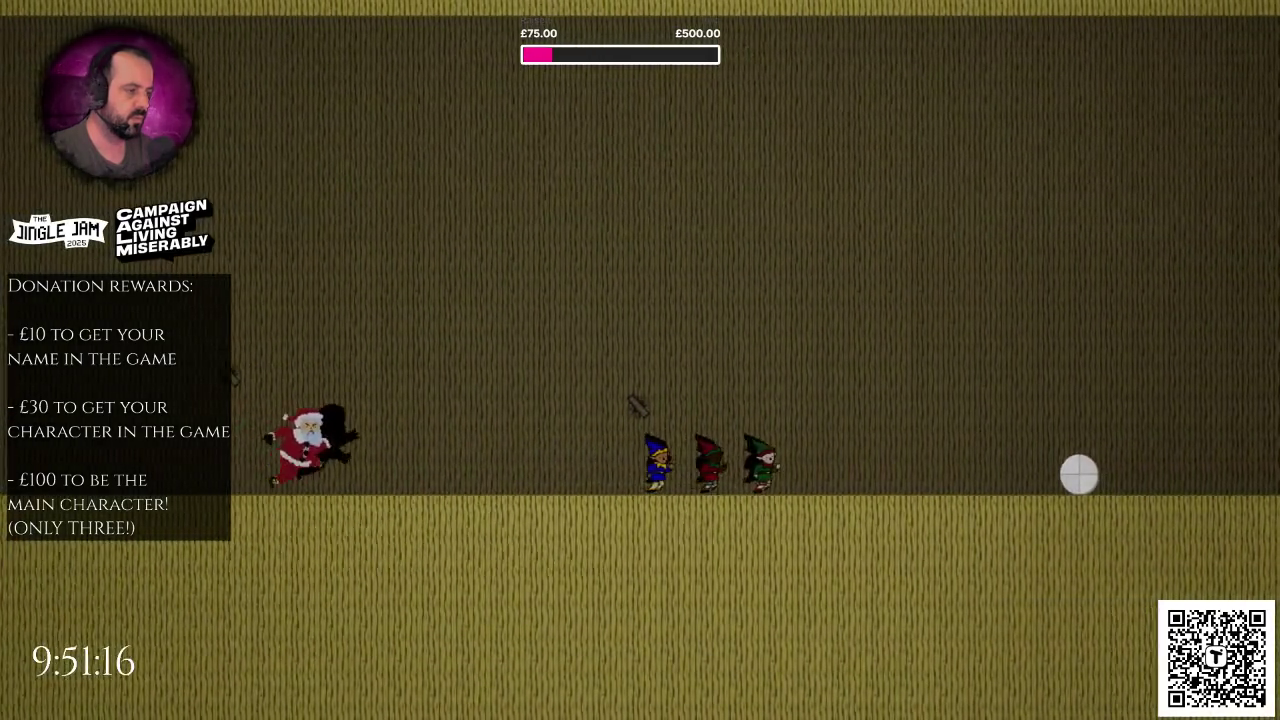
key(Escape)
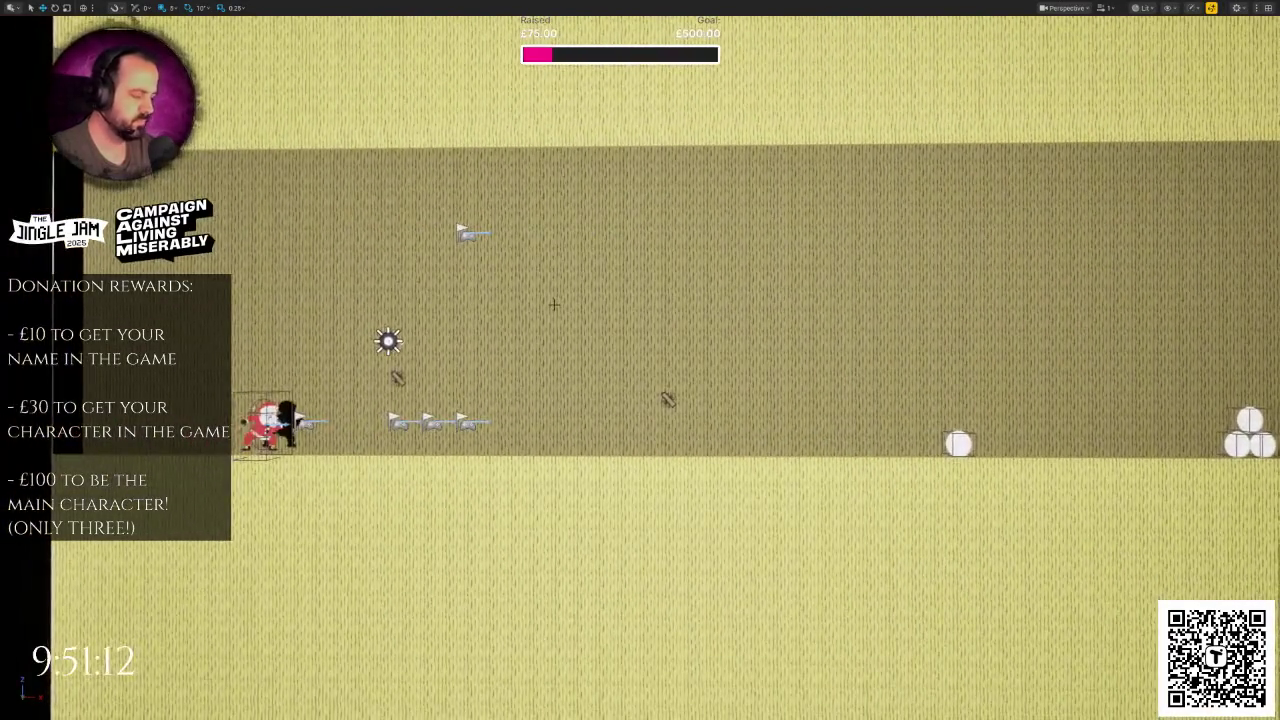
key(alt+p)
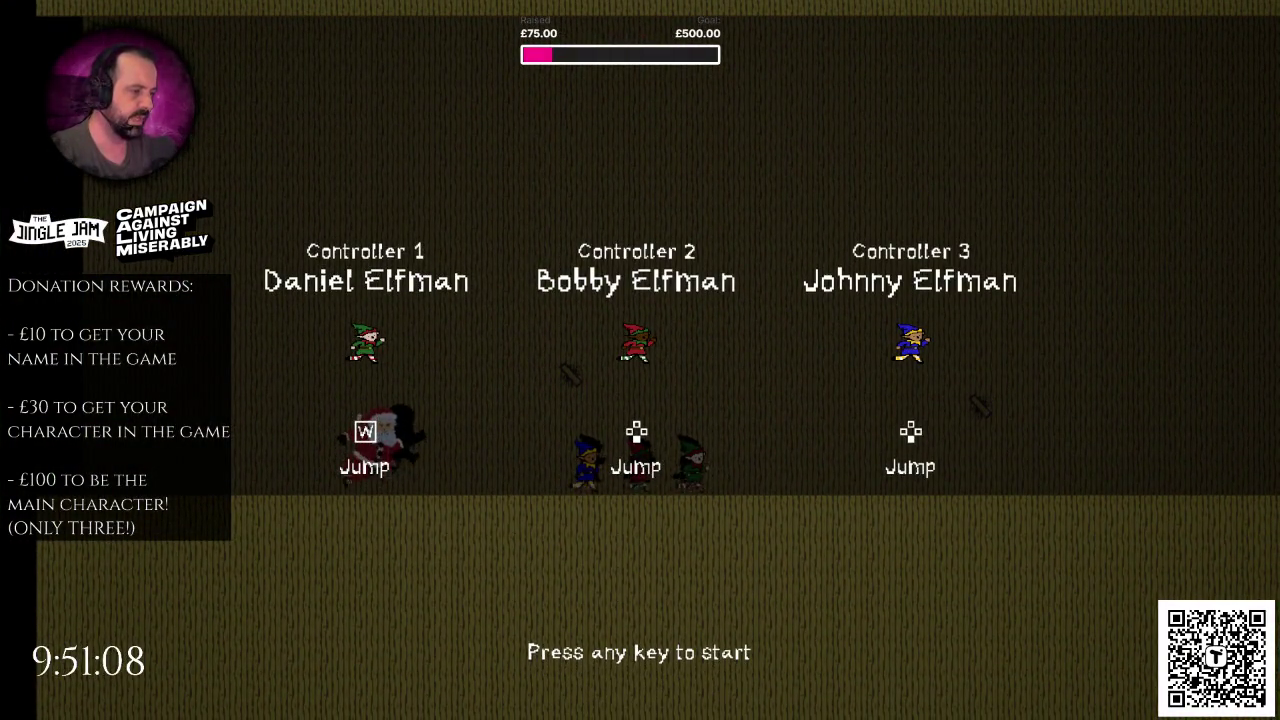
key(space)
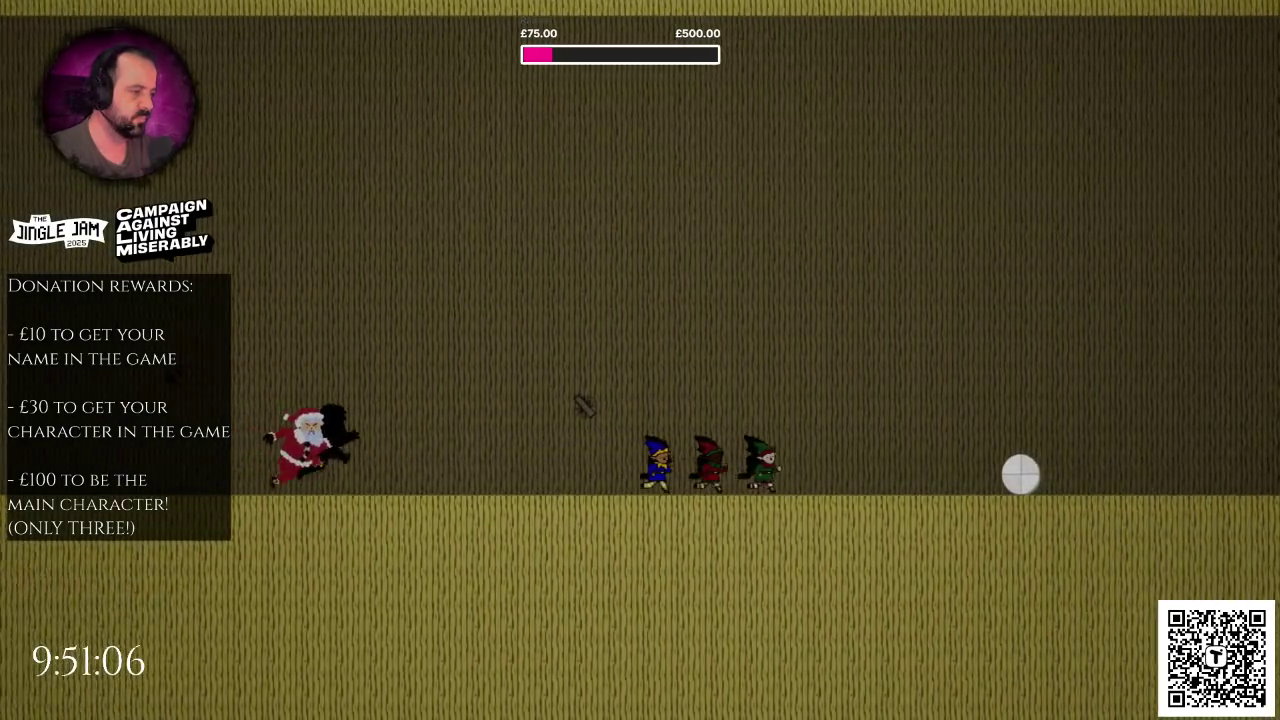
key(Escape)
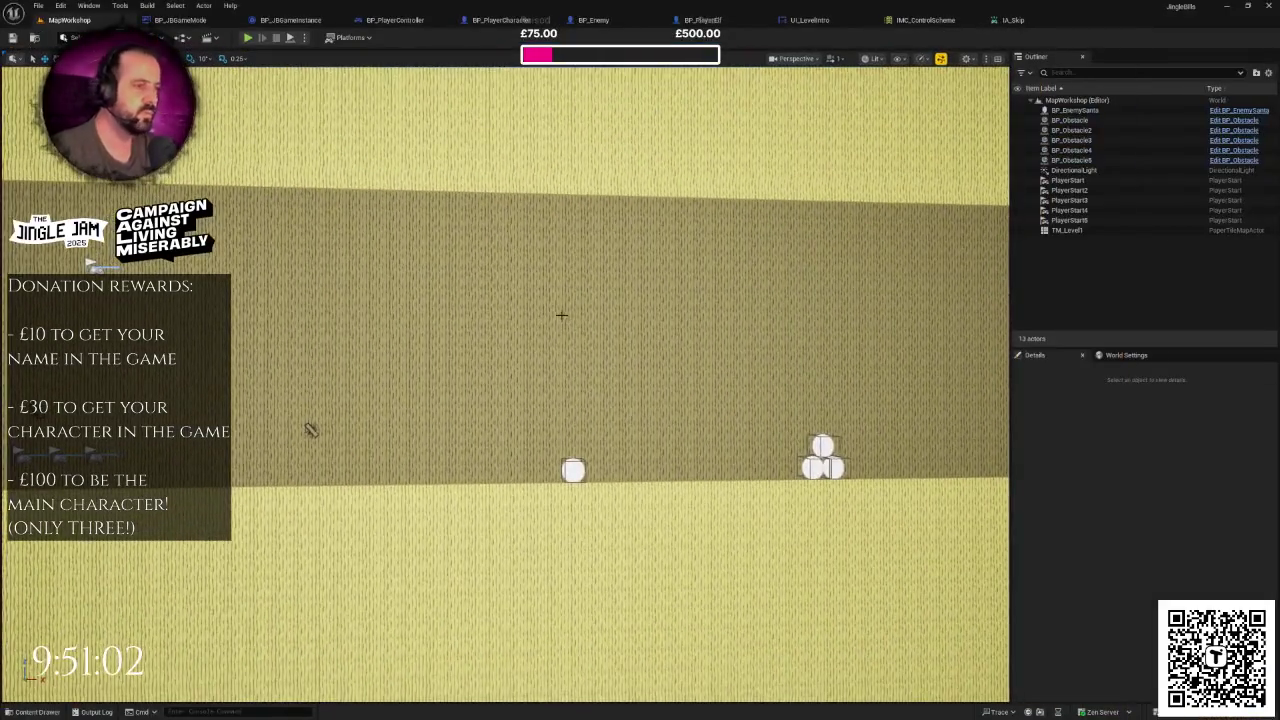
- Run one more brief play test, then bring up the IA_Skip input action
scroll(563, 314, down, 5)
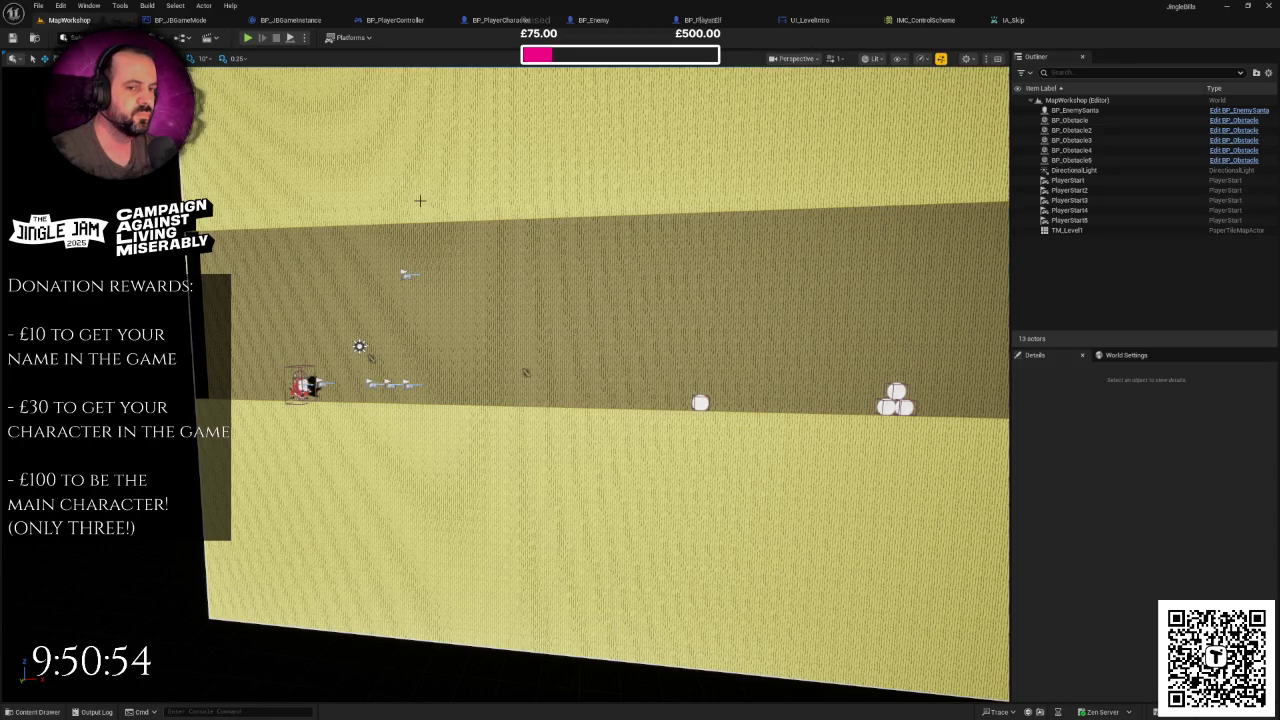
click(248, 38)
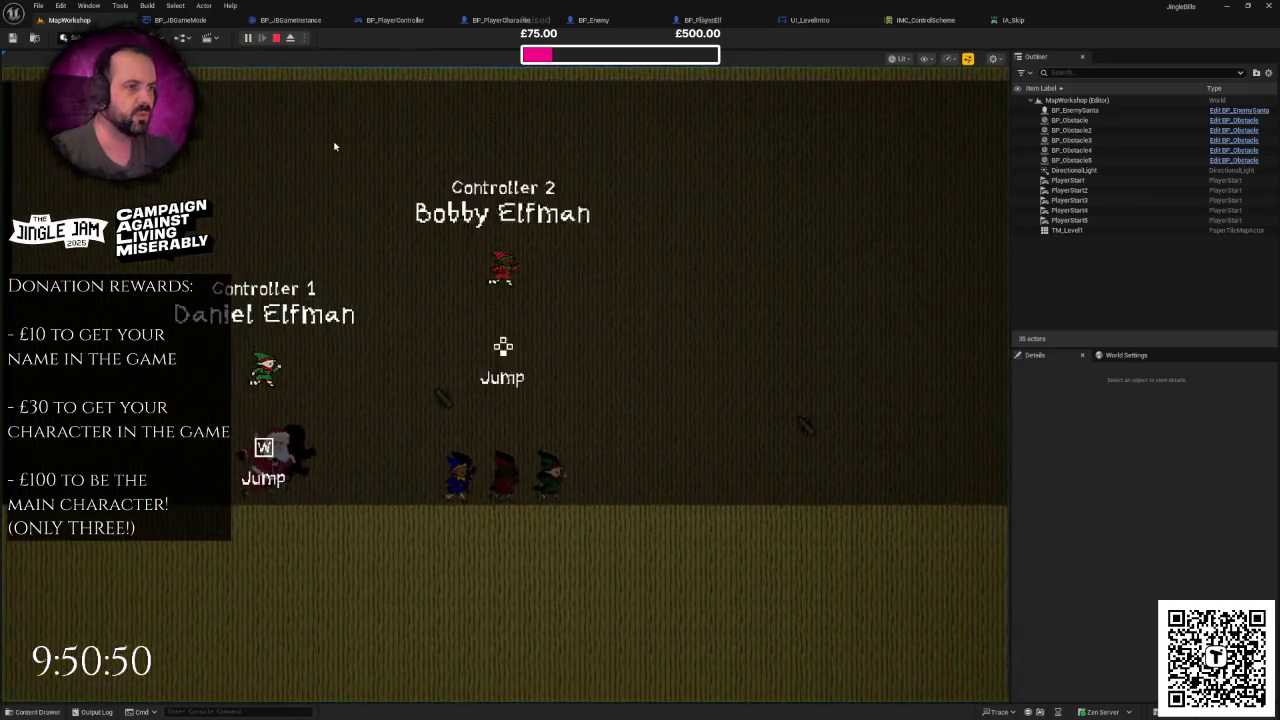
key(Escape)
click(1017, 24)
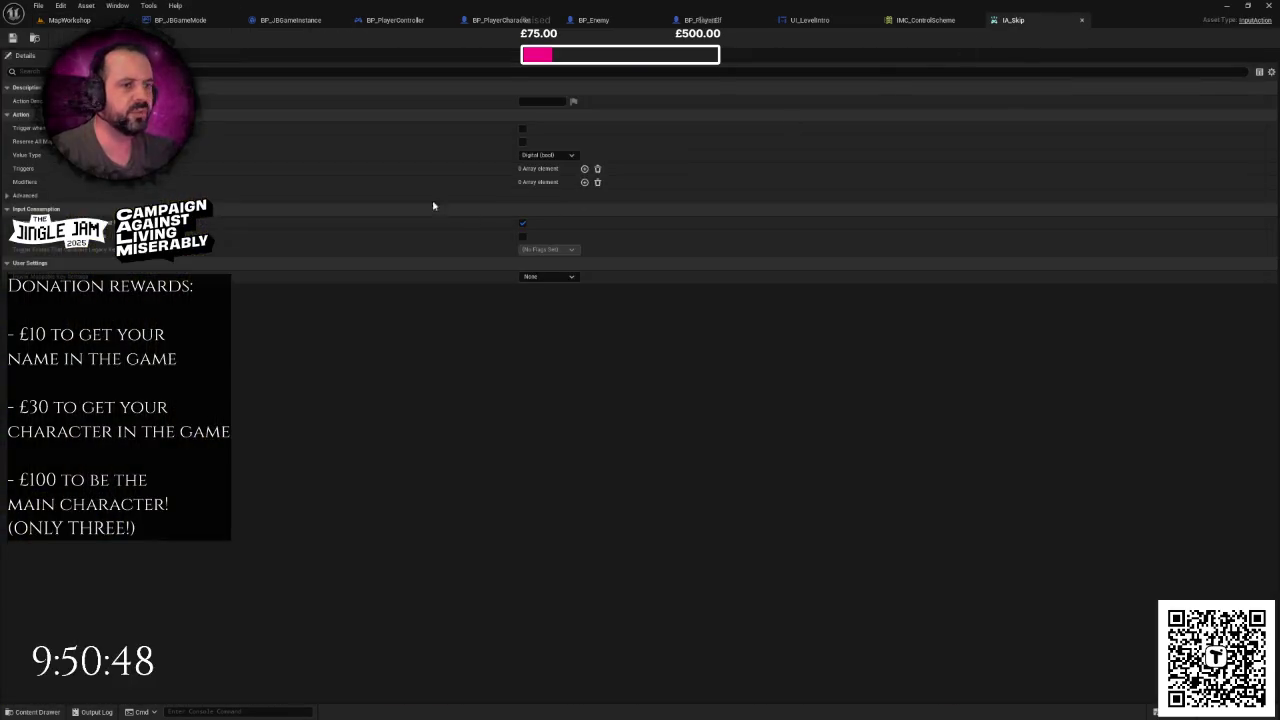
- After checking the TexturePacker sprite sheet, play-test to controller select and return to BP_PlayerController
key(alt+Tab)
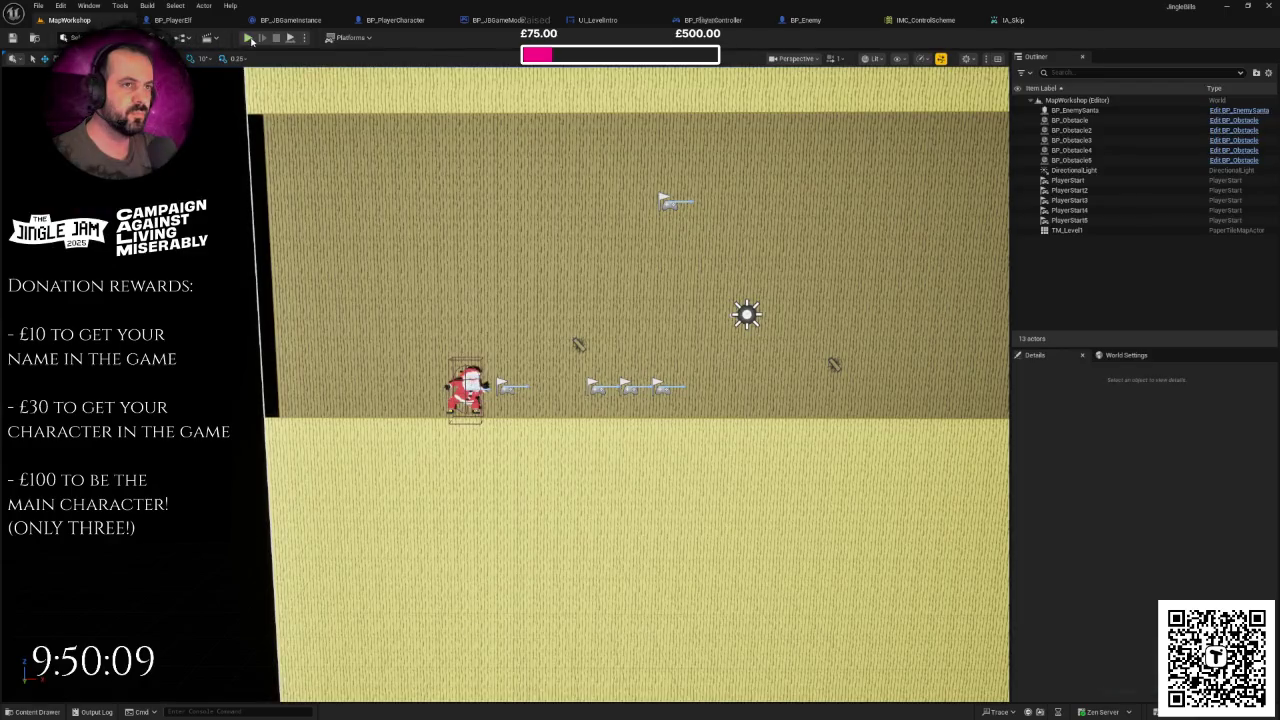
click(247, 37)
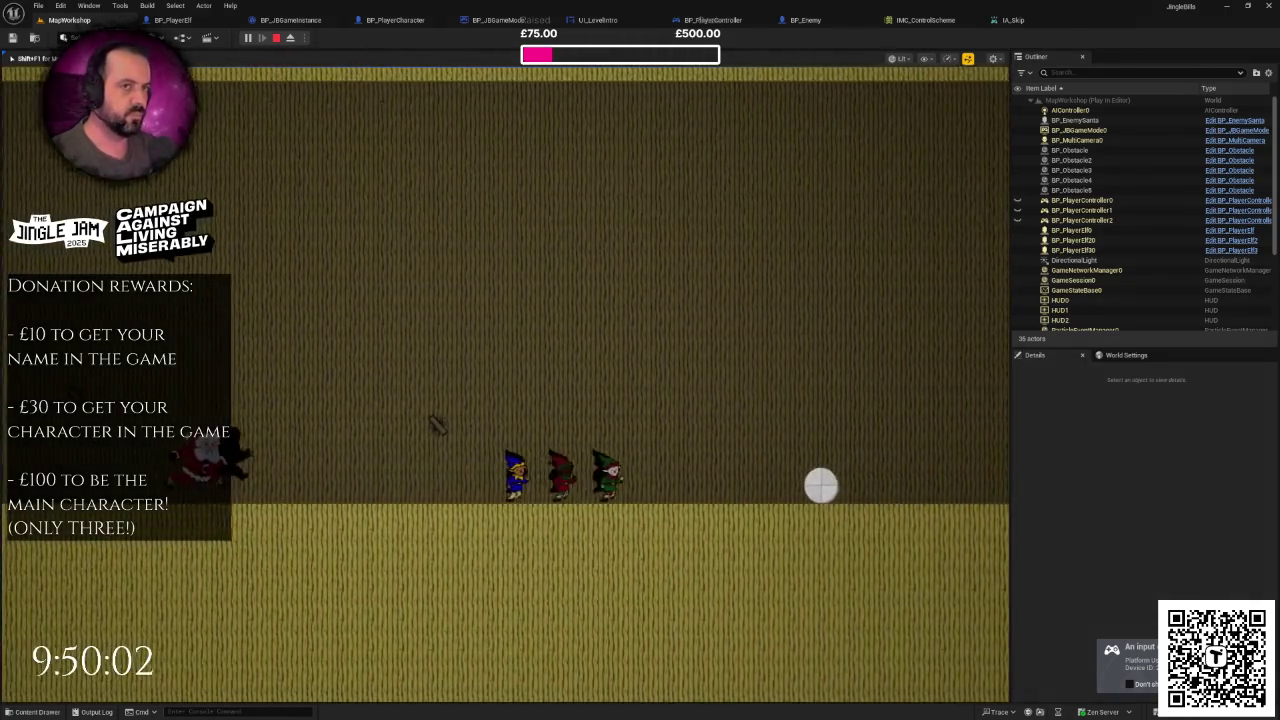
key(Escape)
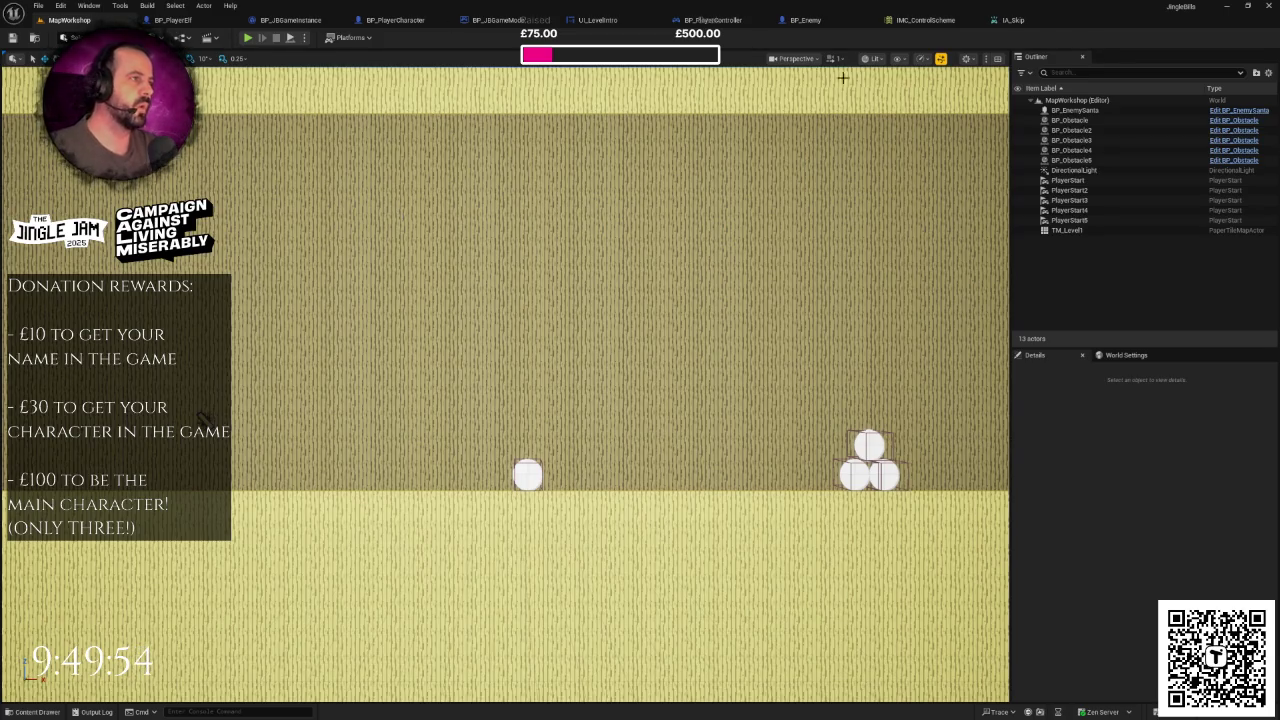
click(712, 20)
- Navigate the Event Graph to inspect the IA_Skip input event node
scroll(711, 170, down, 3)
mouse_move(711, 170)
mouse_down()
mouse_move(651, 286)
mouse_move(651, 323)
mouse_up()
mouse_move(660, 274)
mouse_down()
mouse_move(454, 270)
mouse_move(446, 257)
mouse_move(609, 323)
mouse_up()
right_click(454, 270)
scroll(557, 266, up, 2)
drag(658, 393, 657, 407)
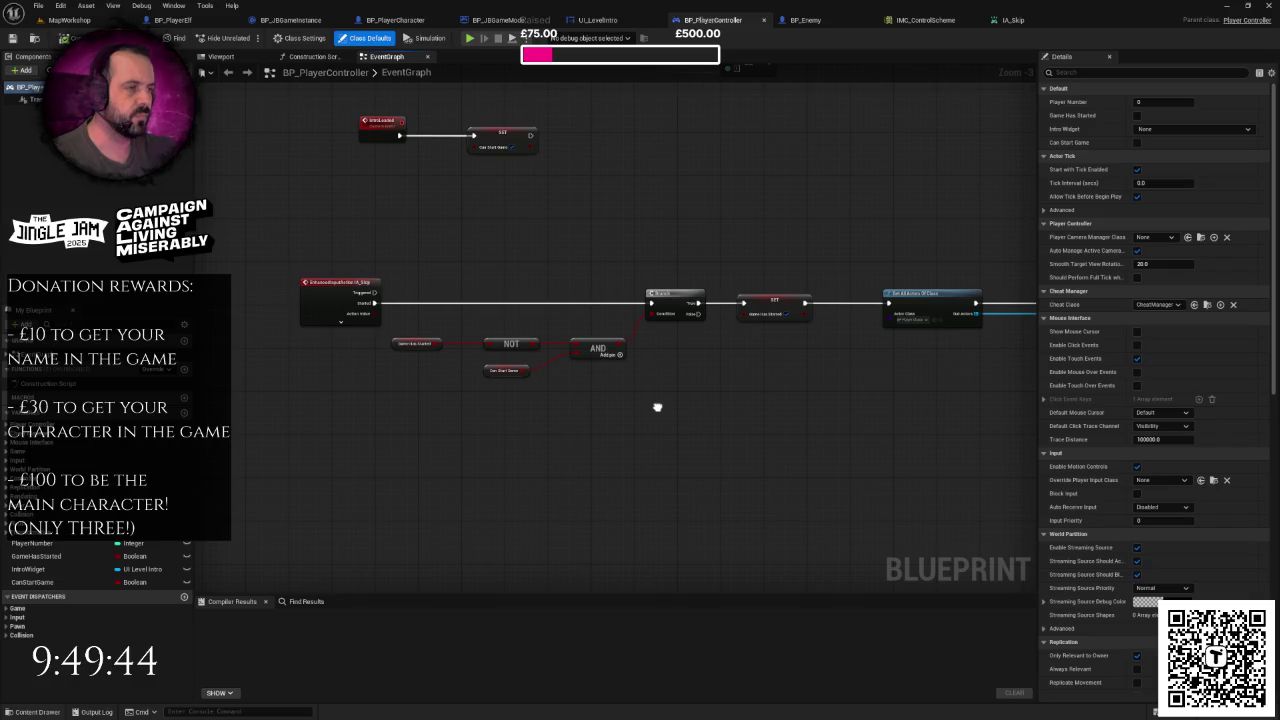
scroll(657, 407, down, 1)
drag(671, 309, 599, 309)
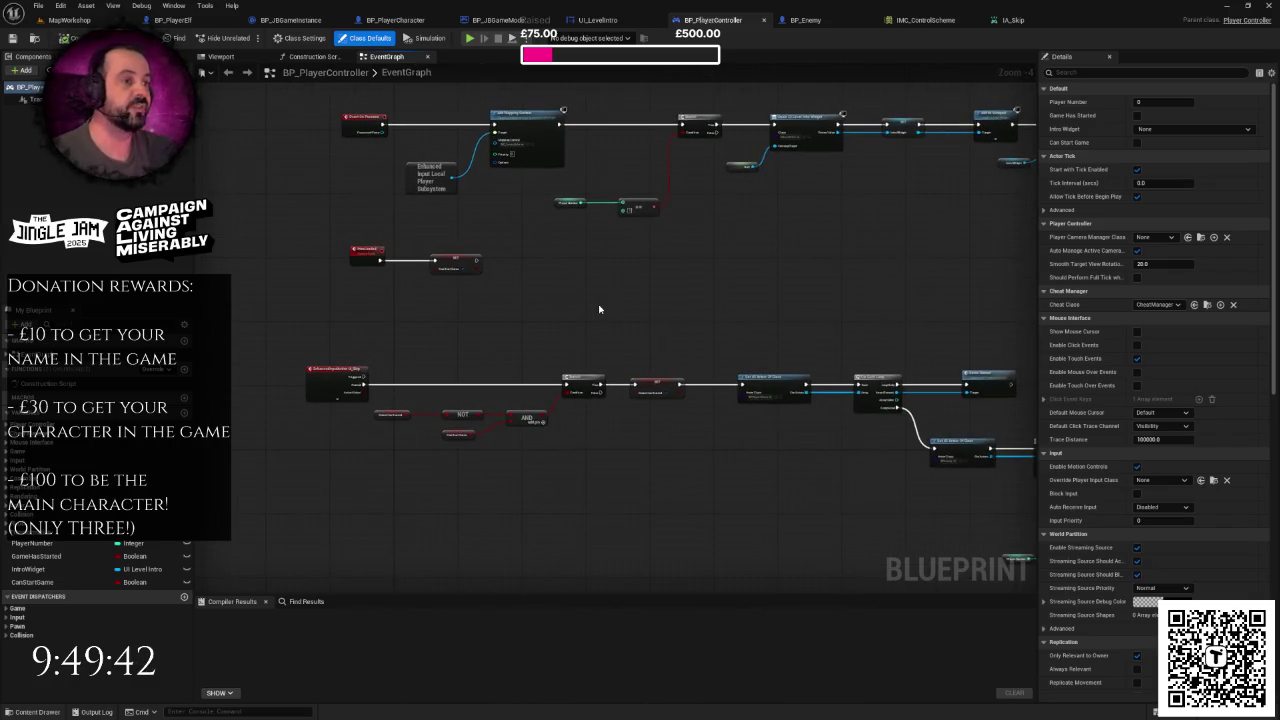
drag(700, 319, 700, 305)
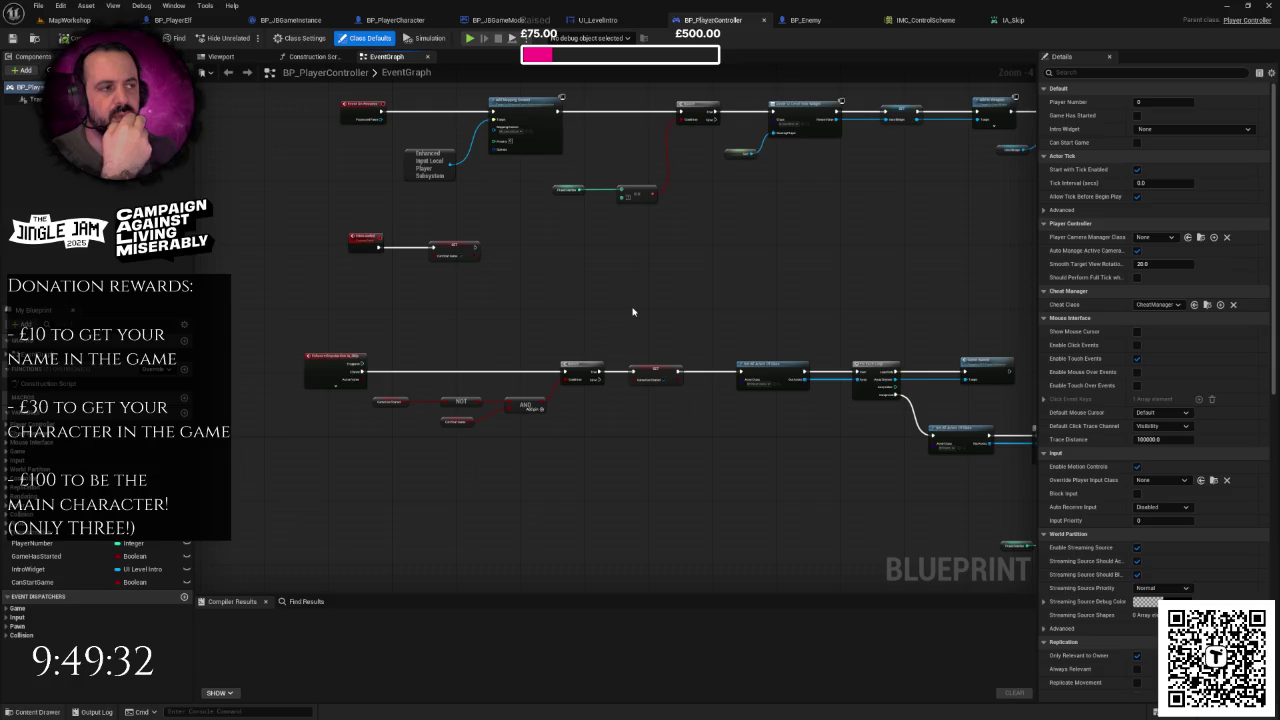
scroll(622, 320, up, 1)
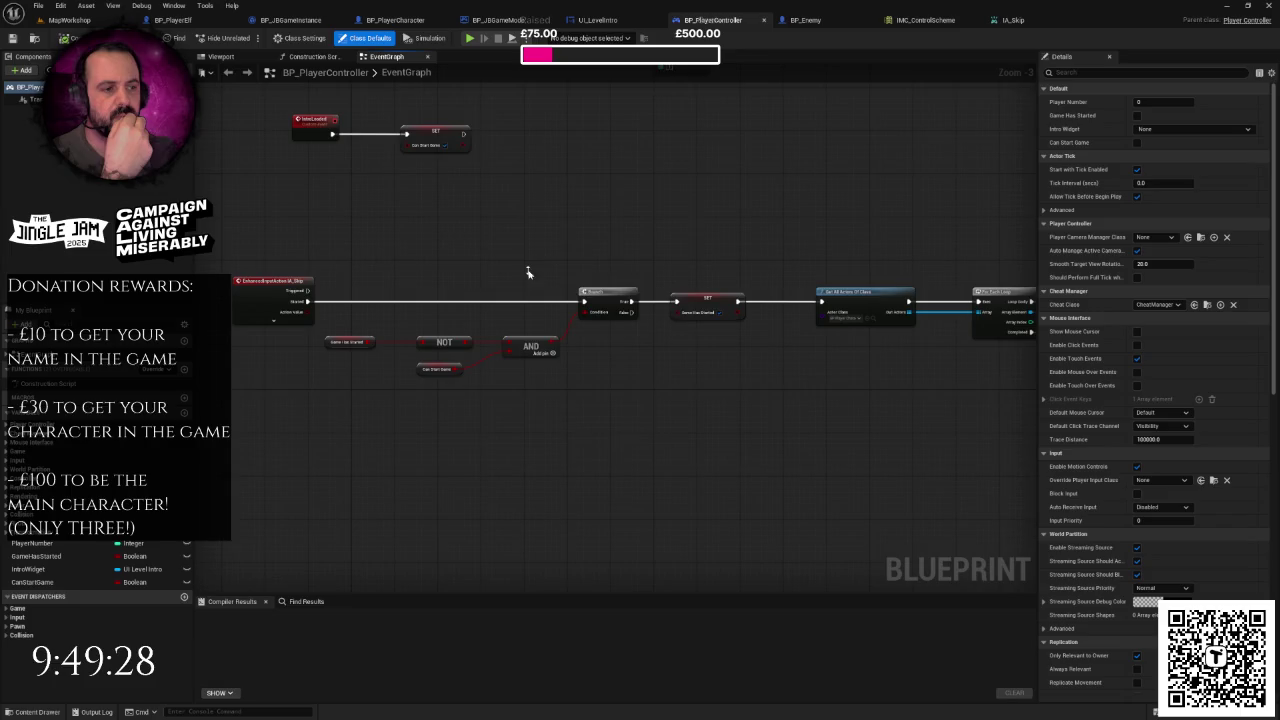
drag(233, 277, 289, 359)
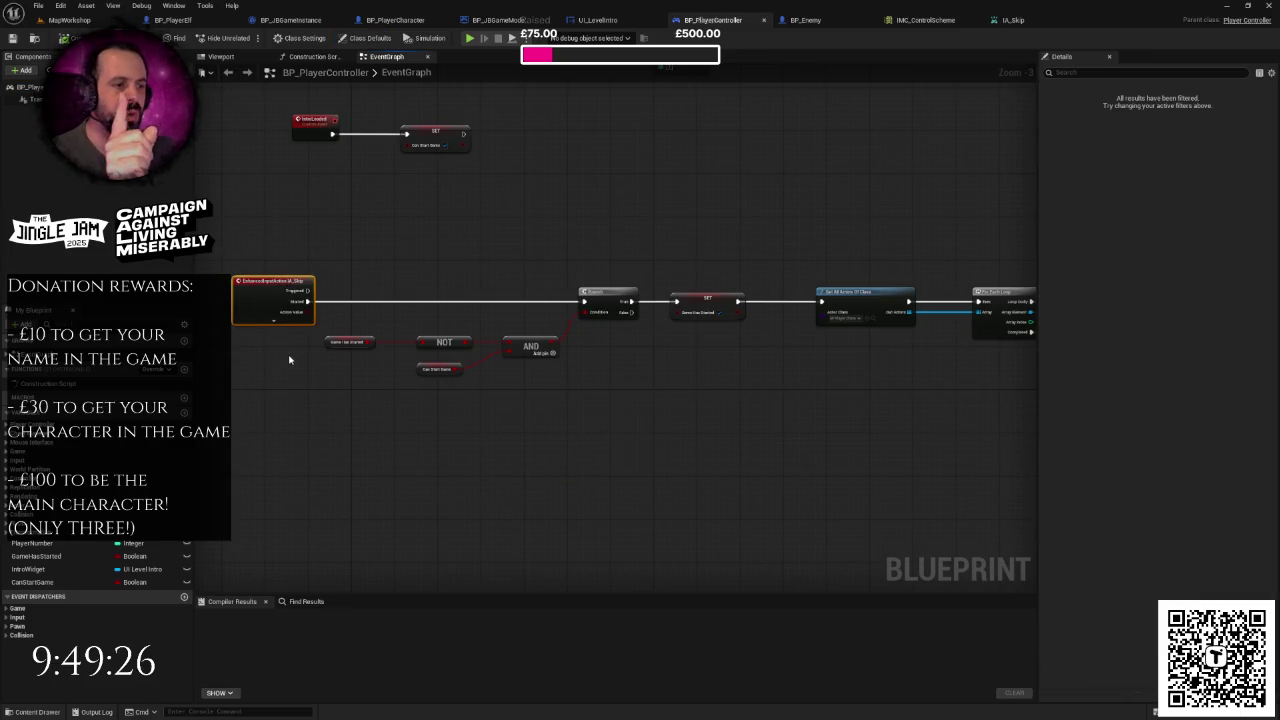
click(410, 263)
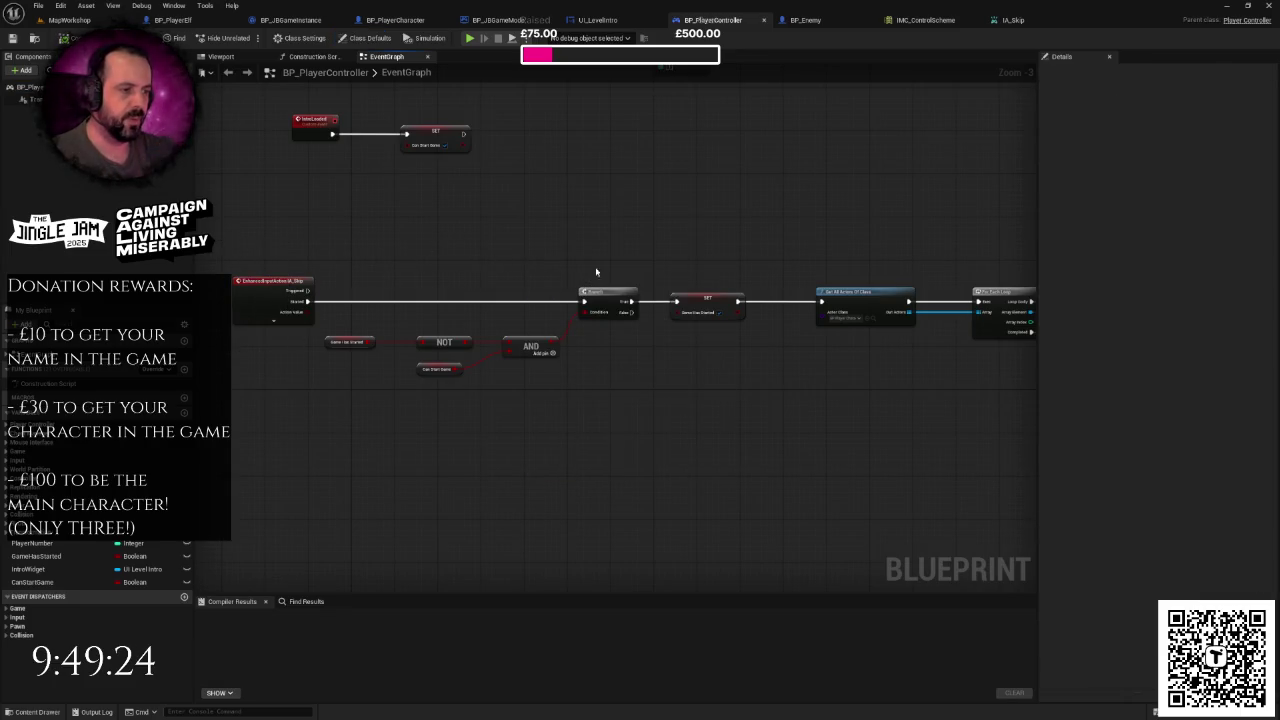
scroll(594, 276, down, 2)
- Inspect the top row of begin-play nodes and the right-hand nodes on both chains
mouse_move(536, 267)
mouse_down()
mouse_move(523, 266)
mouse_move(586, 277)
mouse_move(386, 266)
mouse_move(495, 249)
mouse_up()
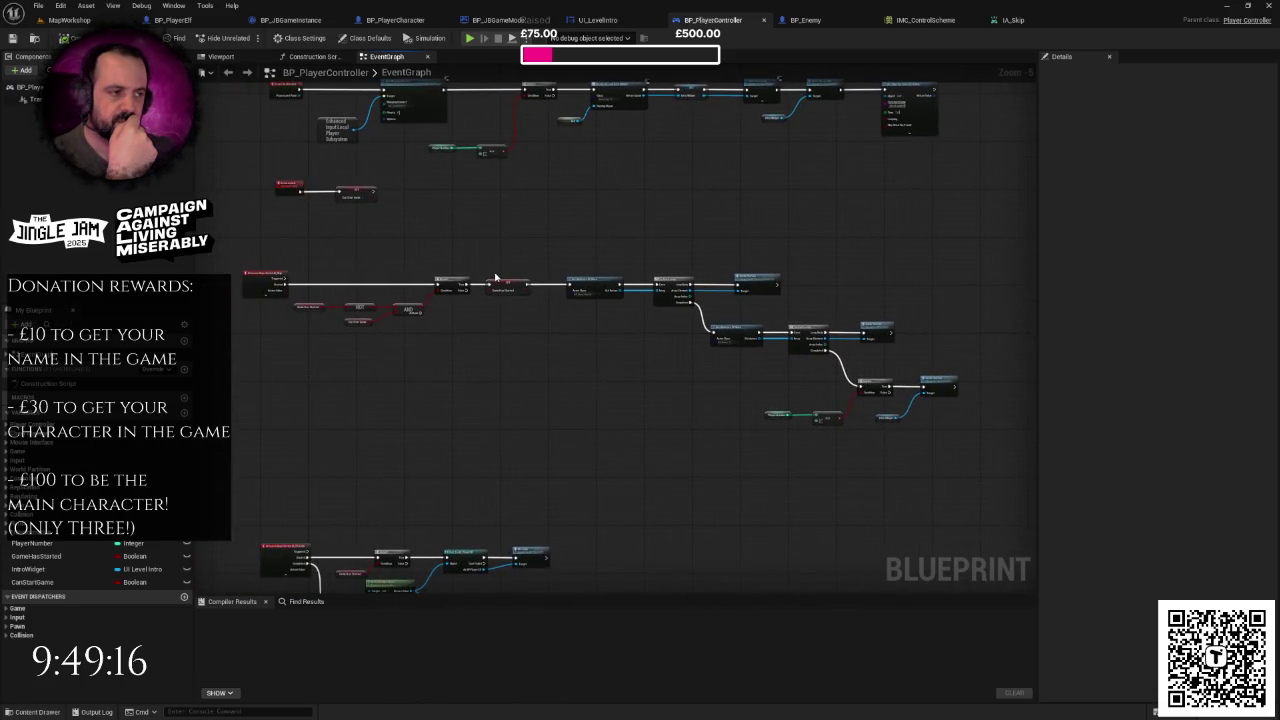
scroll(495, 277, up, 2)
scroll(520, 275, down, 1)
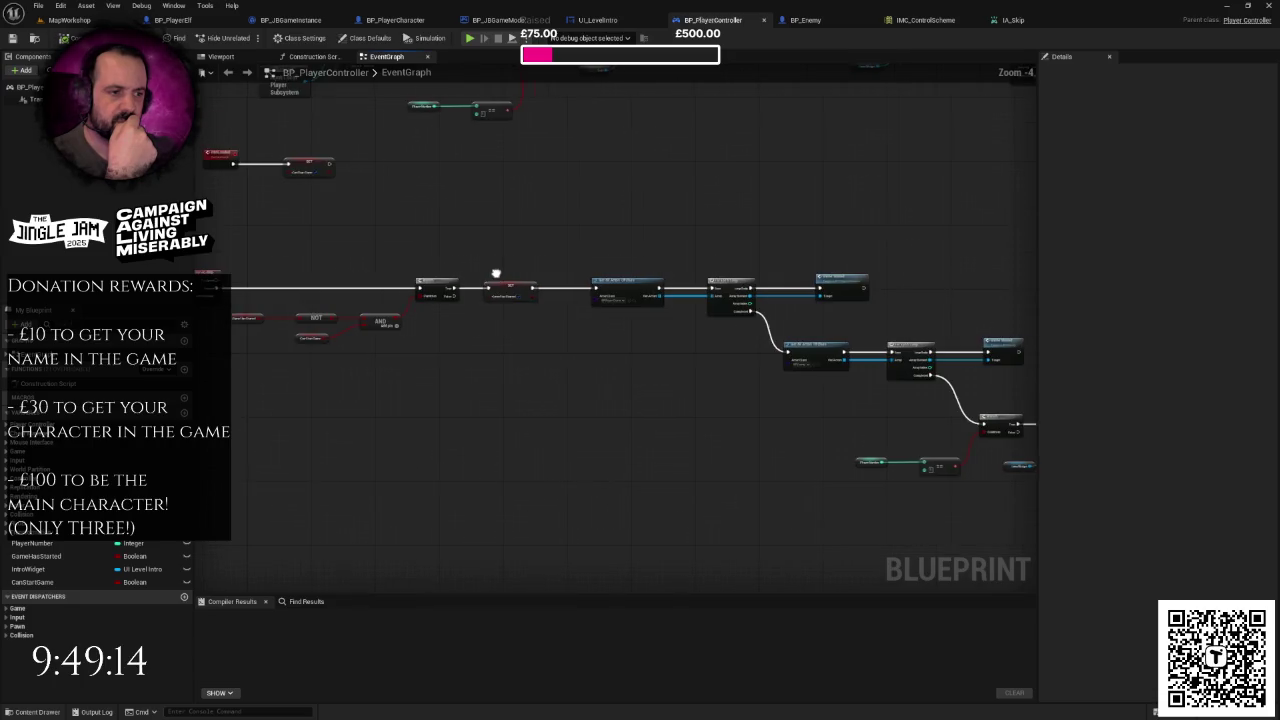
mouse_move(499, 261)
mouse_down()
mouse_move(363, 455)
mouse_move(117, 435)
mouse_move(600, 386)
mouse_up()
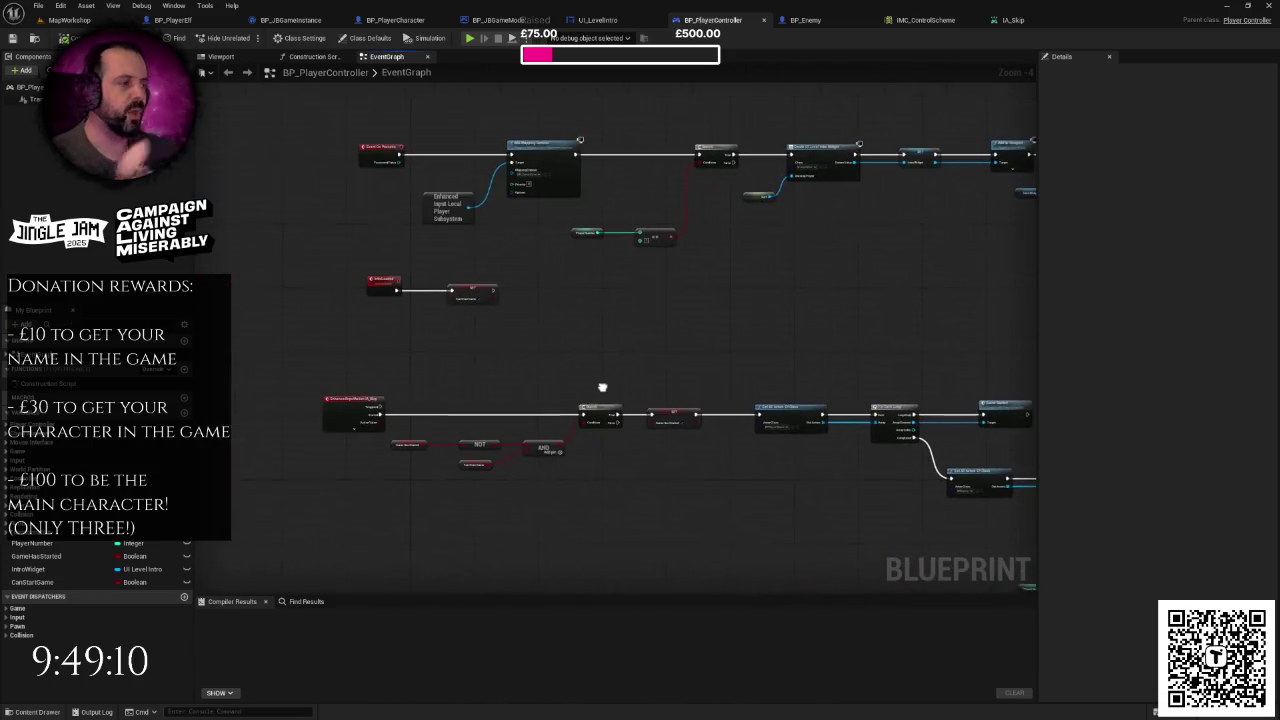
drag(810, 334, 672, 313)
mouse_move(926, 130)
mouse_down()
mouse_move(1016, 216)
mouse_move(972, 232)
mouse_up()
mouse_move(932, 118)
mouse_down()
mouse_move(842, 172)
mouse_move(359, 312)
mouse_up()
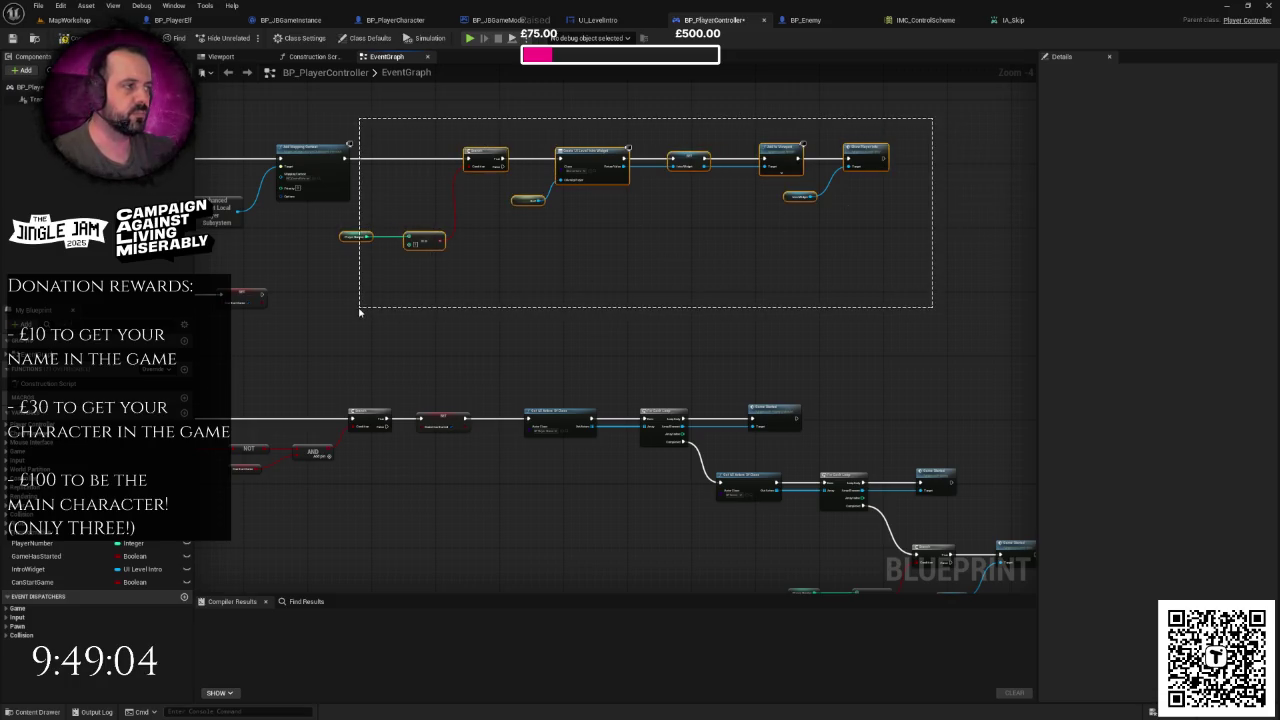
click(359, 312)
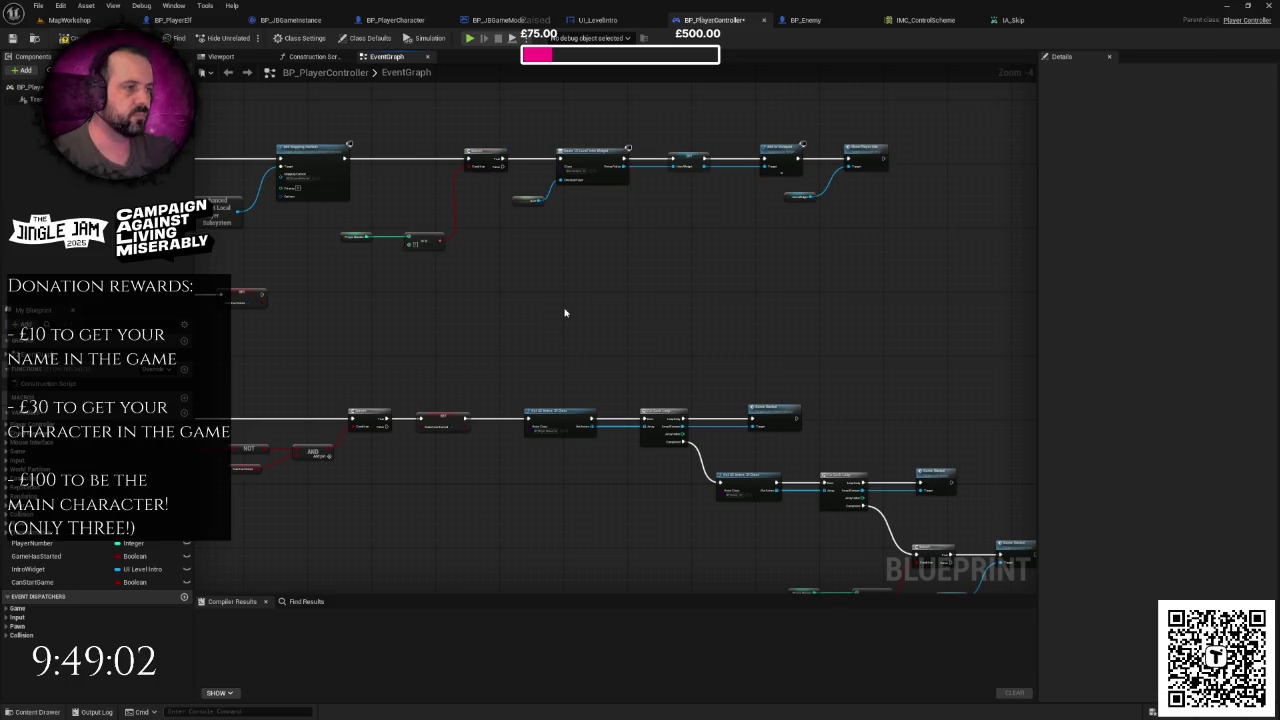
- Shift the top-row nodes right, wire a Set Timer by Function Name node after Add Mapping Context, and compile
drag(779, 196, 366, 305)
drag(488, 160, 669, 160)
mouse_move(511, 201)
mouse_down()
mouse_move(594, 201)
mouse_move(600, 153)
mouse_up()
key(ctrl+v)
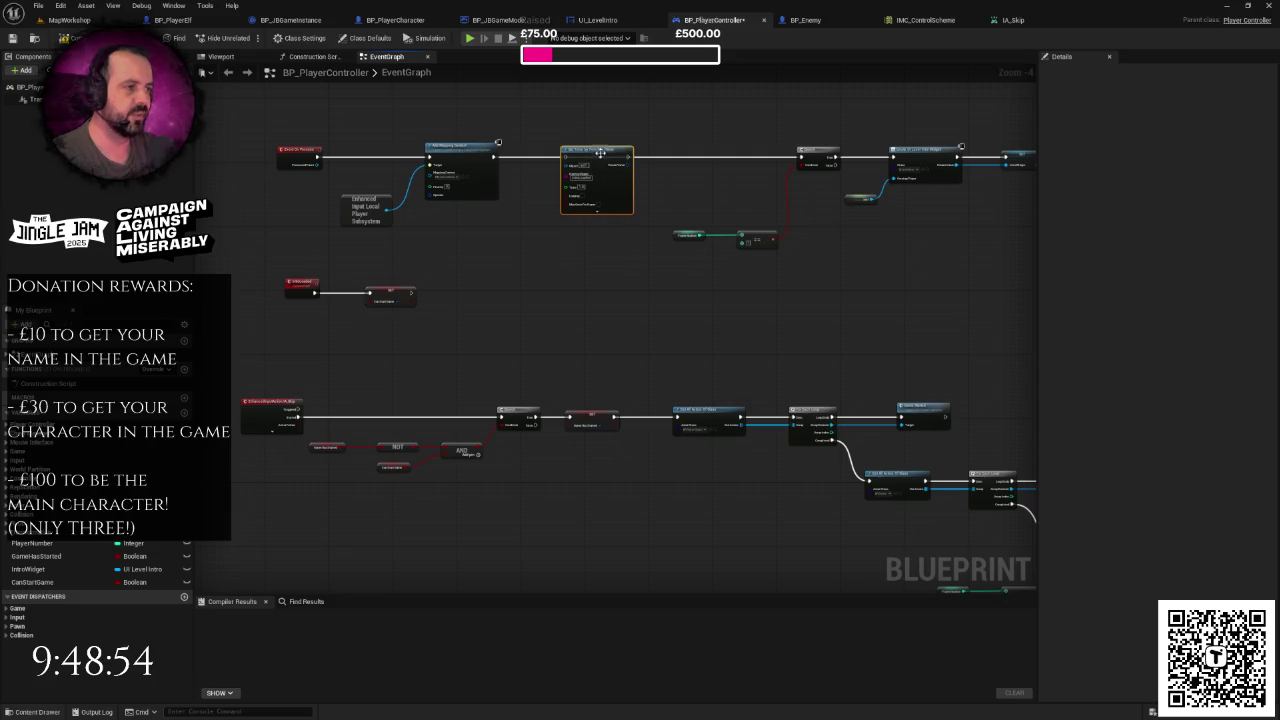
drag(494, 157, 802, 160)
scroll(749, 200, up, 1)
right_click(732, 199)
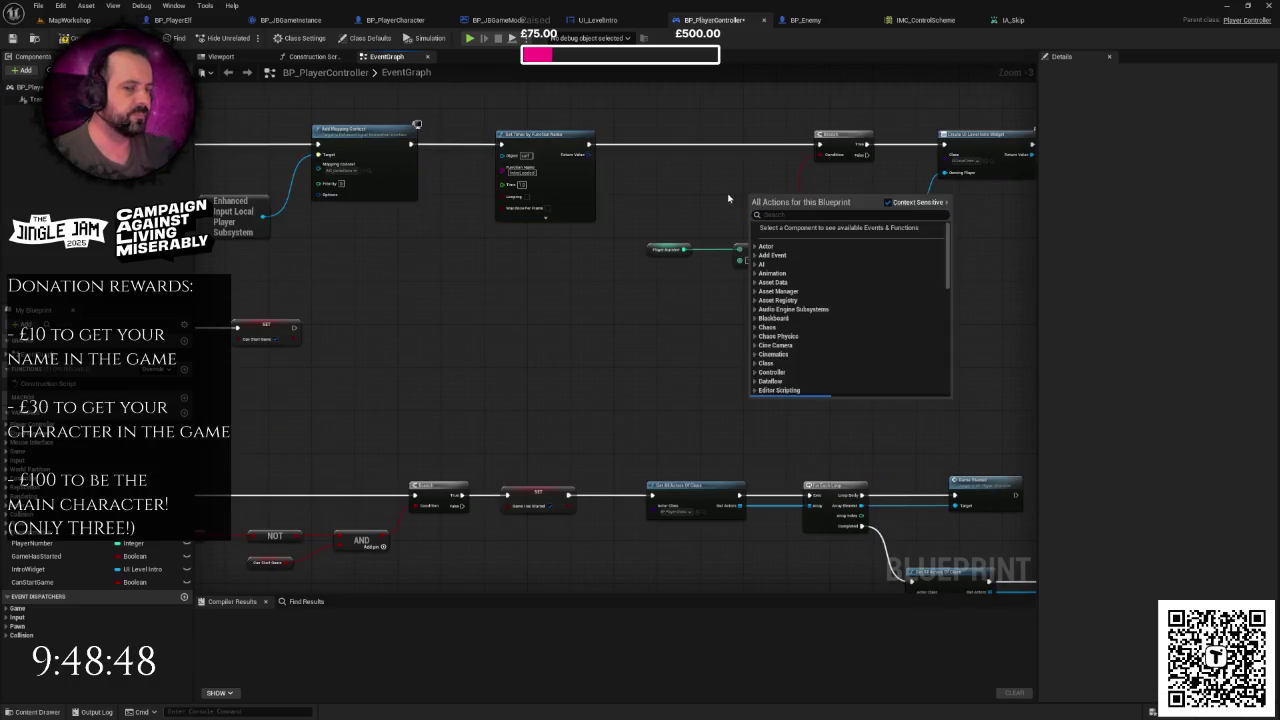
key(Escape)
key(ctrl+s)
- Tidy the lower node groups by shifting them down and left
mouse_move(465, 240)
mouse_down()
mouse_move(534, 272)
mouse_move(583, 257)
mouse_move(643, 194)
mouse_move(617, 250)
mouse_up()
scroll(583, 257, down, 1)
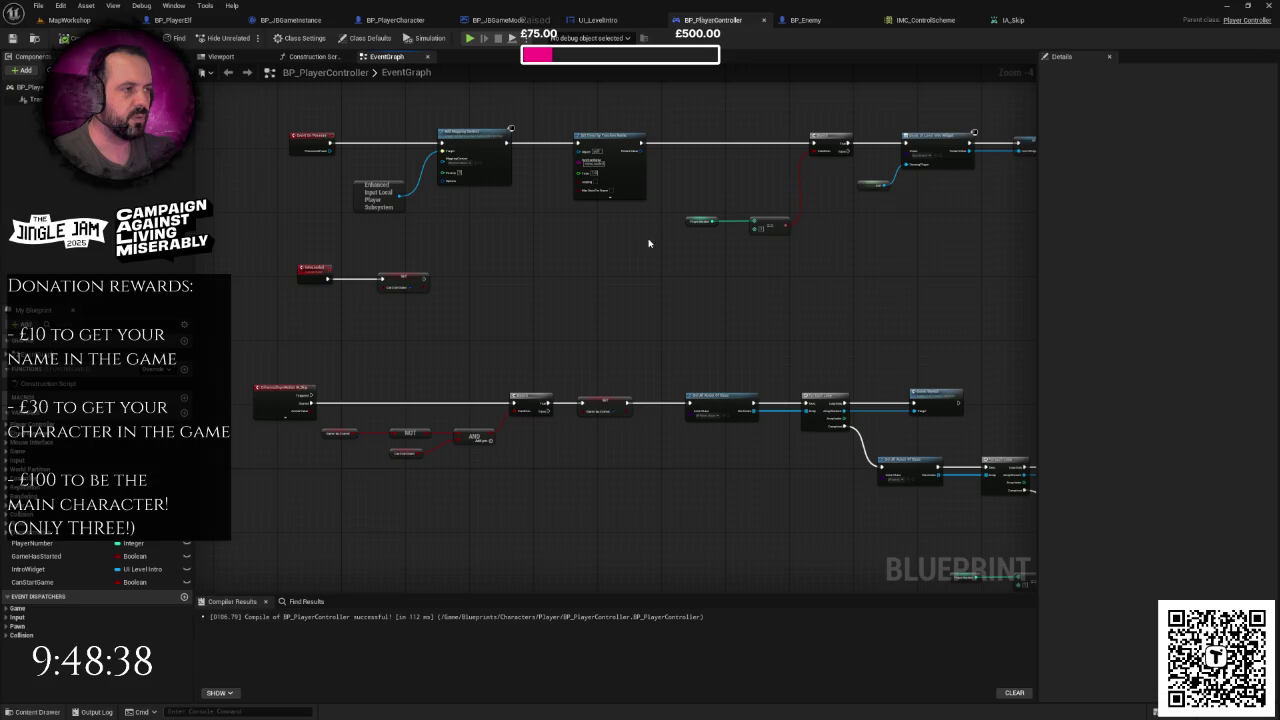
right_click(649, 241)
key(Escape)
drag(308, 249, 389, 296)
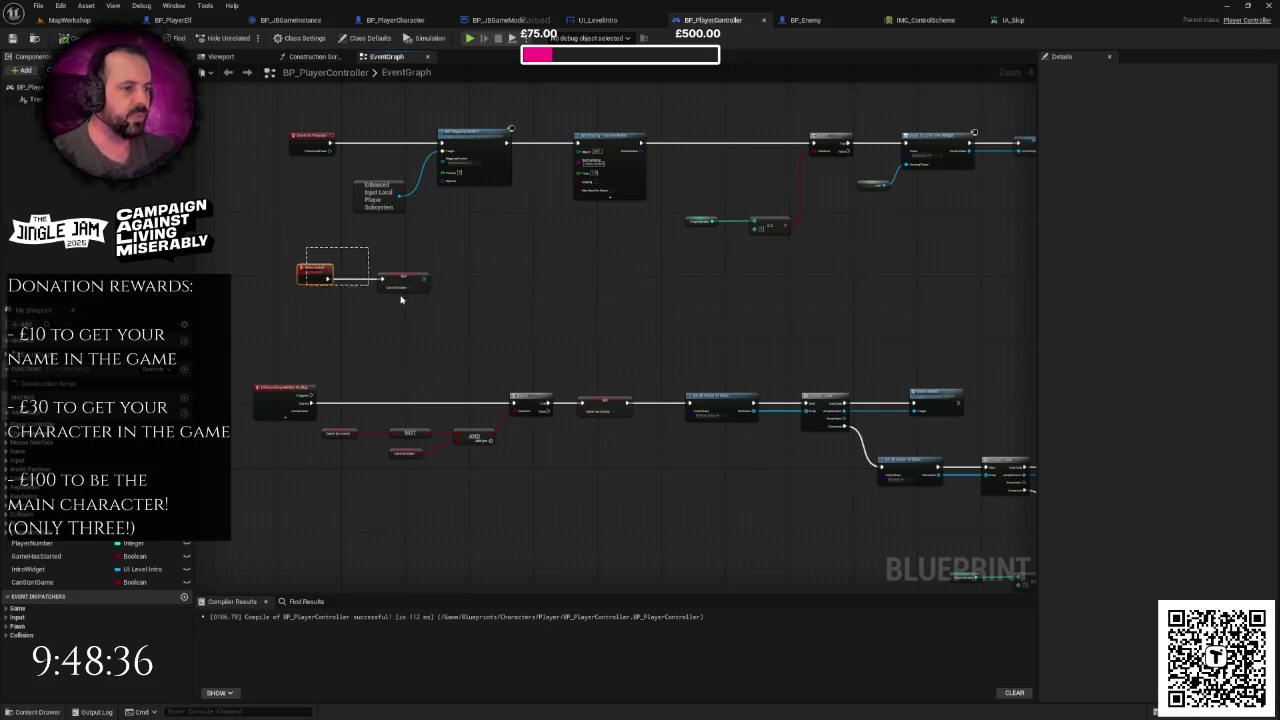
click(512, 299)
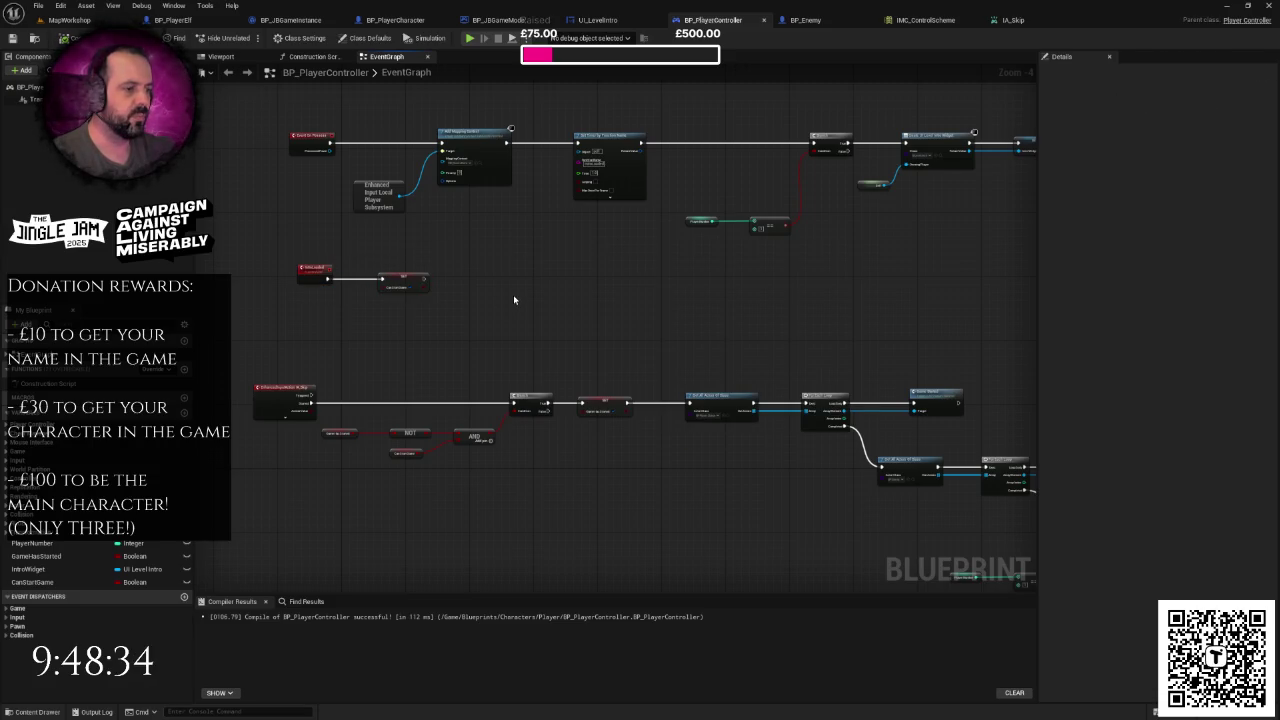
drag(514, 297, 520, 257)
scroll(534, 346, down, 3)
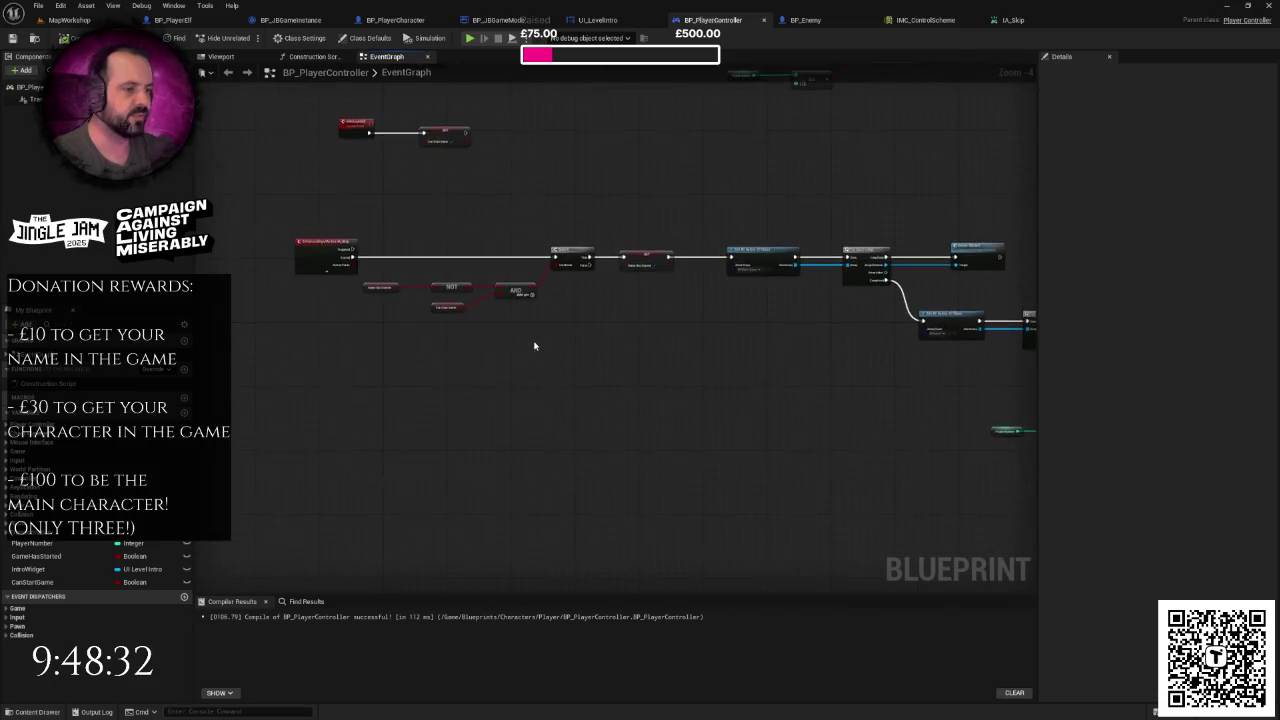
drag(534, 346, 543, 209)
drag(420, 266, 771, 511)
drag(472, 301, 452, 325)
click(497, 262)
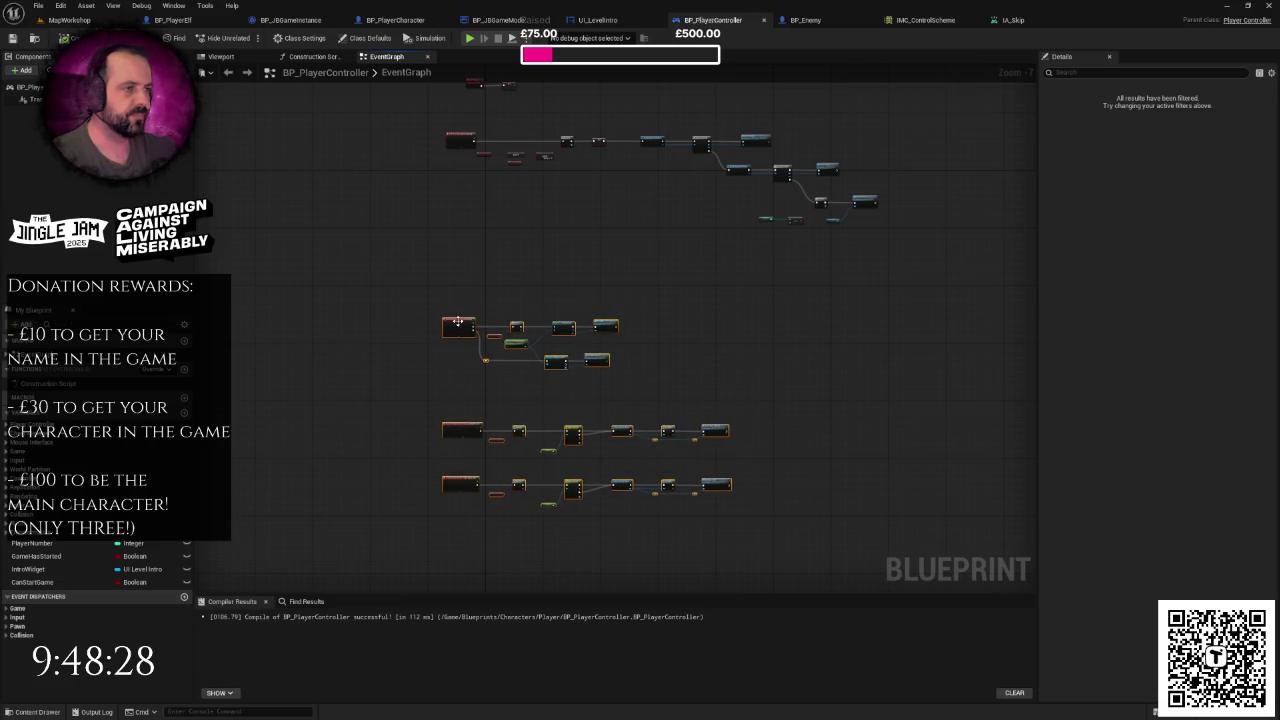
- Bring the IA_Skip chain back into view, move the BP_PlayerController tab left, and open BP_JBGameMode
scroll(497, 262, up, 1)
drag(484, 237, 447, 300)
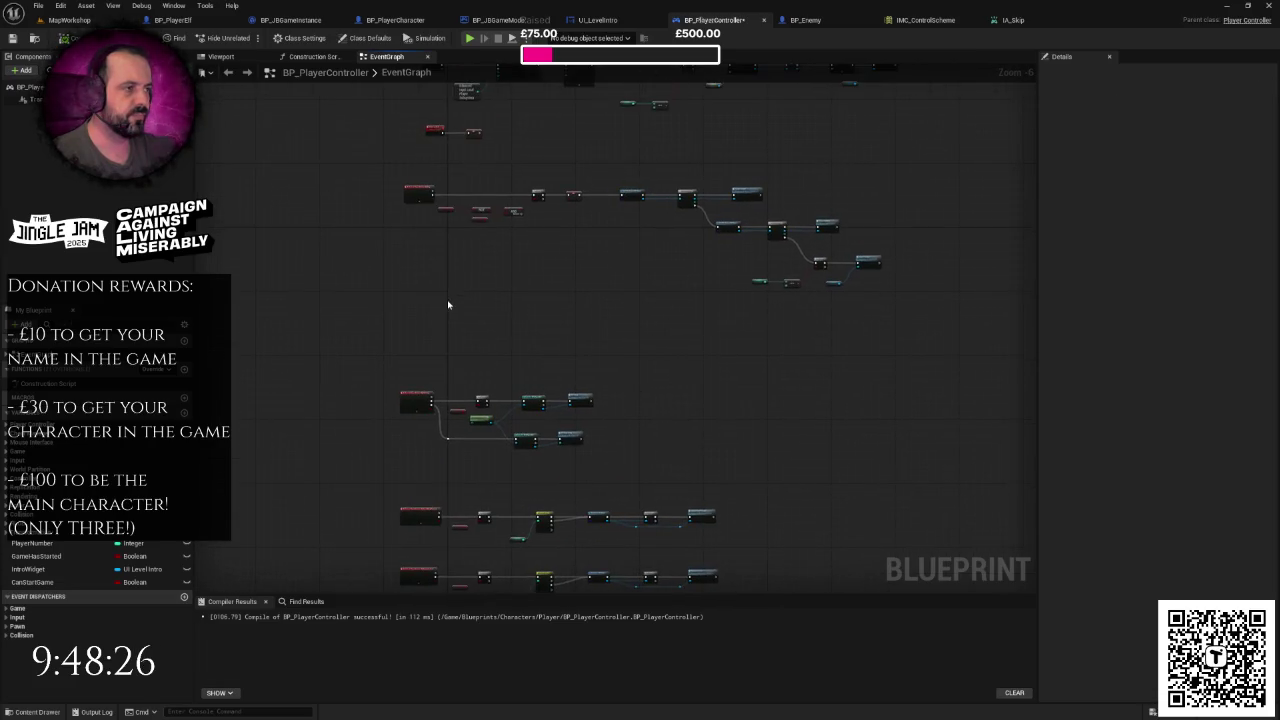
scroll(447, 304, up, 2)
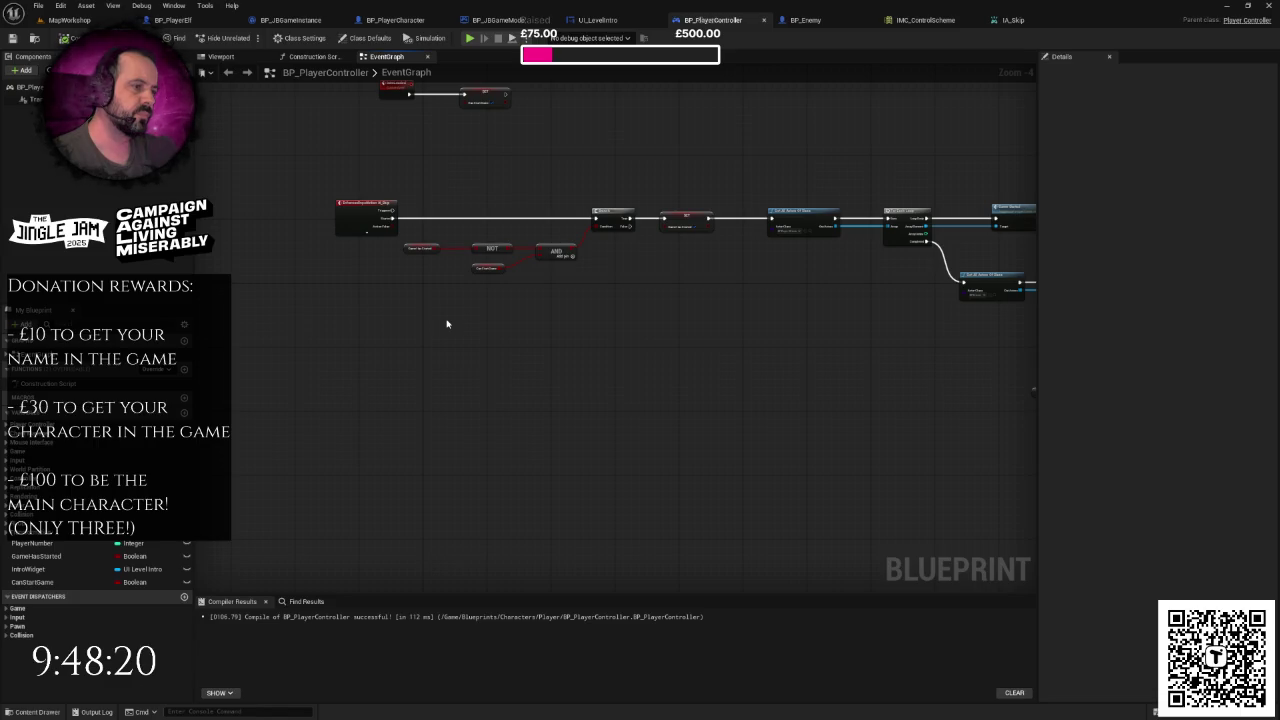
drag(447, 323, 443, 336)
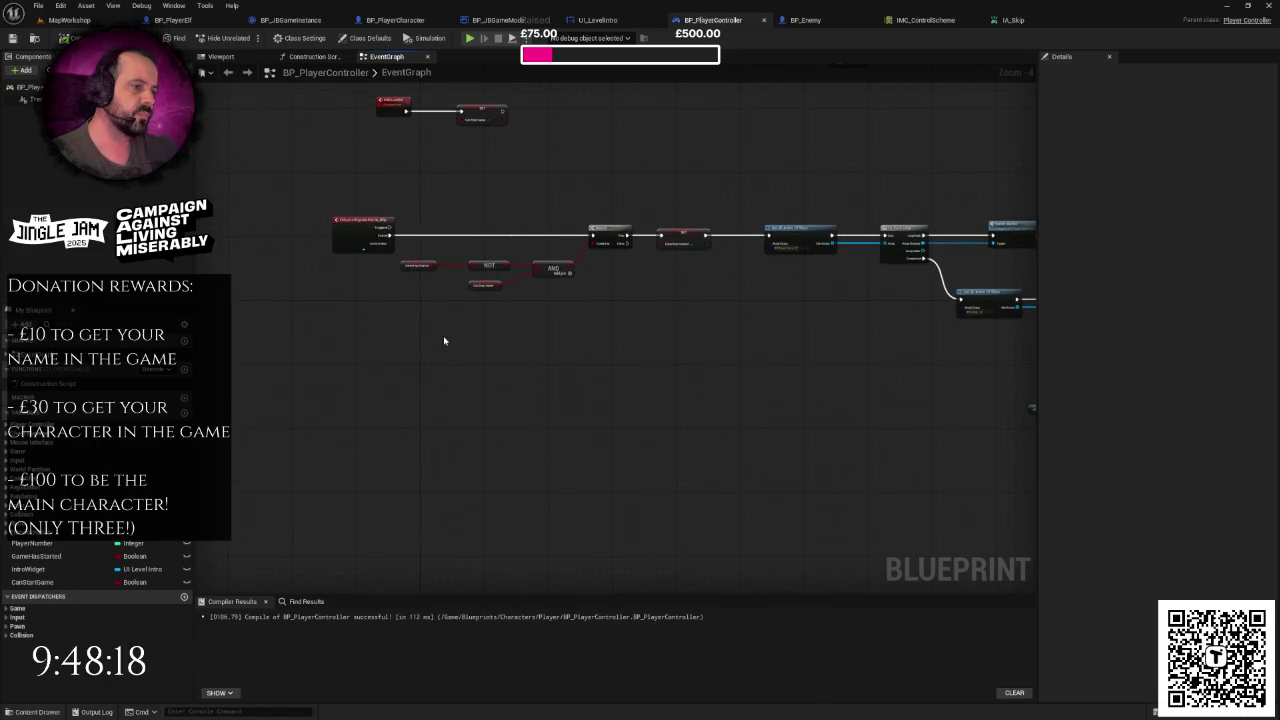
scroll(444, 340, up, 1)
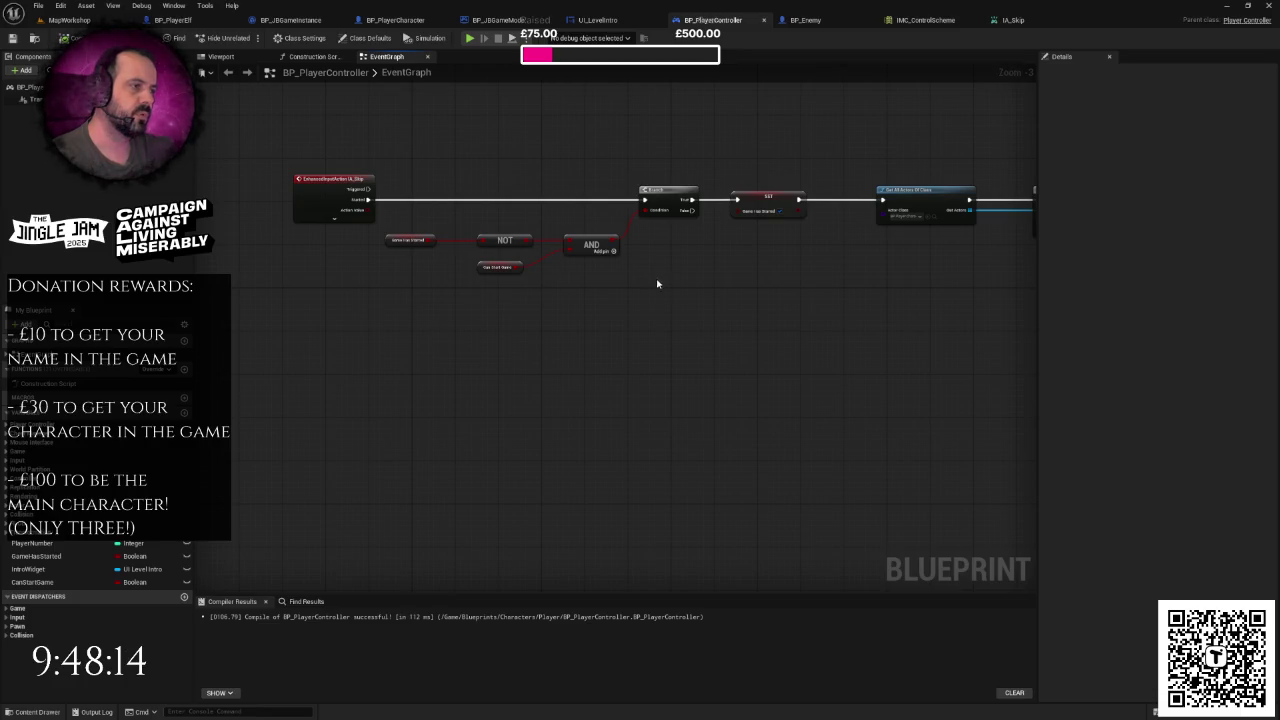
drag(677, 281, 643, 301)
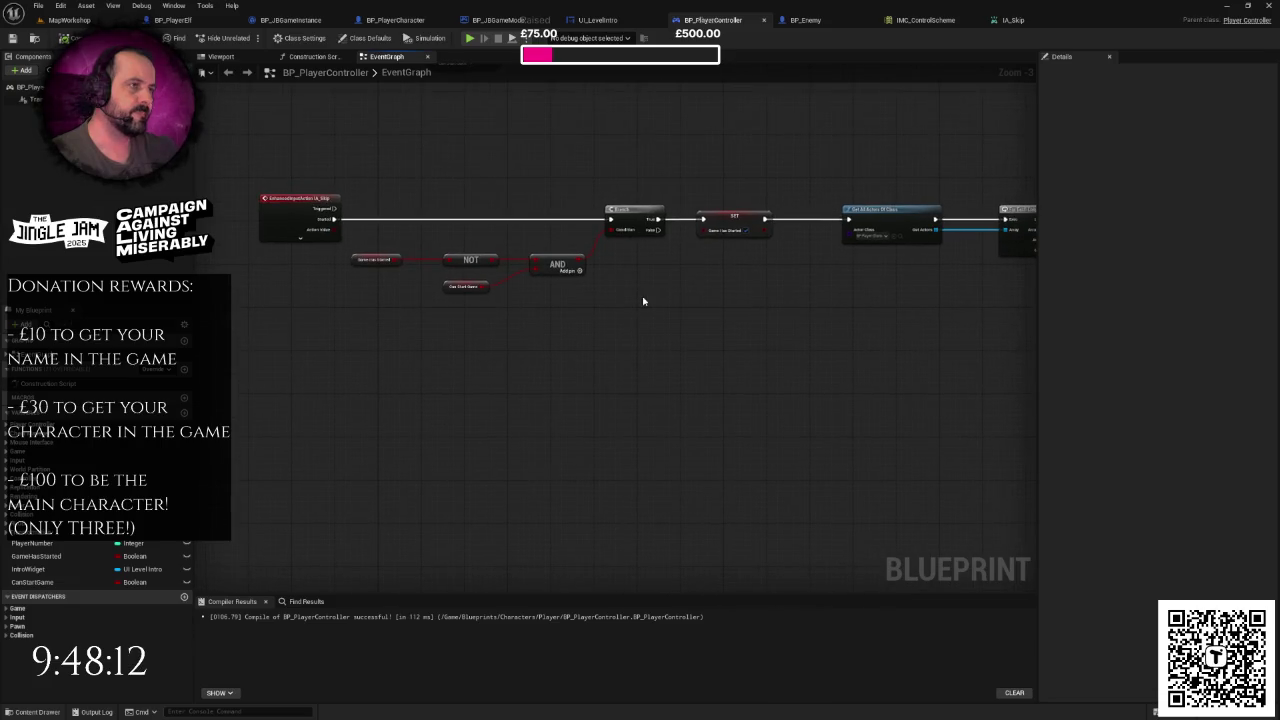
drag(712, 20, 506, 26)
click(506, 26)
- Pan the BP_JBGameMode graph and move the comment group up to clear space
scroll(455, 293, down, 6)
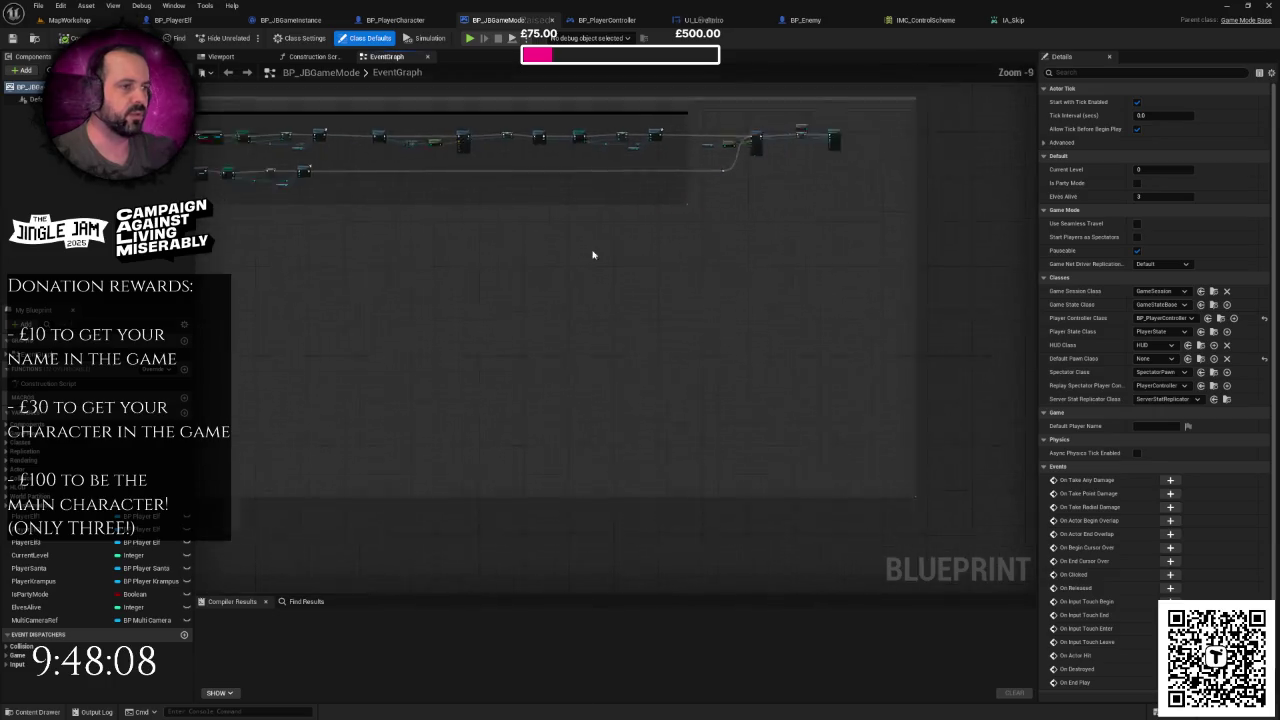
drag(763, 272, 789, 274)
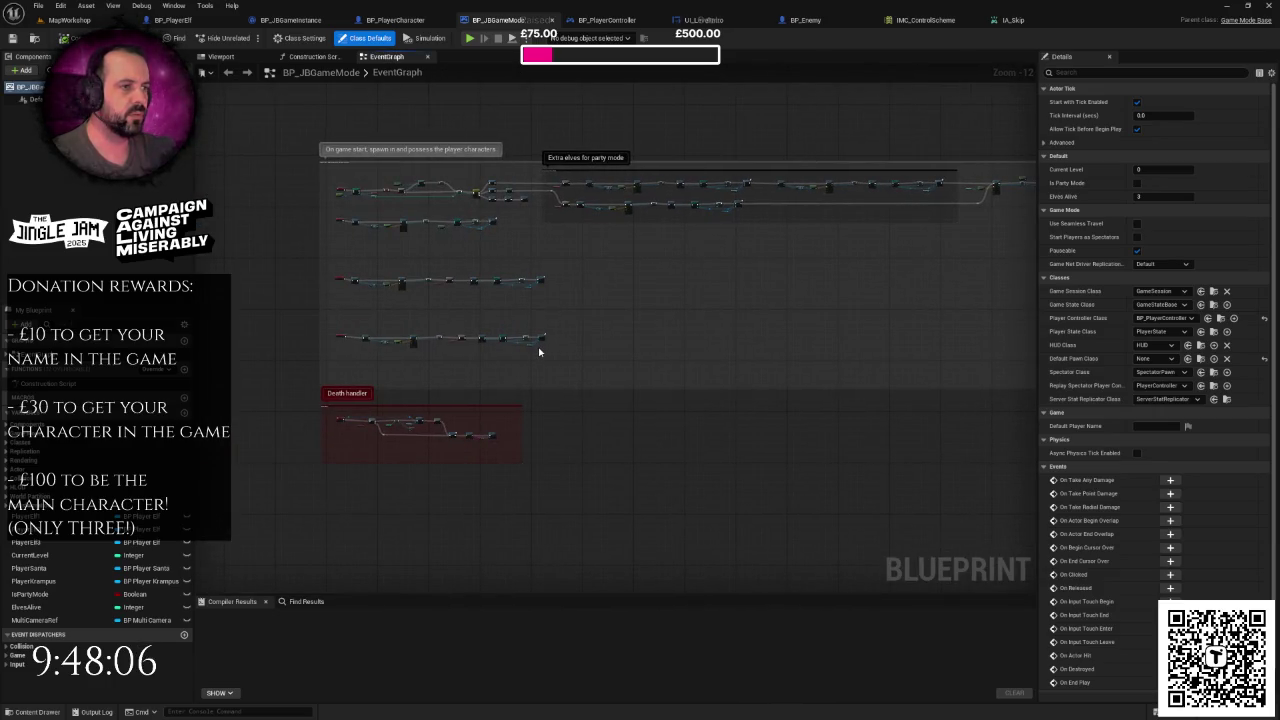
drag(541, 317, 625, 333)
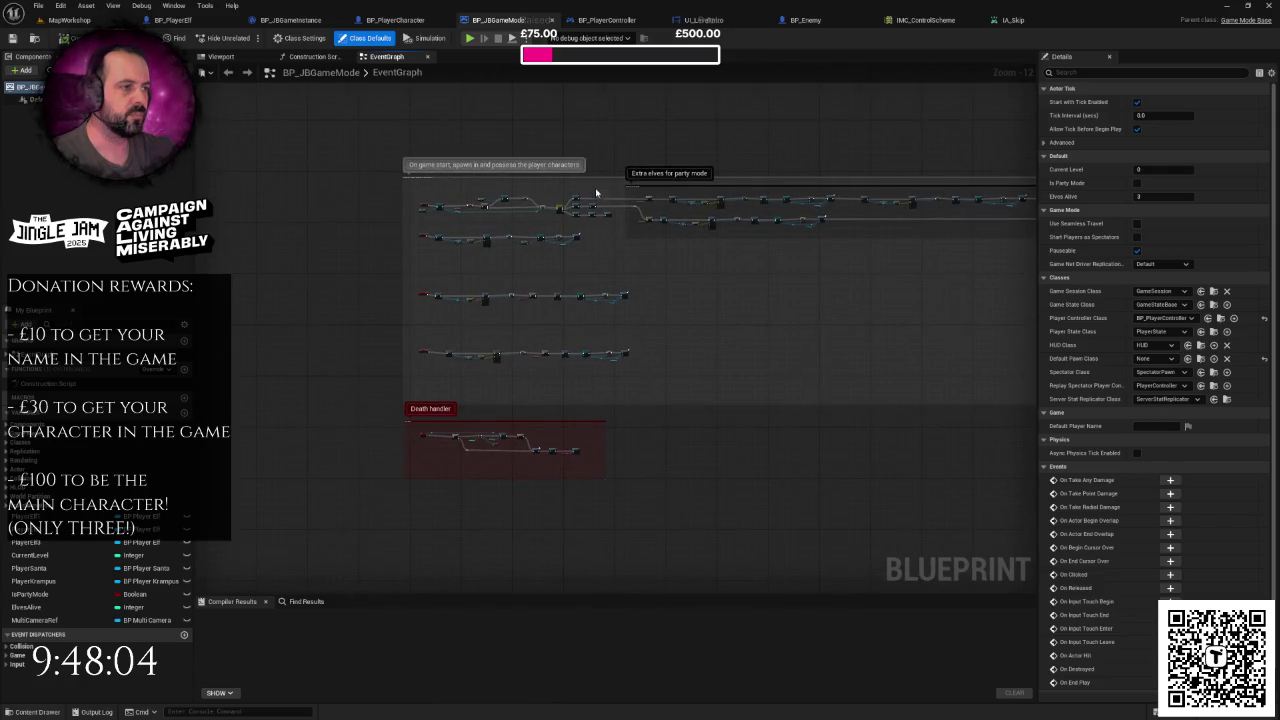
drag(593, 178, 600, 126)
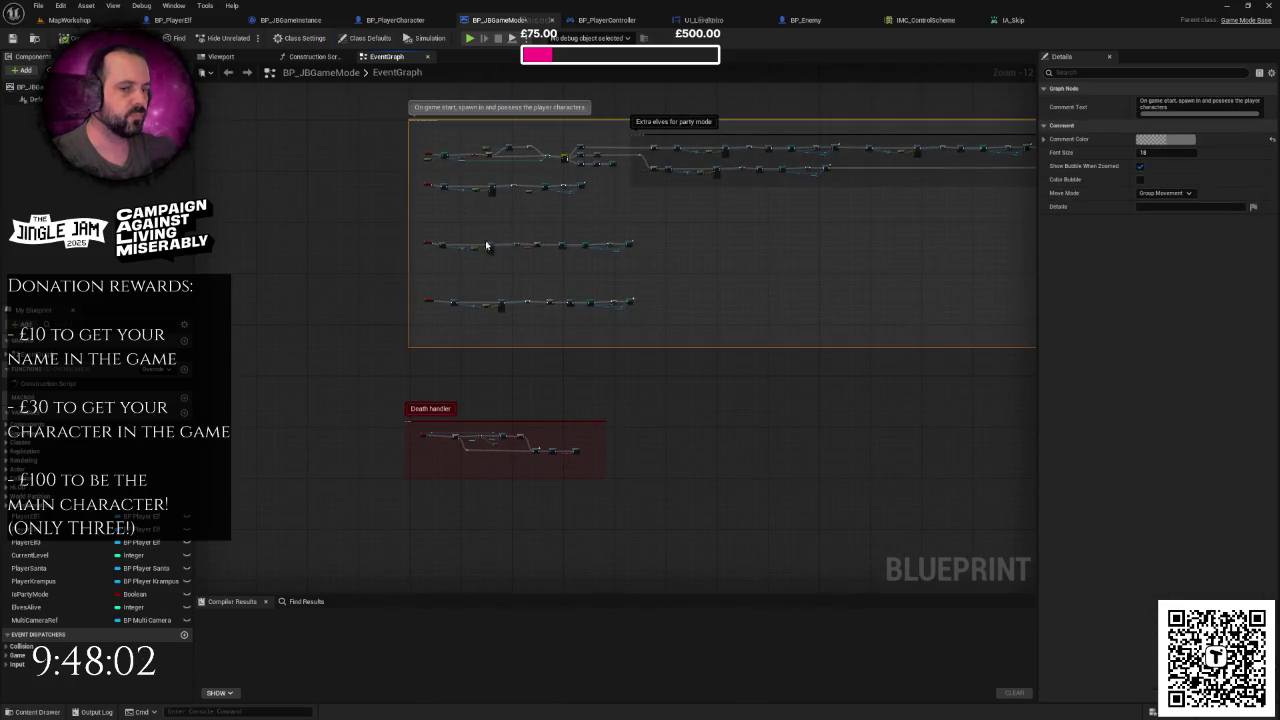
drag(514, 226, 531, 250)
scroll(531, 250, up, 9)
- Add a custom event named TriggerGameStart to the game mode graph
right_click(561, 405)
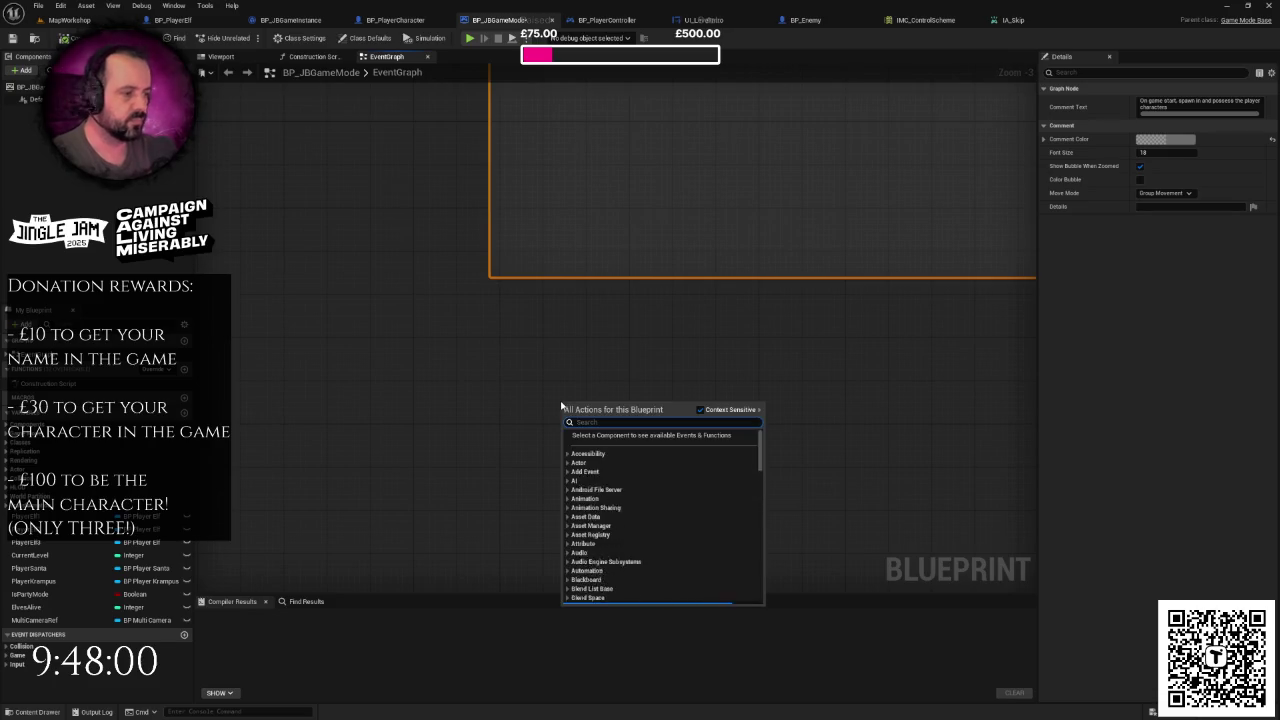
text(cust)
key(Return)
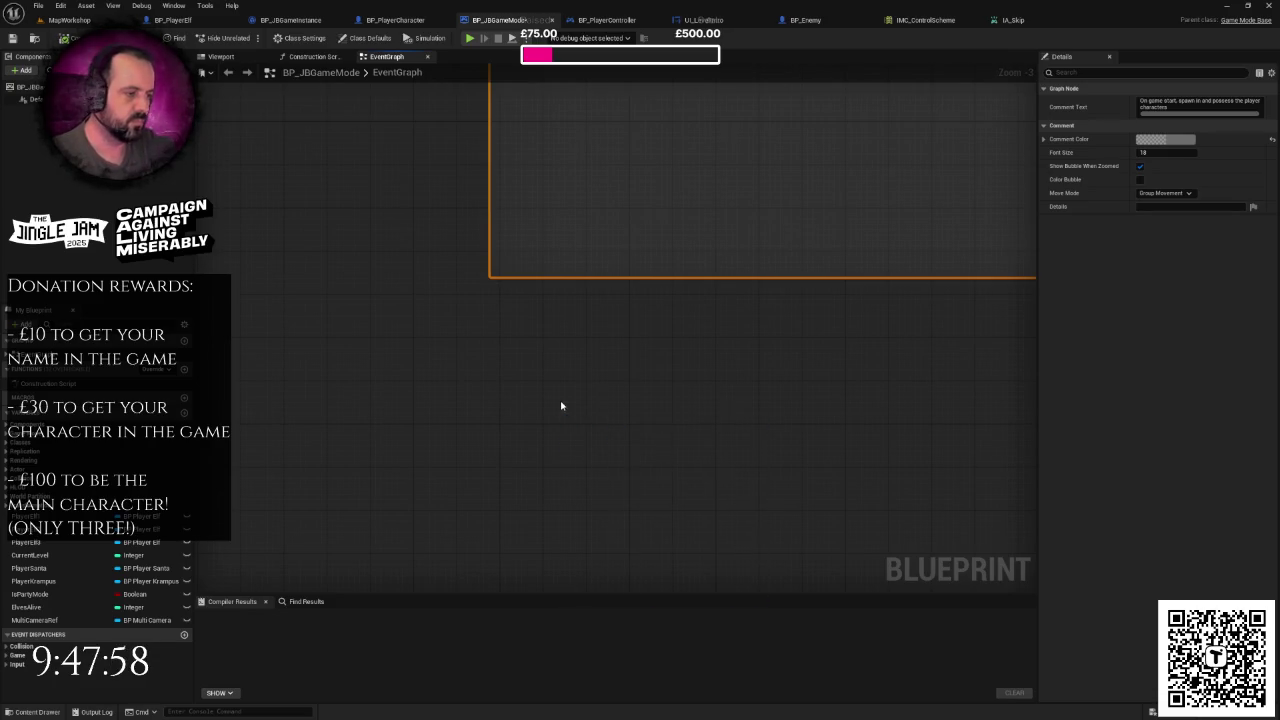
text(End)
key(Return)
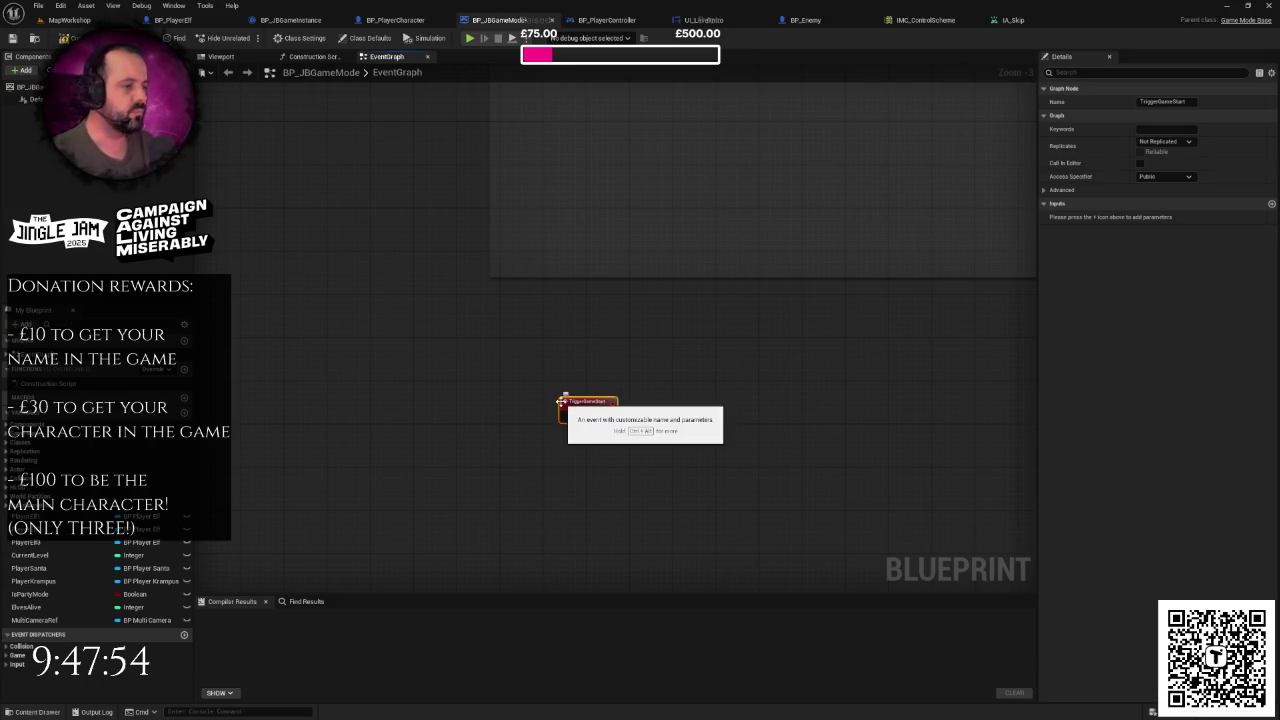
mouse_move(627, 414)
mouse_down()
mouse_move(487, 337)
mouse_move(530, 342)
mouse_up()
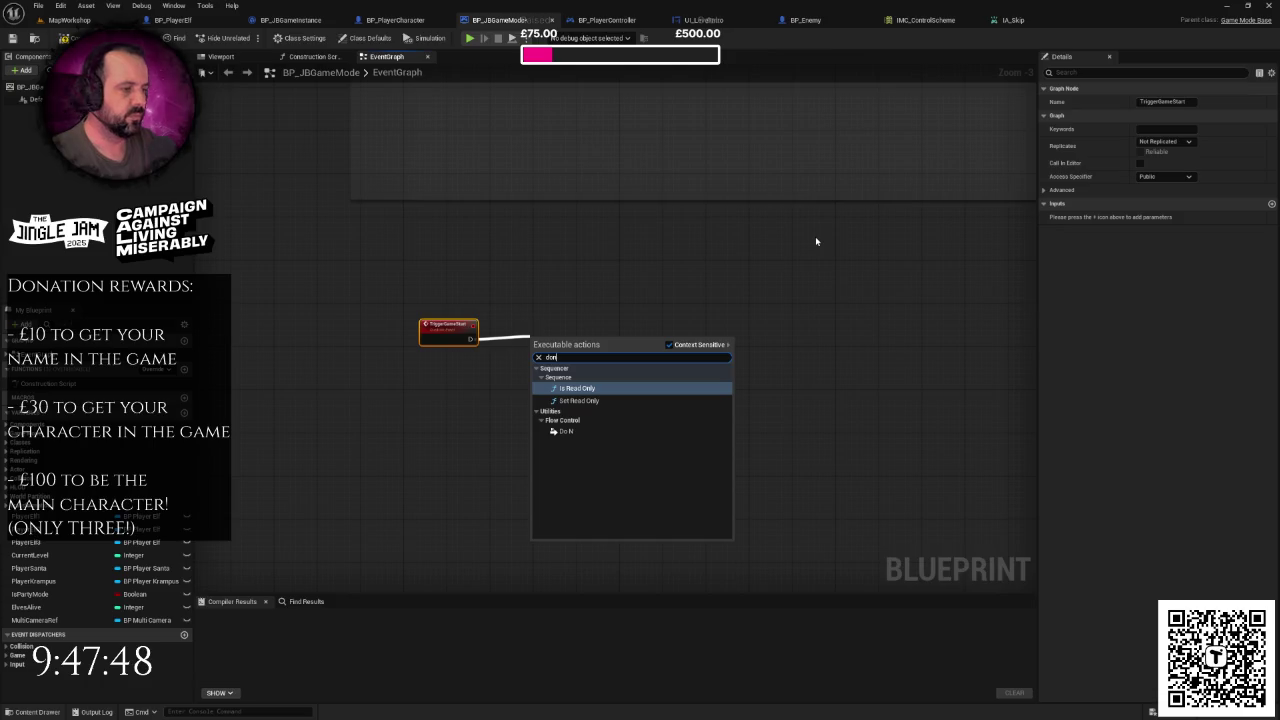
- Attach a Do Once node after TriggerGameStart and line it up with the wire
text(doonce)
key(BackSpace)
key(BackSpace)
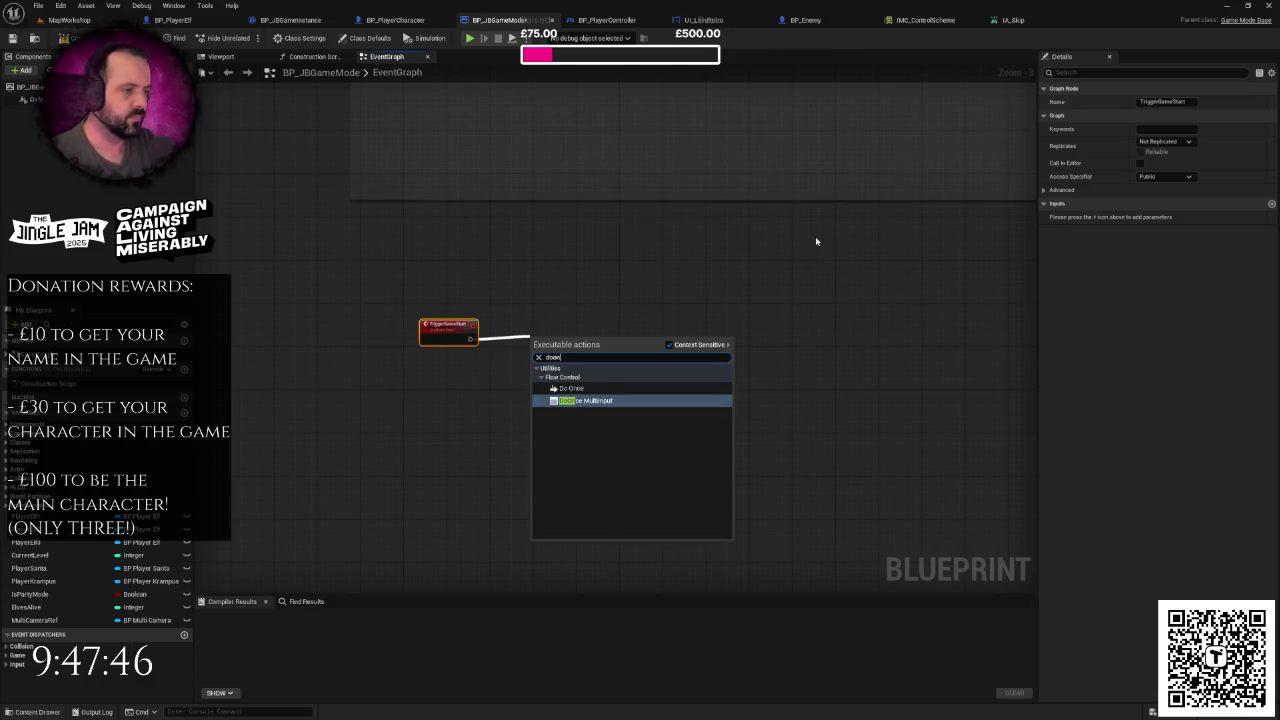
key(Up)
key(Return)
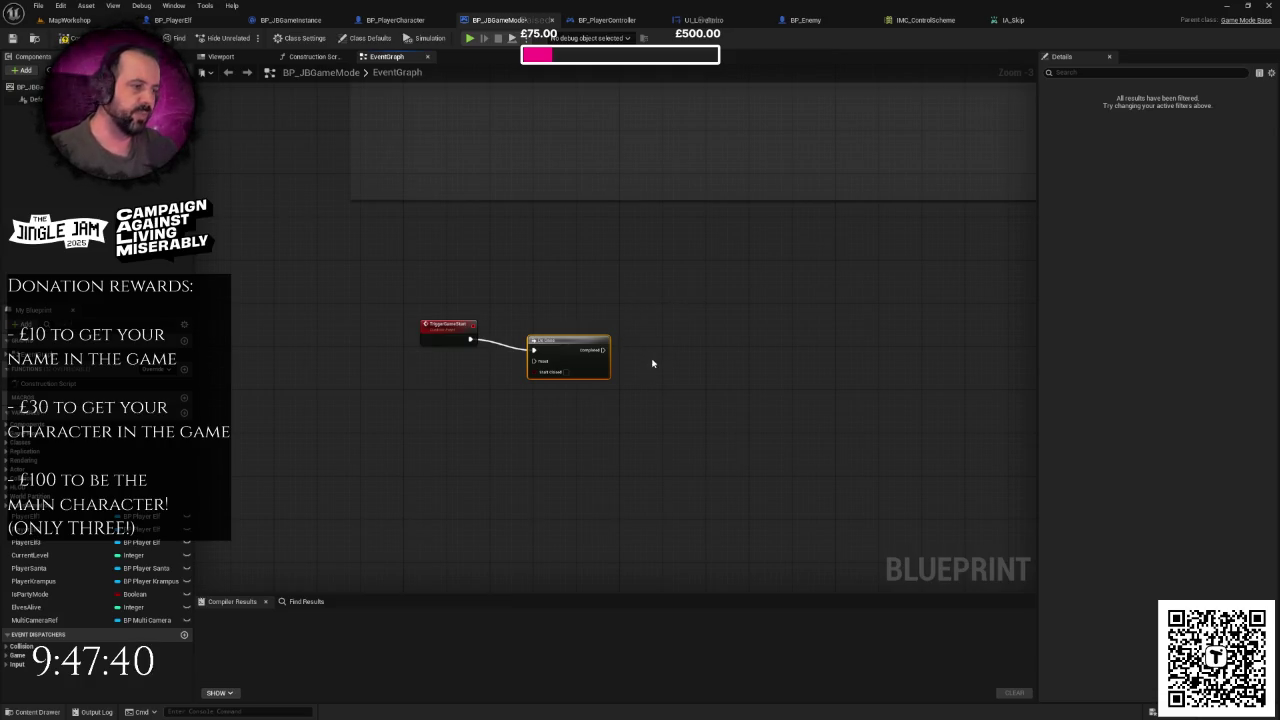
scroll(620, 350, up, 2)
right_click(592, 326)
key(Escape)
mouse_move(557, 345)
mouse_down()
mouse_move(578, 331)
mouse_move(543, 388)
mouse_up()
click(572, 311)
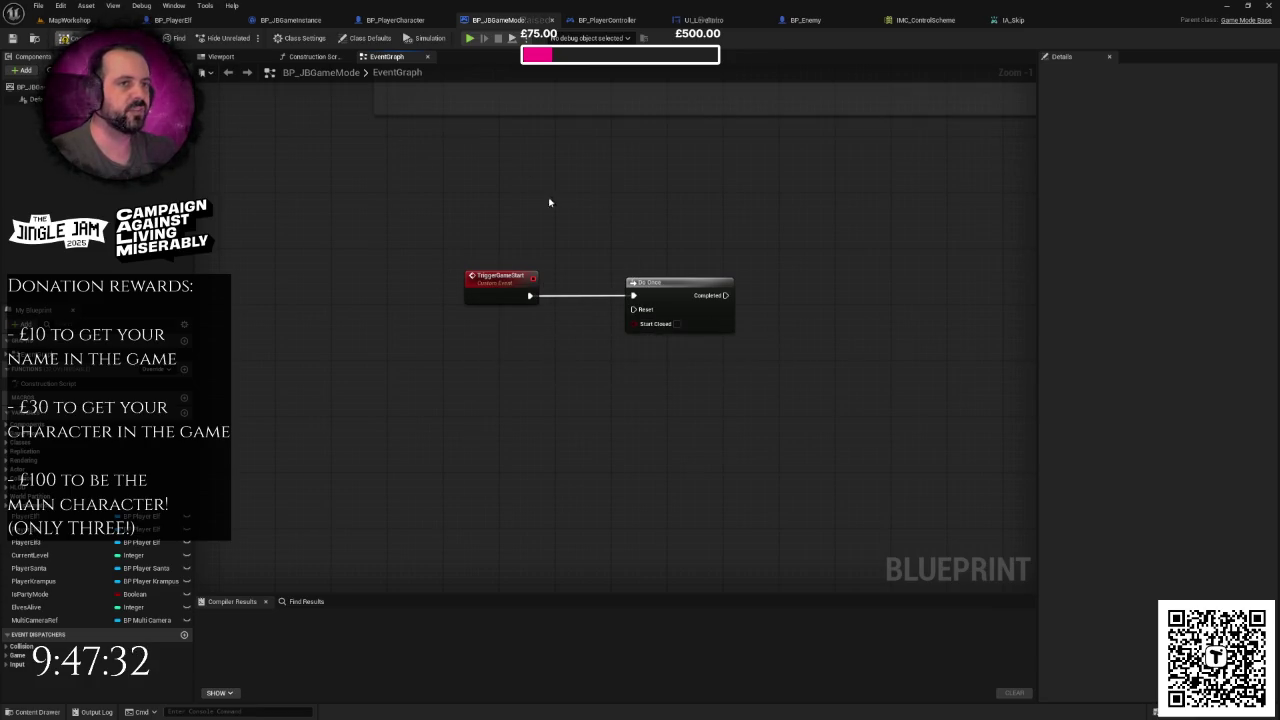
- Compile BP_JBGameMode and bring up BP_PlayerCharacter's Event Graph
key(F7)
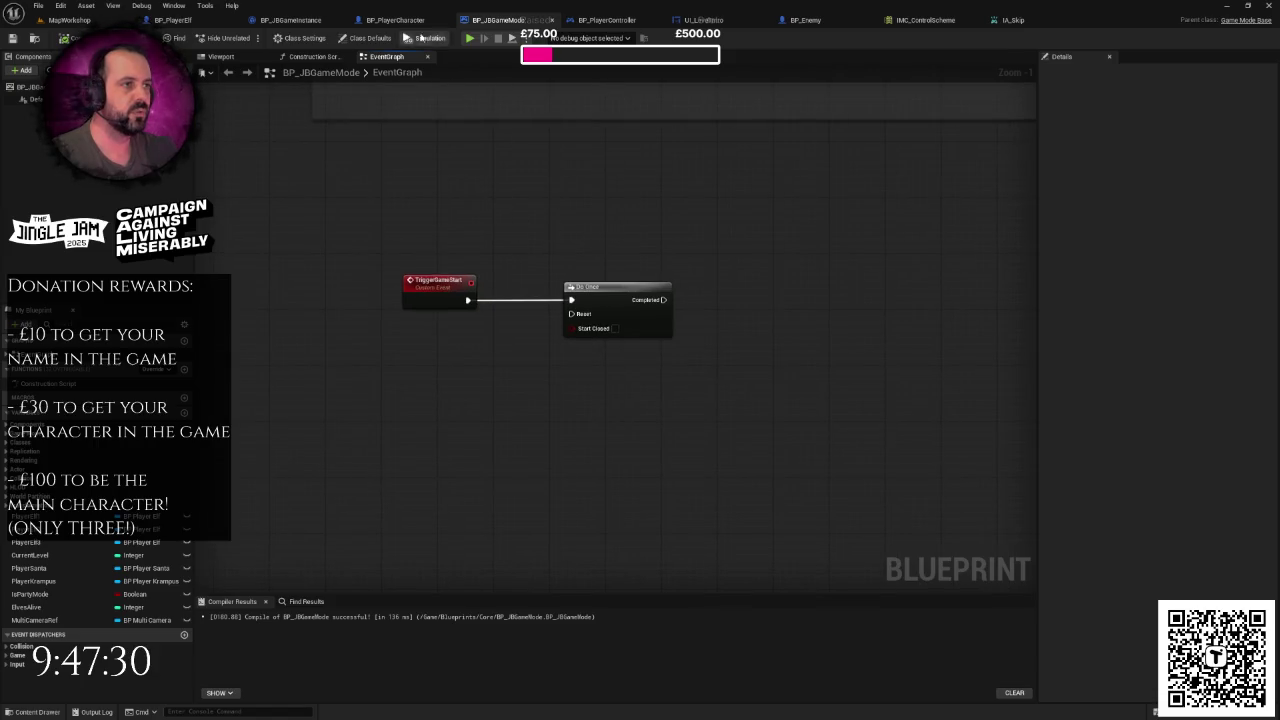
click(395, 19)
scroll(510, 341, down, 4)
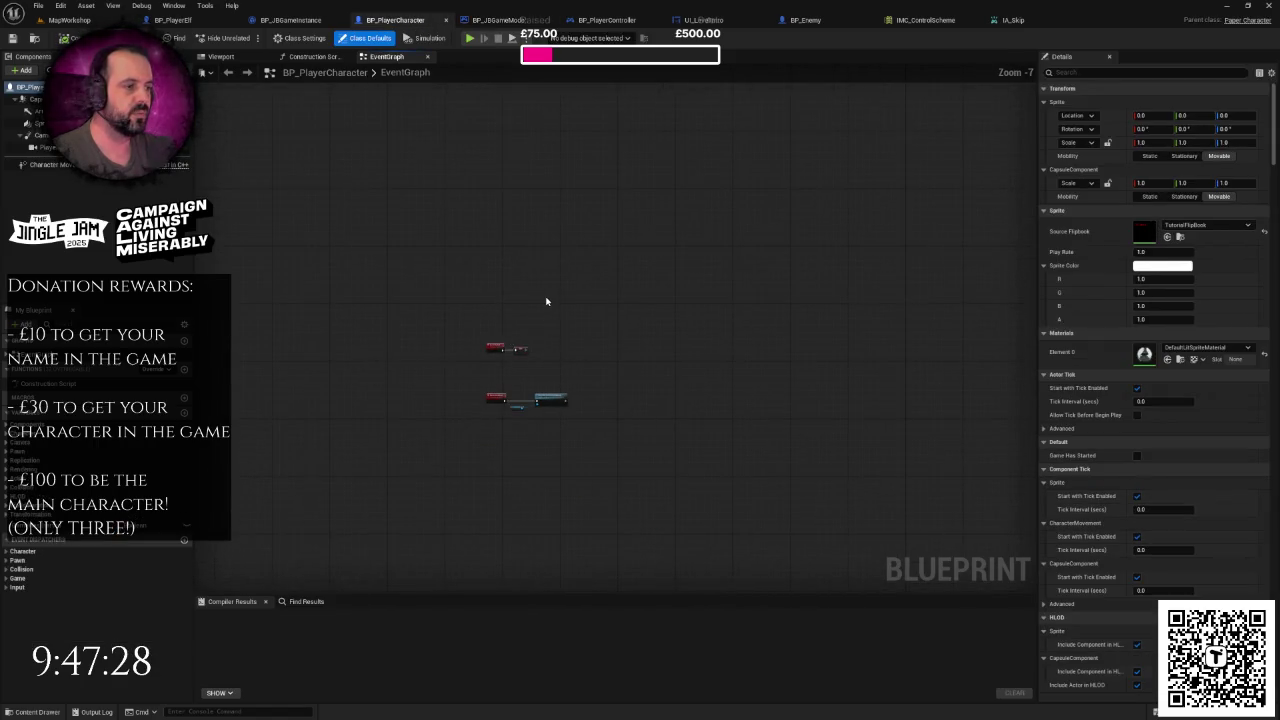
- In BP_PlayerController, add a new GameStarts custom event
click(588, 20)
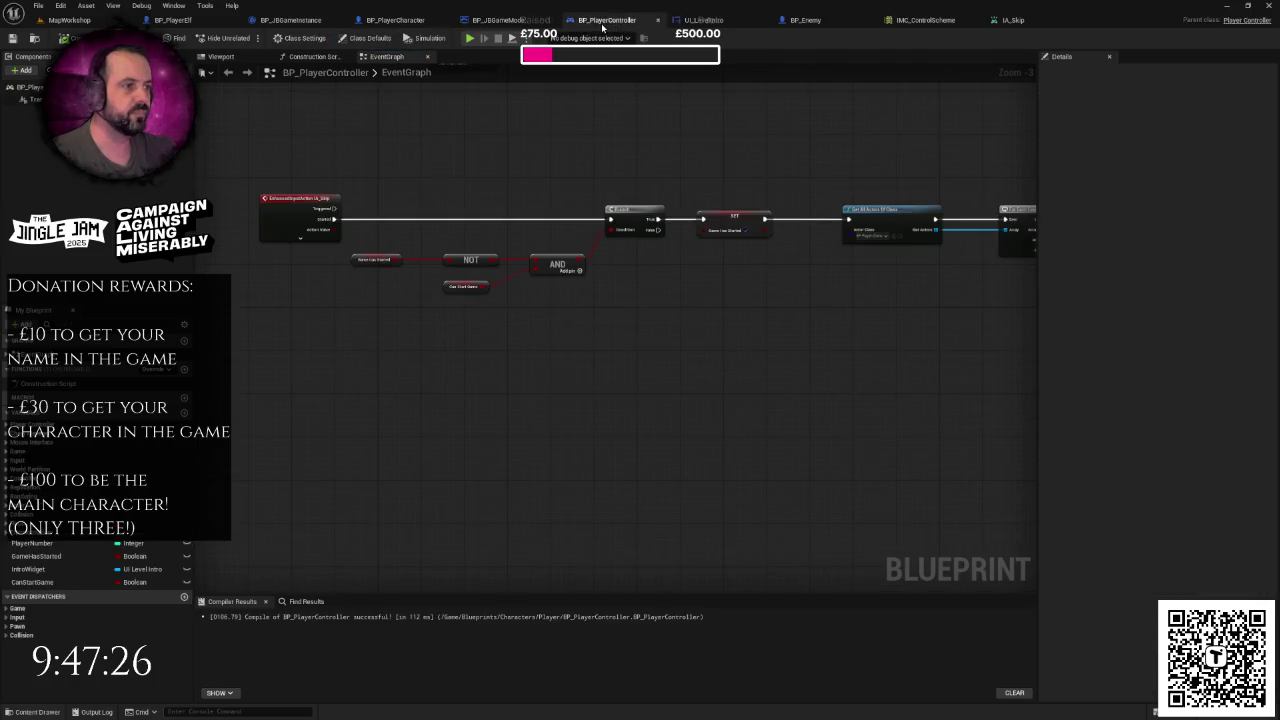
scroll(502, 330, down, 2)
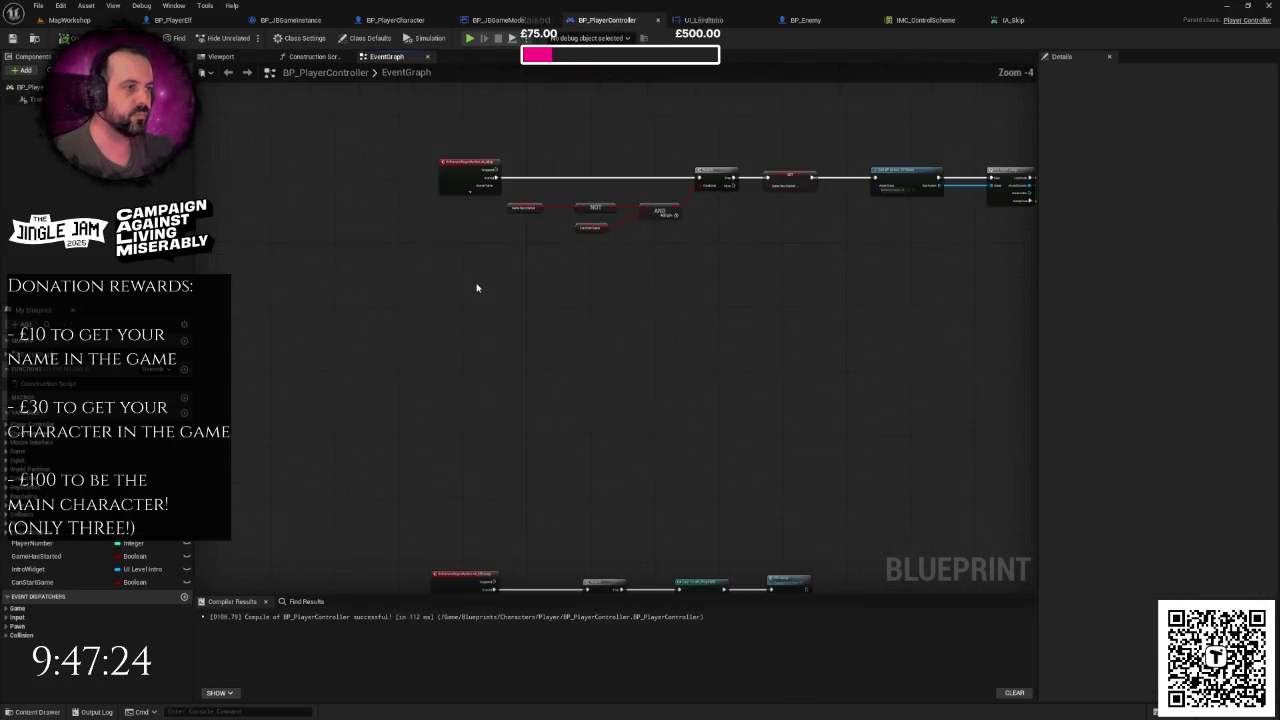
right_click(457, 350)
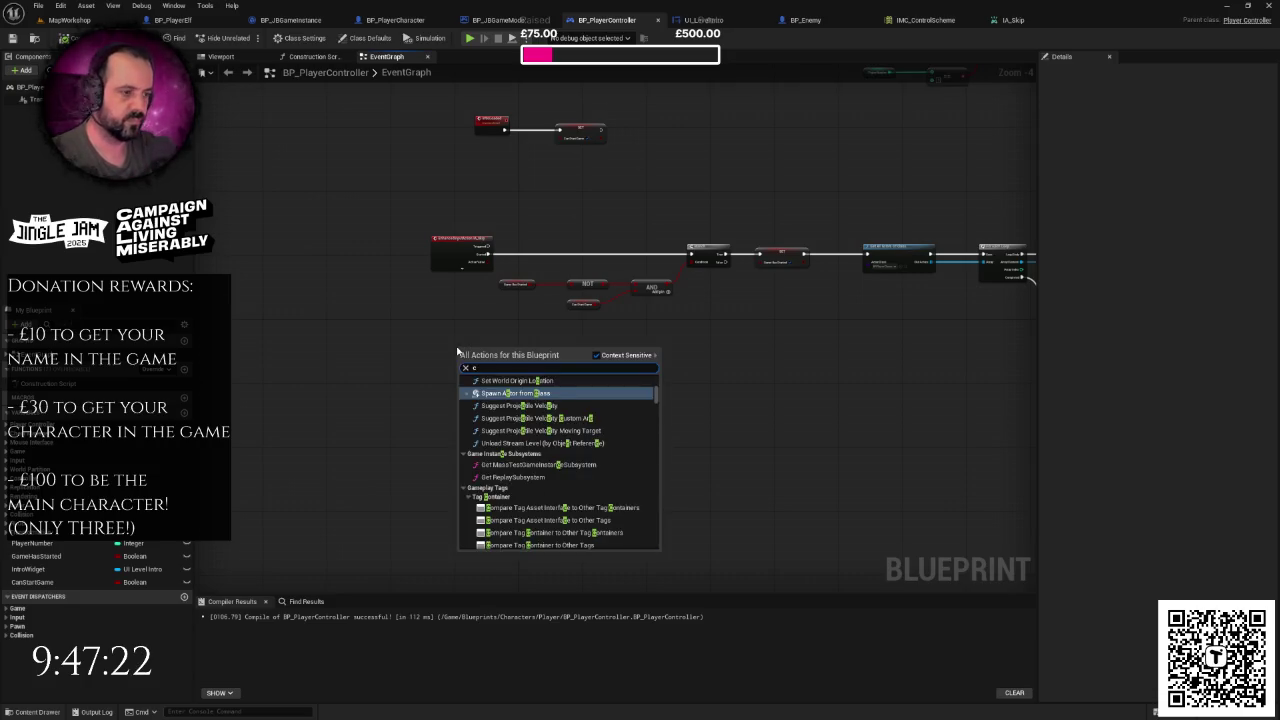
key(Escape)
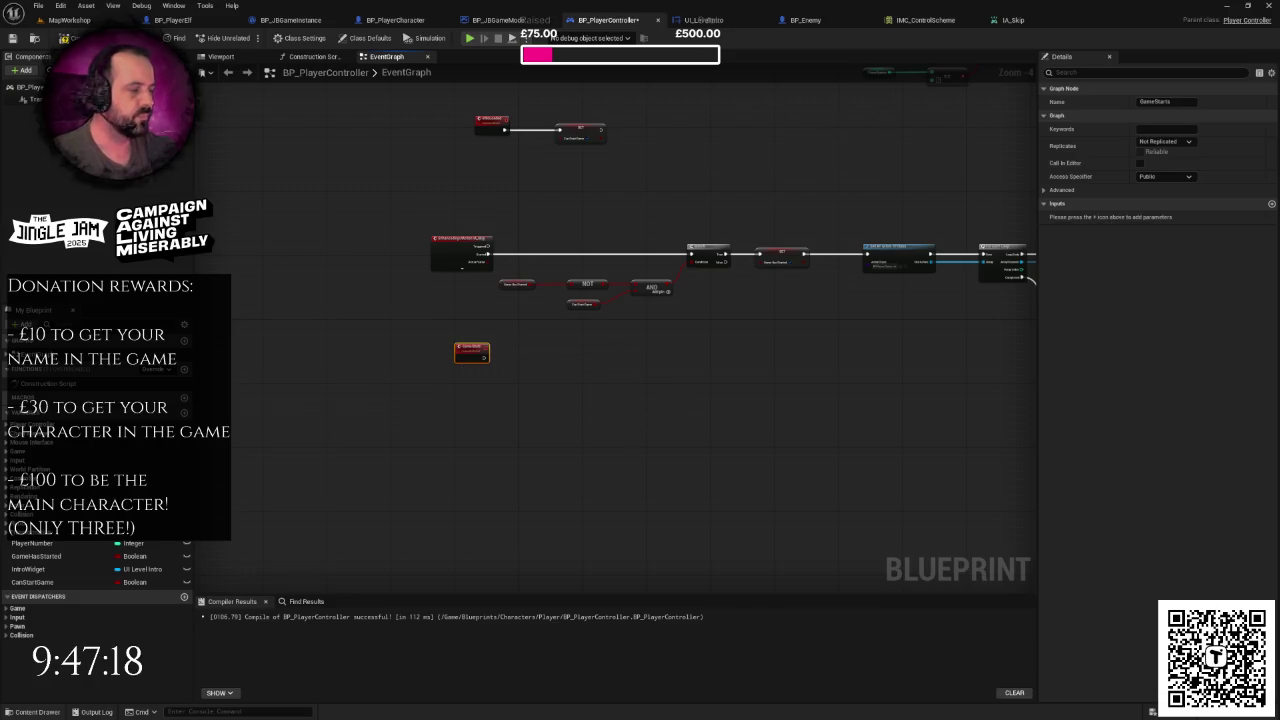
- Break the Branch True link to SET and wire GameStarts into the game-start chain
scroll(626, 400, up, 2)
scroll(588, 390, down, 1)
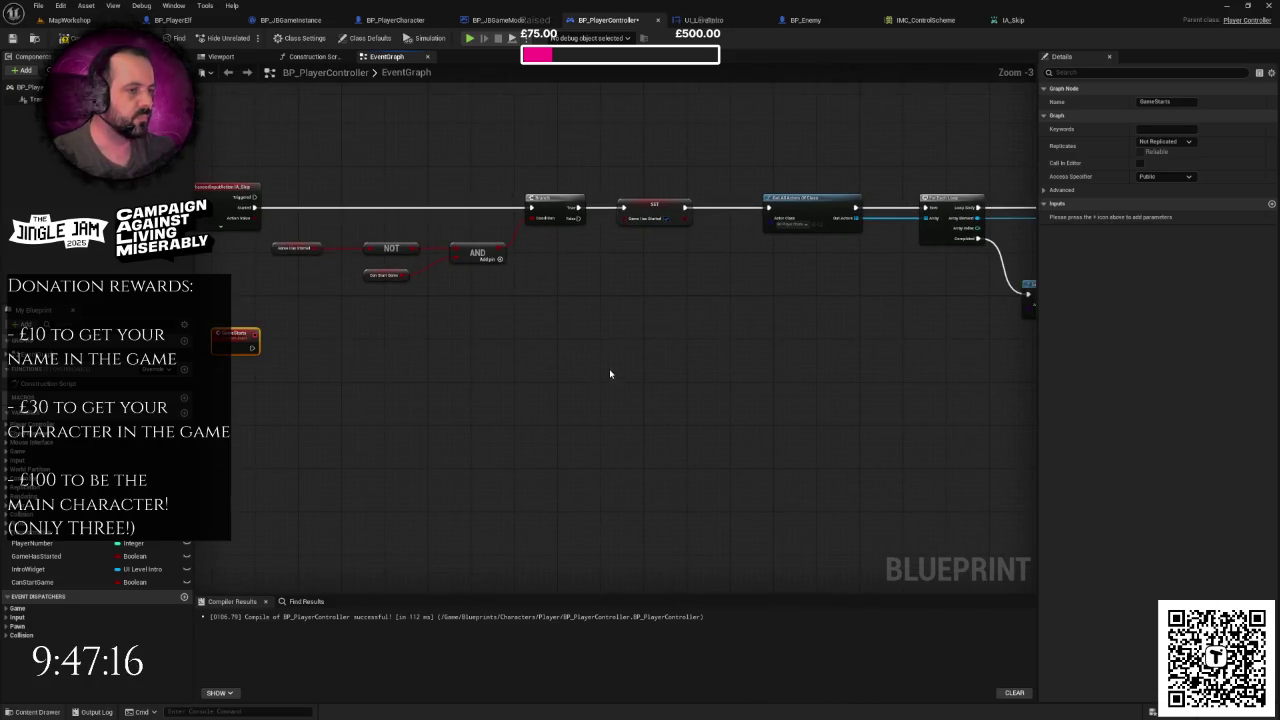
scroll(605, 340, down, 1)
scroll(605, 340, down, 3)
scroll(552, 328, up, 3)
scroll(552, 328, up, 1)
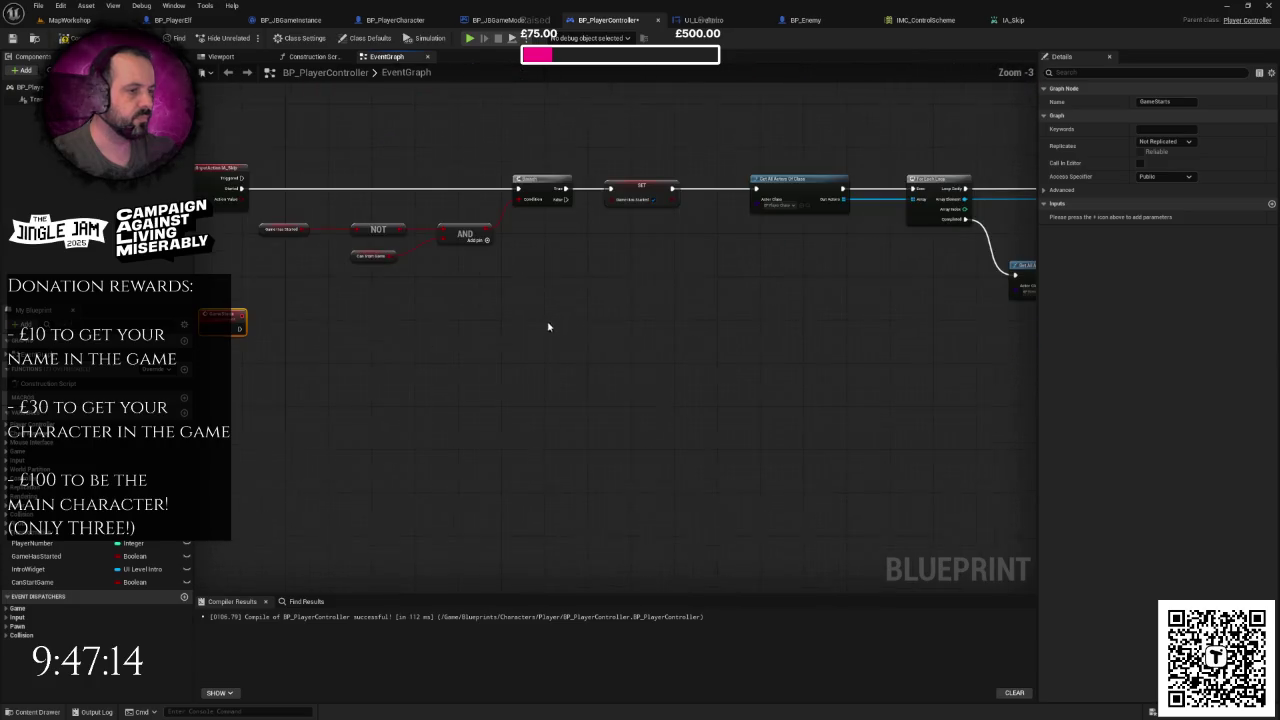
right_click(566, 190)
click(598, 220)
mouse_move(240, 328)
mouse_down()
mouse_move(608, 206)
mouse_move(517, 188)
mouse_up()
- Move the game-start node chain down beside the GameStarts event
scroll(676, 240, down, 3)
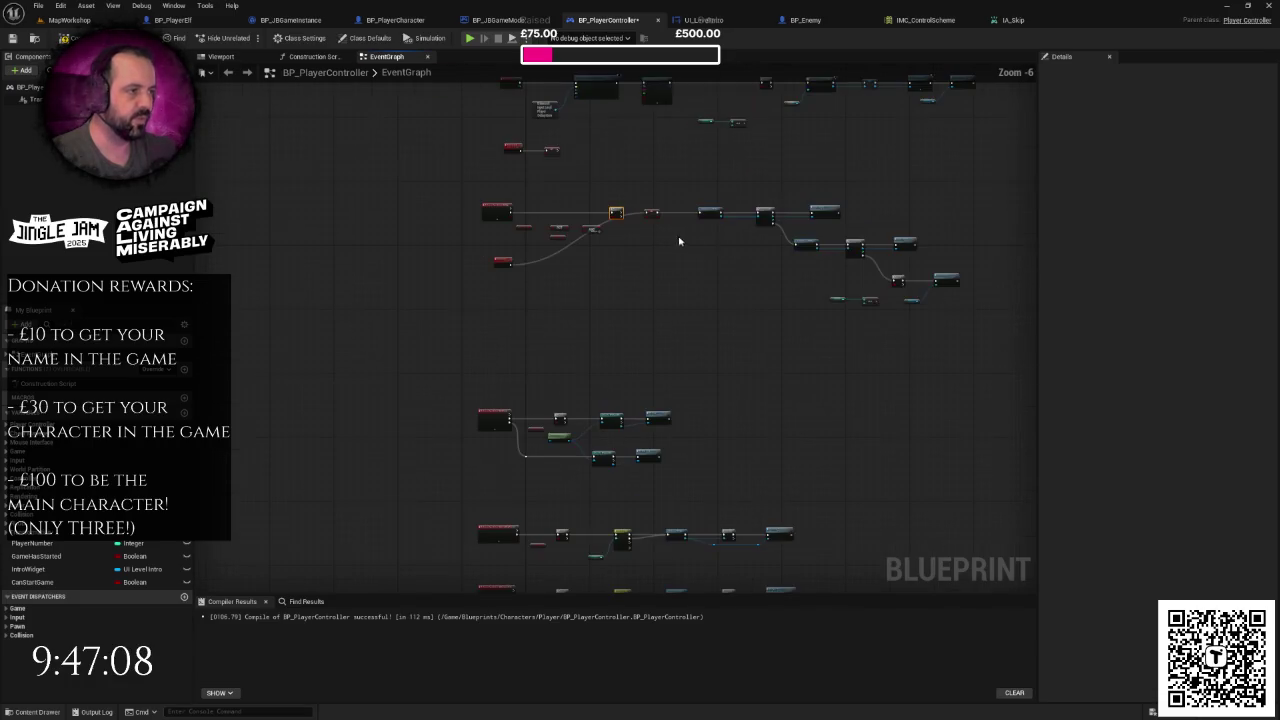
drag(651, 183, 909, 322)
mouse_move(710, 213)
mouse_down()
mouse_move(655, 266)
mouse_move(612, 264)
mouse_up()
scroll(595, 276, up, 3)
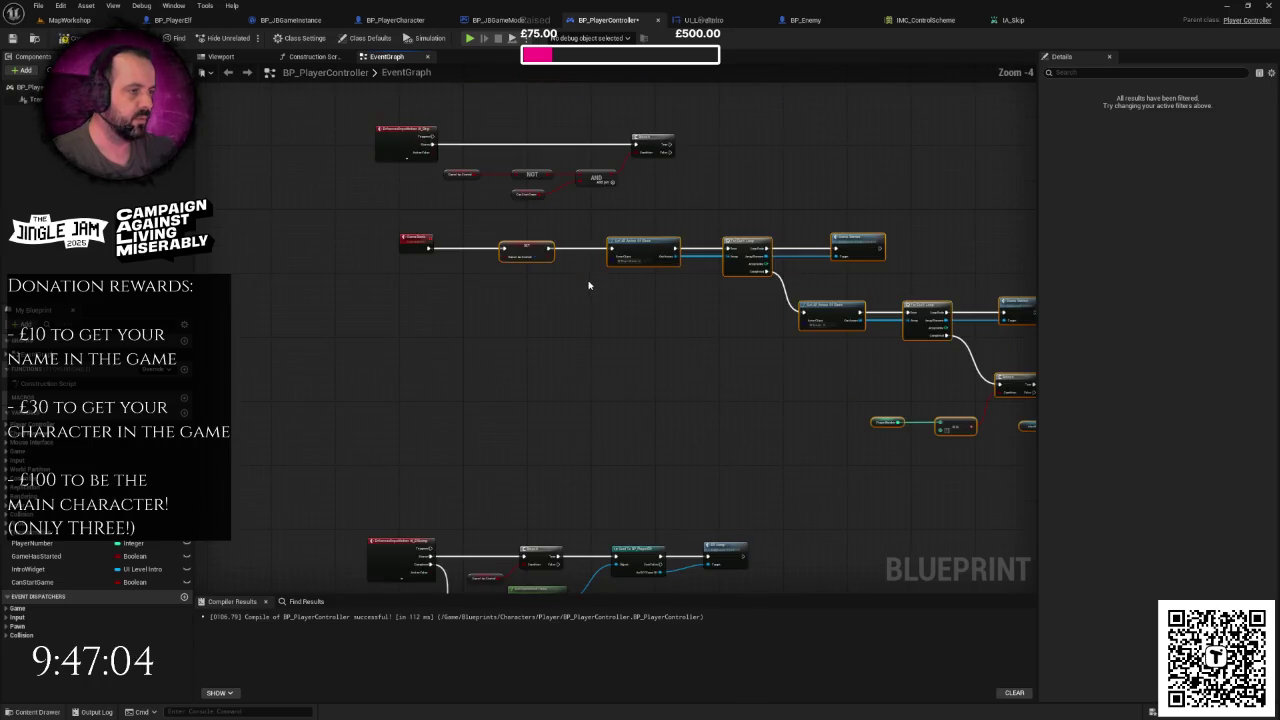
scroll(549, 280, down, 1)
click(549, 280)
scroll(545, 322, up, 1)
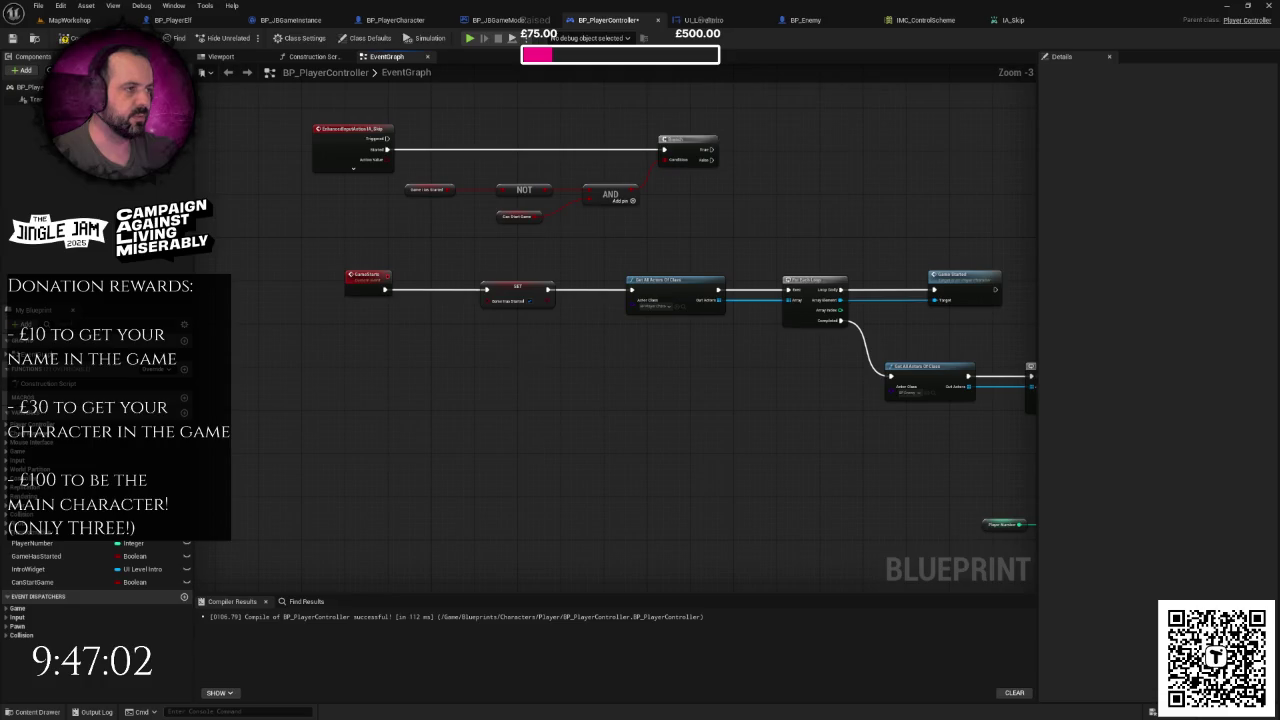
scroll(454, 418, up, 1)
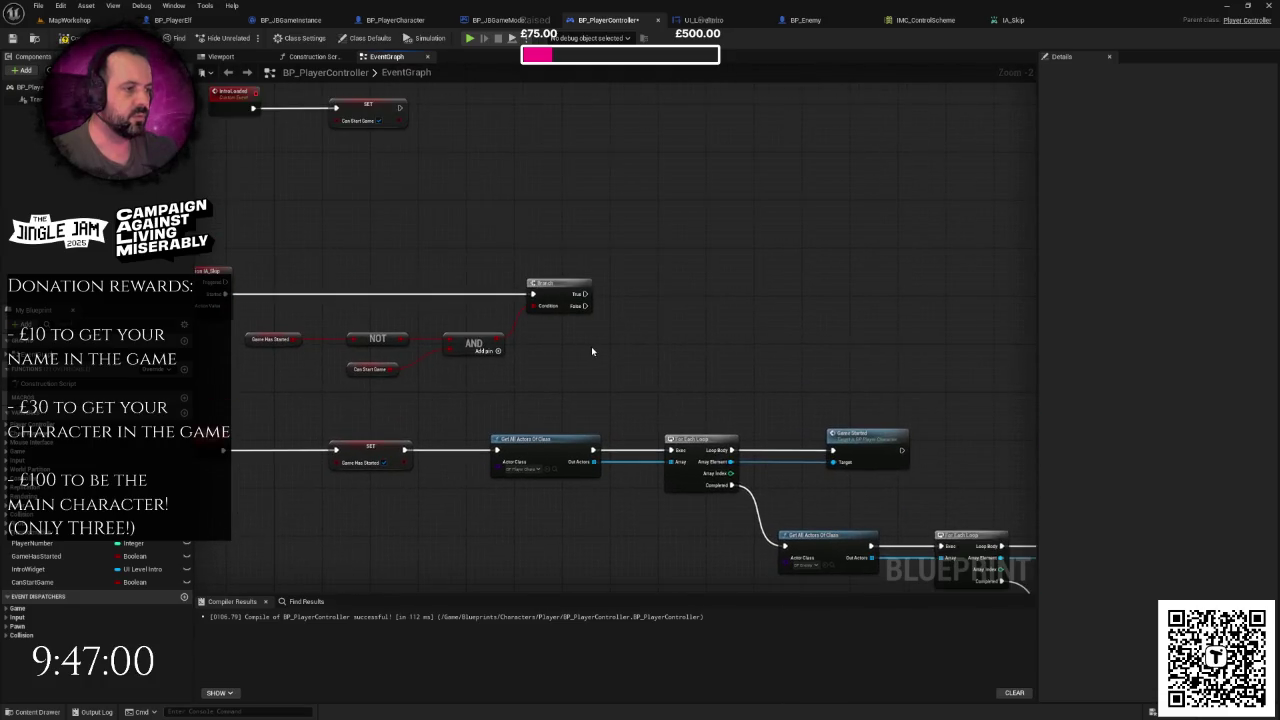
- Add a Get Game Mode node to BP_PlayerController's graph
right_click(591, 346)
text(cast)
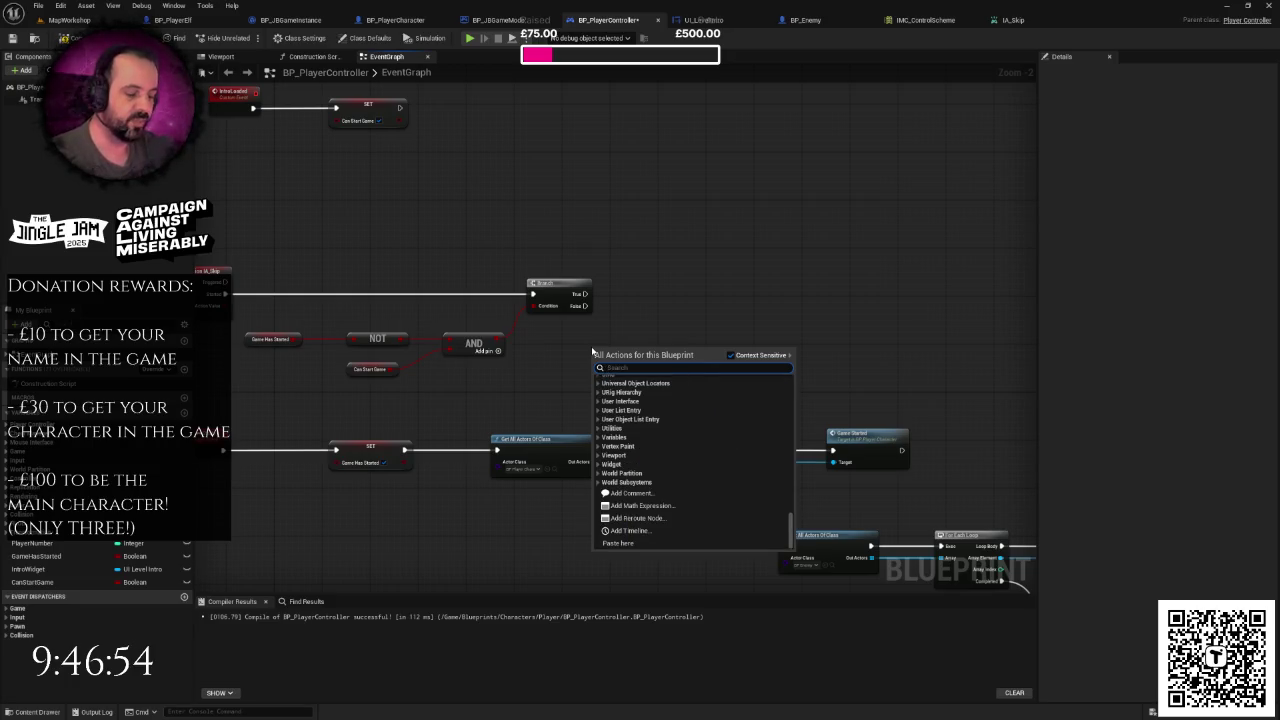
text(to)
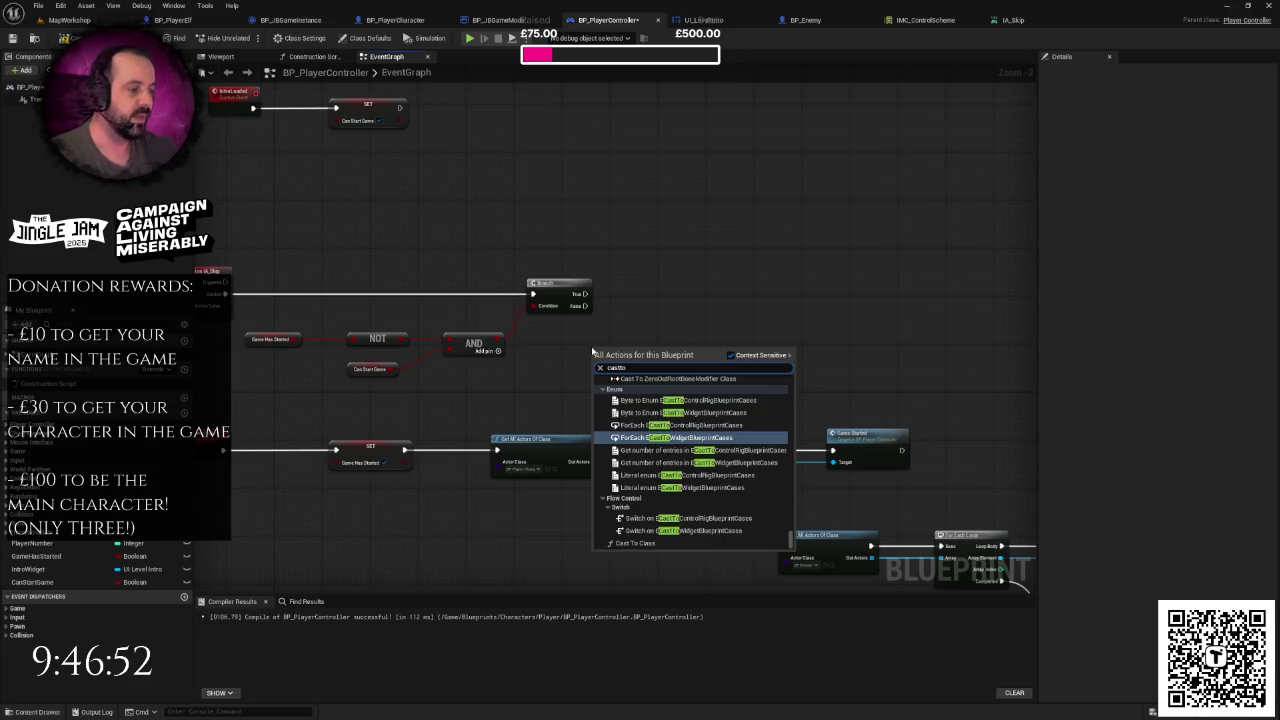
key(BackSpace)
key(BackSpace)
key(BackSpace)
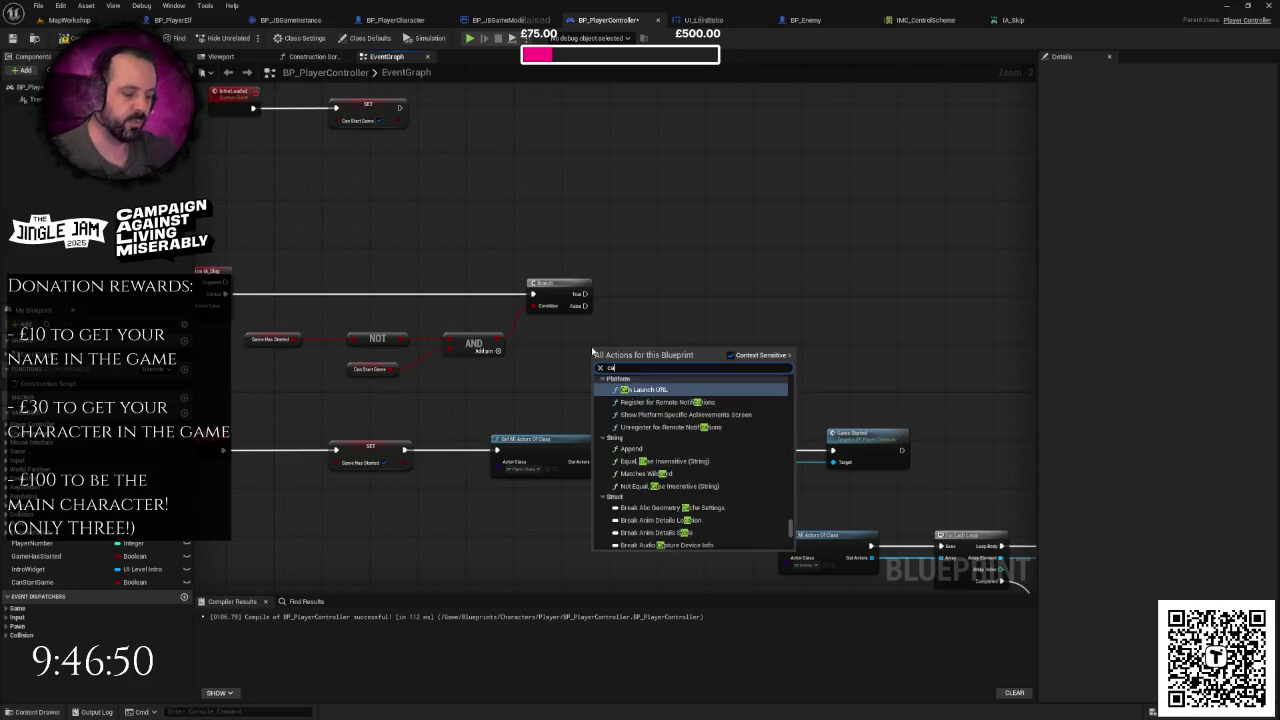
key(BackSpace)
key(BackSpace)
text(get game)
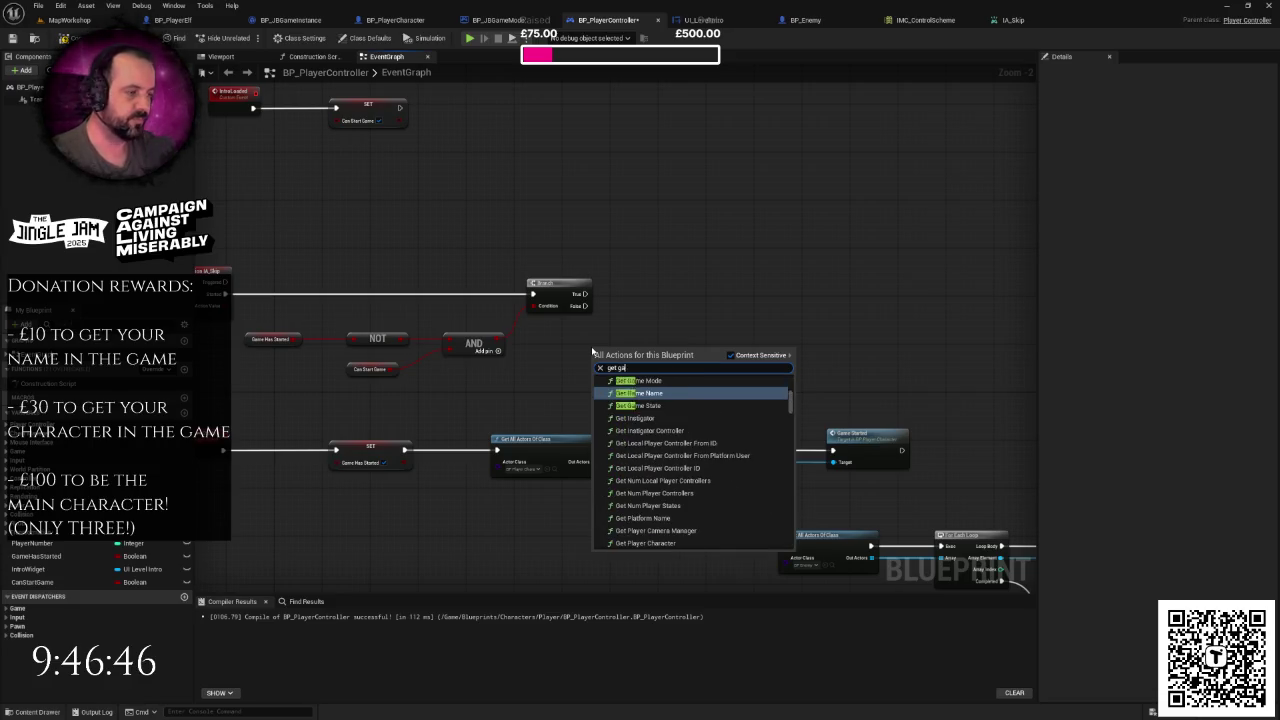
click(639, 380)
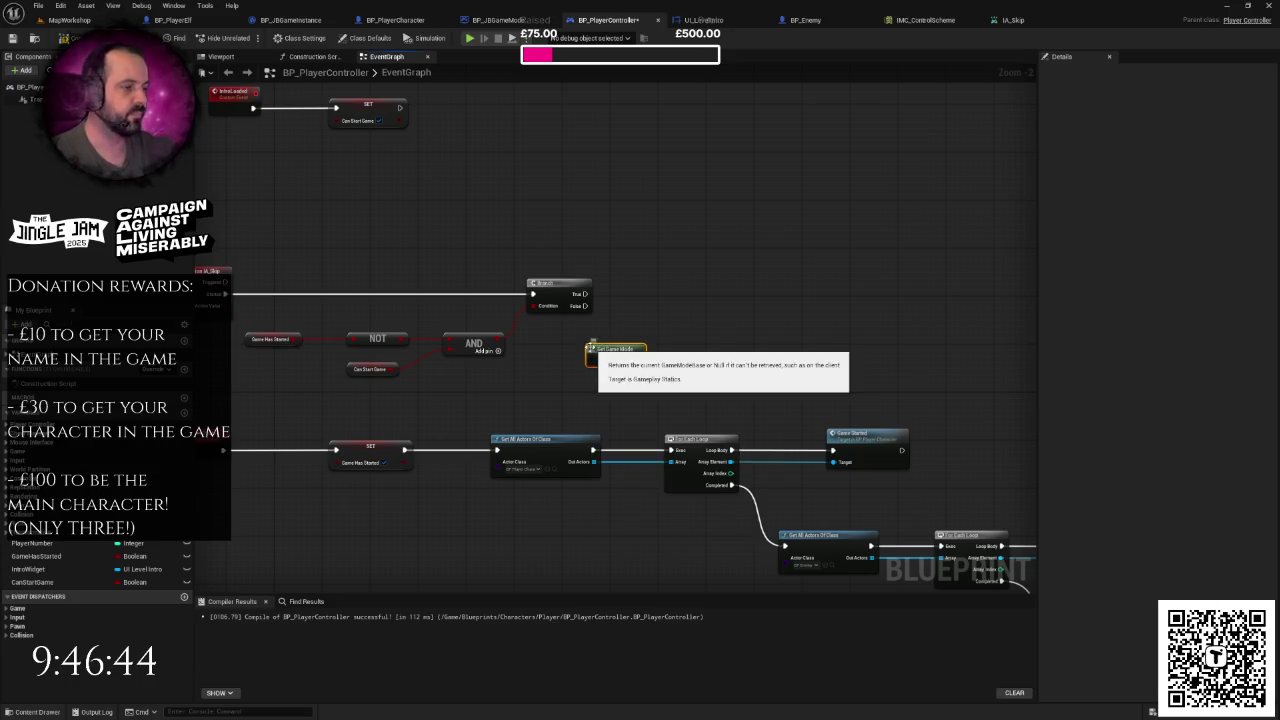
scroll(642, 351, up, 2)
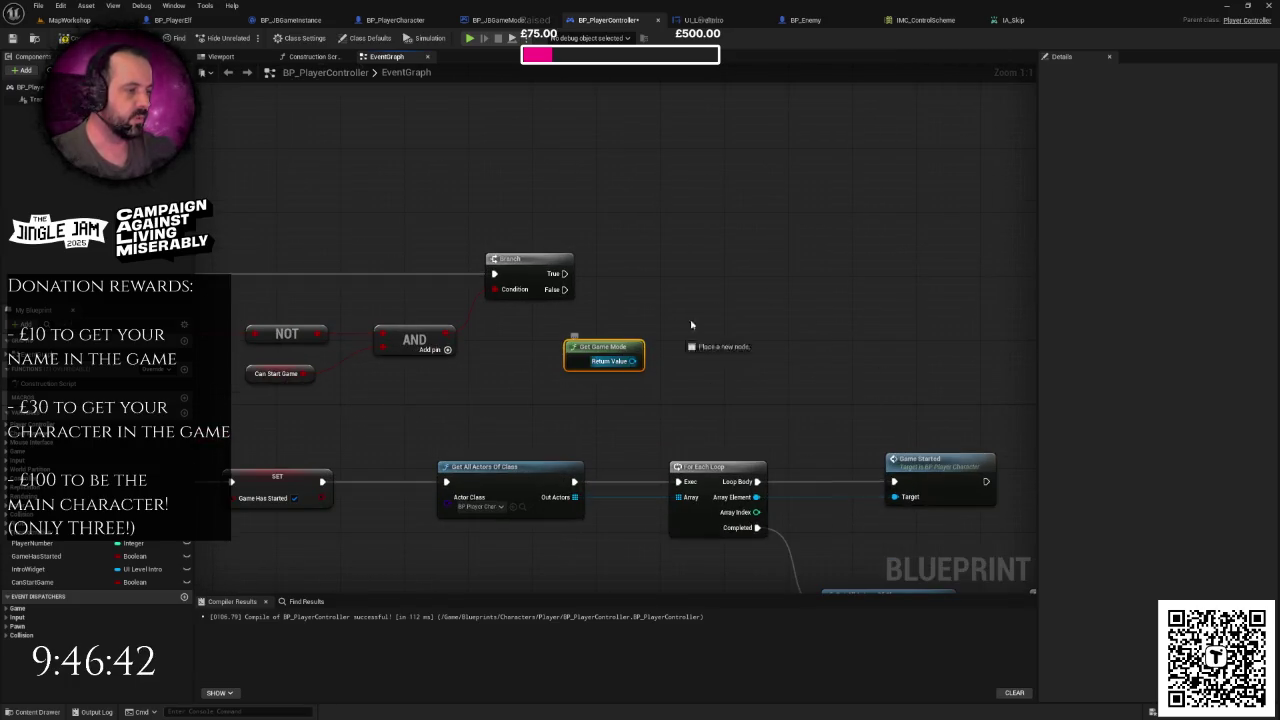
- Cast the game mode to BP_JBGameMode from Branch True and call Trigger Game Start
drag(632, 361, 712, 310)
text(a)
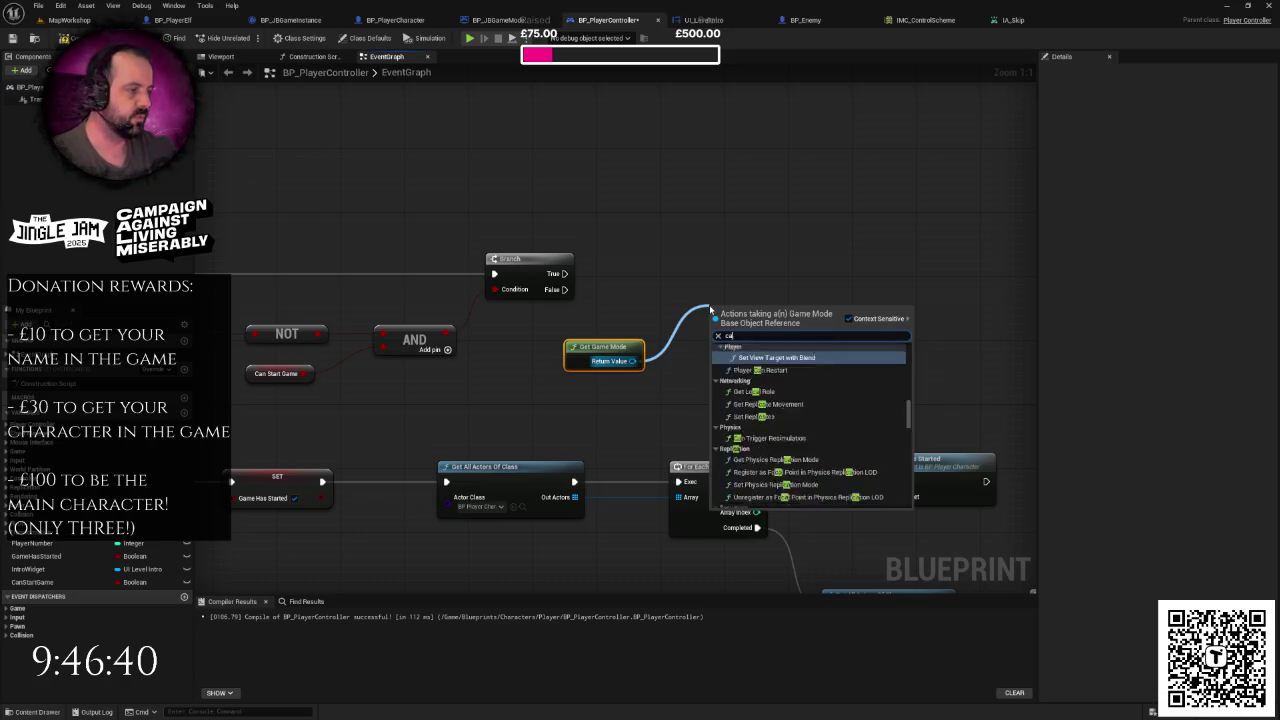
text(sttobp)
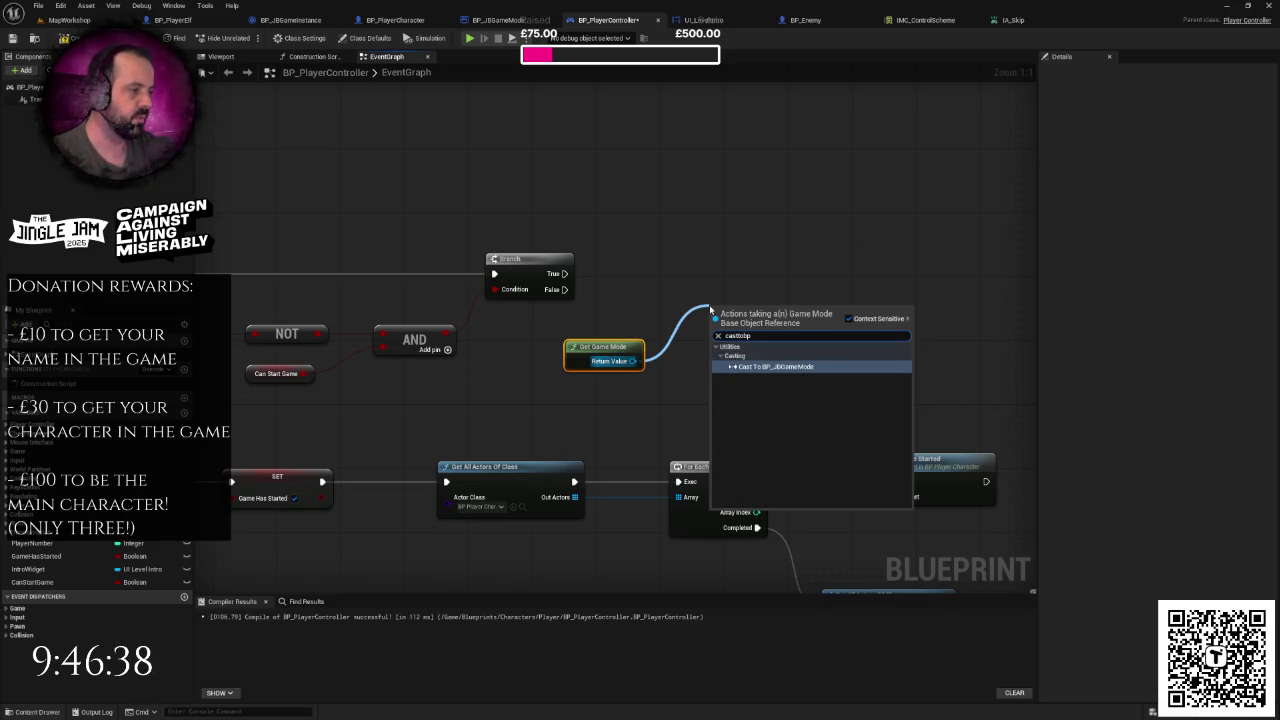
key(Return)
mouse_move(557, 273)
mouse_down()
mouse_move(718, 321)
mouse_move(757, 291)
mouse_move(752, 258)
mouse_up()
mouse_move(810, 305)
mouse_down()
mouse_move(860, 288)
mouse_move(884, 247)
mouse_up()
text(trigger)
key(Return)
scroll(879, 325, down, 3)
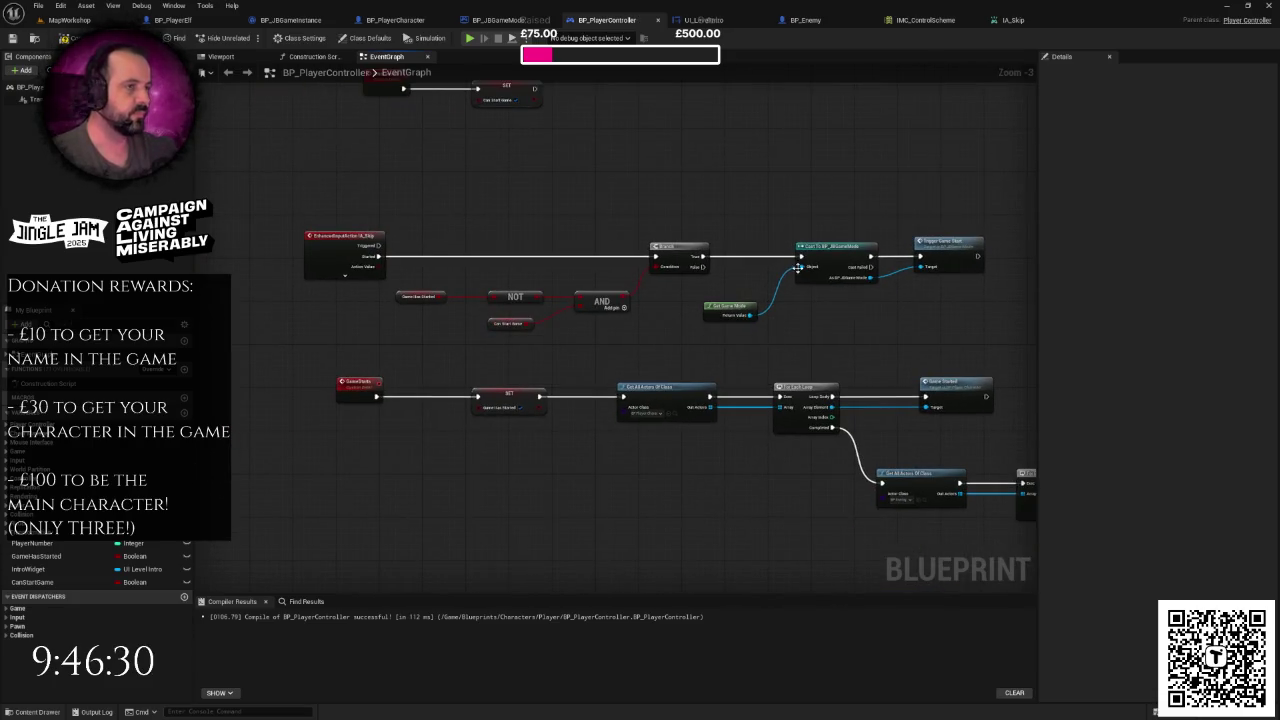
- Compile BP_PlayerController and pan across the graph to review the new nodes
key(F7)
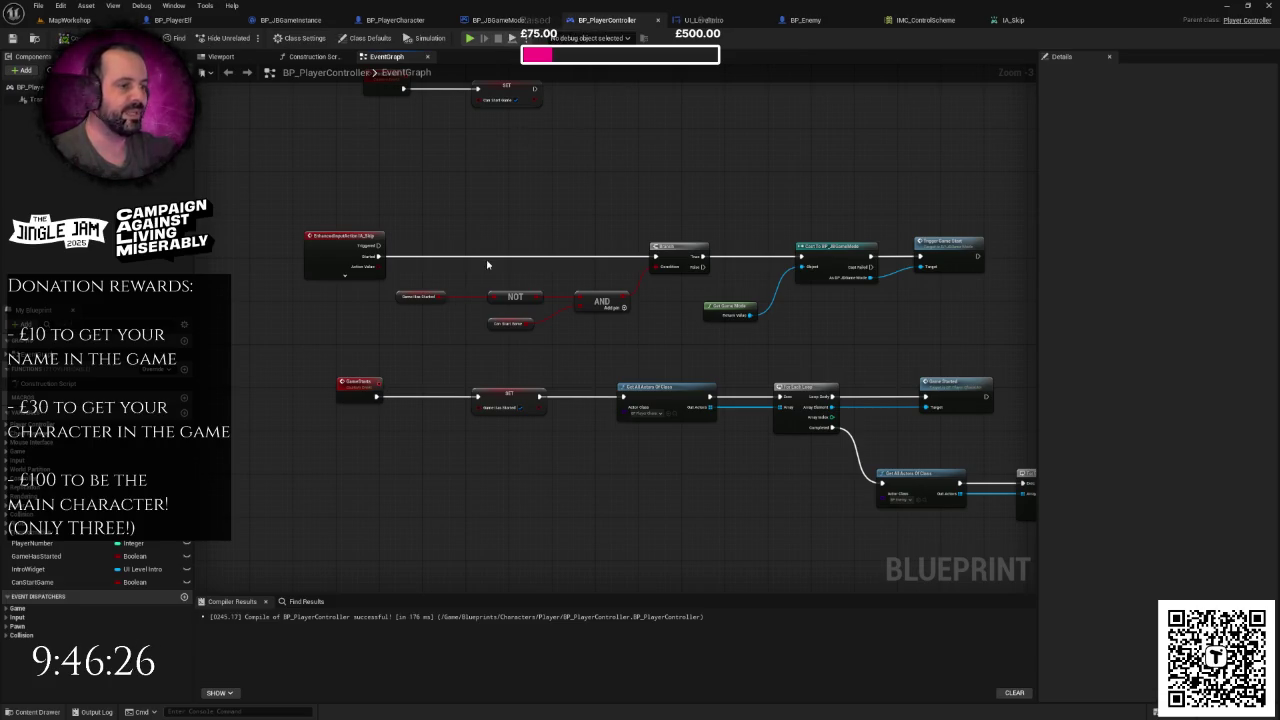
mouse_move(357, 277)
mouse_down()
mouse_move(906, 402)
mouse_move(1005, 440)
mouse_move(1013, 465)
mouse_up()
scroll(1013, 465, down, 1)
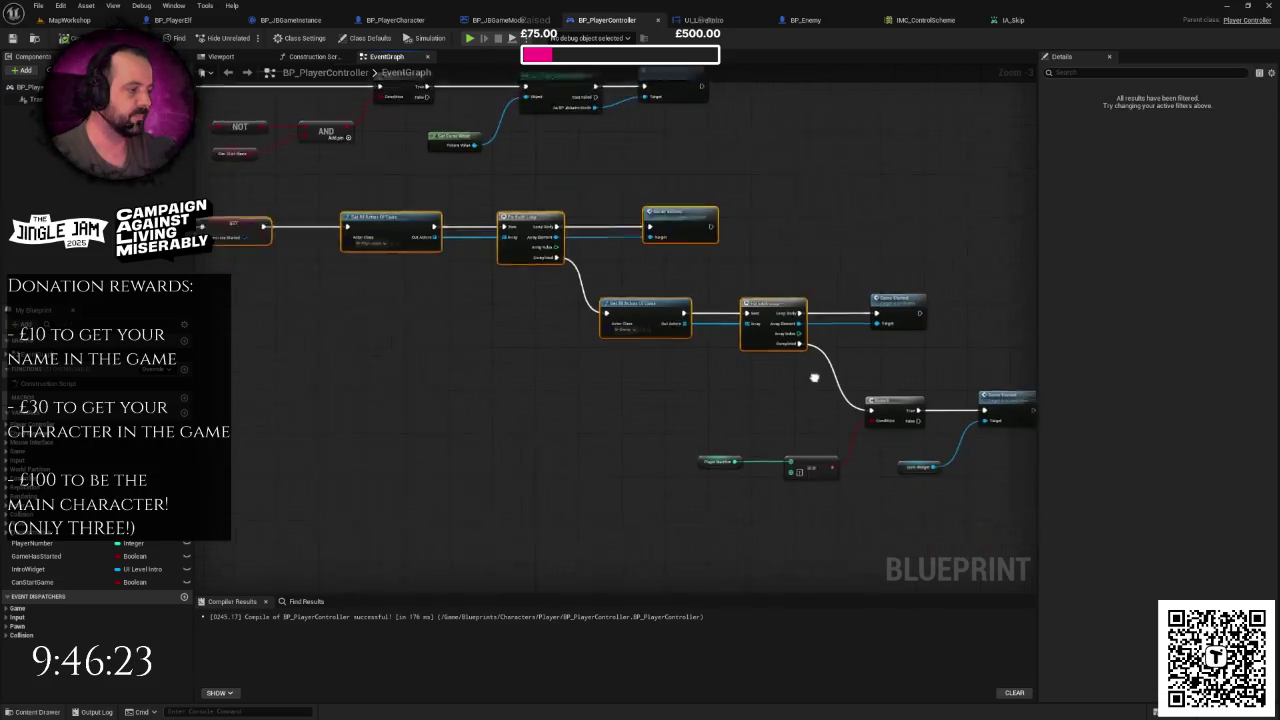
click(669, 387)
drag(646, 374, 905, 401)
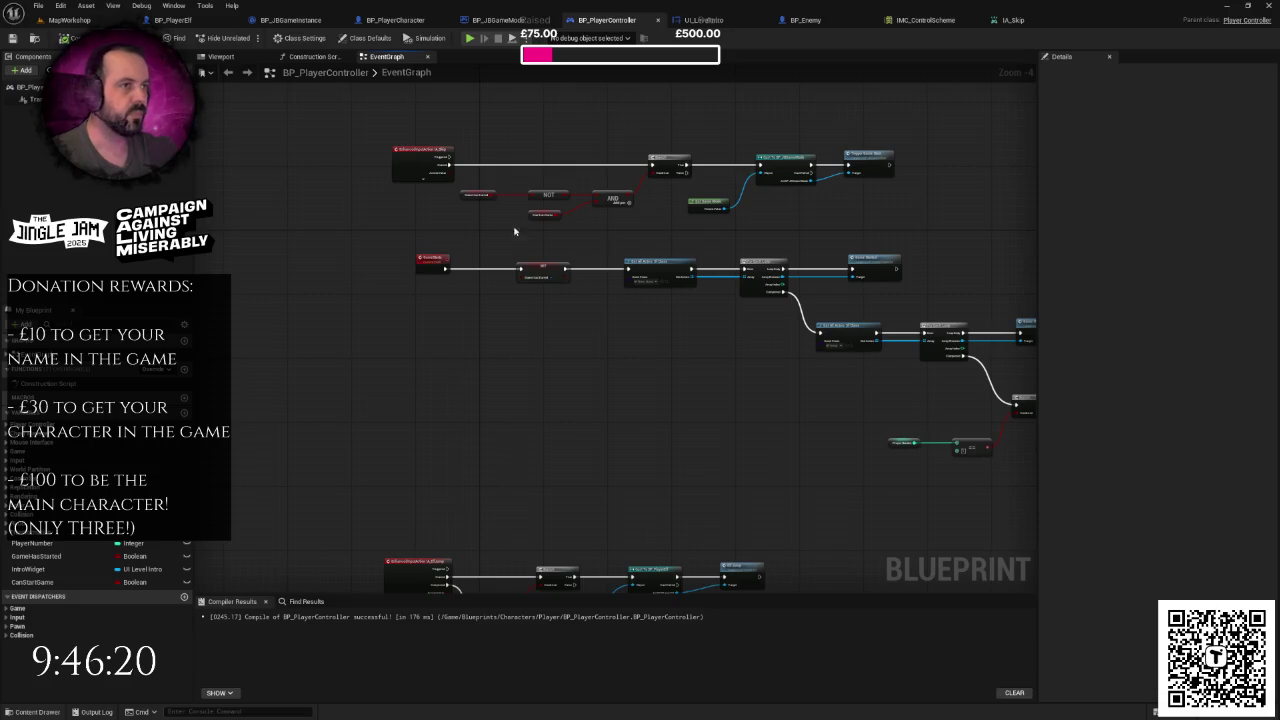
click(500, 20)
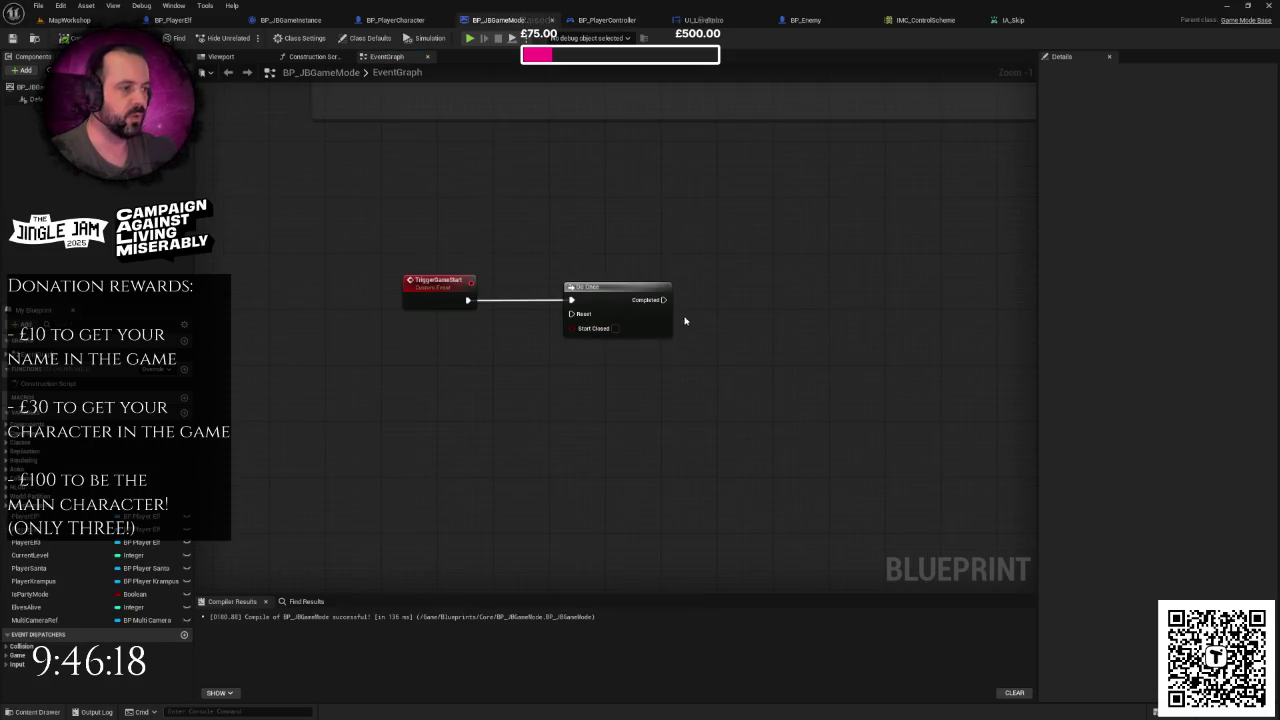
- Add Get All Actors Of Class for BP Player Controller, fed by Do Once's Completed
right_click(655, 335)
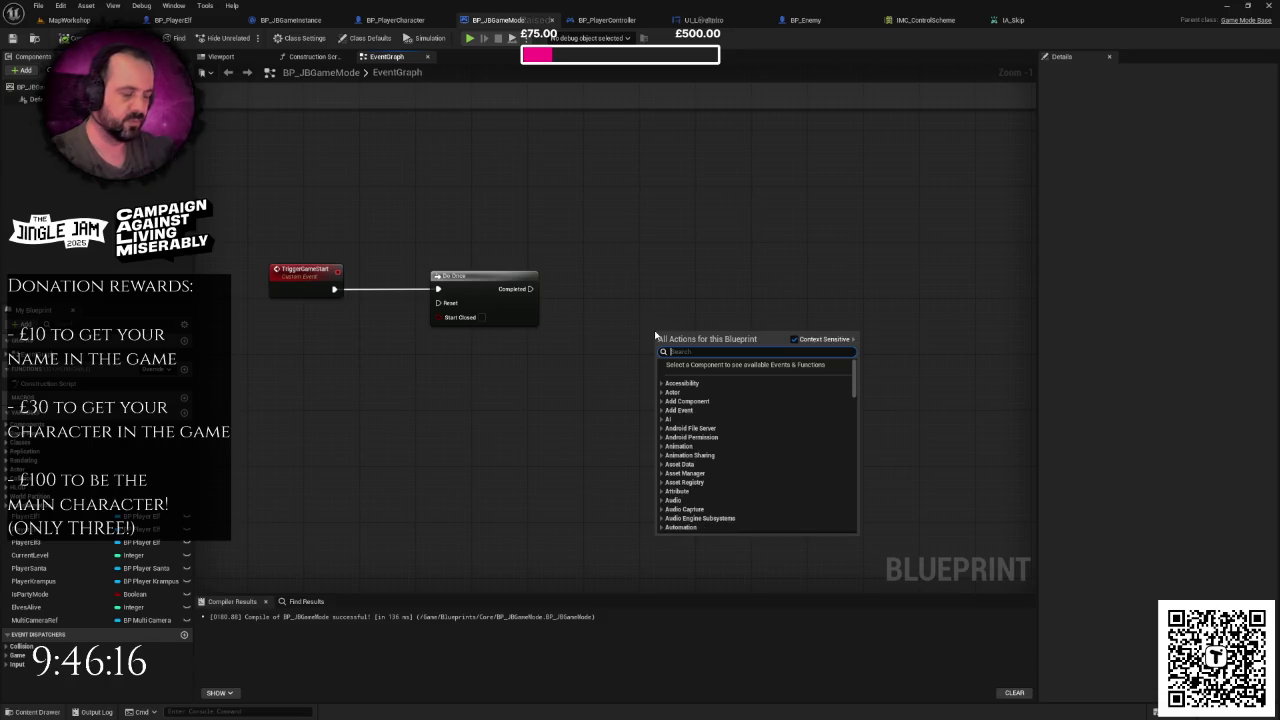
text(getallo)
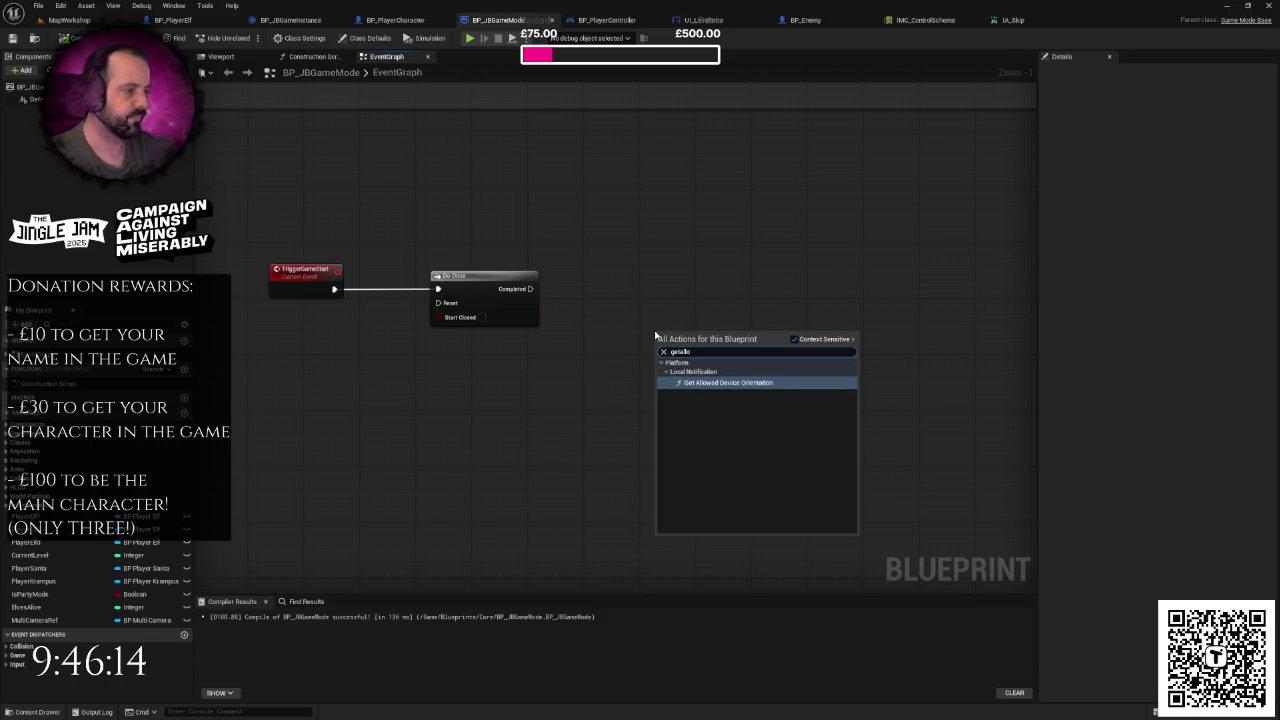
click(703, 374)
click(703, 372)
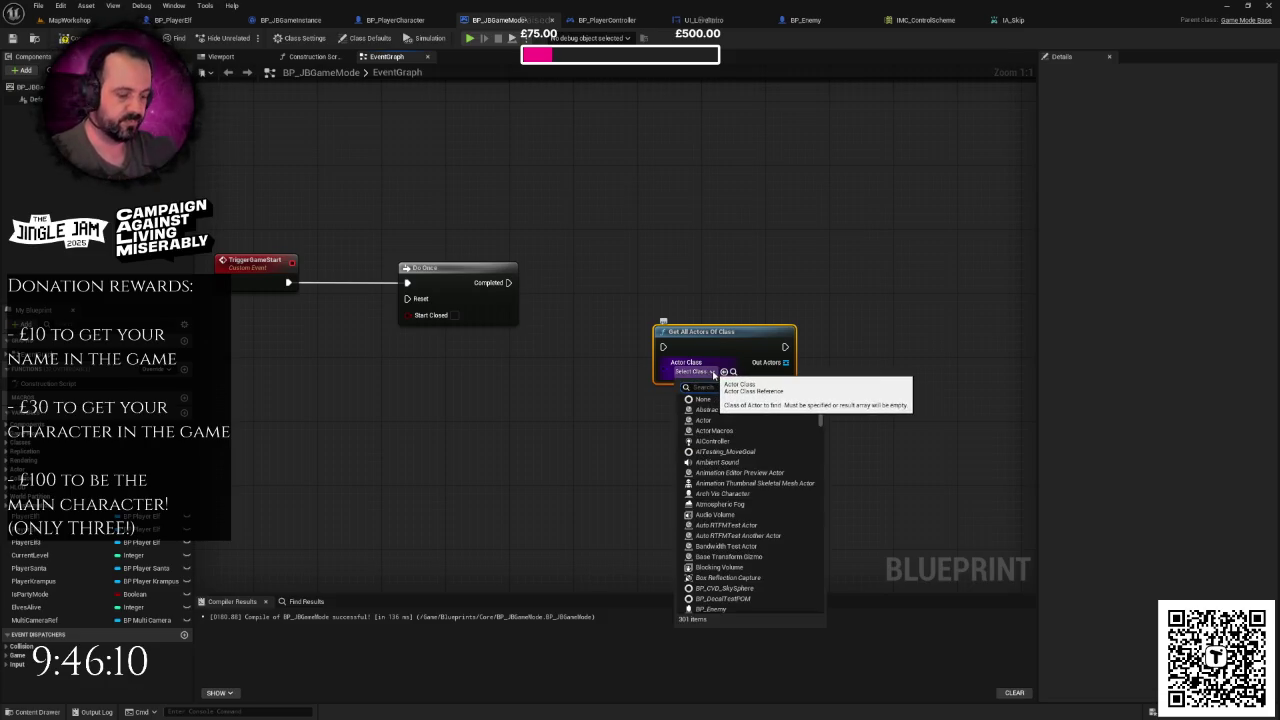
text(playerc)
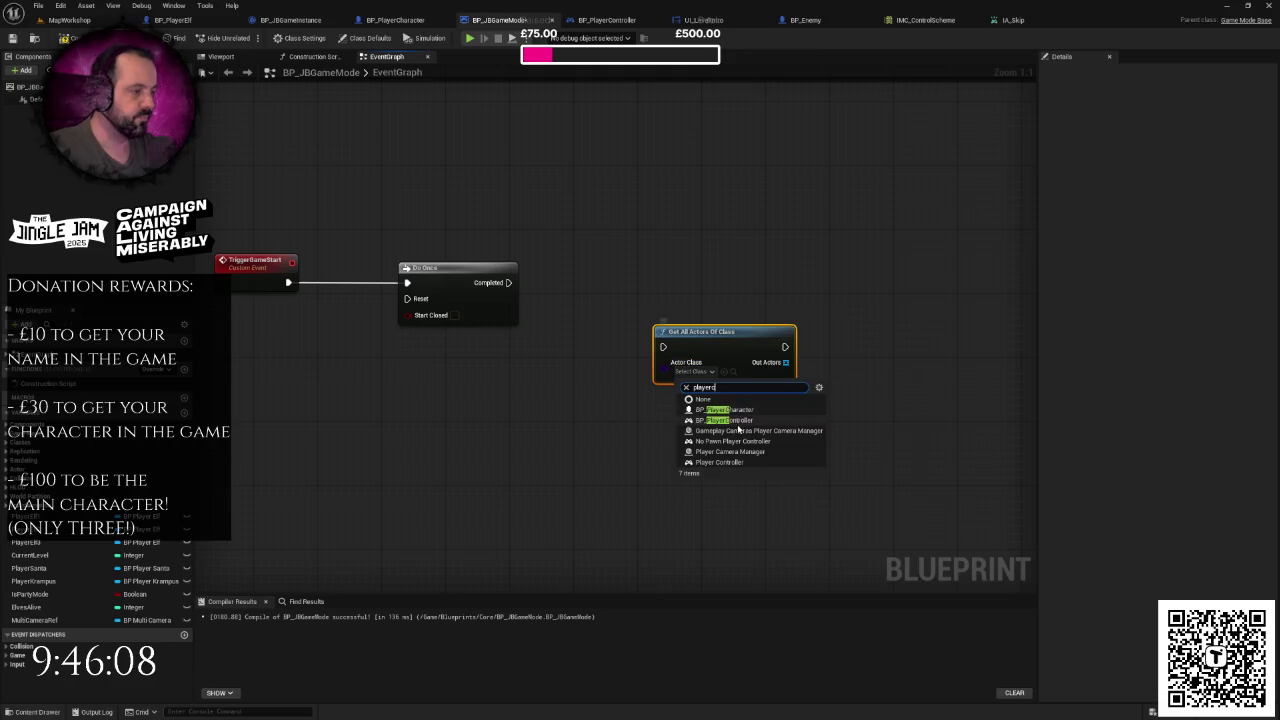
click(738, 424)
mouse_move(512, 284)
mouse_down()
mouse_move(663, 347)
mouse_move(660, 267)
mouse_up()
- Feed Out Actors into a For Each Loop and save the game mode
mouse_move(750, 298)
mouse_down()
mouse_move(843, 309)
mouse_move(830, 299)
mouse_up()
key(Escape)
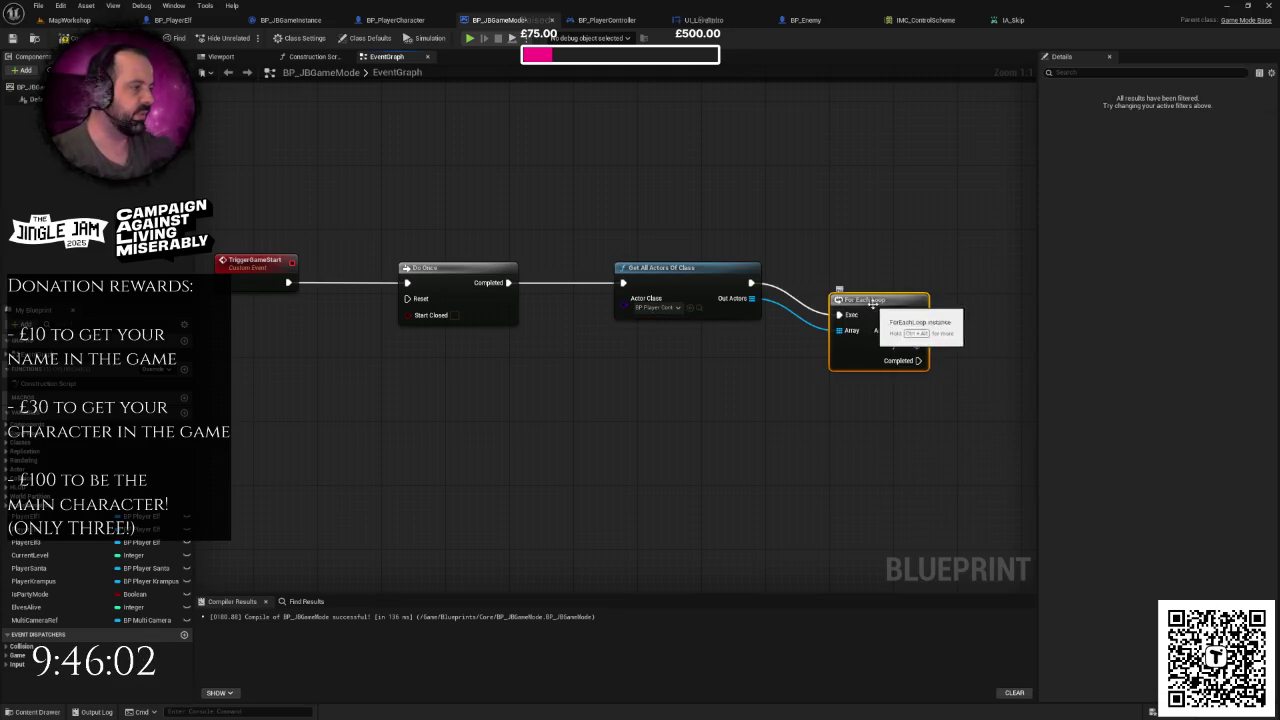
drag(874, 246, 649, 258)
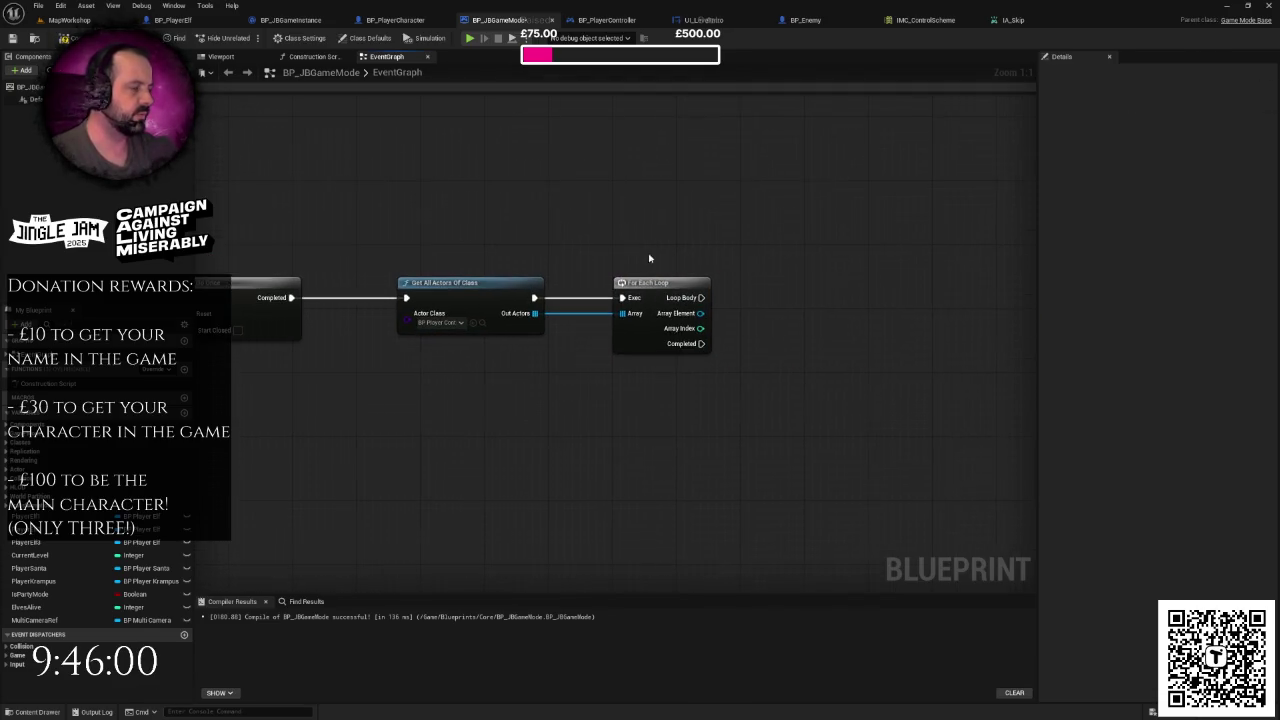
scroll(752, 286, down, 1)
right_click(757, 286)
mouse_move(757, 286)
mouse_down()
mouse_move(786, 254)
mouse_move(762, 250)
mouse_up()
key(ctrl+s)
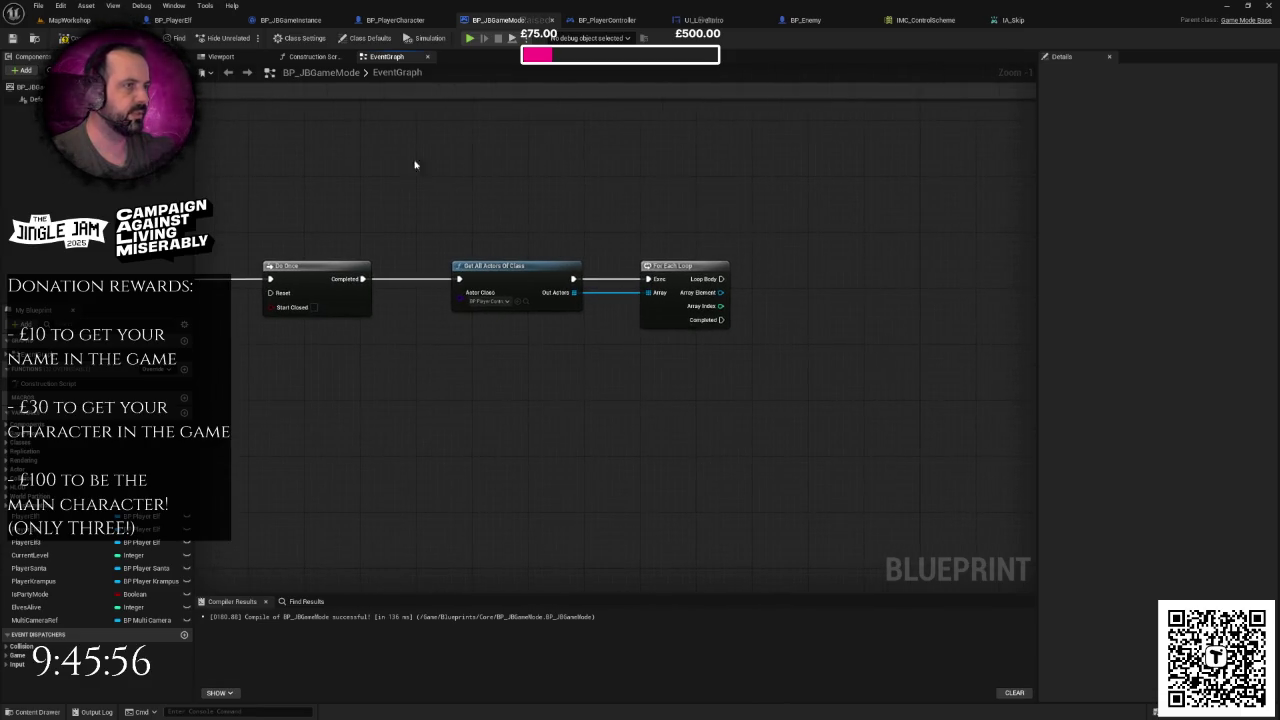
scroll(580, 209, up, 1)
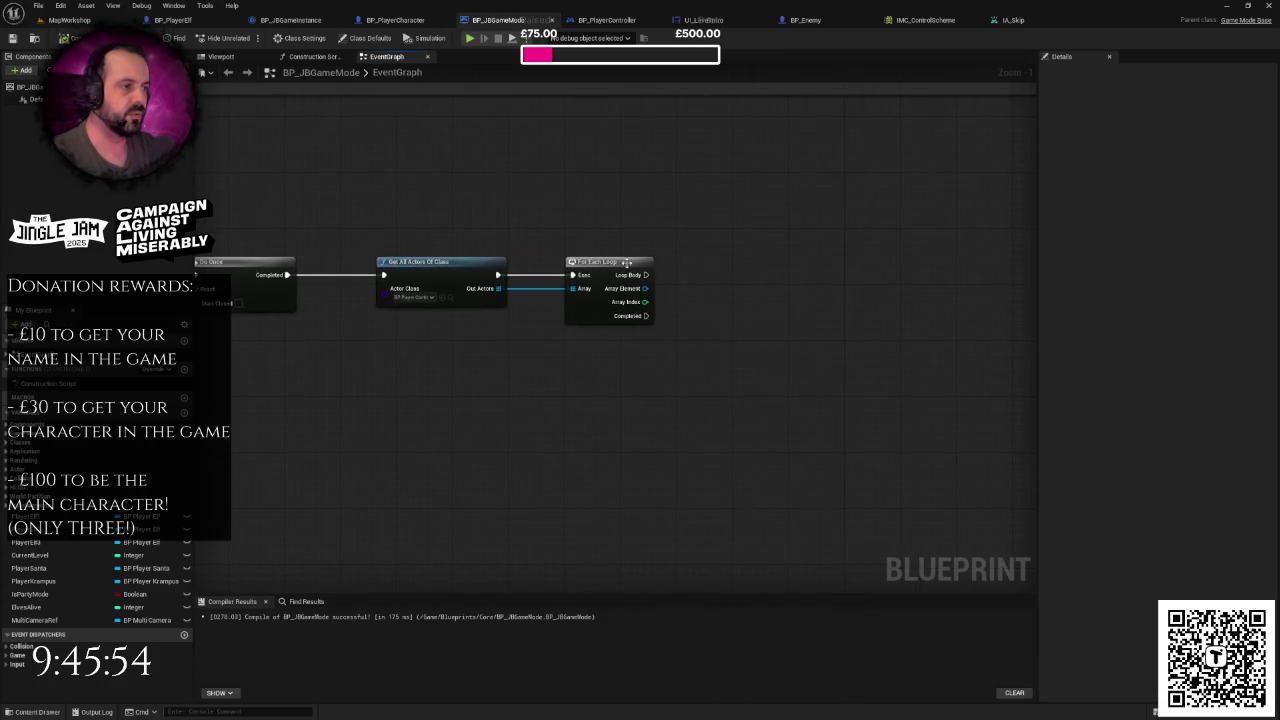
- Call Game Starts on each array element, driven by the Loop Body
drag(635, 289, 738, 293)
text(gameh)
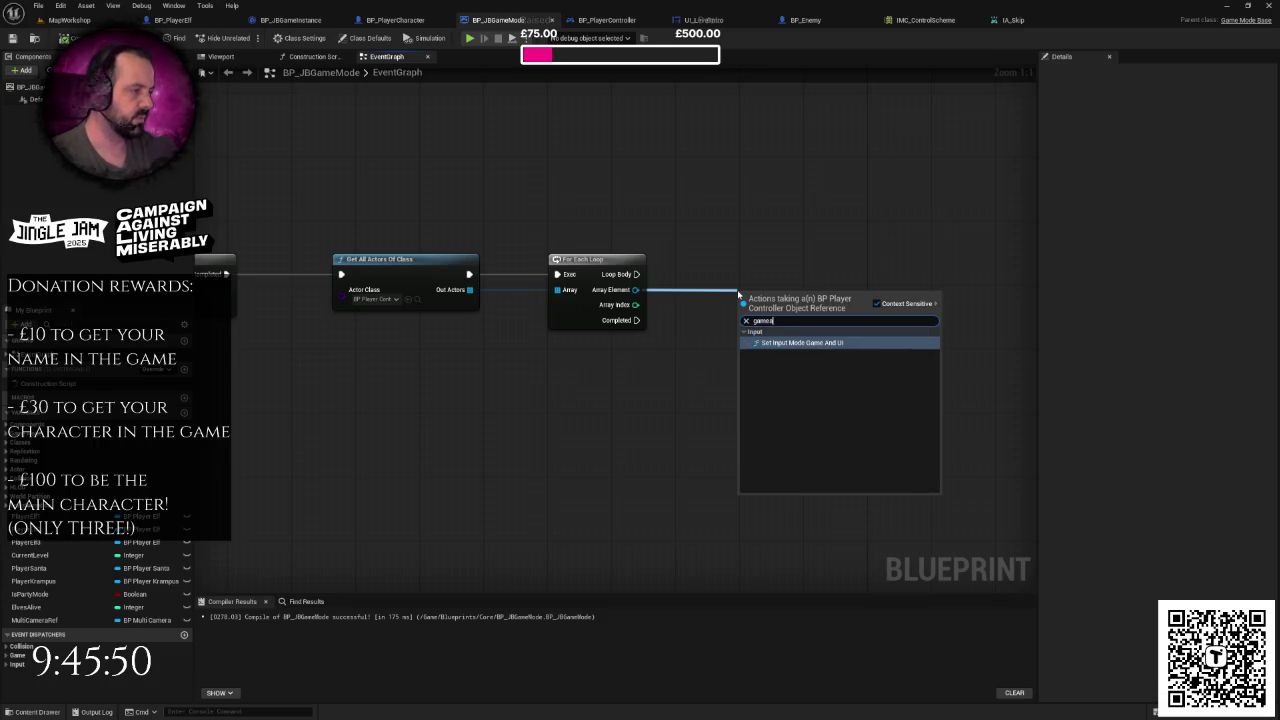
key(BackSpace)
key(BackSpace)
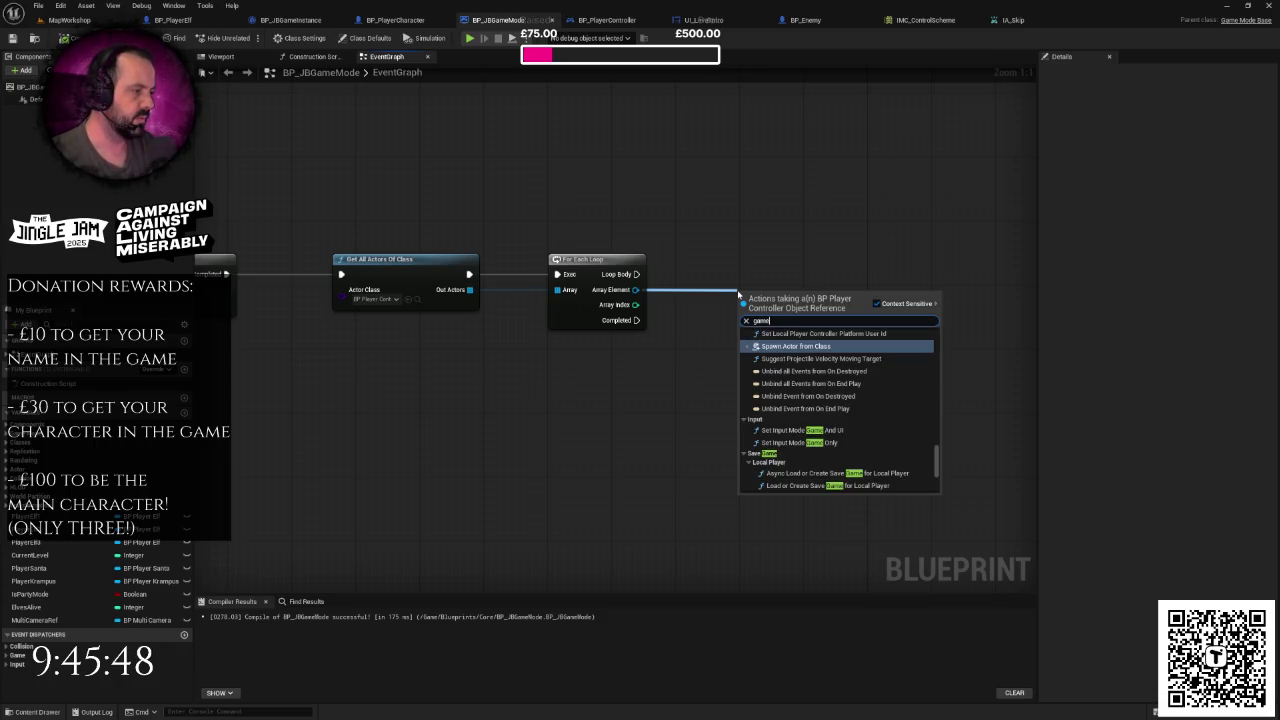
text(st)
key(Return)
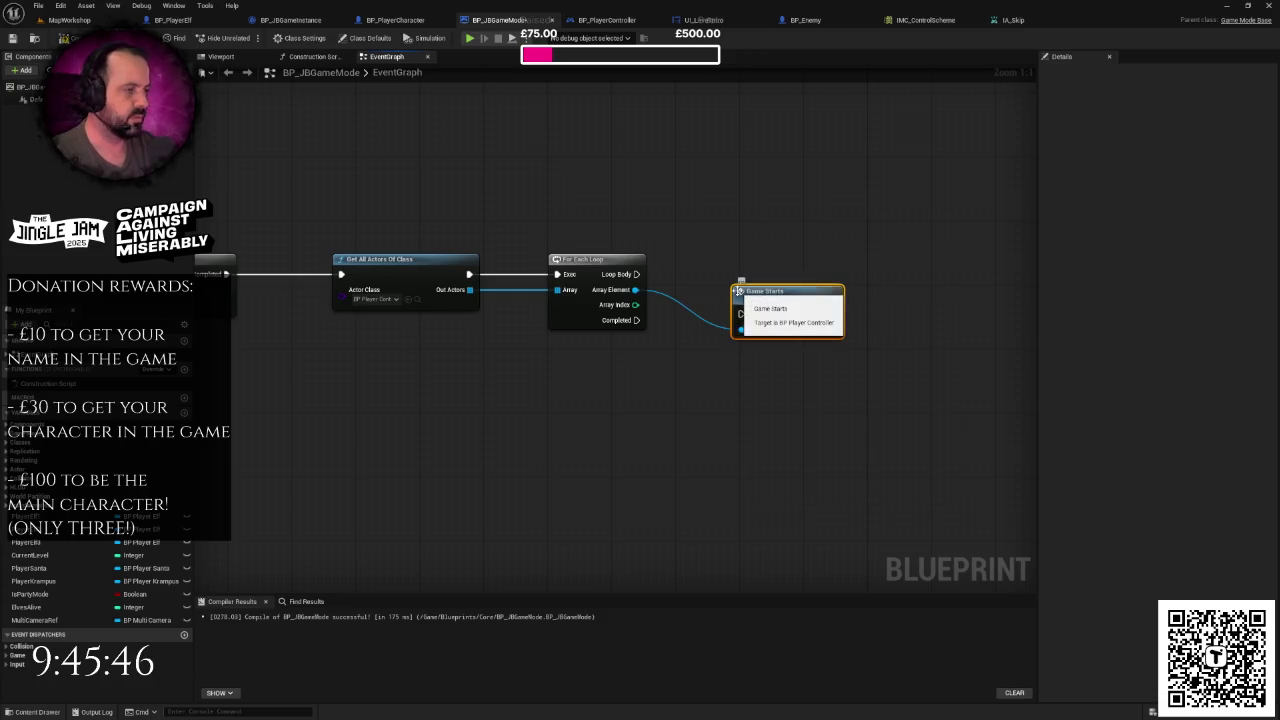
mouse_move(635, 274)
mouse_down()
mouse_move(741, 313)
mouse_move(780, 255)
mouse_move(846, 204)
mouse_up()
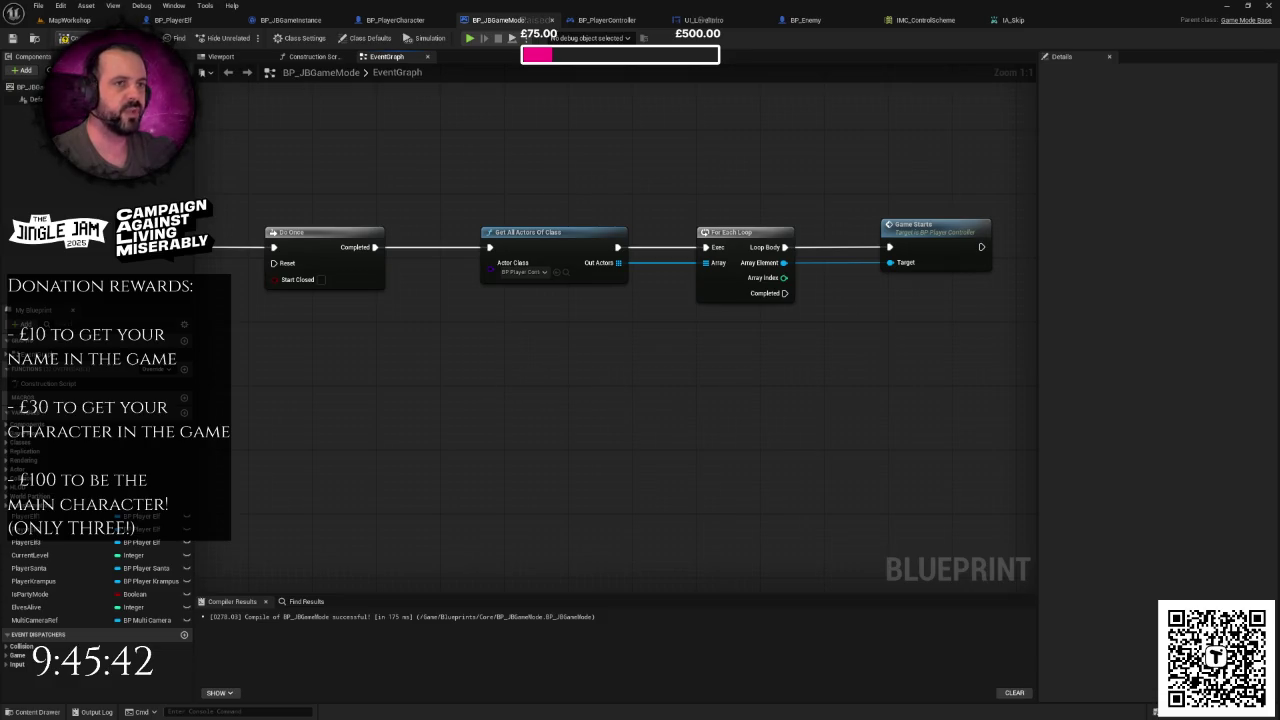
click(607, 19)
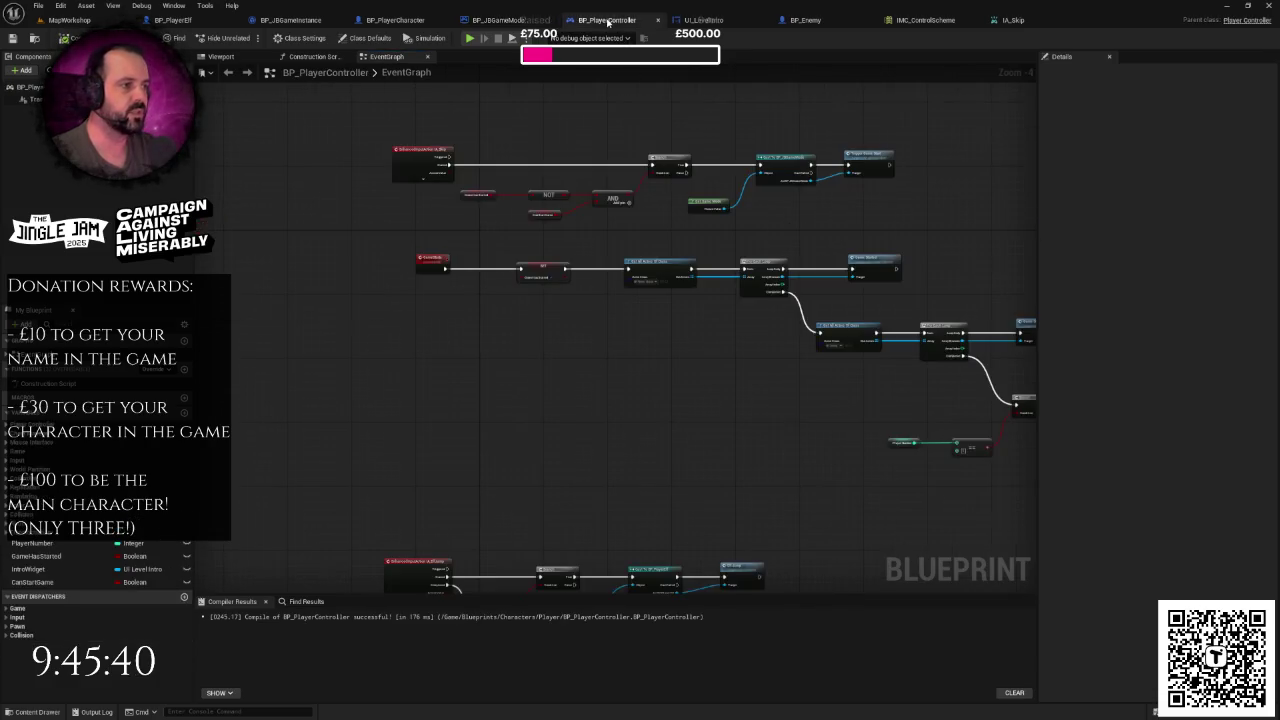
- Select and remove the Get All Actors and Game Started loop nodes from BP_PlayerController
drag(676, 258, 428, 214)
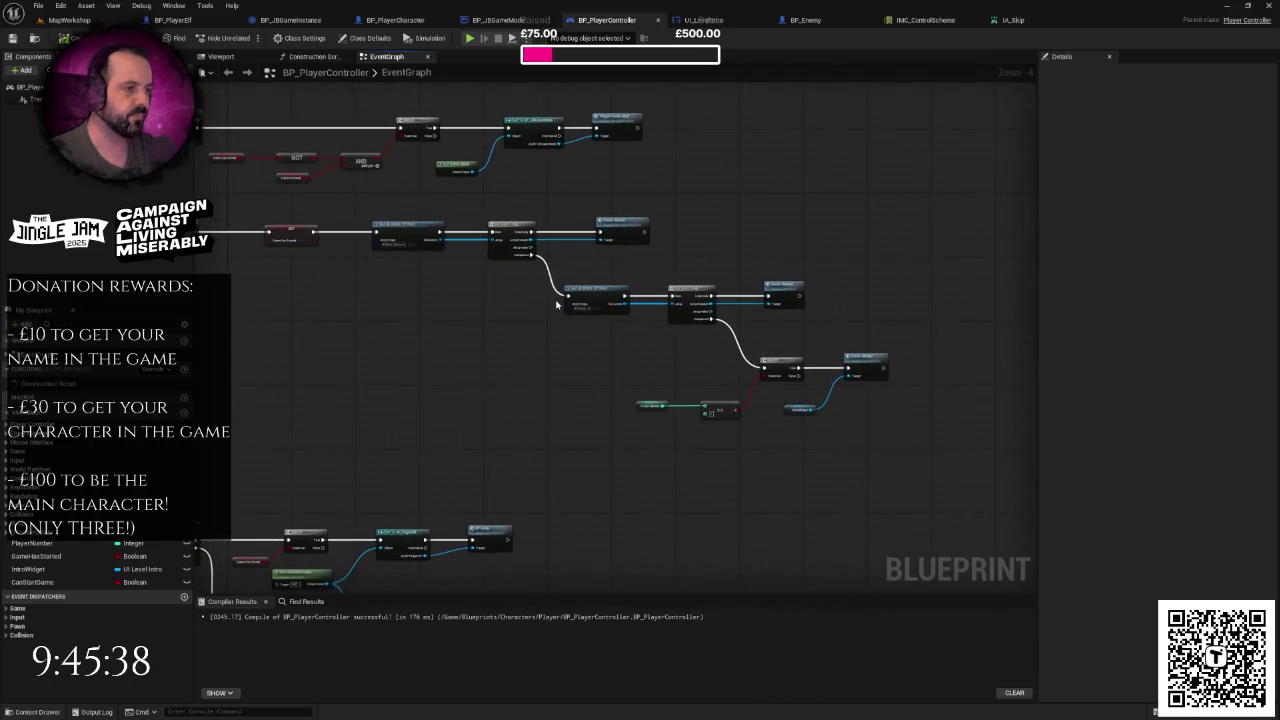
scroll(511, 302, up, 1)
right_click(486, 288)
mouse_move(490, 285)
mouse_down()
mouse_move(508, 271)
mouse_move(593, 269)
mouse_move(443, 249)
mouse_move(594, 277)
mouse_up()
scroll(530, 220, down, 1)
mouse_move(507, 203)
mouse_down()
mouse_move(728, 315)
mouse_move(911, 325)
mouse_up()
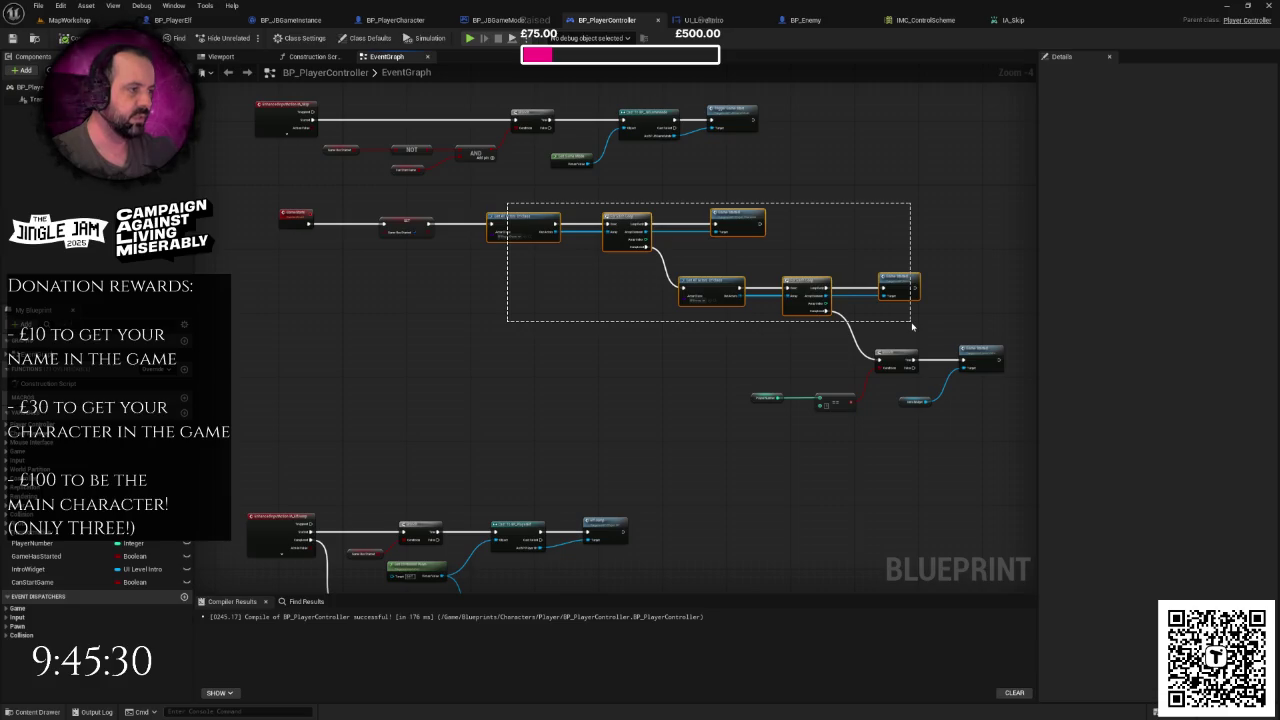
drag(911, 325, 912, 326)
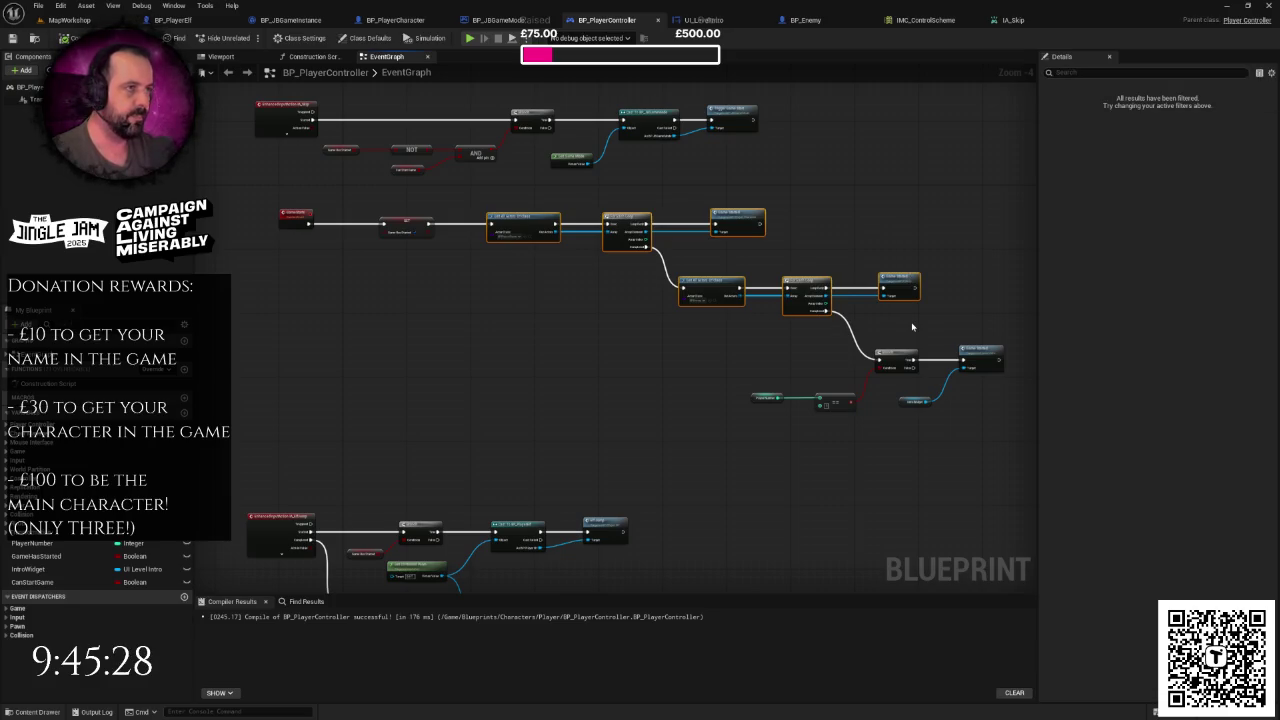
key(Delete)
- In BP_JBGameMode, chain the controller loop's Completed into the moved loops and align them
click(510, 20)
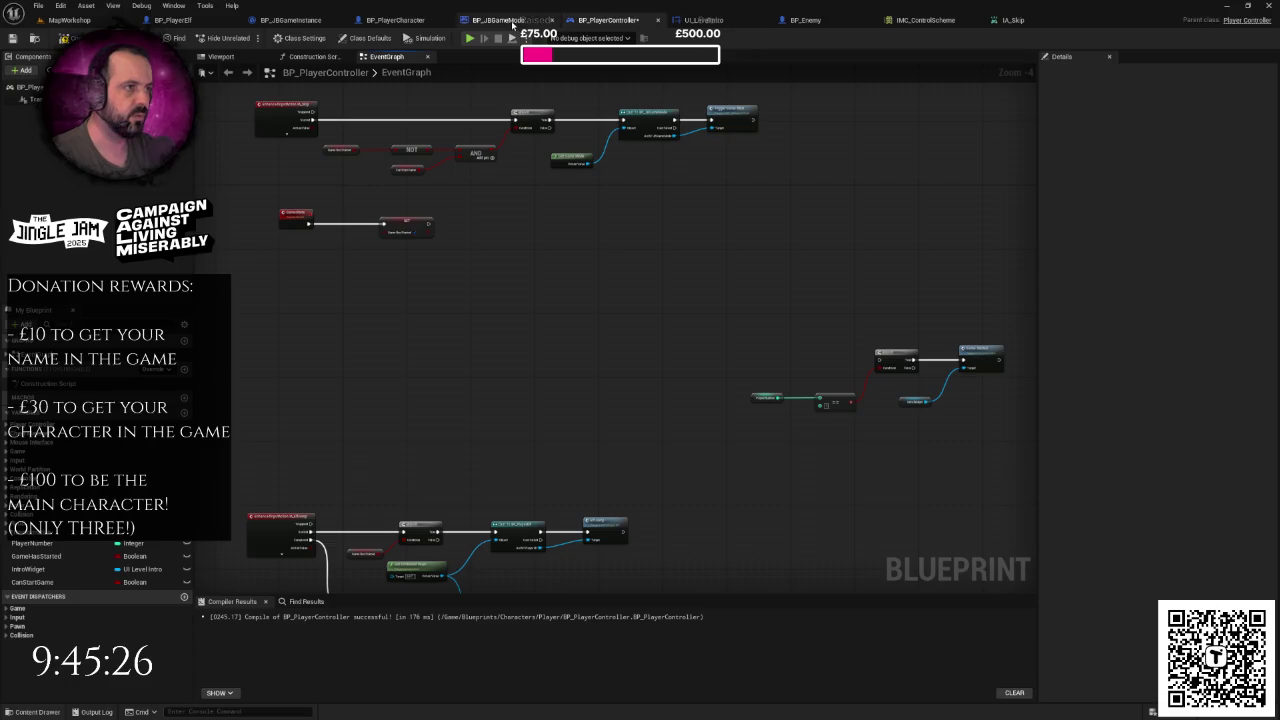
scroll(623, 295, down, 3)
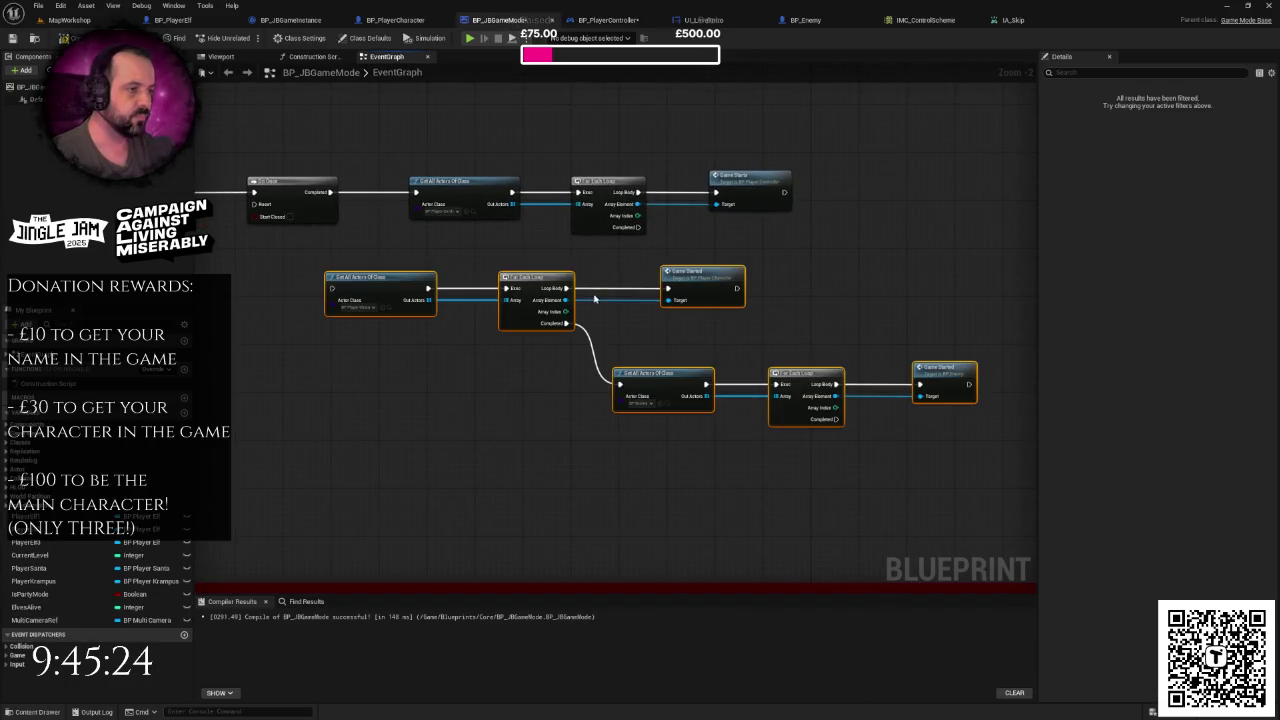
scroll(509, 274, down, 3)
drag(566, 266, 576, 343)
scroll(616, 280, up, 4)
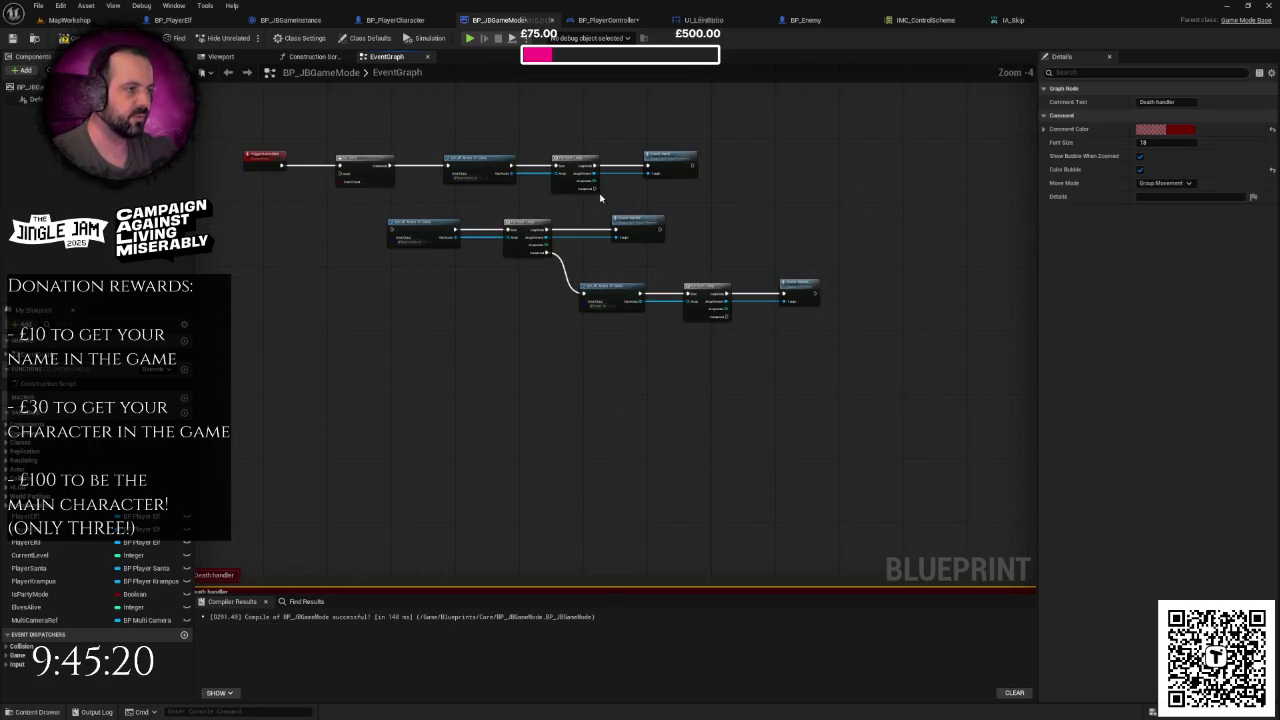
mouse_move(597, 188)
mouse_down()
mouse_move(390, 229)
mouse_move(870, 360)
mouse_up()
drag(626, 226, 858, 246)
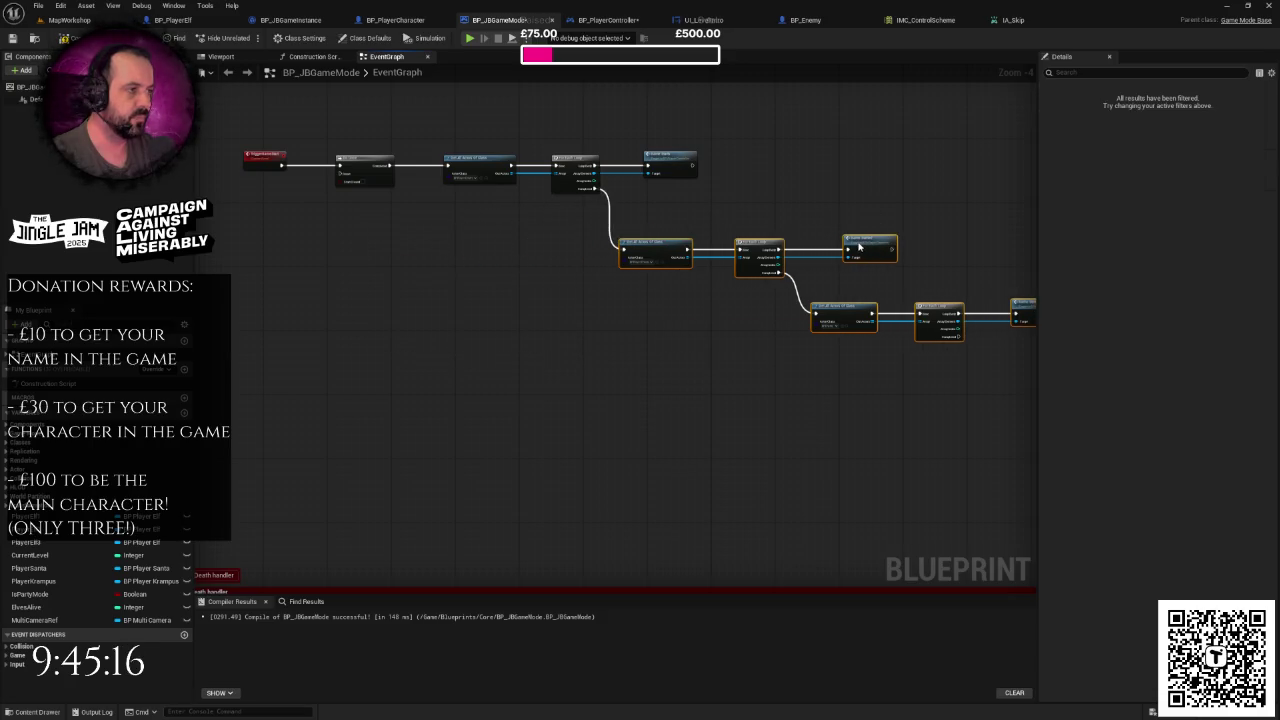
scroll(858, 246, down, 2)
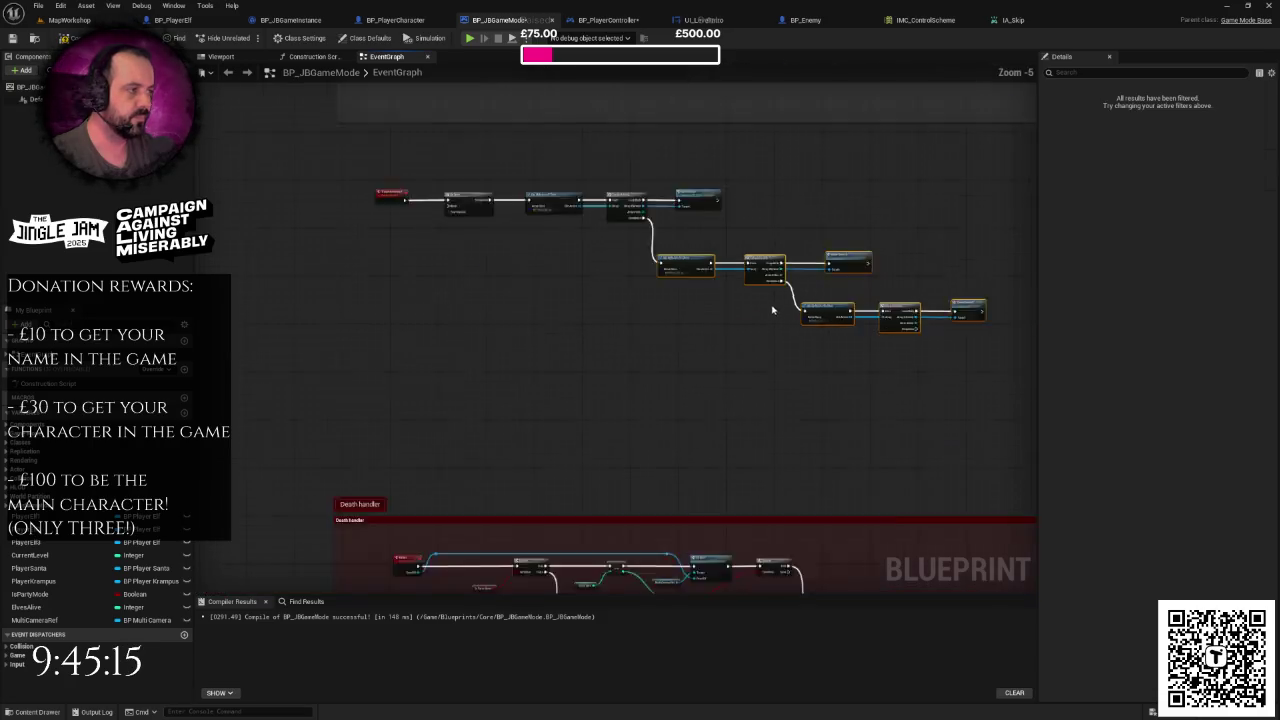
drag(820, 310, 821, 327)
right_click(822, 327)
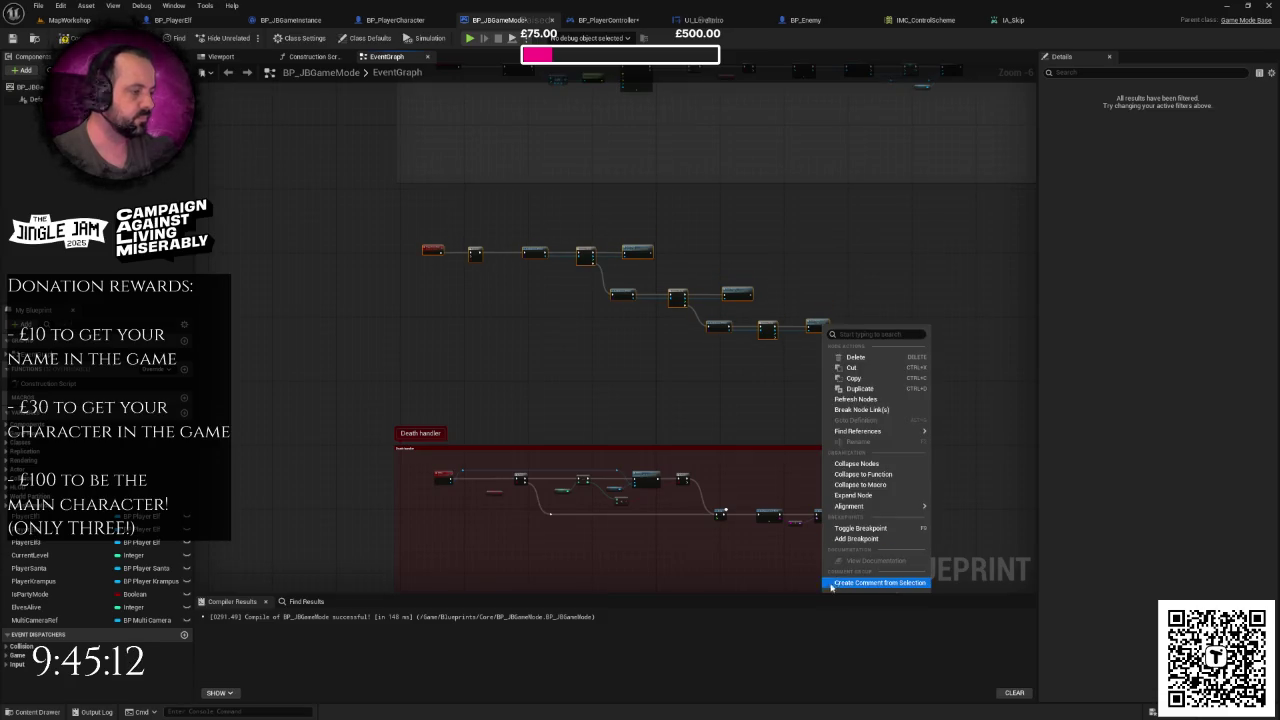
- Wrap the selected game-start chain in a bright green comment
click(834, 583)
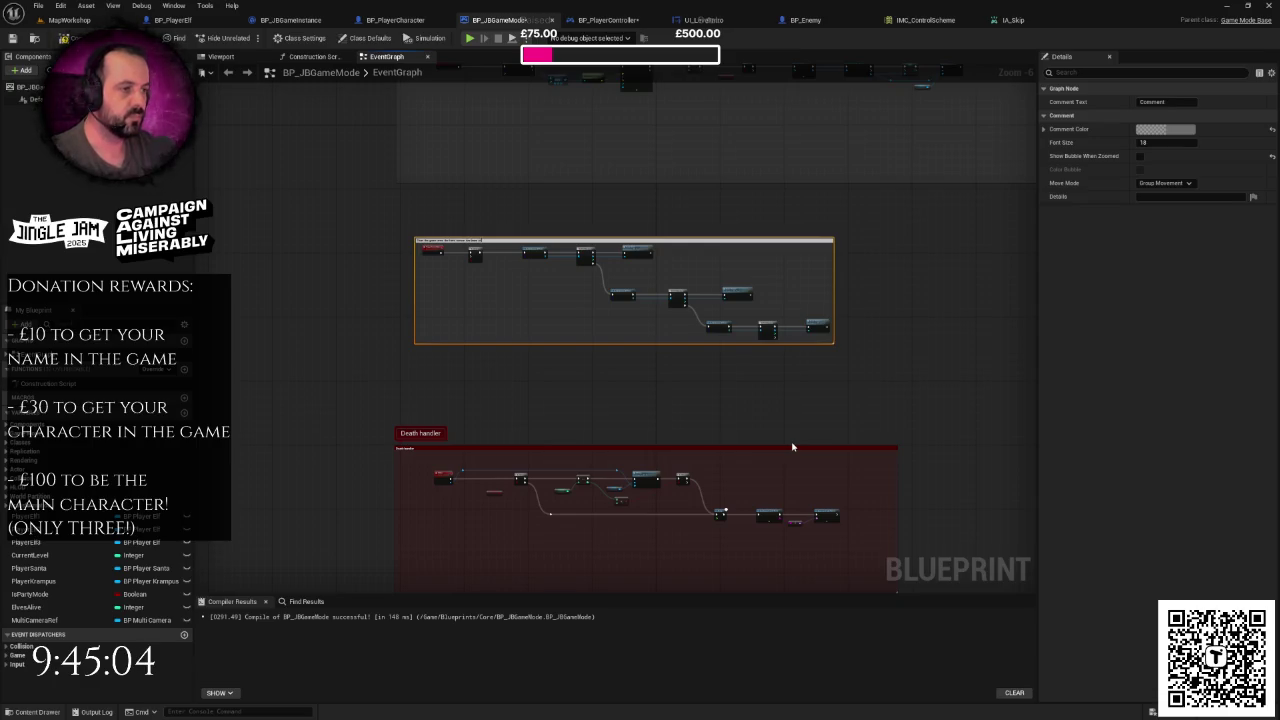
key(Return)
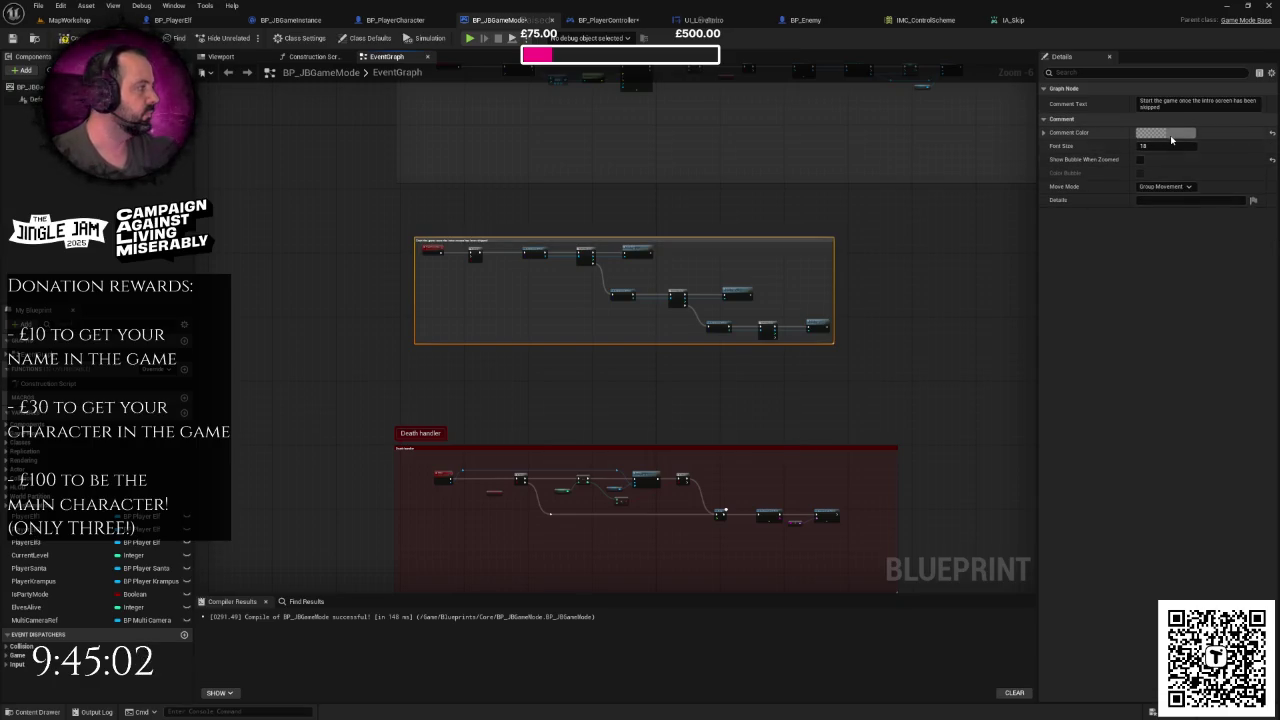
click(1172, 134)
mouse_move(1006, 227)
mouse_down()
mouse_move(960, 242)
mouse_move(954, 229)
mouse_up()
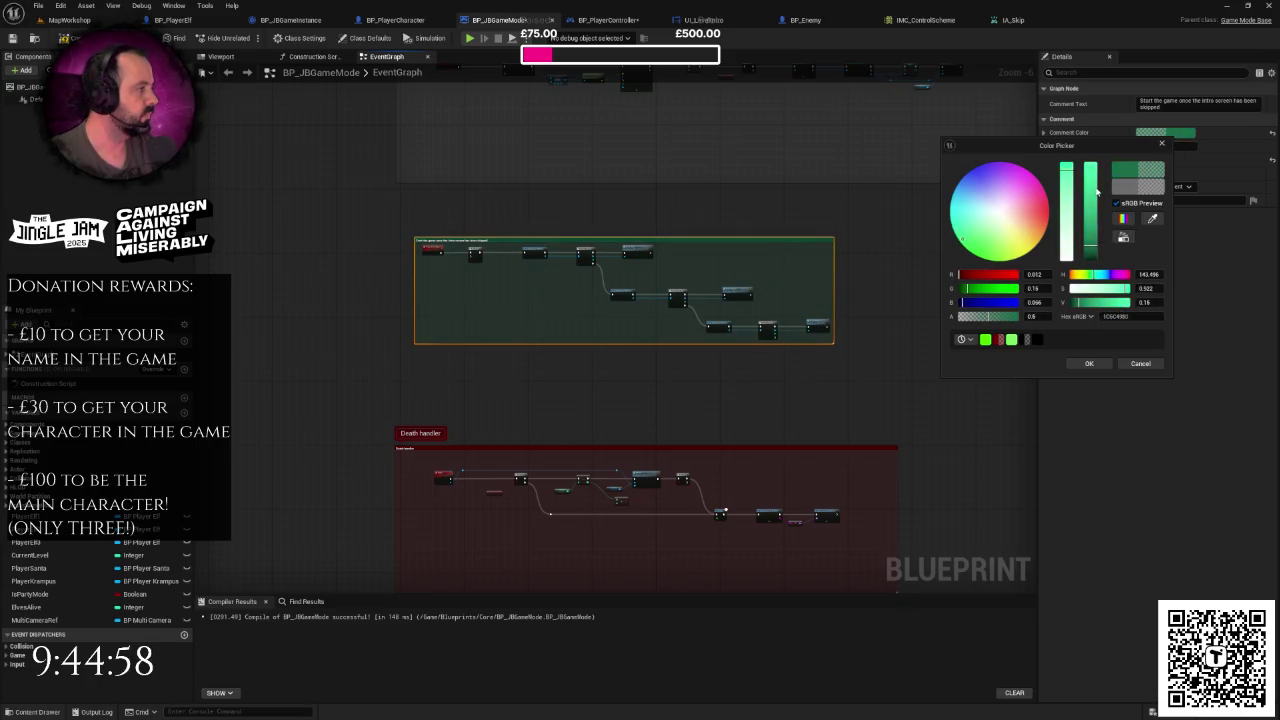
click(1093, 188)
click(1089, 363)
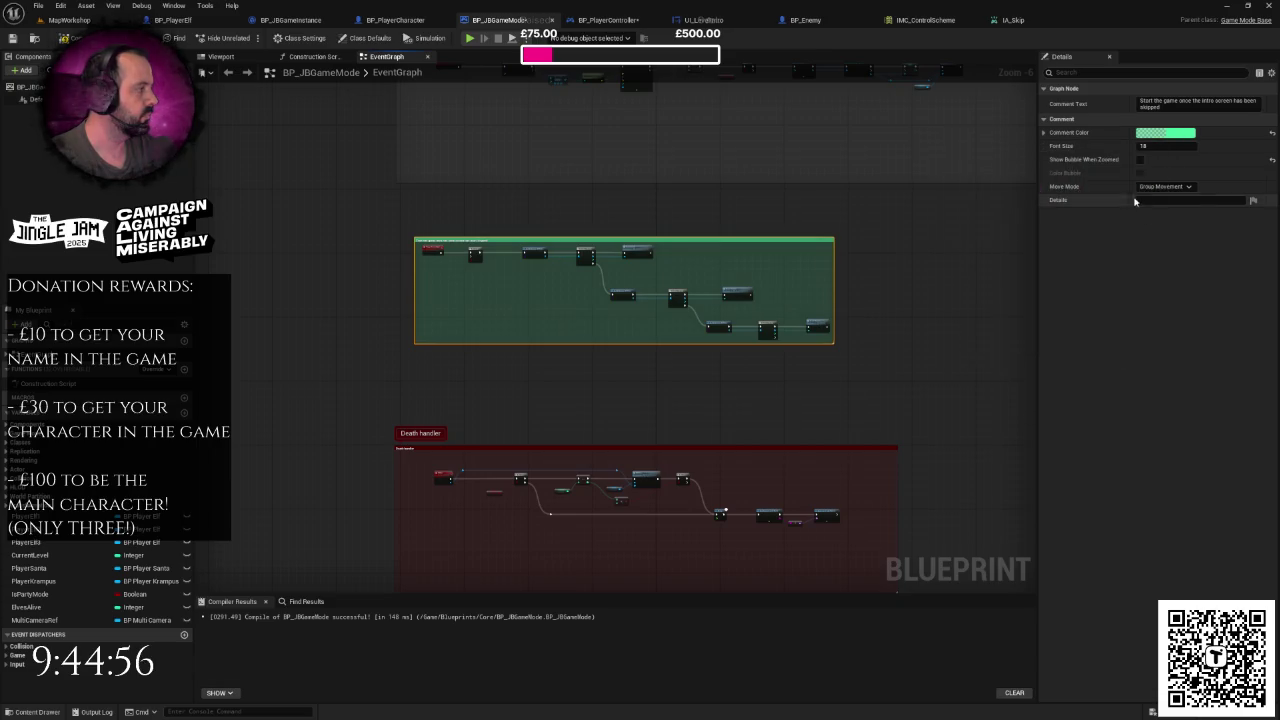
- Enlarge the green comment box to enclose all the Game Started nodes
scroll(521, 249, up, 2)
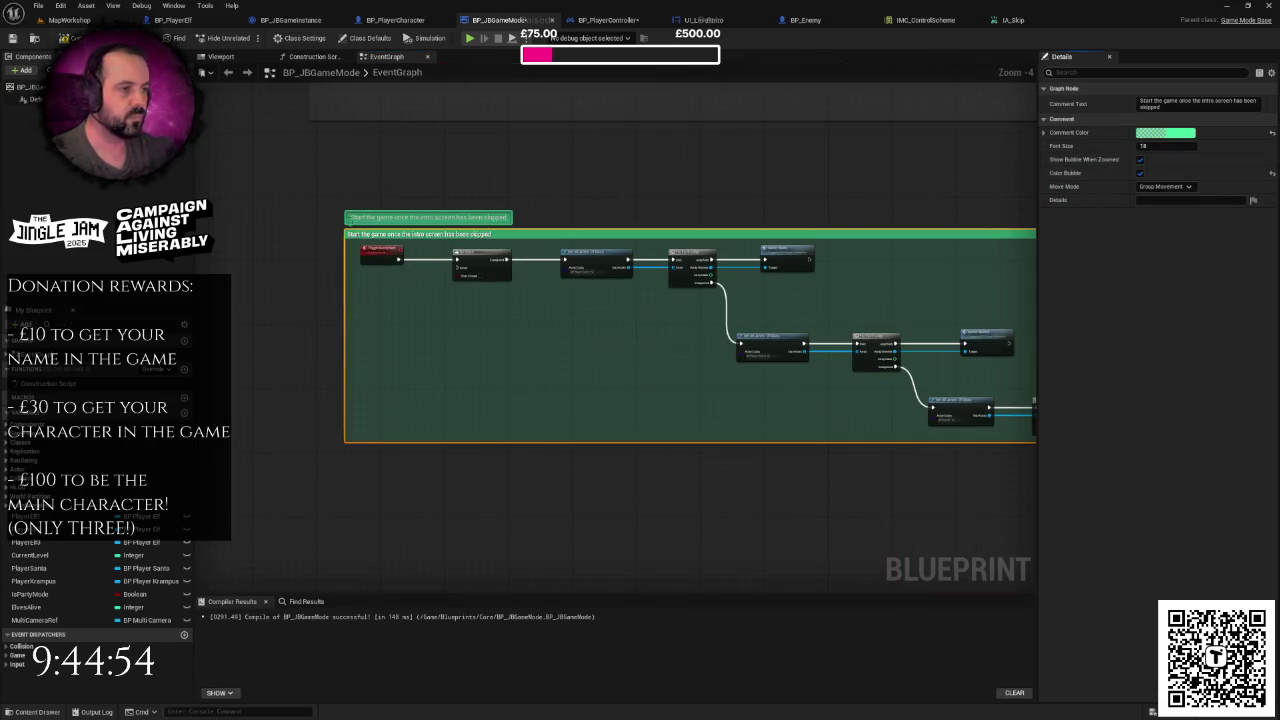
drag(344, 228, 308, 186)
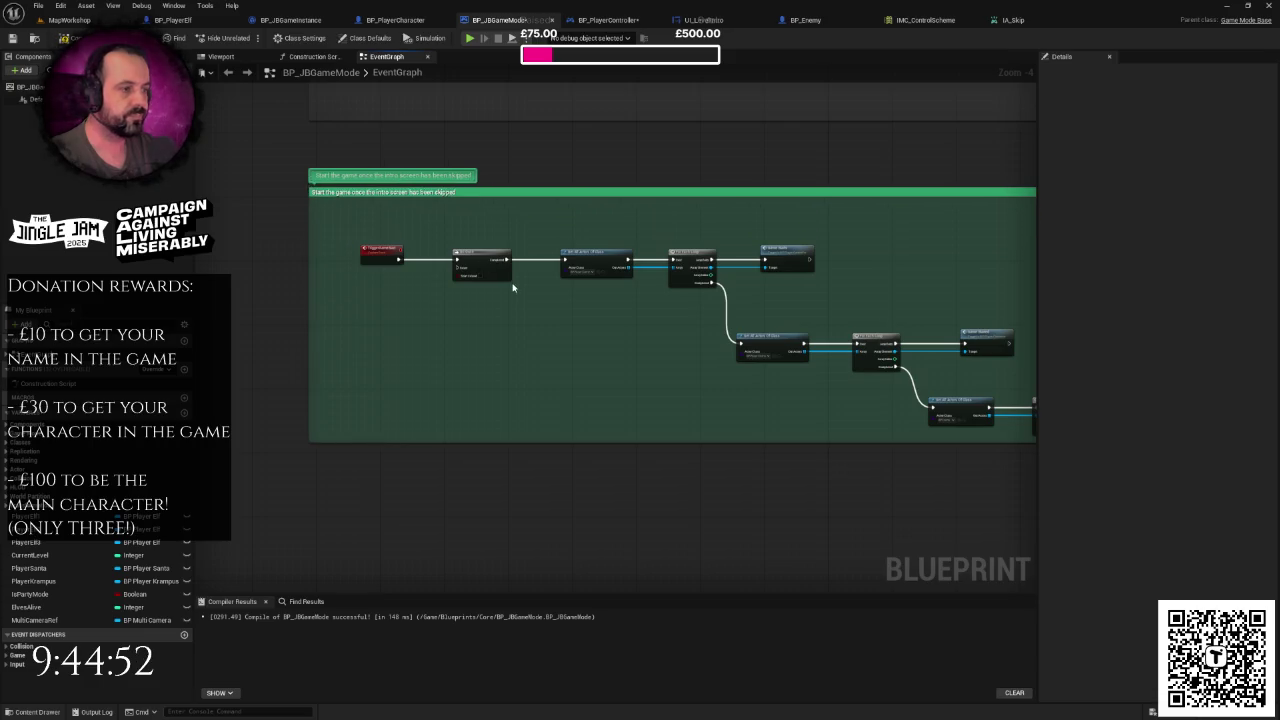
mouse_move(778, 363)
mouse_down()
mouse_move(730, 366)
mouse_move(894, 437)
mouse_up()
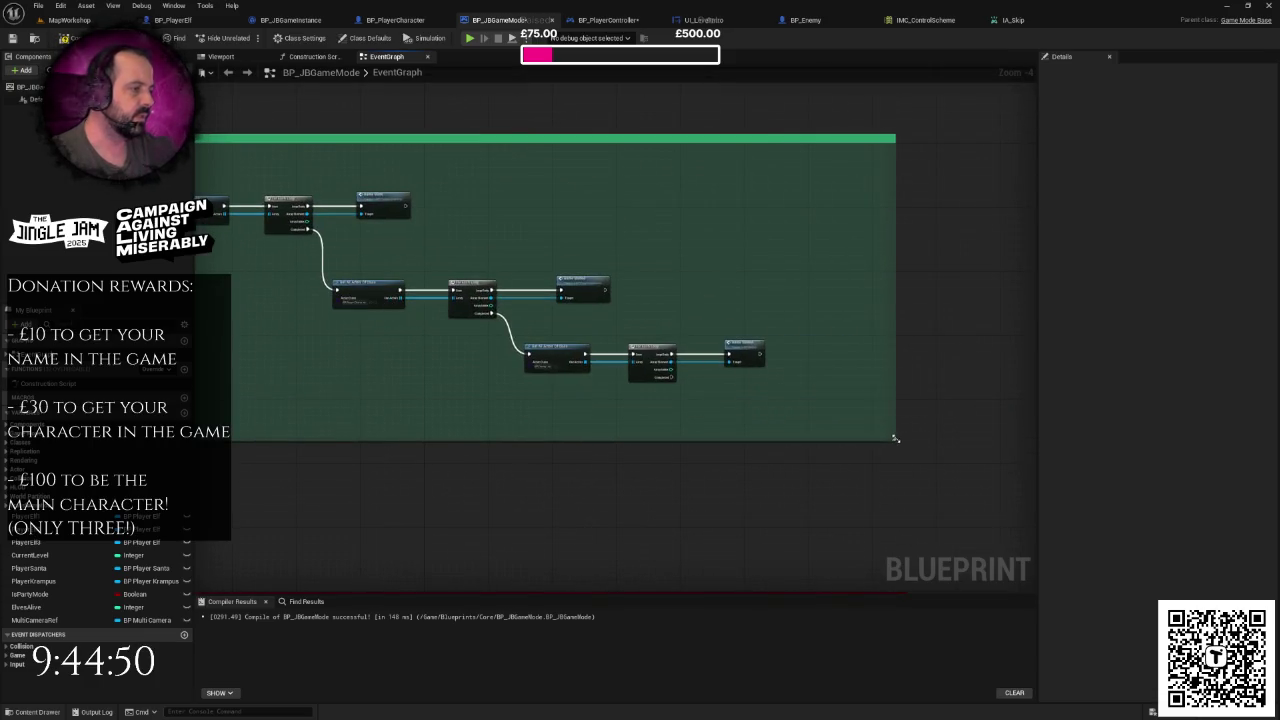
scroll(823, 404, down, 2)
scroll(810, 367, up, 2)
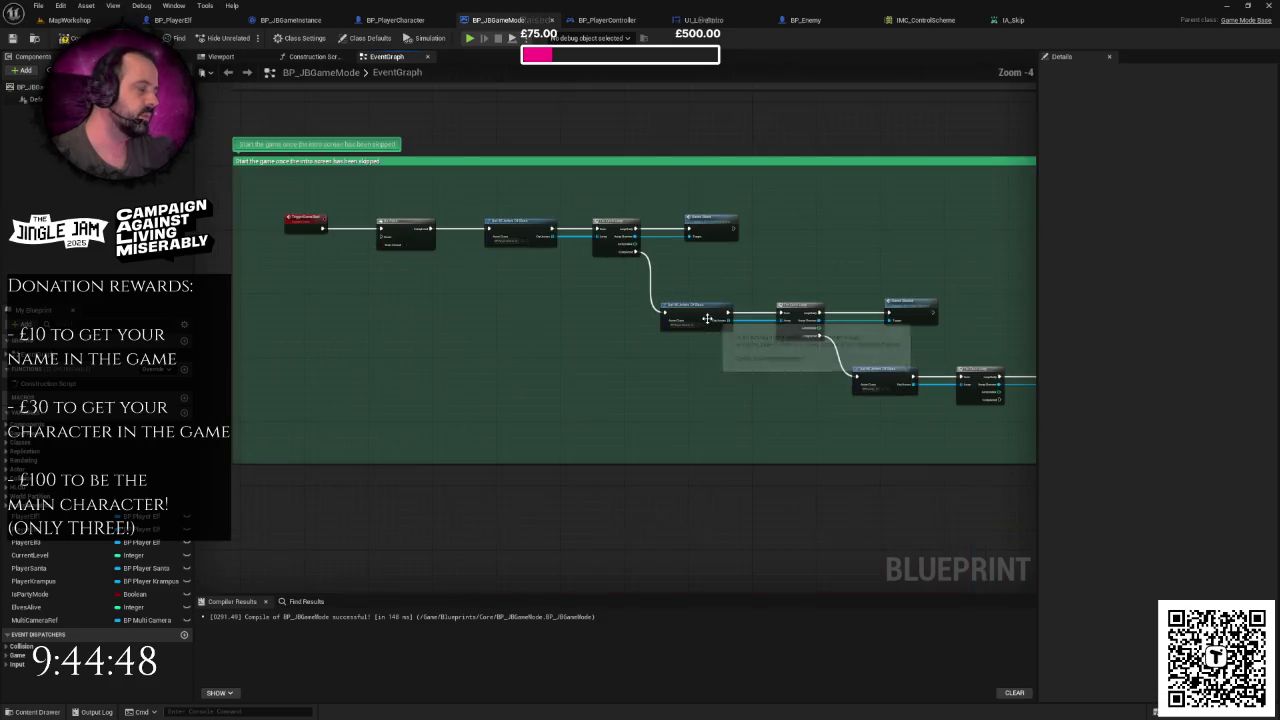
drag(454, 343, 611, 329)
scroll(611, 329, up, 1)
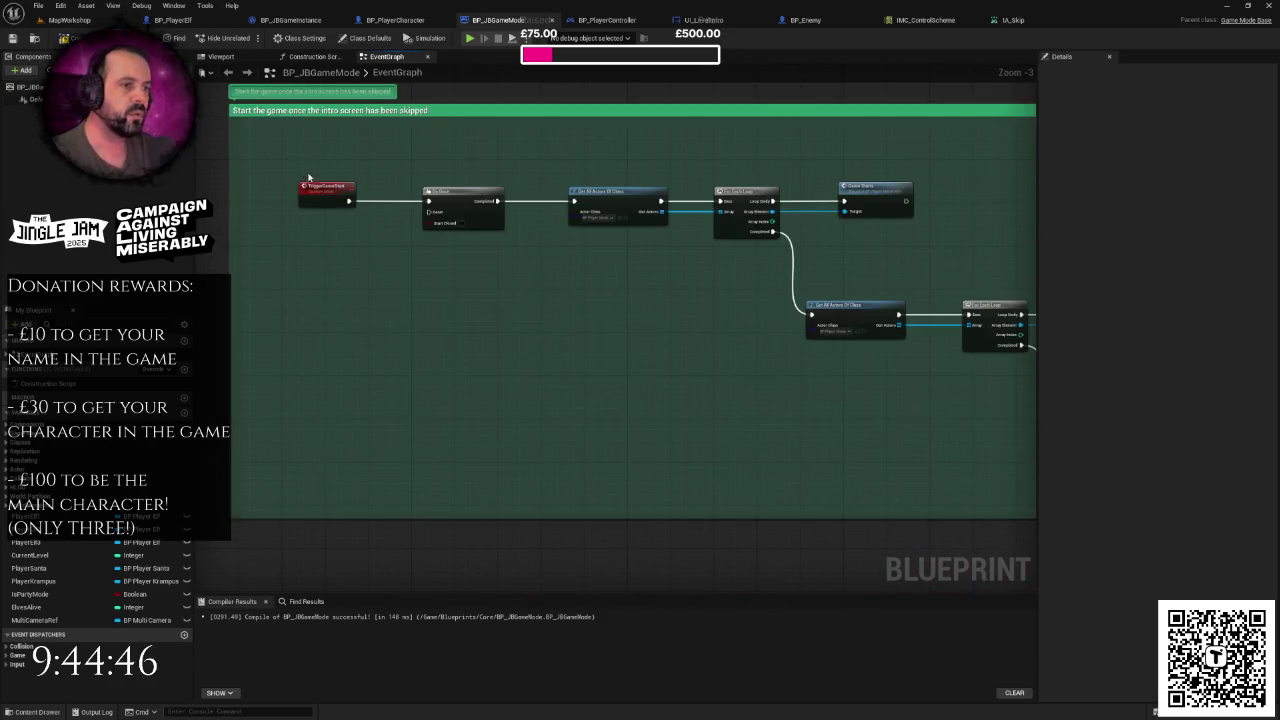
drag(563, 262, 517, 268)
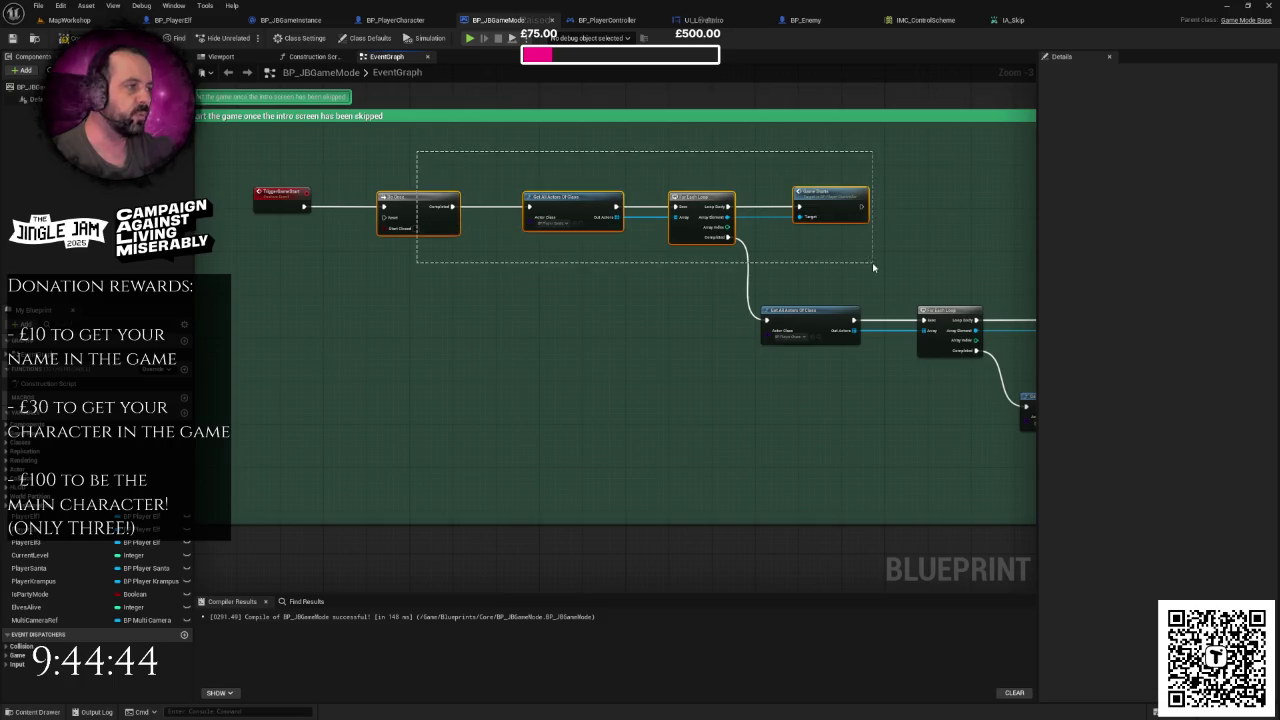
scroll(886, 248, up, 2)
- Review the chain's lower nodes, then jump to BP_PlayerController's GameStarts event
mouse_move(622, 253)
mouse_down()
mouse_move(724, 356)
mouse_move(1007, 359)
mouse_up()
click(908, 271)
mouse_move(908, 271)
mouse_down()
mouse_move(666, 223)
mouse_move(652, 247)
mouse_move(934, 382)
mouse_up()
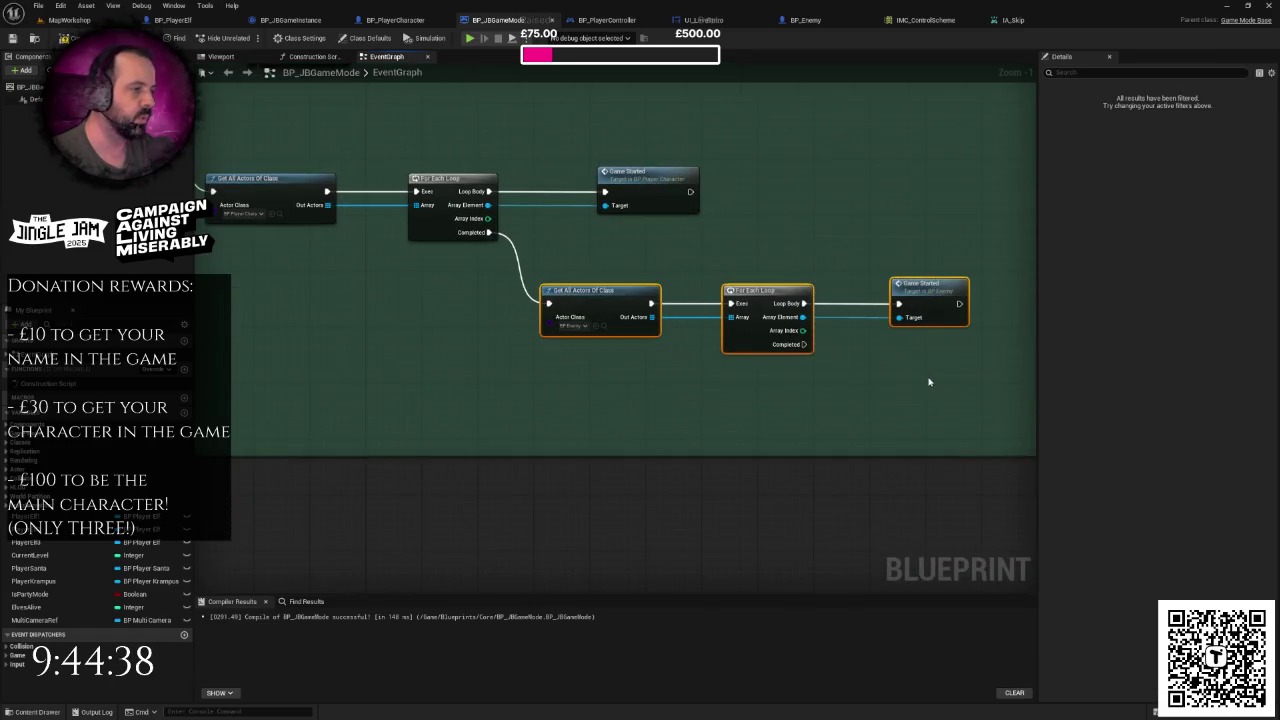
click(871, 390)
scroll(863, 449, down, 1)
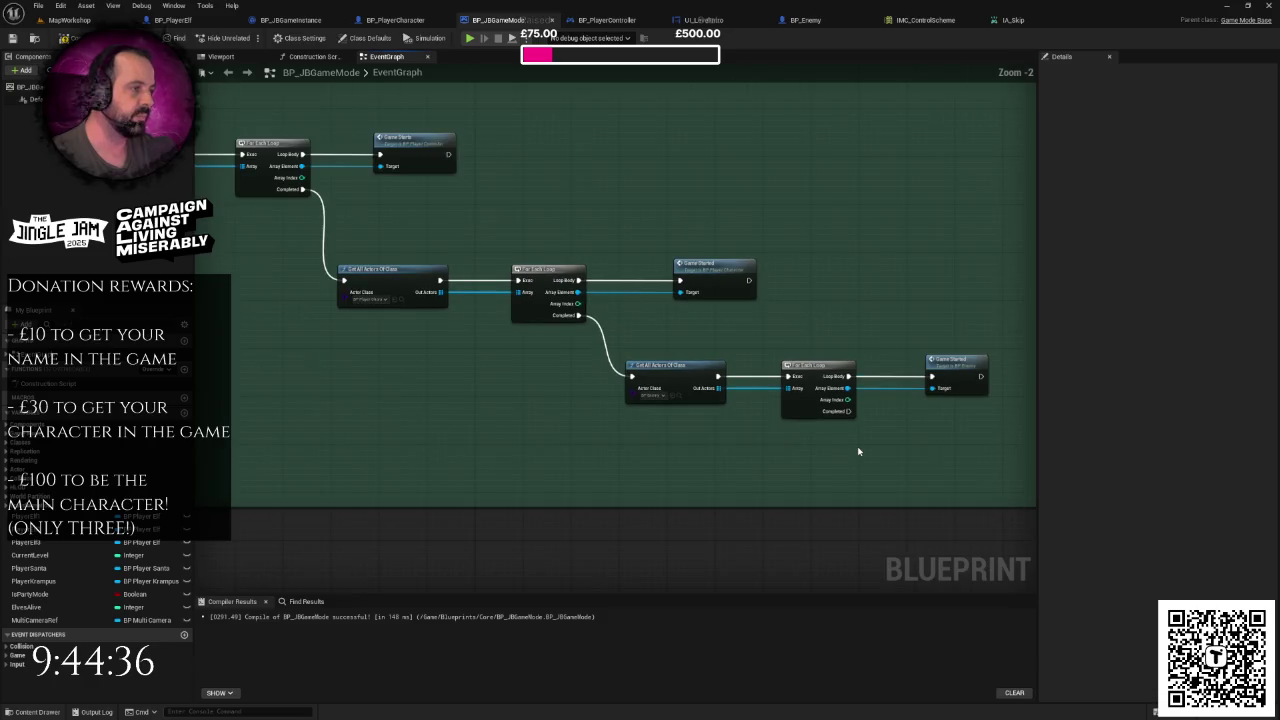
double_click(437, 152)
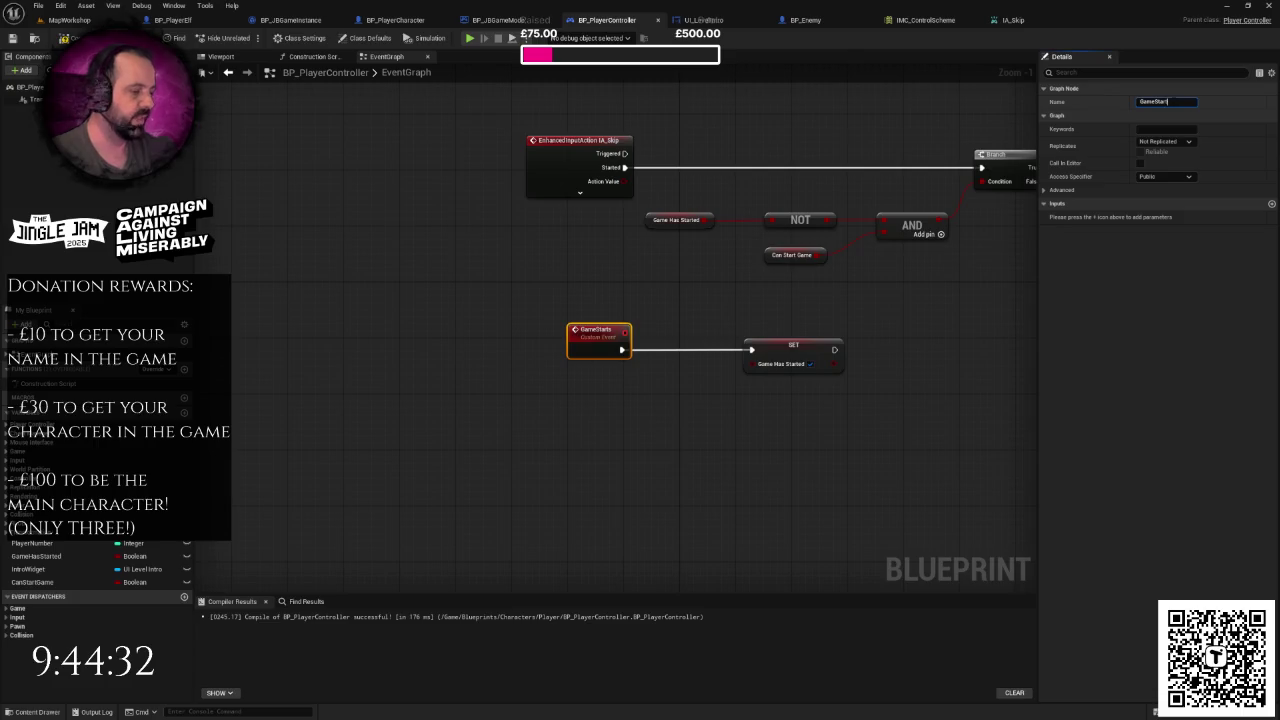
- Move the Branch node group beside the SET node and wire SET's exec output into the Branch
scroll(885, 340, down, 4)
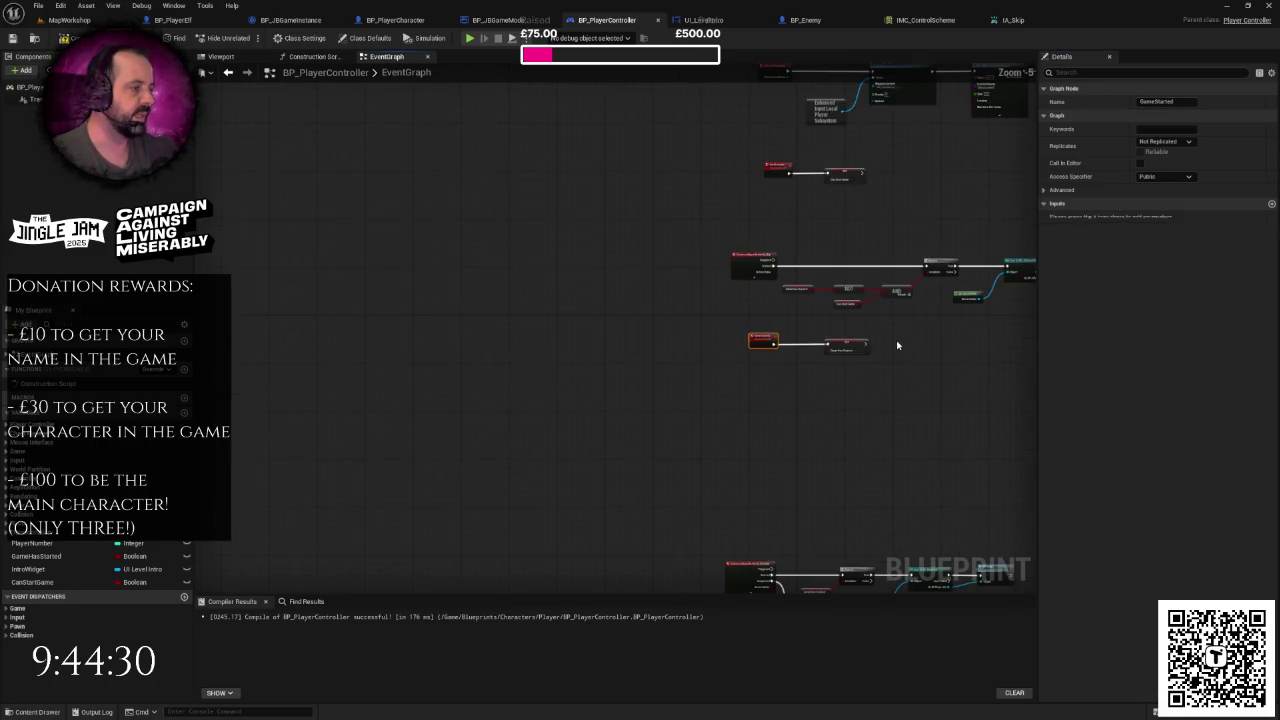
drag(740, 324, 974, 426)
drag(870, 367, 648, 297)
scroll(530, 284, up, 3)
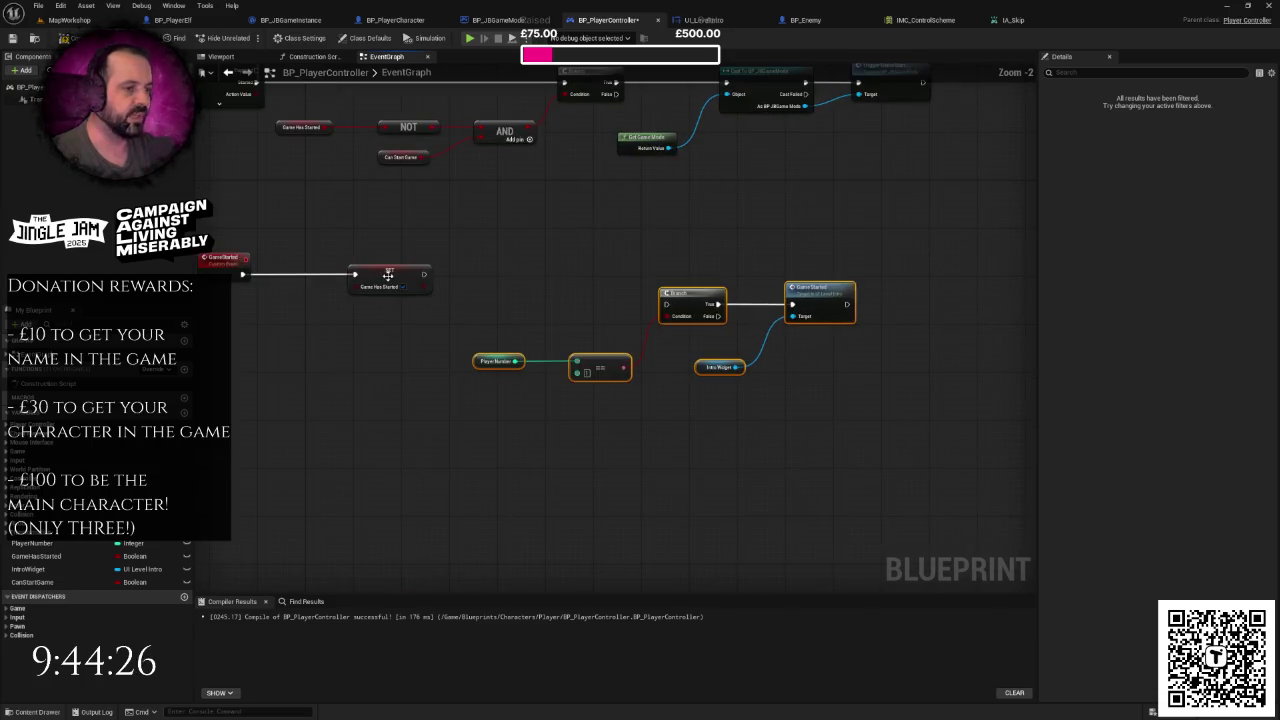
scroll(600, 305, up, 2)
drag(446, 268, 771, 307)
- Tidy the graph by shifting the Branch and its connected nodes left and up
drag(562, 261, 1032, 438)
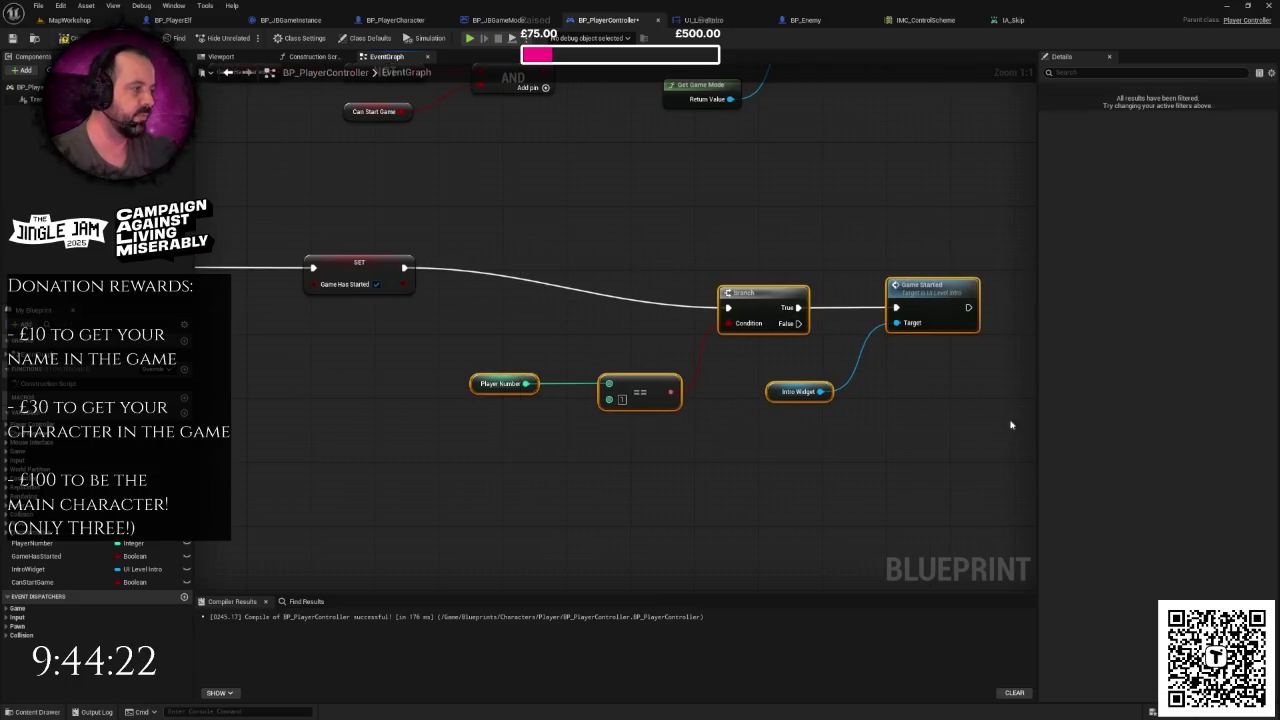
drag(830, 393, 734, 353)
click(641, 232)
scroll(641, 232, down, 2)
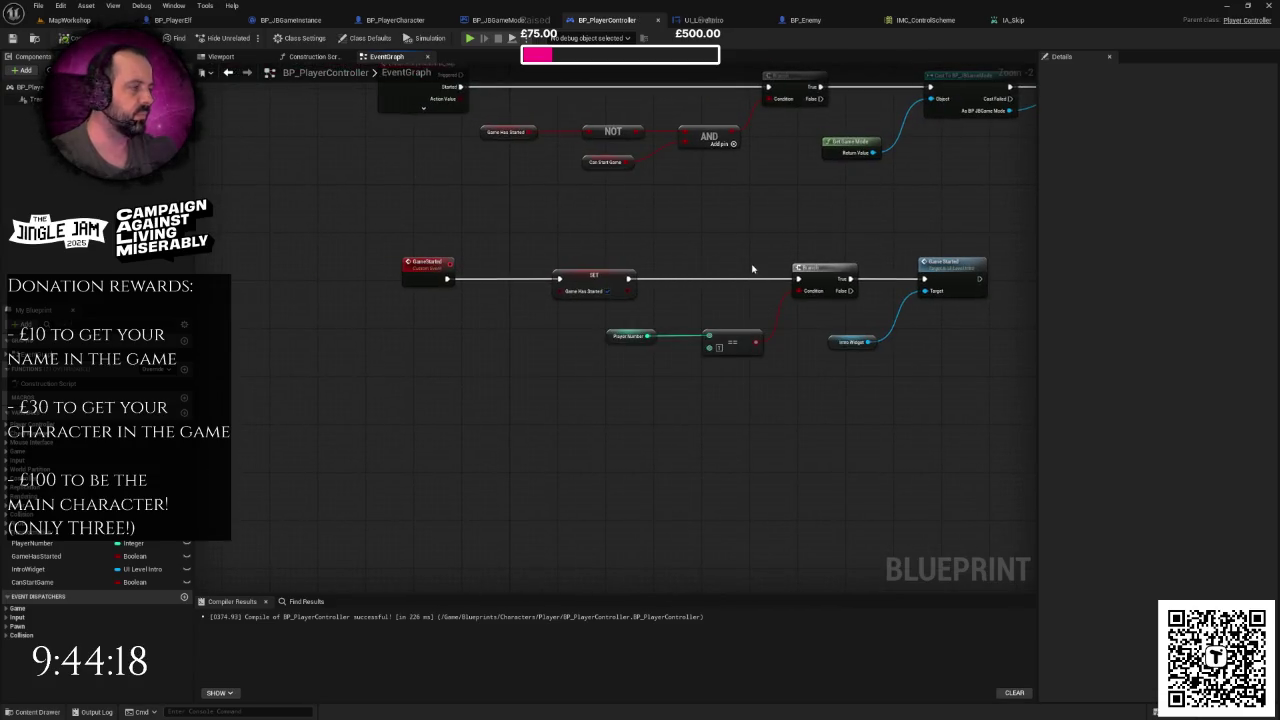
scroll(860, 400, down, 3)
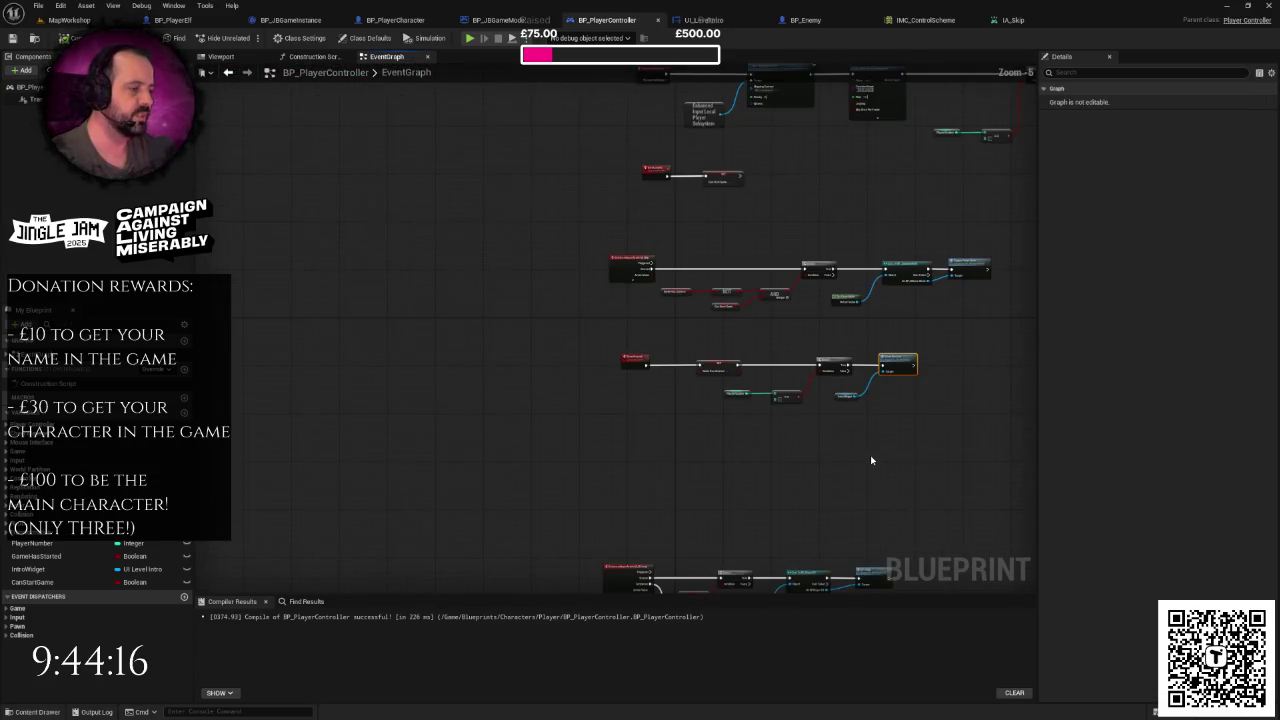
scroll(760, 368, down, 2)
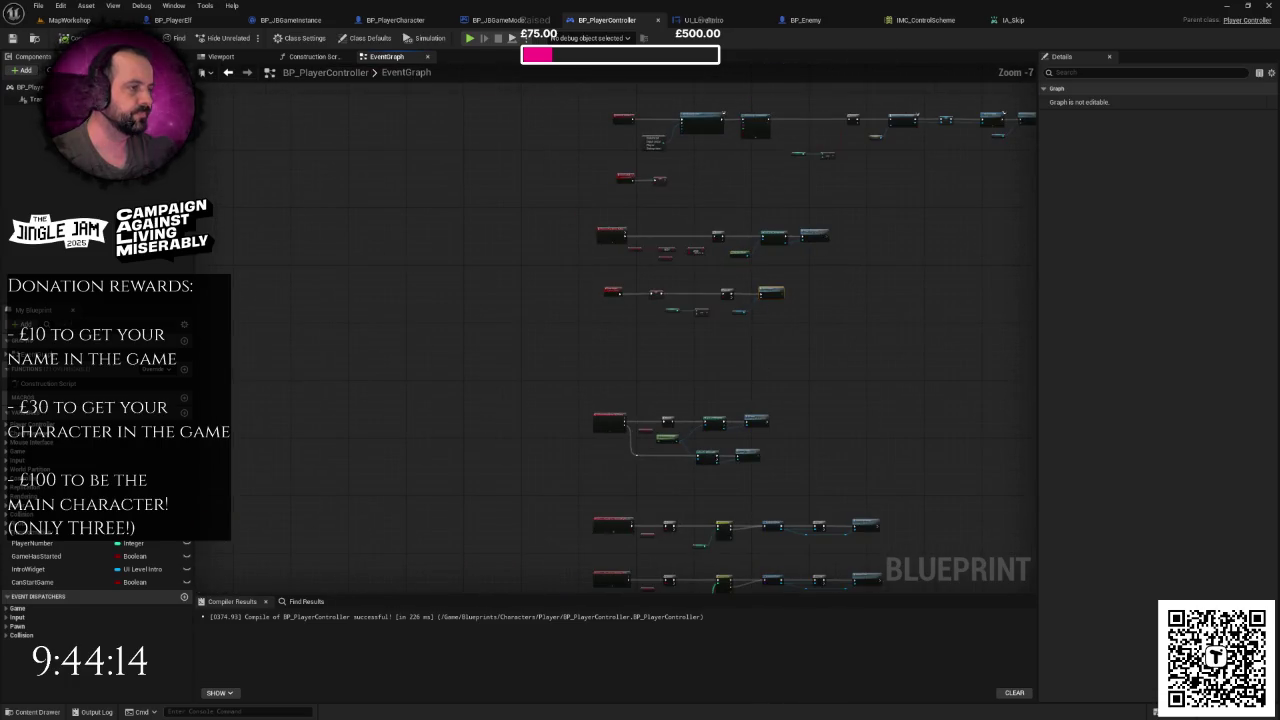
scroll(817, 298, up, 1)
- Pan the graph over to the IA_Skip input event to add a node there
right_click(829, 292)
mouse_move(829, 292)
mouse_down()
mouse_move(757, 371)
mouse_move(606, 380)
mouse_move(656, 370)
mouse_up()
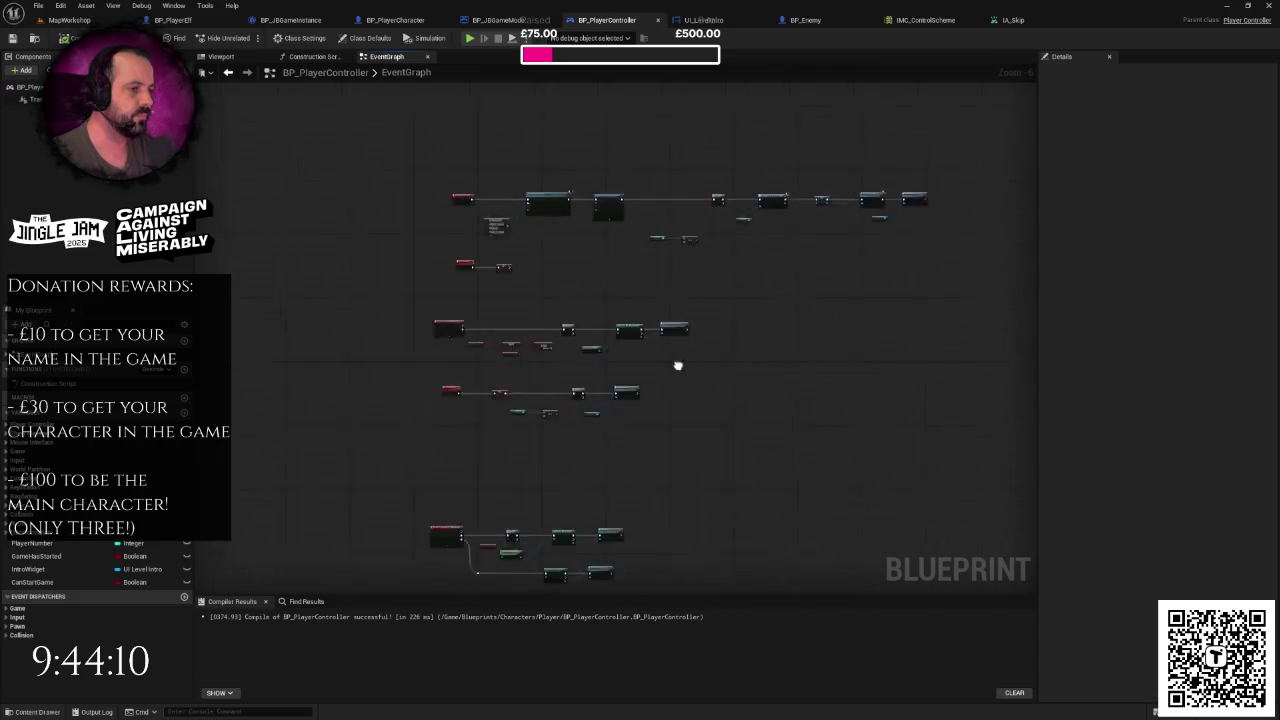
scroll(656, 370, up, 2)
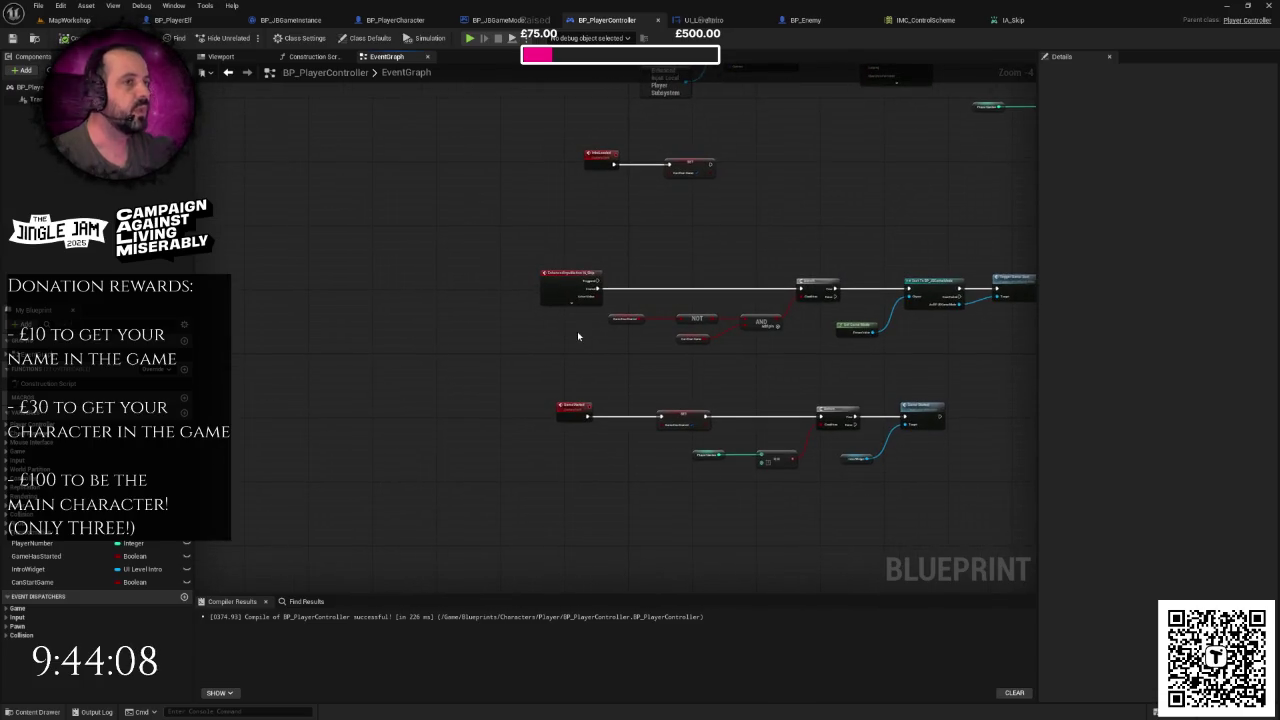
scroll(650, 298, up, 3)
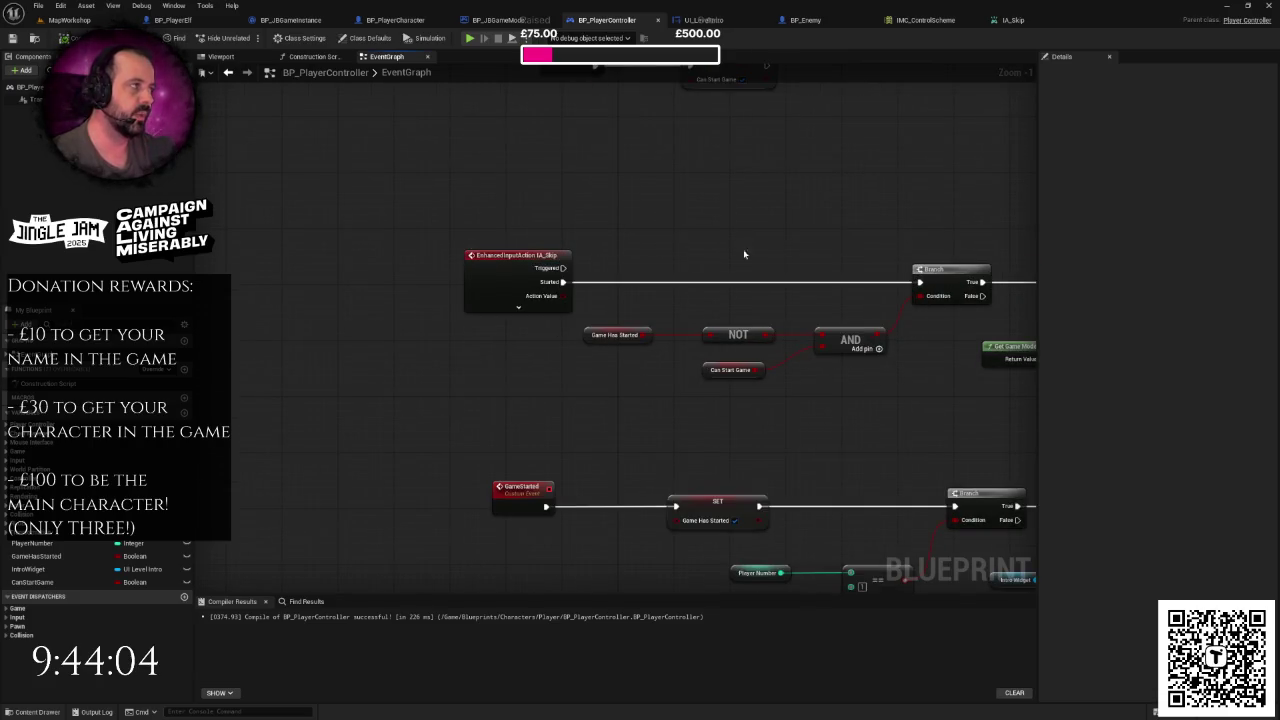
scroll(778, 251, down, 1)
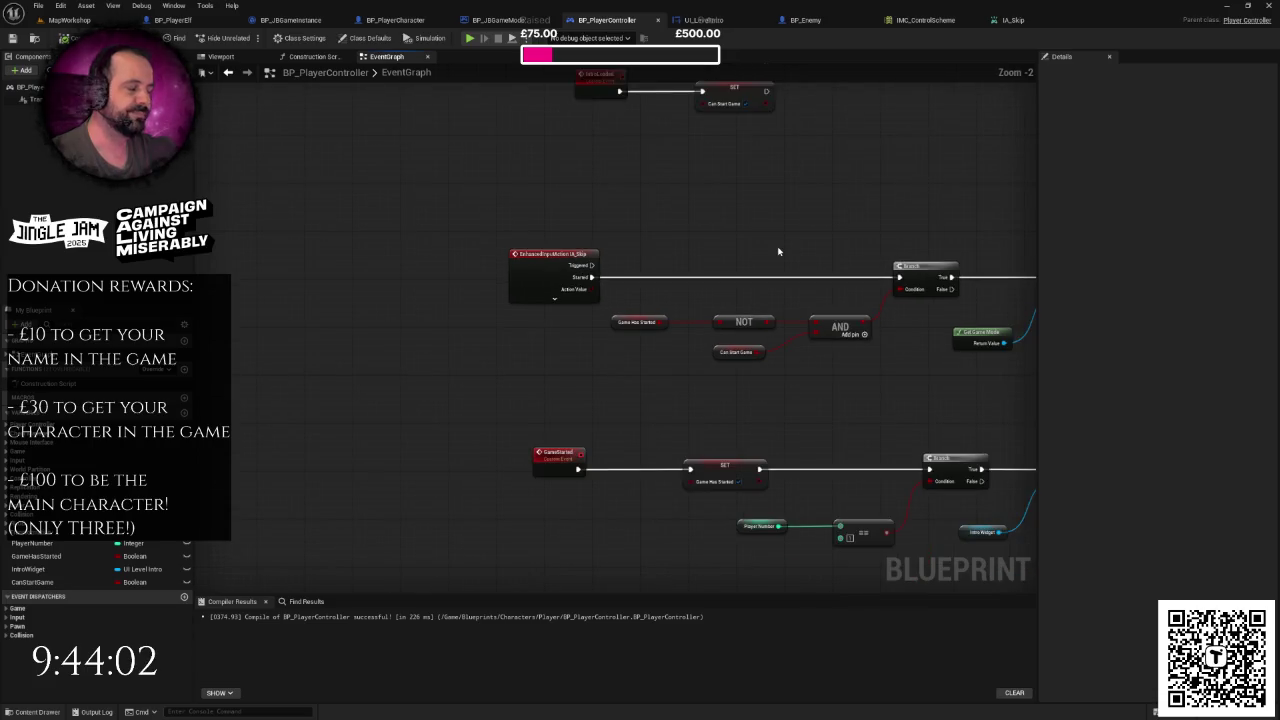
right_click(778, 251)
- Add an Any Key event node by searching 'any key' in the action list
click(767, 231)
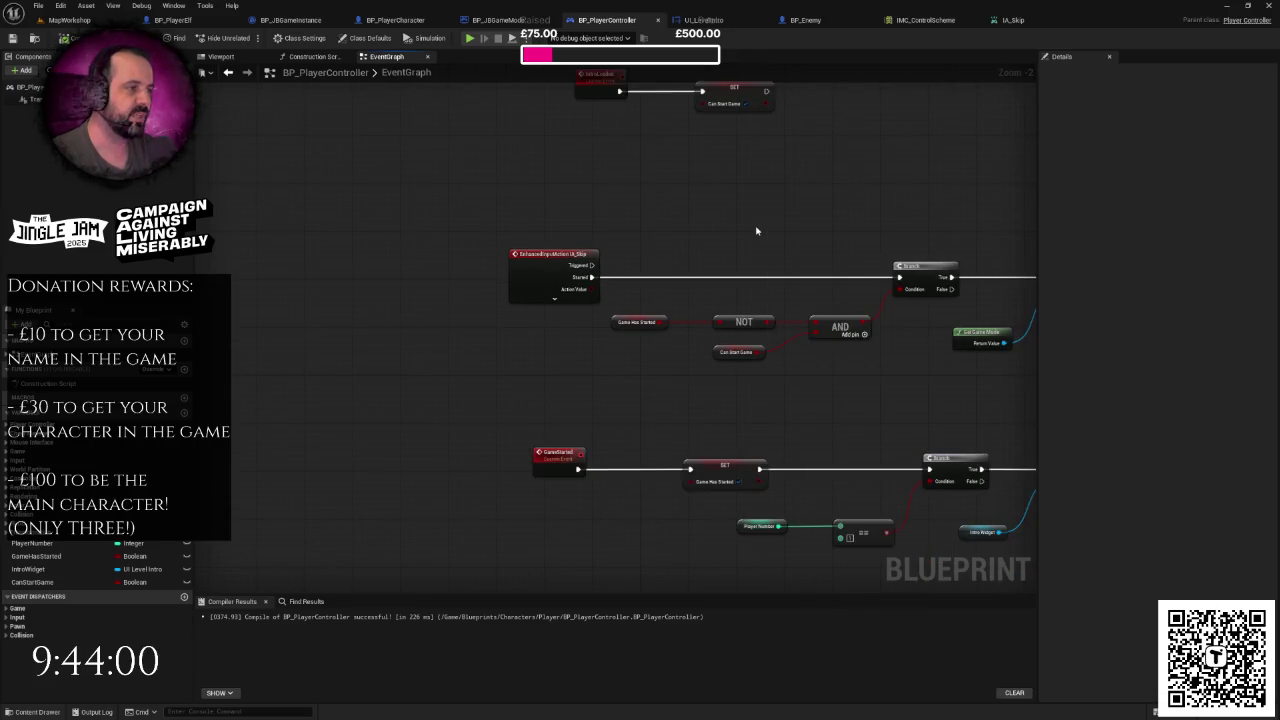
right_click(536, 199)
text(rayk)
key(BackSpace)
key(BackSpace)
key(BackSpace)
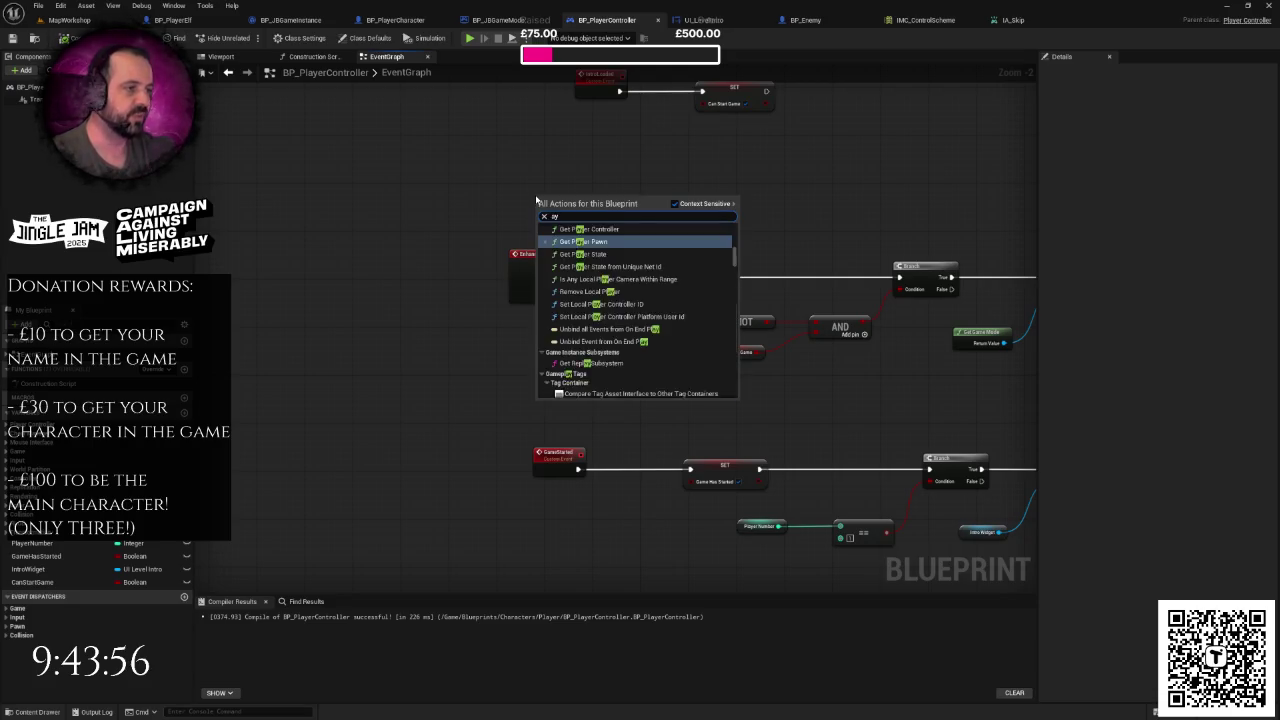
text(ank)
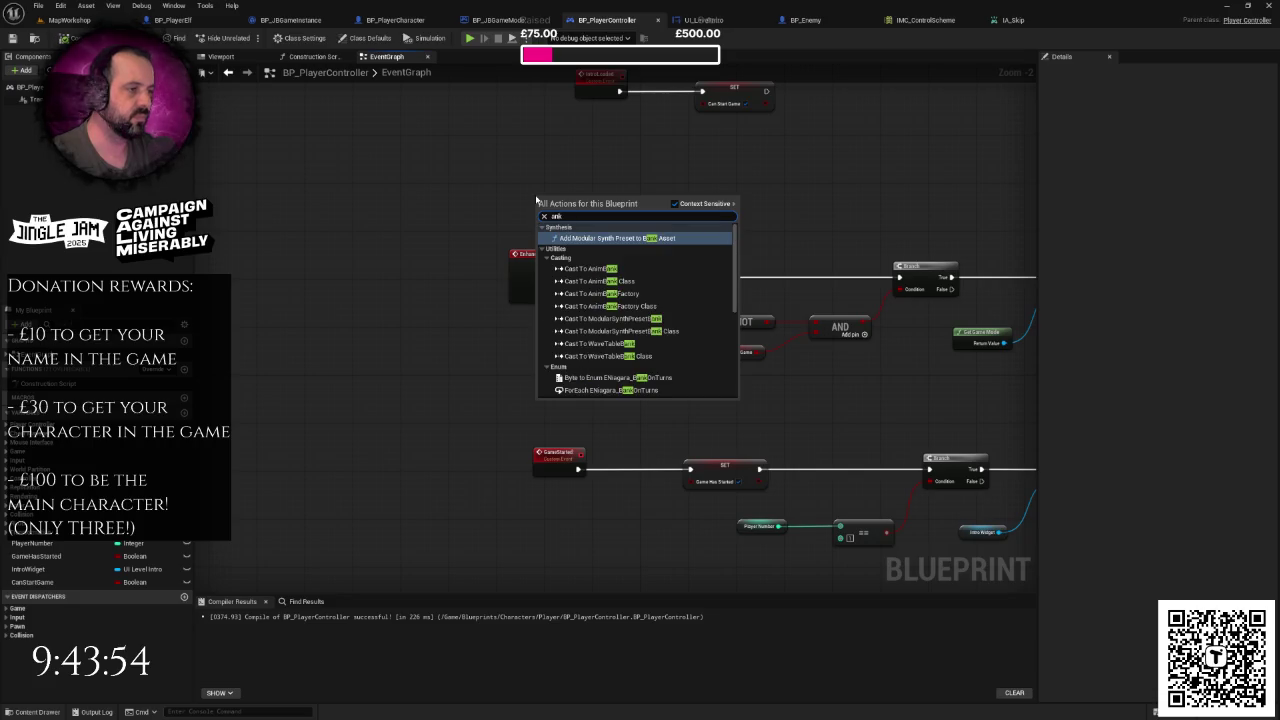
key(BackSpace)
text(y key)
key(Return)
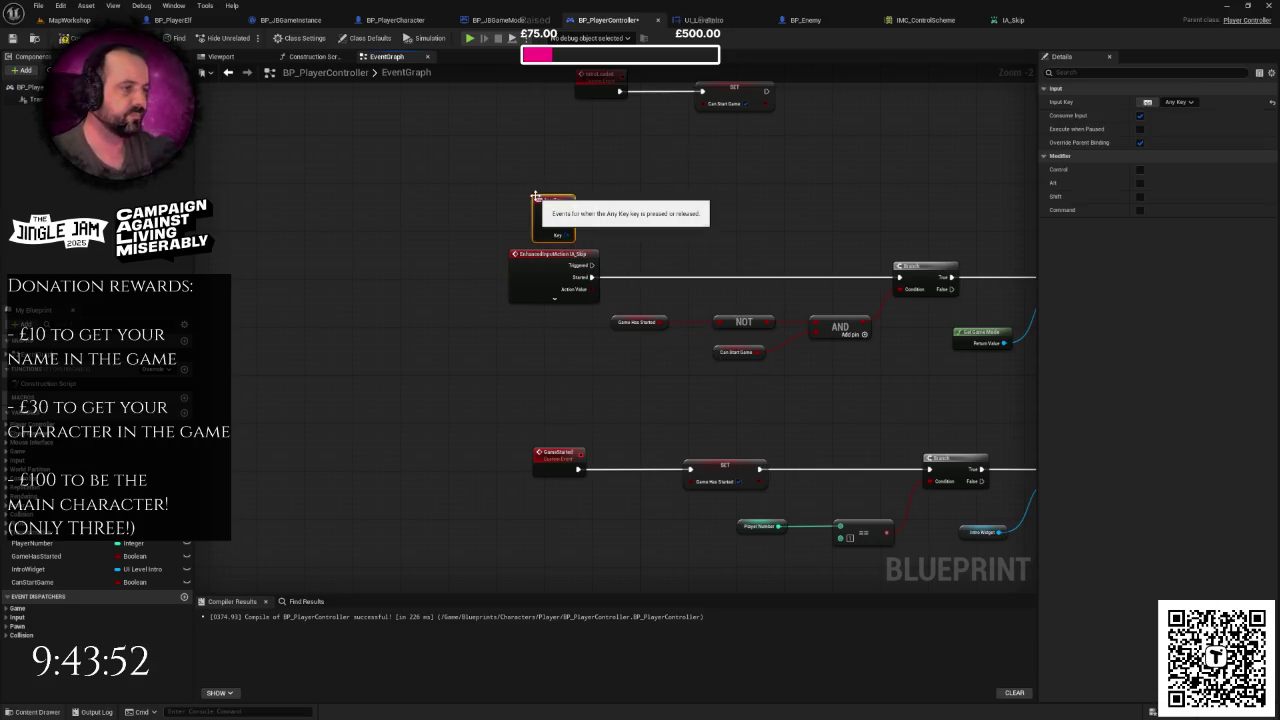
- Connect Any Key's Pressed to the Branch, delete the IA_Skip event, and put Any Key in its place
mouse_move(558, 200)
mouse_down()
mouse_move(613, 200)
mouse_move(898, 277)
mouse_up()
drag(484, 216, 521, 296)
key(Delete)
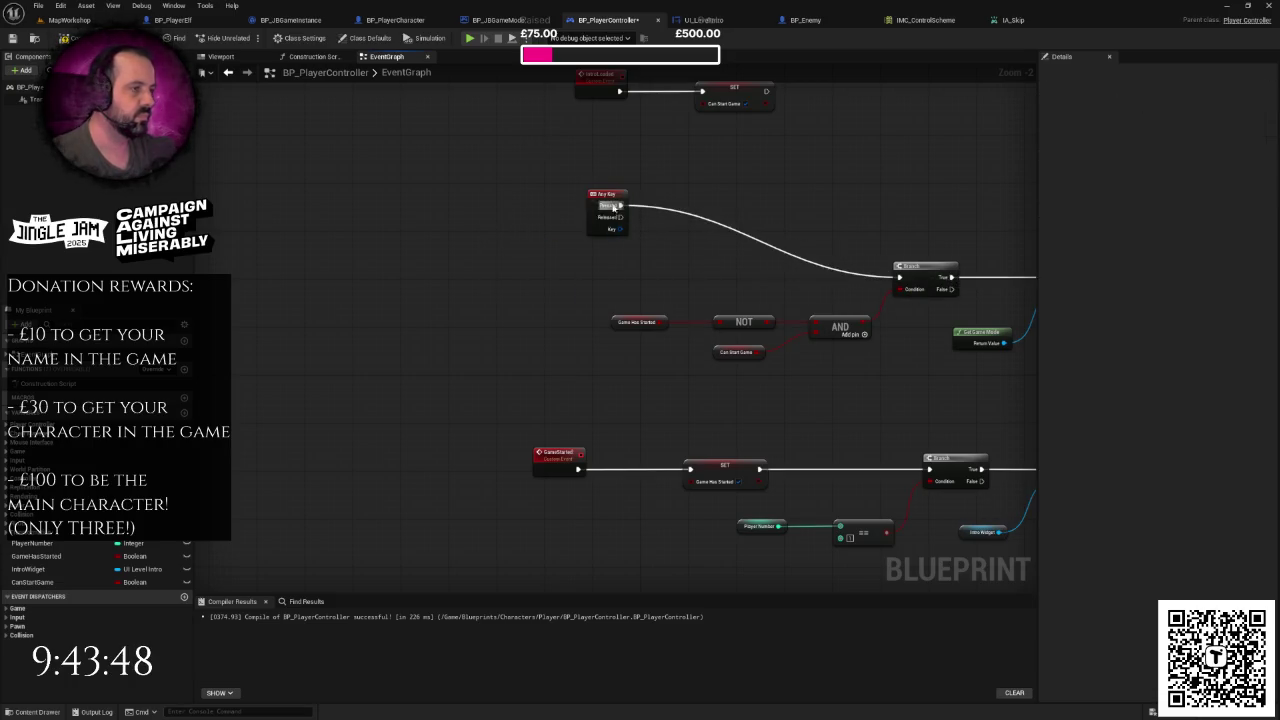
drag(608, 204, 551, 277)
click(673, 265)
- Review the Has Started, NOT, Can Start and AND condition nodes, then jump to TriggerGameStart in BP_JBGameMode
scroll(640, 265, down, 3)
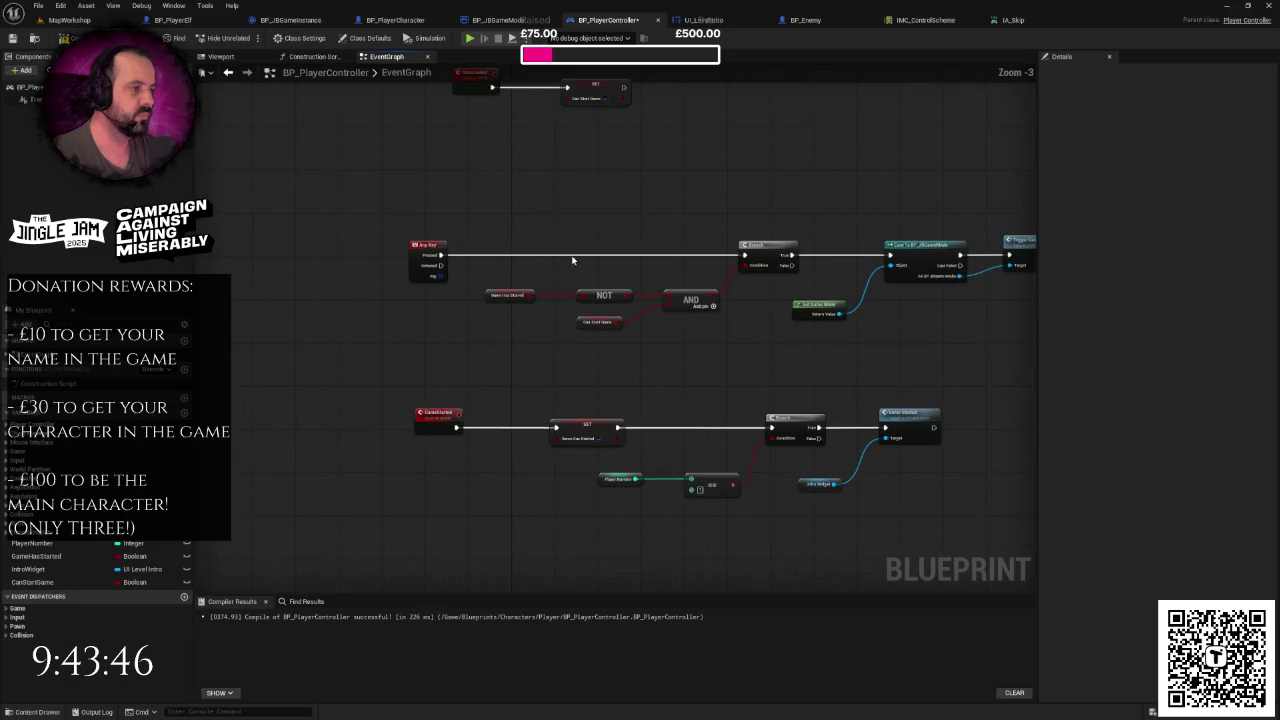
drag(600, 263, 561, 263)
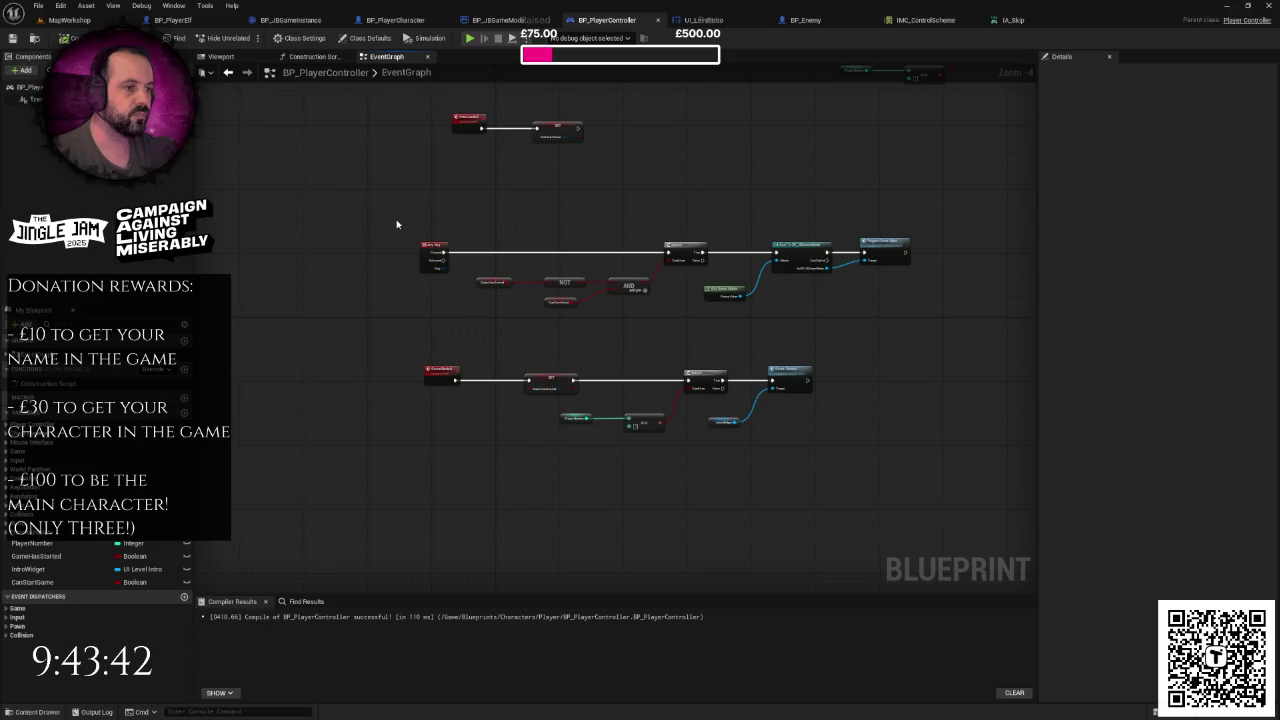
drag(396, 224, 462, 179)
drag(738, 153, 642, 234)
scroll(547, 253, up, 2)
mouse_move(397, 209)
mouse_down()
mouse_move(443, 257)
mouse_move(638, 360)
mouse_move(533, 343)
mouse_up()
mouse_move(398, 286)
mouse_down()
mouse_move(586, 318)
mouse_move(617, 343)
mouse_move(589, 336)
mouse_up()
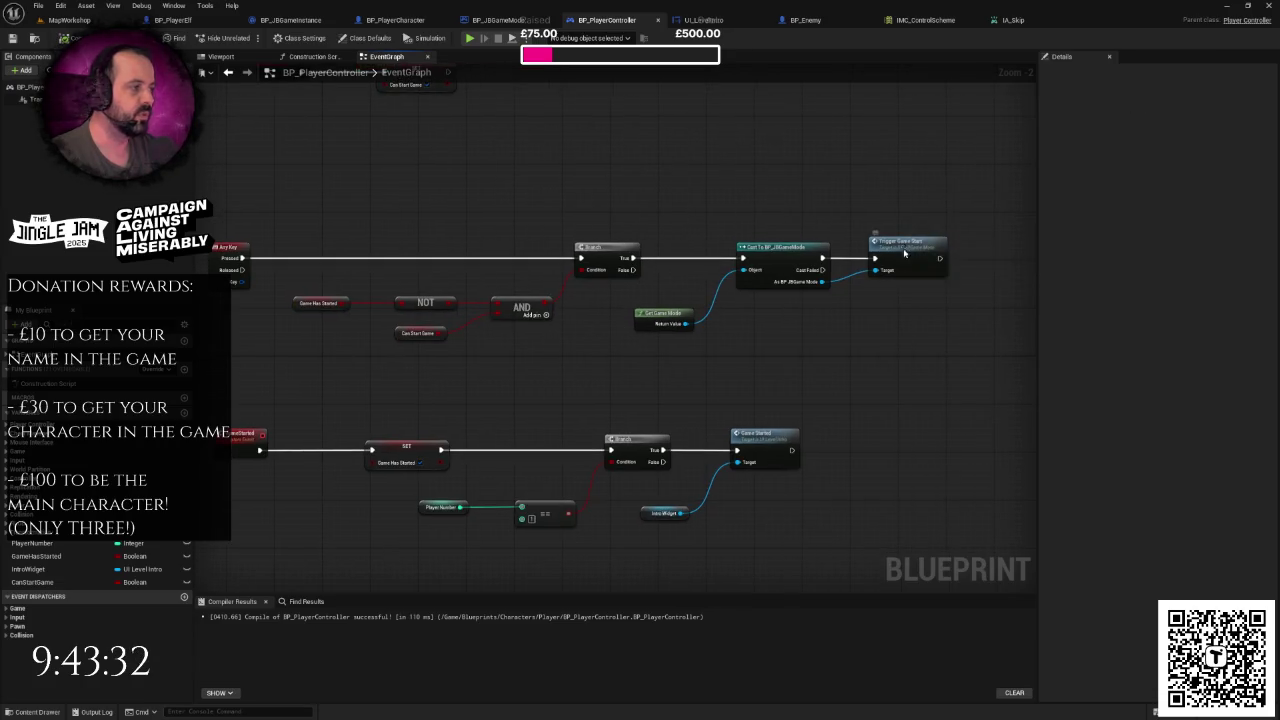
double_click(904, 252)
mouse_move(480, 198)
mouse_down()
mouse_move(800, 371)
mouse_move(1000, 460)
mouse_up()
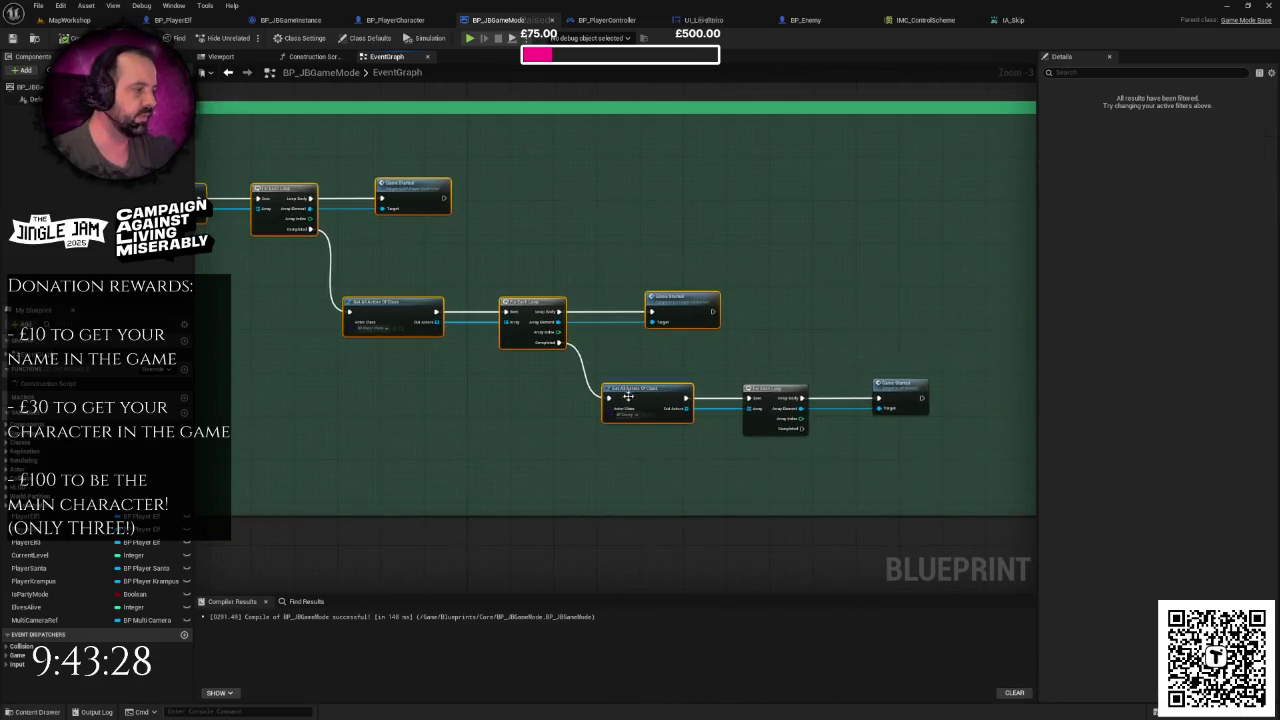
- Return to the GameStarted event, then play-test MapWorkshop and skip the intro screen
click(874, 348)
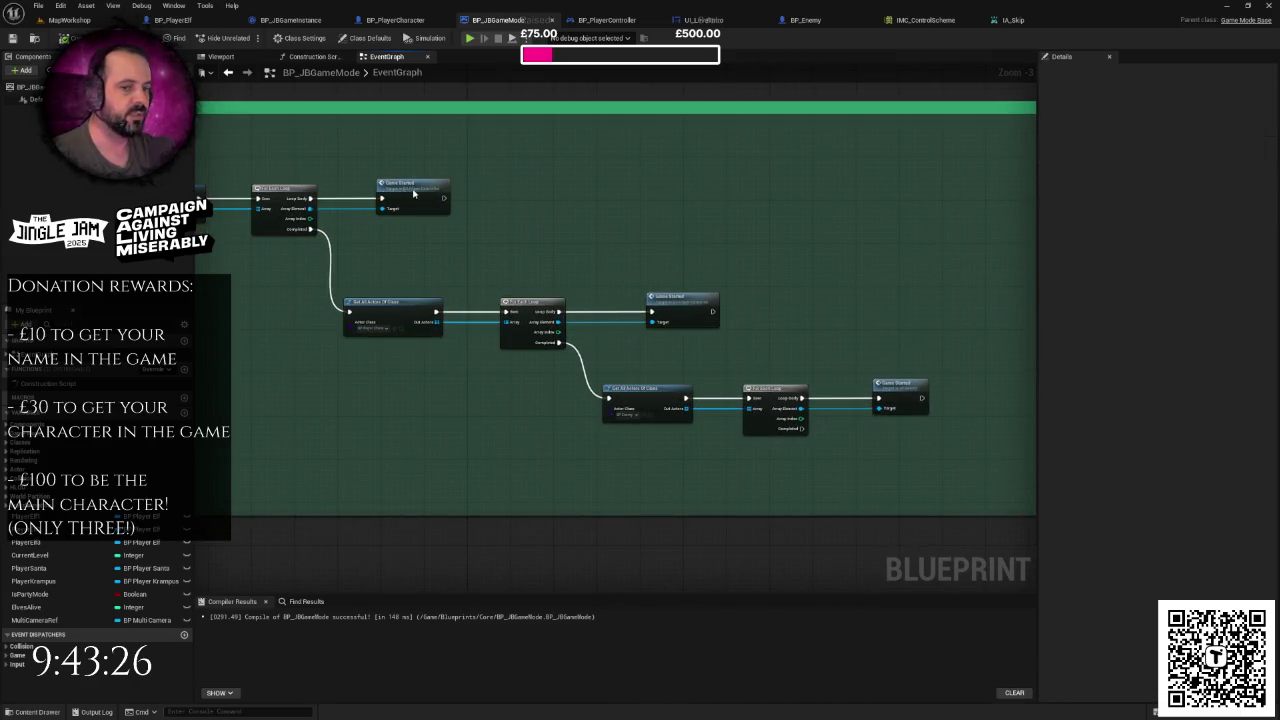
double_click(413, 194)
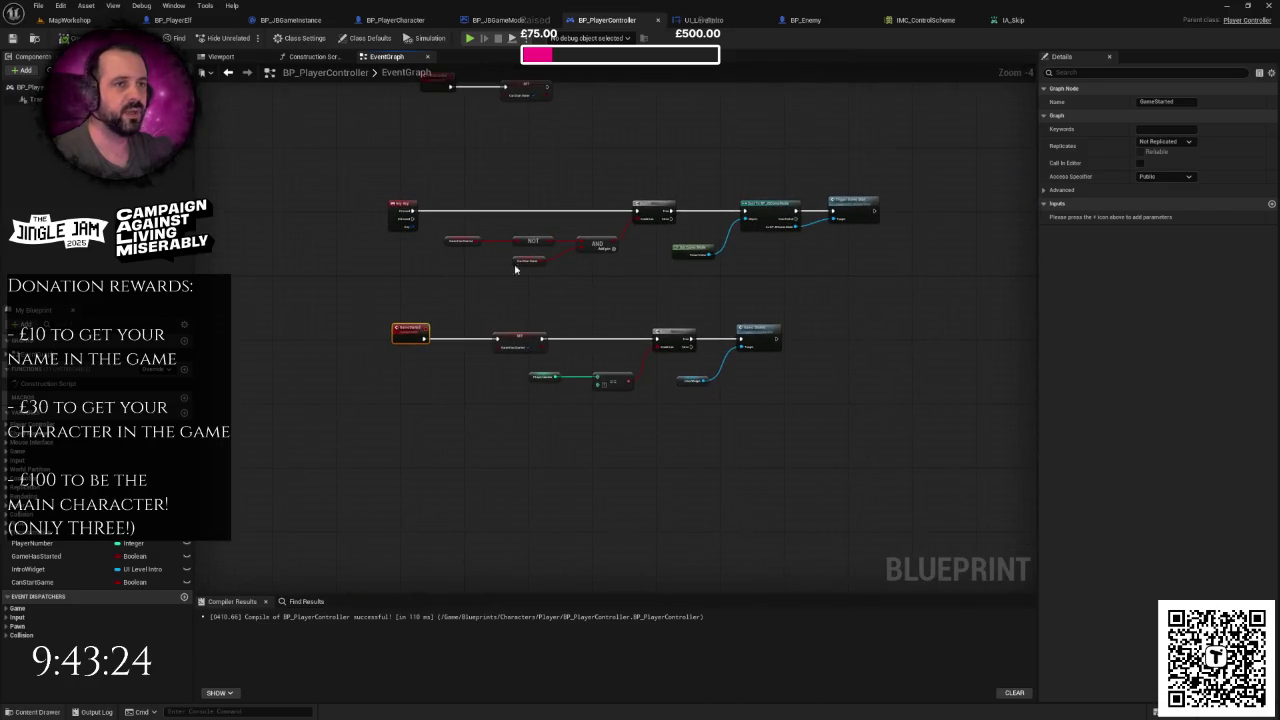
click(85, 21)
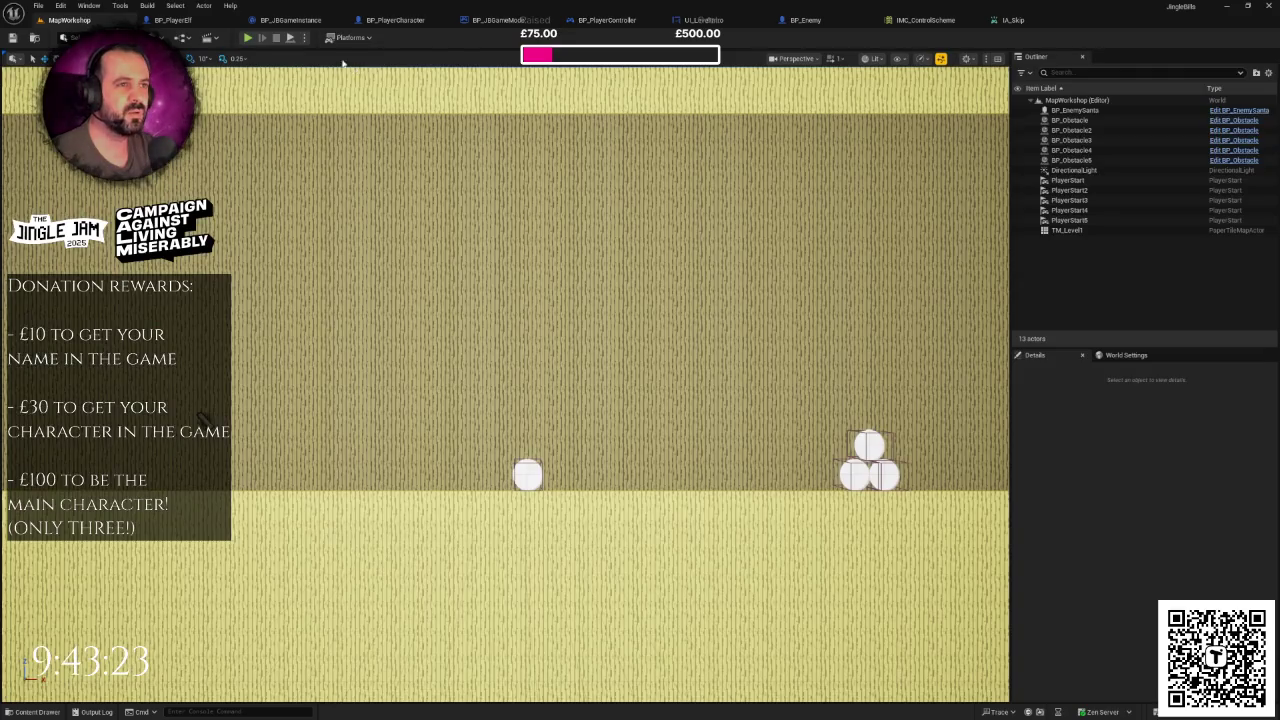
click(250, 40)
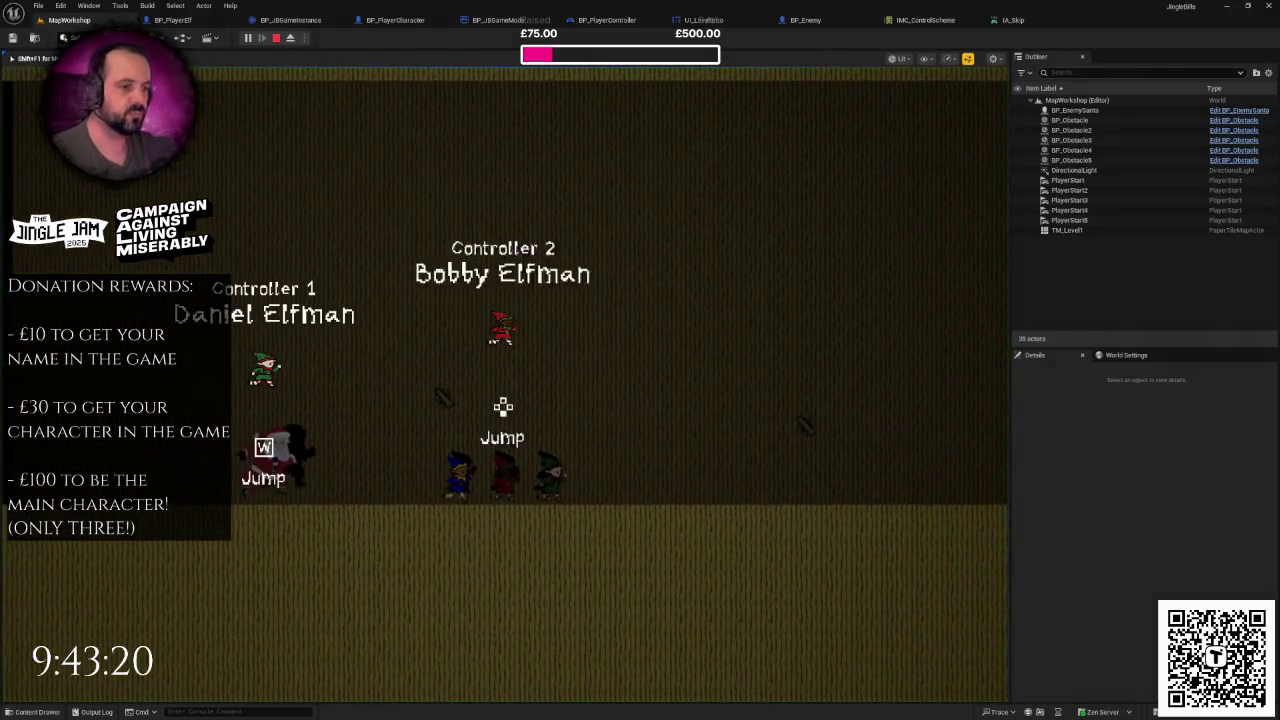
key(space)
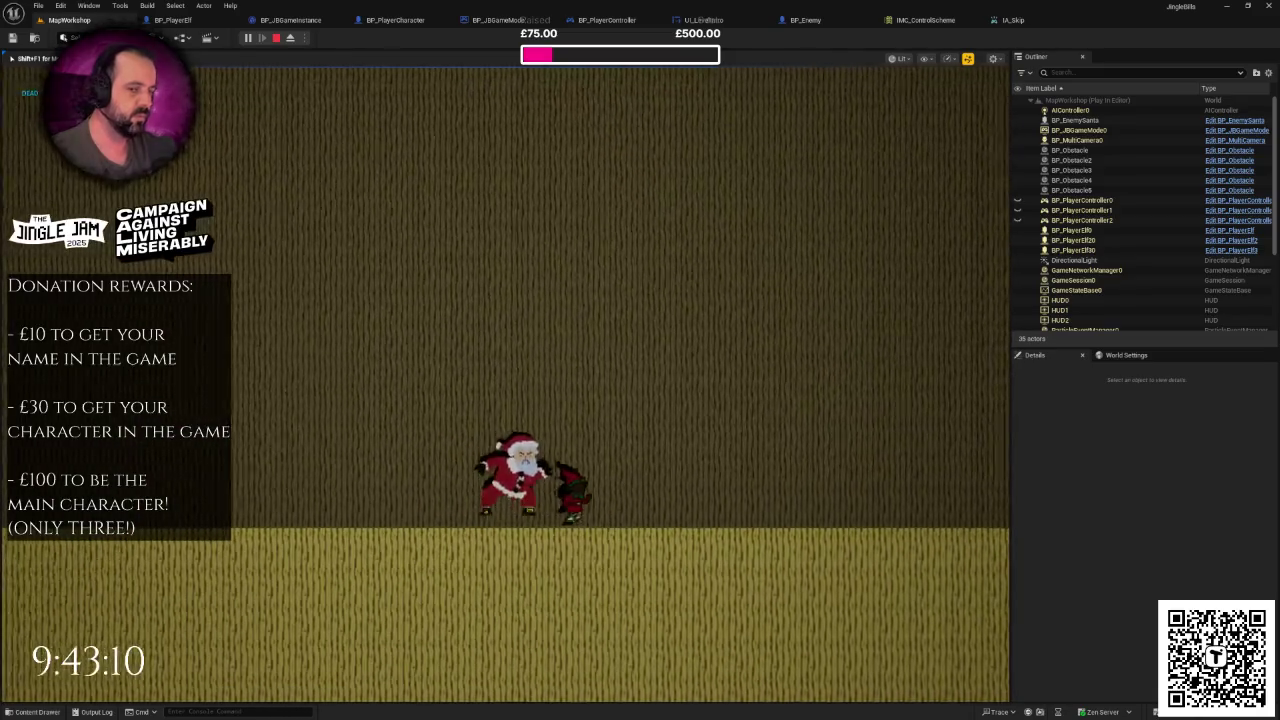
- Stop the play-test, toggle the immersive viewport on and off, and switch to BP_JBGameInstance
key(Escape)
key(F11)
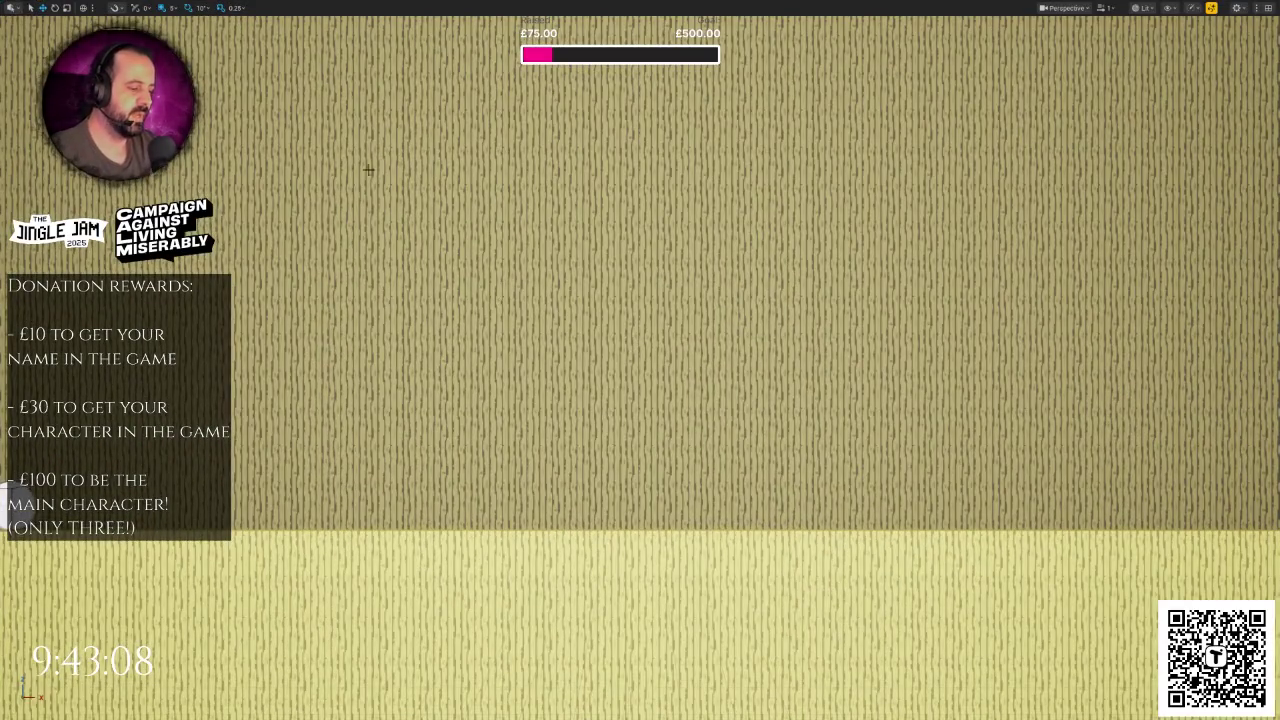
key(F11)
click(290, 20)
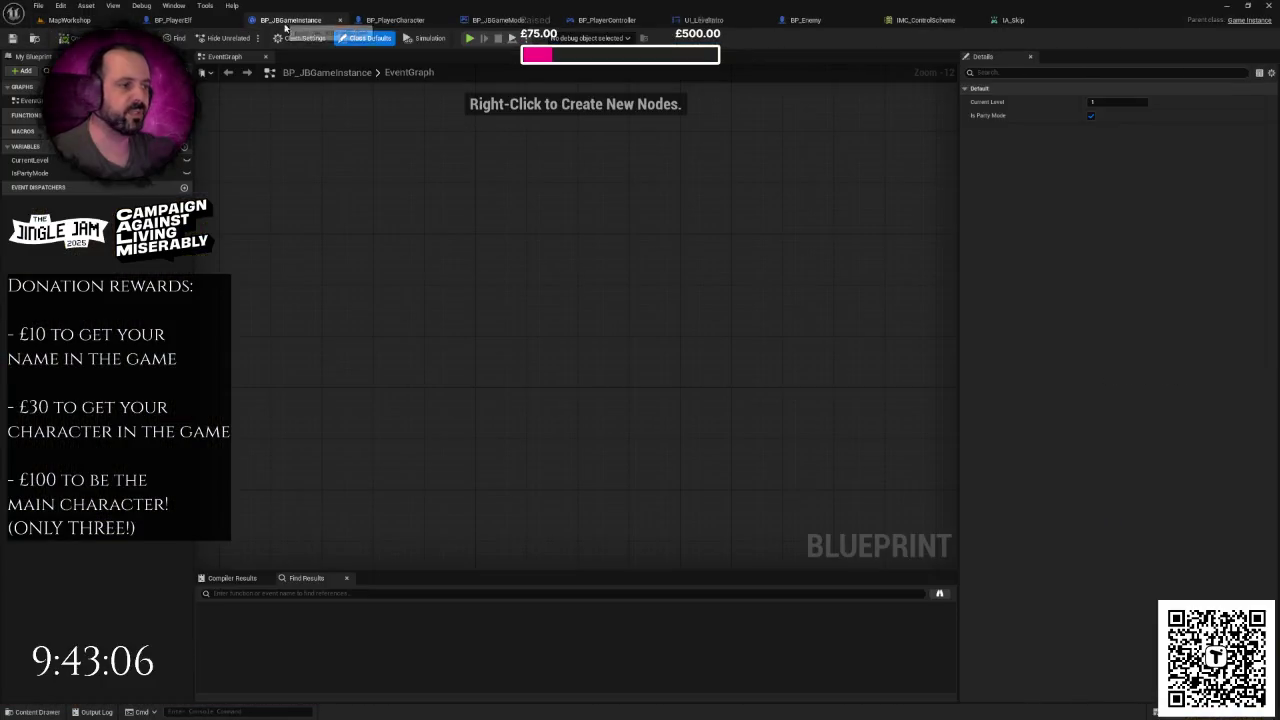
- Check the open blueprint tabs, untick Is Party Mode in BP_JBGameInstance, and play MapWorkshop with Alt+P
click(215, 20)
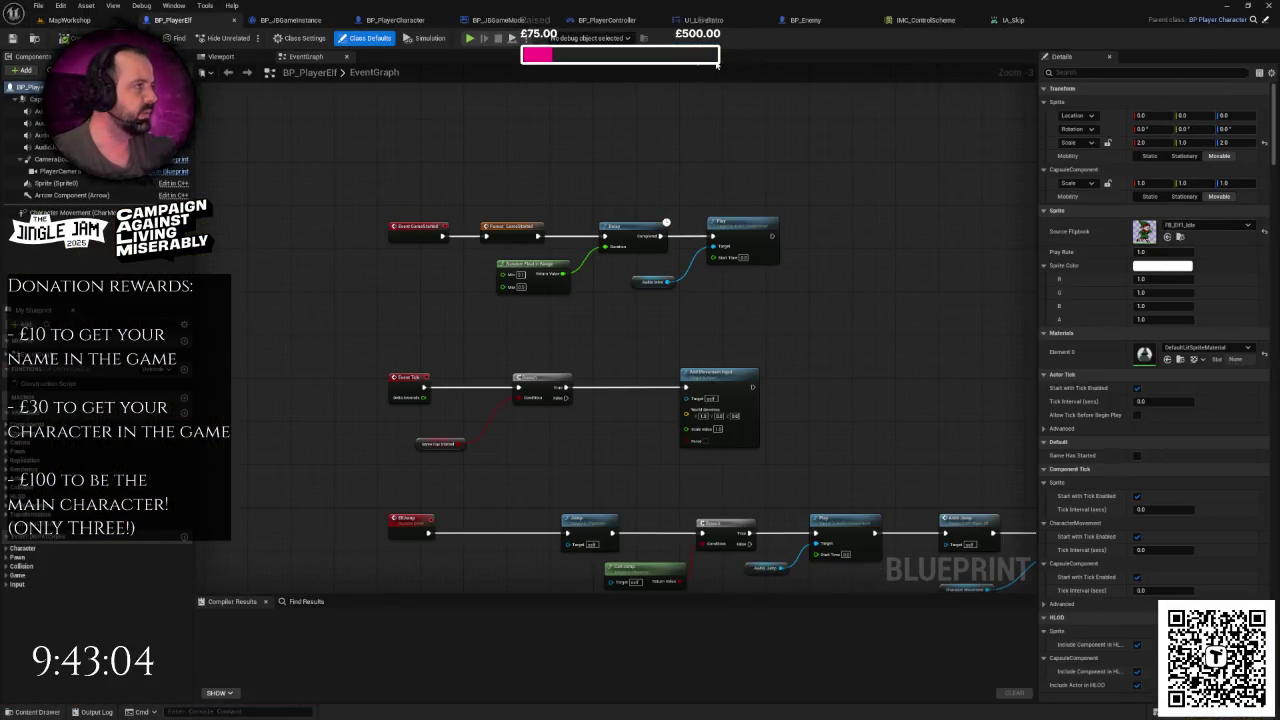
click(605, 20)
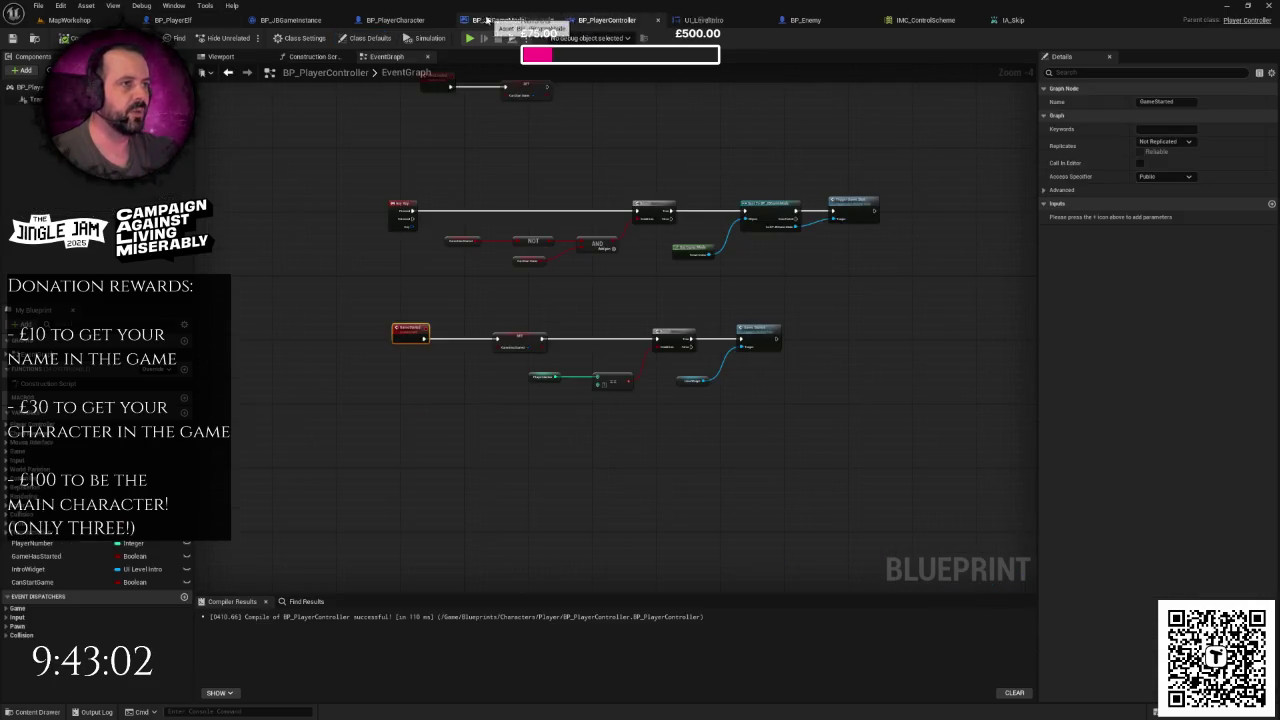
click(703, 20)
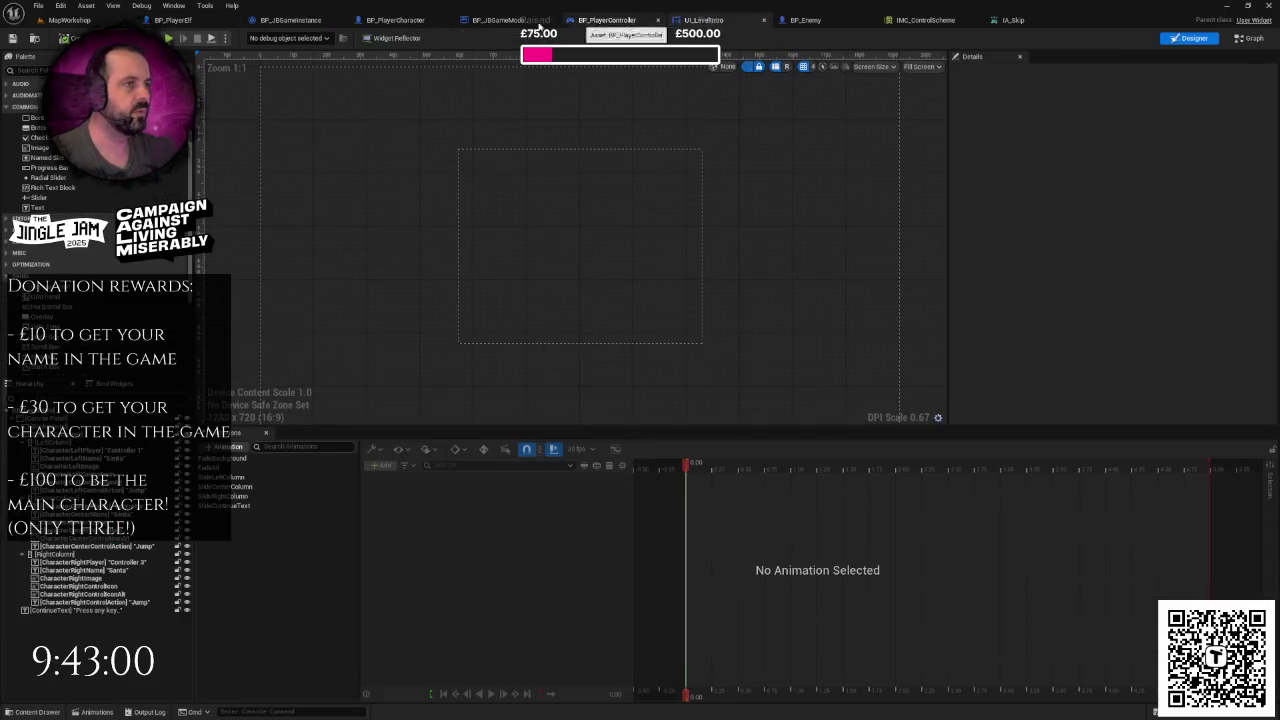
click(290, 20)
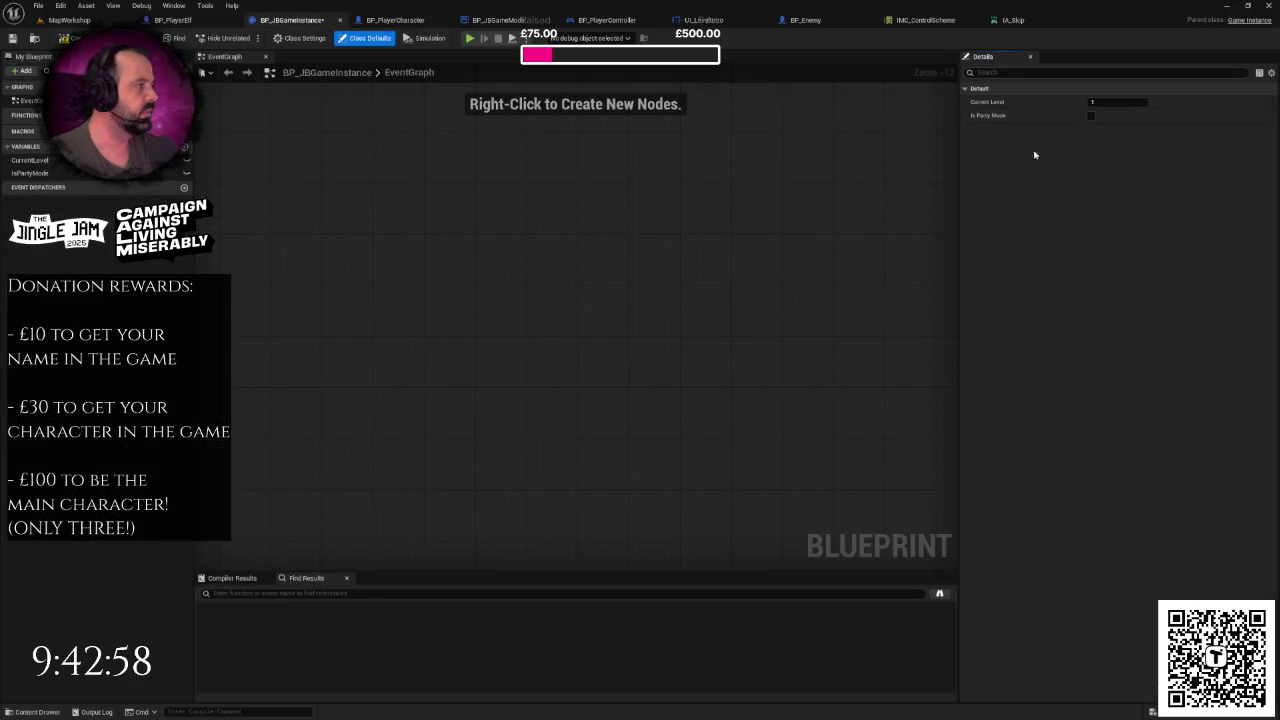
drag(940, 230, 860, 260)
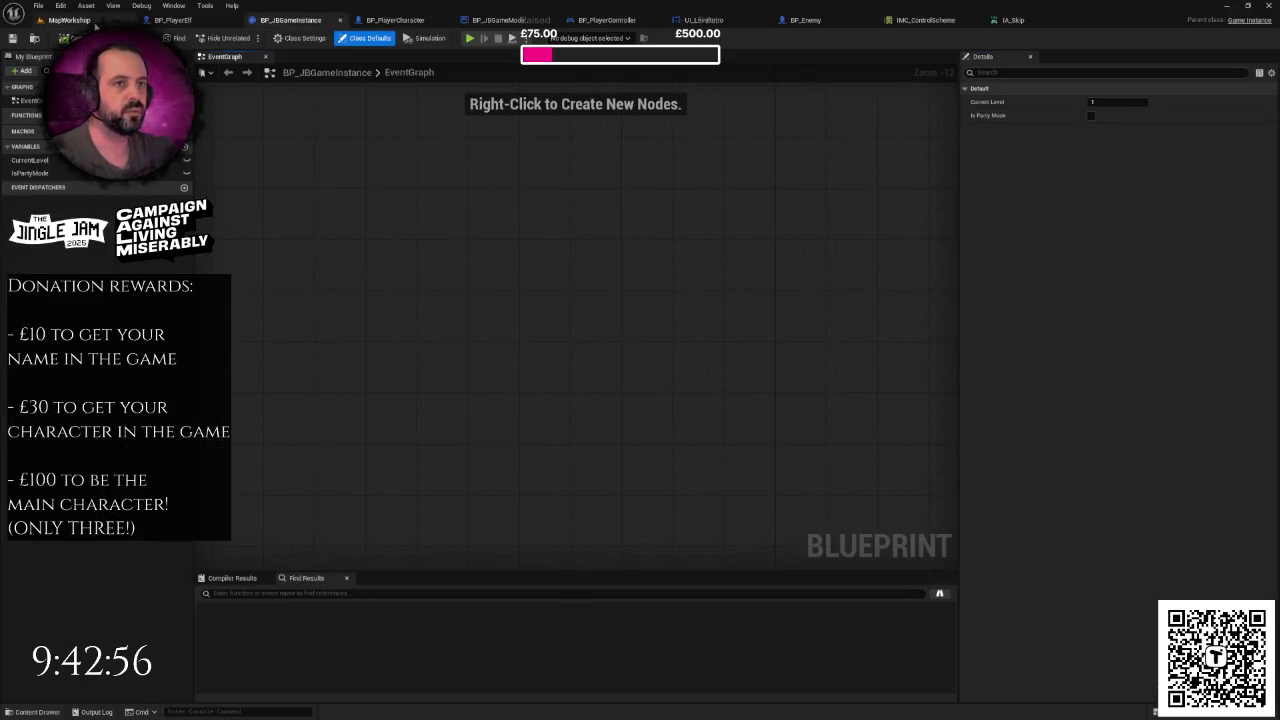
click(92, 21)
key(alt+p)
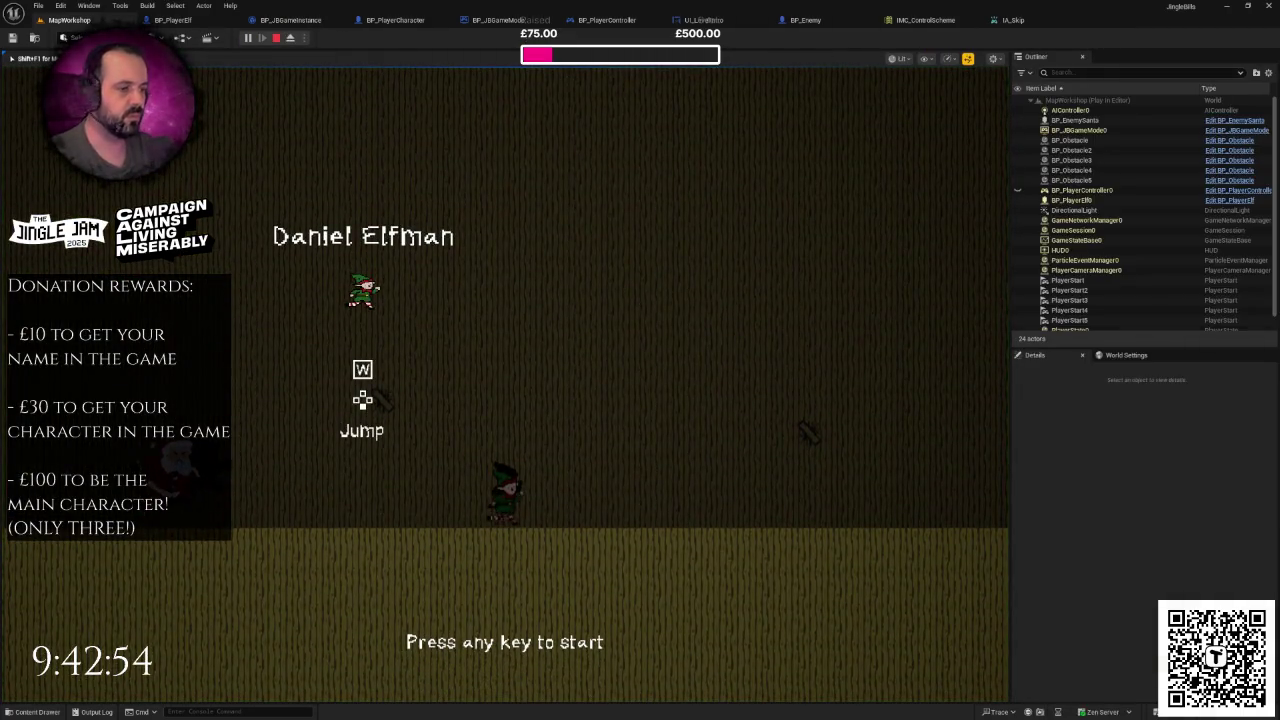
- Run two play sessions, passing the title screen with W then Space and stopping each with Escape
key(w)
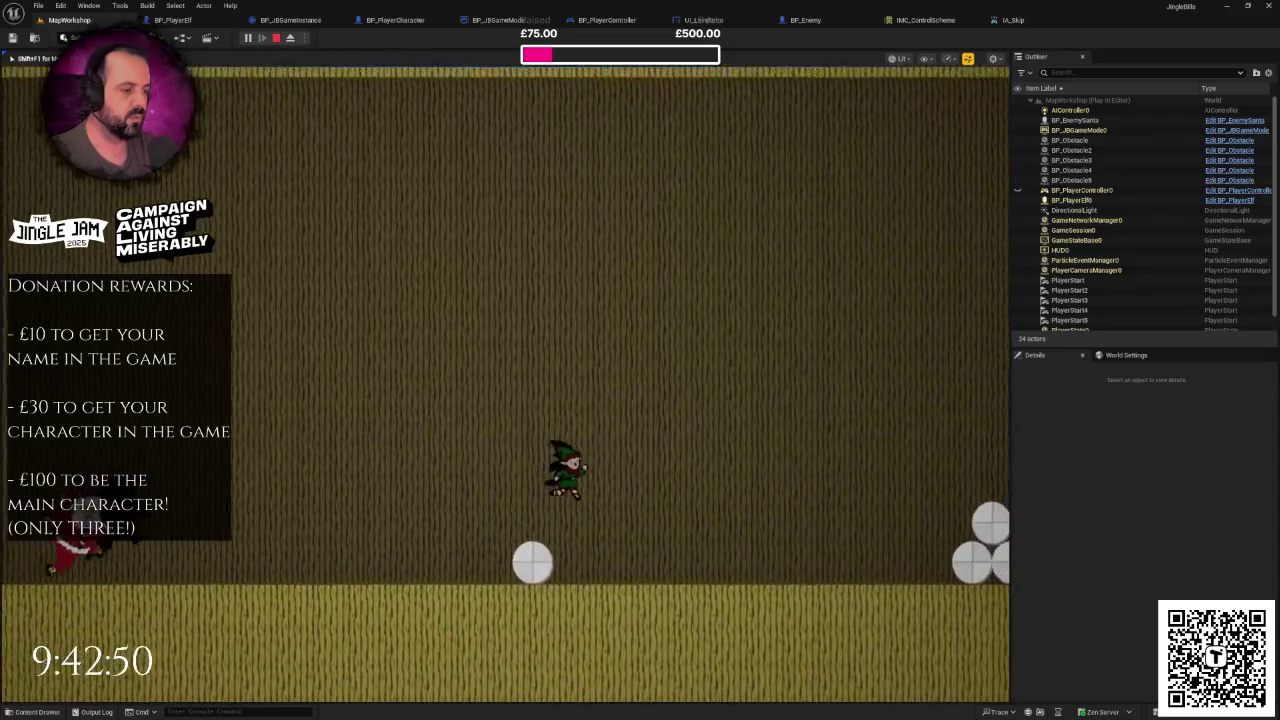
key(Escape)
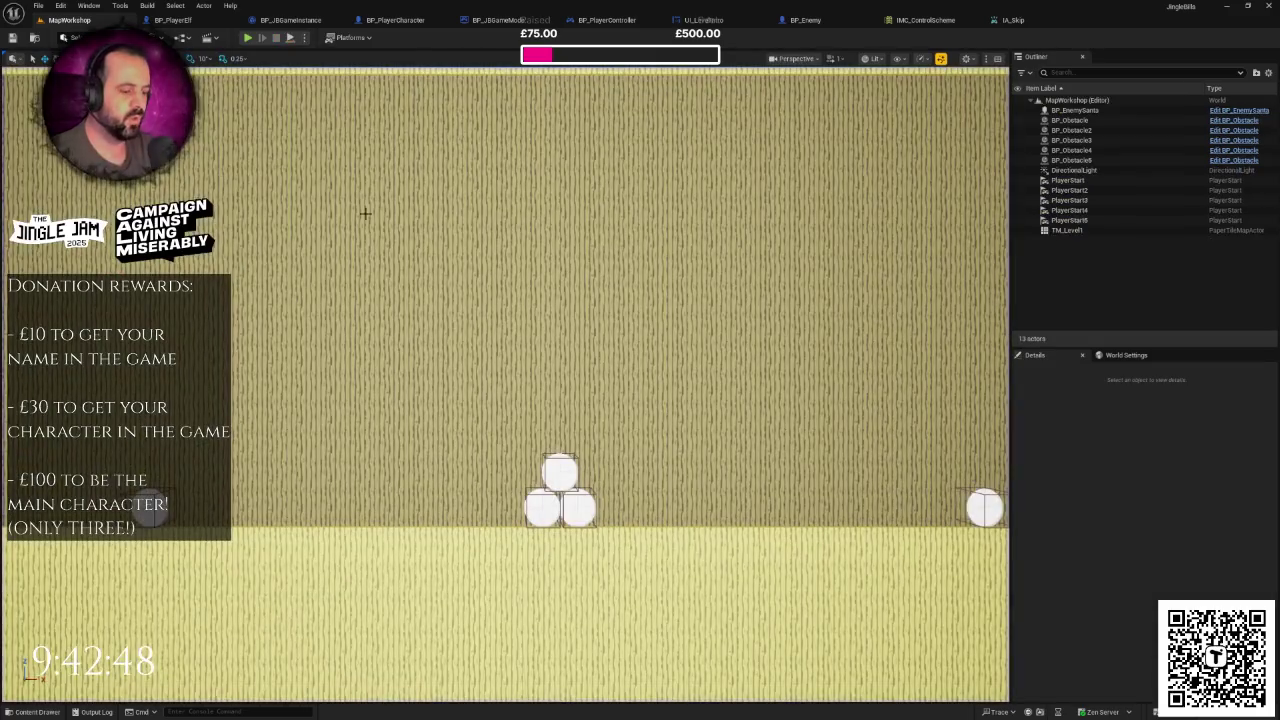
key(alt+p)
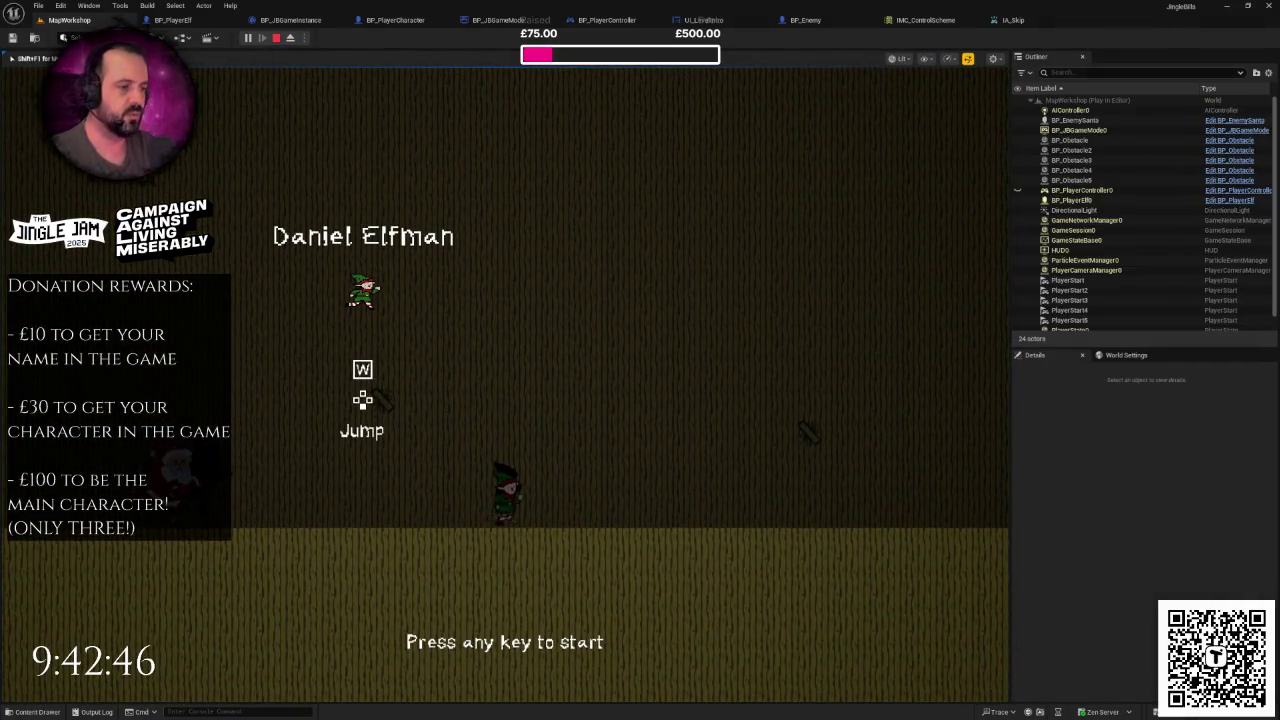
key(space)
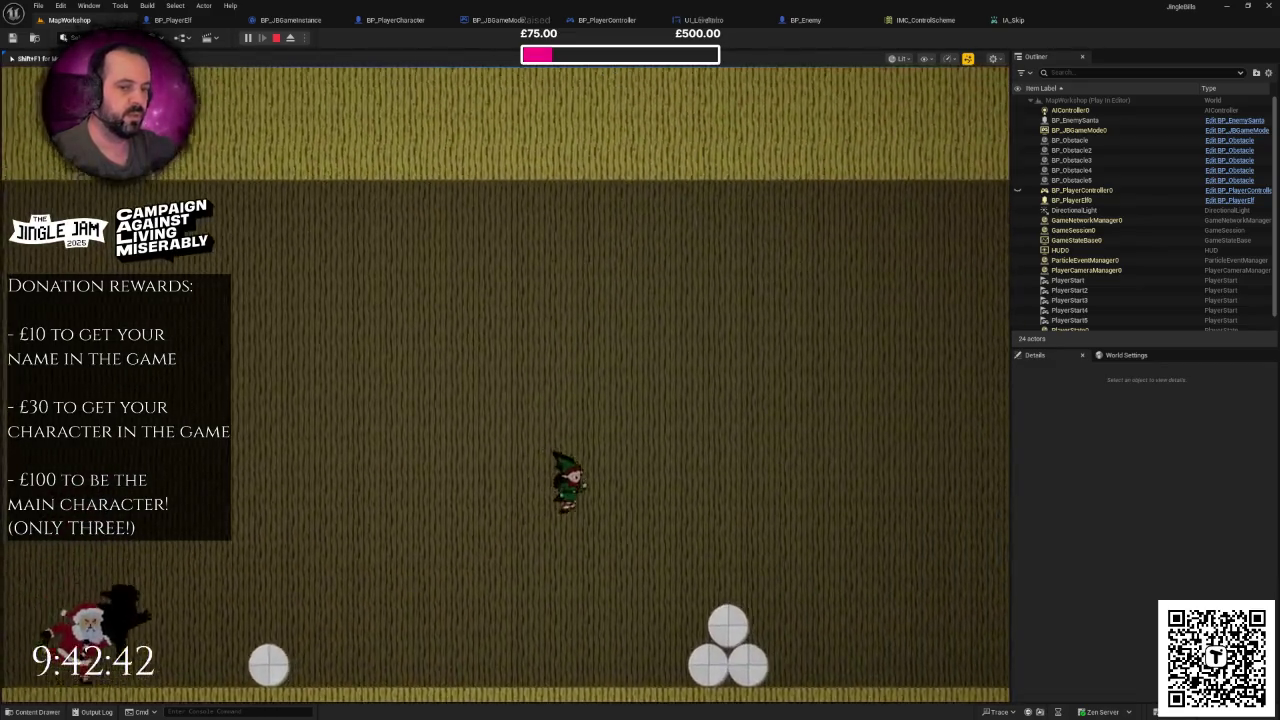
key(Escape)
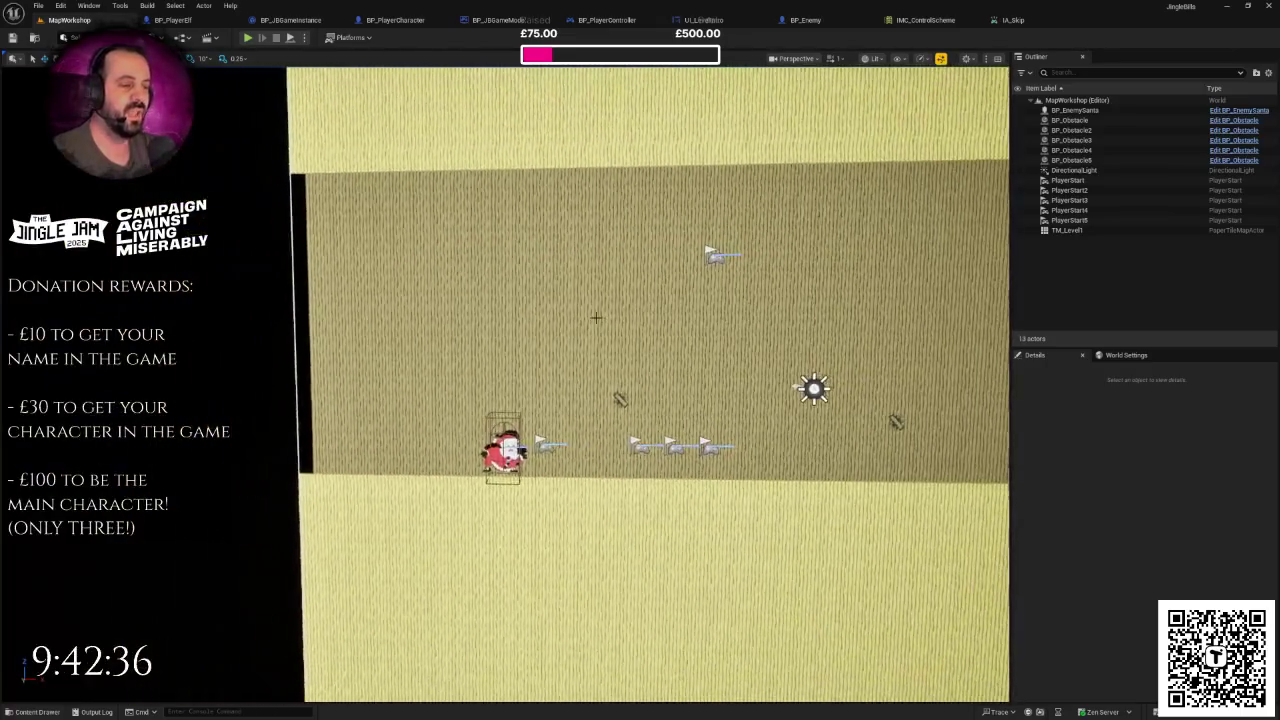
mouse_move(596, 318)
mouse_down()
mouse_move(660, 290)
mouse_move(675, 300)
mouse_move(580, 338)
mouse_up()
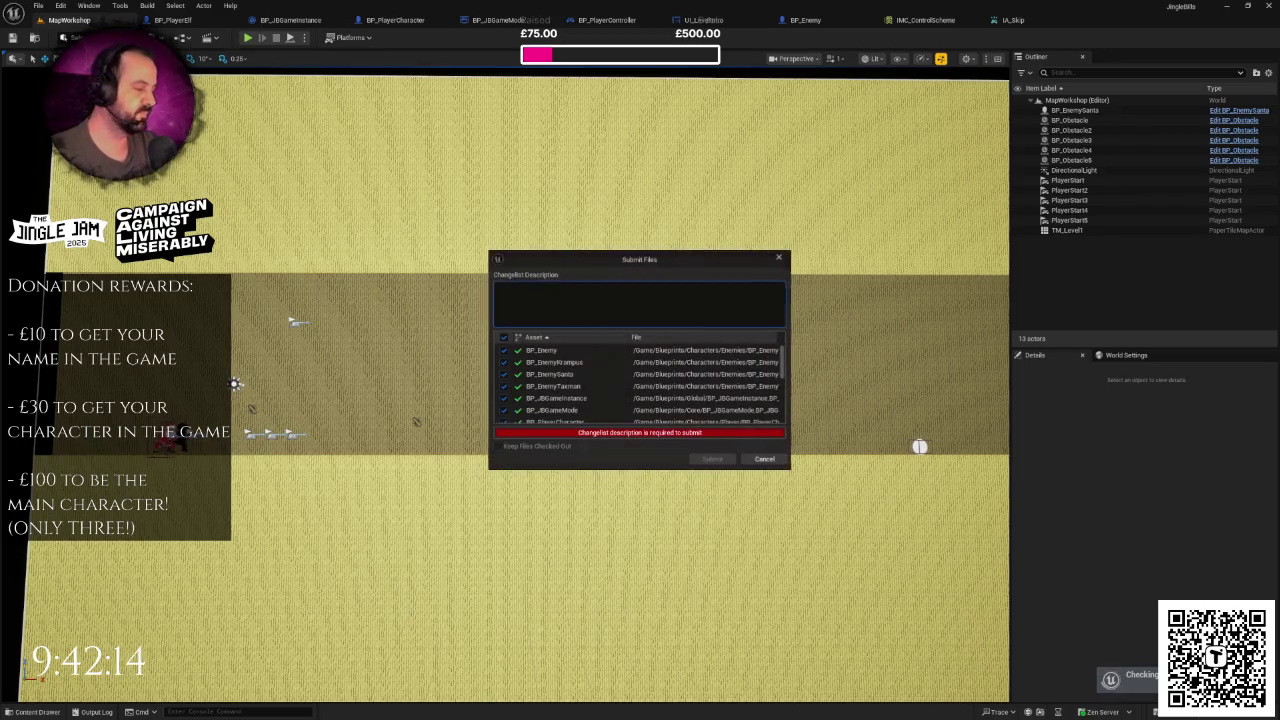
- Enter a changelist description about the added player info and submit the changed blueprints
text(Adde)
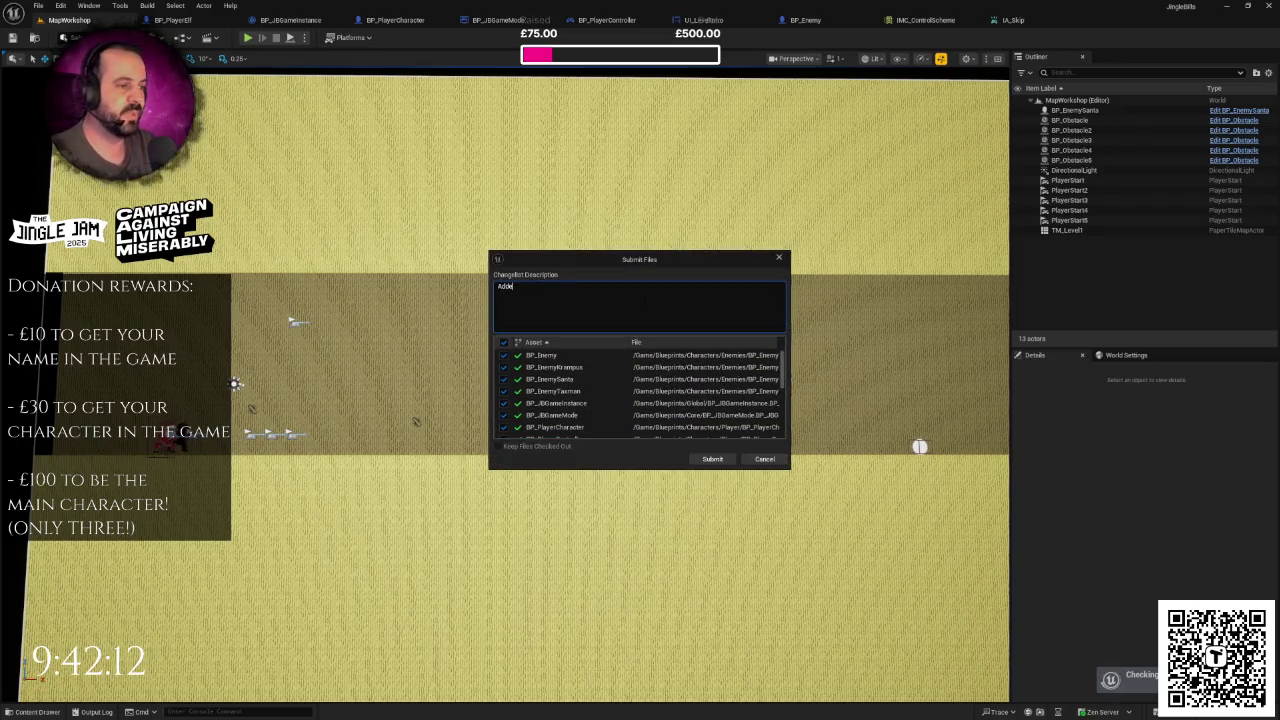
text(nfo/level intro screen)
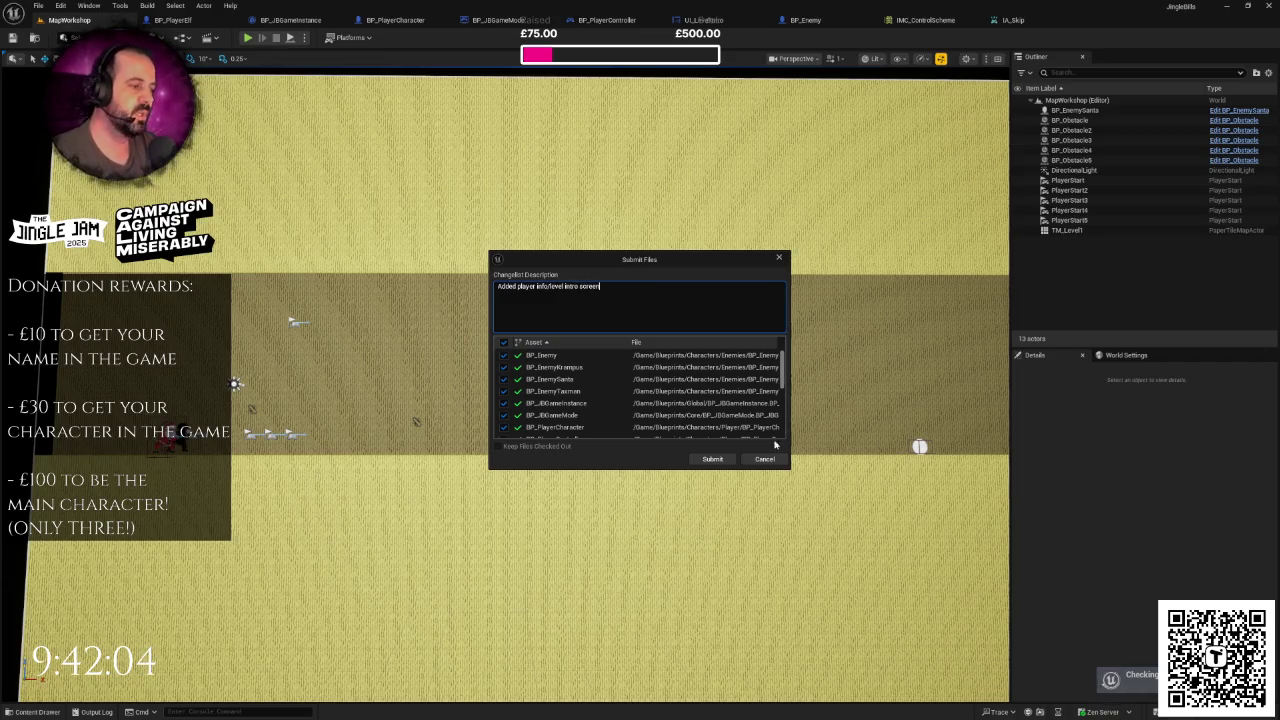
click(712, 459)
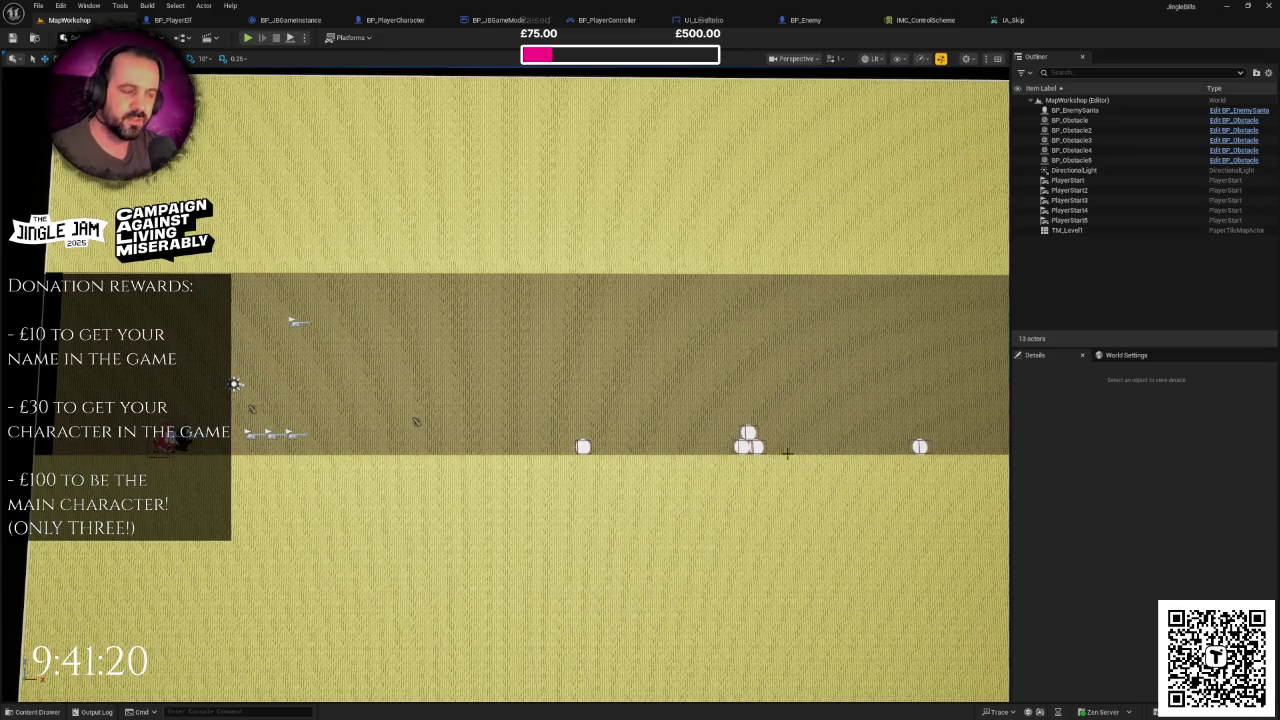
- Orbit the camera through angled, low, wall-facing and top-down views, then switch to the To Do notes
mouse_move(793, 456)
mouse_down()
mouse_move(700, 440)
mouse_move(825, 450)
mouse_move(807, 448)
mouse_up()
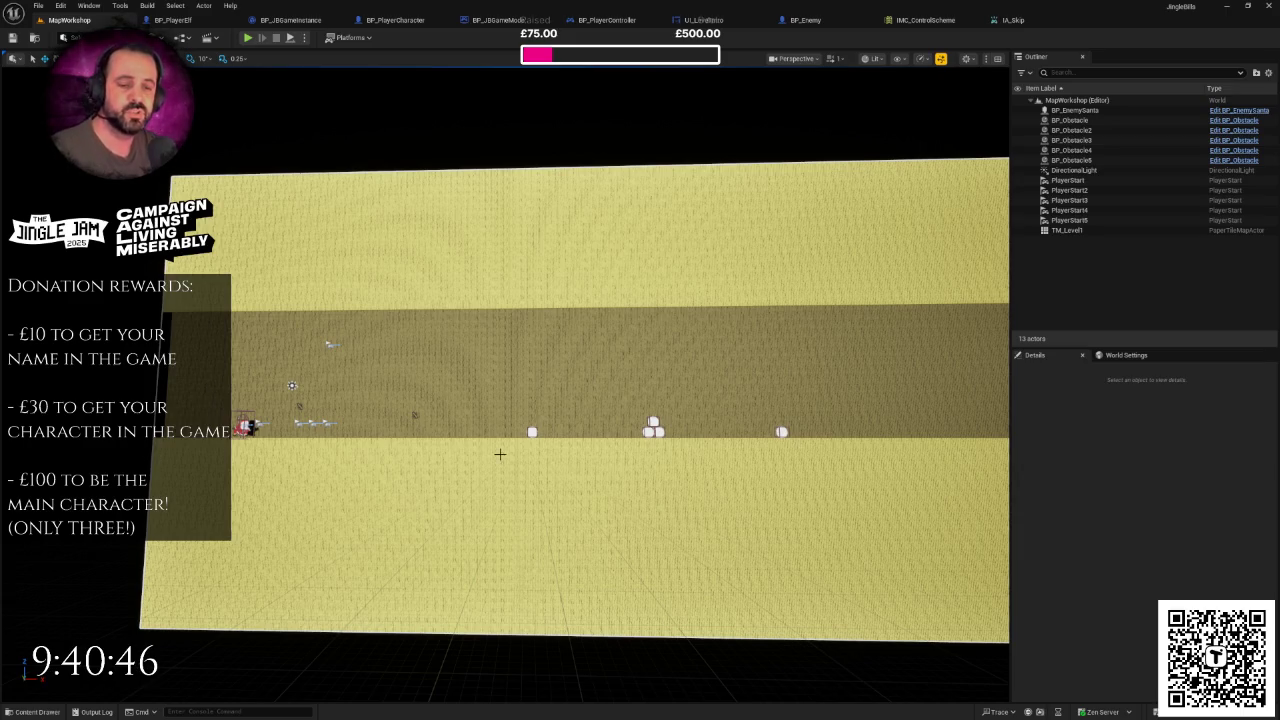
mouse_move(414, 415)
mouse_down()
mouse_move(530, 330)
mouse_move(490, 370)
mouse_move(450, 380)
mouse_move(480, 375)
mouse_move(423, 314)
mouse_move(451, 314)
mouse_move(457, 300)
mouse_move(503, 354)
mouse_move(511, 345)
mouse_move(460, 355)
mouse_up()
mouse_move(552, 446)
mouse_down()
mouse_move(343, 493)
mouse_move(349, 470)
mouse_move(290, 490)
mouse_move(349, 446)
mouse_move(349, 463)
mouse_move(300, 488)
mouse_move(540, 474)
mouse_move(552, 443)
mouse_up()
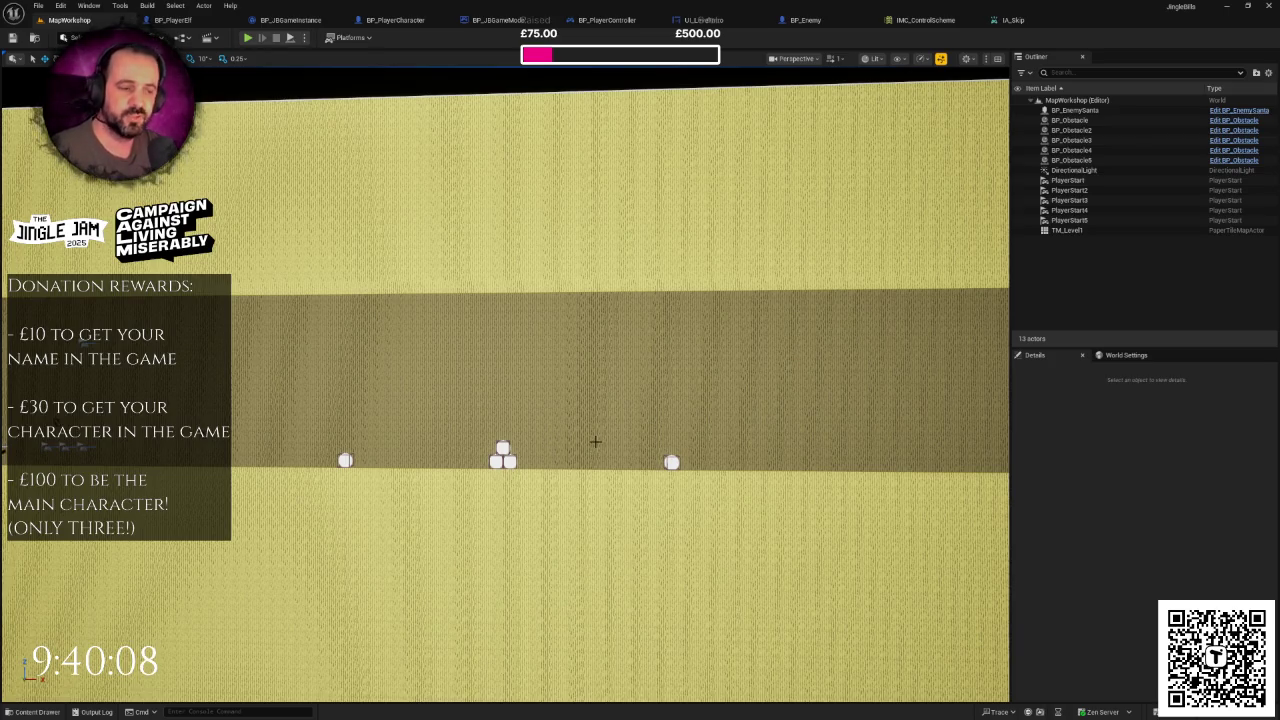
mouse_move(604, 440)
mouse_down()
mouse_move(370, 418)
mouse_move(235, 422)
mouse_move(604, 440)
mouse_up()
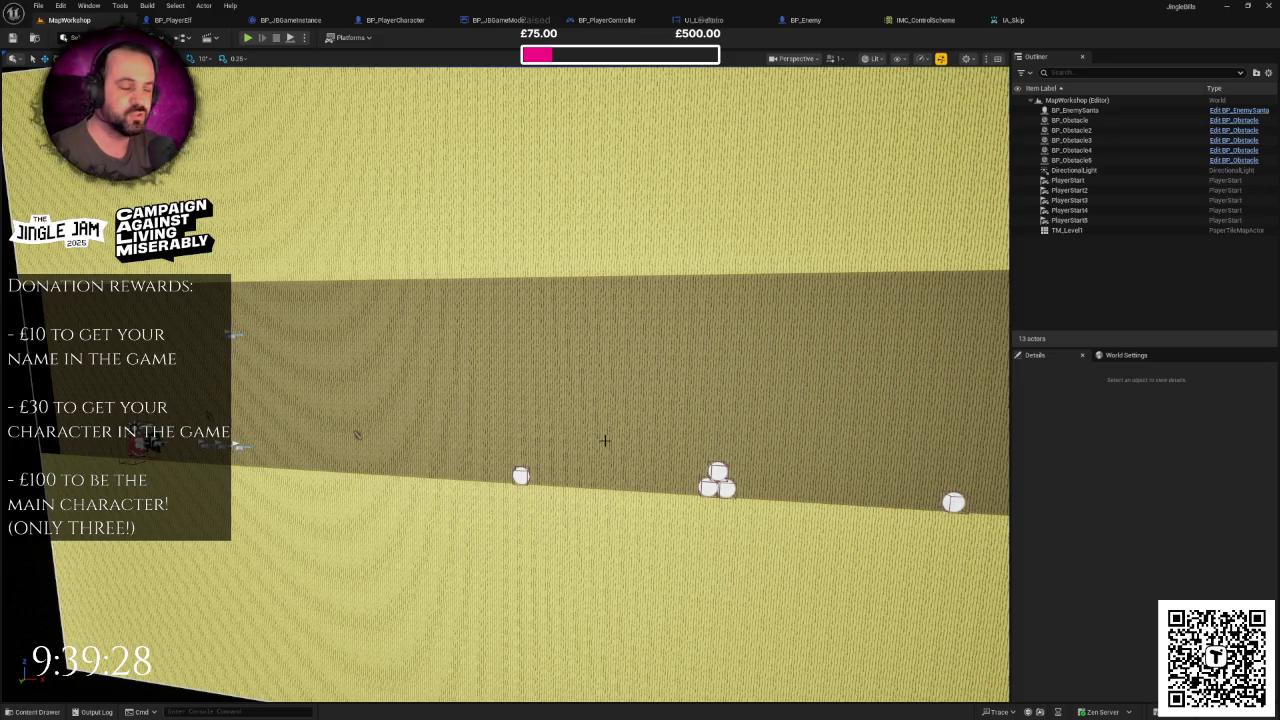
mouse_move(604, 440)
mouse_down()
mouse_move(650, 520)
mouse_move(740, 580)
mouse_move(712, 525)
mouse_up()
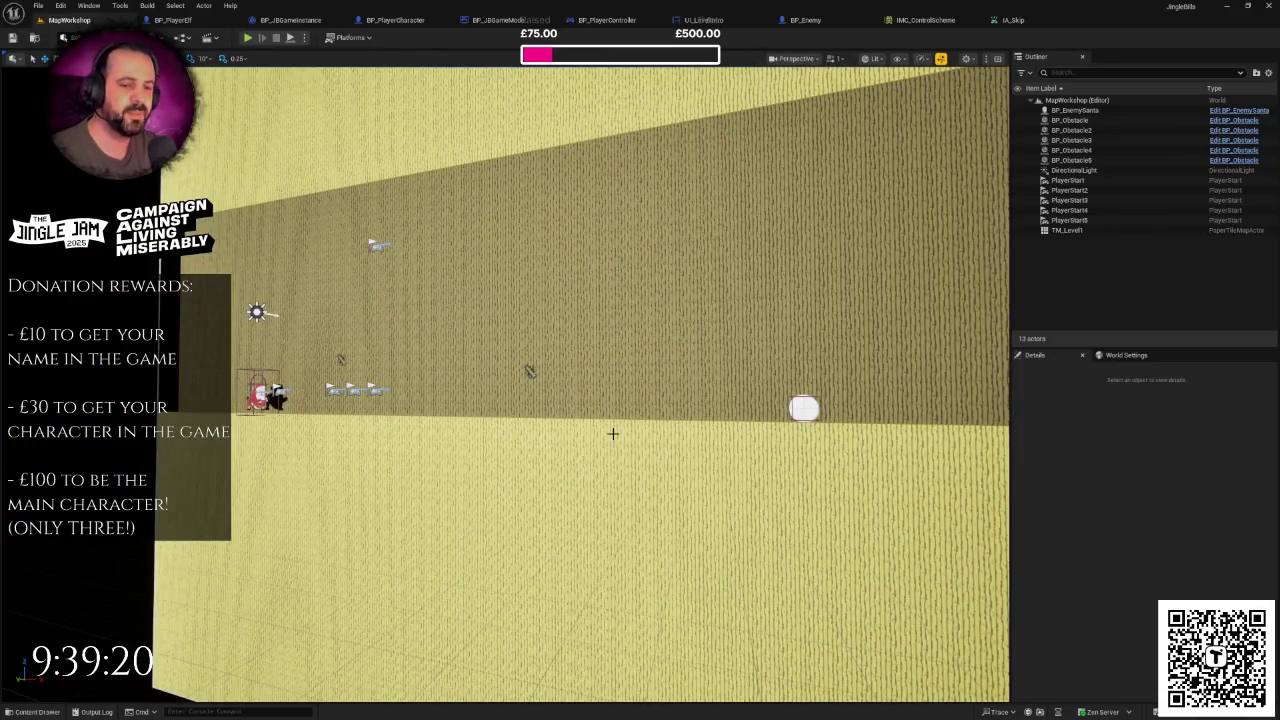
mouse_move(612, 434)
mouse_down()
mouse_move(397, 470)
mouse_move(520, 460)
mouse_move(603, 389)
mouse_up()
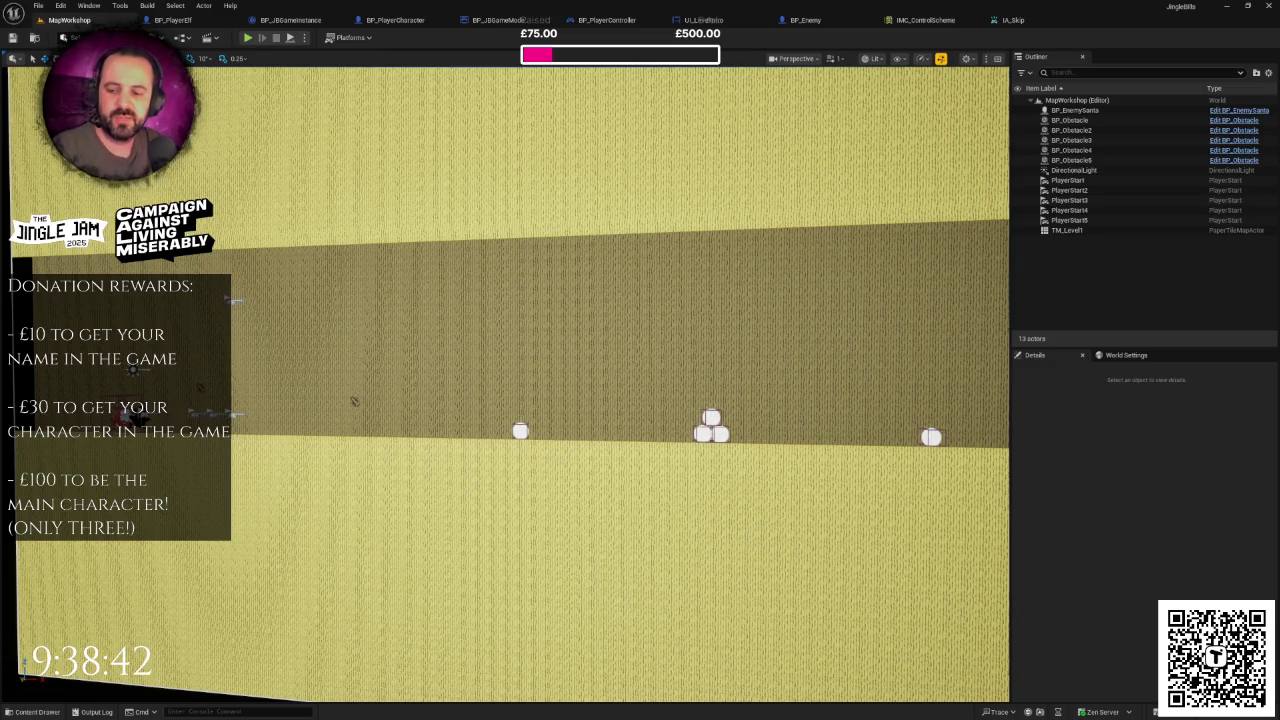
key(alt+Tab)
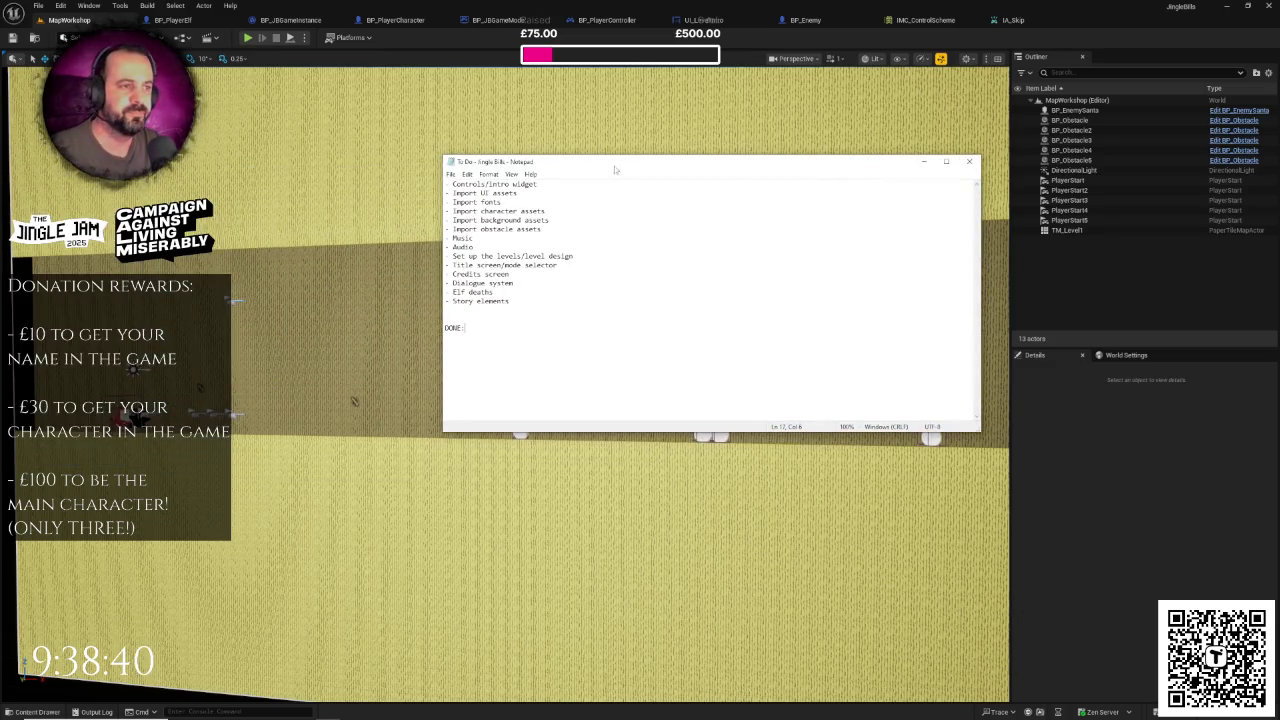
- Move 'Controls/intro widget' under DONE: and save the list
drag(546, 184, 432, 185)
key(ctrl+c)
key(BackSpace)
click(490, 330)
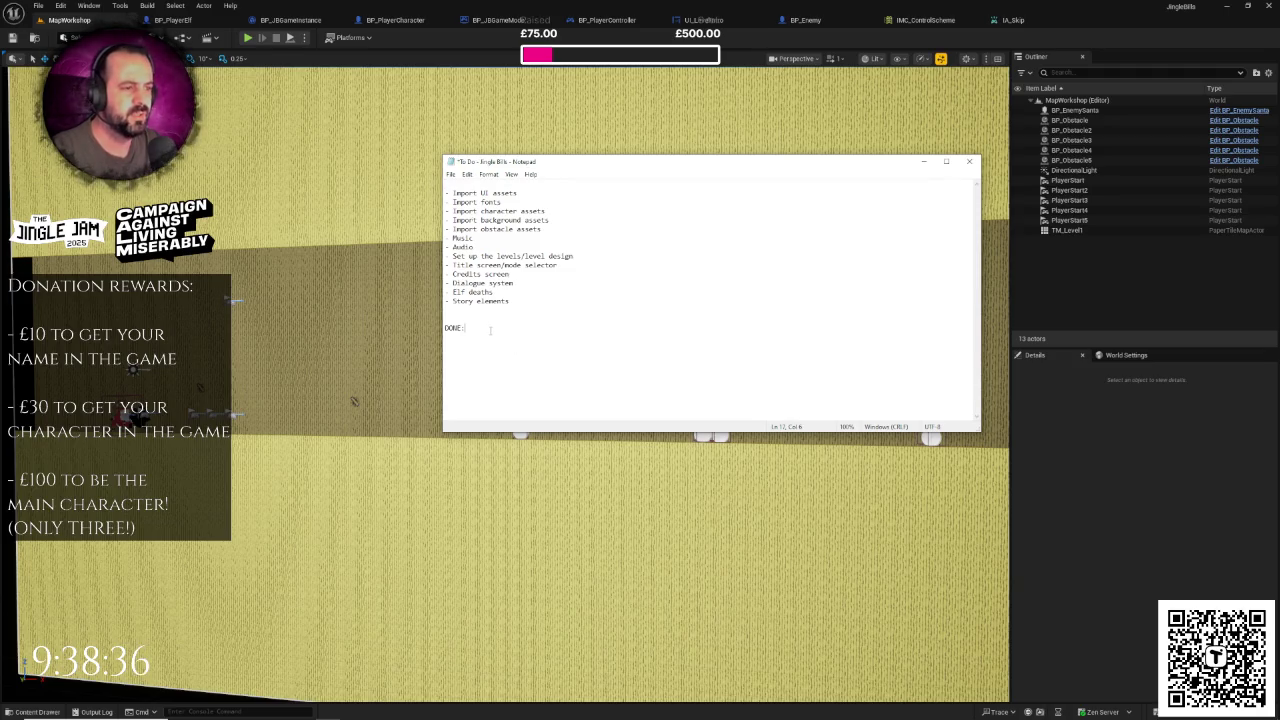
key(ctrl+v)
key(ctrl+s)
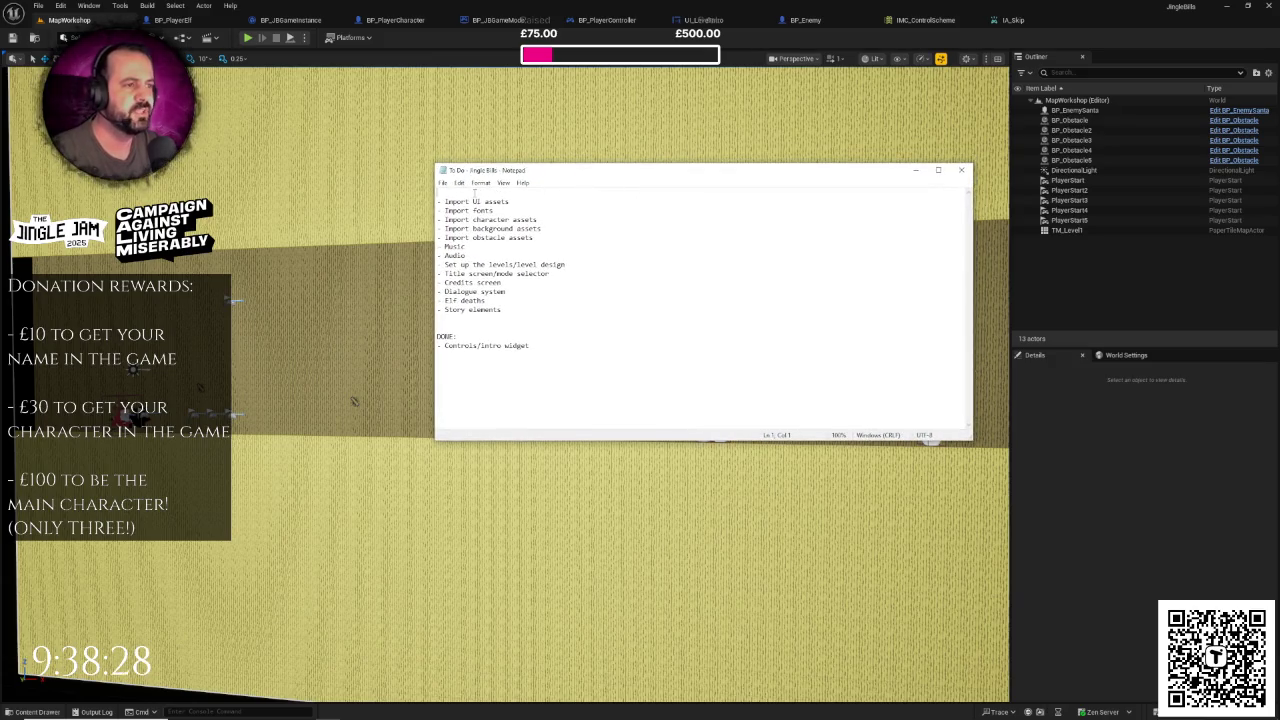
- Move 'Import UI assets' under DONE: and save the list
scroll(477, 192, down, 1)
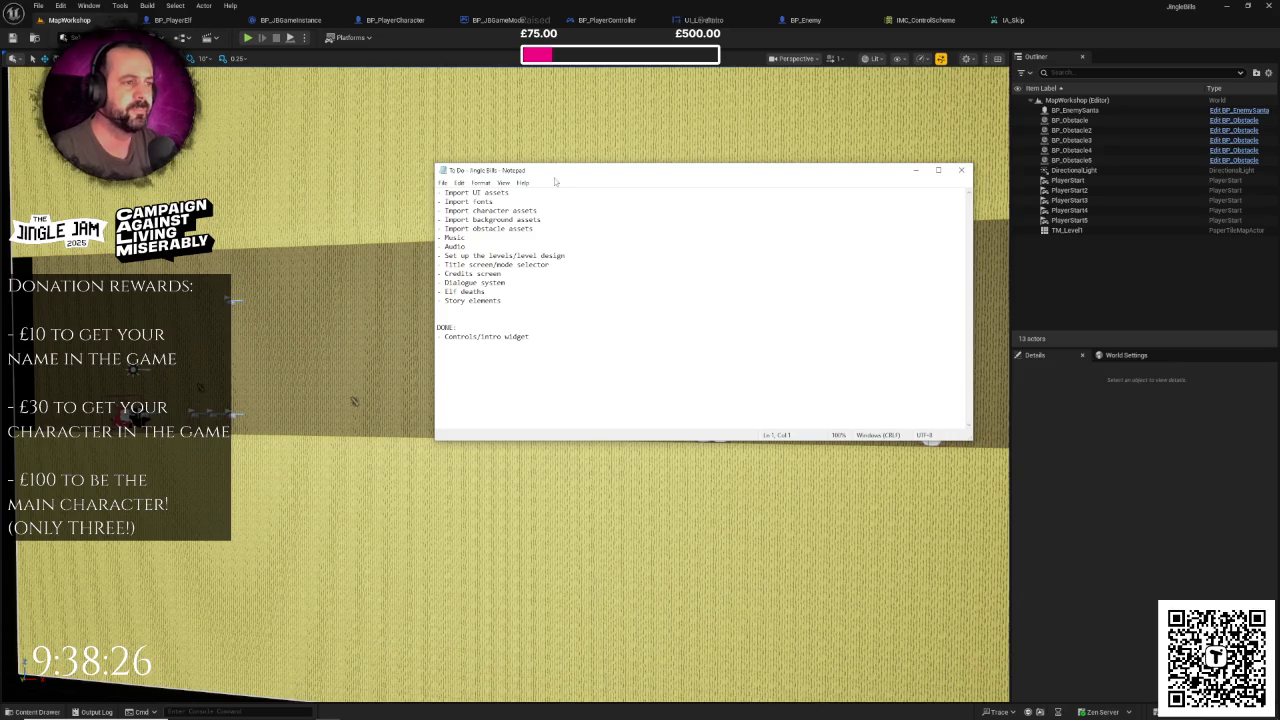
click(527, 197)
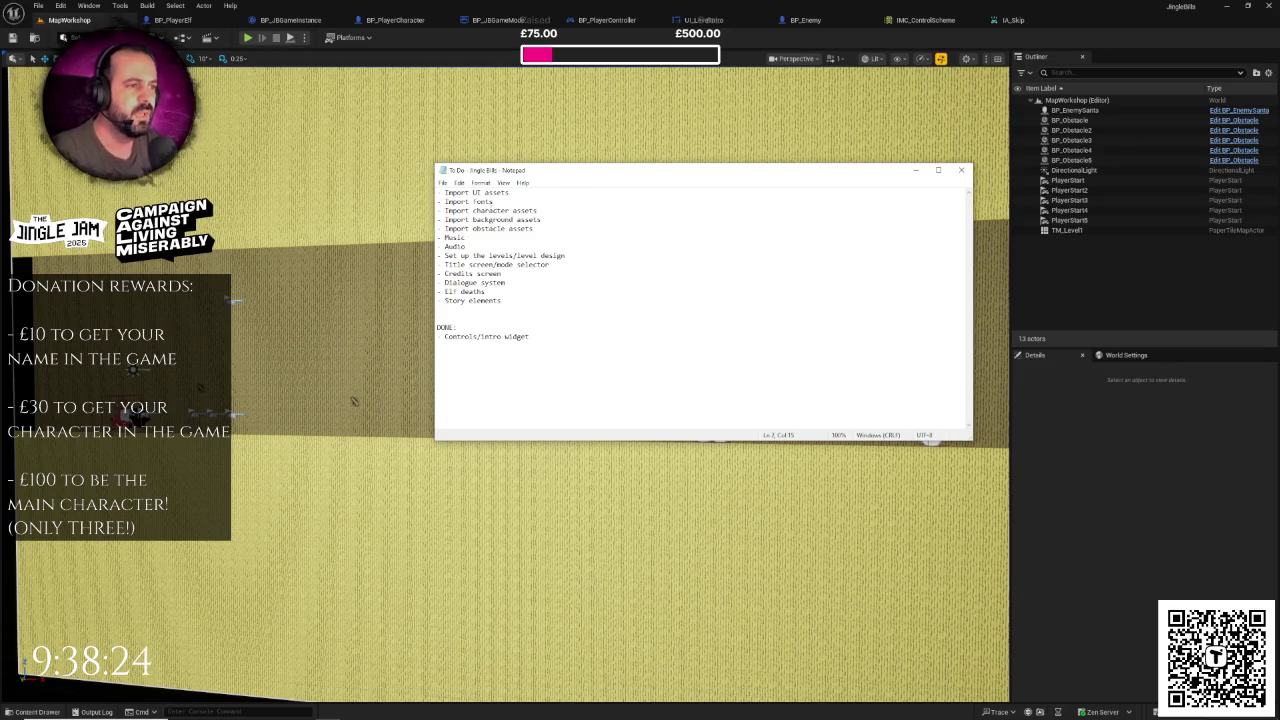
drag(510, 193, 437, 193)
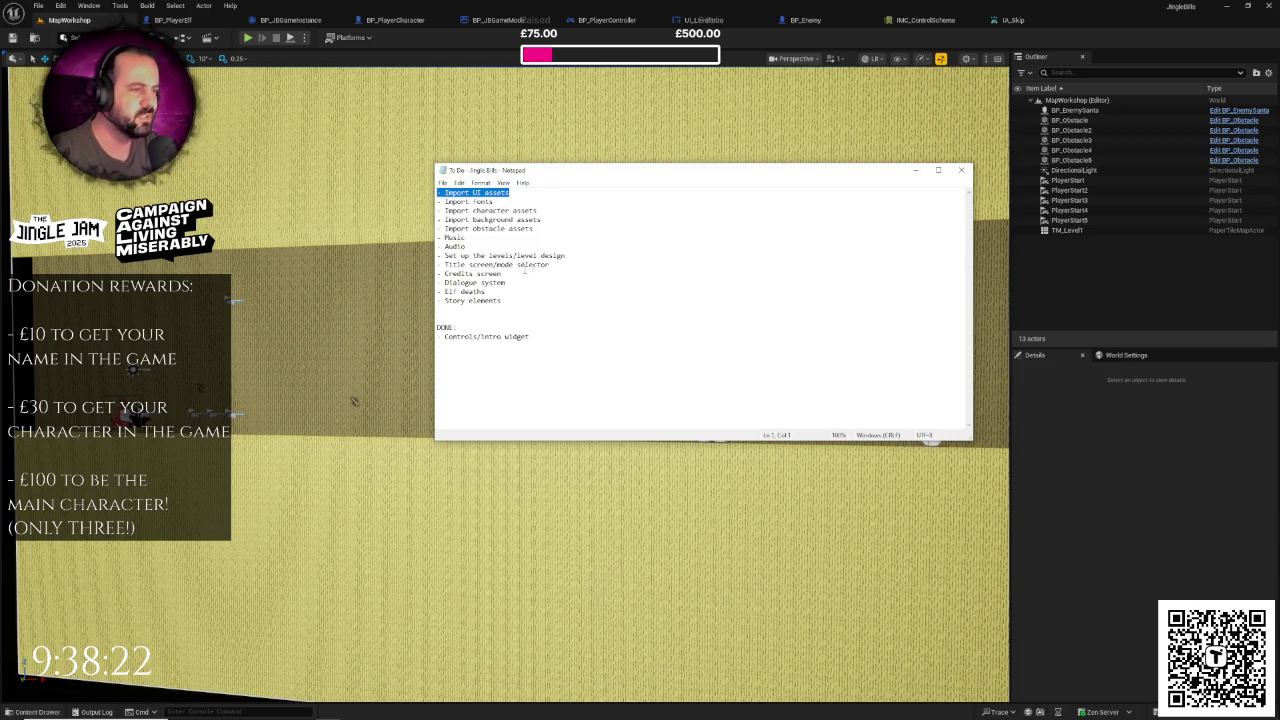
key(ctrl+x)
click(469, 327)
key(Return)
key(ctrl+v)
key(ctrl+s)
- Move 'Import fonts' under DONE: and save the list
click(476, 193)
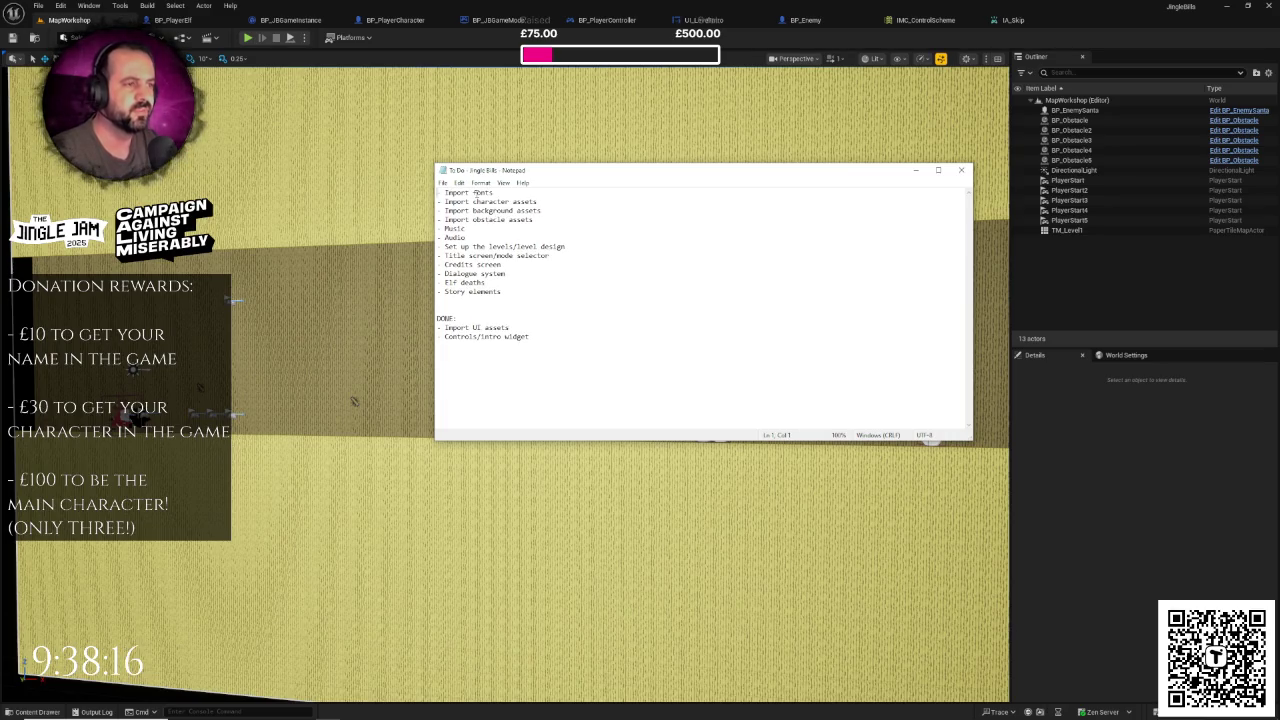
key(shift+Home)
key(BackSpace)
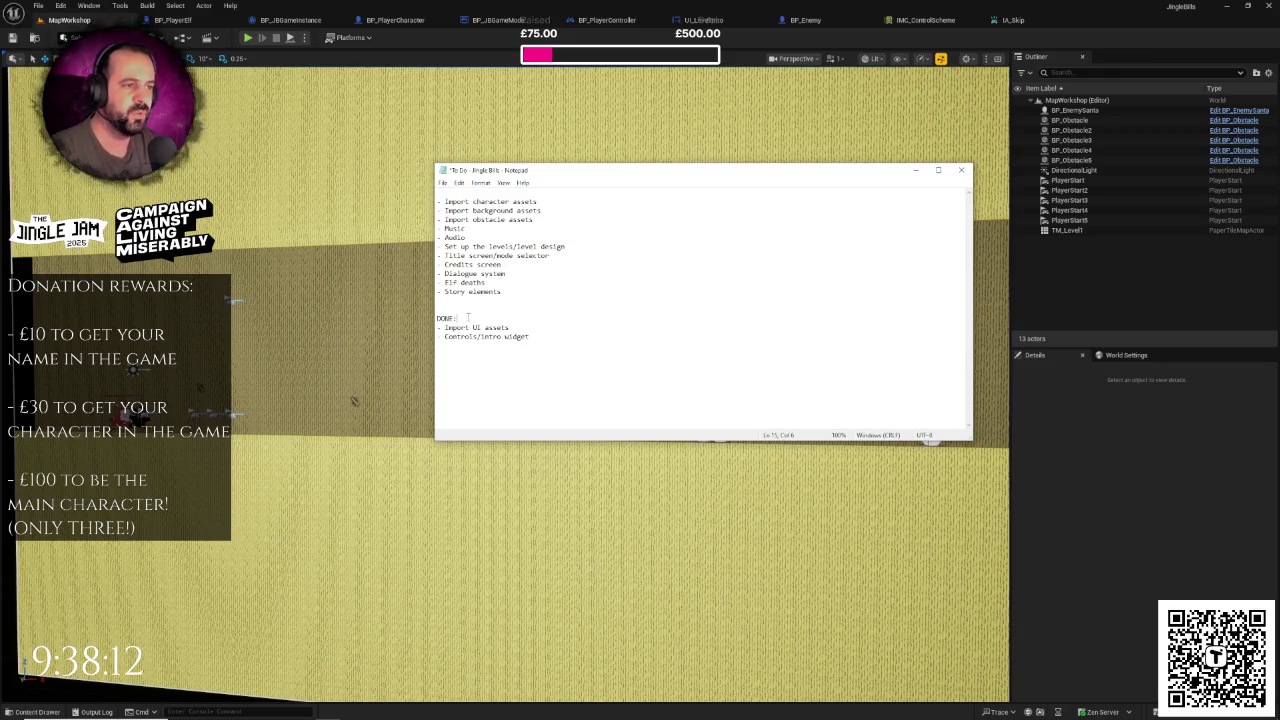
key(Return)
key(ctrl+v)
key(ctrl+s)
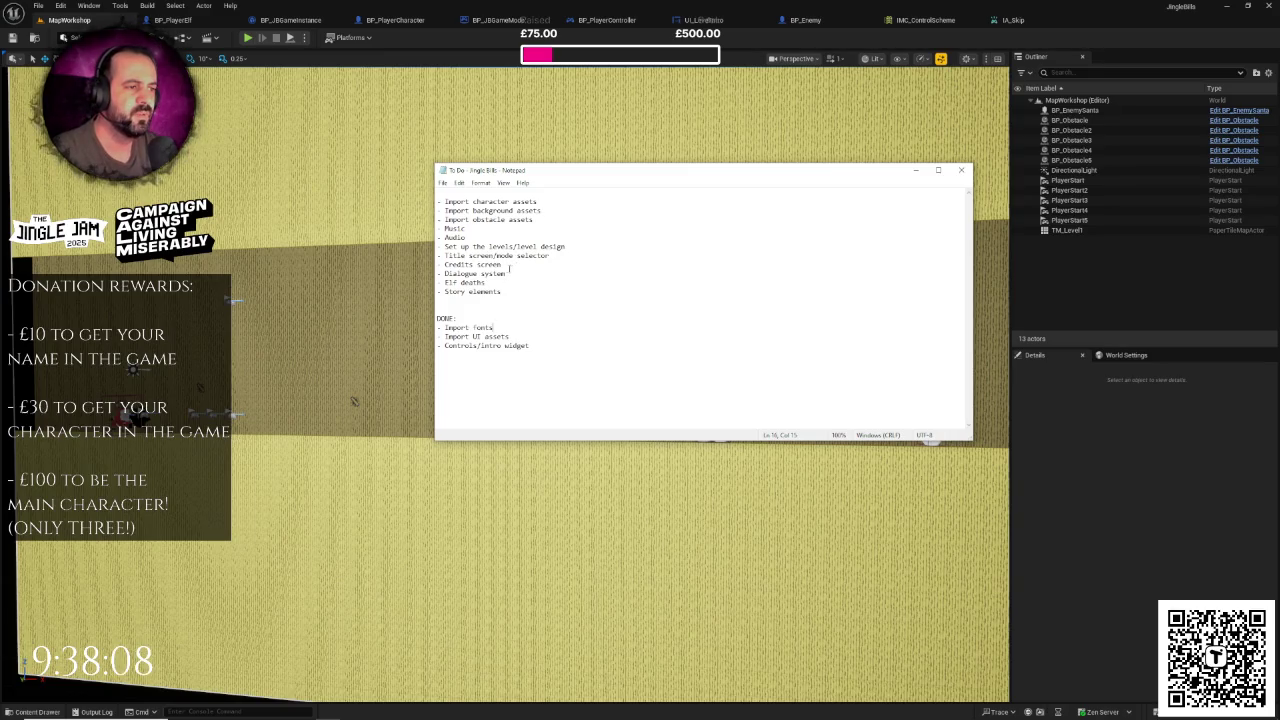
- Look over the Dialogue system, Story elements and level design items, delete the blank first line, and minimize Notepad
drag(505, 273, 437, 273)
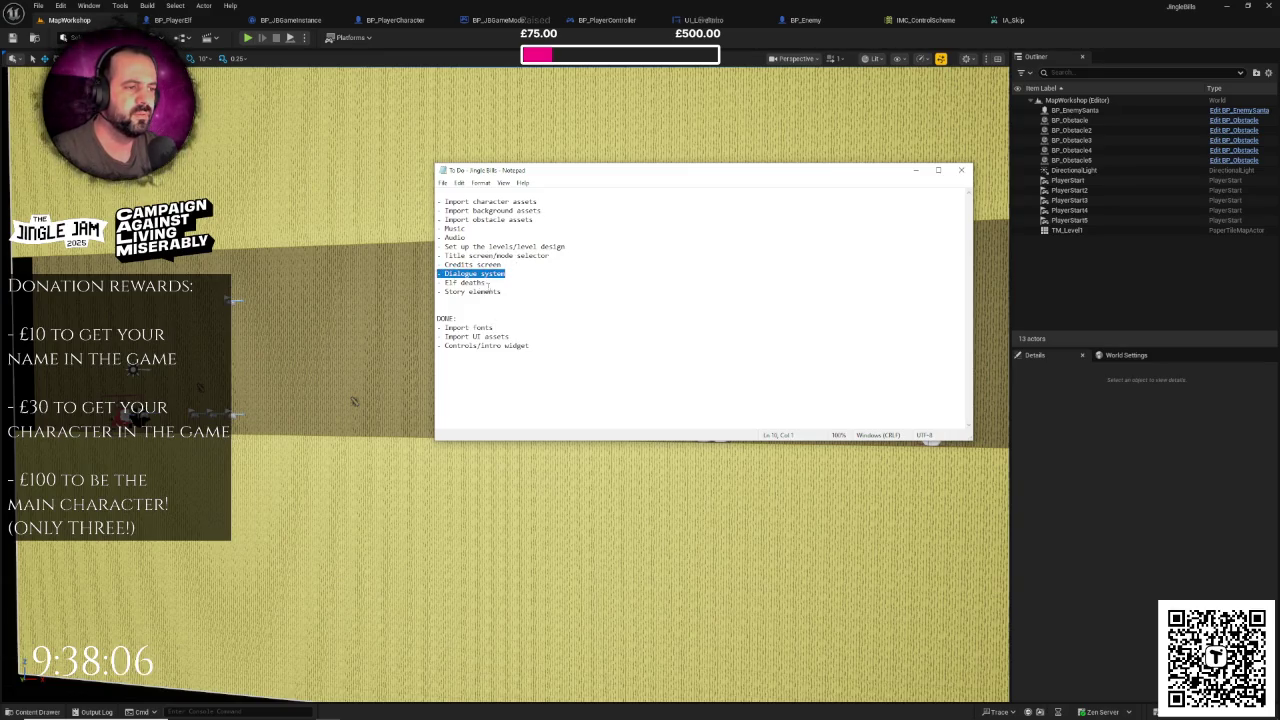
drag(511, 291, 437, 291)
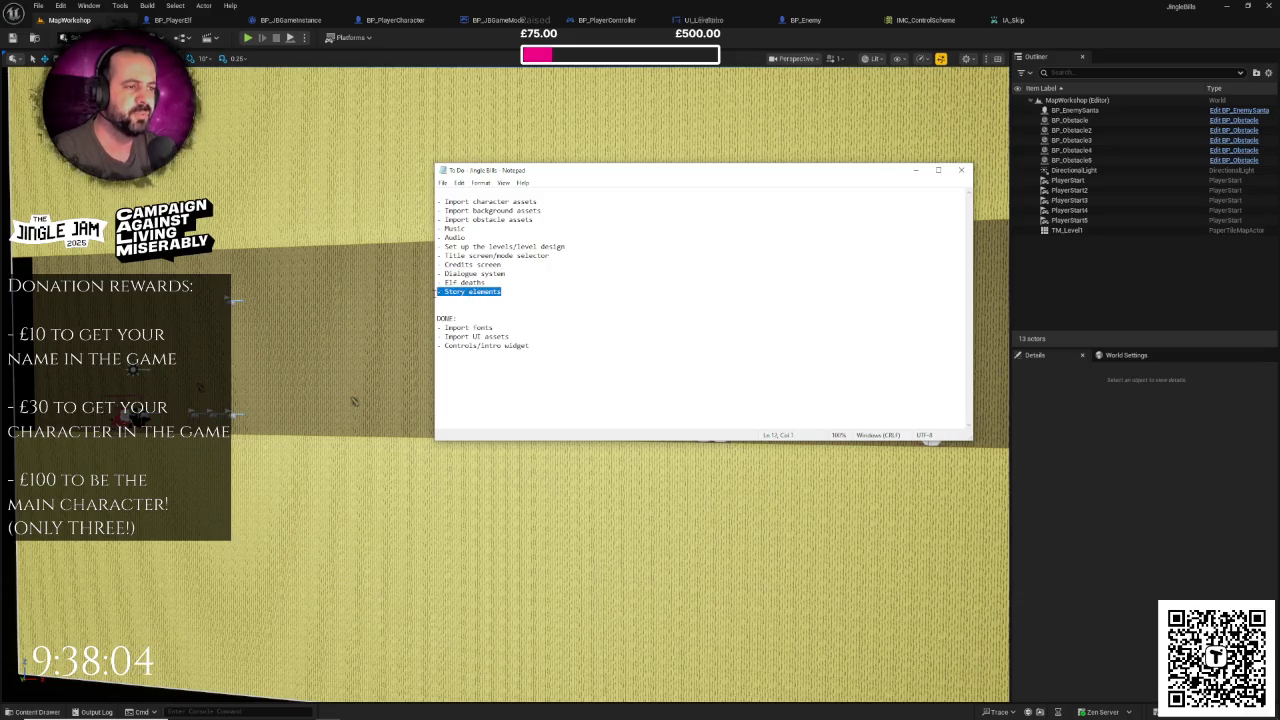
drag(508, 274, 437, 273)
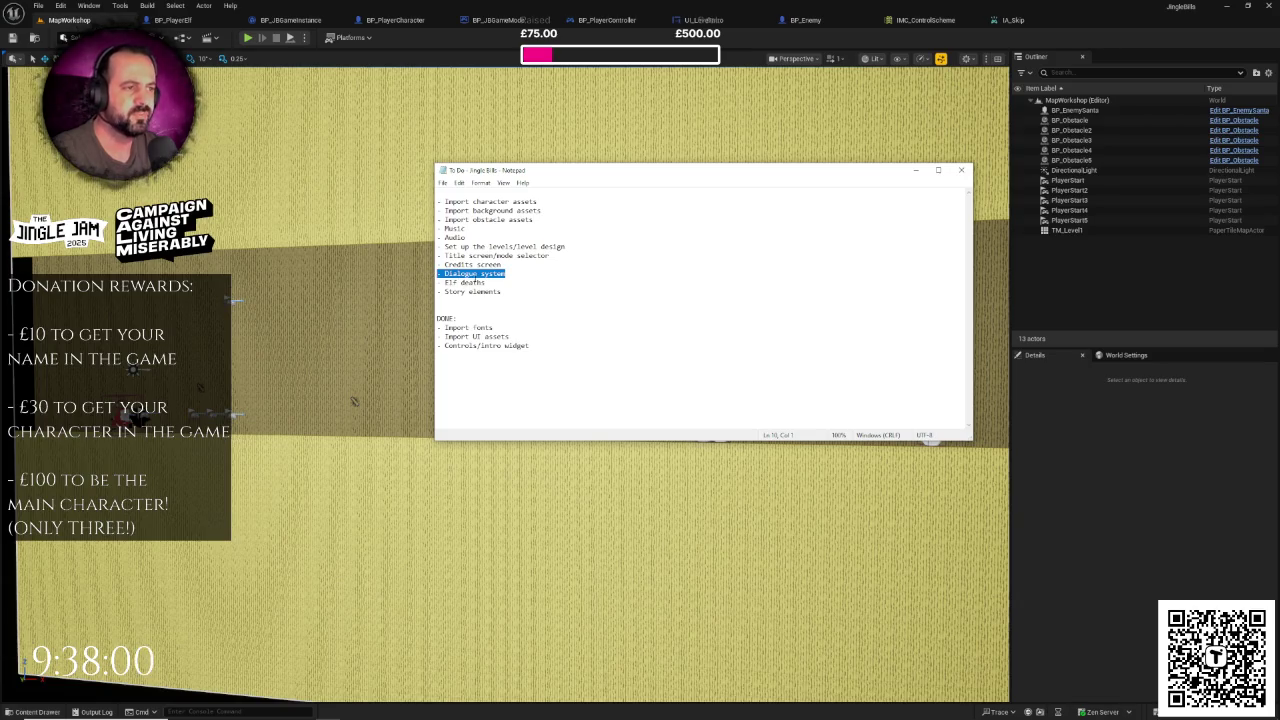
drag(437, 274, 506, 274)
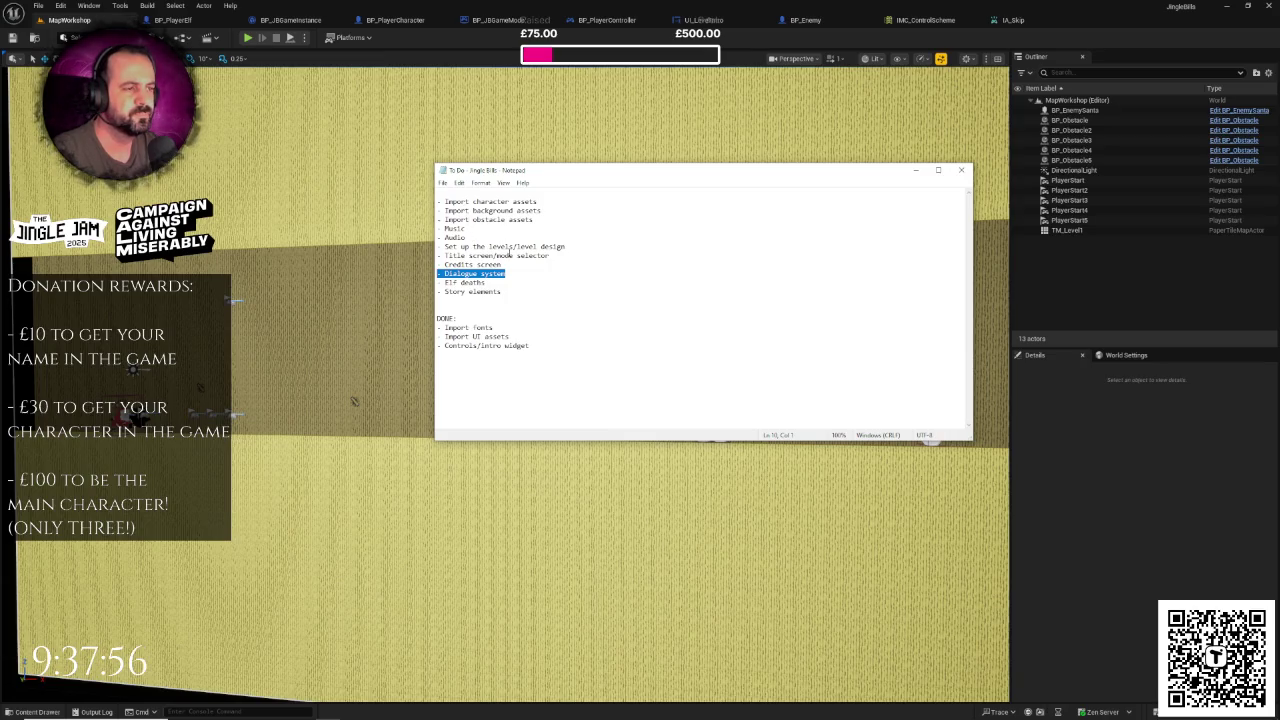
drag(565, 246, 444, 246)
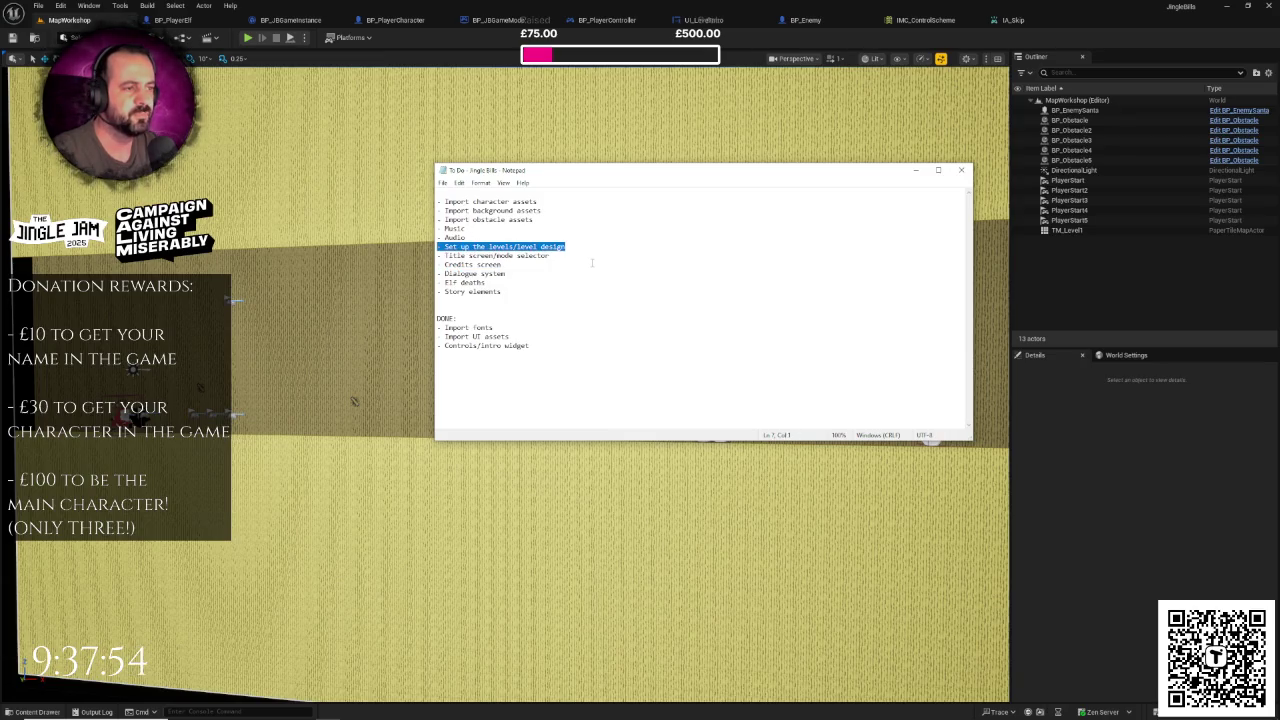
right_click(592, 263)
click(536, 246)
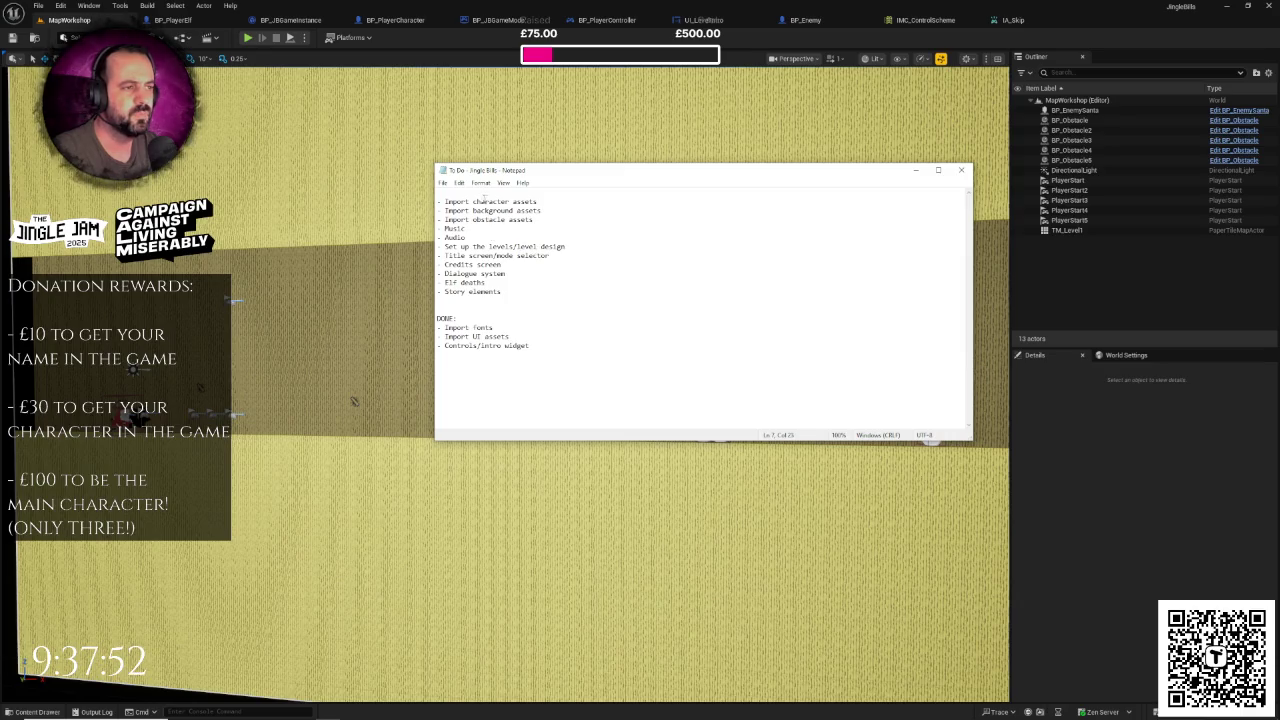
mouse_move(535, 214)
mouse_down()
mouse_move(437, 201)
mouse_move(470, 241)
mouse_move(570, 302)
mouse_up()
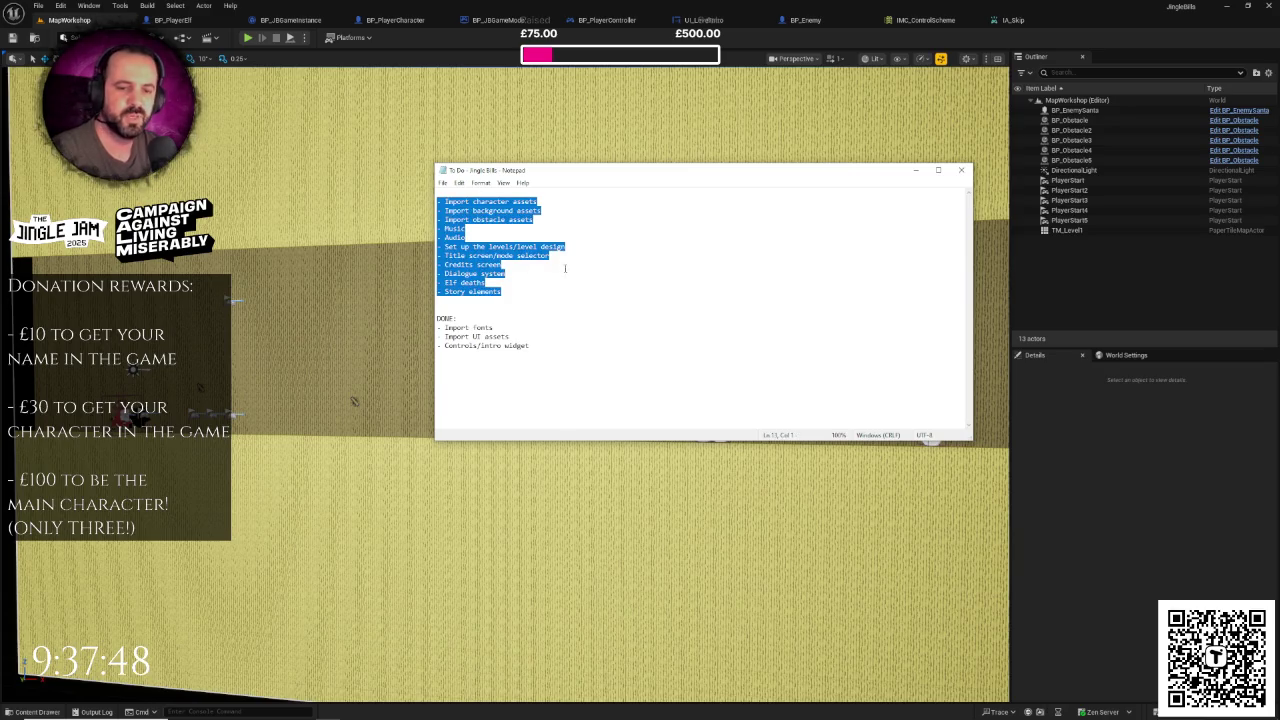
click(561, 264)
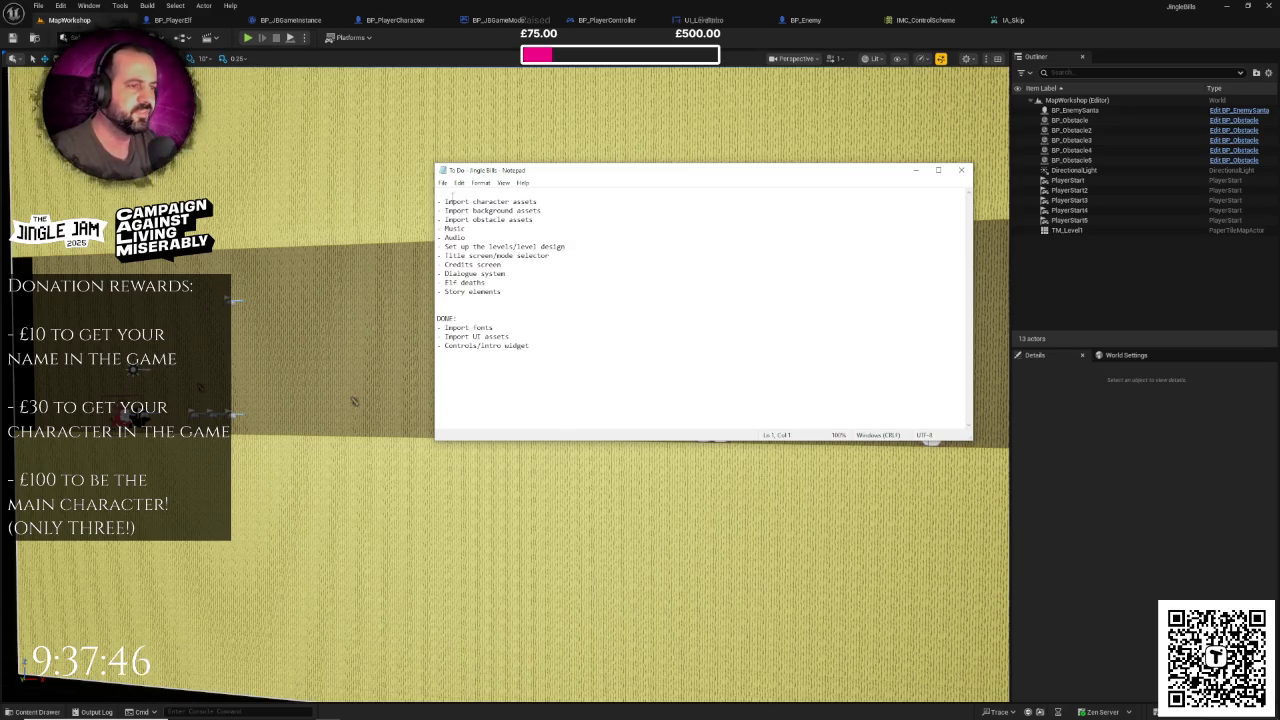
key(Delete)
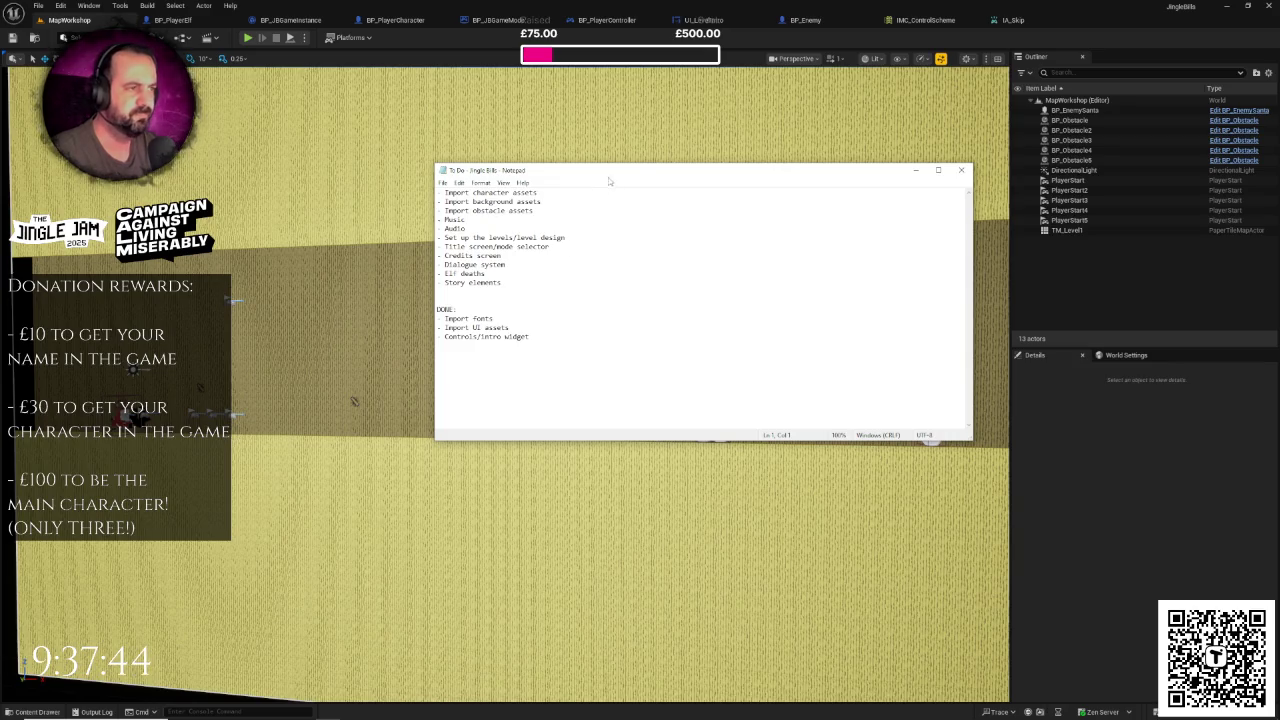
click(914, 170)
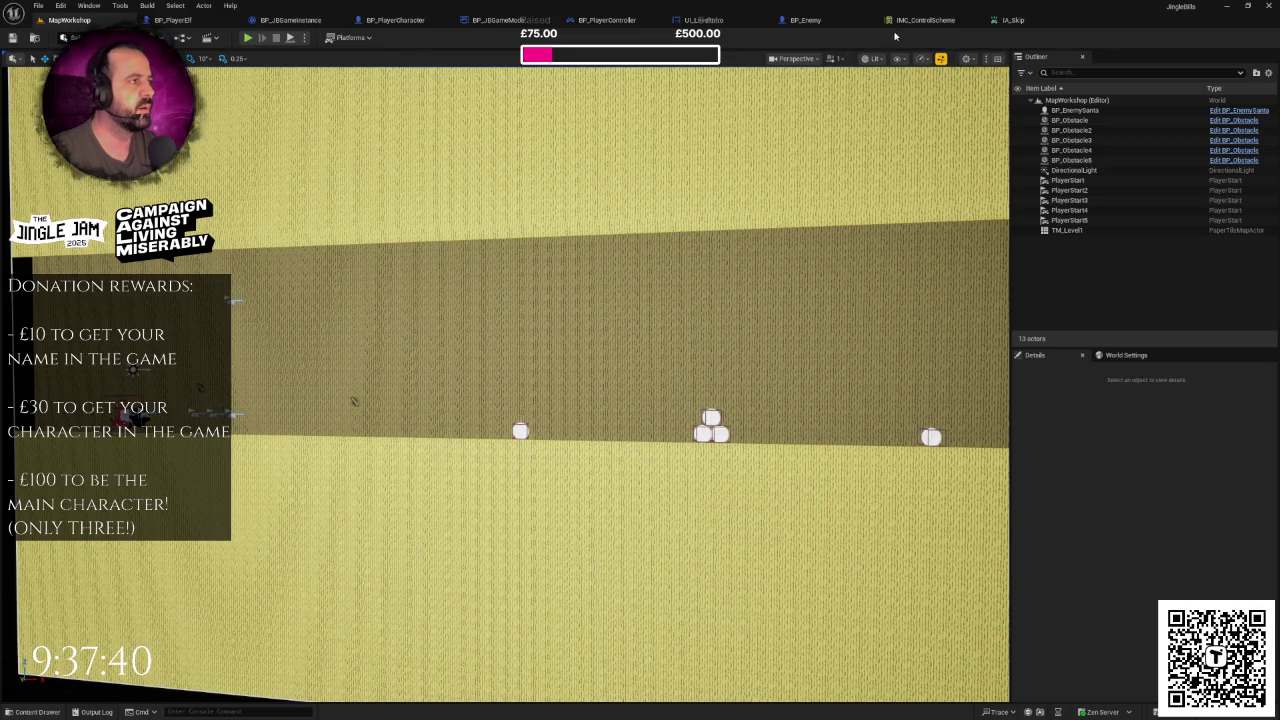
- Close the IMC_ControlScheme and IA_Skip tabs, then reopen IMC_ControlScheme from the Content Drawer
click(976, 20)
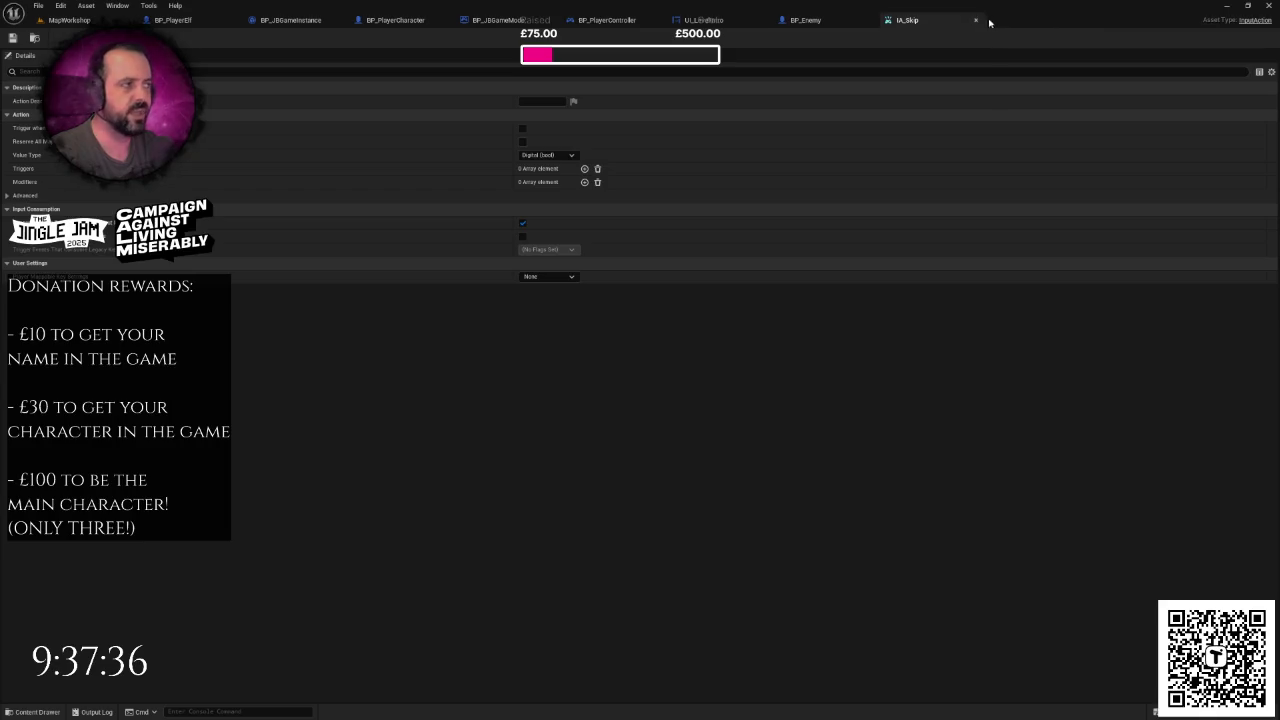
click(978, 20)
click(65, 20)
key(ctrl+space)
click(355, 533)
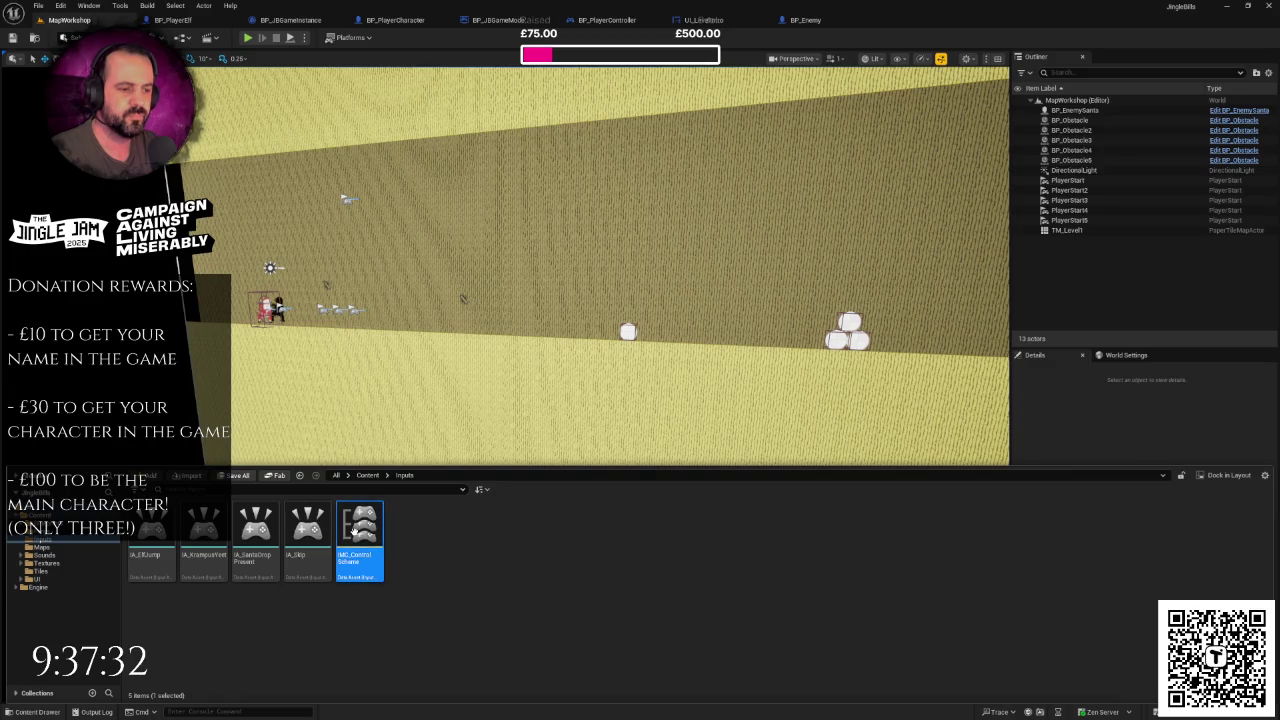
double_click(355, 533)
- Remove the IA_Skip key mapping, then go back to MapWorkshop and the Inputs folder
scroll(500, 330, down, 2)
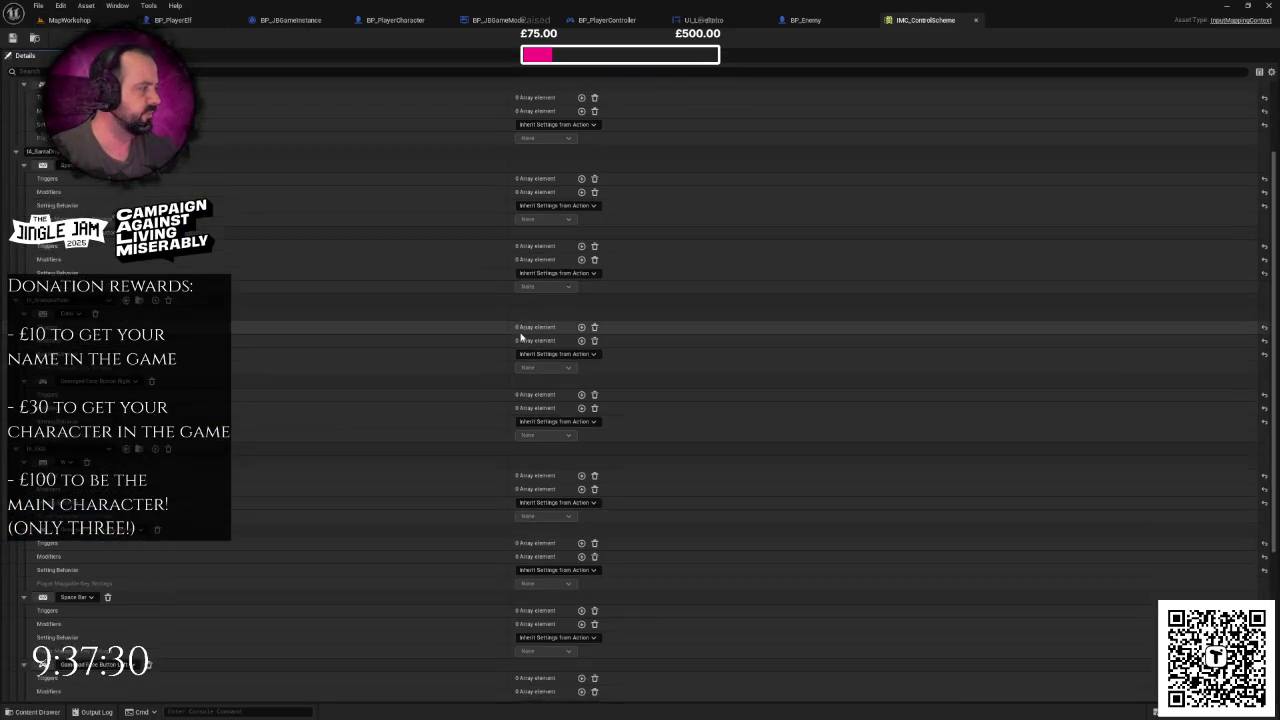
scroll(482, 369, up, 2)
scroll(140, 465, up, 1)
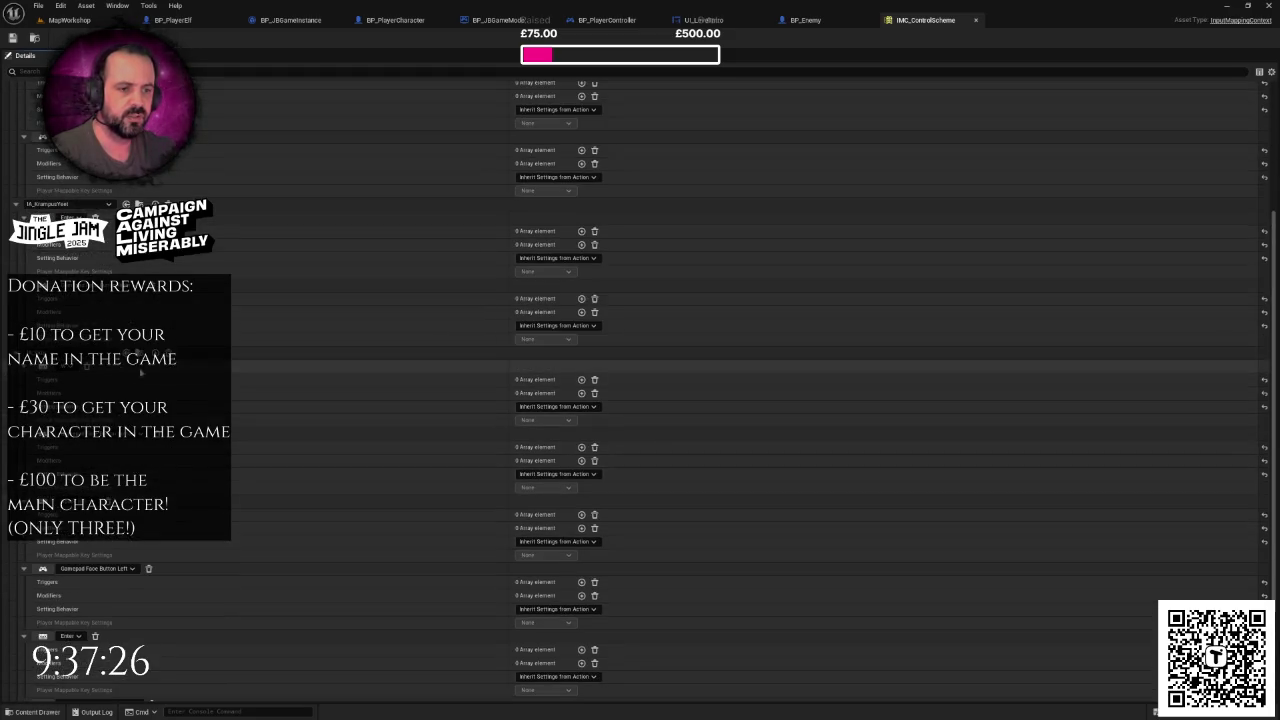
click(150, 366)
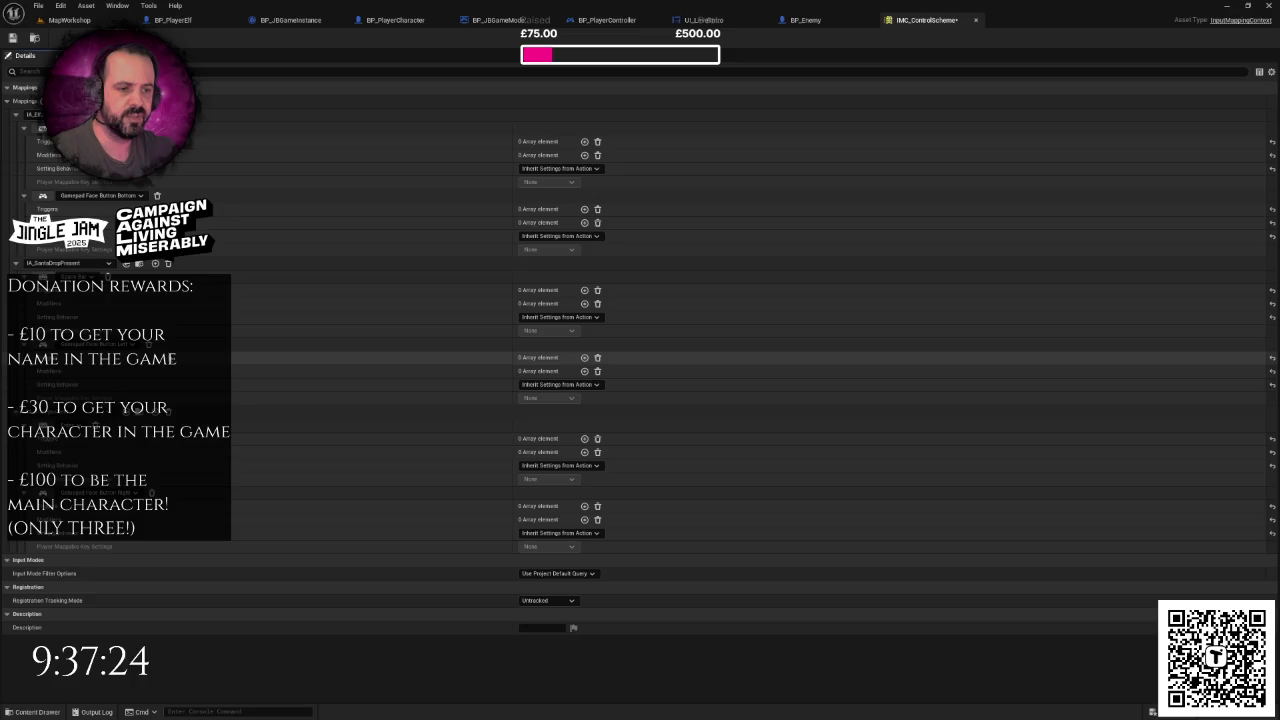
click(65, 20)
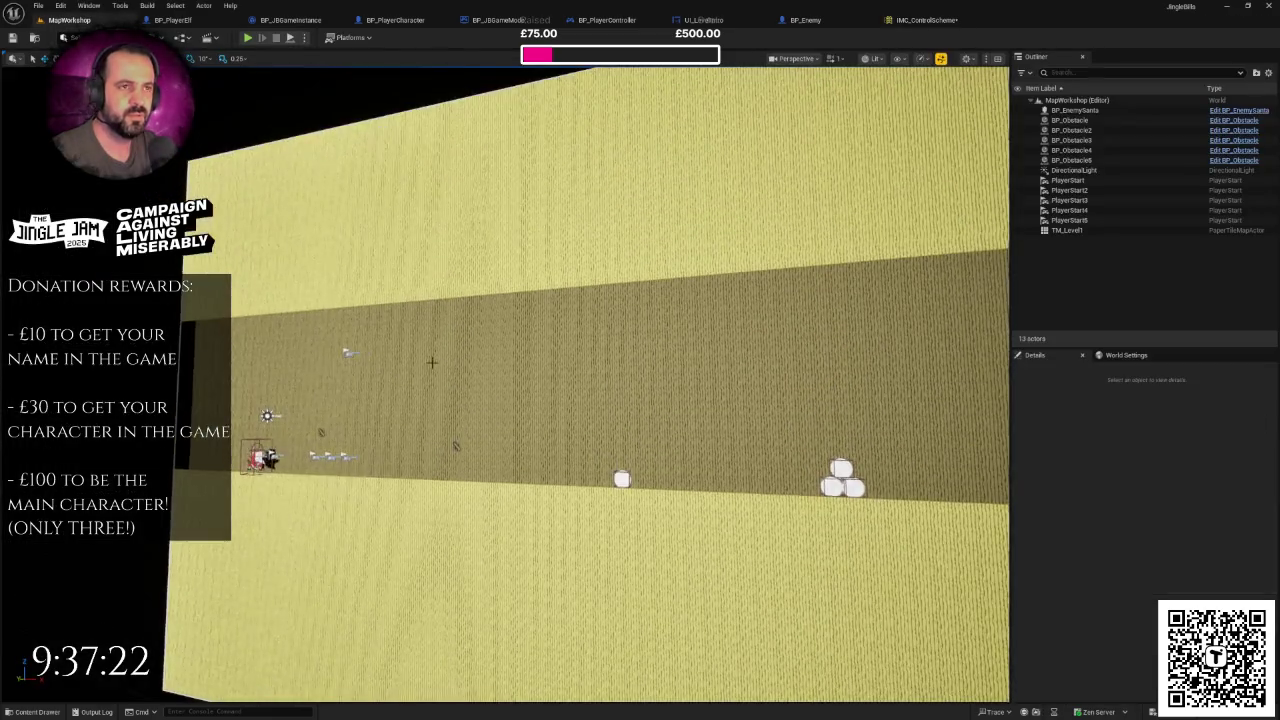
scroll(472, 347, down, 1)
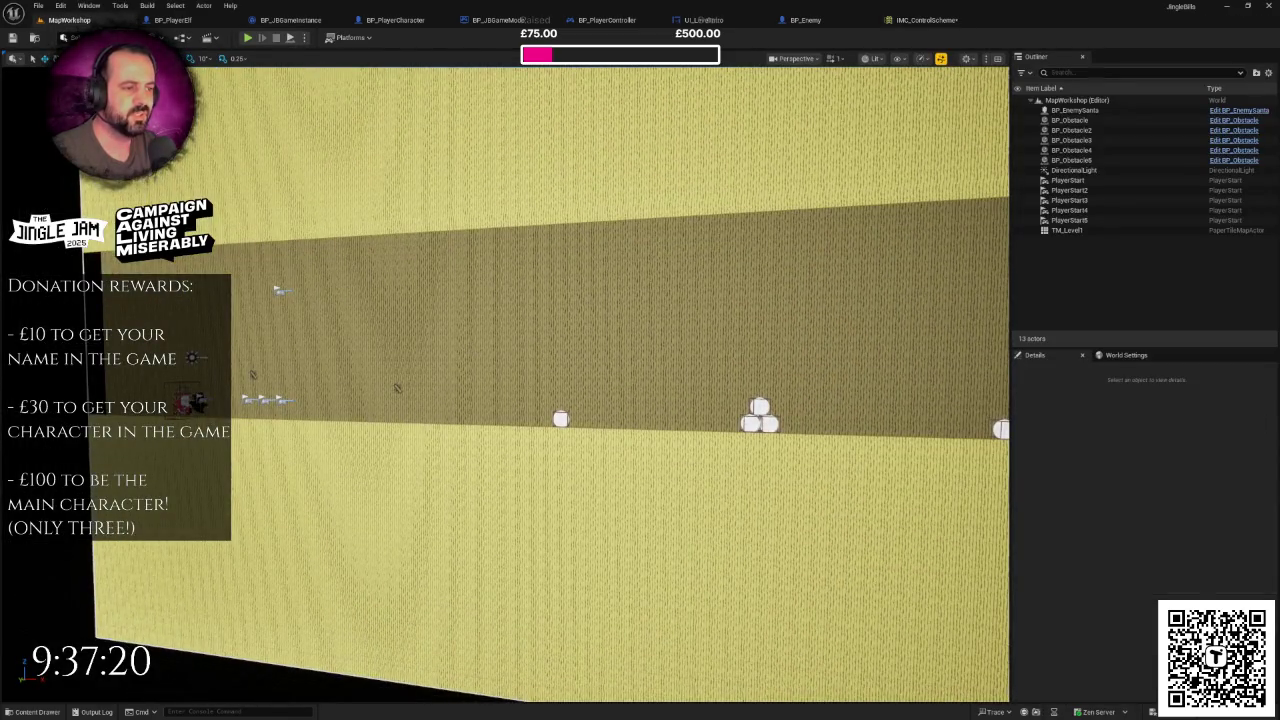
click(474, 350)
key(ctrl+space)
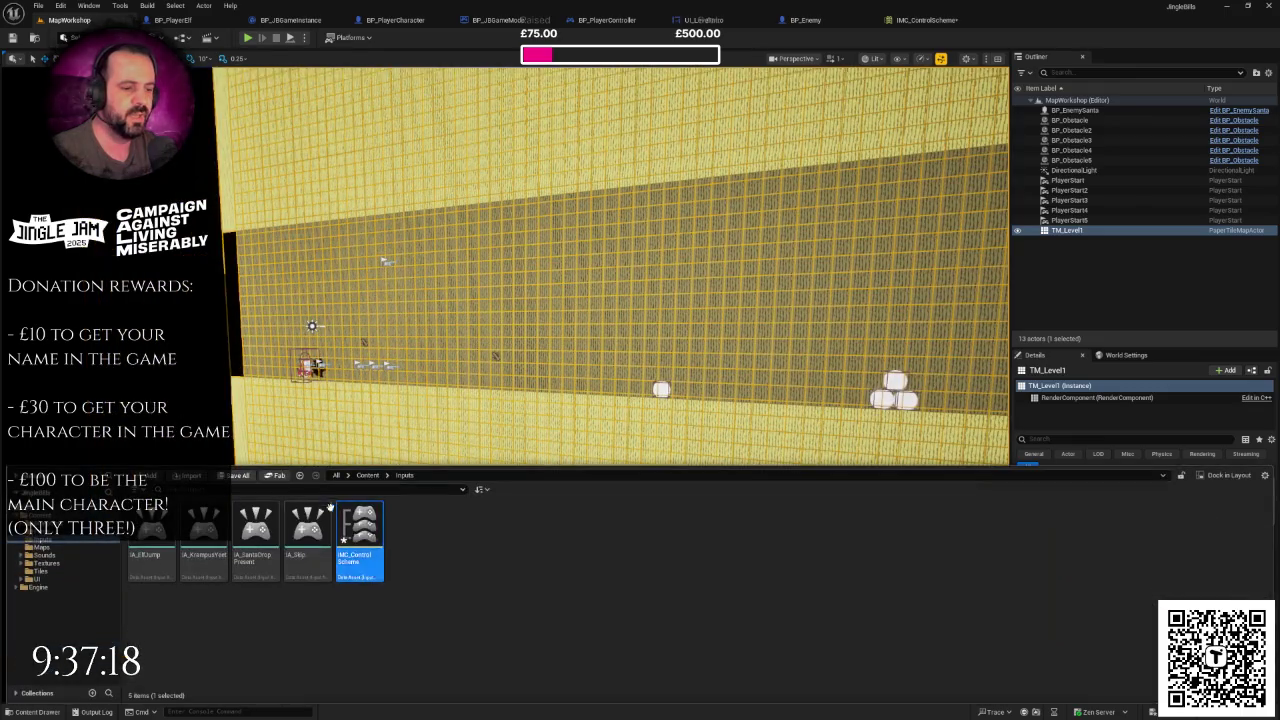
- Try deleting the IA_Skip asset, but cancel because BP_PlayerController still references it
key(Delete)
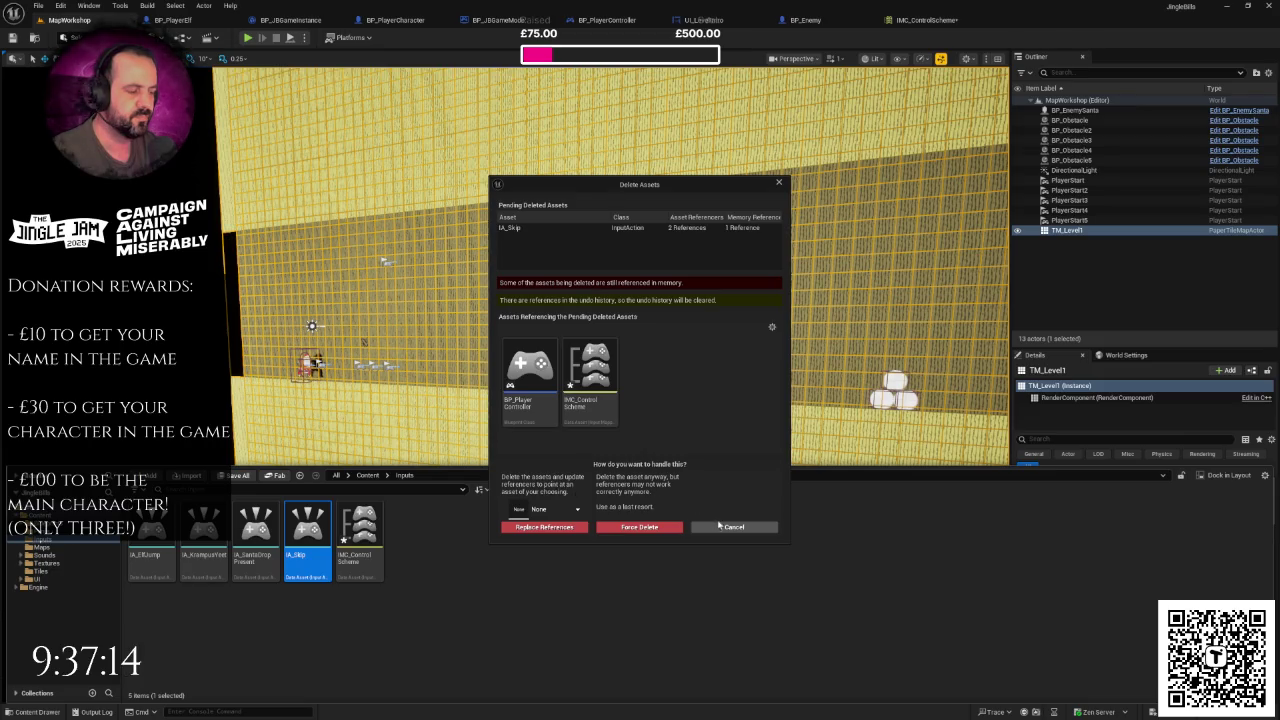
right_click(540, 372)
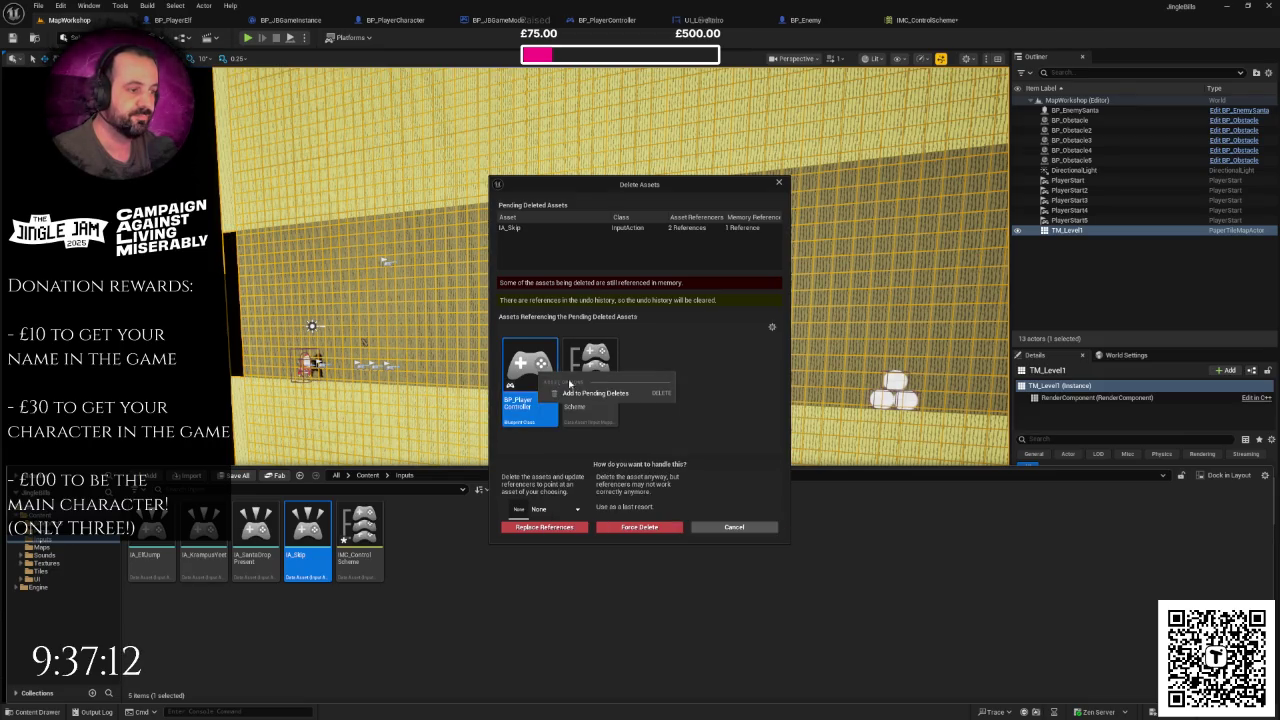
click(734, 527)
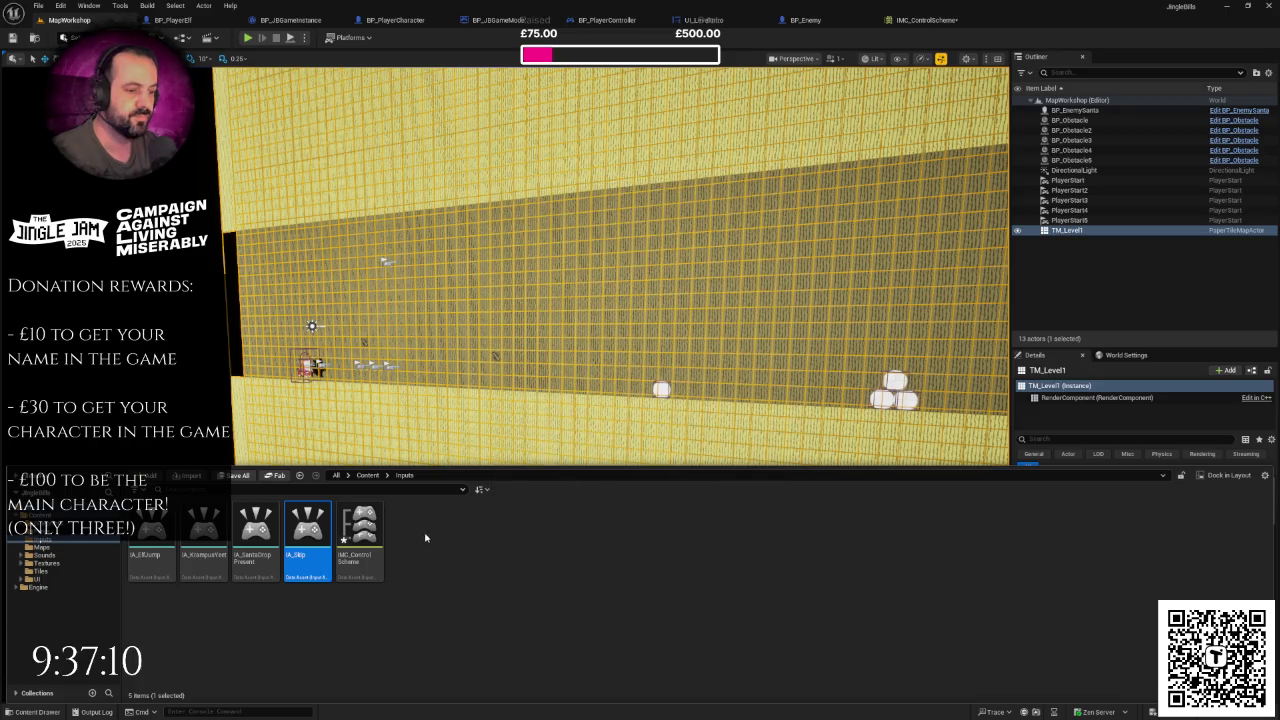
click(372, 532)
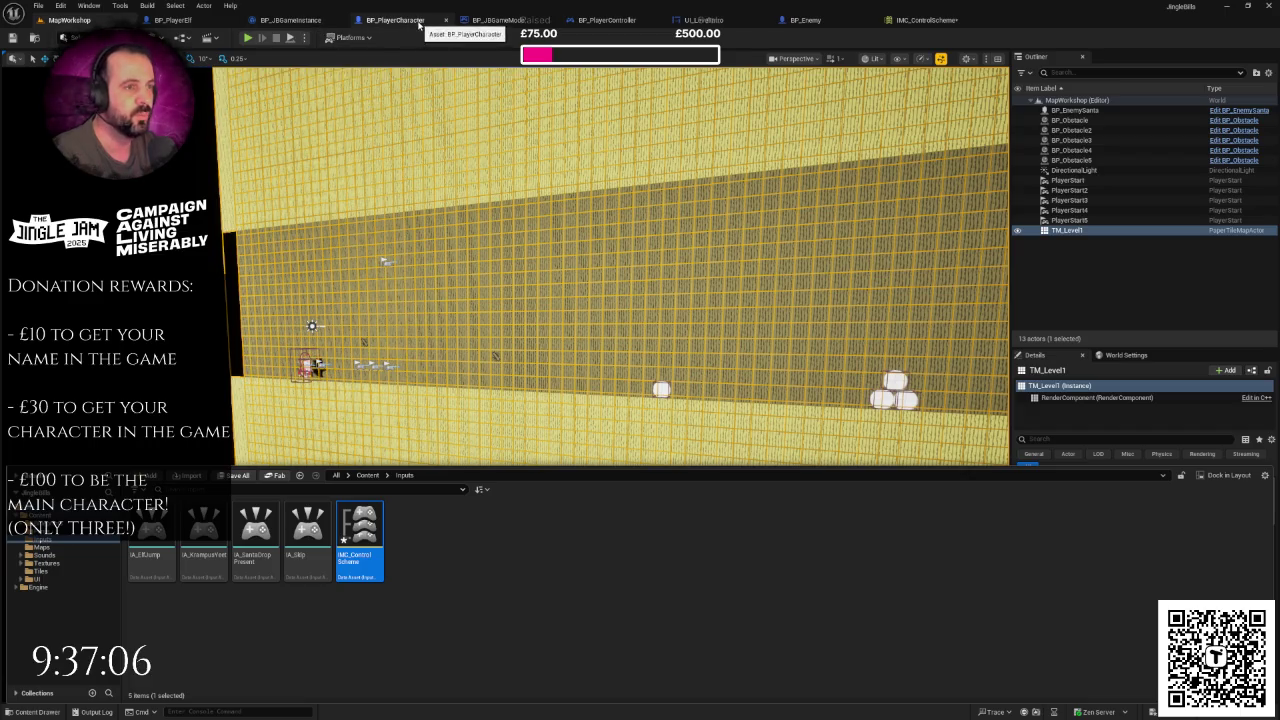
- Save IMC_ControlScheme via Save Selected, then switch over to TexturePacker
click(505, 20)
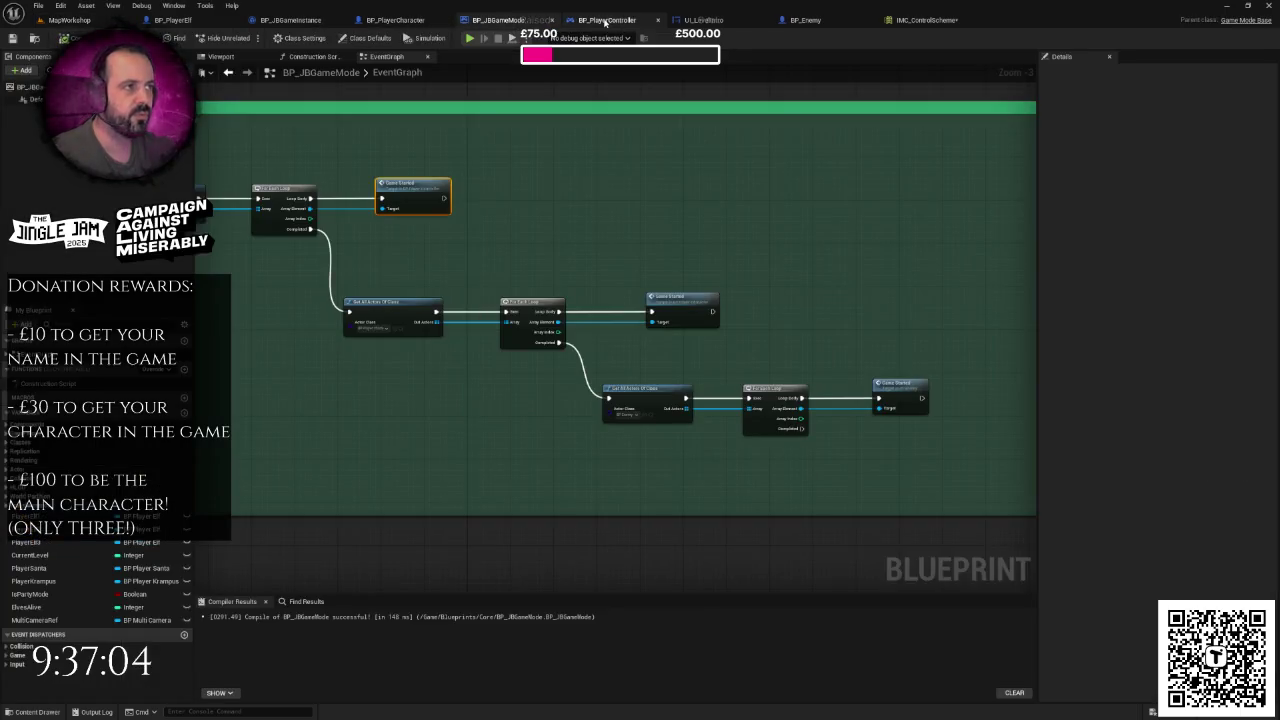
click(607, 20)
mouse_move(471, 329)
mouse_down()
mouse_move(471, 286)
mouse_move(500, 434)
mouse_move(502, 366)
mouse_move(471, 362)
mouse_up()
scroll(505, 360, up, 1)
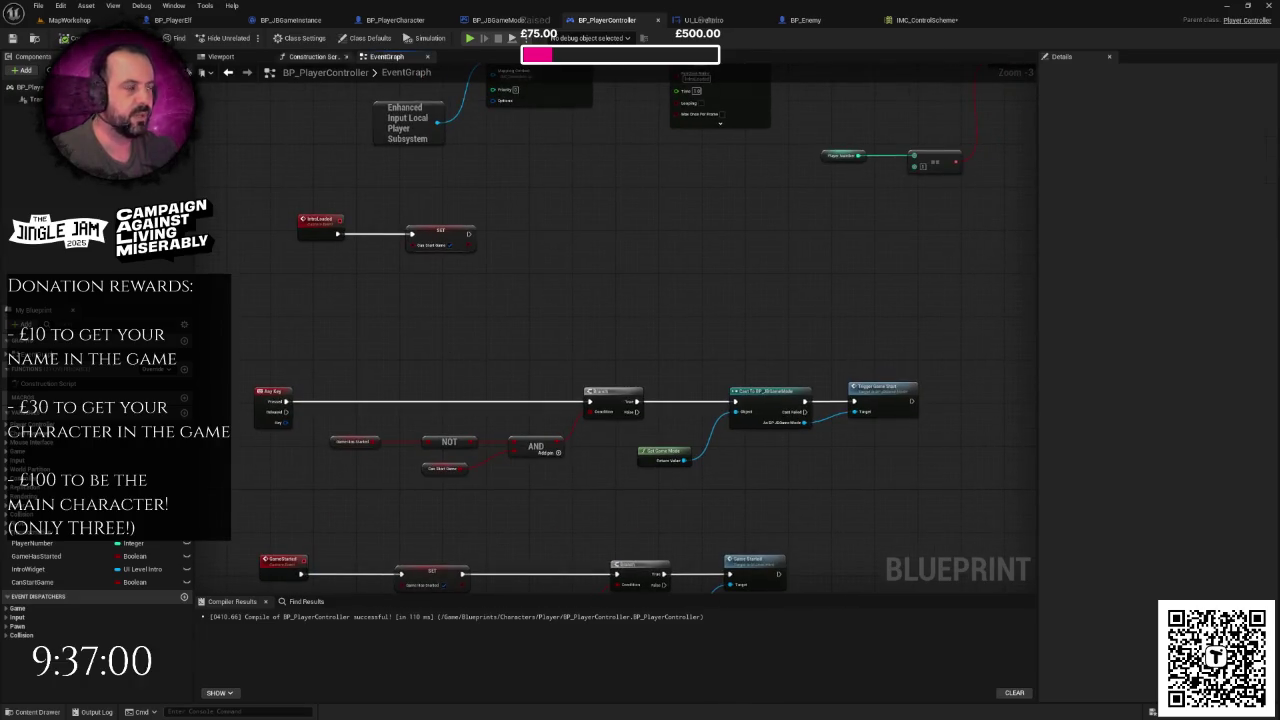
key(ctrl+shift+s)
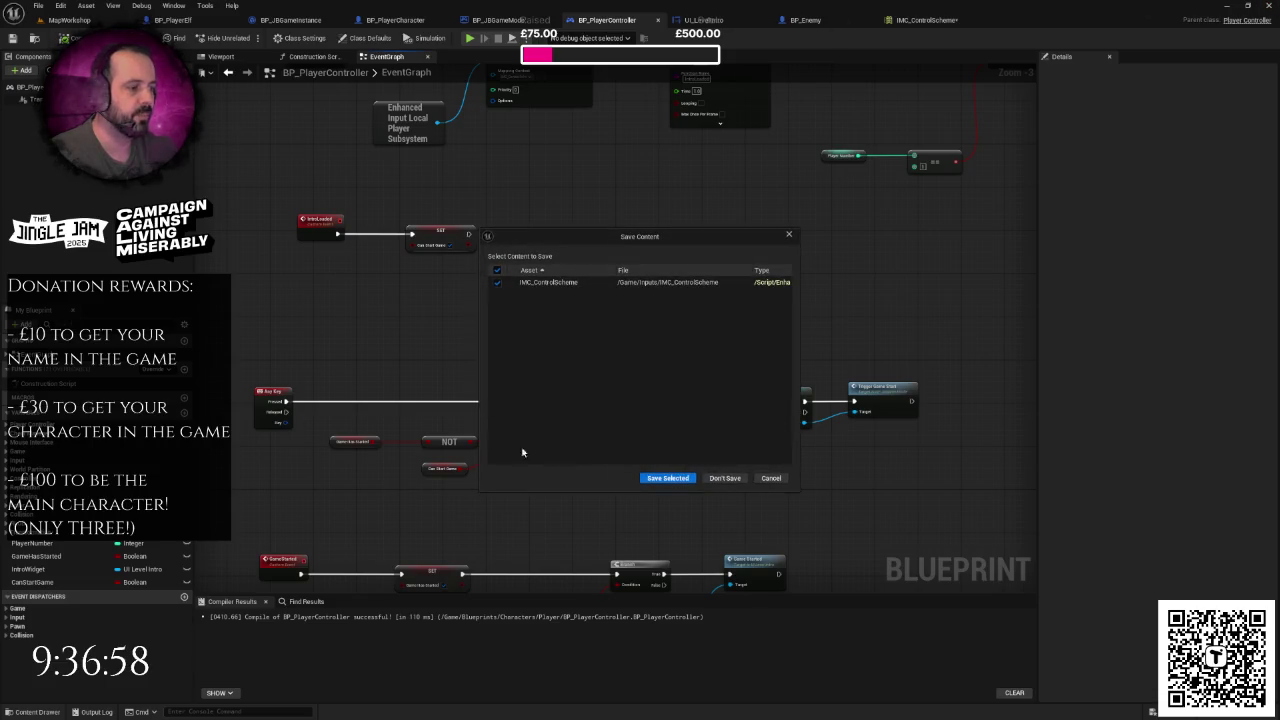
click(667, 478)
key(alt+Tab)
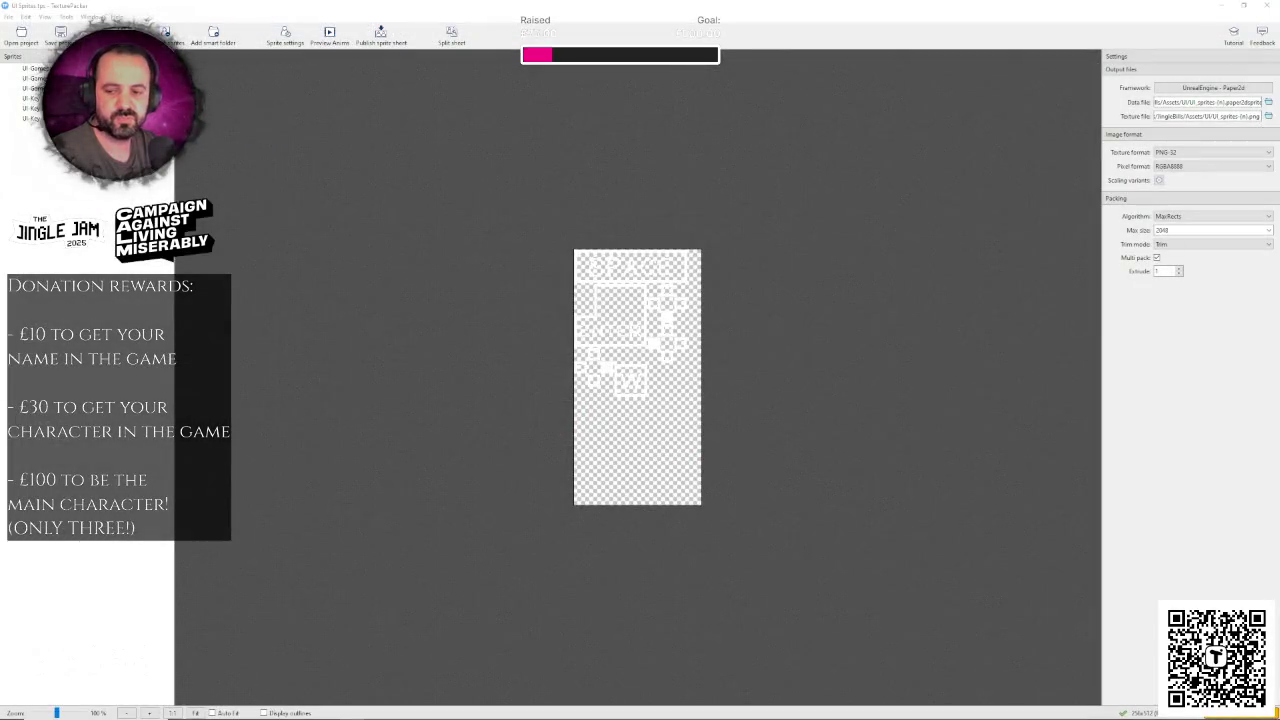
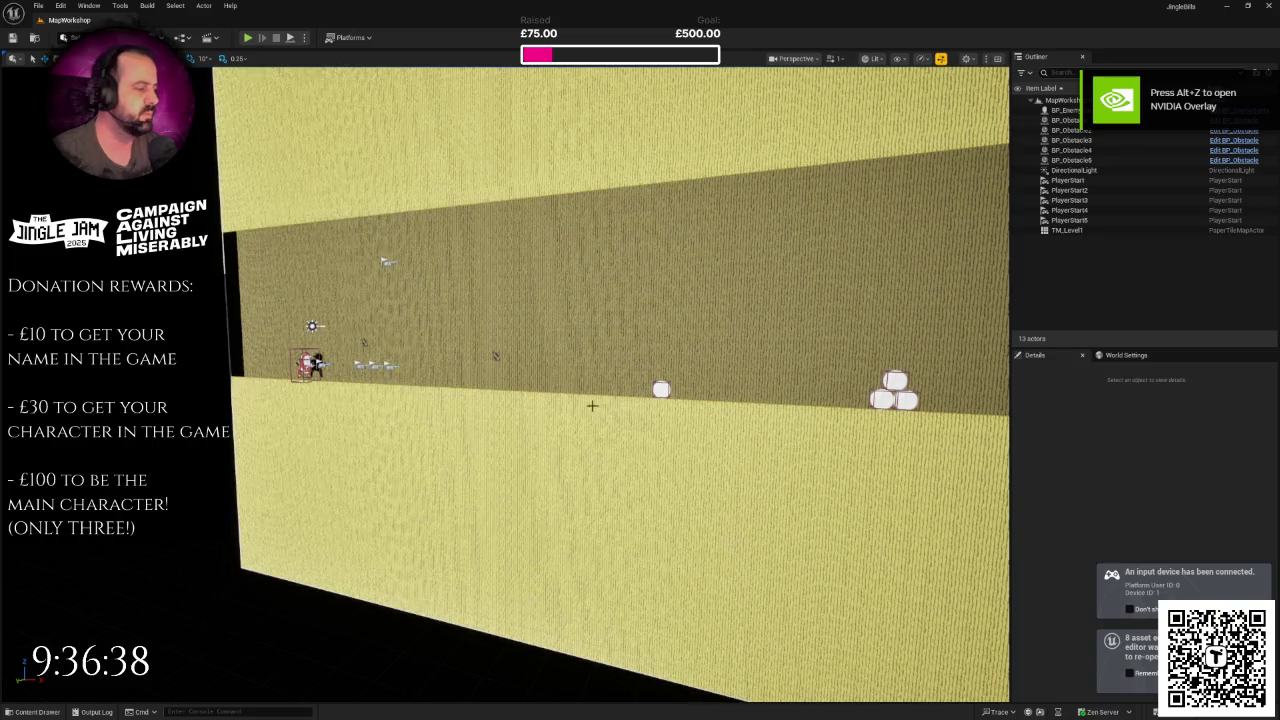
- Try deleting IA_Skip from the Inputs folder to see which assets still reference it, then cancel
mouse_move(597, 420)
mouse_down()
mouse_move(520, 420)
mouse_move(452, 470)
mouse_up()
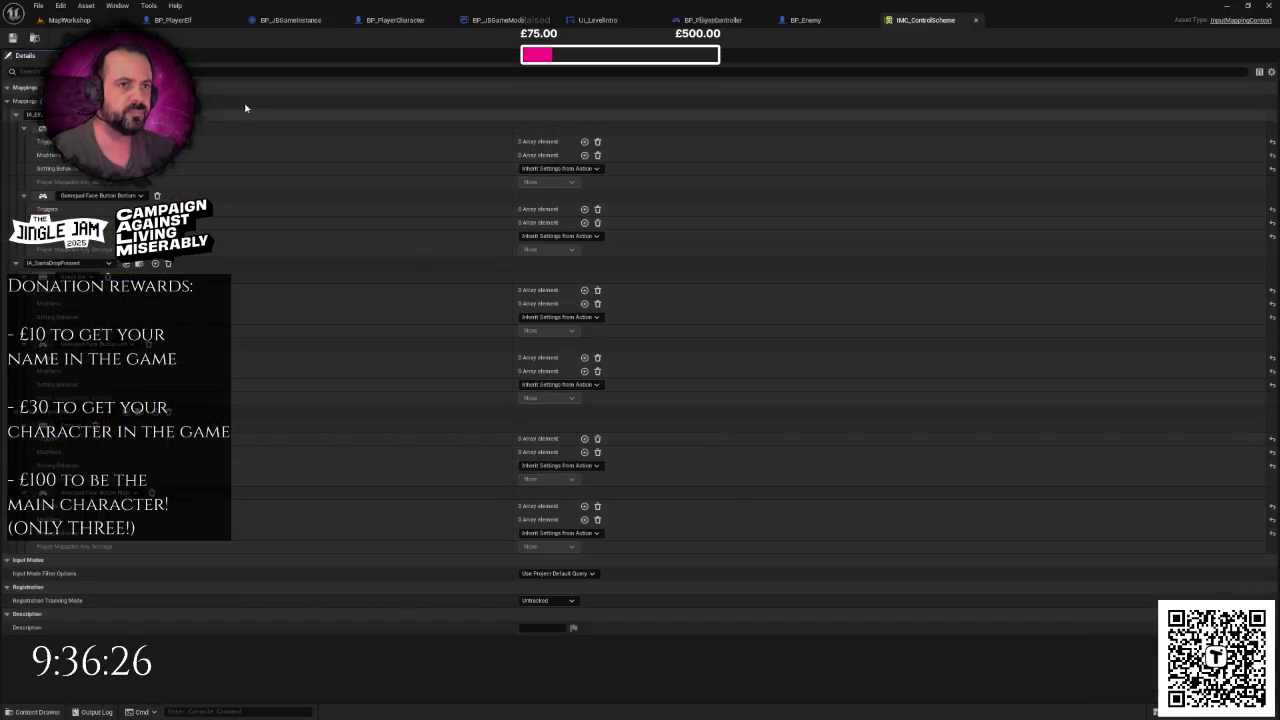
click(66, 20)
key(ctrl+space)
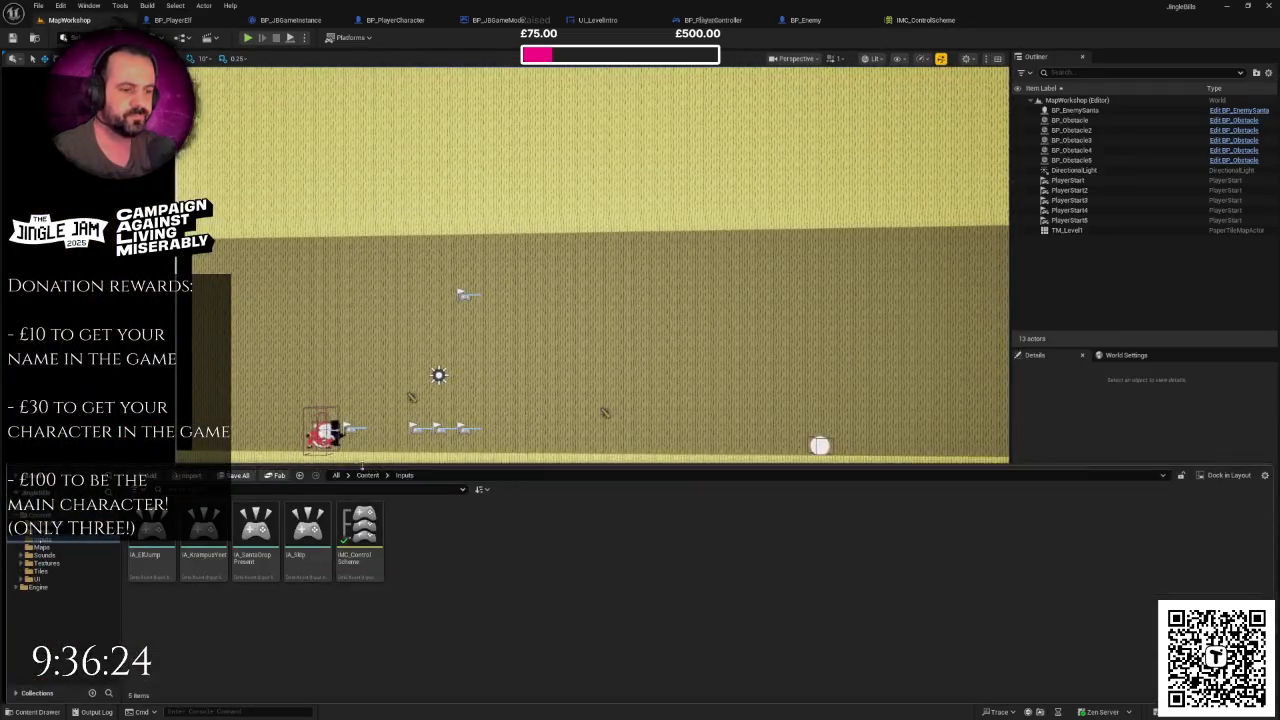
key(Delete)
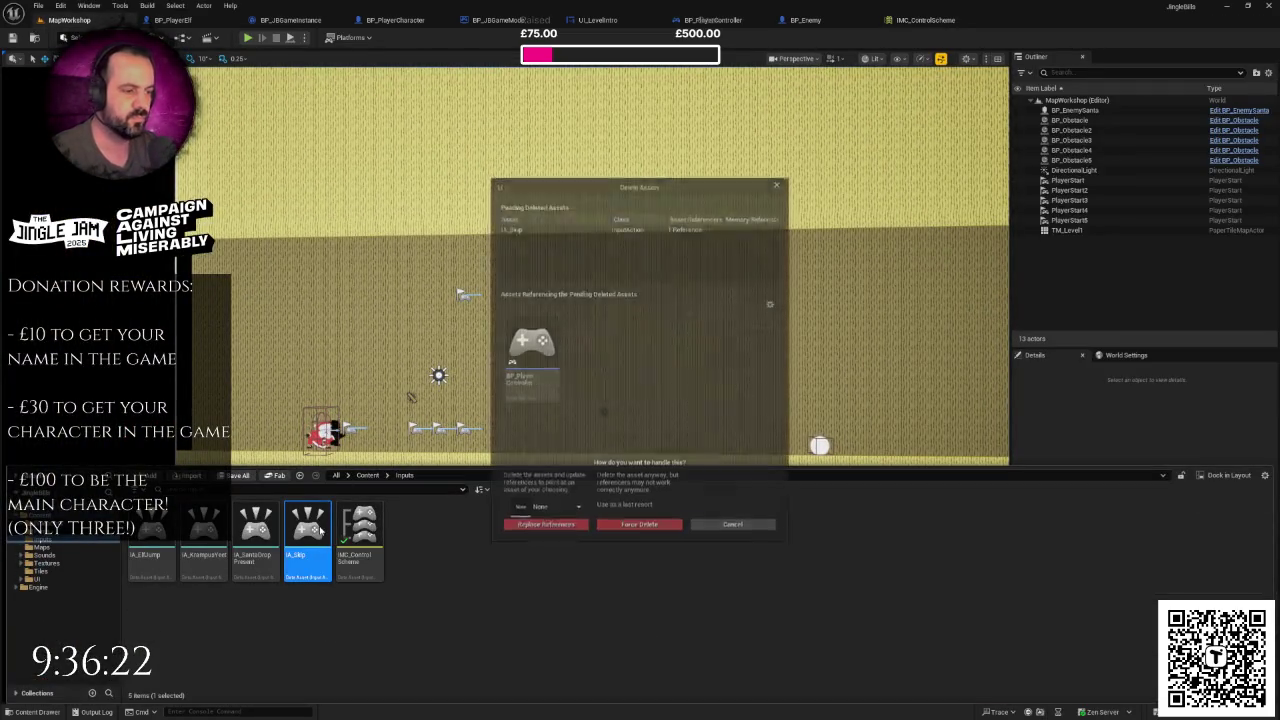
click(729, 527)
- Inspect BP_PlayerController's IntroLoaded and SET nodes, then return to MapWorkshop's Inputs folder
click(712, 20)
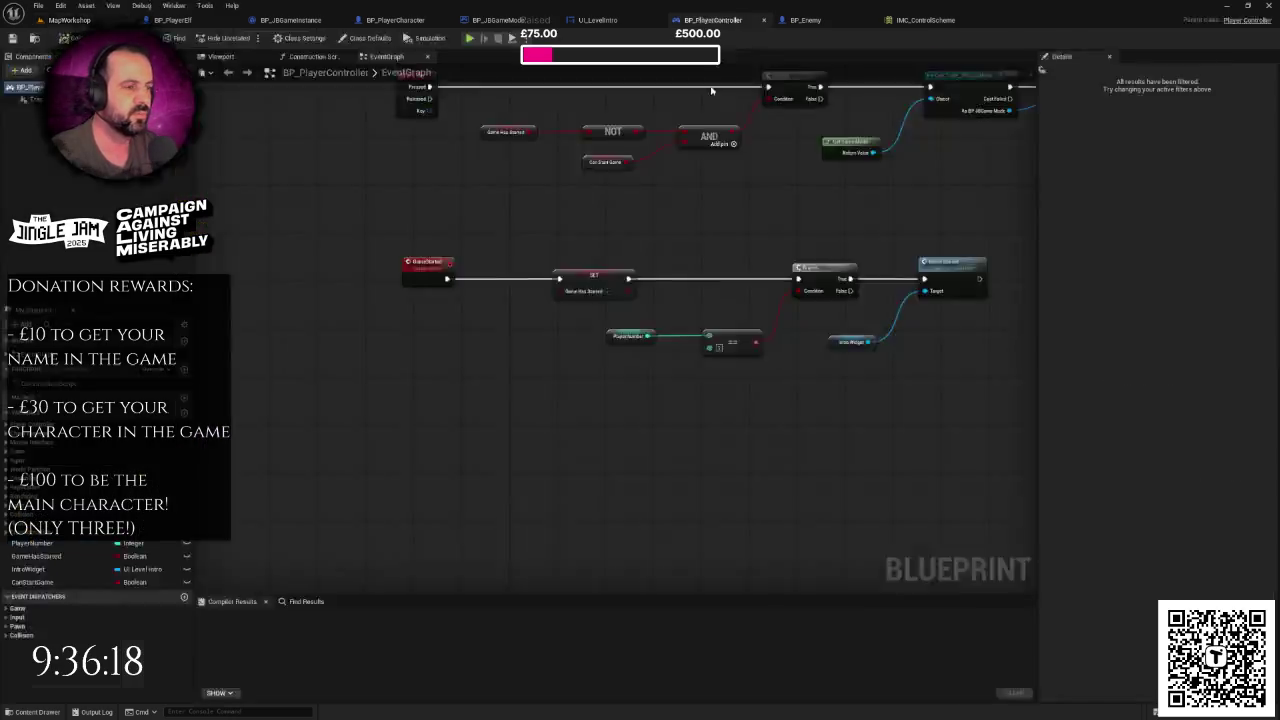
scroll(565, 321, down, 5)
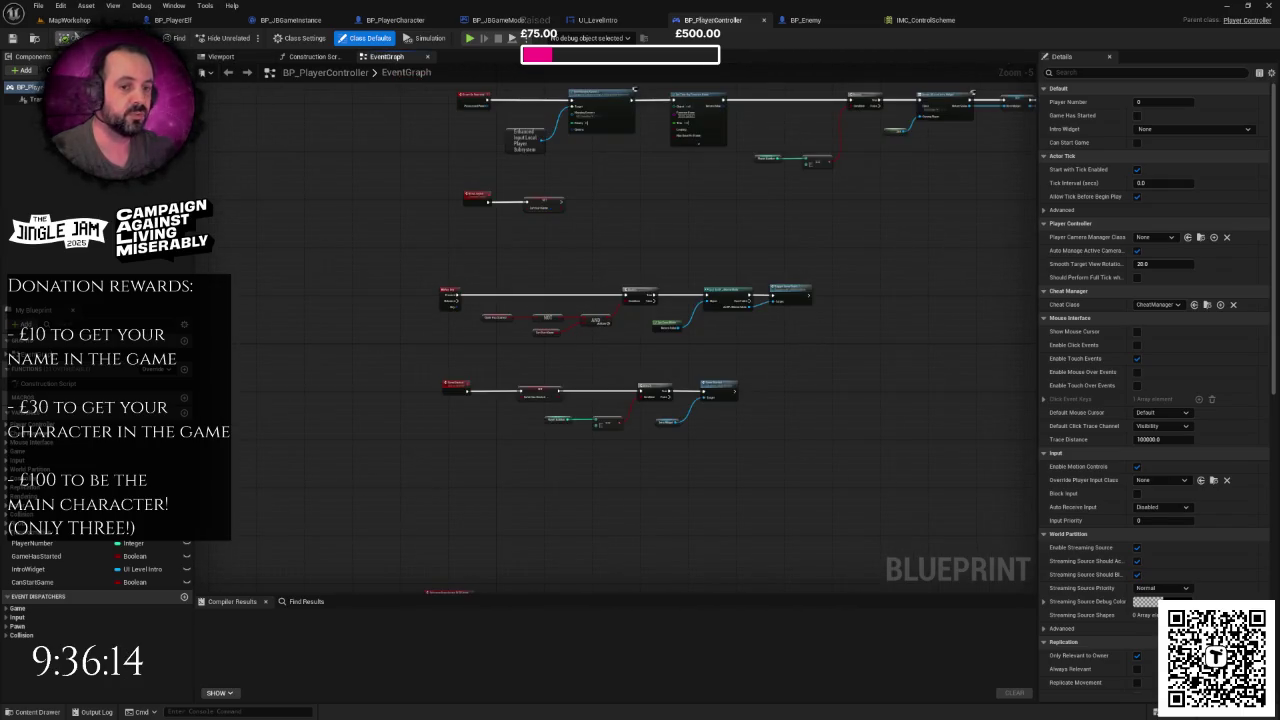
scroll(505, 112, up, 3)
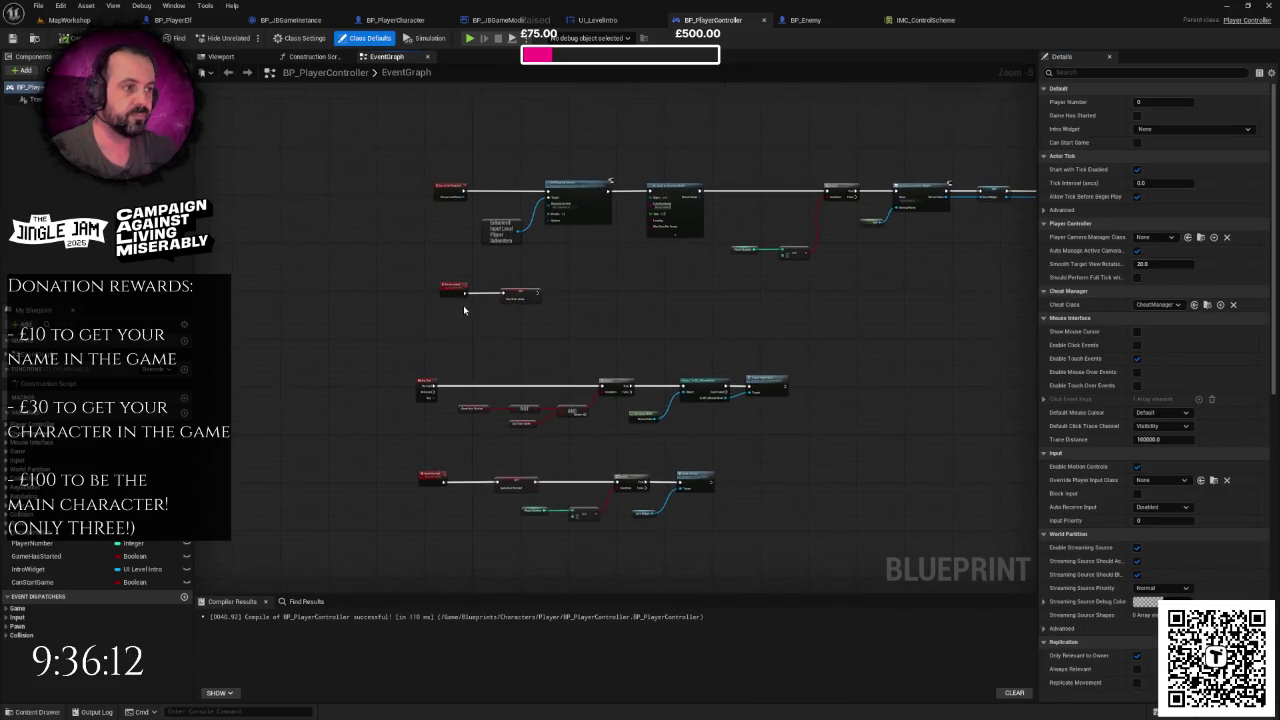
mouse_move(400, 250)
mouse_down()
mouse_move(574, 341)
mouse_move(543, 371)
mouse_move(562, 432)
mouse_up()
click(550, 352)
scroll(500, 362, down, 2)
scroll(434, 391, down, 3)
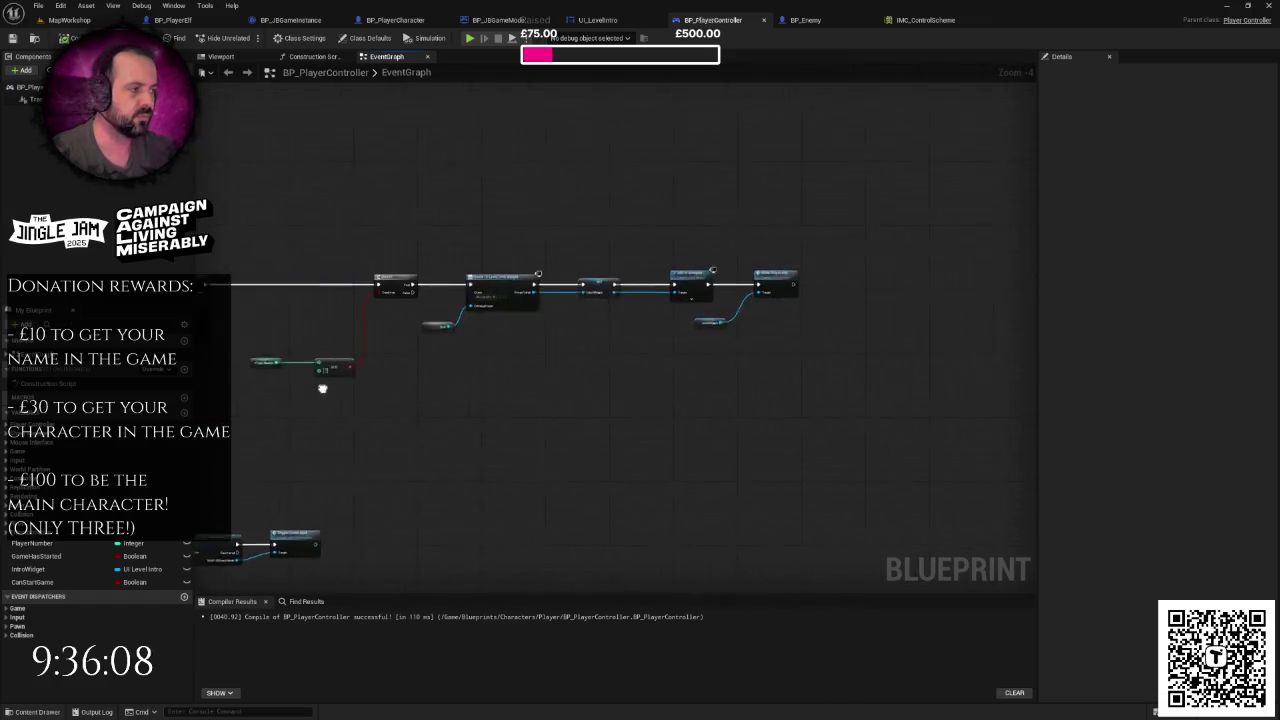
scroll(516, 387, up, 3)
scroll(516, 387, down, 2)
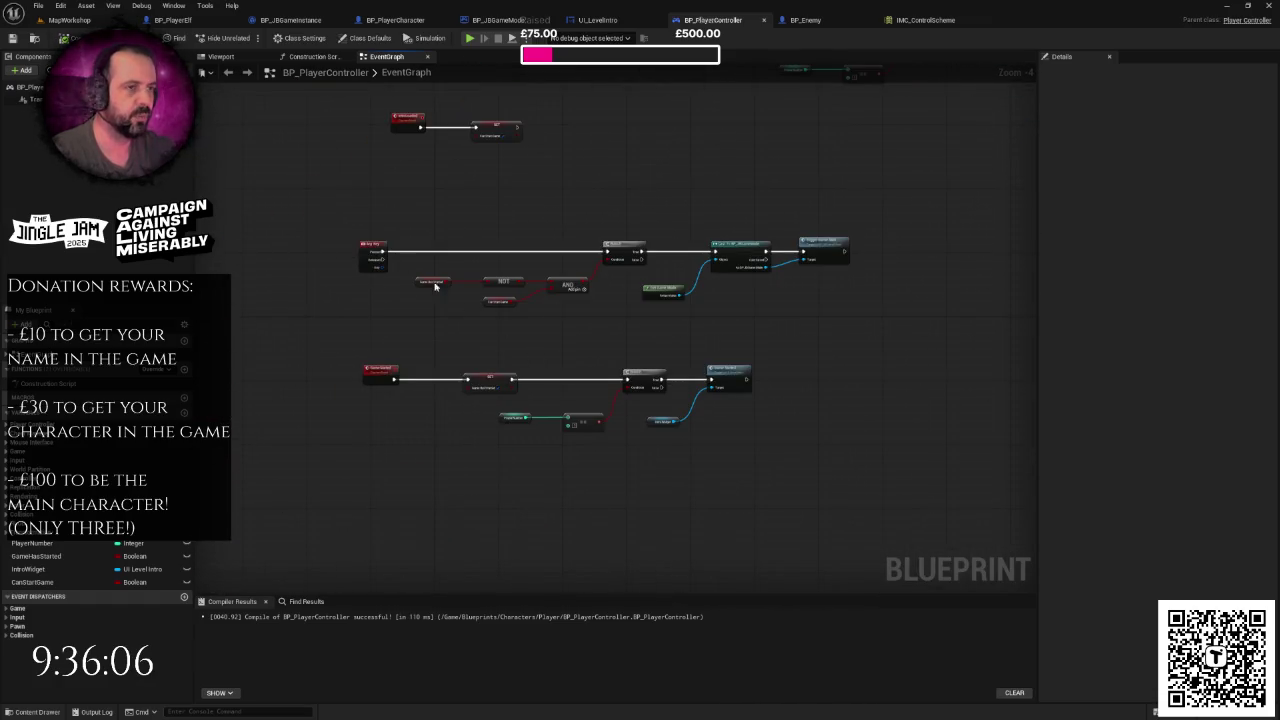
click(66, 20)
key(ctrl+space)
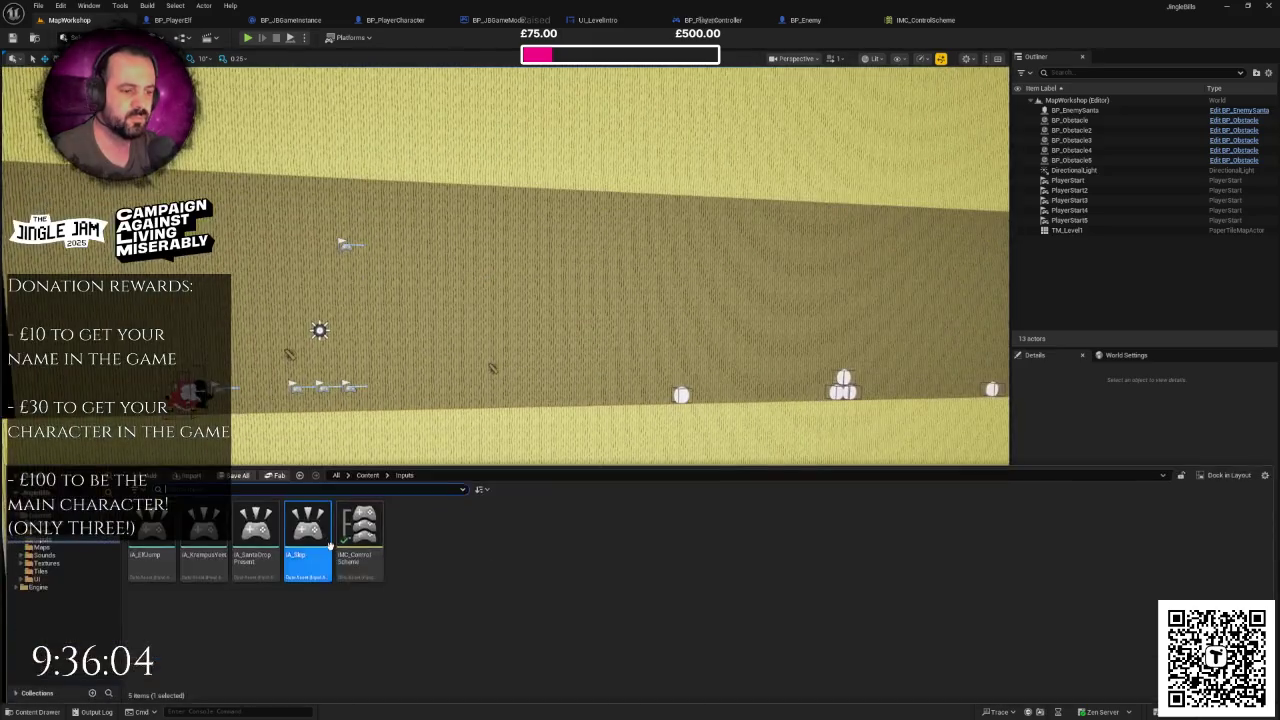
- Delete the IA_Skip input action asset from the Inputs folder
click(320, 525)
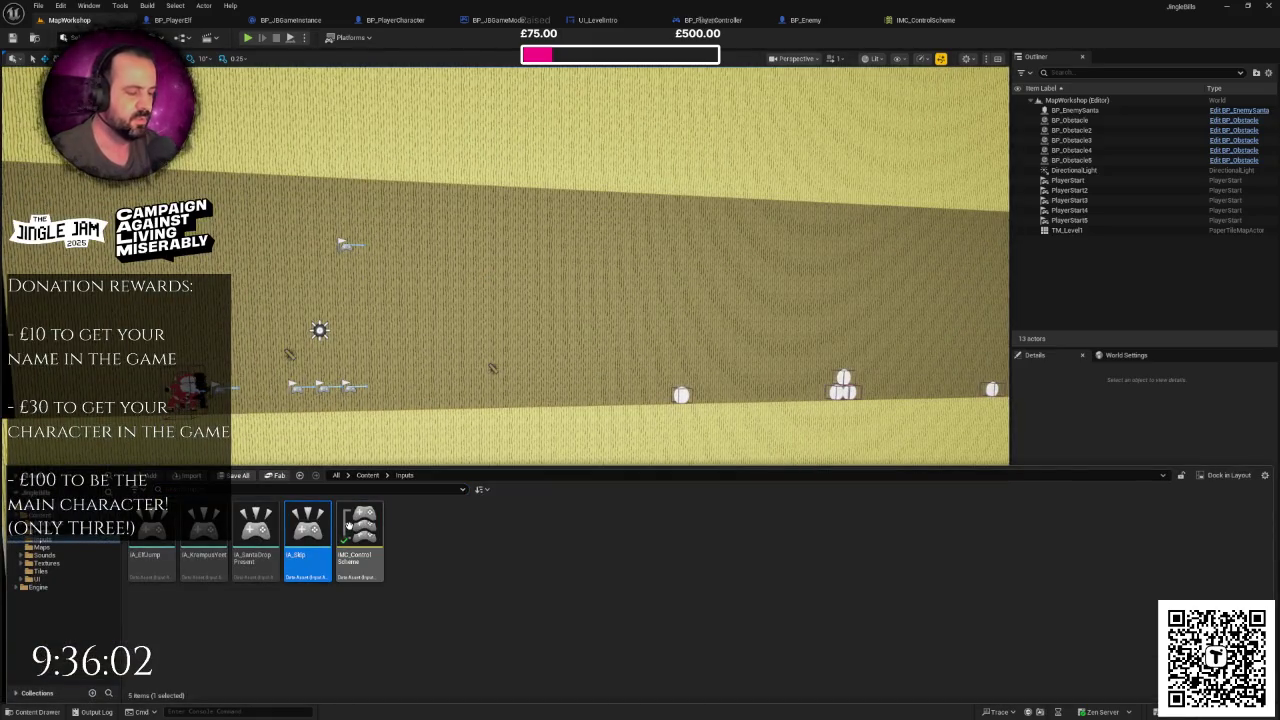
key(Delete)
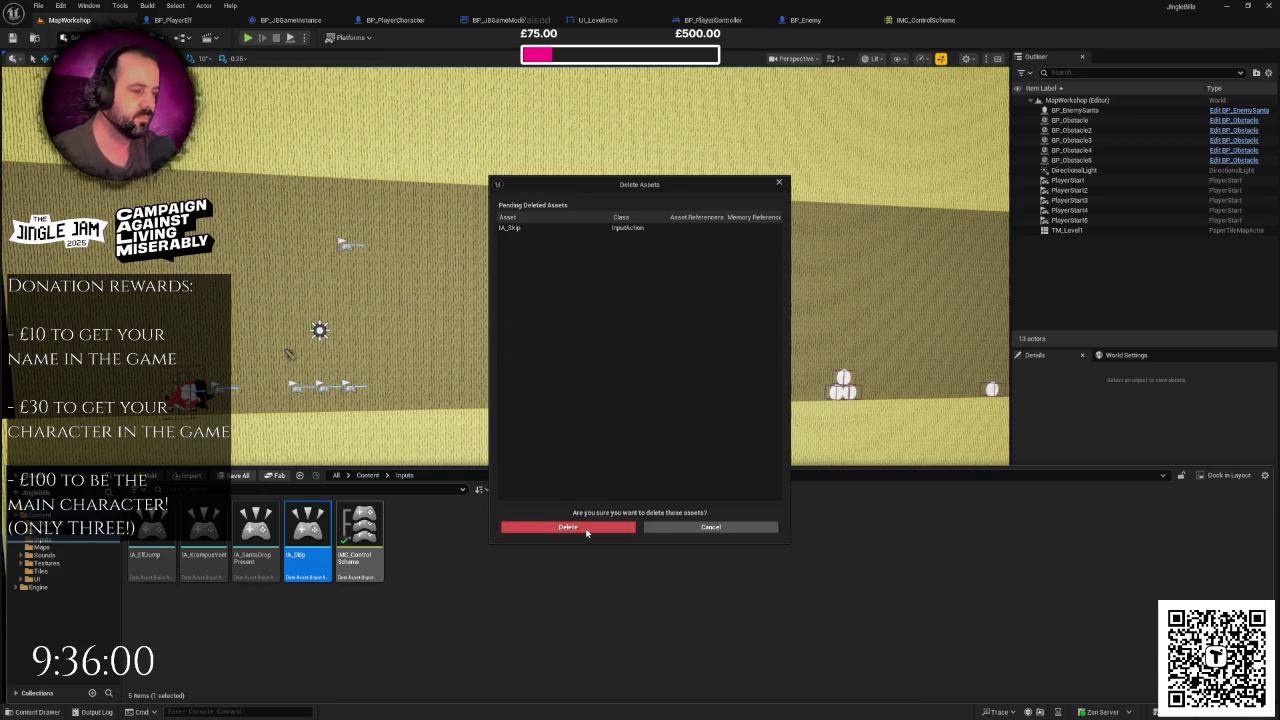
click(586, 533)
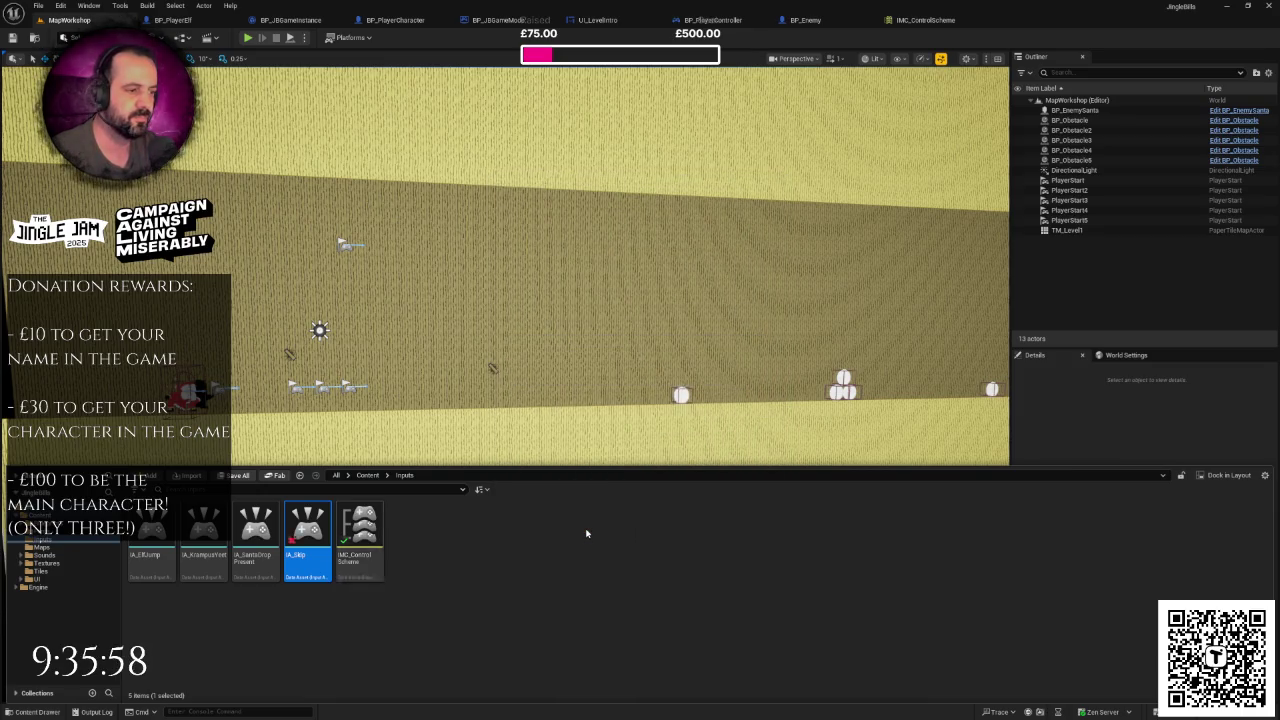
- Orbit the level view, bring the UI_LevelIntro designer forward and close IMC_ControlScheme
mouse_move(538, 352)
mouse_down()
mouse_move(420, 340)
mouse_move(538, 352)
mouse_up()
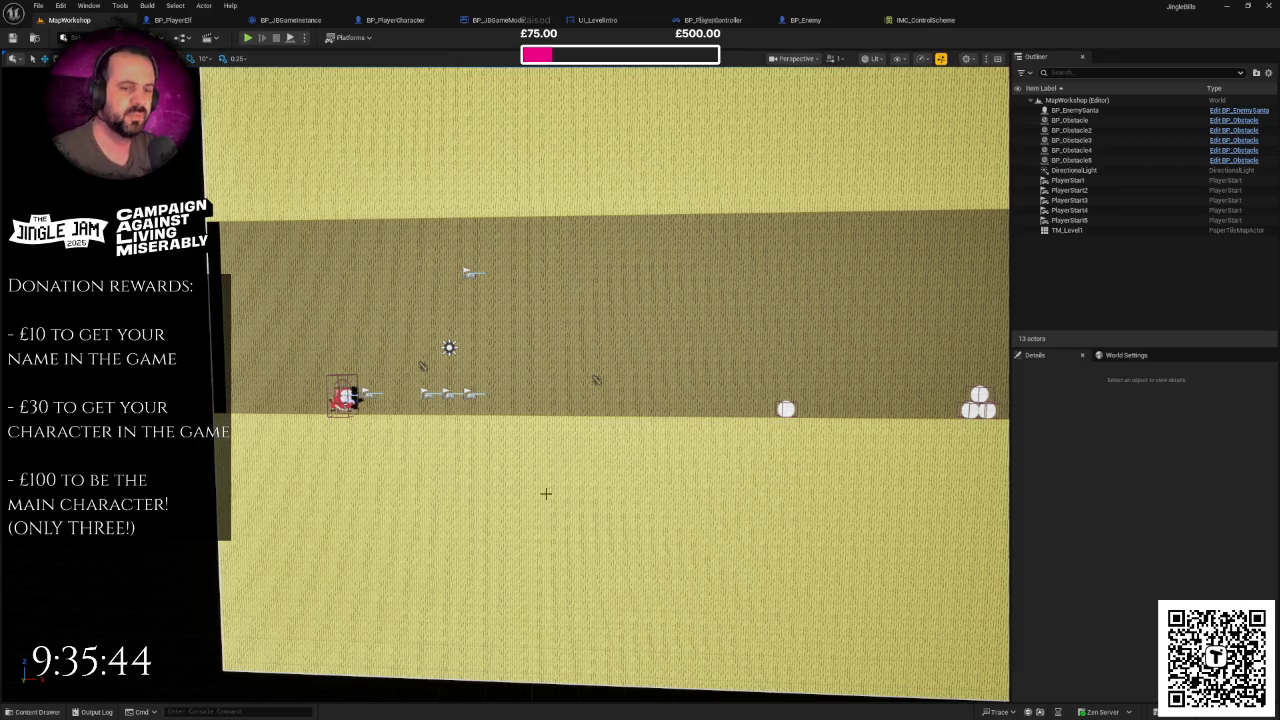
drag(520, 477, 548, 478)
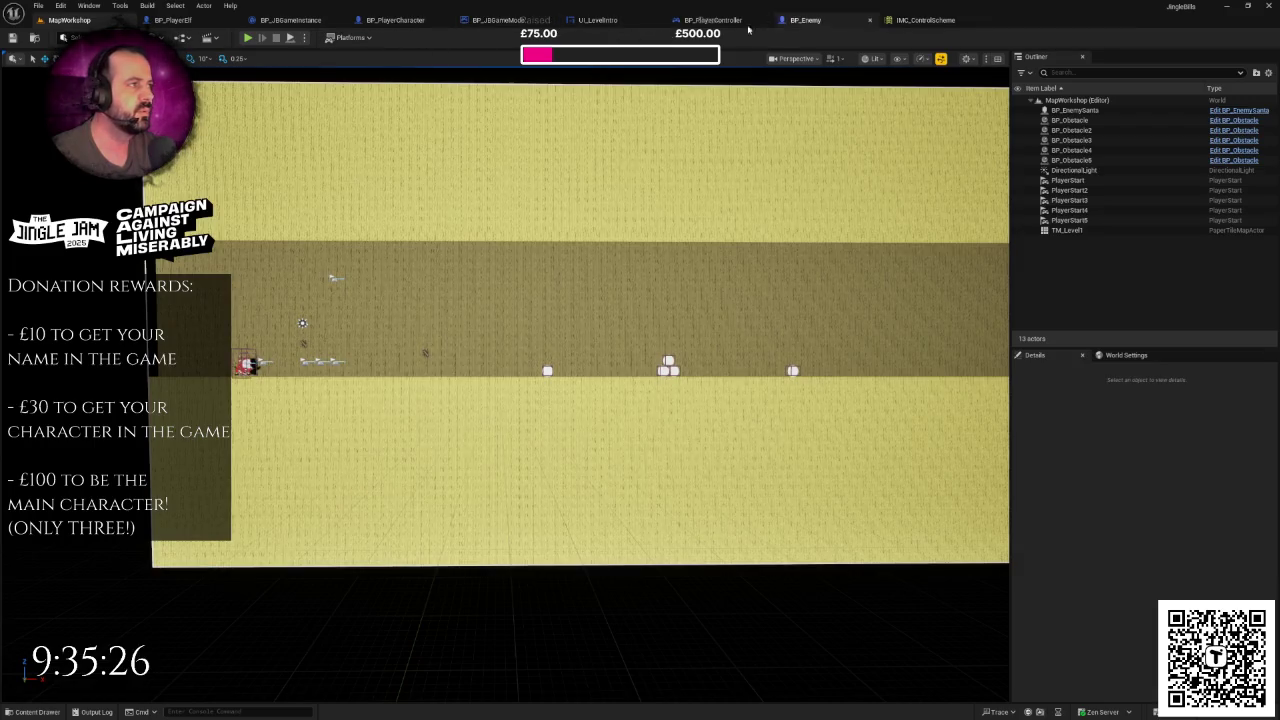
drag(597, 20, 874, 20)
click(870, 20)
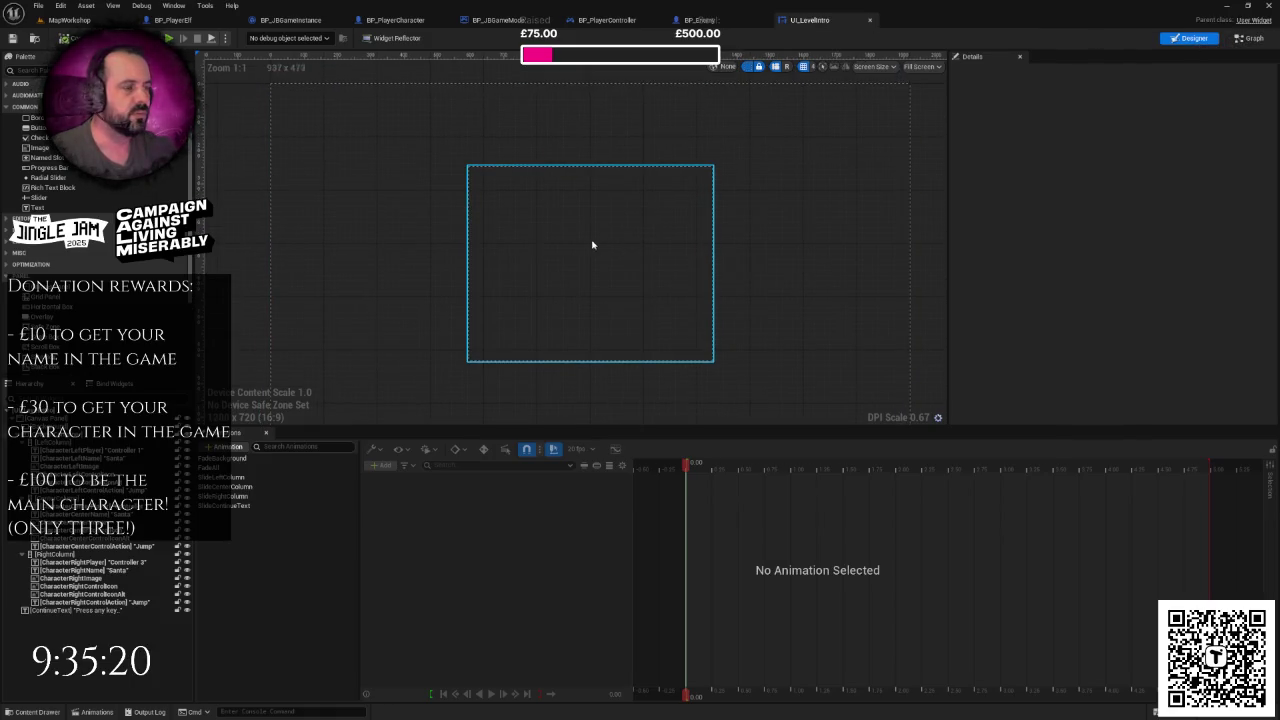
- Set Controller 1's CharacterLeftImage brush to the elf-1_png texture
scroll(531, 223, up, 2)
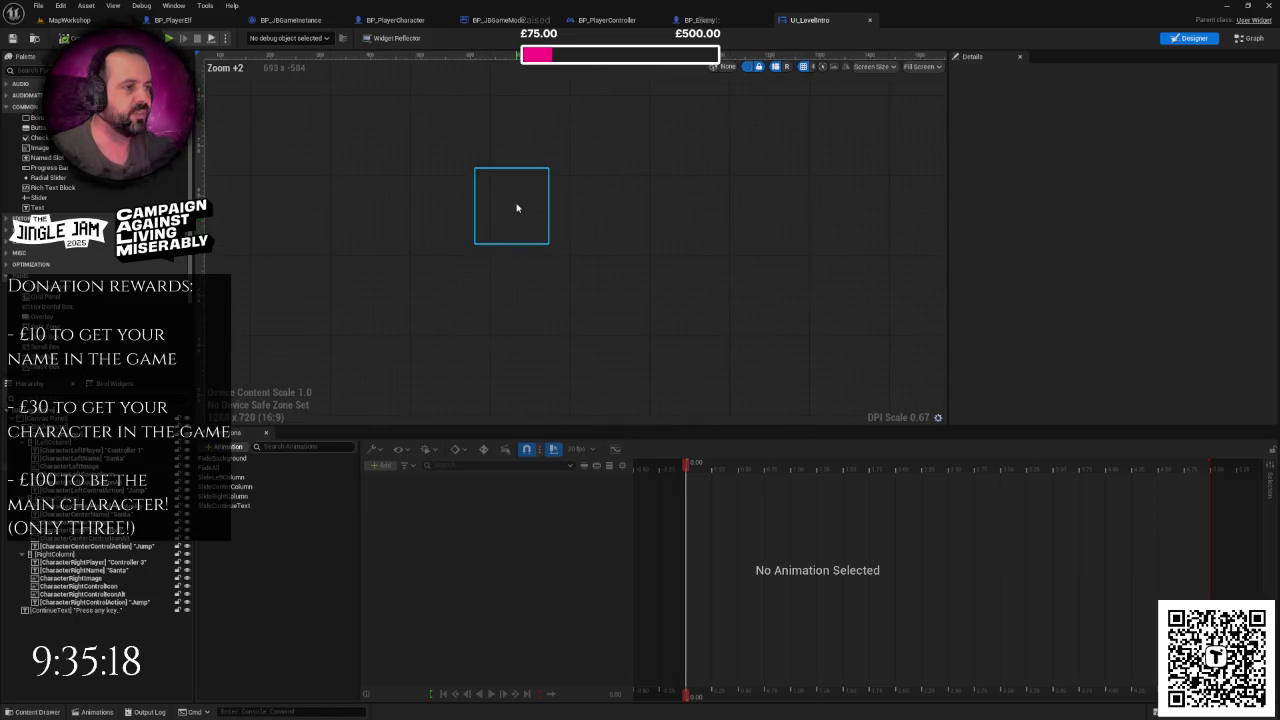
scroll(518, 210, down, 12)
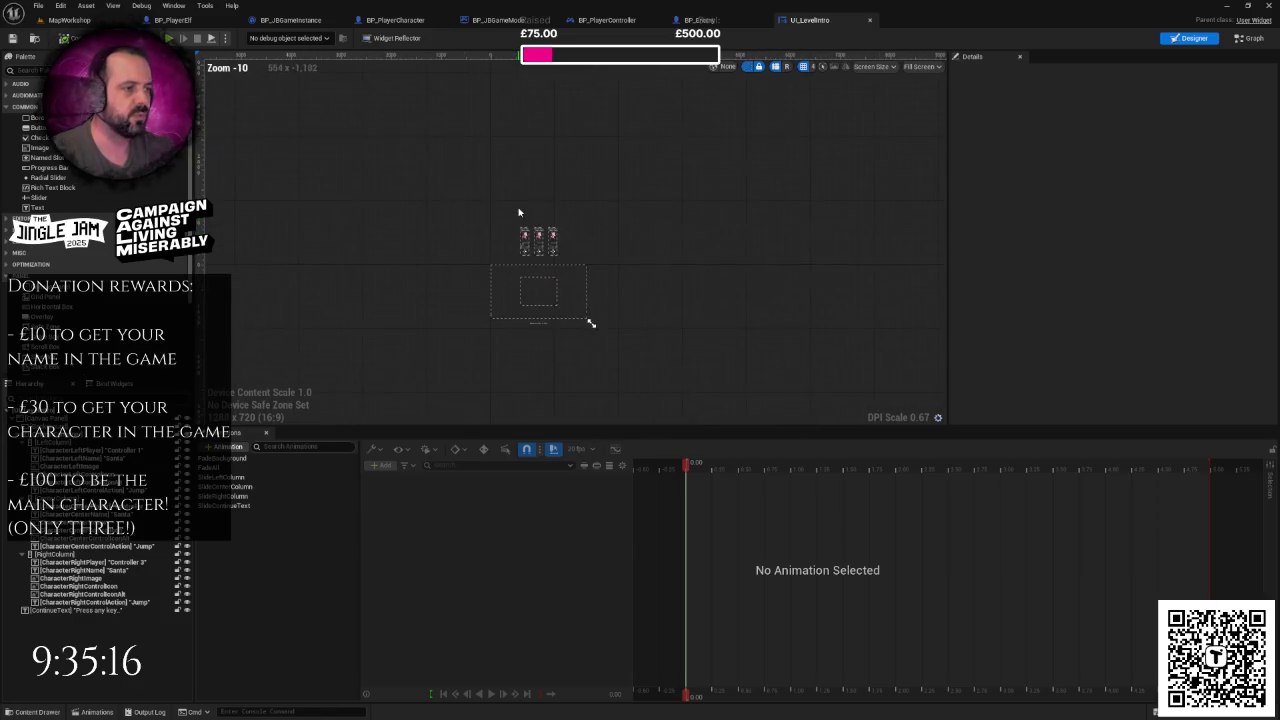
scroll(550, 245, up, 8)
scroll(550, 245, up, 4)
scroll(549, 240, down, 3)
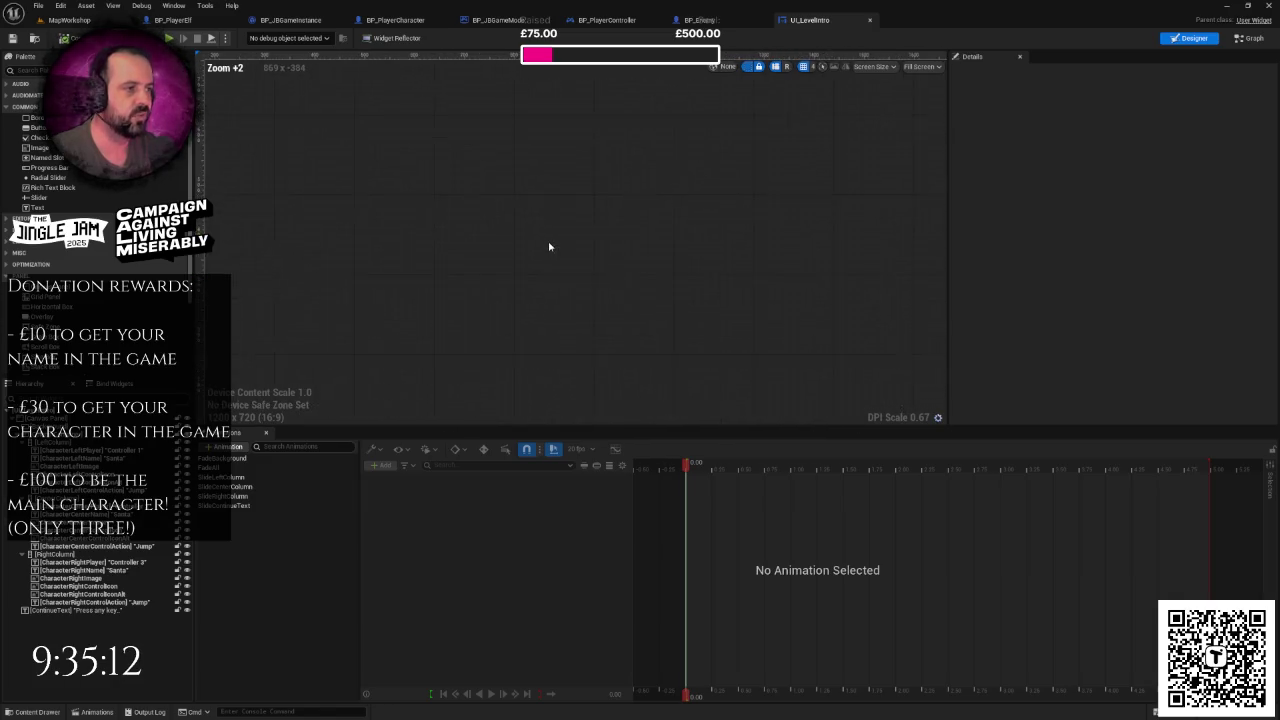
click(490, 232)
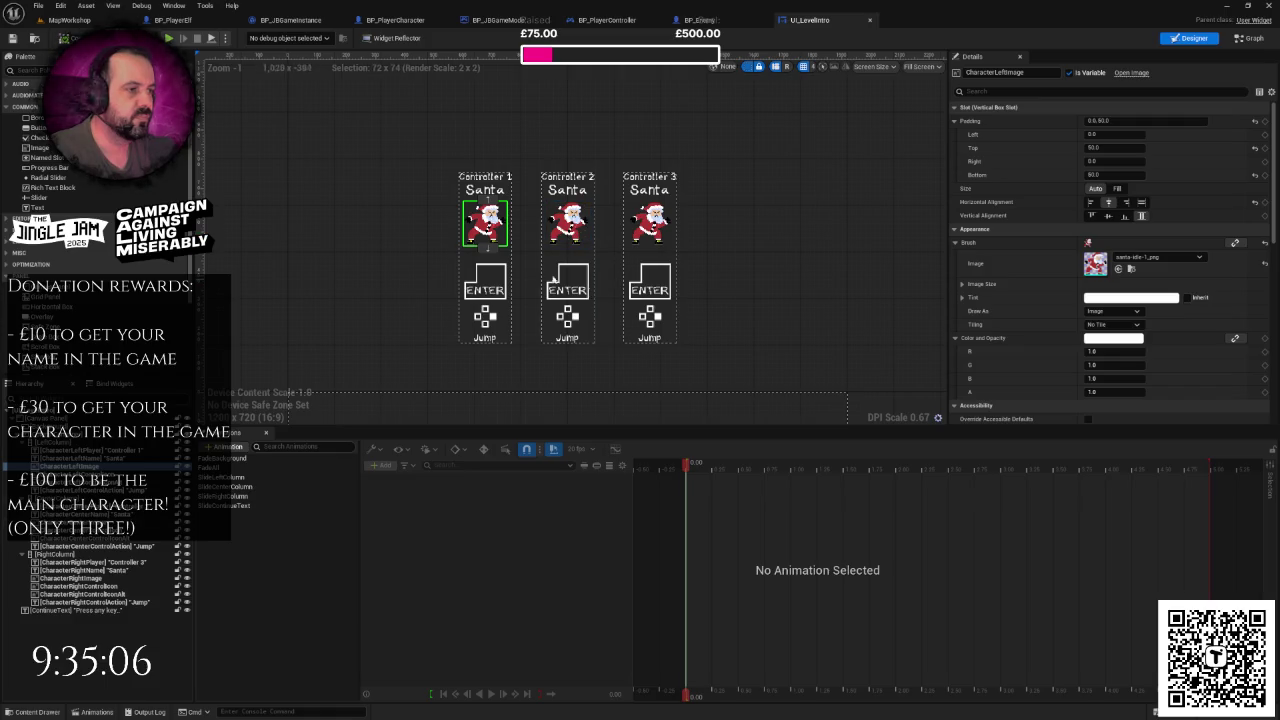
click(563, 228)
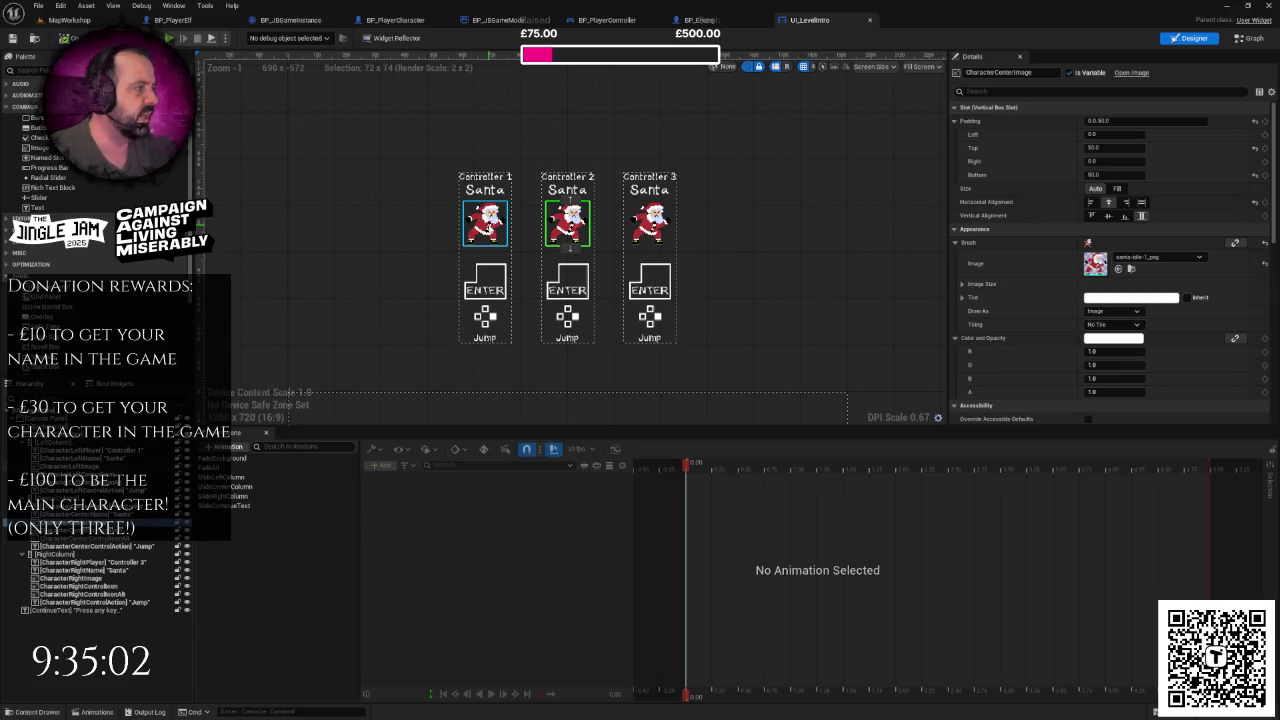
click(485, 225)
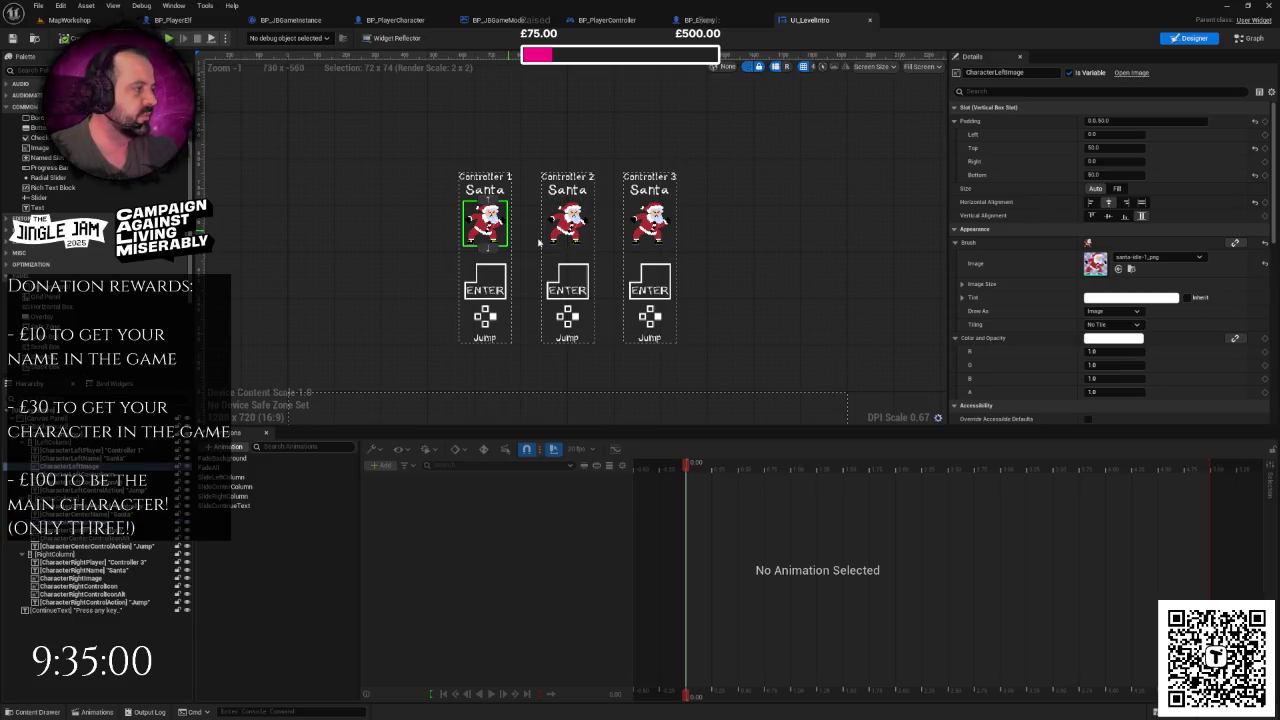
click(1152, 258)
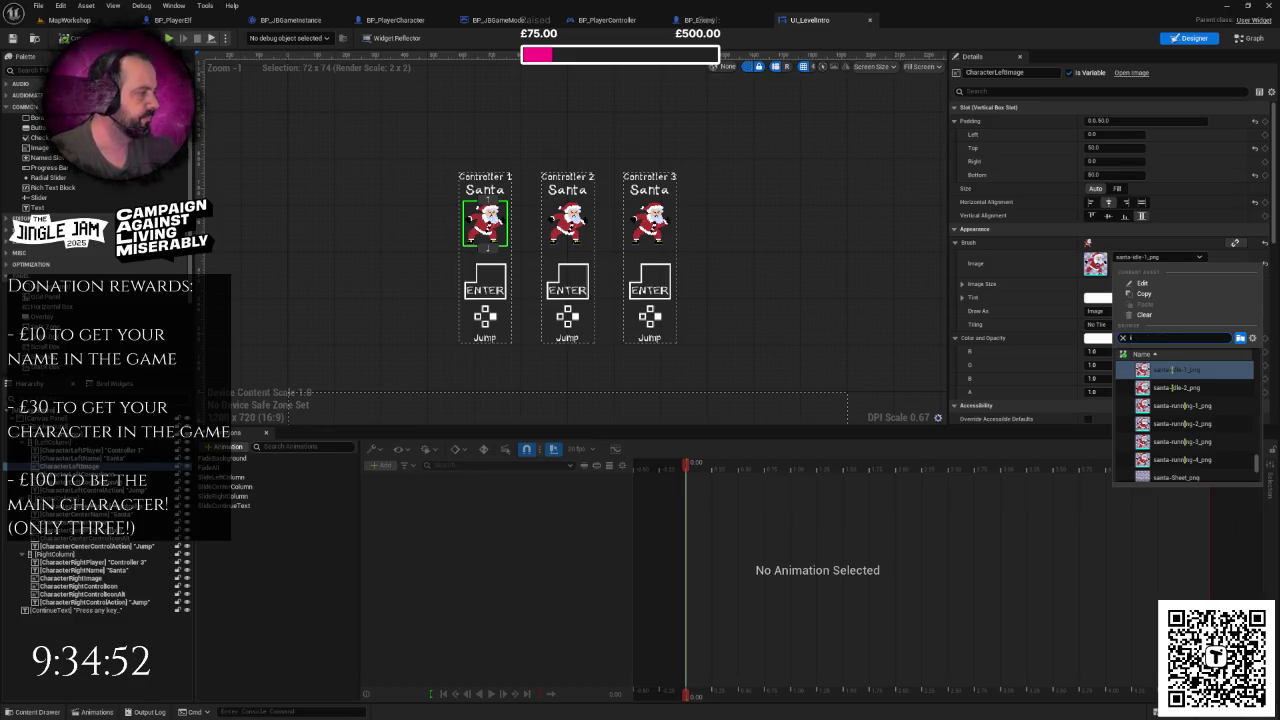
text(elf)
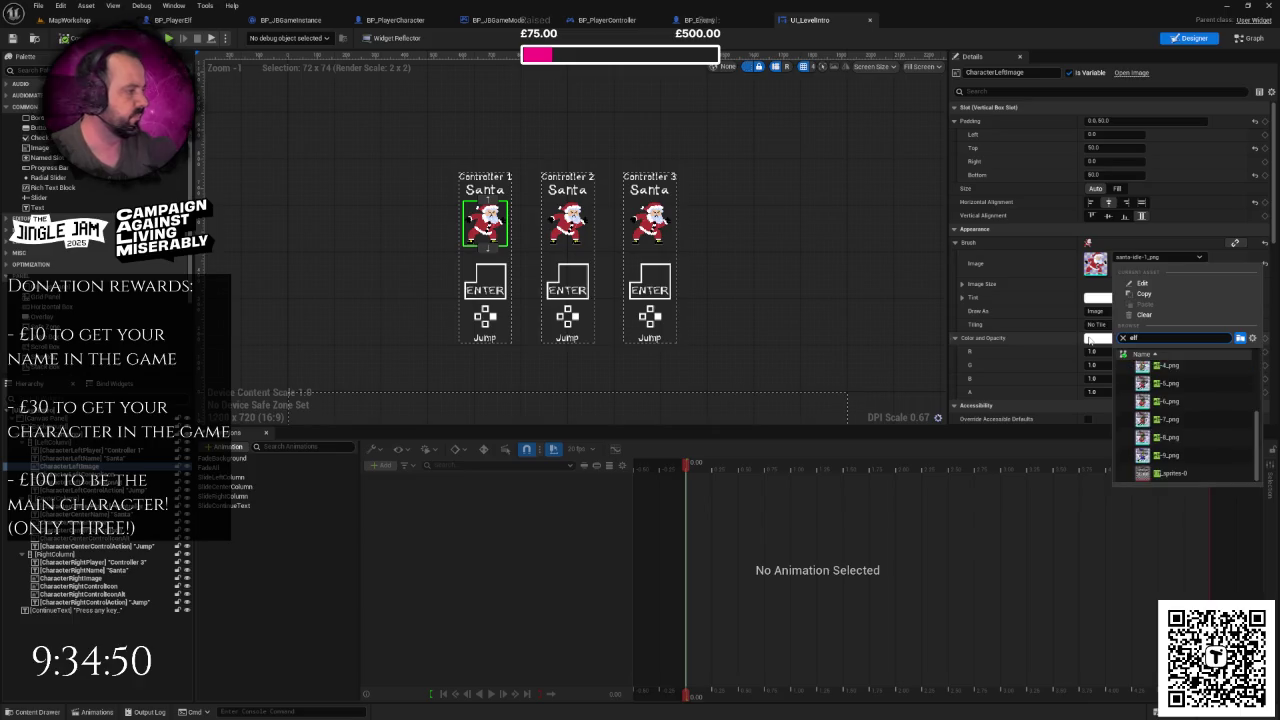
scroll(1176, 400, up, 3)
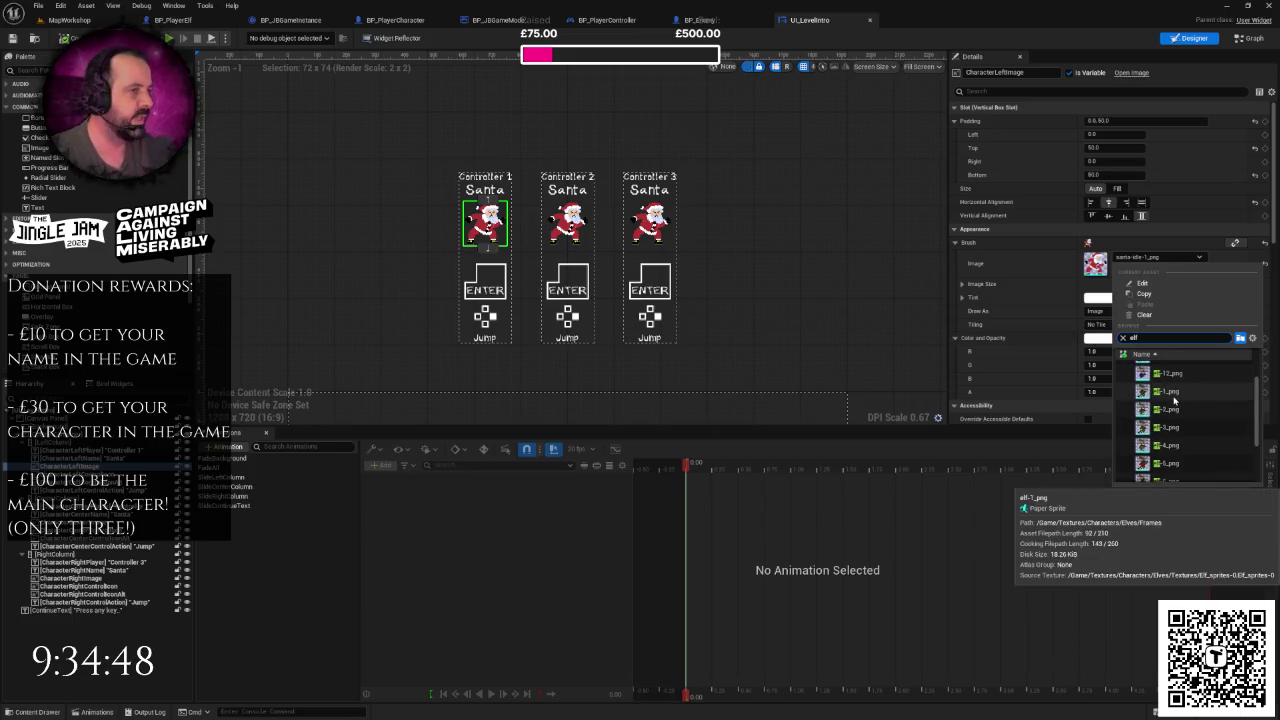
click(1174, 400)
- Undo the elf change and check the Santa image's 72 x 74 size
scroll(485, 243, up, 2)
scroll(485, 243, down, 1)
scroll(485, 243, down, 1)
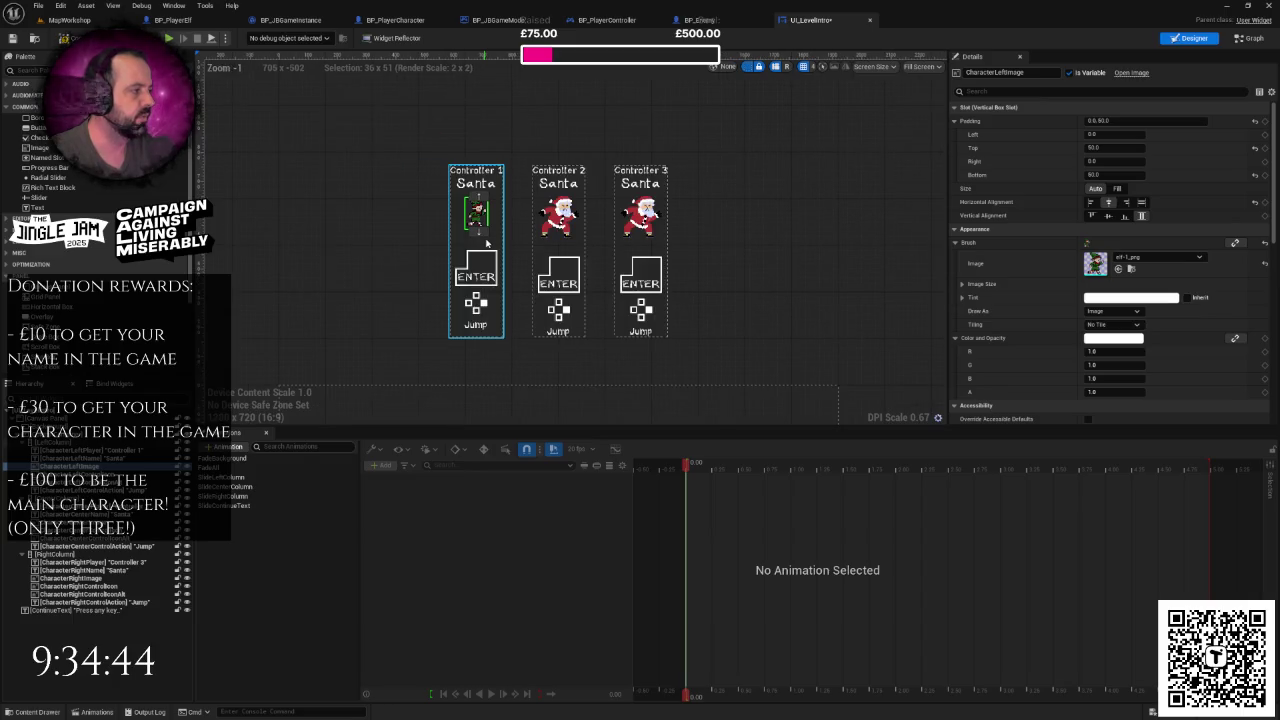
key(ctrl+z)
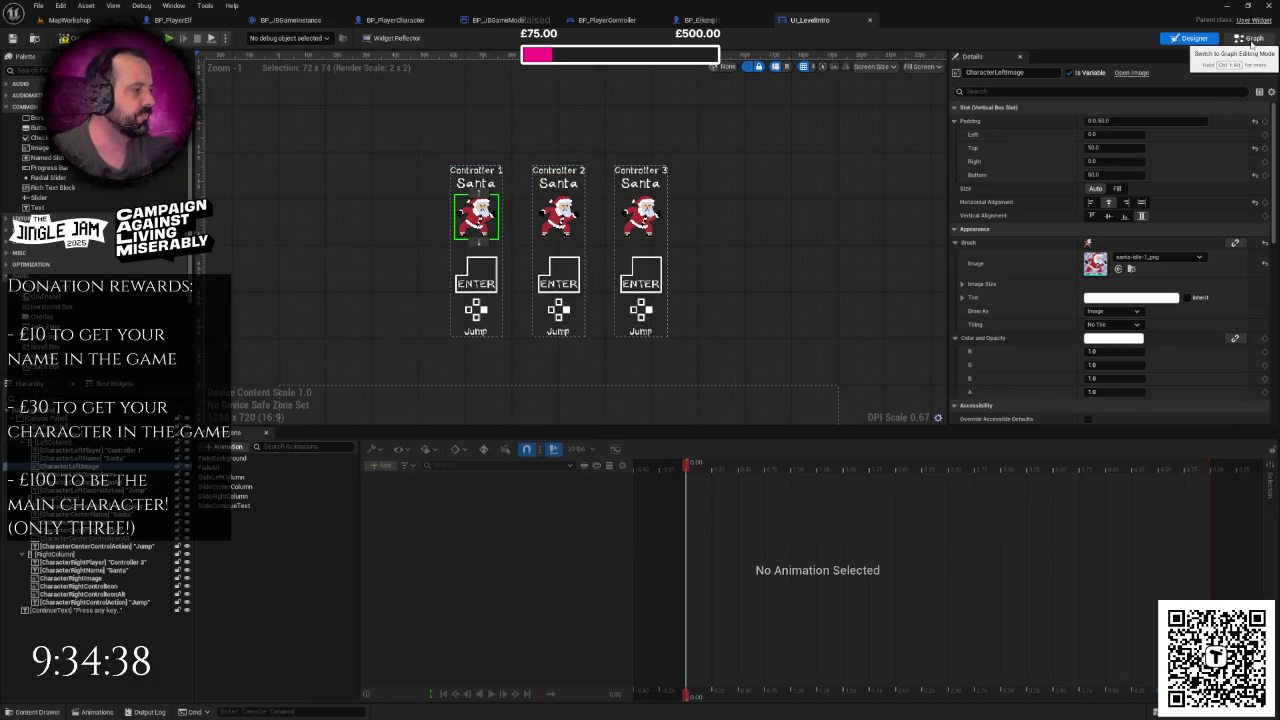
click(963, 286)
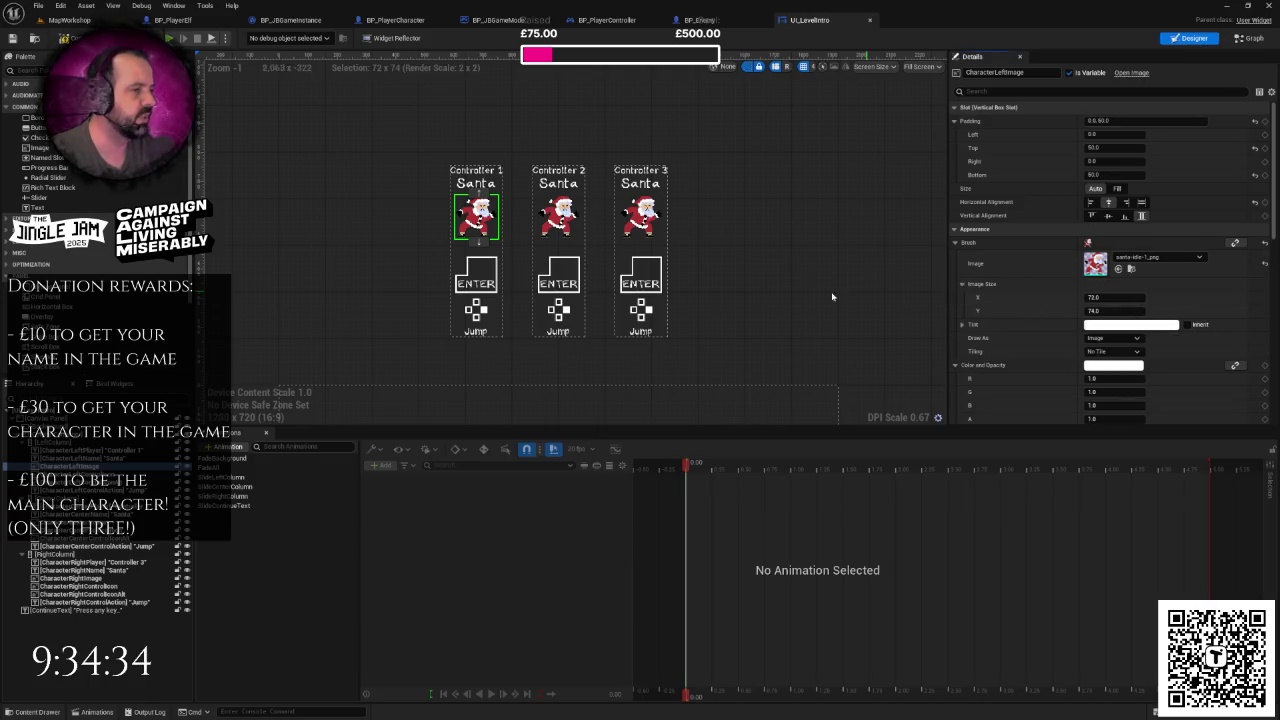
- Switch UI_LevelIntro to its Event Graph and pan to the Level1 nodes
click(1252, 40)
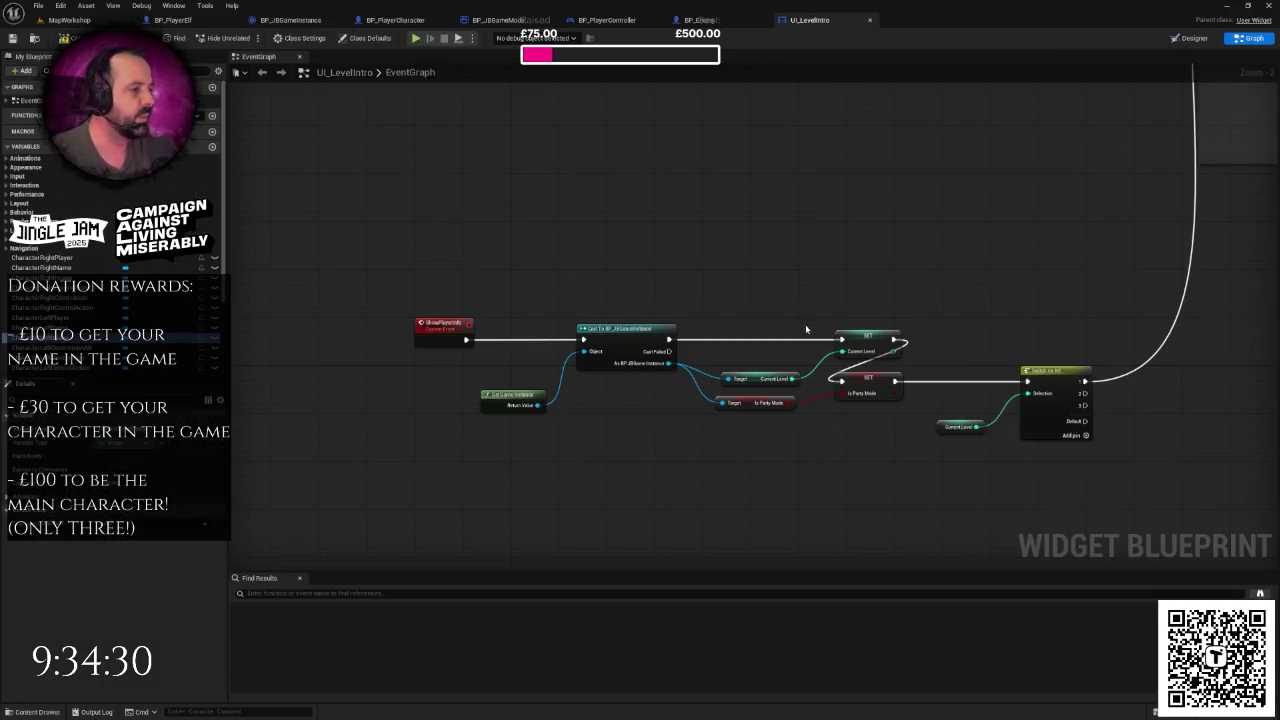
scroll(855, 348, down, 3)
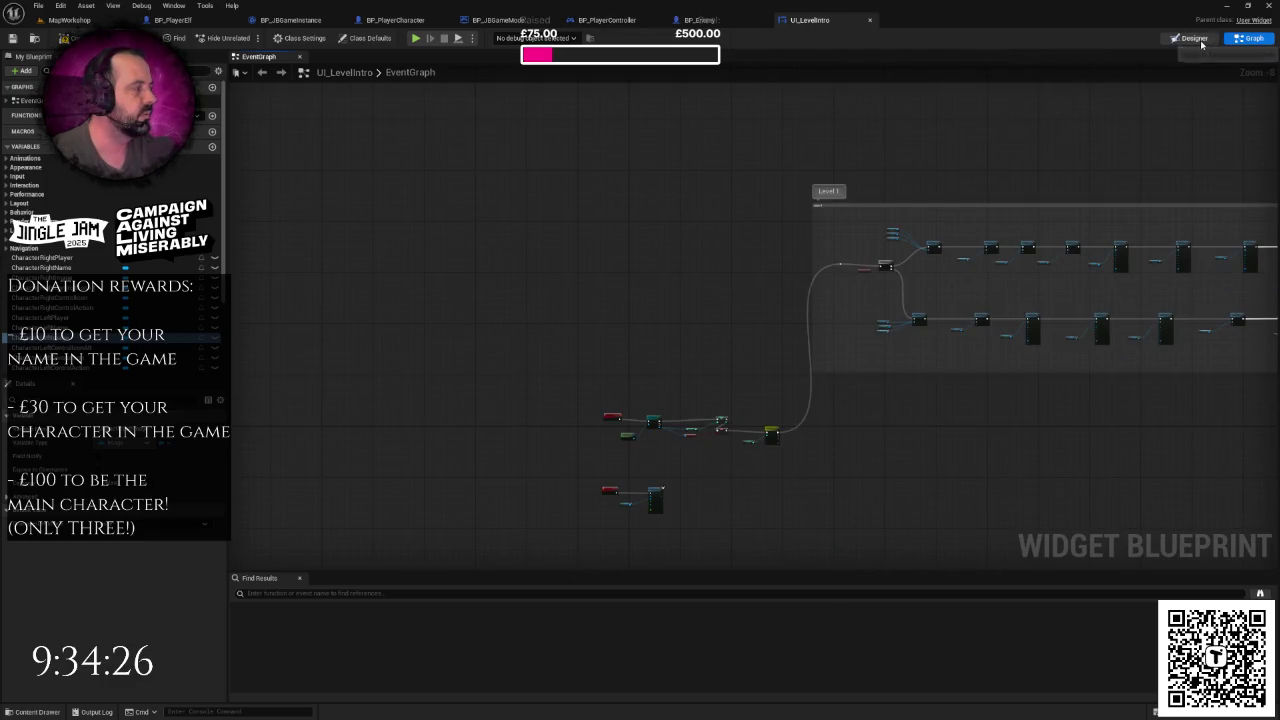
drag(950, 368, 760, 354)
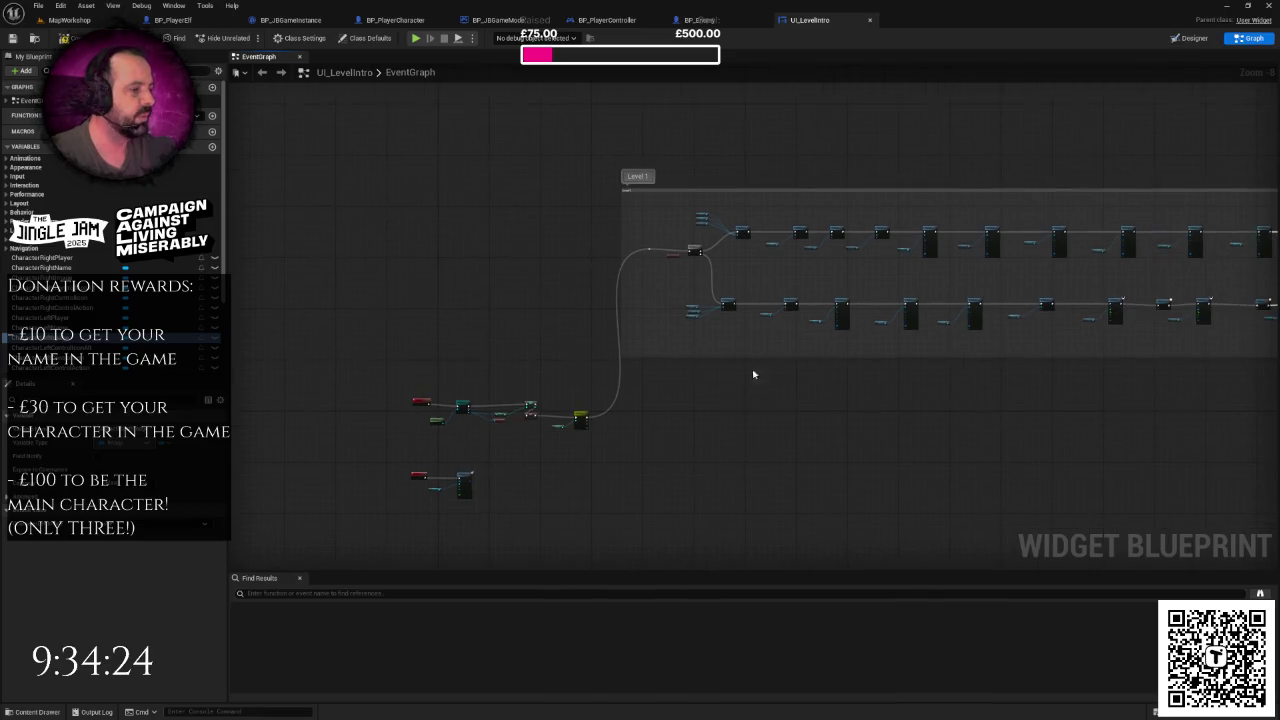
drag(873, 333, 676, 321)
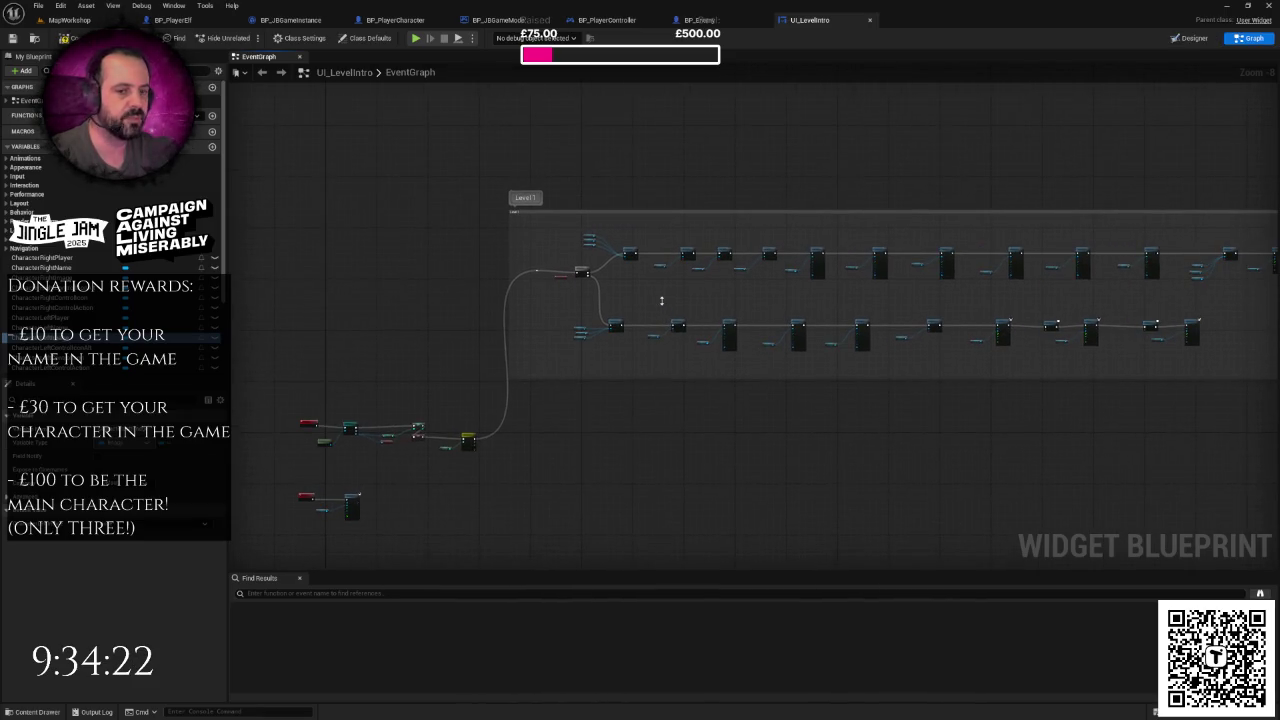
- Split the In Brush Image Size pin into X and Y, then undo it
right_click(660, 300)
scroll(654, 314, up, 1)
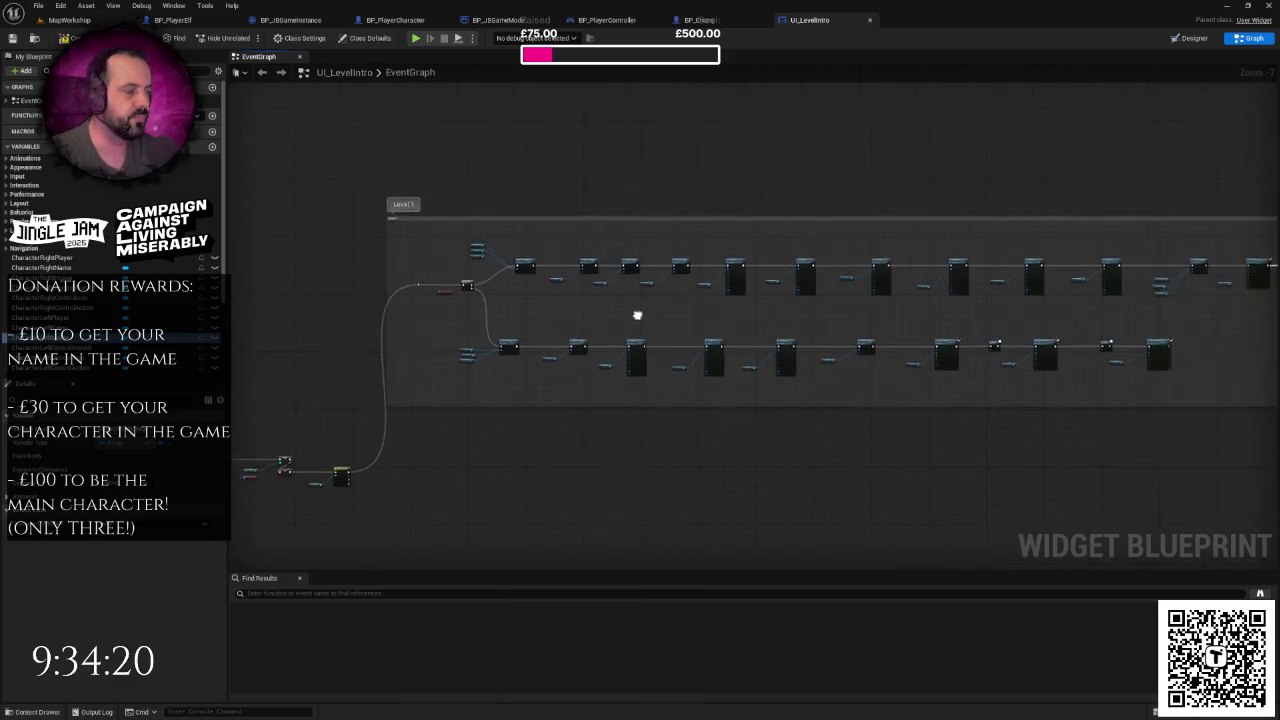
scroll(654, 314, up, 7)
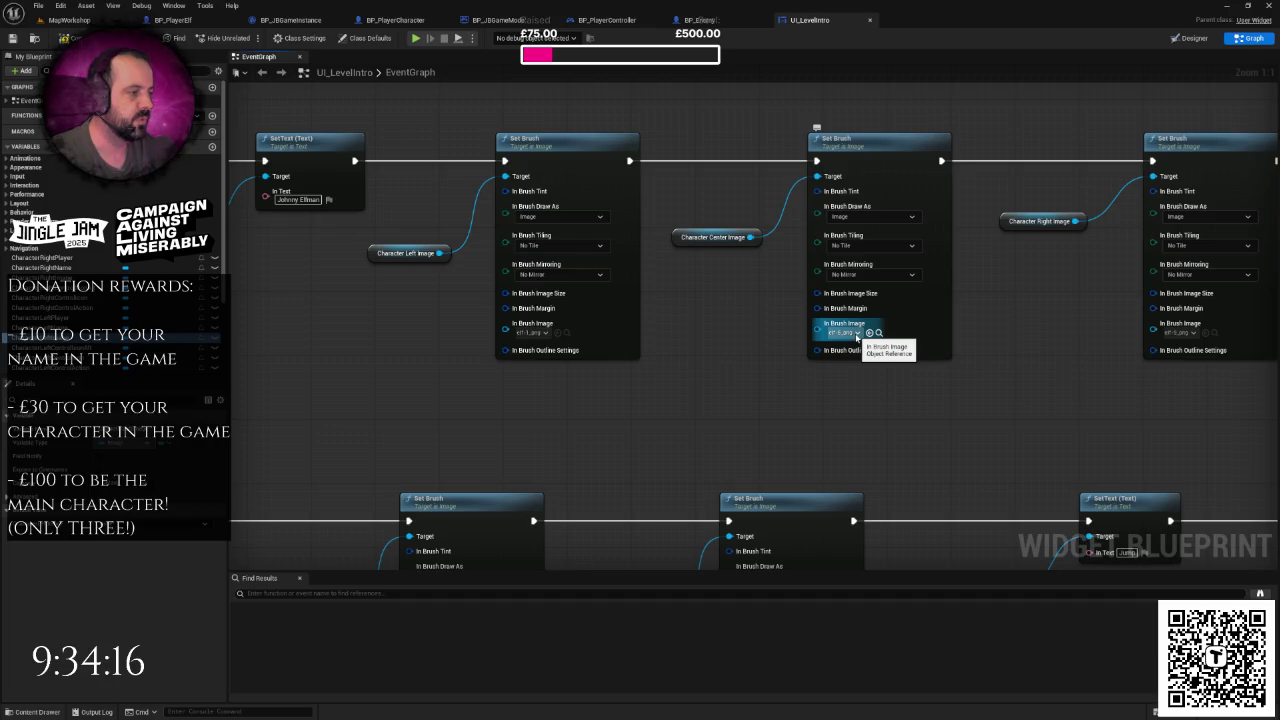
scroll(857, 337, down, 3)
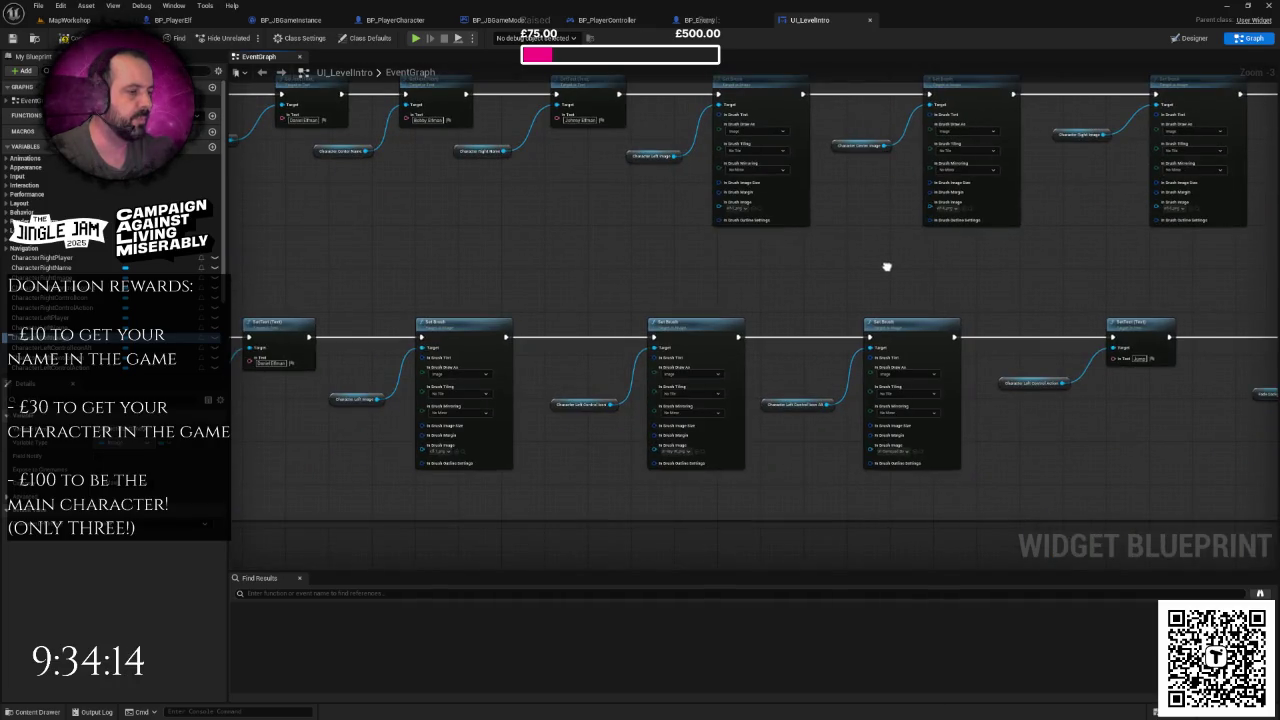
scroll(886, 266, up, 3)
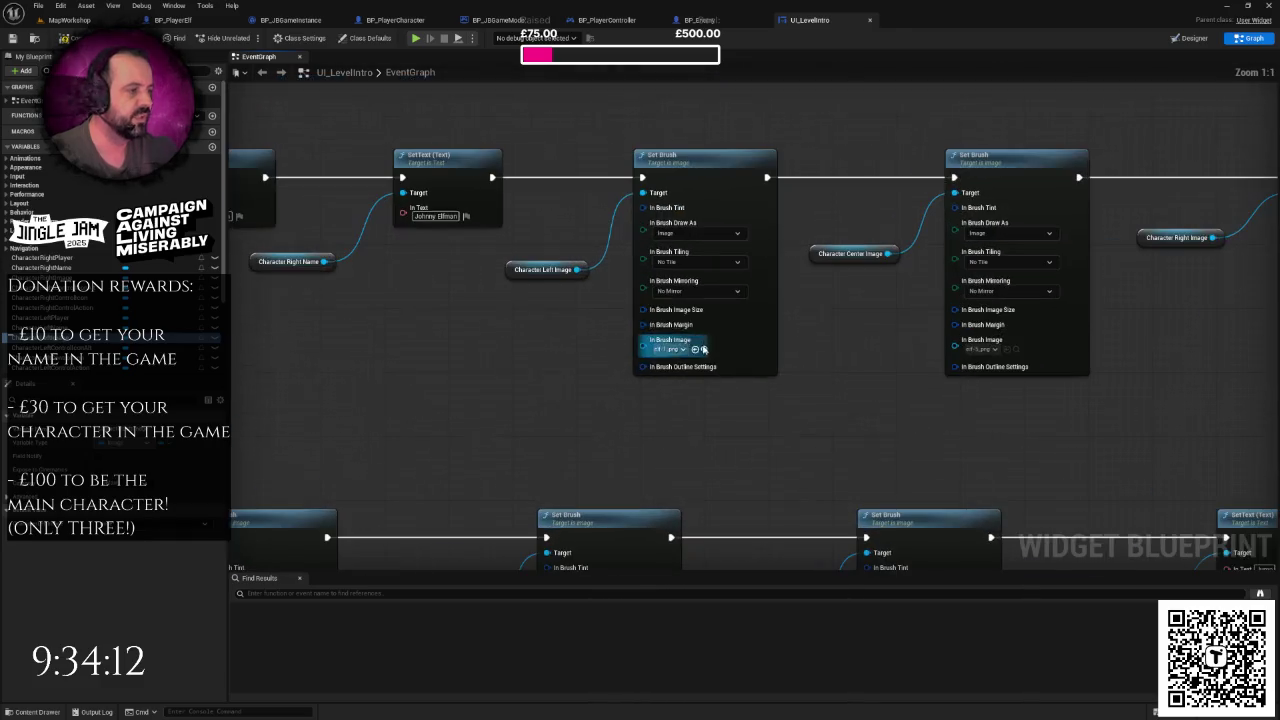
right_click(646, 312)
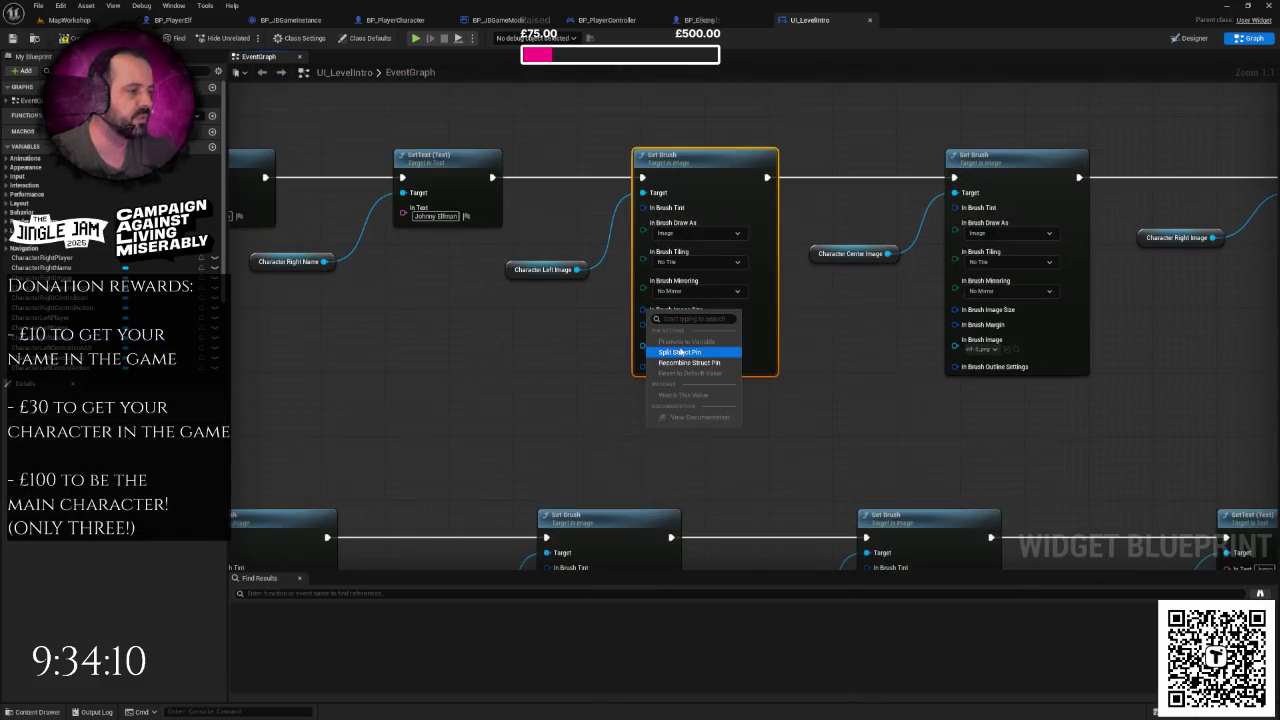
click(700, 365)
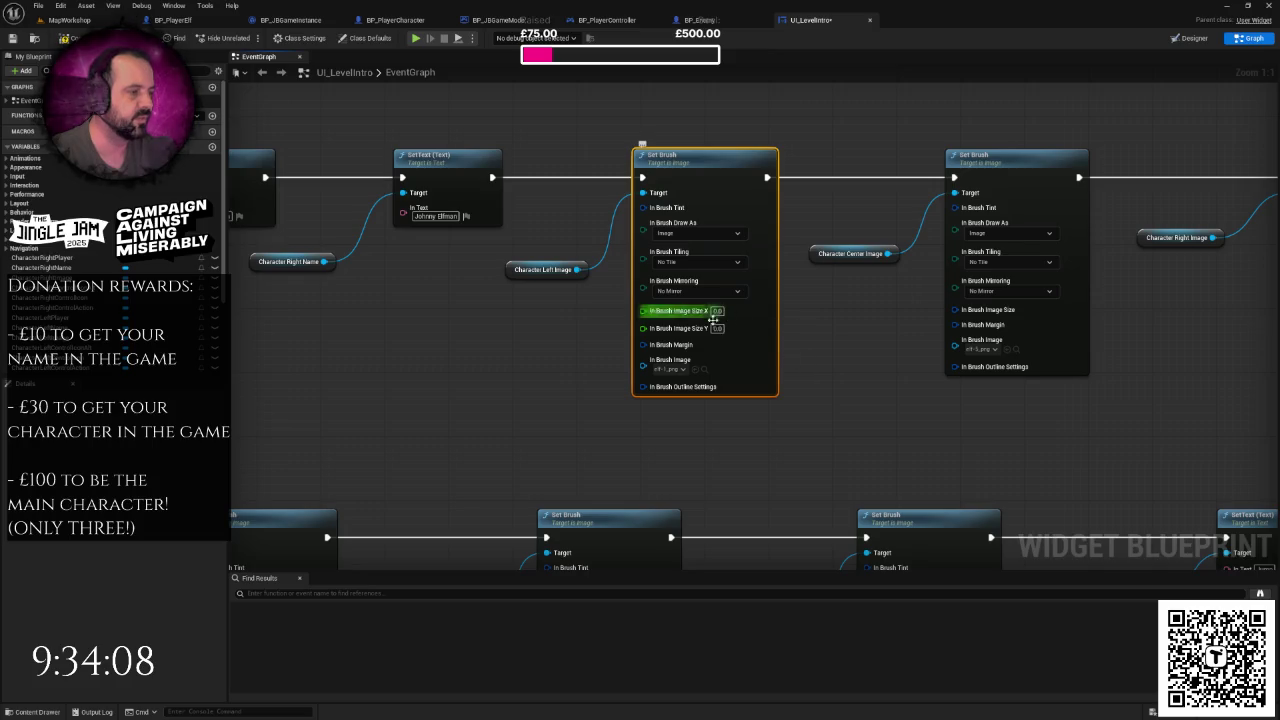
key(ctrl+z)
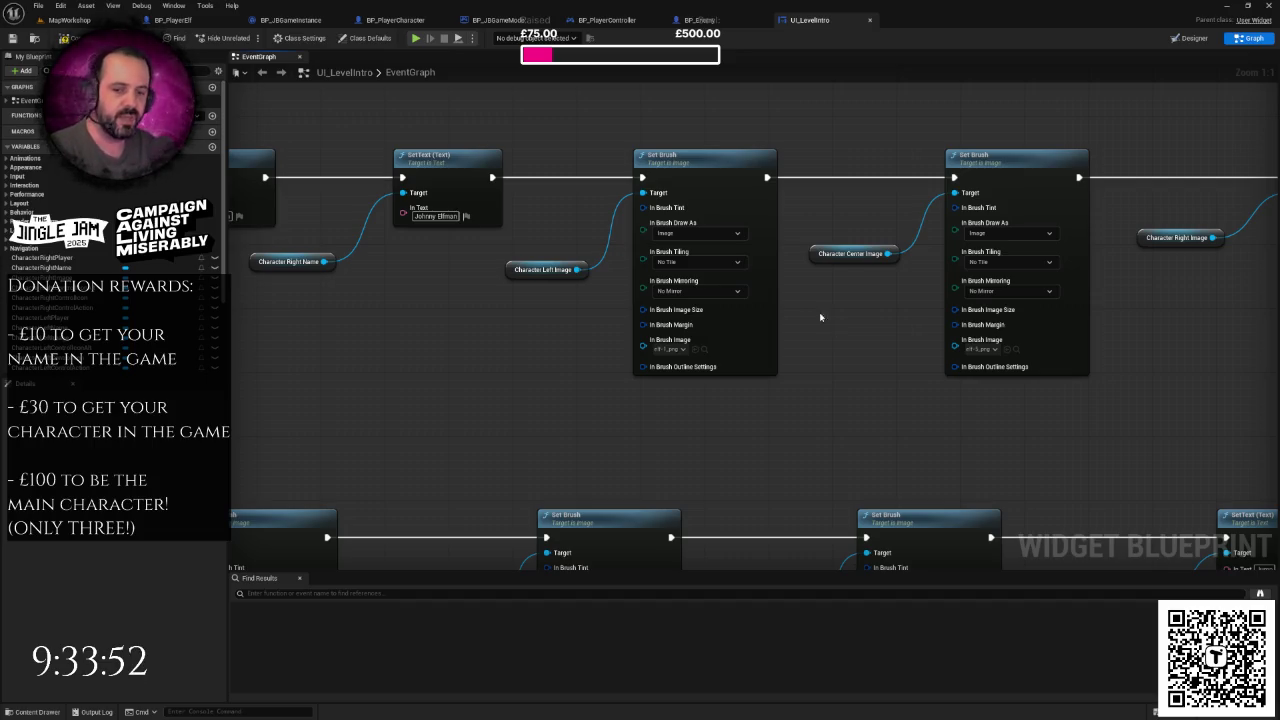
- Pan along the graph to review the remaining Set Brush nodes
scroll(597, 317, down, 2)
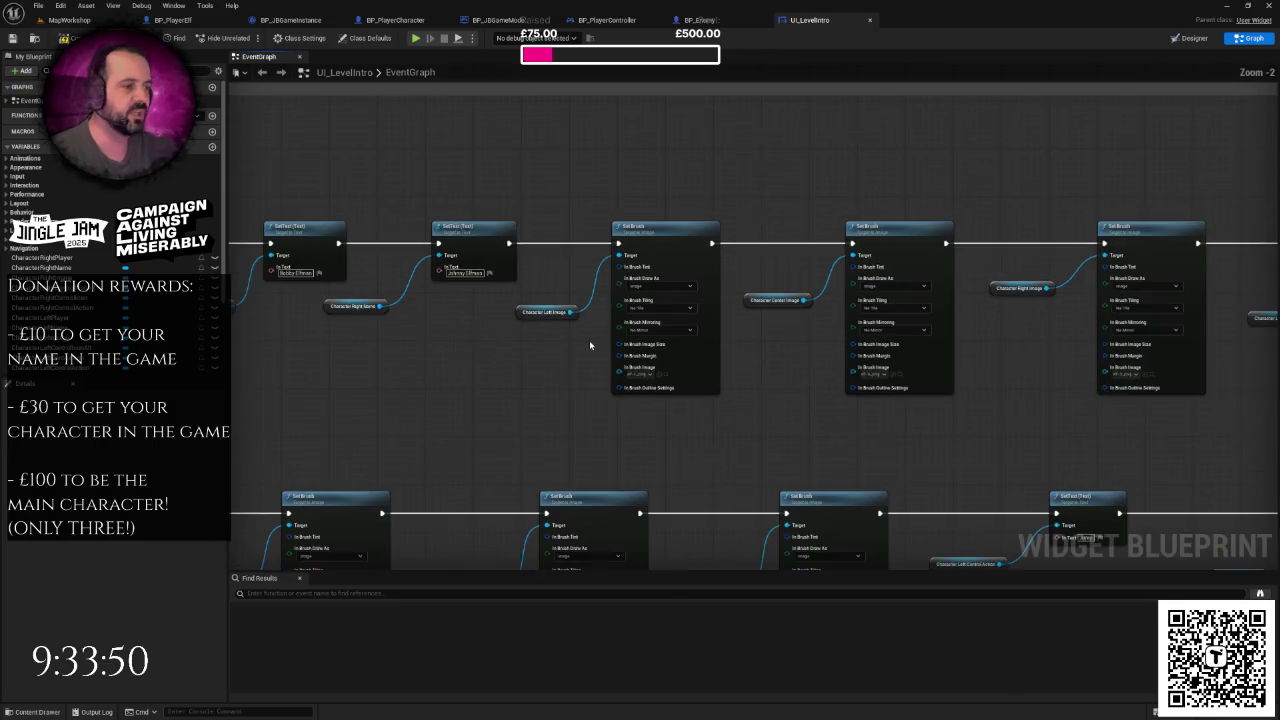
mouse_move(764, 352)
mouse_down()
mouse_move(651, 346)
mouse_move(661, 353)
mouse_up()
scroll(648, 348, down, 1)
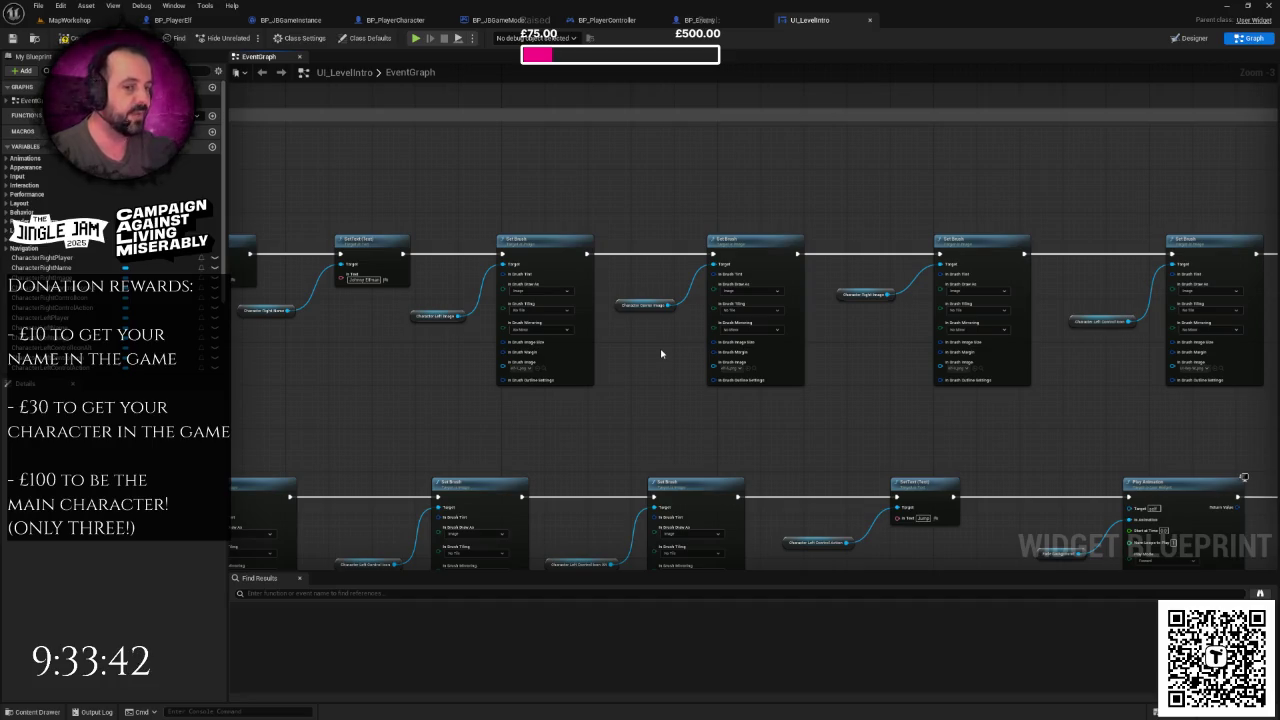
drag(661, 353, 564, 347)
scroll(564, 347, down, 5)
scroll(686, 354, up, 2)
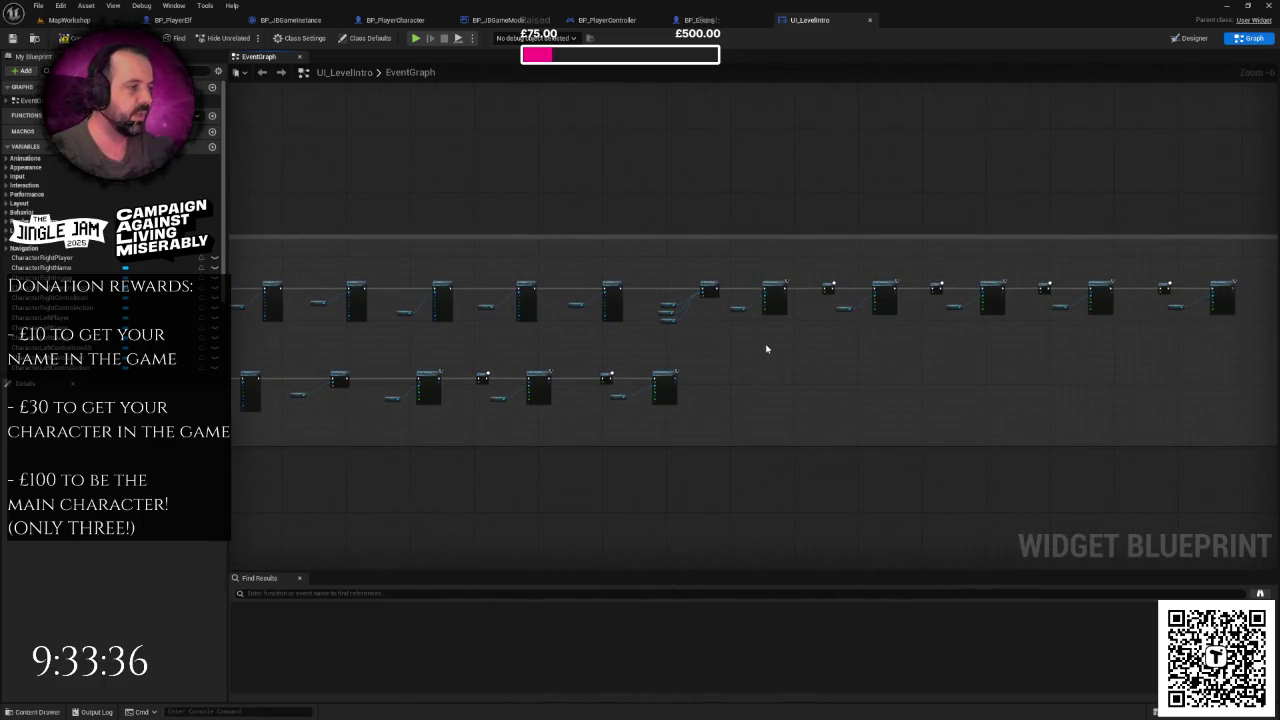
scroll(766, 349, up, 4)
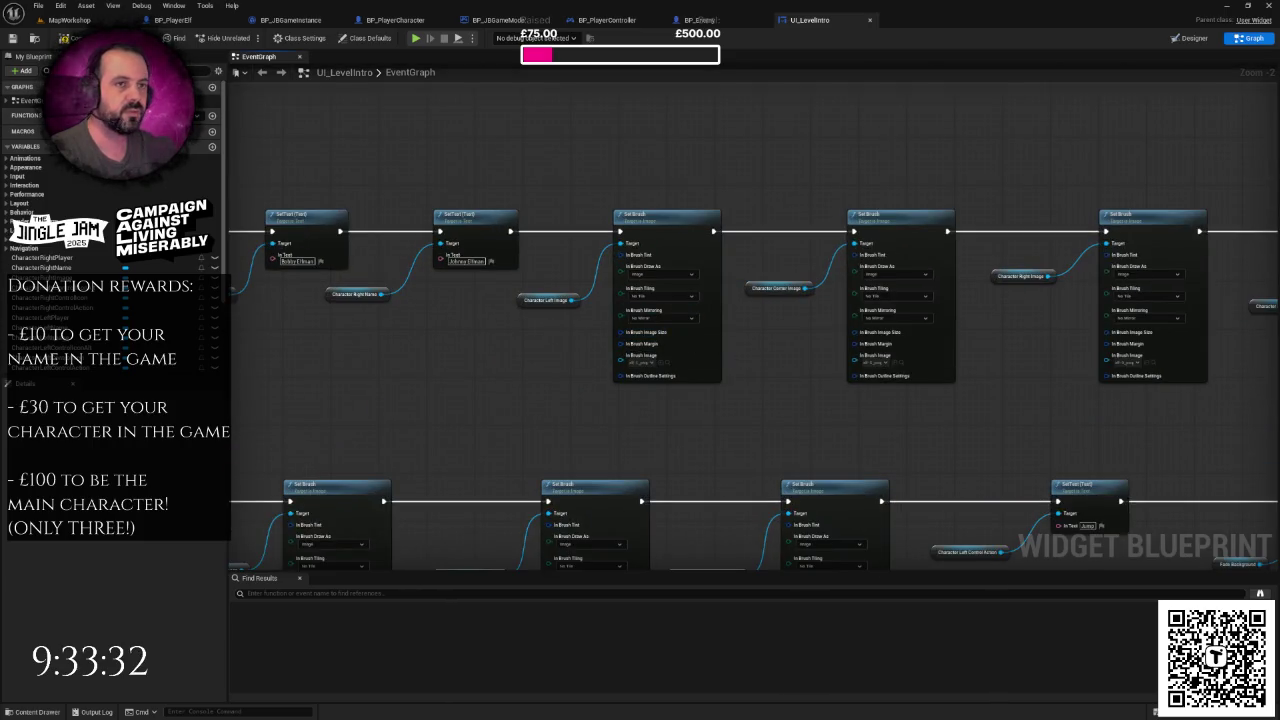
click(60, 20)
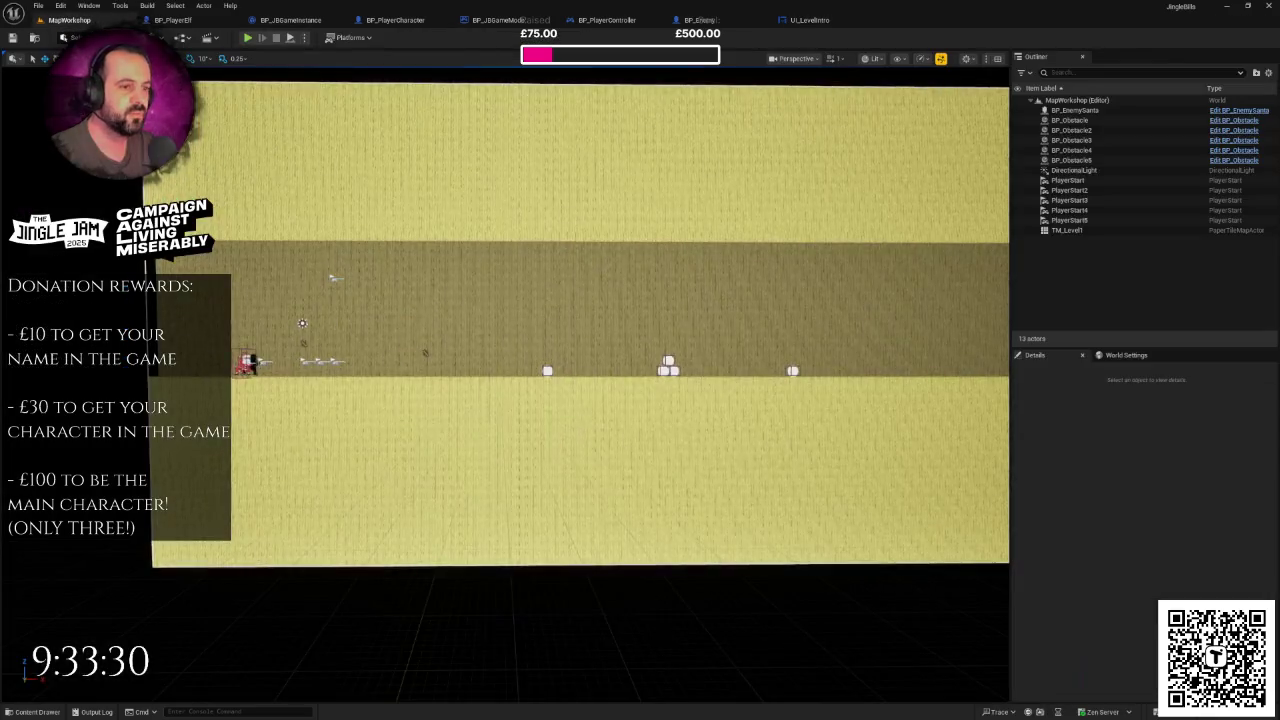
scroll(554, 282, up, 3)
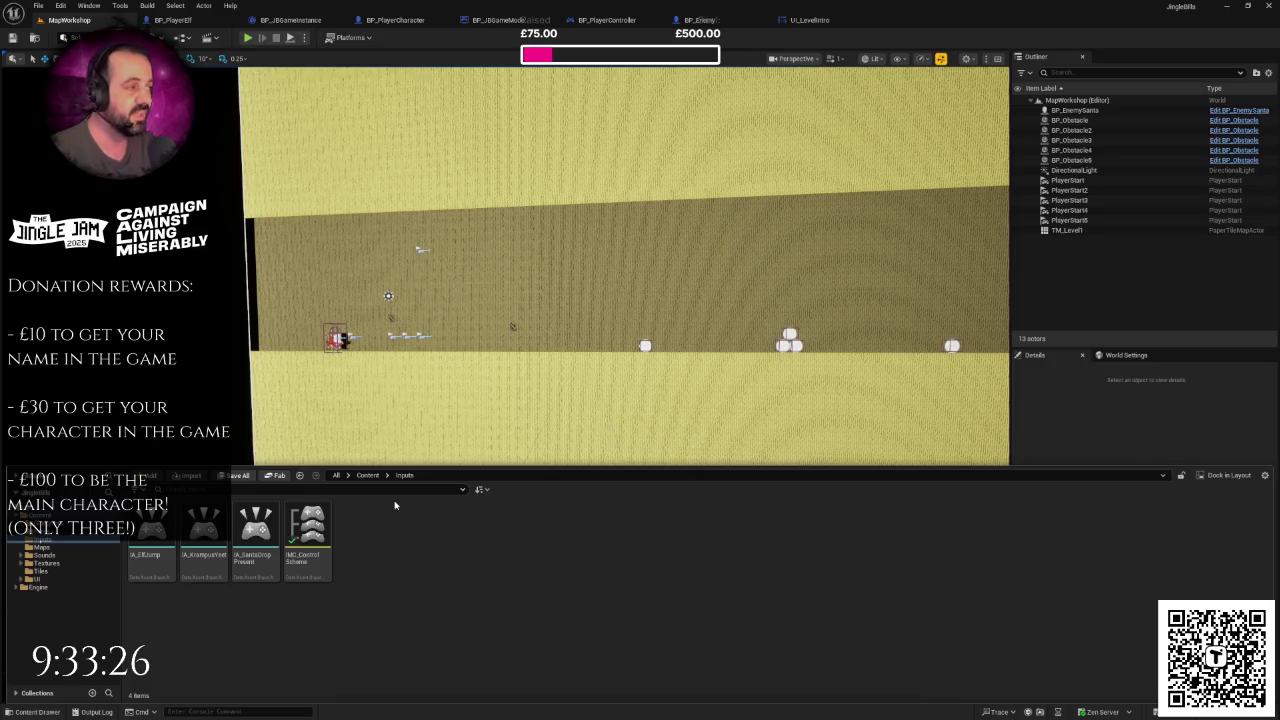
click(44, 555)
click(58, 531)
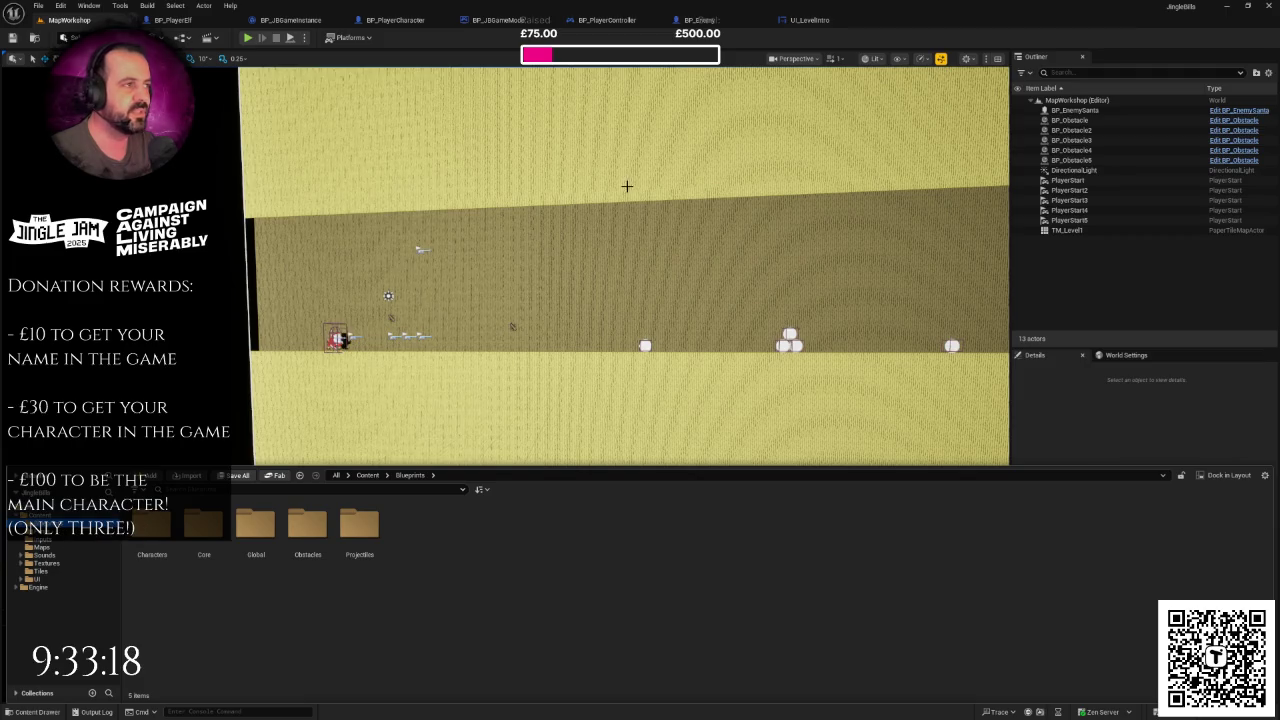
click(816, 22)
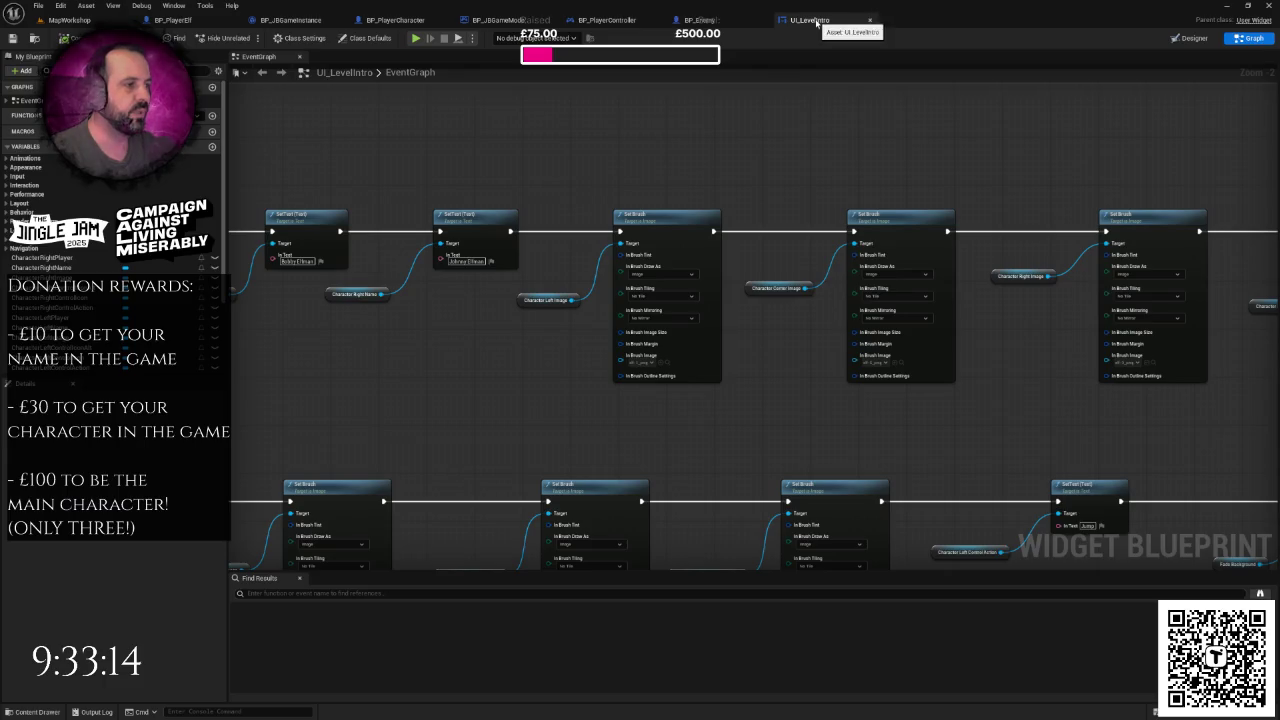
- Review the Level1 Set Brush node rows and save the UI_LevelIntro widget blueprint
scroll(840, 107, down, 2)
scroll(600, 249, up, 5)
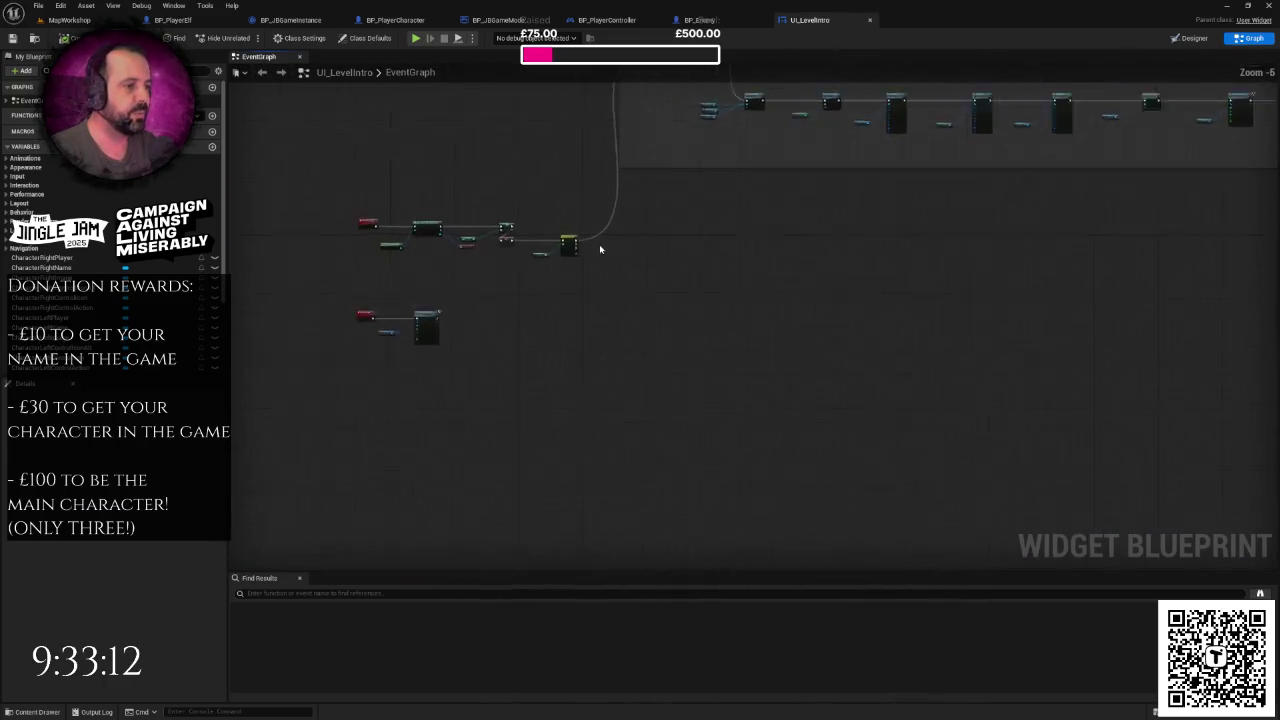
scroll(546, 264, down, 5)
drag(706, 200, 663, 337)
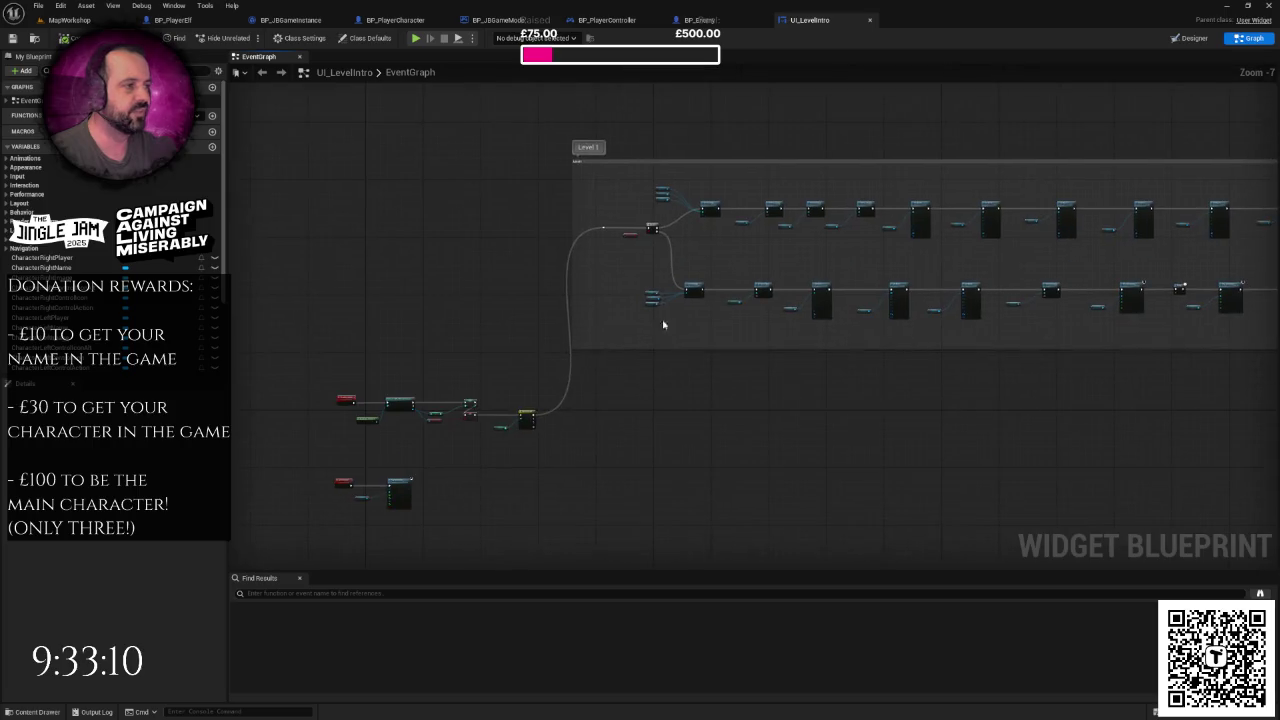
drag(789, 251, 683, 269)
scroll(683, 269, up, 2)
right_click(682, 265)
click(654, 269)
mouse_move(673, 270)
mouse_down()
mouse_move(580, 259)
mouse_move(590, 268)
mouse_up()
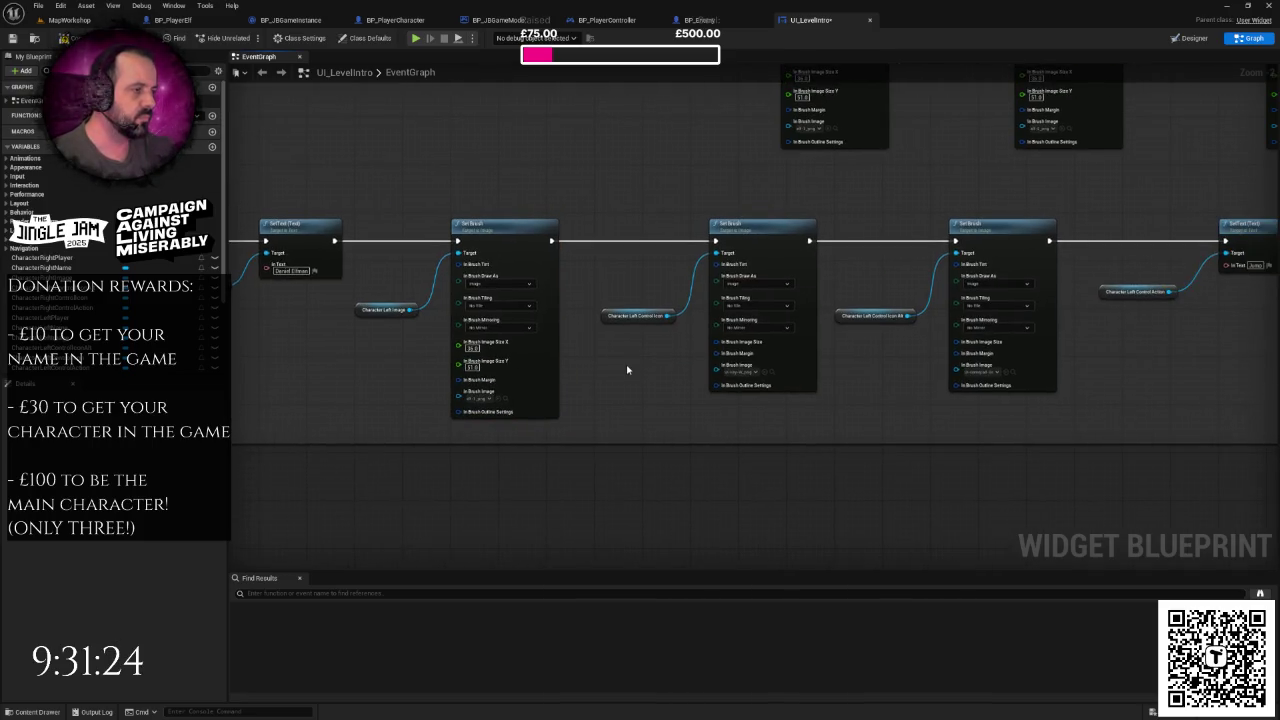
key(ctrl+s)
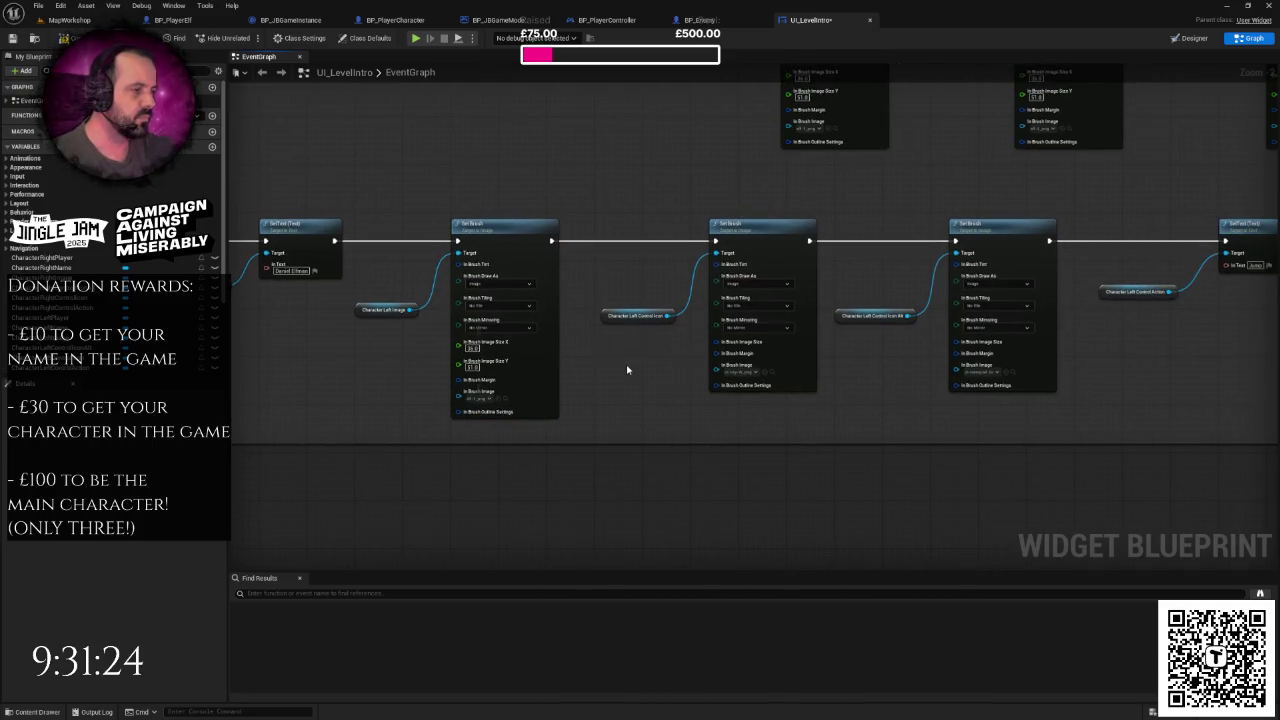
- Play-test MapWorkshop to check the intro's elf name, image and Jump prompt, then stop
click(90, 20)
click(248, 38)
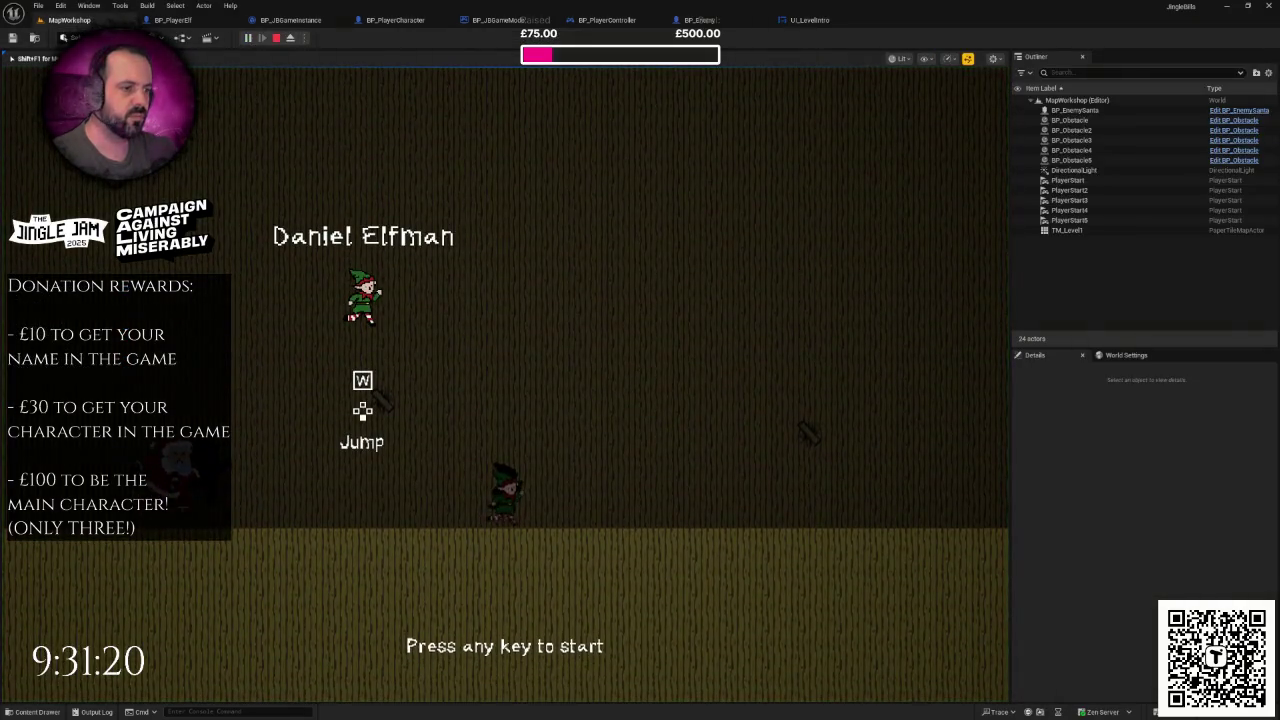
click(393, 354)
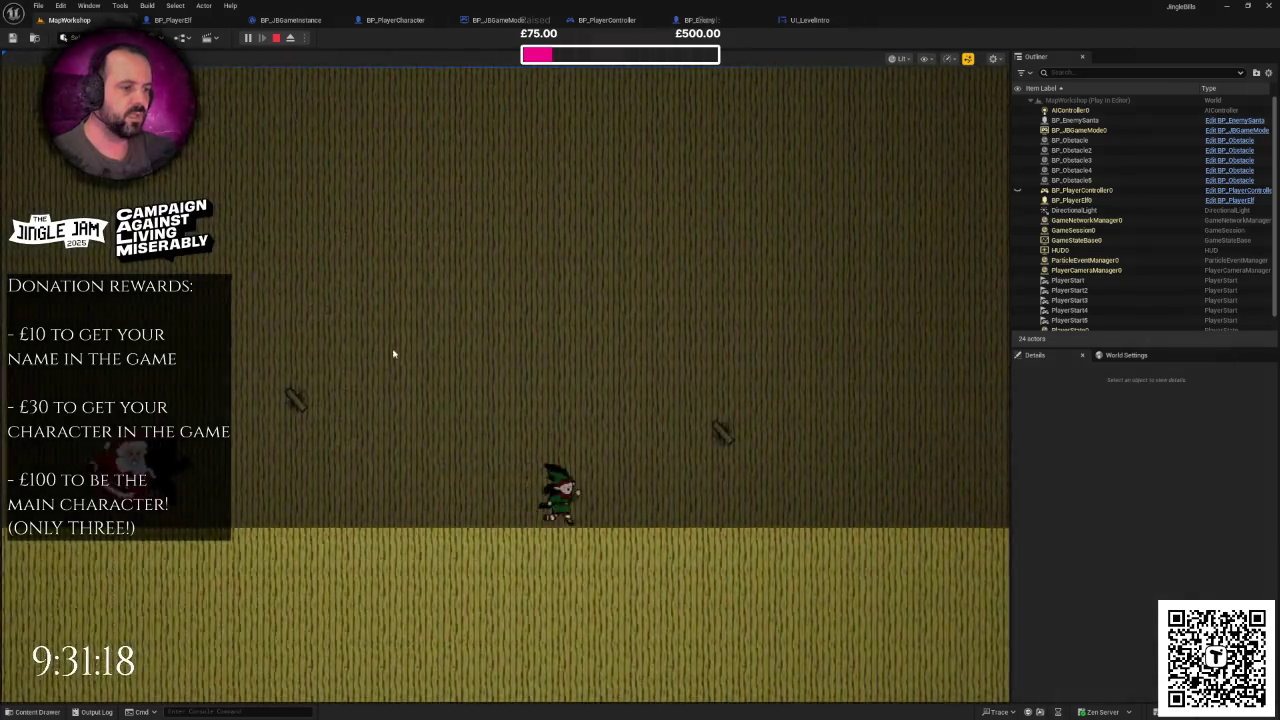
key(Escape)
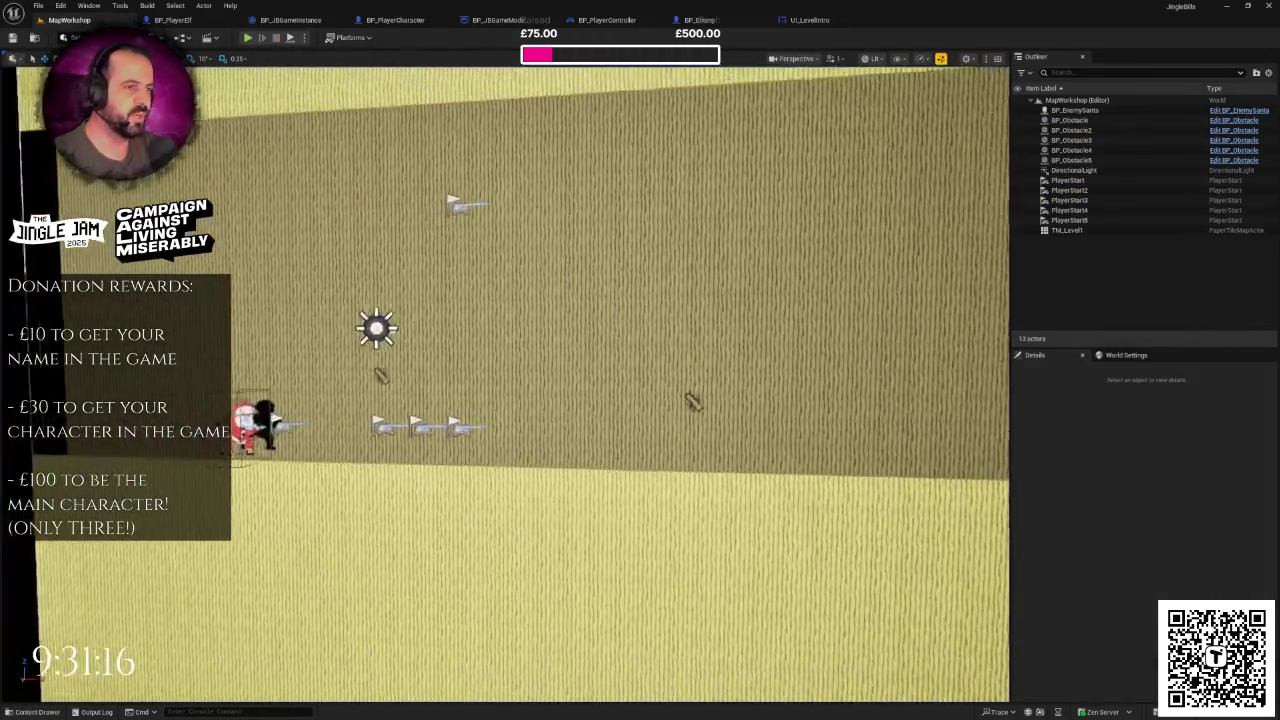
- Nudge the level view and bring up the BP_JBGameInstance blueprint
scroll(600, 380, down, 3)
scroll(600, 380, up, 5)
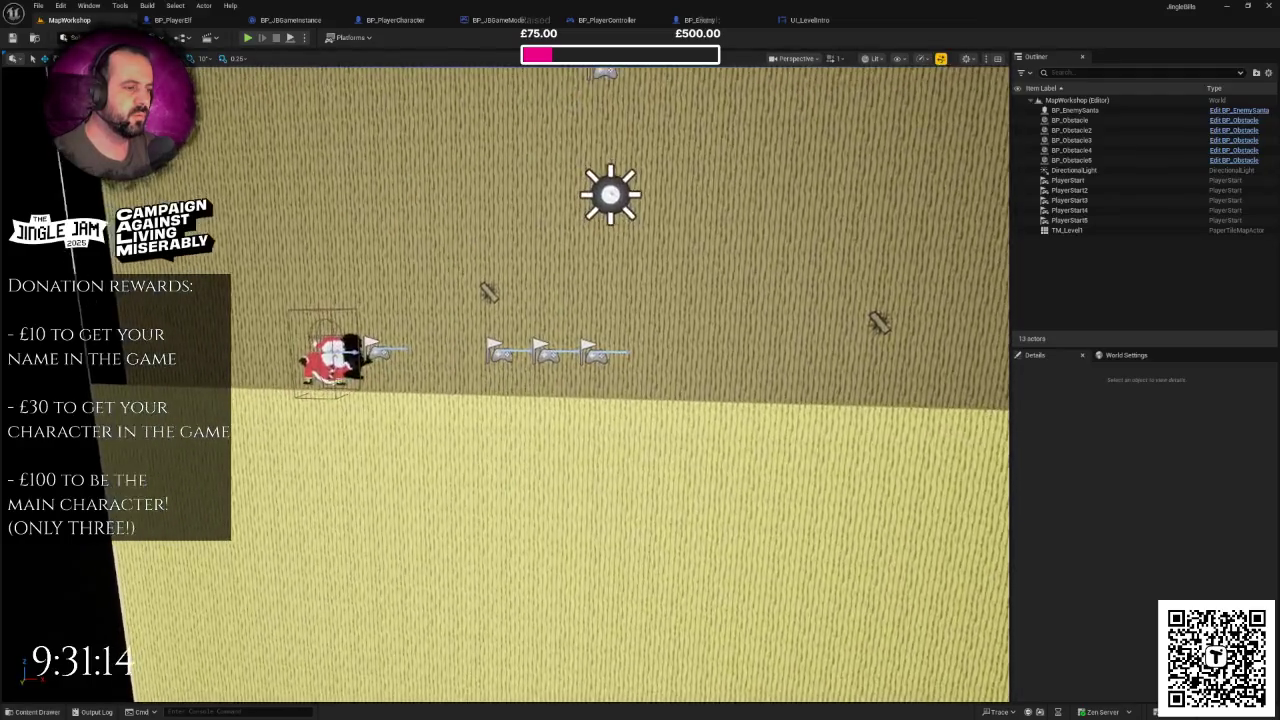
drag(585, 302, 565, 292)
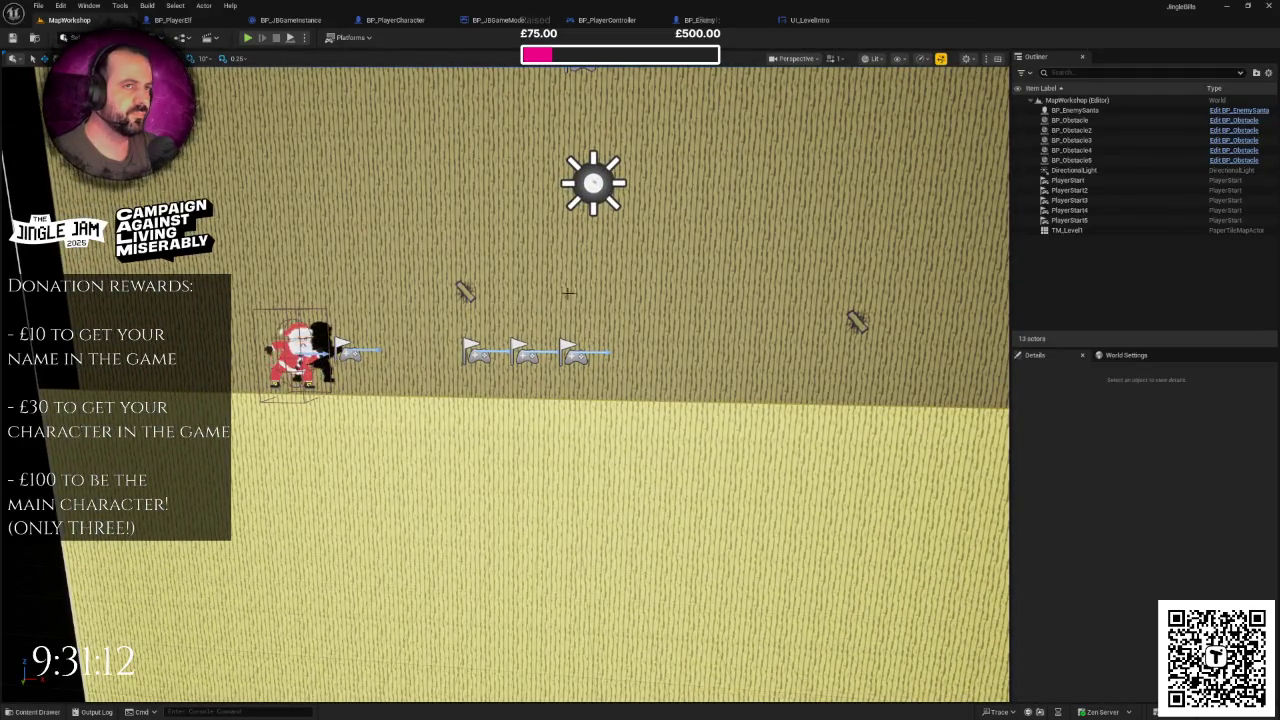
scroll(565, 292, down, 1)
scroll(590, 280, up, 4)
scroll(628, 257, down, 4)
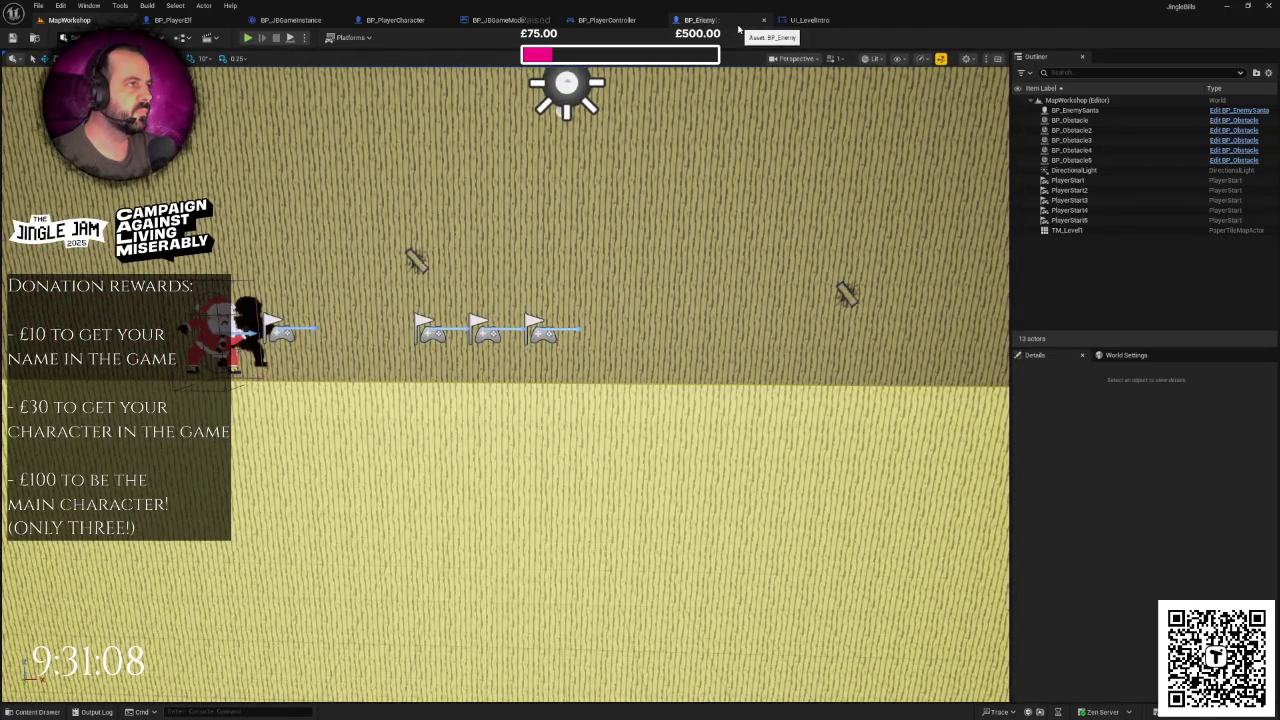
click(290, 20)
- Turn on Is Party Mode in BP_JBGameInstance, save it, and return to MapWorkshop
click(1090, 116)
key(ctrl+s)
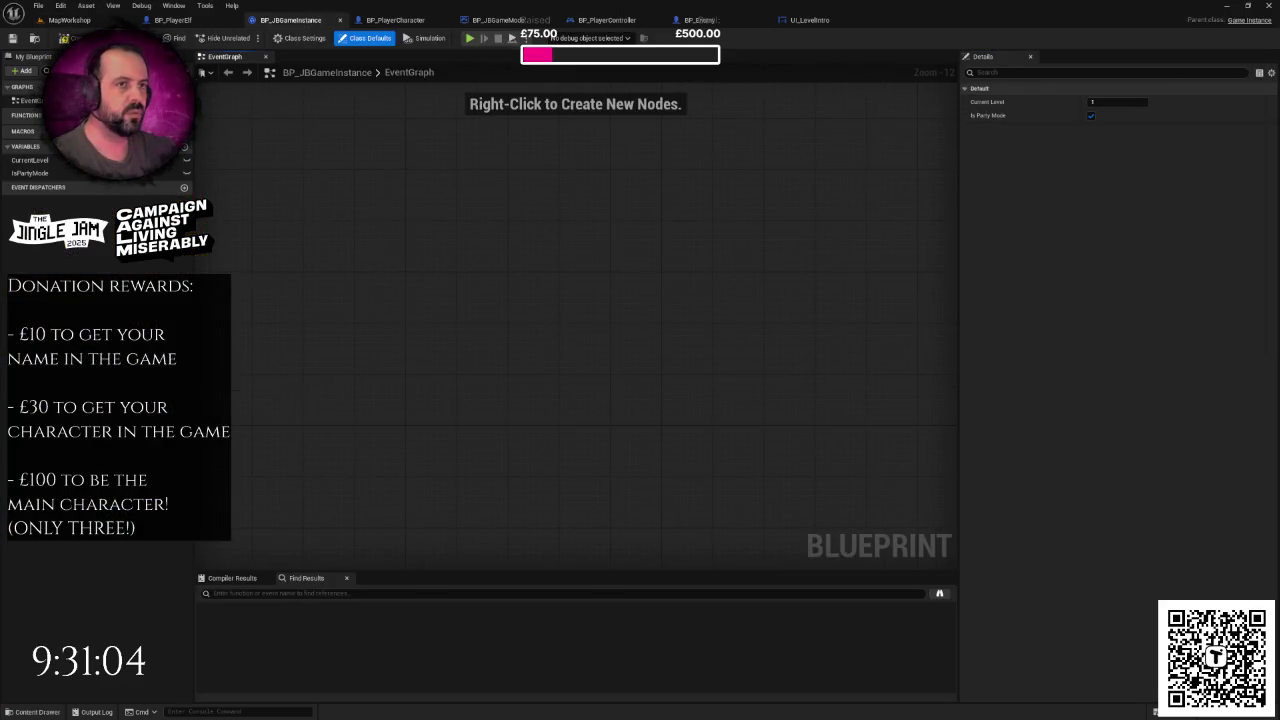
click(68, 20)
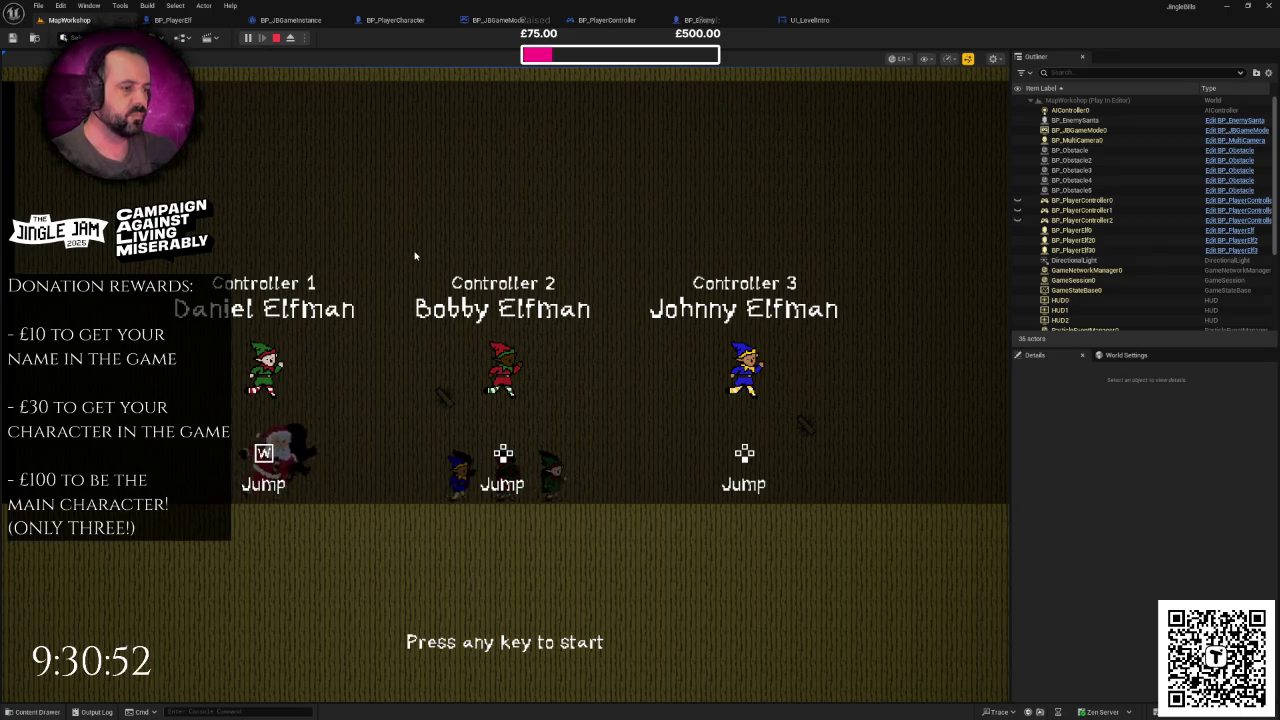
- Play the party-mode intro full screen with three controllers' elves, then stop the session
key(space)
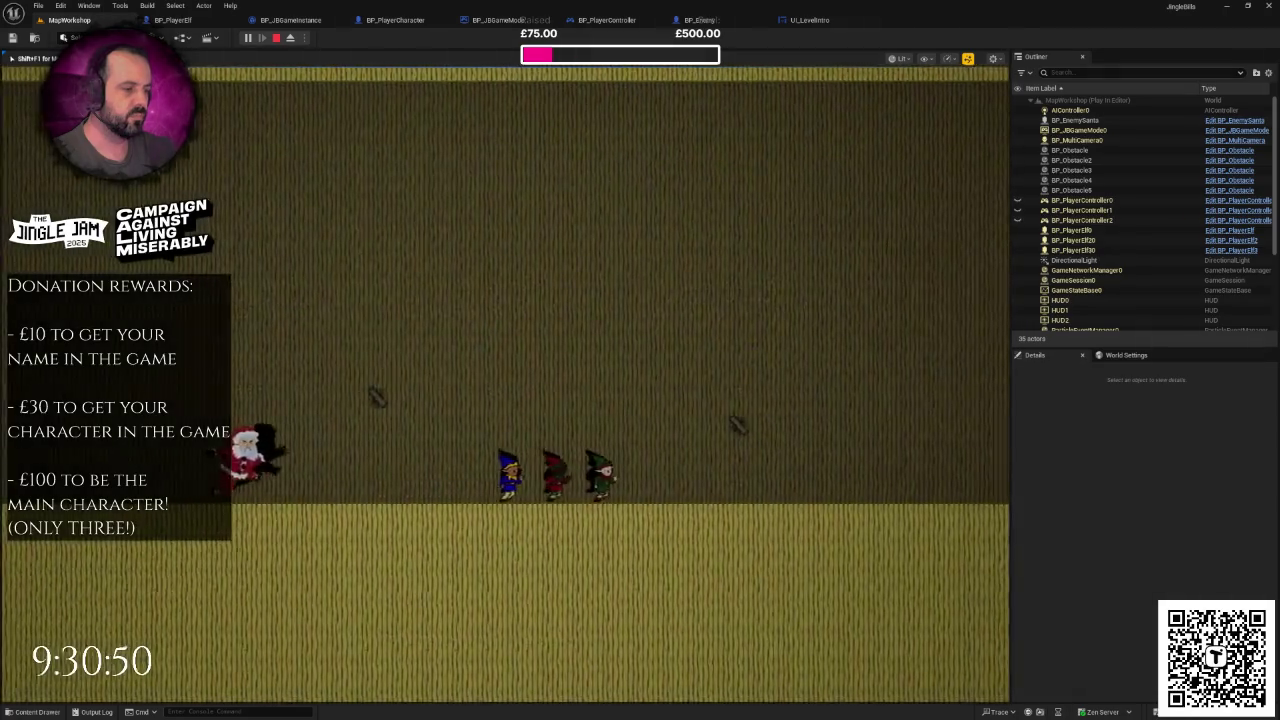
key(F11)
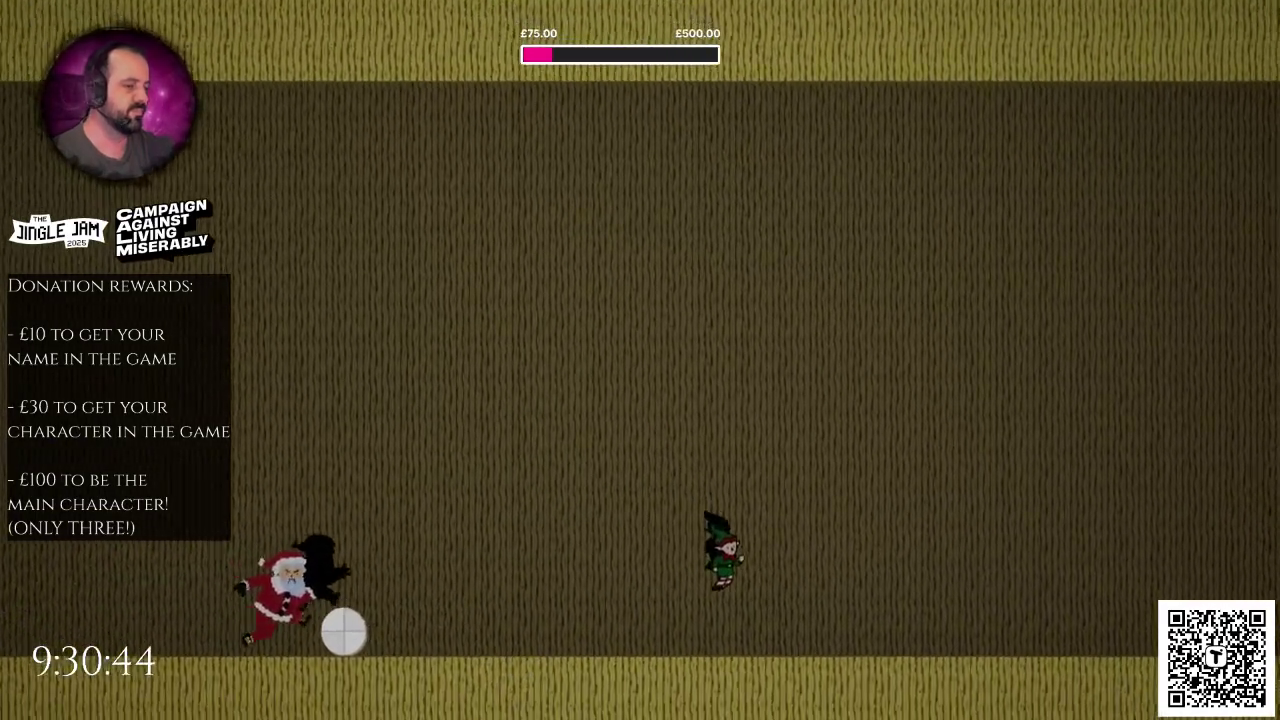
key(Escape)
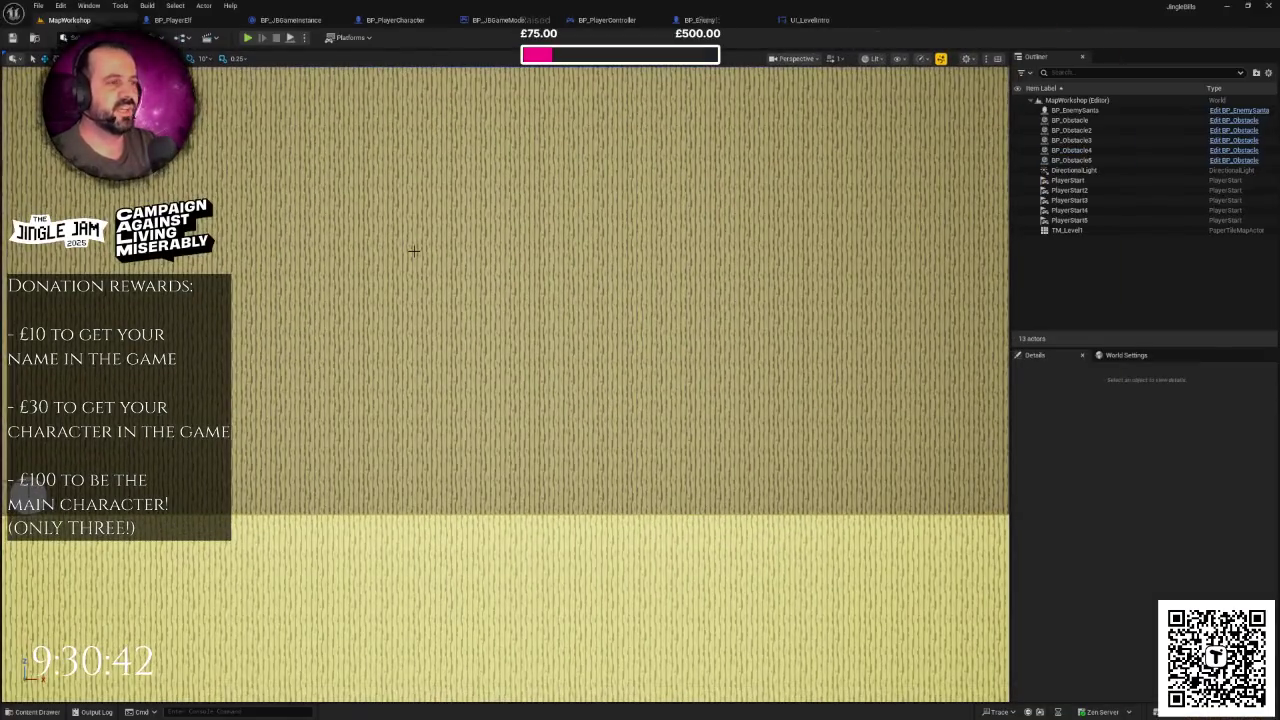
mouse_move(434, 283)
mouse_down()
mouse_move(347, 322)
mouse_move(456, 272)
mouse_up()
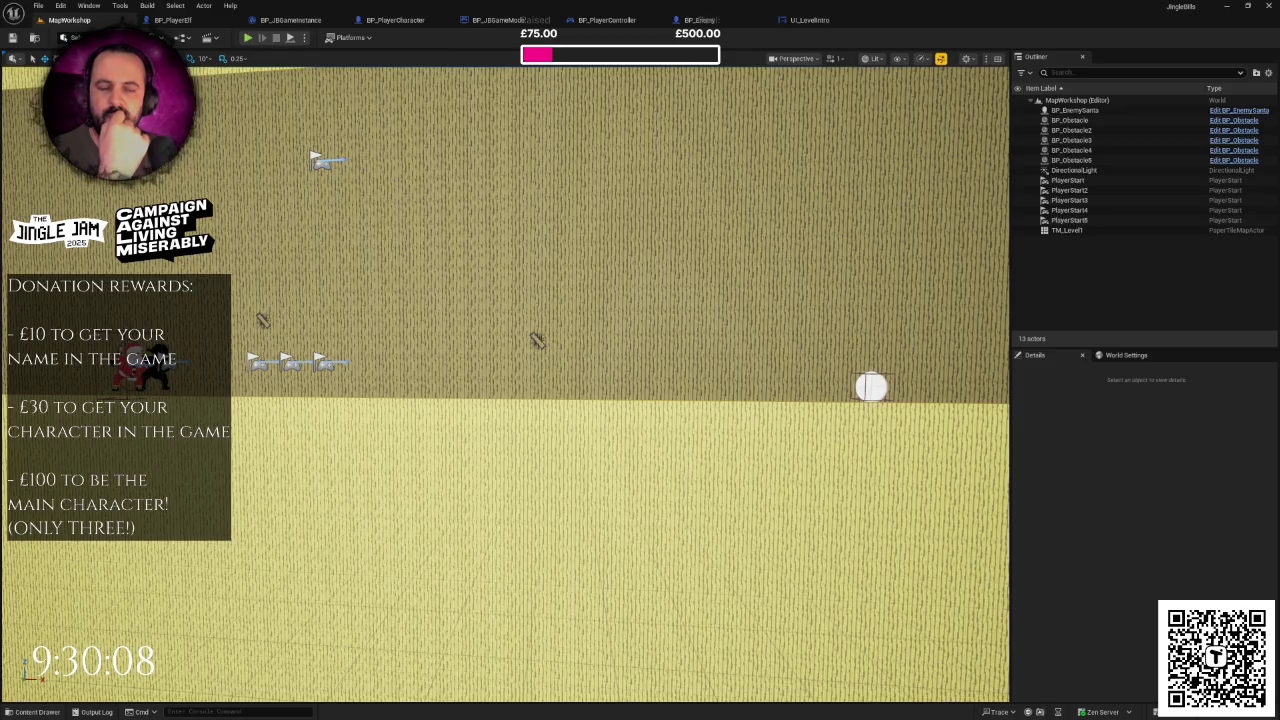
- Switch from the Unreal Editor to the browser showing the Postimages forest screenshot
key(alt+Tab)
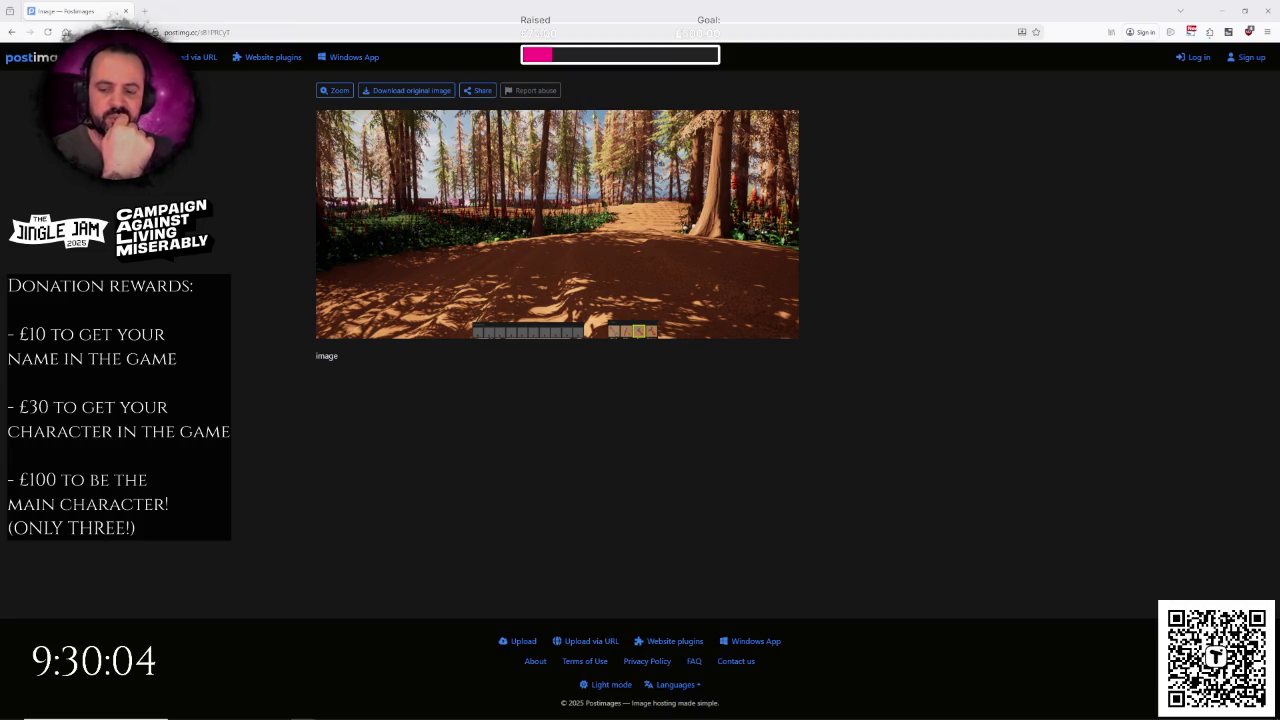
- Zoom the Postimages forest path screenshot in and out, then close the browser
click(627, 305)
click(688, 422)
click(688, 420)
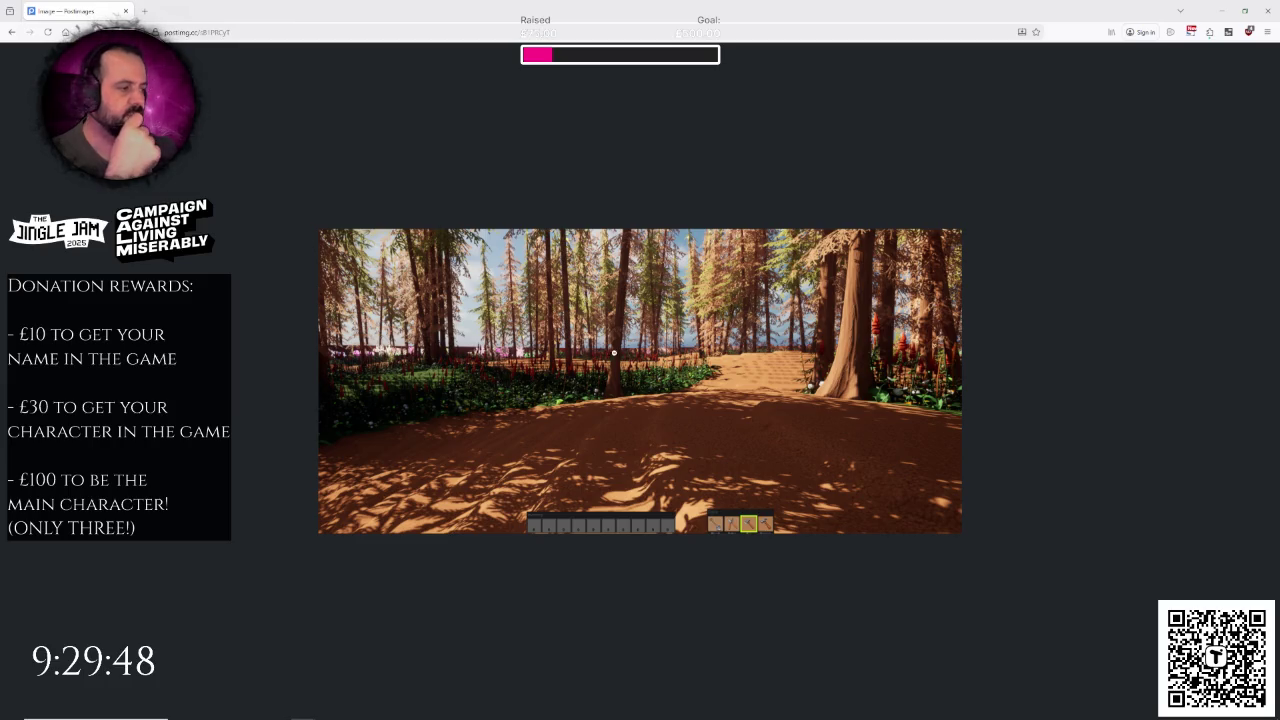
click(1267, 10)
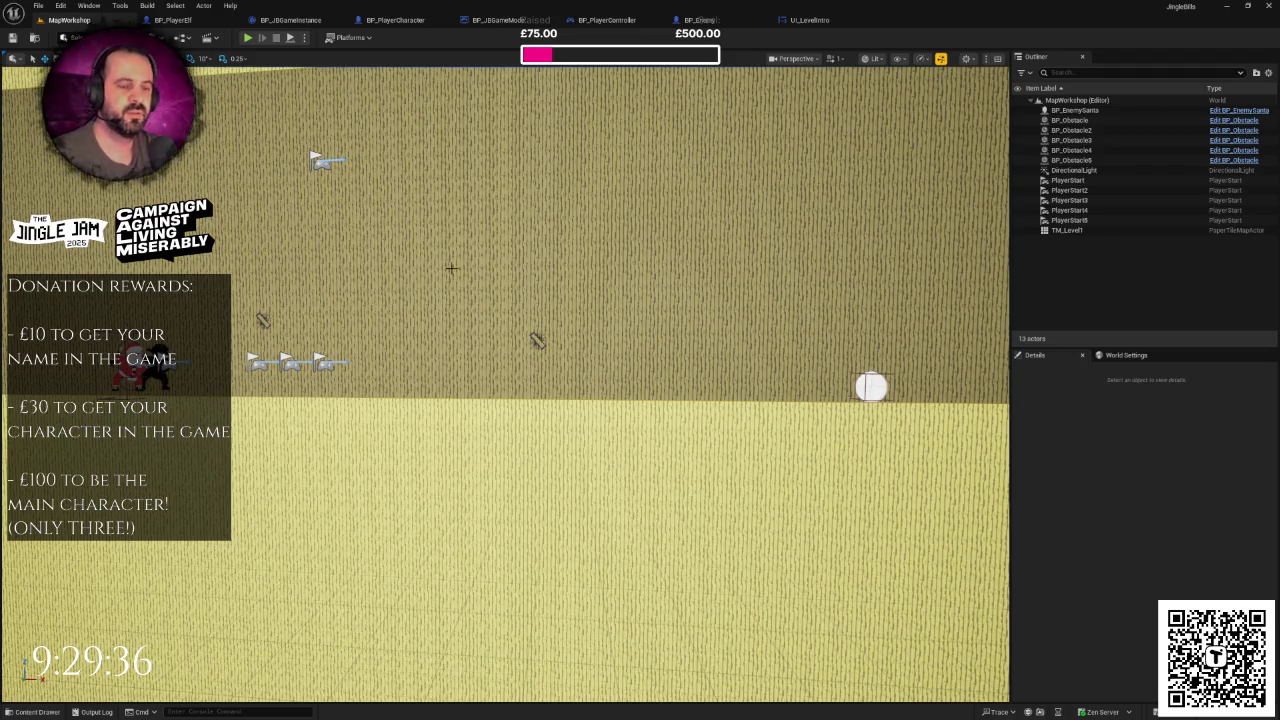
- Switch to the UI_LevelIntro widget's event graph and zoom out to see more of it
mouse_move(560, 294)
mouse_down()
mouse_move(580, 297)
mouse_move(563, 294)
mouse_up()
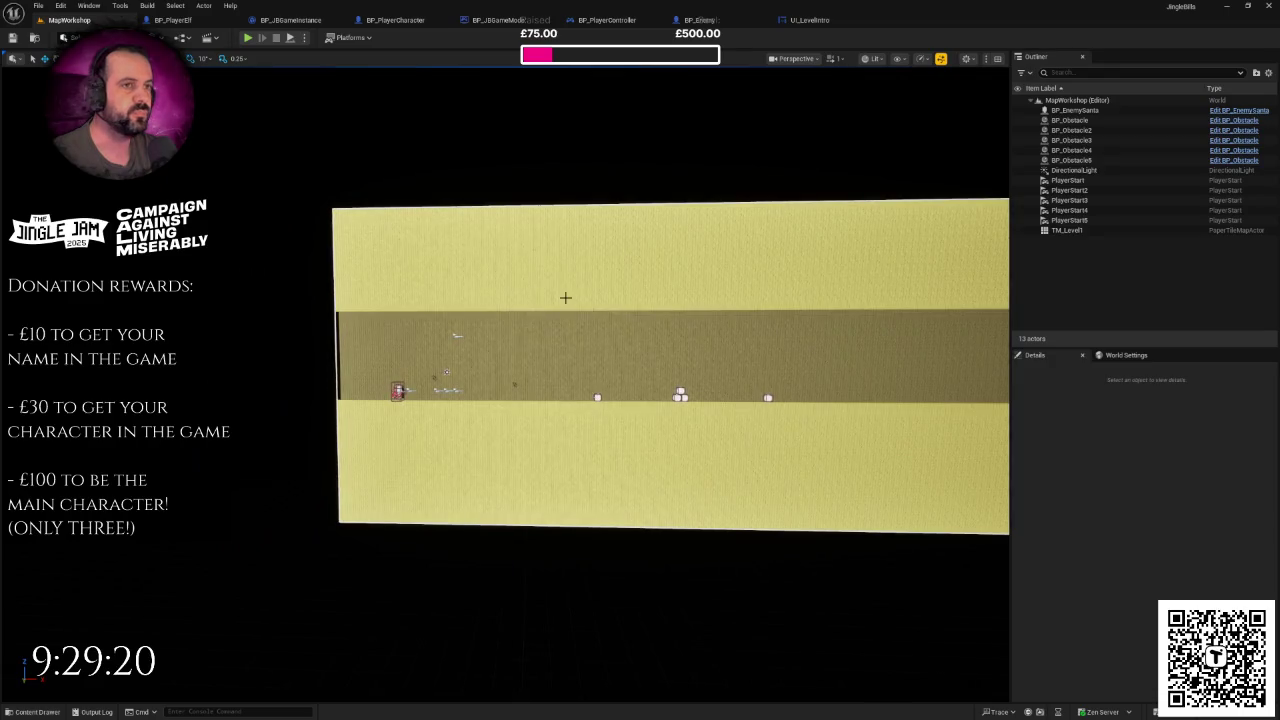
click(826, 22)
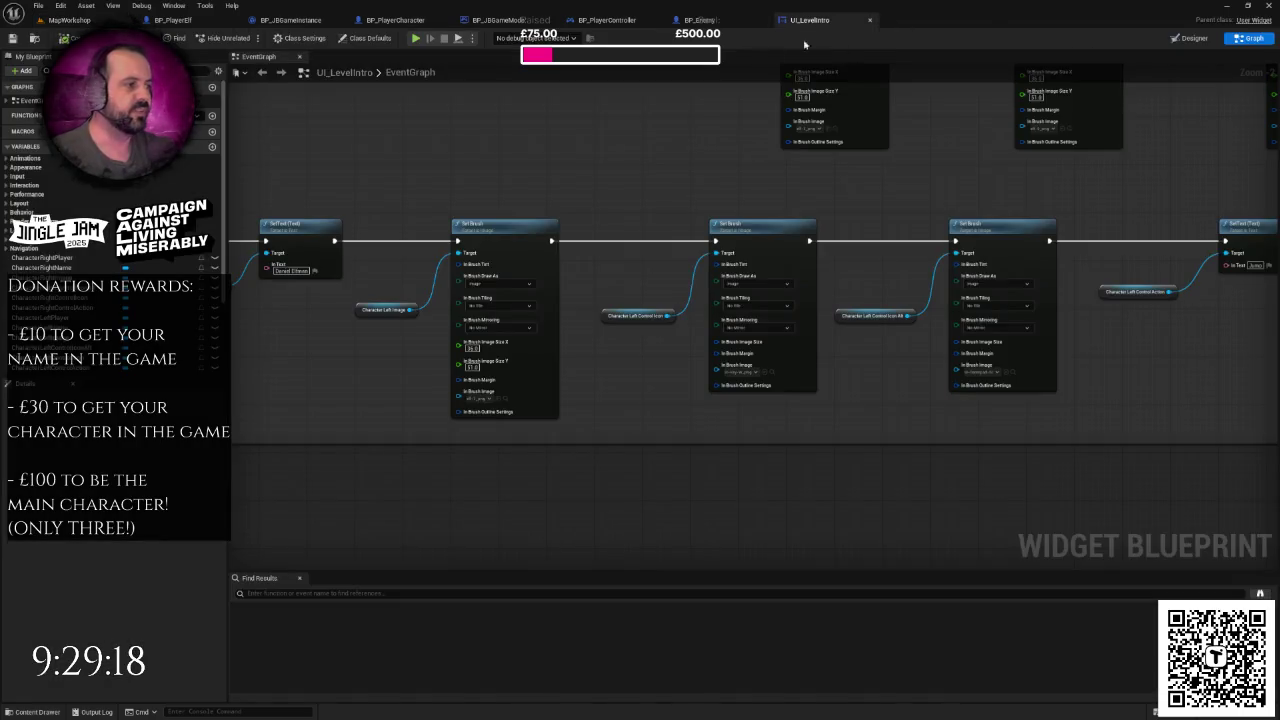
scroll(680, 200, down, 3)
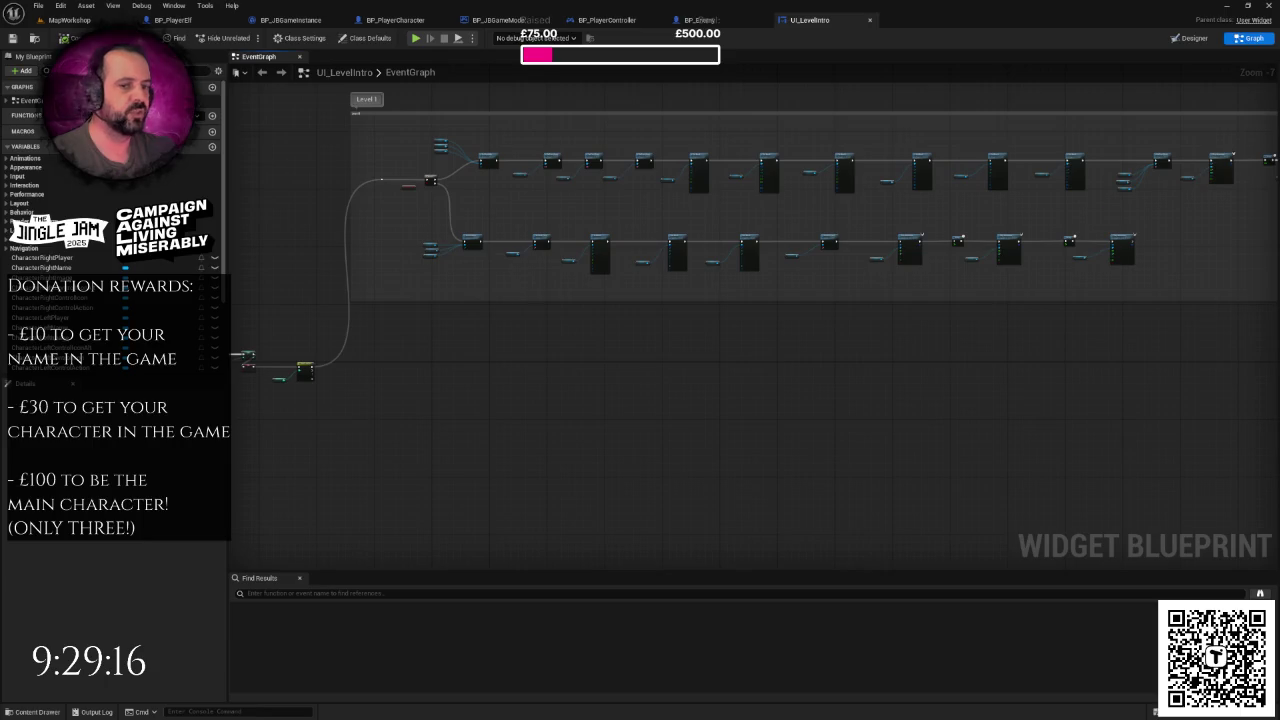
scroll(526, 286, down, 1)
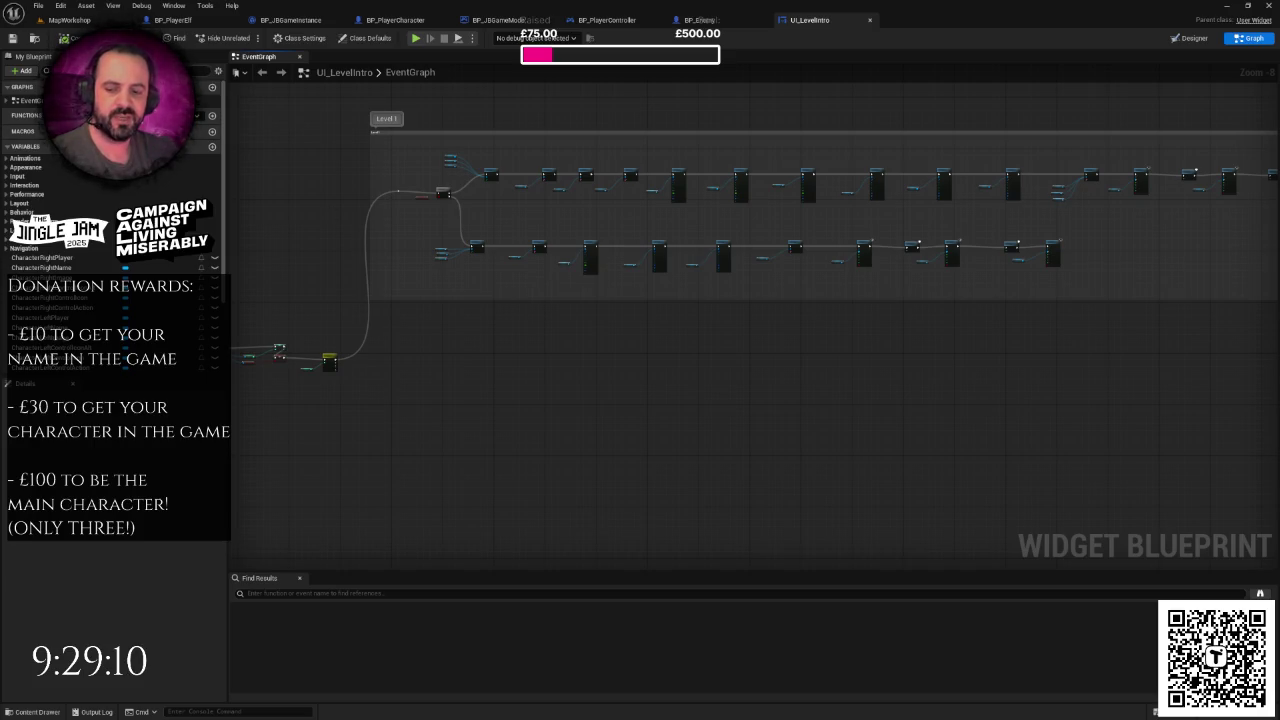
- Bring the Notepad to-do list to the front and start selecting the Dialogue system item
key(alt+Tab)
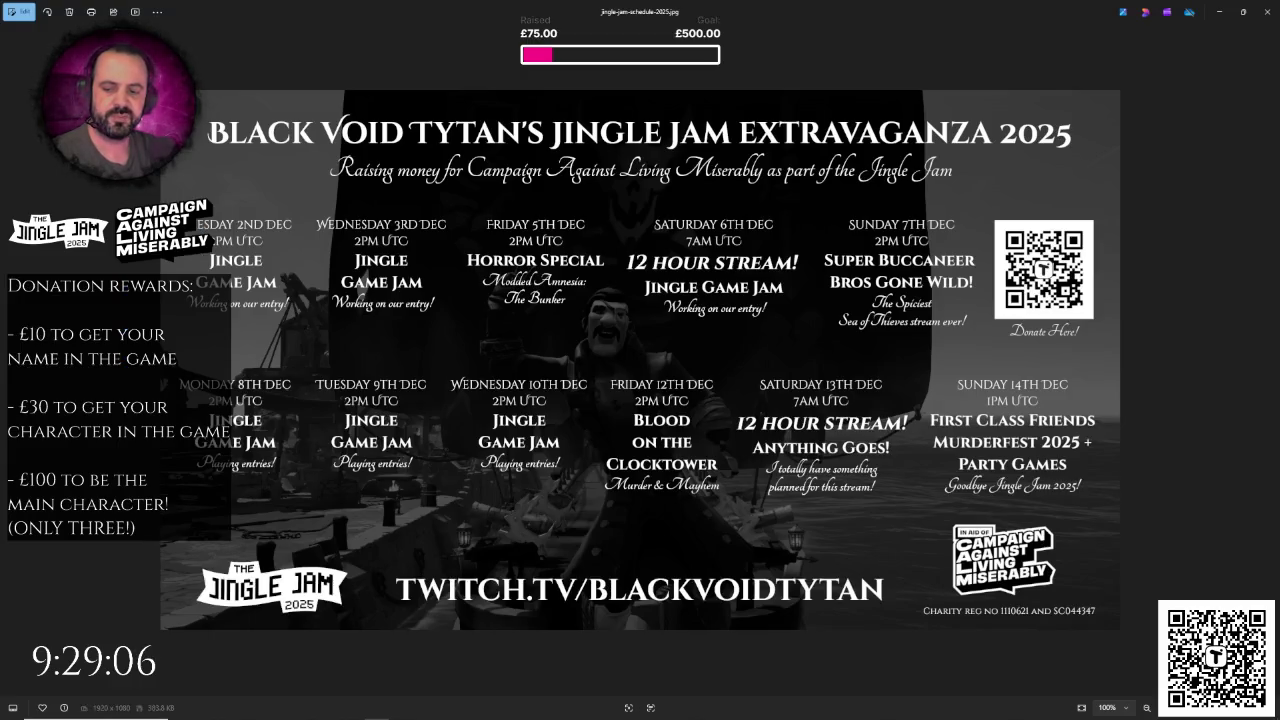
key(alt+Tab)
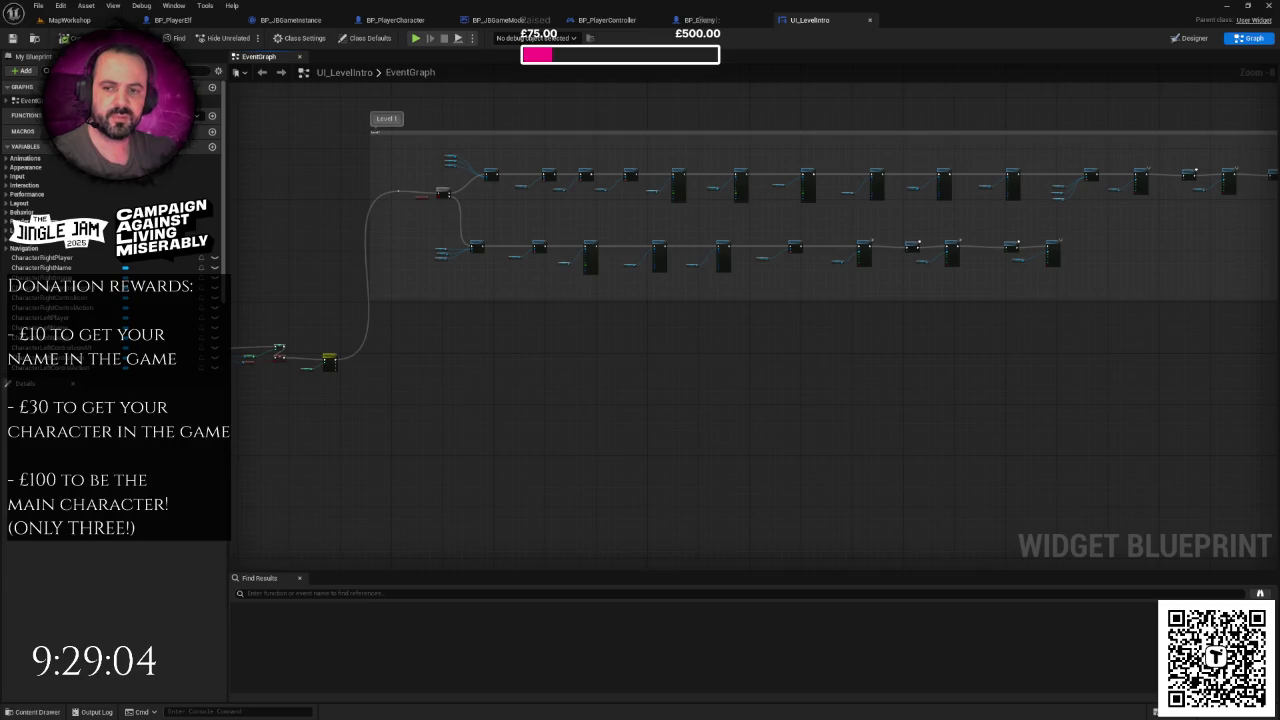
key(alt+Tab)
key(Up)
key(ctrl+shift+Left)
key(ctrl+shift+Left)
key(ctrl+shift+Left)
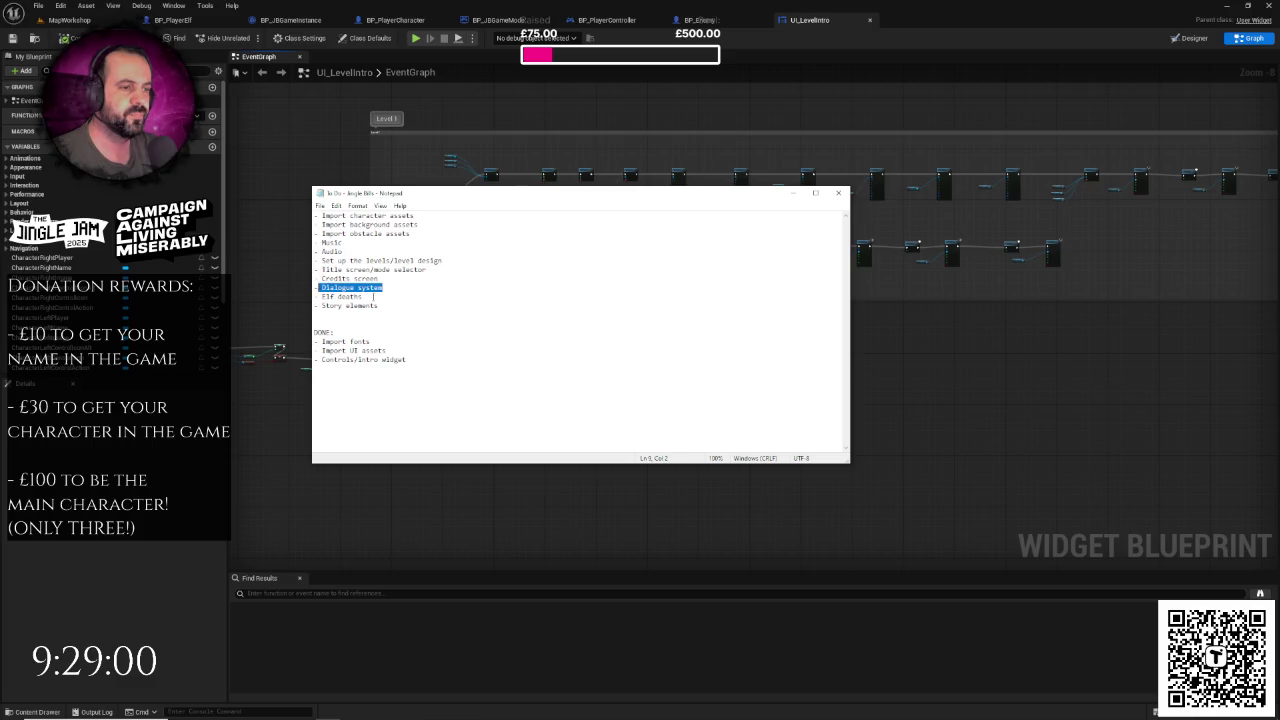
- Review the to-do list items around Dialogue system, Elf deaths and Music, leaving the text unchanged
key(Down)
key(End)
key(shift+Home)
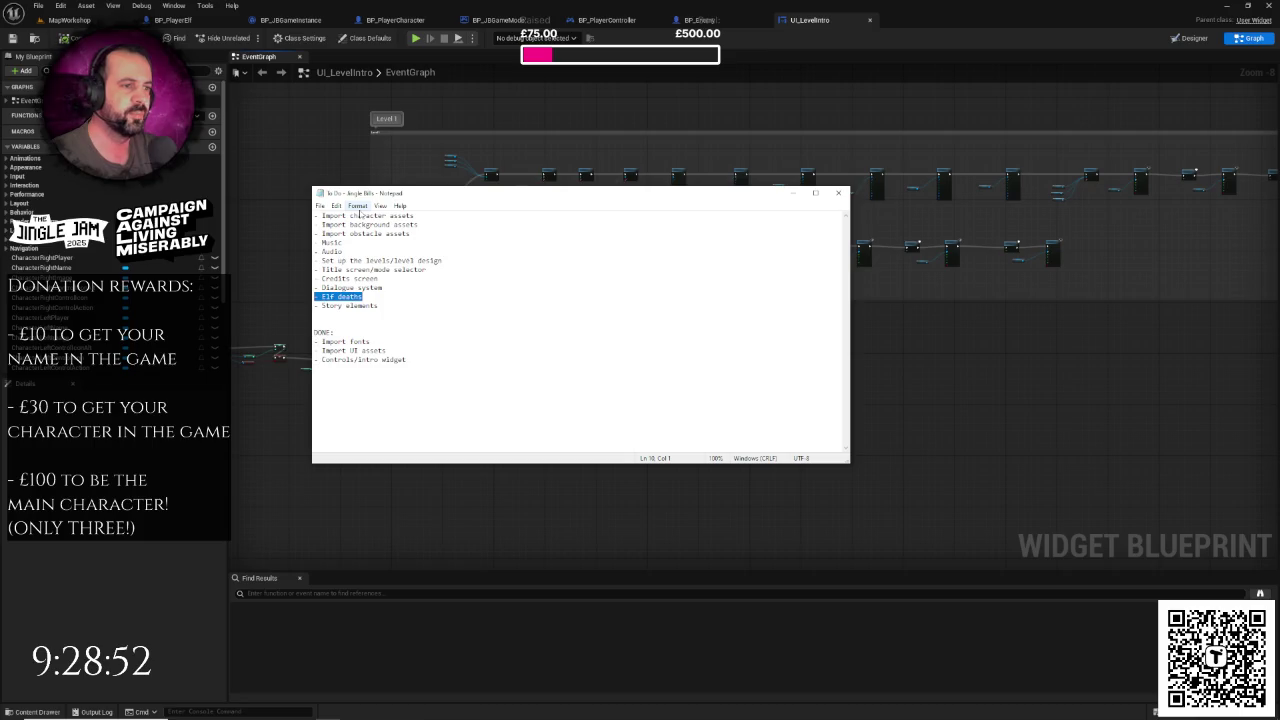
drag(396, 194, 410, 189)
click(402, 245)
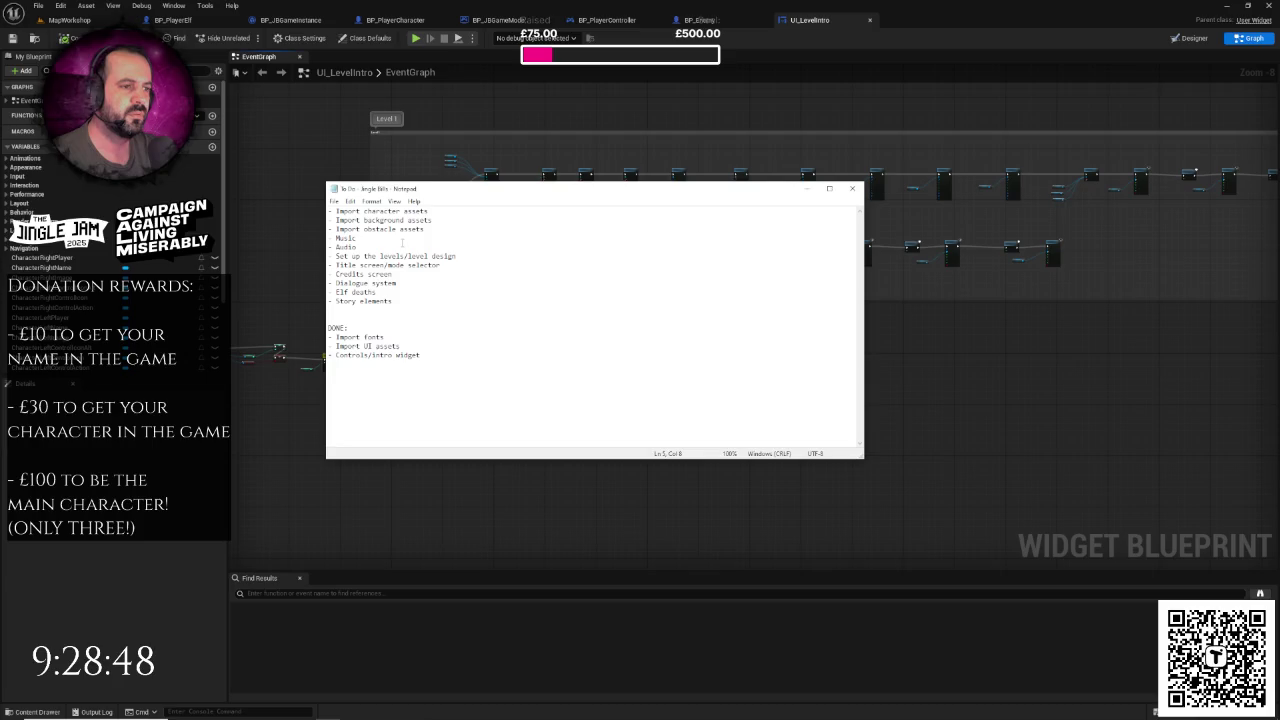
click(385, 238)
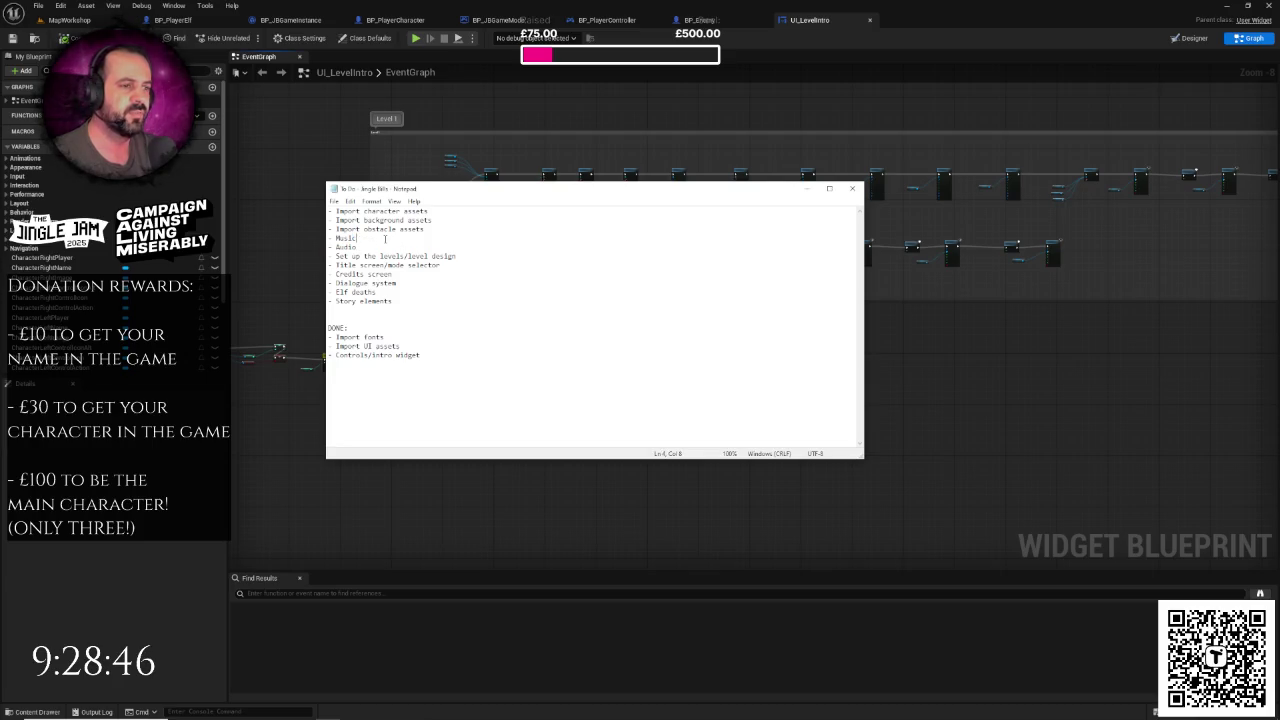
- Dismiss Notepad's right-click editing menu and return to the Unreal editor's UI_LevelIntro graph
right_click(446, 277)
click(432, 259)
right_click(429, 257)
click(408, 256)
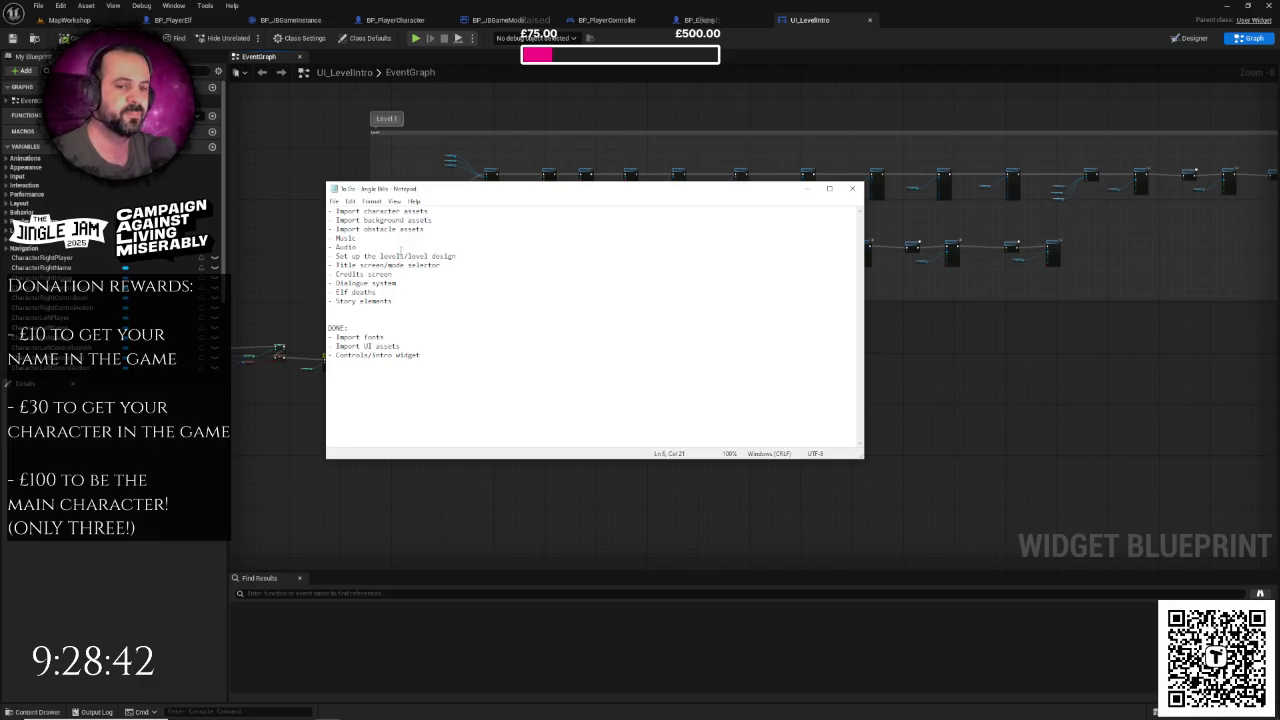
click(510, 5)
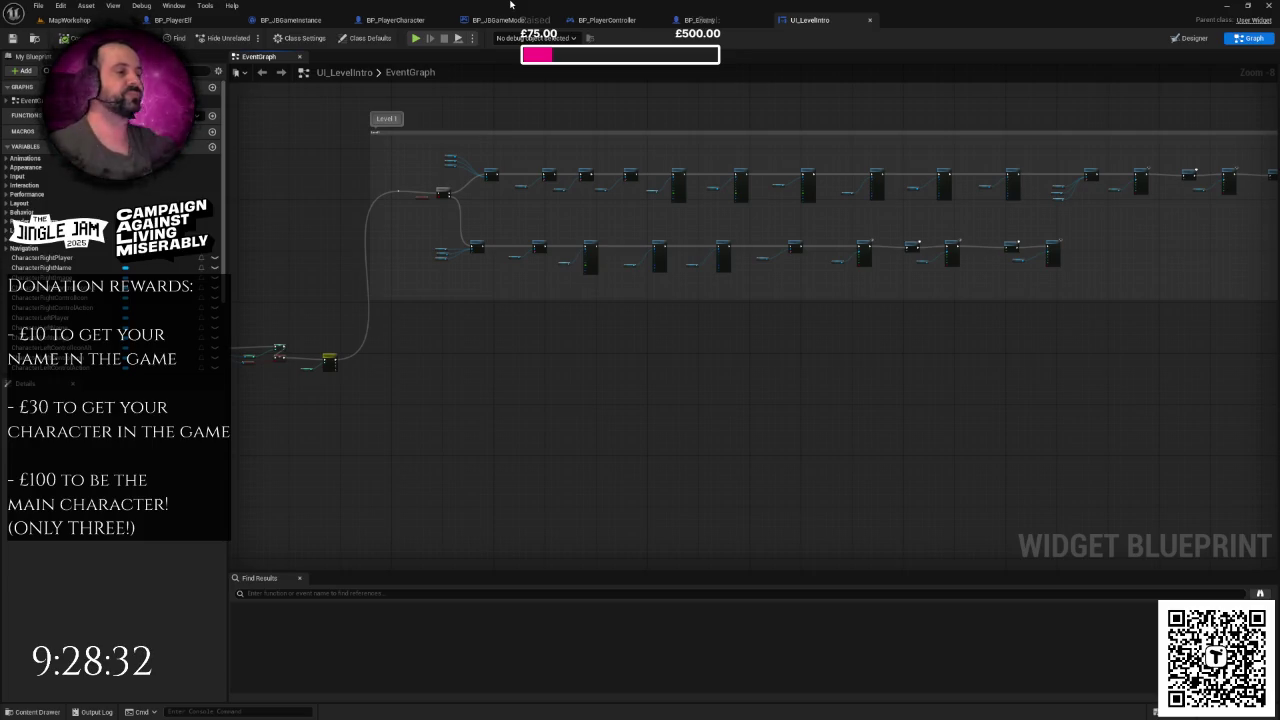
scroll(600, 240, up, 2)
scroll(520, 277, up, 4)
scroll(506, 323, down, 5)
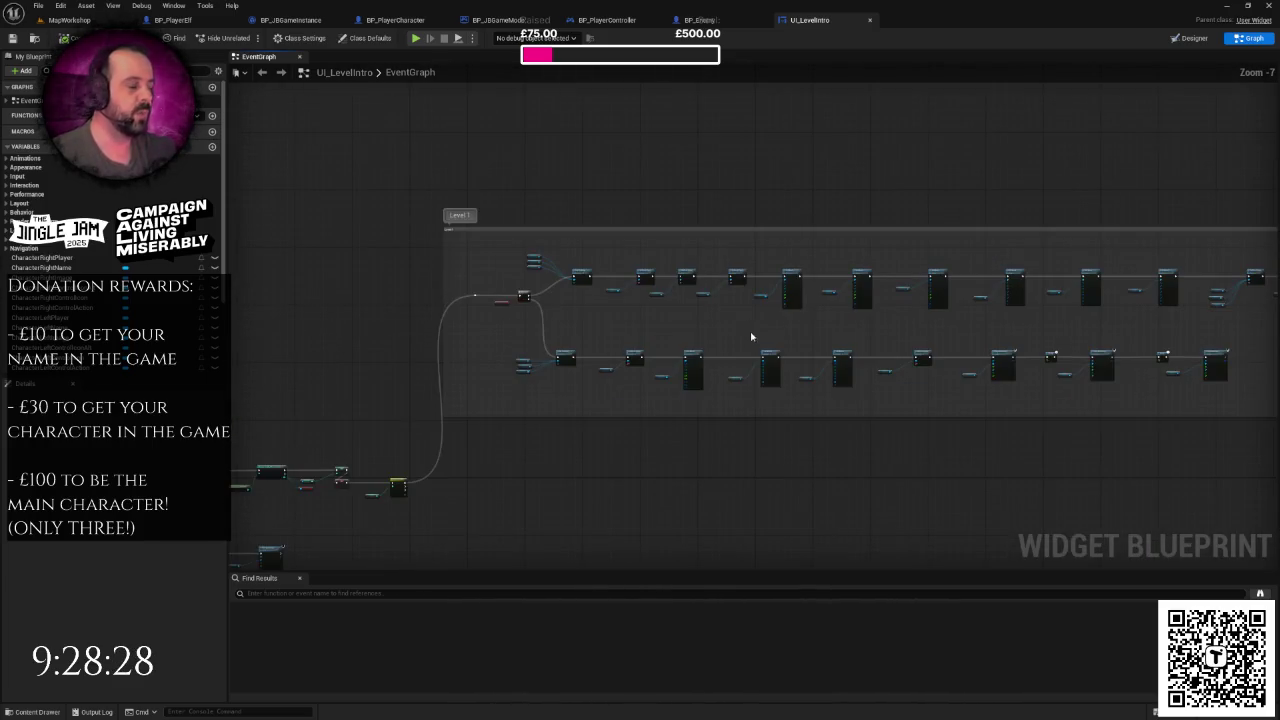
drag(744, 337, 518, 336)
mouse_move(604, 337)
mouse_down()
mouse_move(260, 340)
mouse_move(985, 318)
mouse_up()
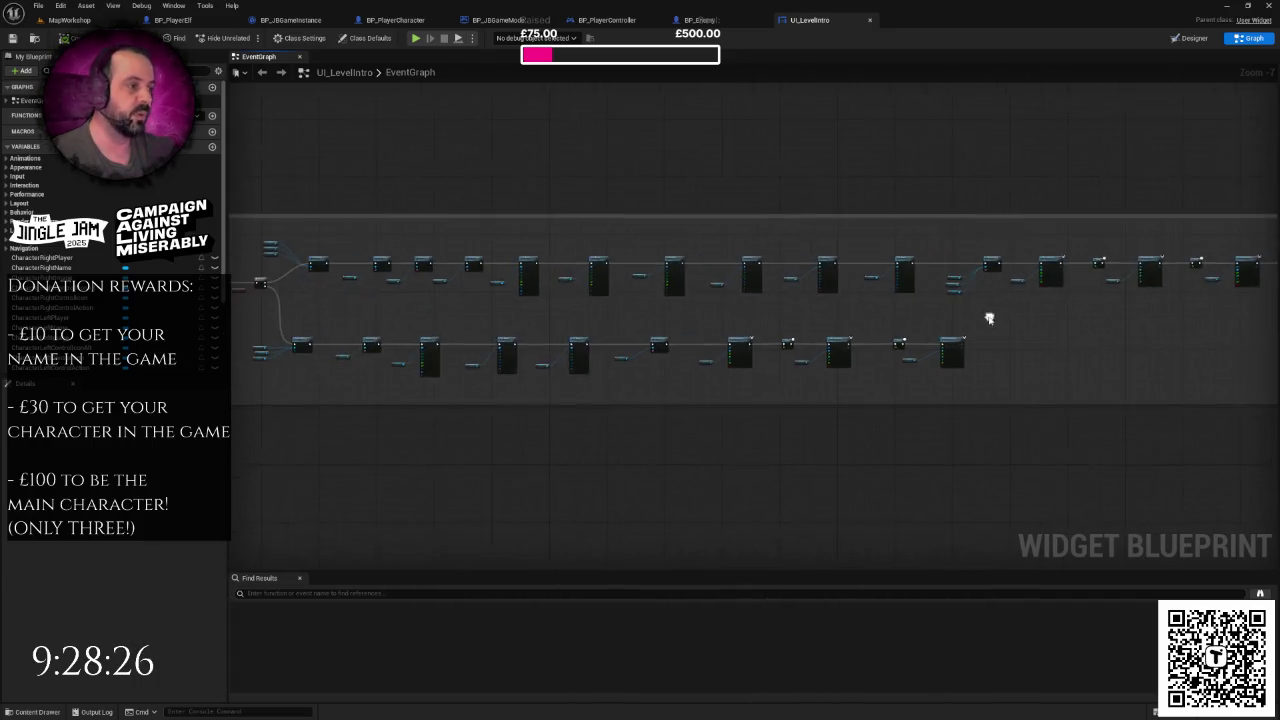
scroll(707, 276, up, 4)
scroll(743, 275, down, 2)
right_click(743, 275)
mouse_move(743, 275)
mouse_down()
mouse_move(703, 274)
mouse_move(543, 351)
mouse_up()
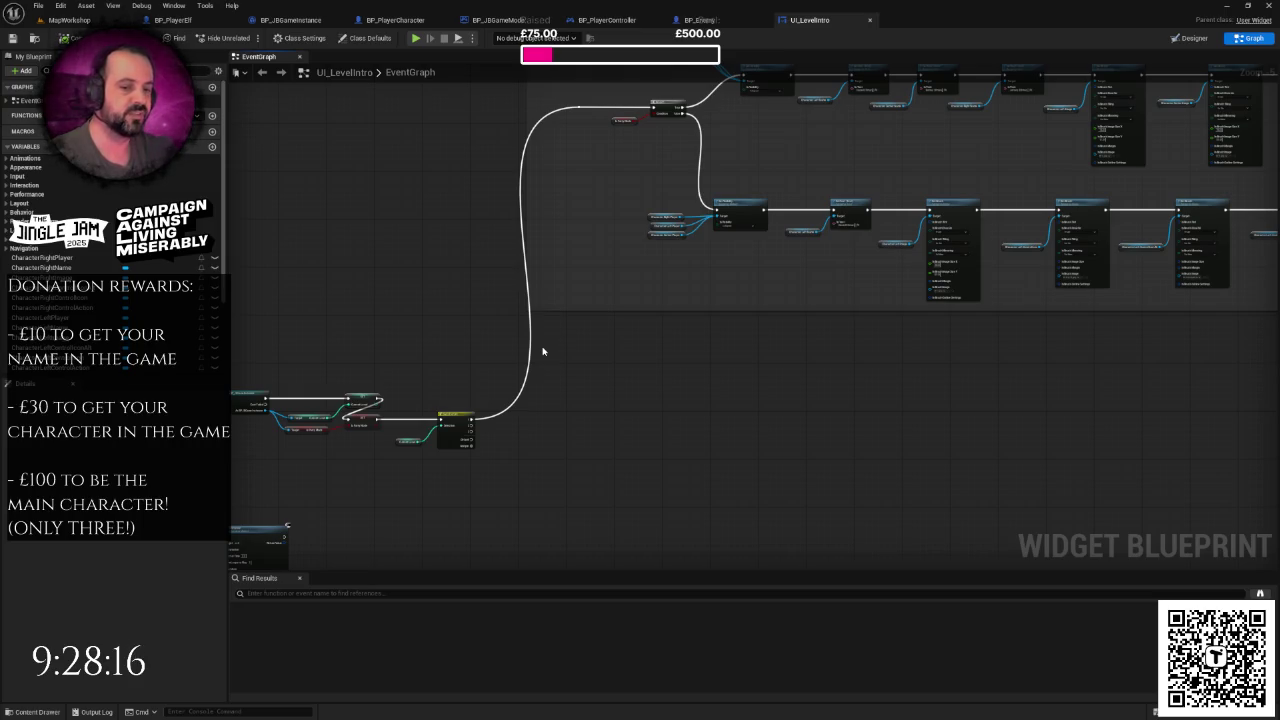
scroll(543, 351, down, 6)
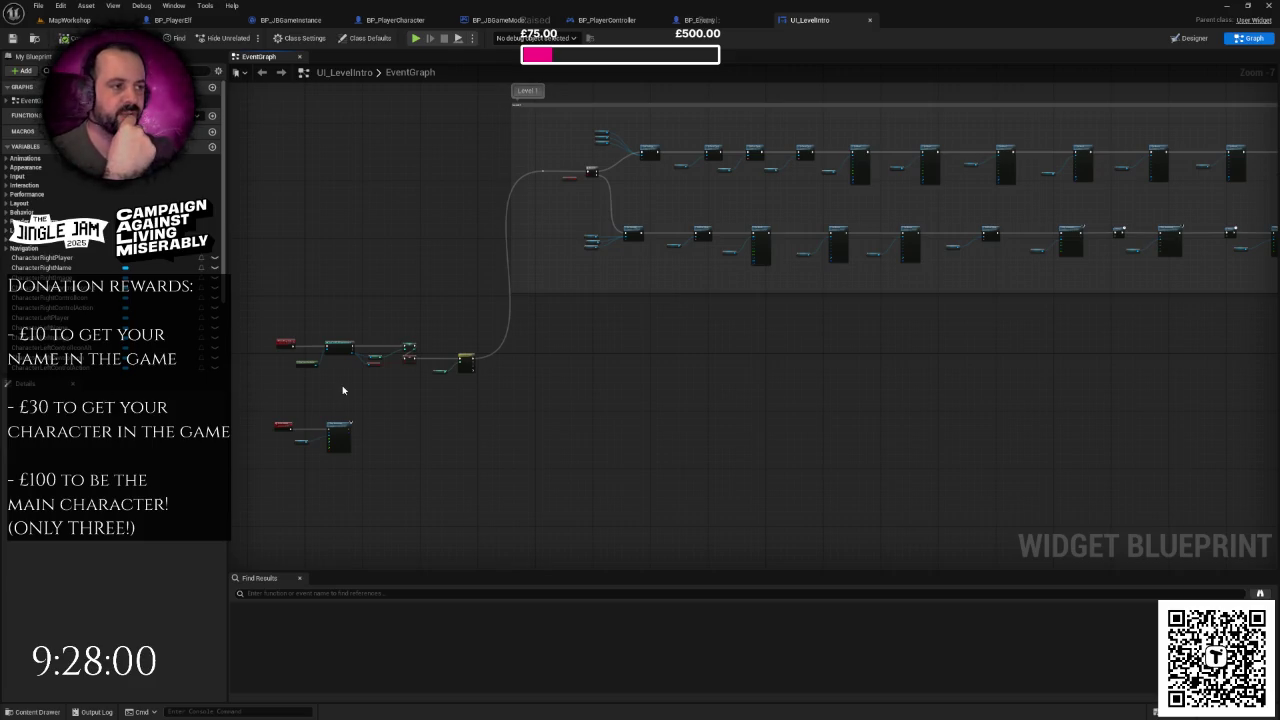
drag(694, 286, 637, 331)
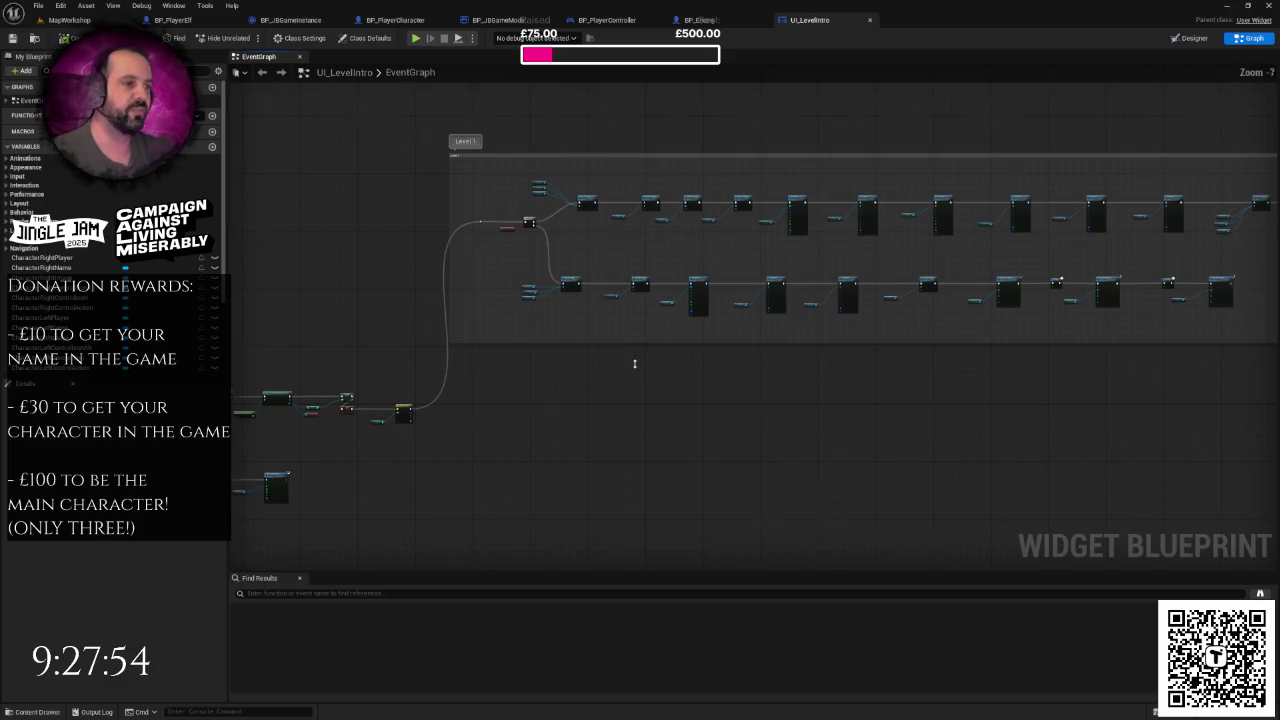
scroll(654, 380, up, 1)
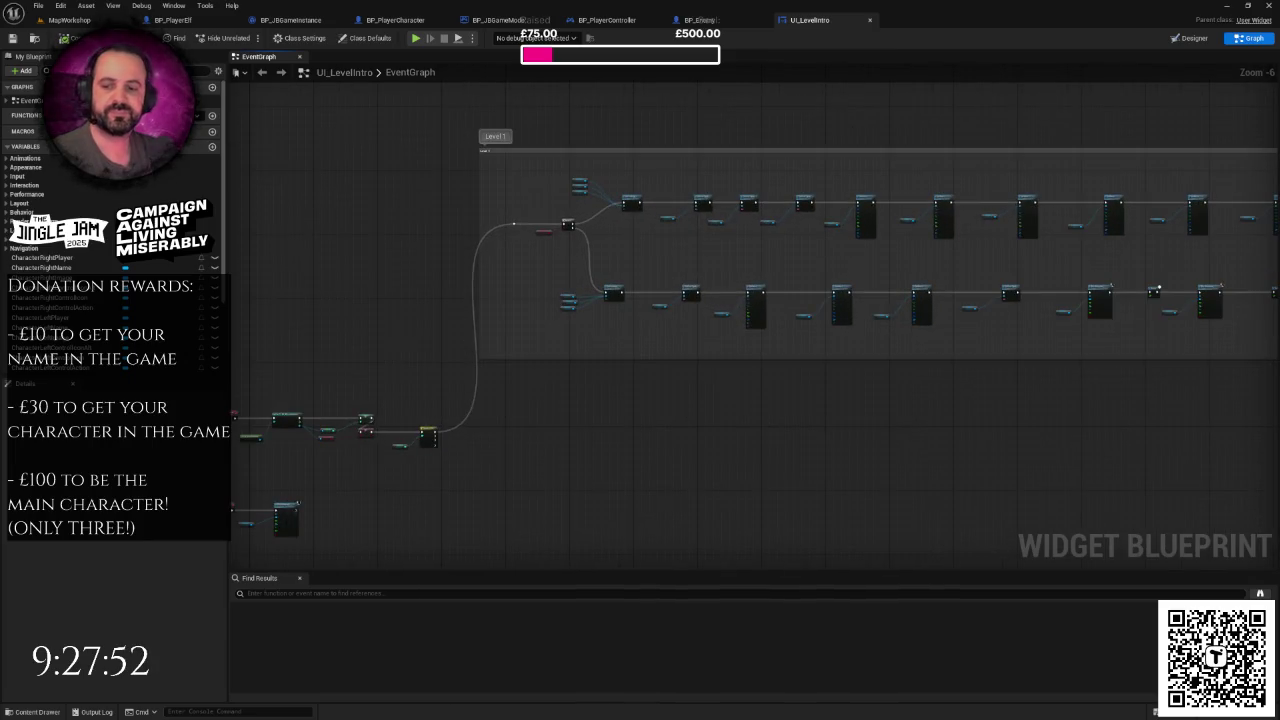